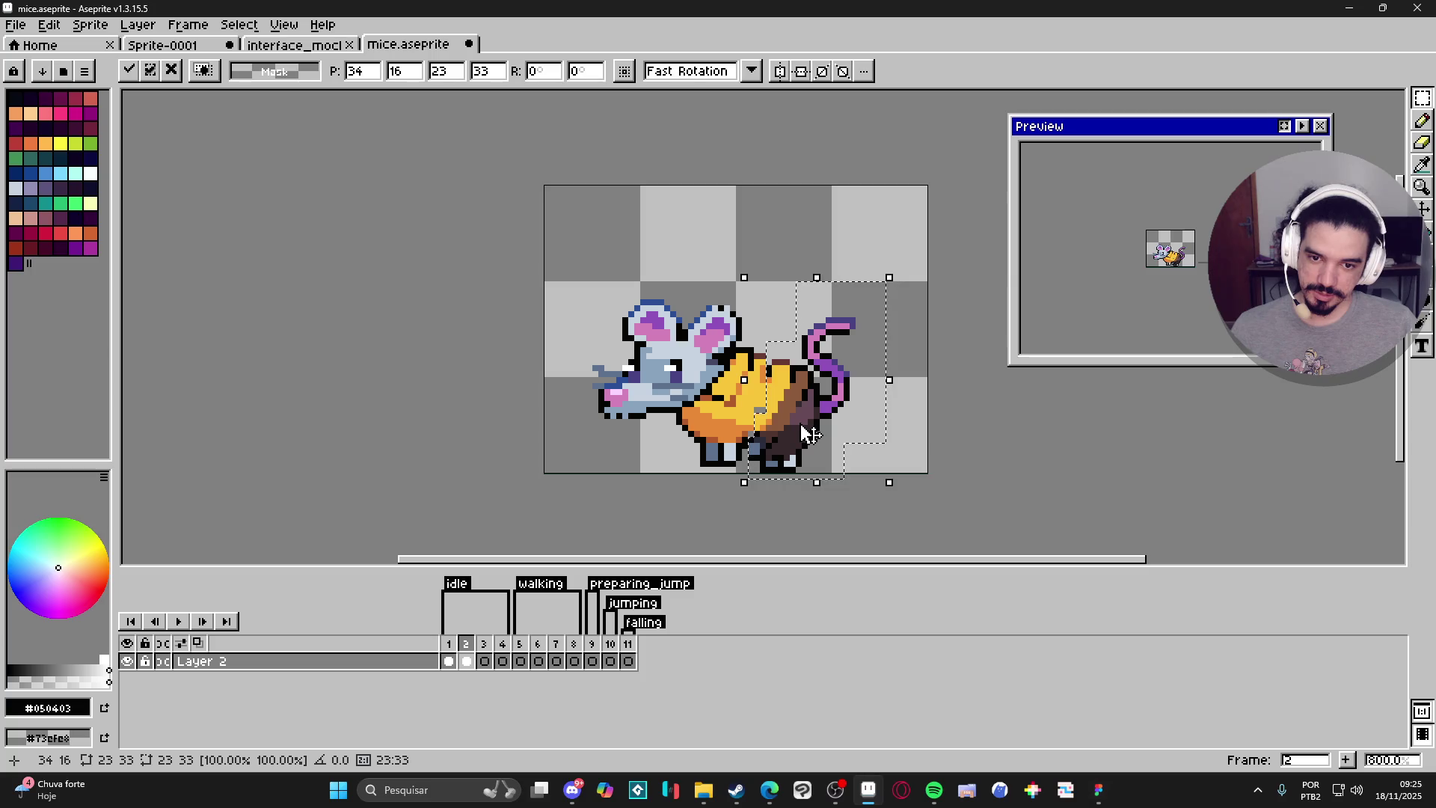
Commit the adjusted frame 2 pose and compare it with idle frames 1 and 3.
key("ctrl+d")
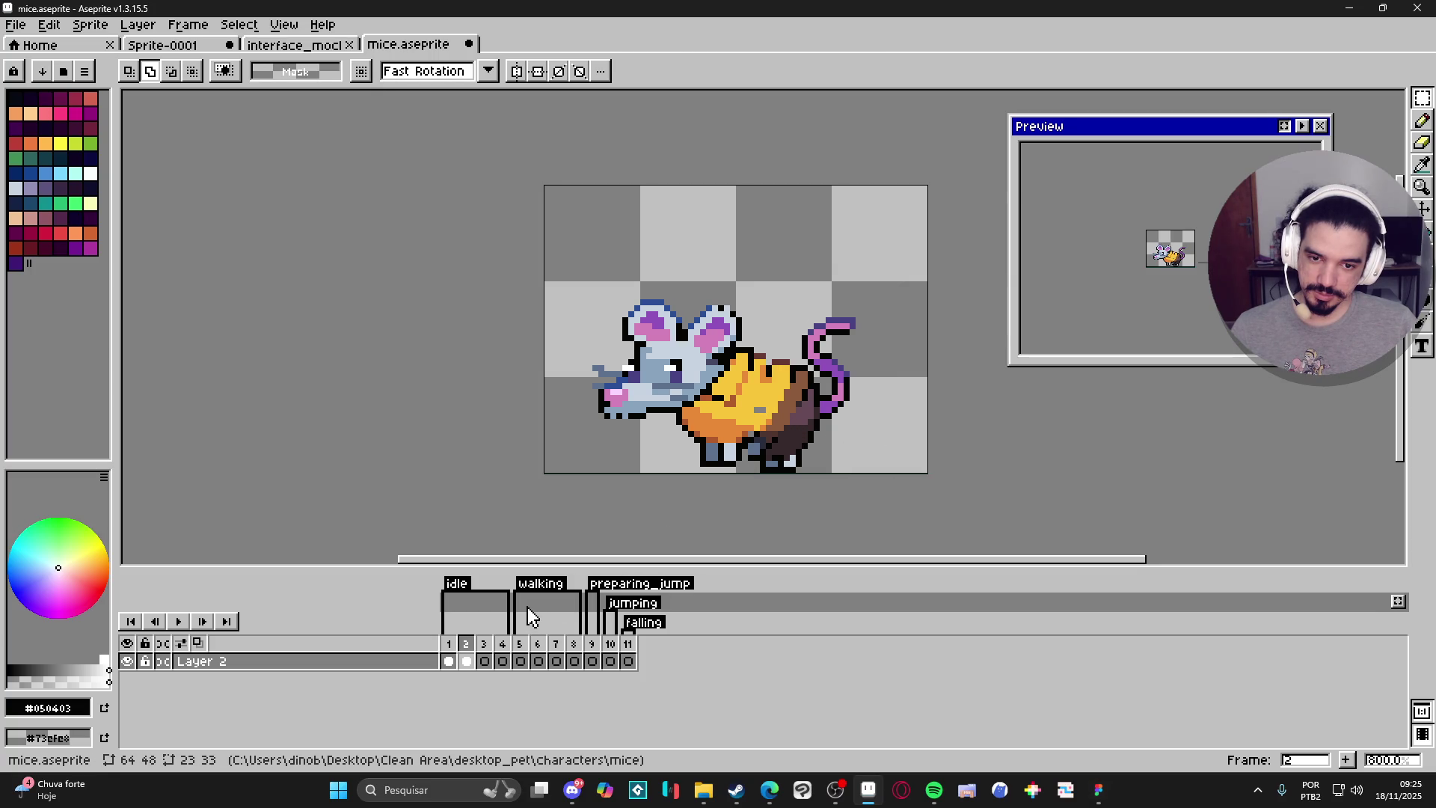
left_click(447, 661)
left_click(466, 662)
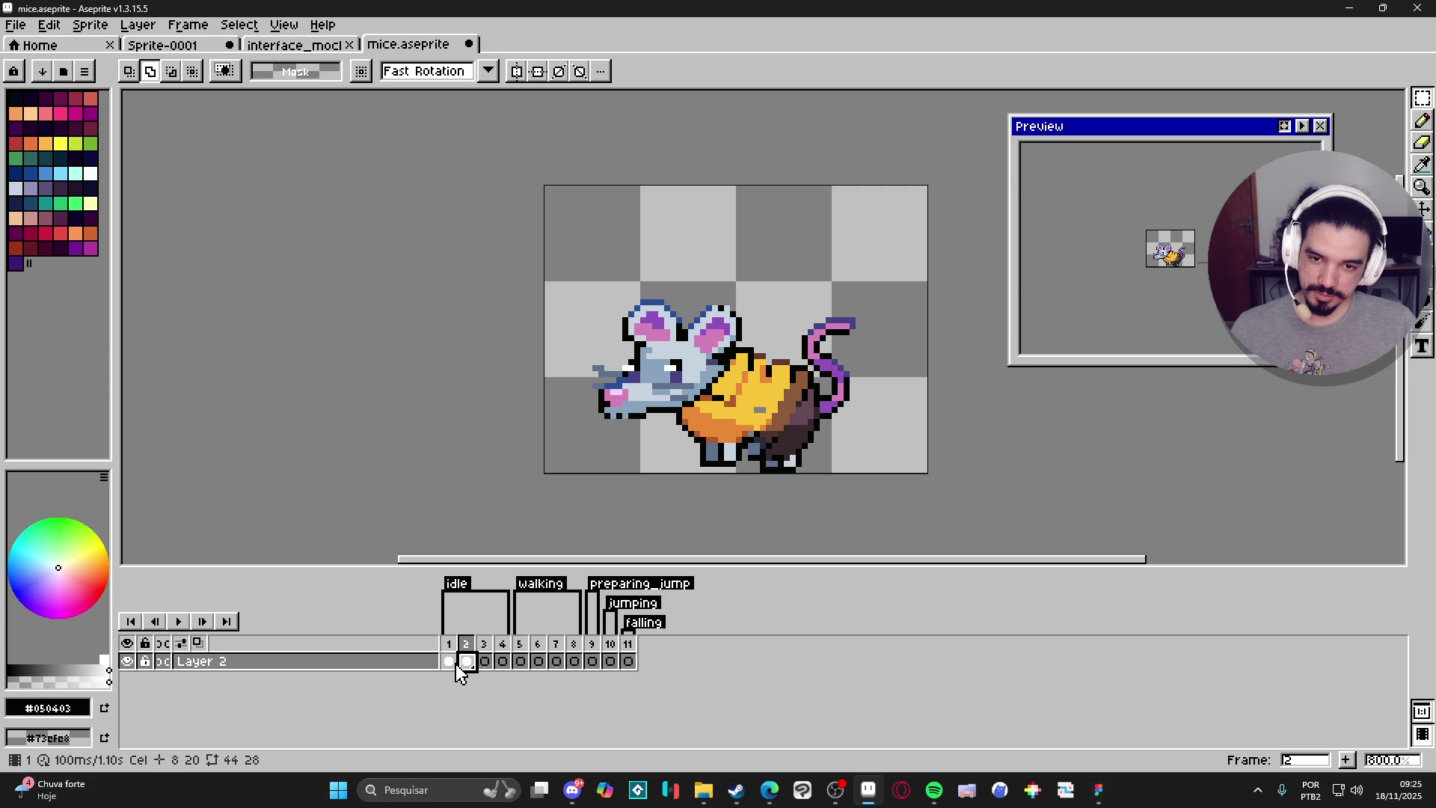
left_click(448, 662)
left_click(484, 662)
Shift the frame 3 mouse up one pixel with the Move tool.
key("v")
left_click(737, 441)
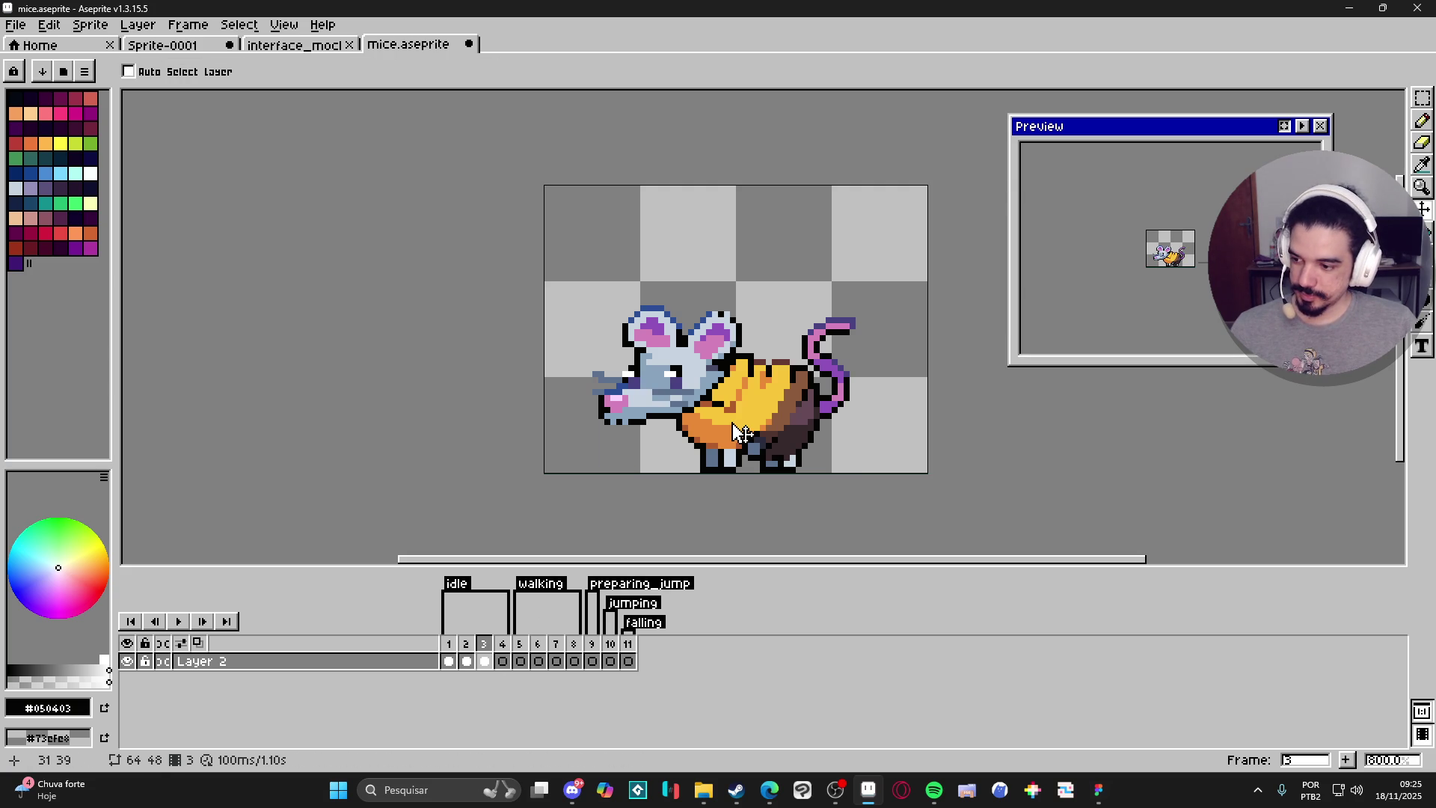
left_click_drag(741, 433, 743, 426)
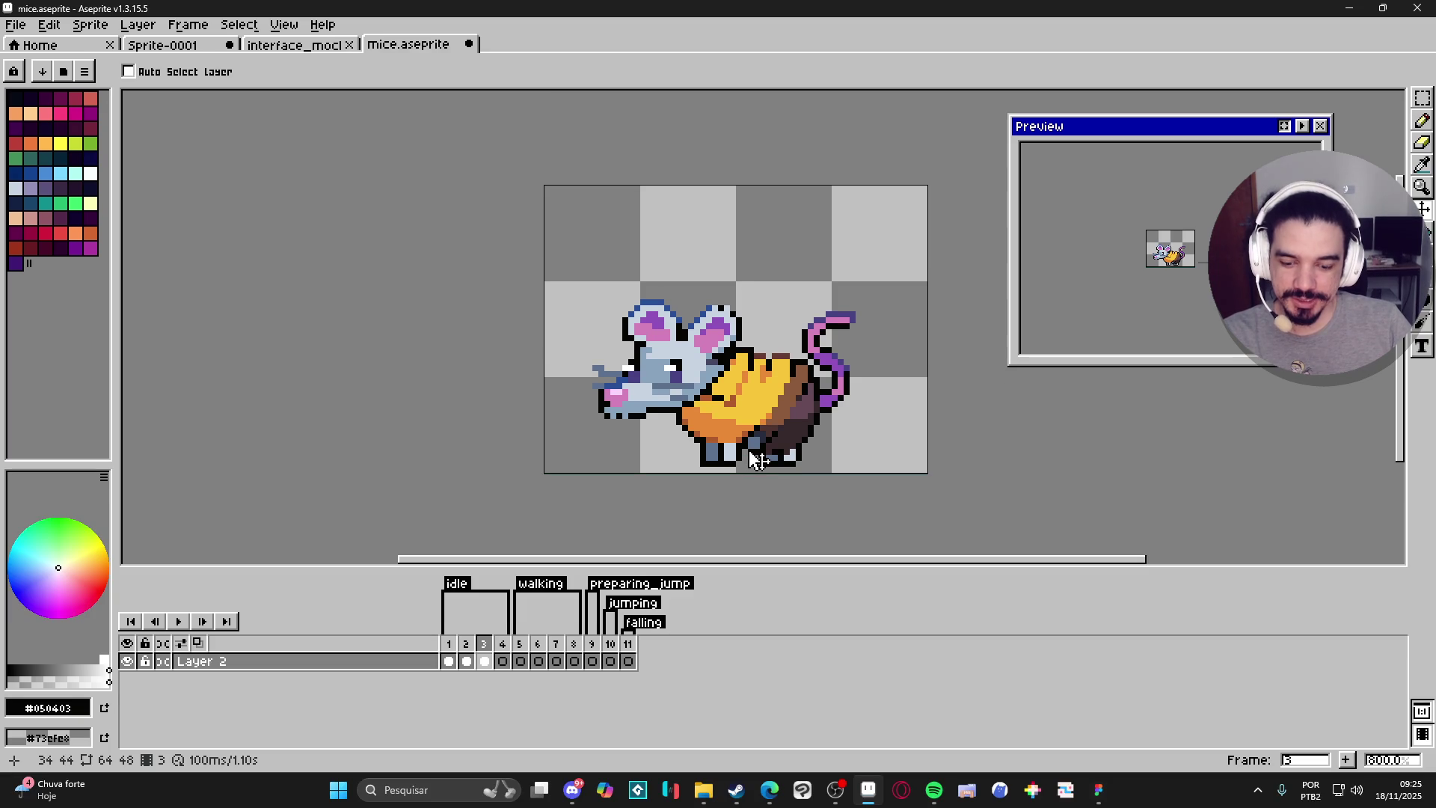
Reopen the animation preview with F7 and zoom it in.
key("F7")
key("F7")
scroll(1171, 253, "up", 2)
scroll(1172, 253, "up", 2)
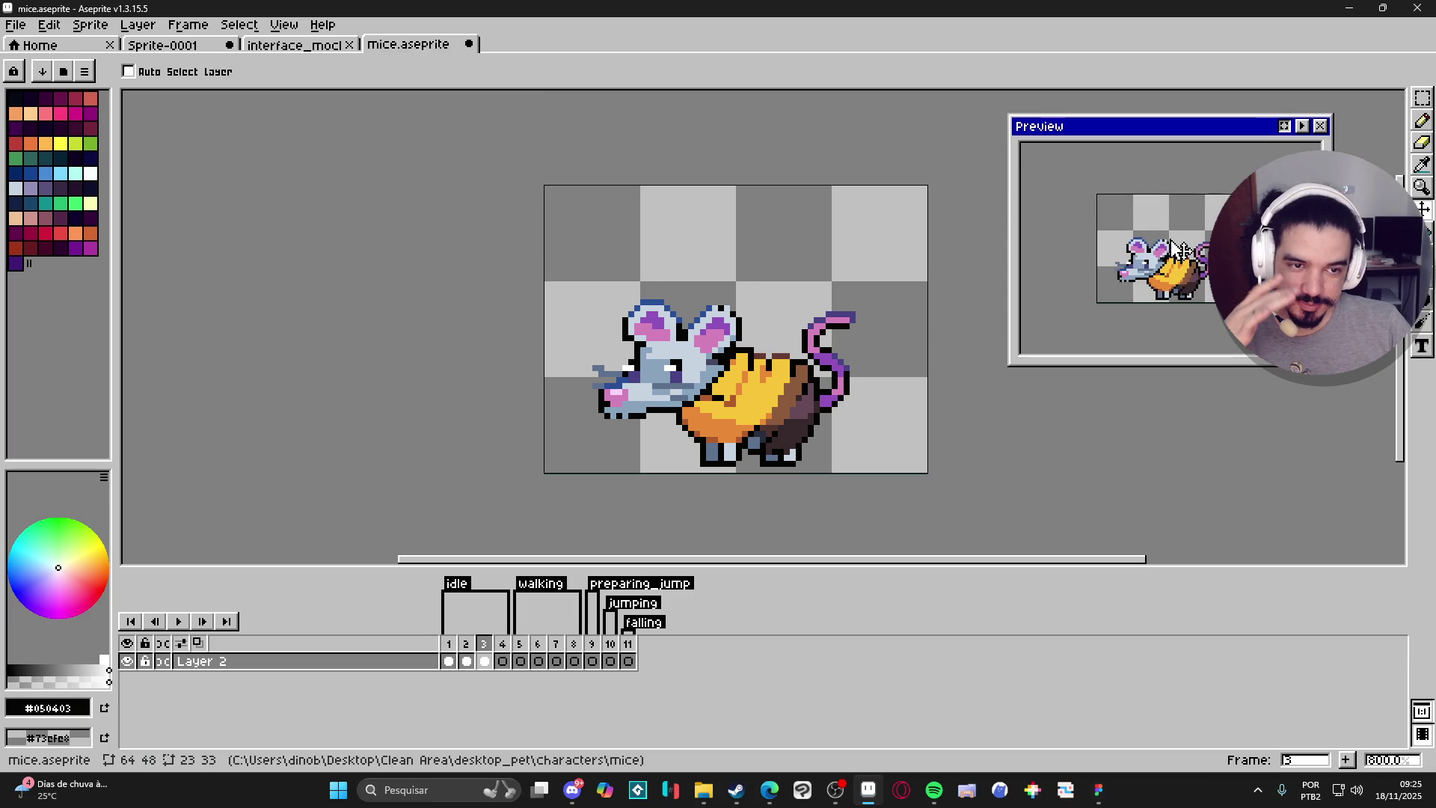
Play the idle preview, then lower frame 4's head and cheese front one pixel.
left_click(1304, 127)
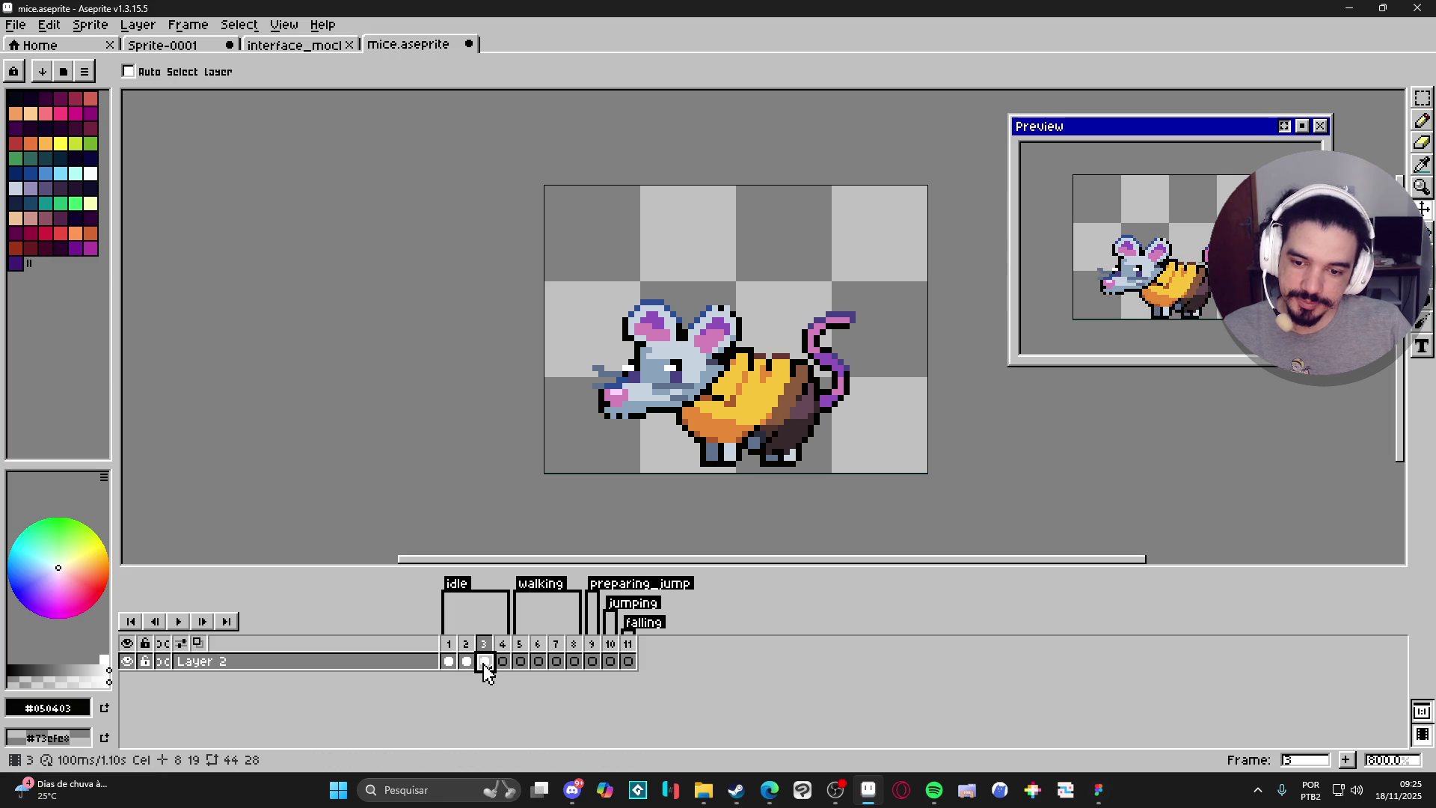
left_click(502, 663)
key("ctrl")
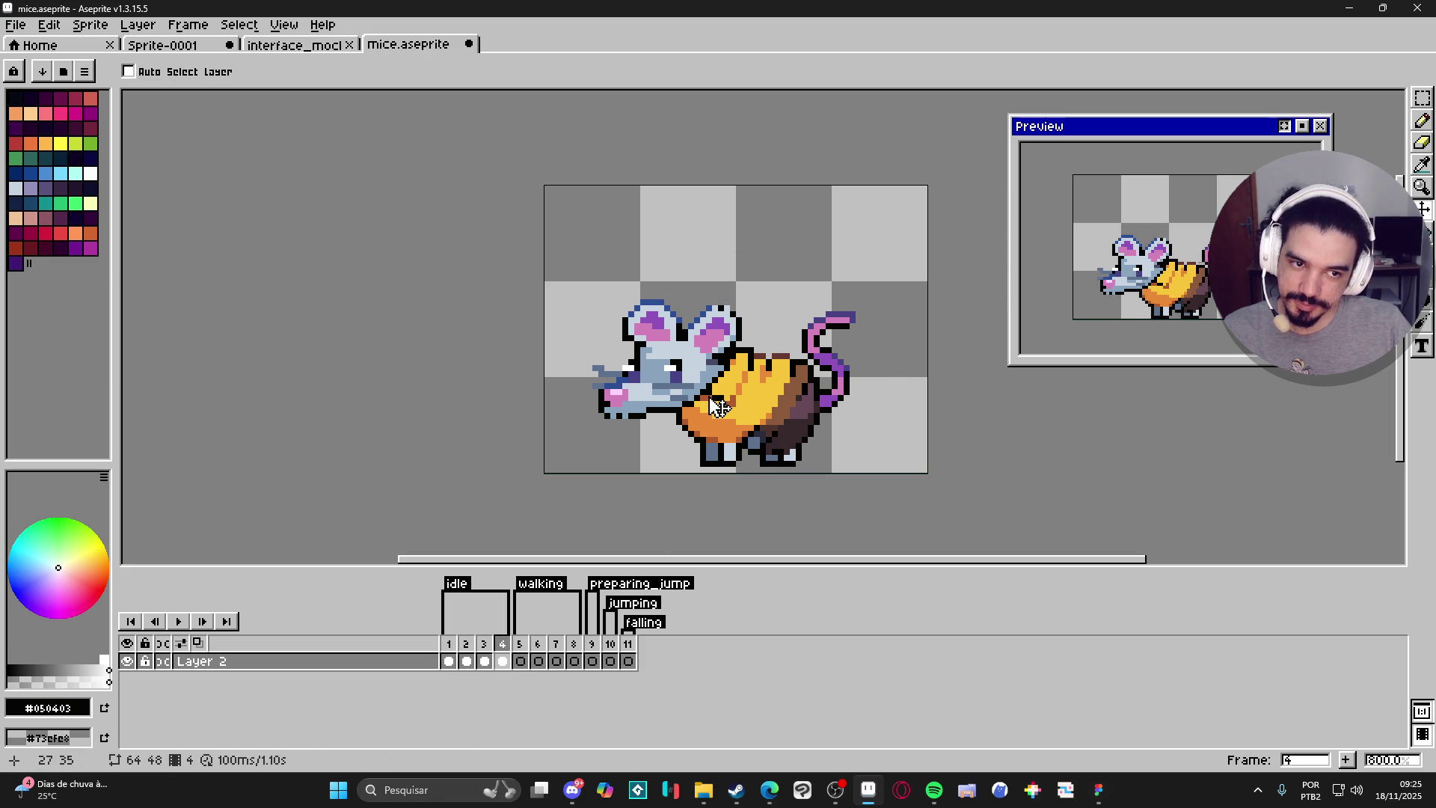
key("m")
mouse_move(526, 240)
left_mouse_down()
mouse_move(696, 482)
mouse_move(746, 487)
left_mouse_up()
left_click_drag(729, 393, 727, 402)
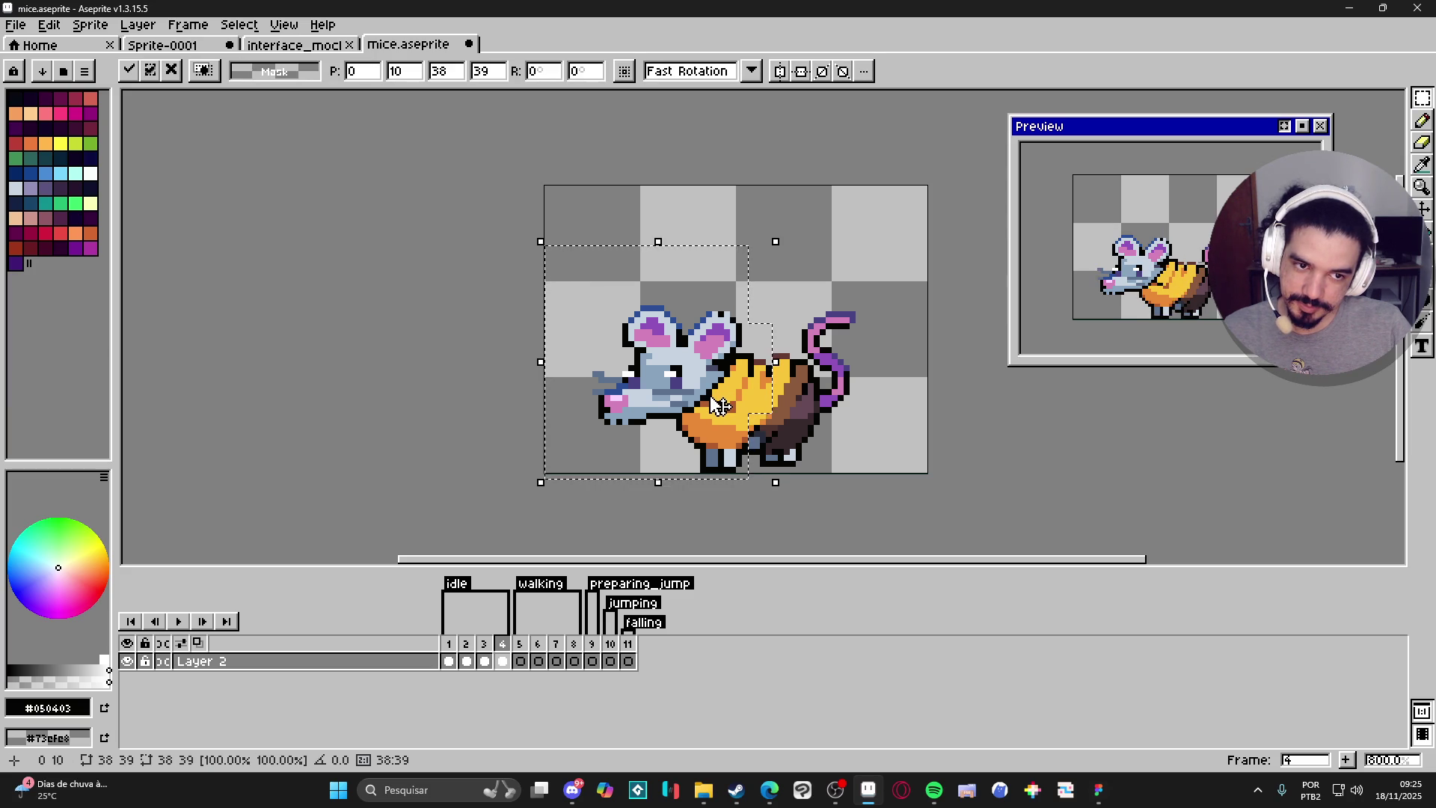
key("ctrl+d")
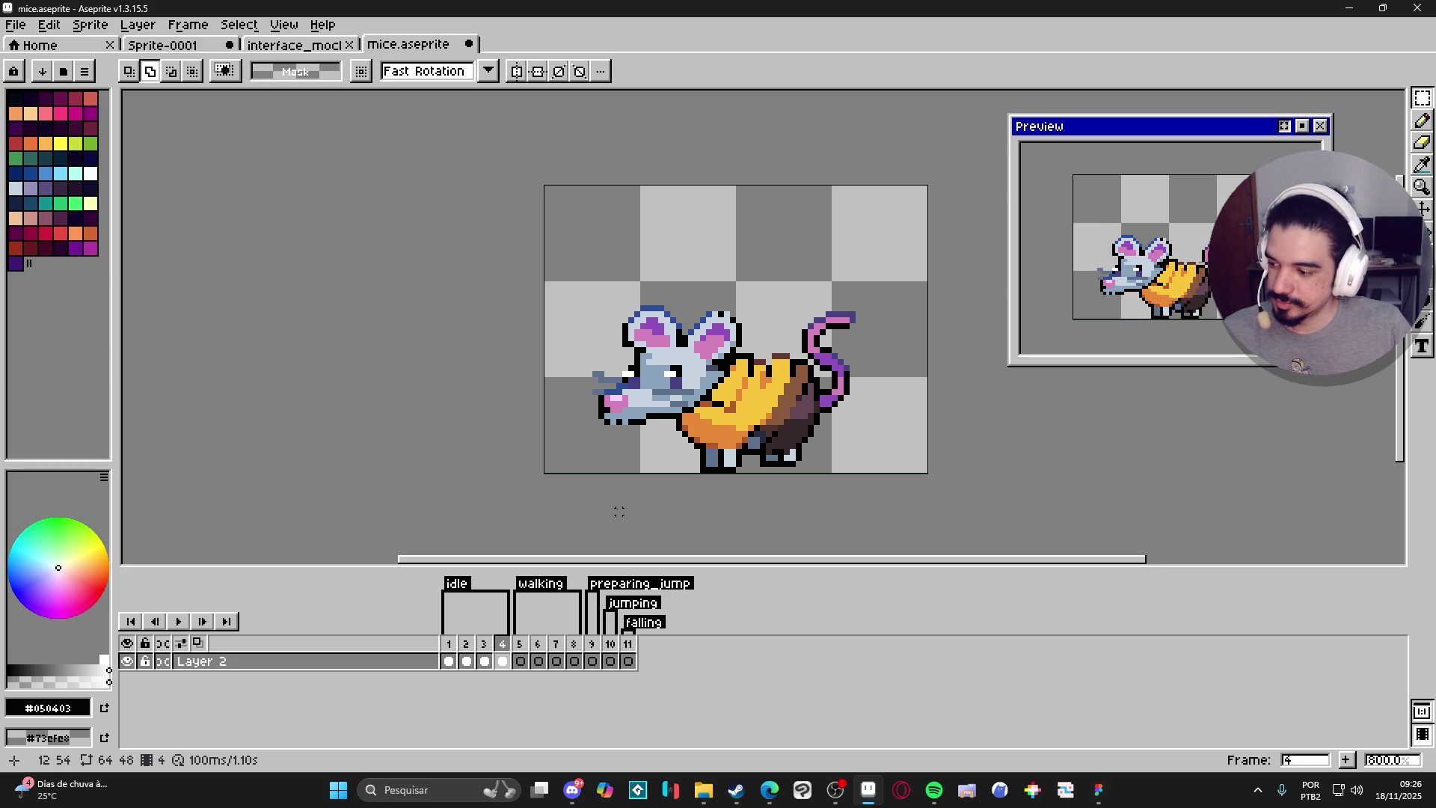
left_click(449, 663)
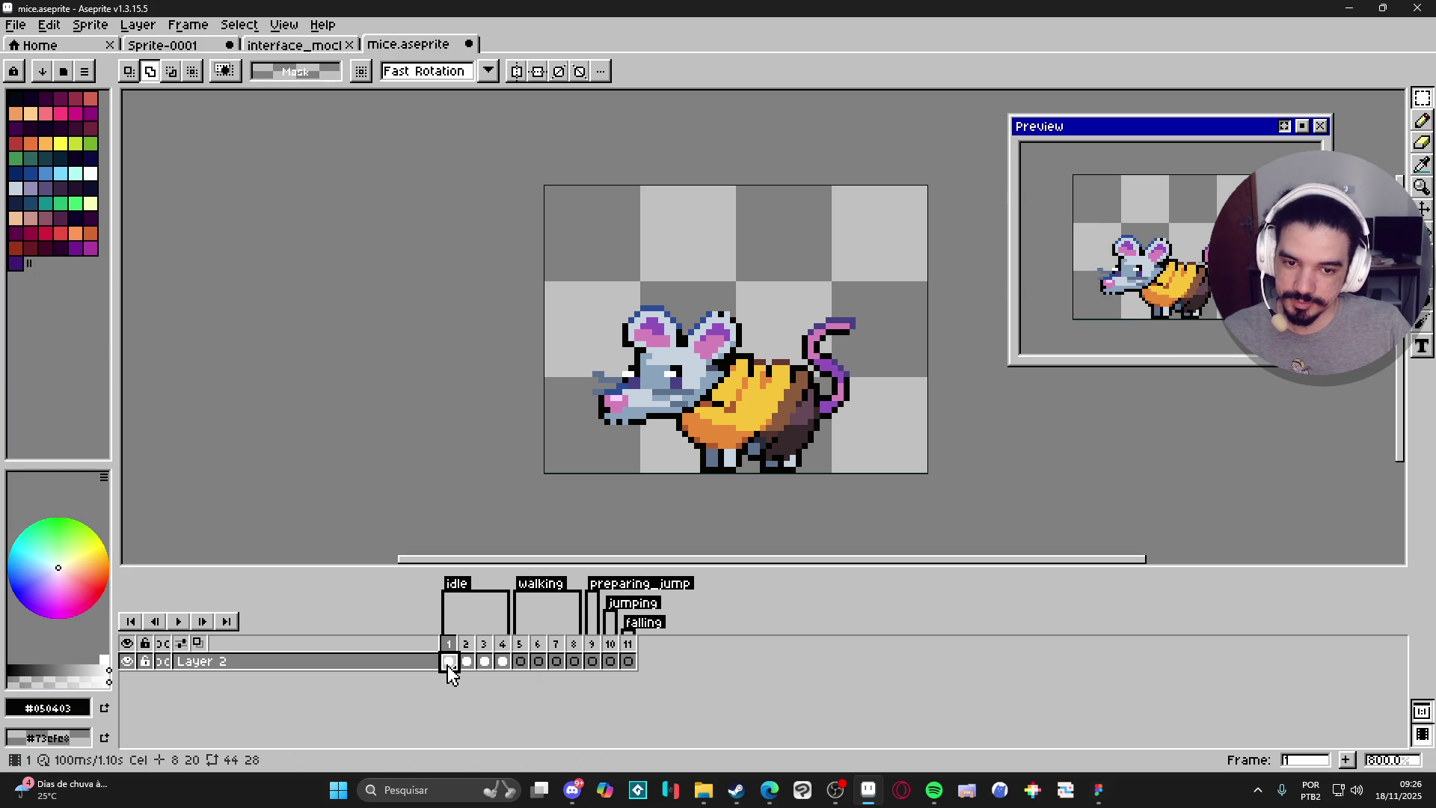
On frame 2, sample the cheese yellow, brown and near-black outline colours.
left_click(467, 661)
key("v")
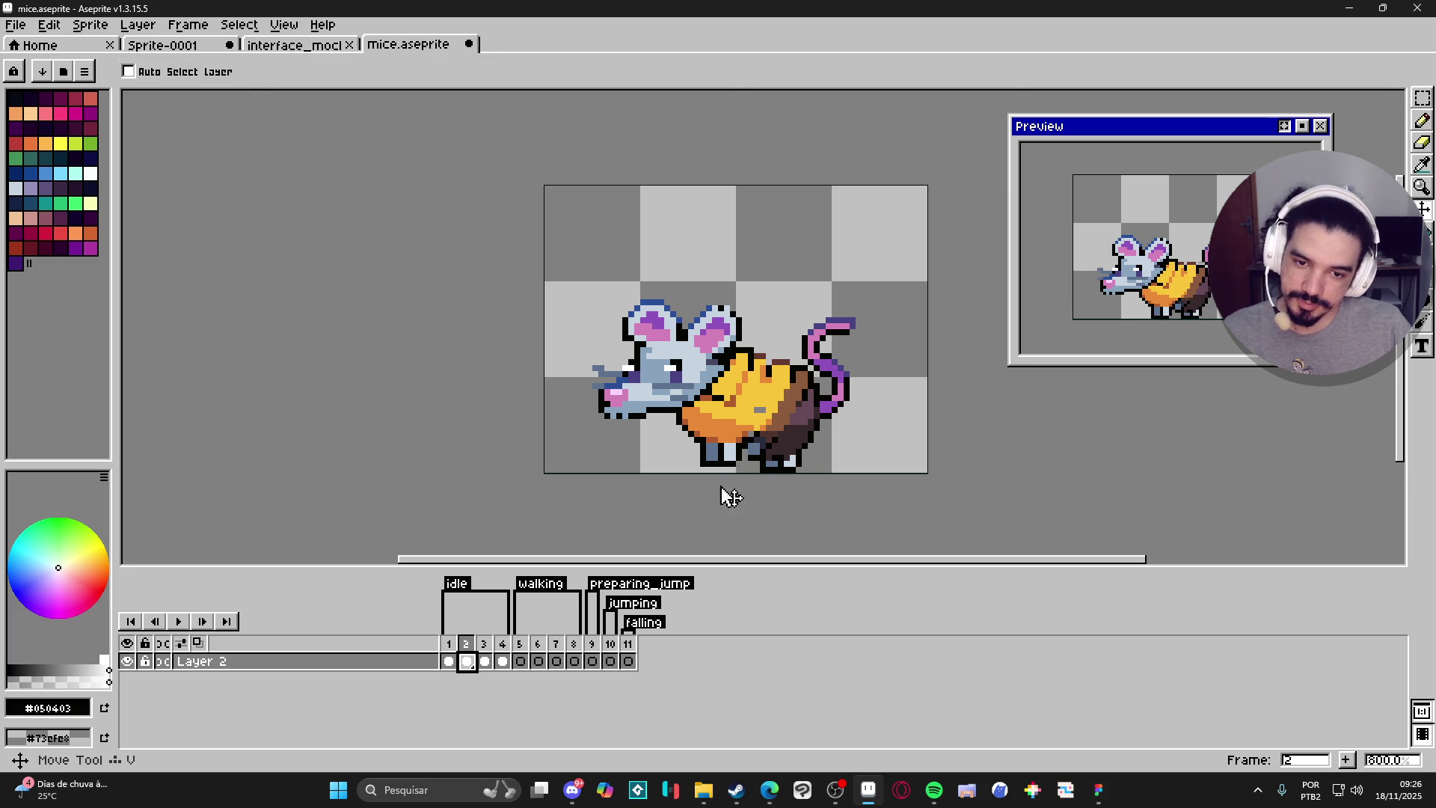
scroll(773, 379, "up", 3)
key("b")
left_click(768, 367, "alt")
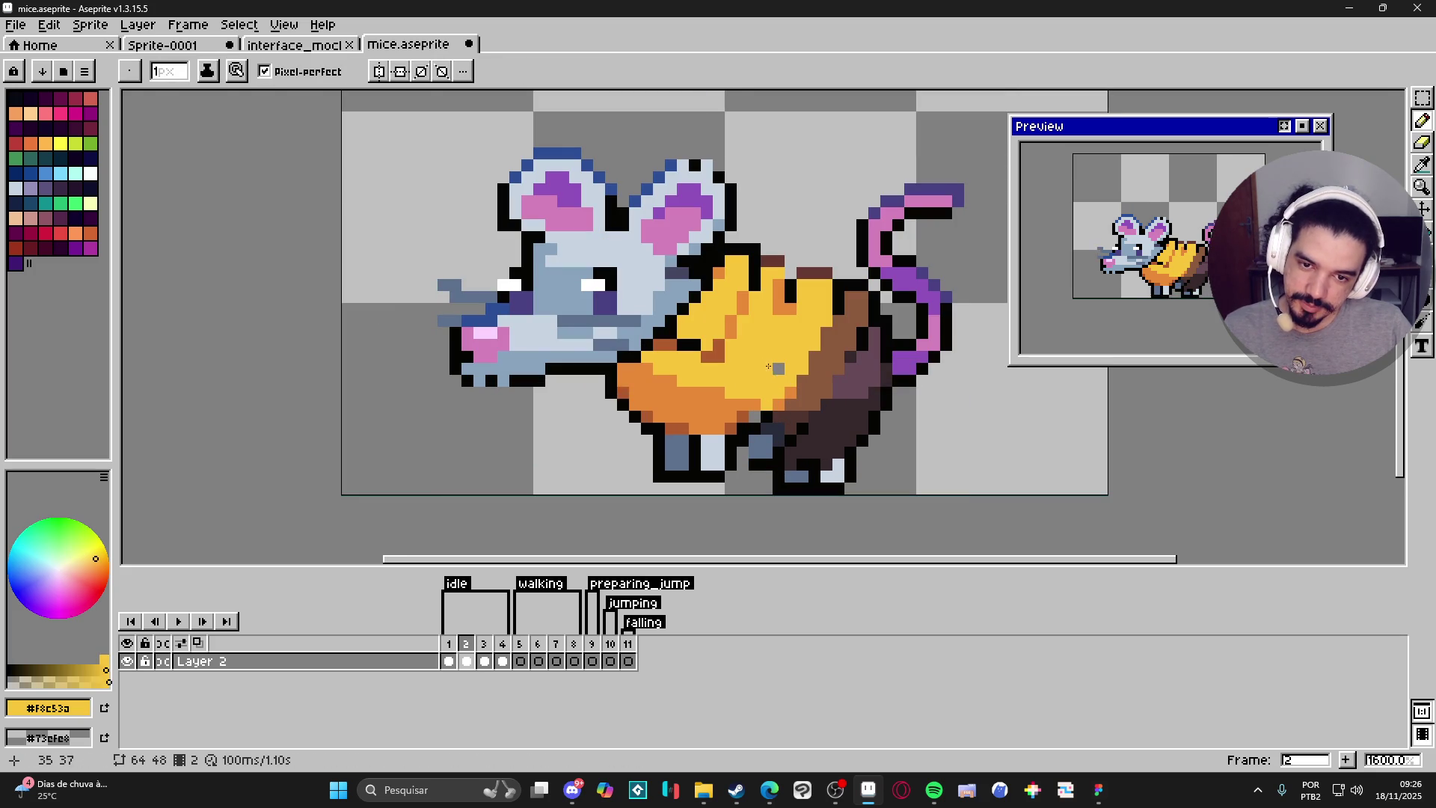
left_click(790, 266, "alt")
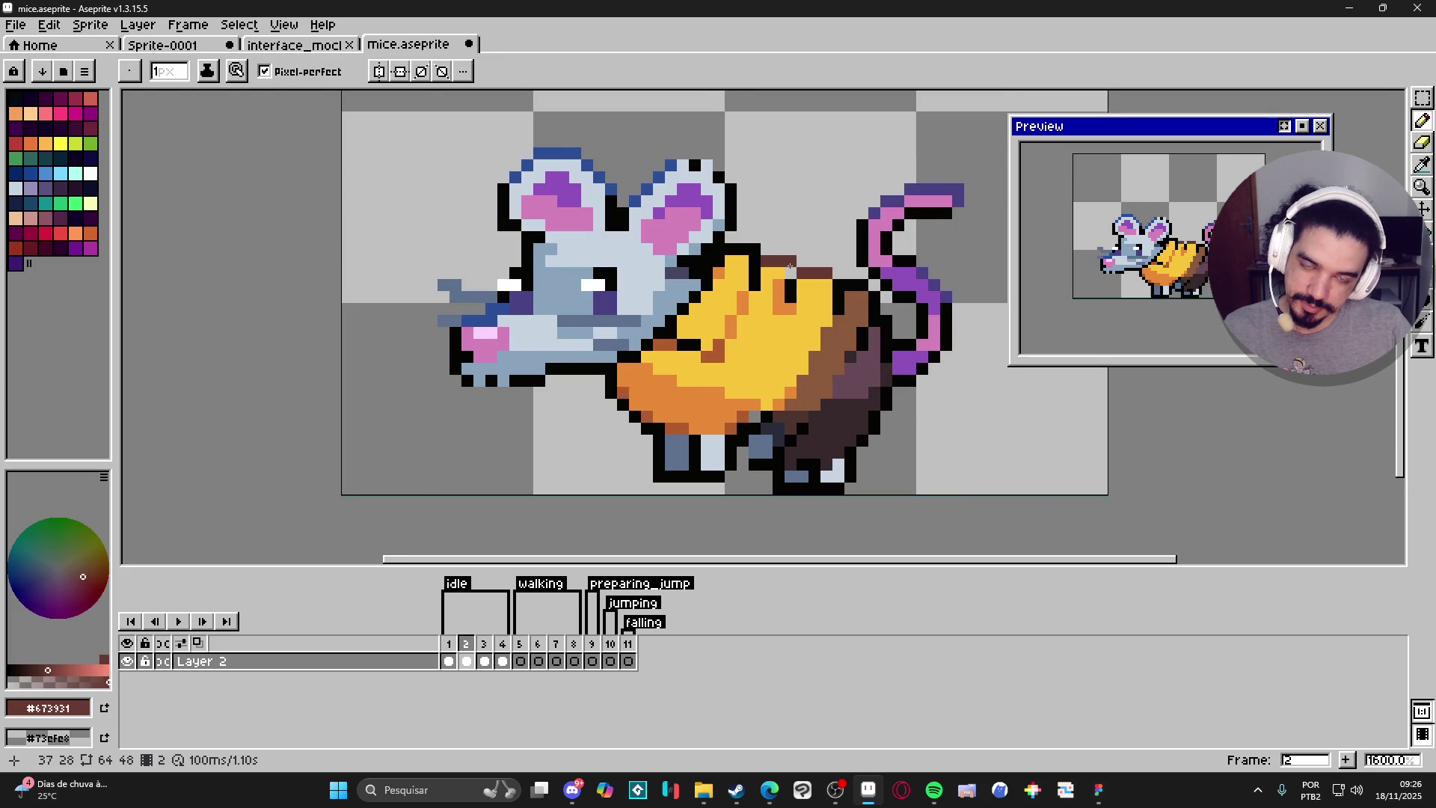
left_click(791, 278, "alt")
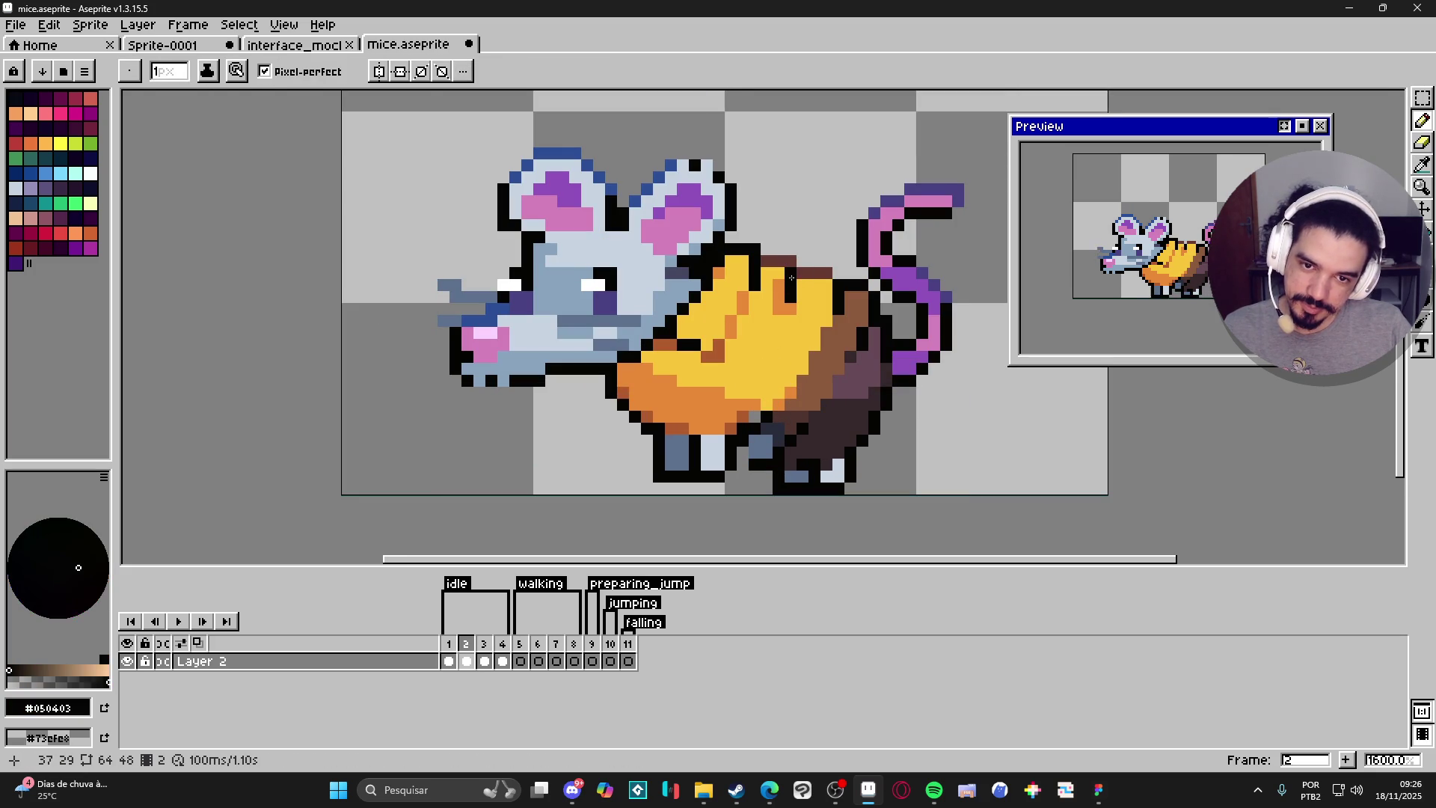
scroll(792, 341, "down", 4)
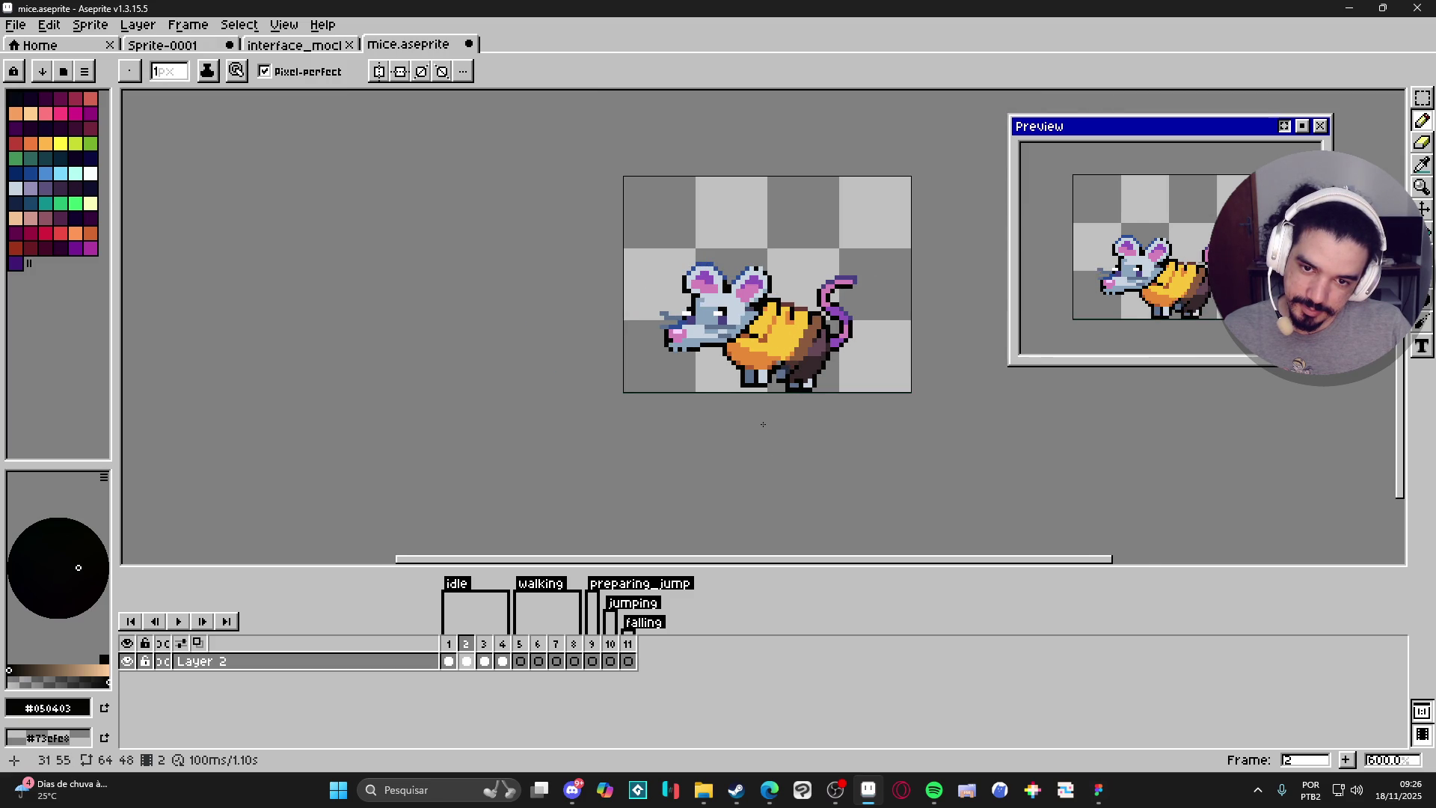
scroll(746, 386, "up", 3)
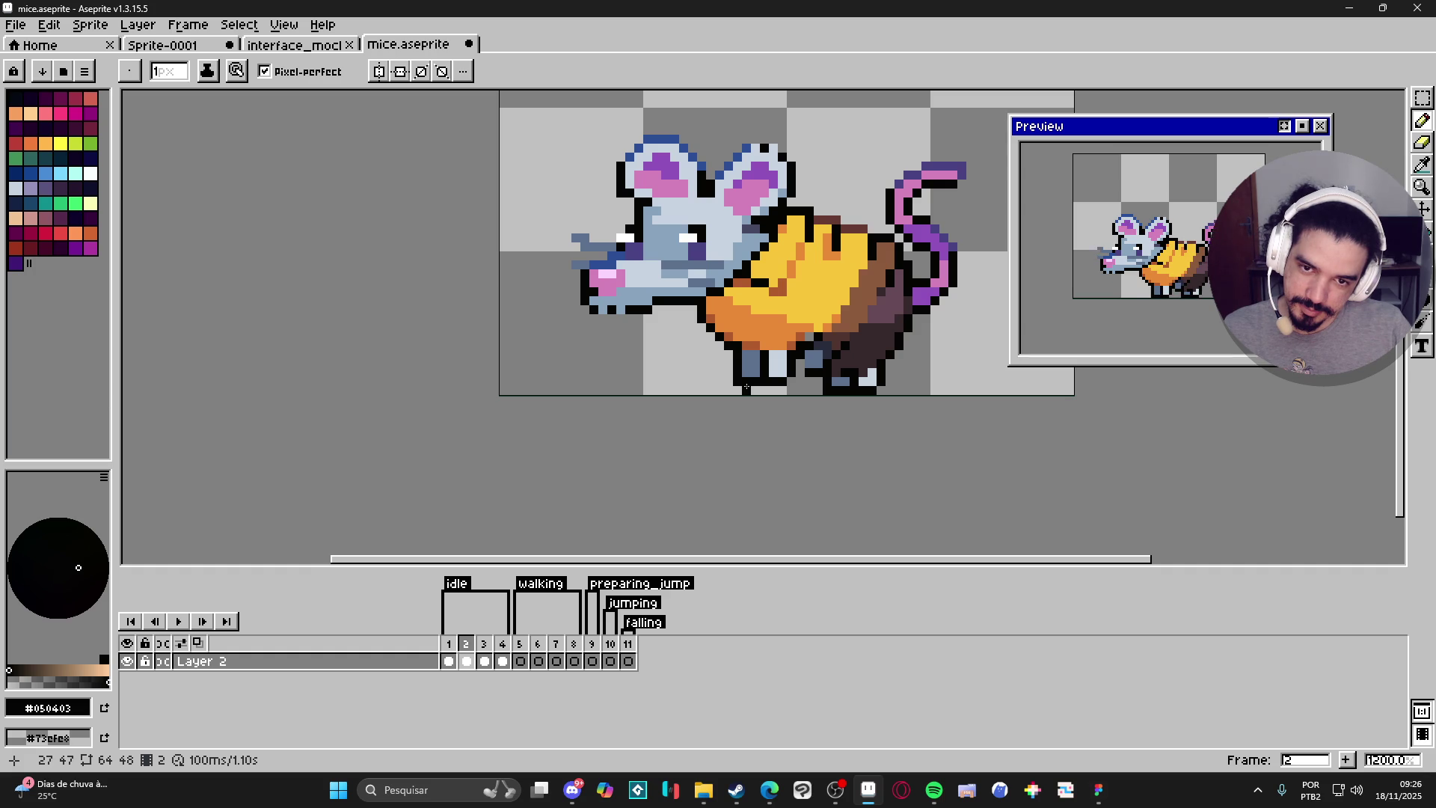
scroll(746, 387, "up", 1)
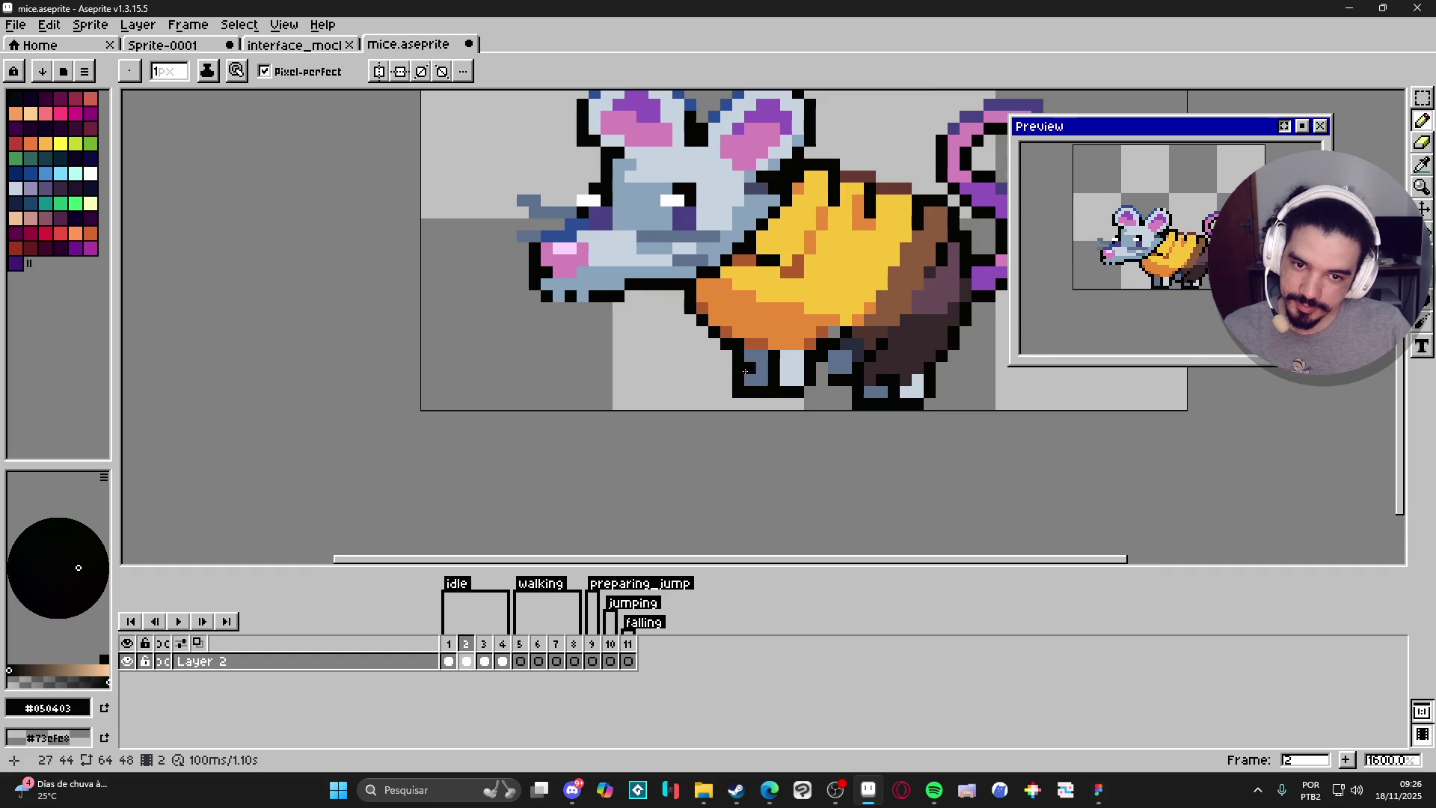
Move a small 3x3 block near the feet to a new spot.
key("v")
key("m")
mouse_move(737, 390)
left_mouse_down()
mouse_move(752, 394)
mouse_move(720, 361)
mouse_move(785, 385)
left_mouse_up()
left_click(745, 387)
key("ctrl+d")
scroll(793, 388, "down", 1)
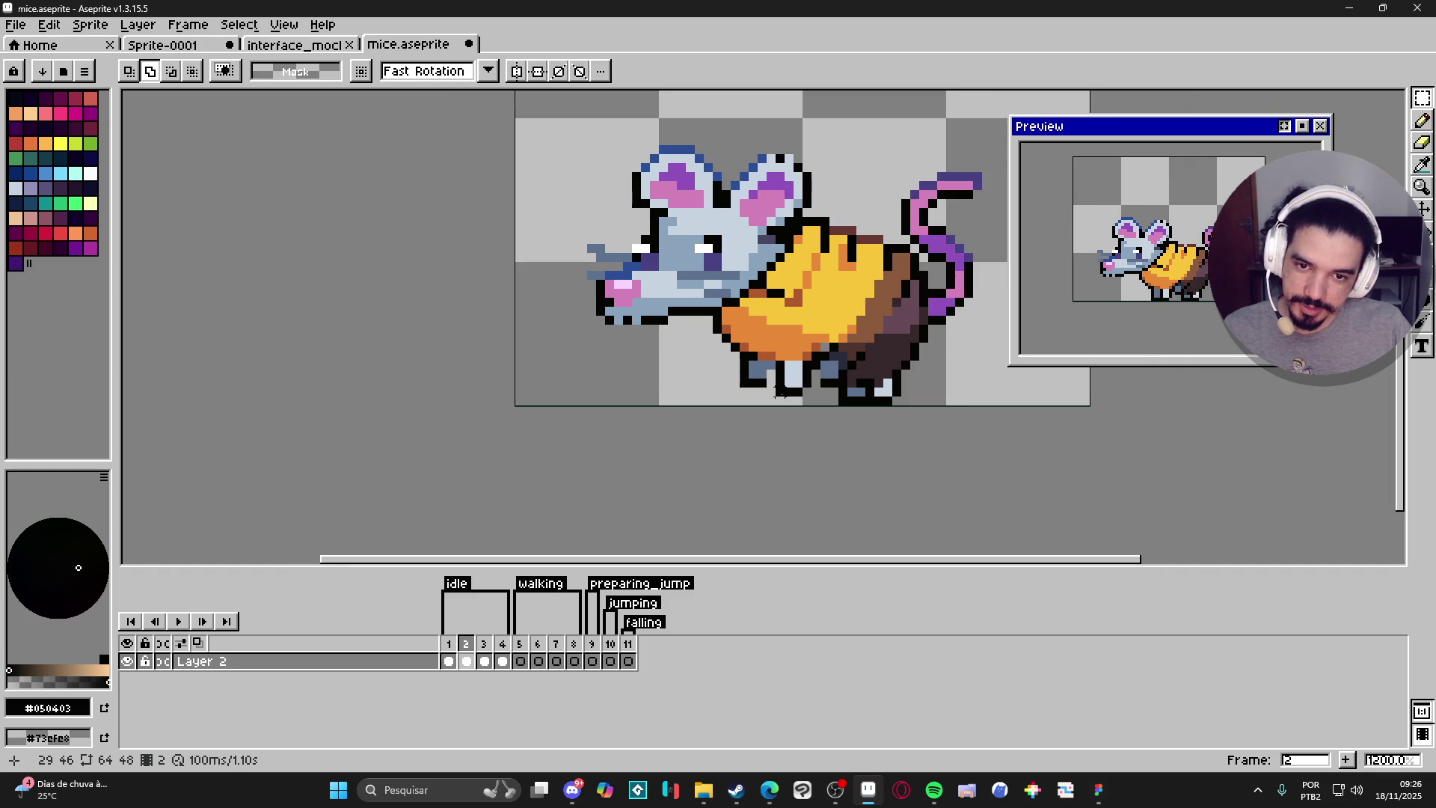
Reposition the mouse's front leg and rear leg.
mouse_move(773, 400)
left_mouse_down()
mouse_move(815, 365)
mouse_move(806, 385)
left_mouse_up()
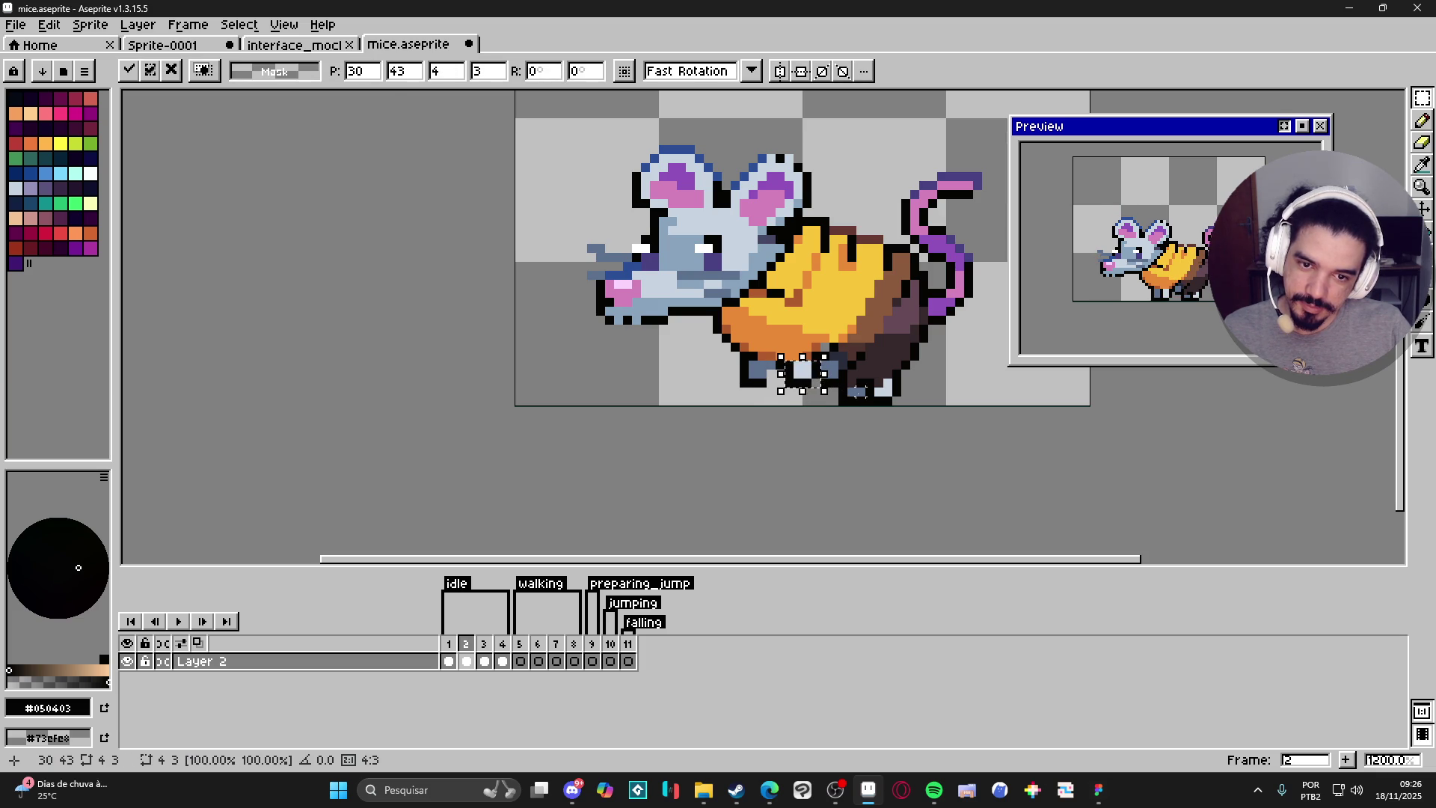
left_click(861, 419)
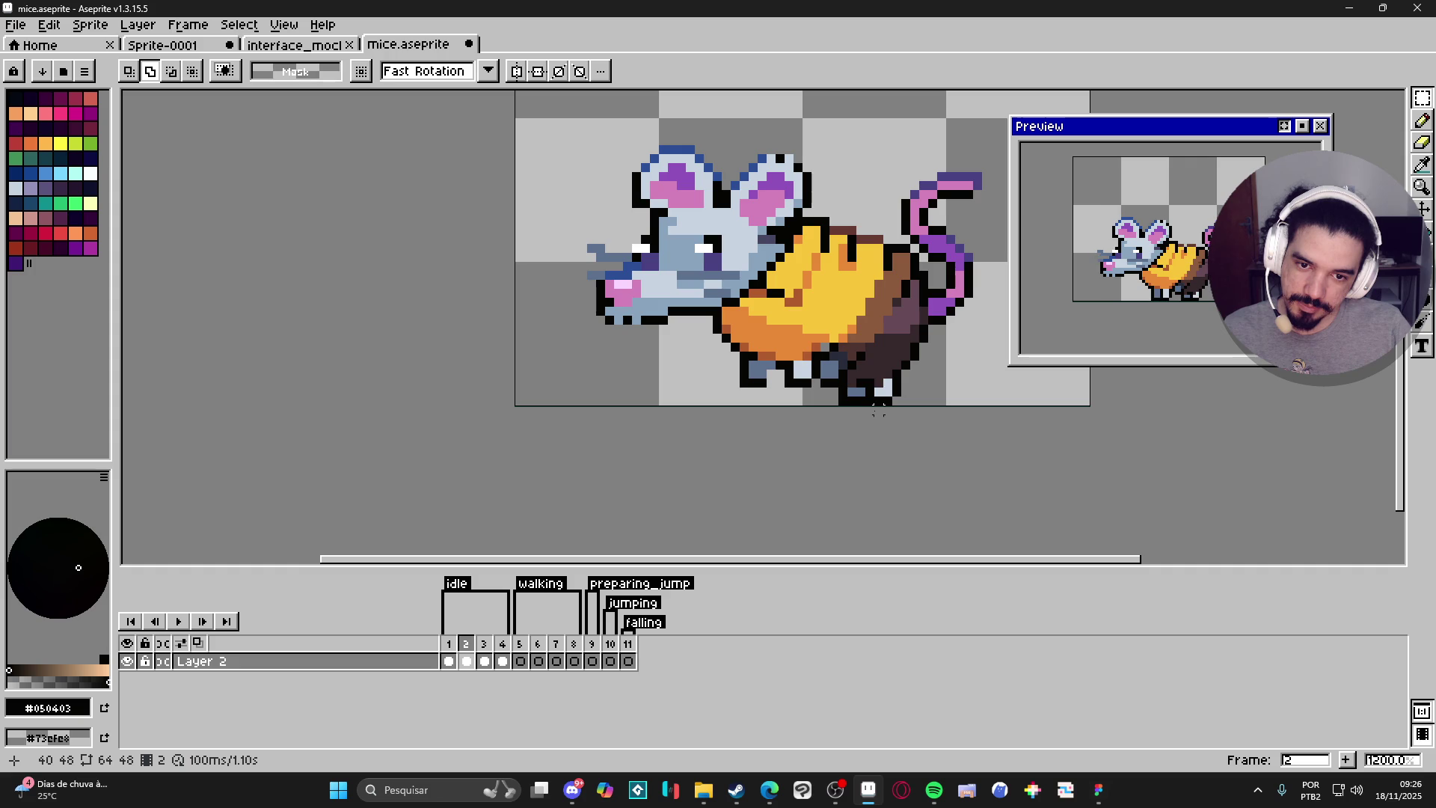
mouse_move(868, 406)
left_mouse_down()
mouse_move(900, 380)
mouse_move(883, 408)
mouse_move(838, 390)
left_mouse_up()
key("Return")
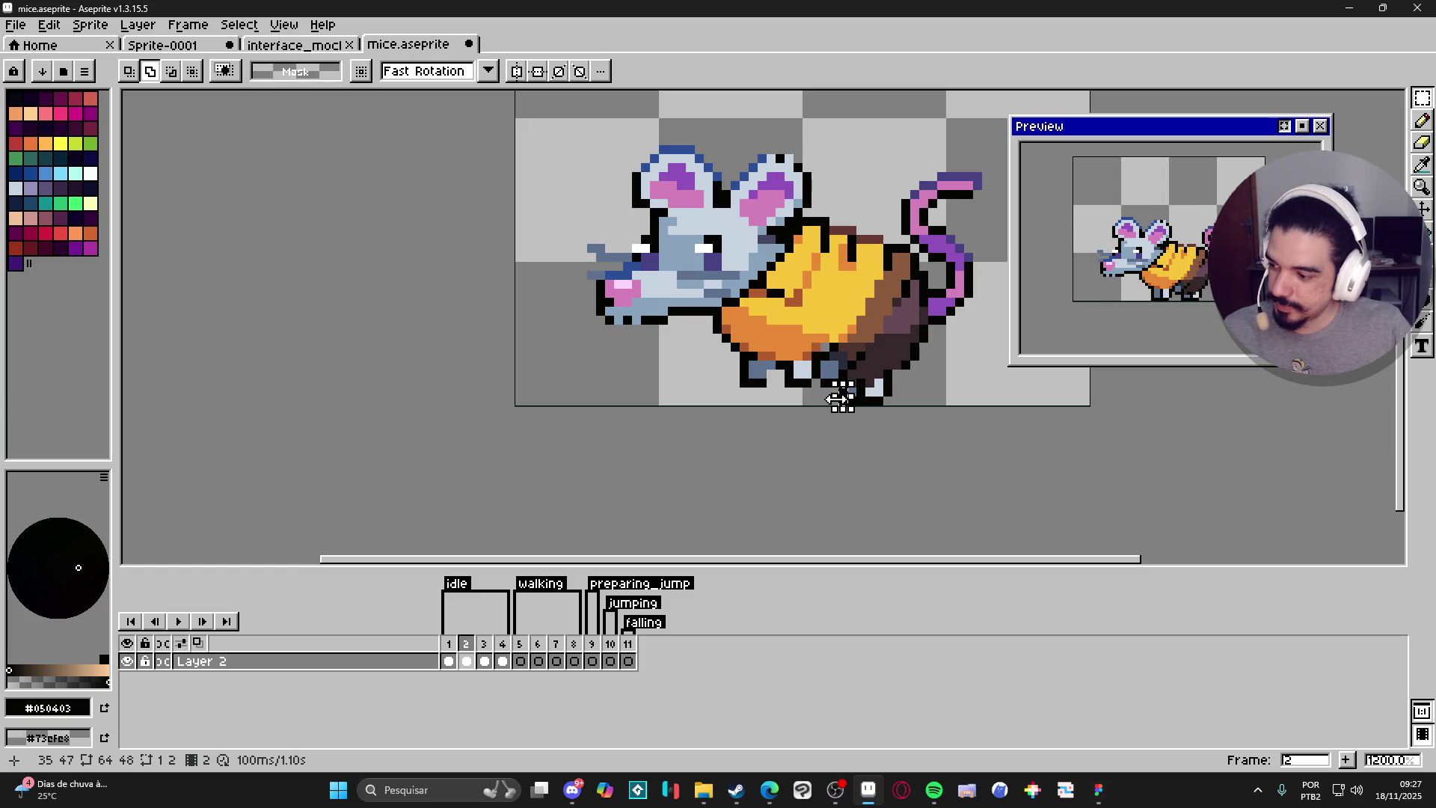
Move the small rear-foot piece one pixel right and commit it.
scroll(843, 397, "up", 3)
scroll(868, 422, "down", 3)
scroll(855, 410, "up", 3)
mouse_move(858, 421)
left_mouse_down()
mouse_move(851, 410)
mouse_move(875, 415)
left_mouse_up()
scroll(871, 416, "down", 1)
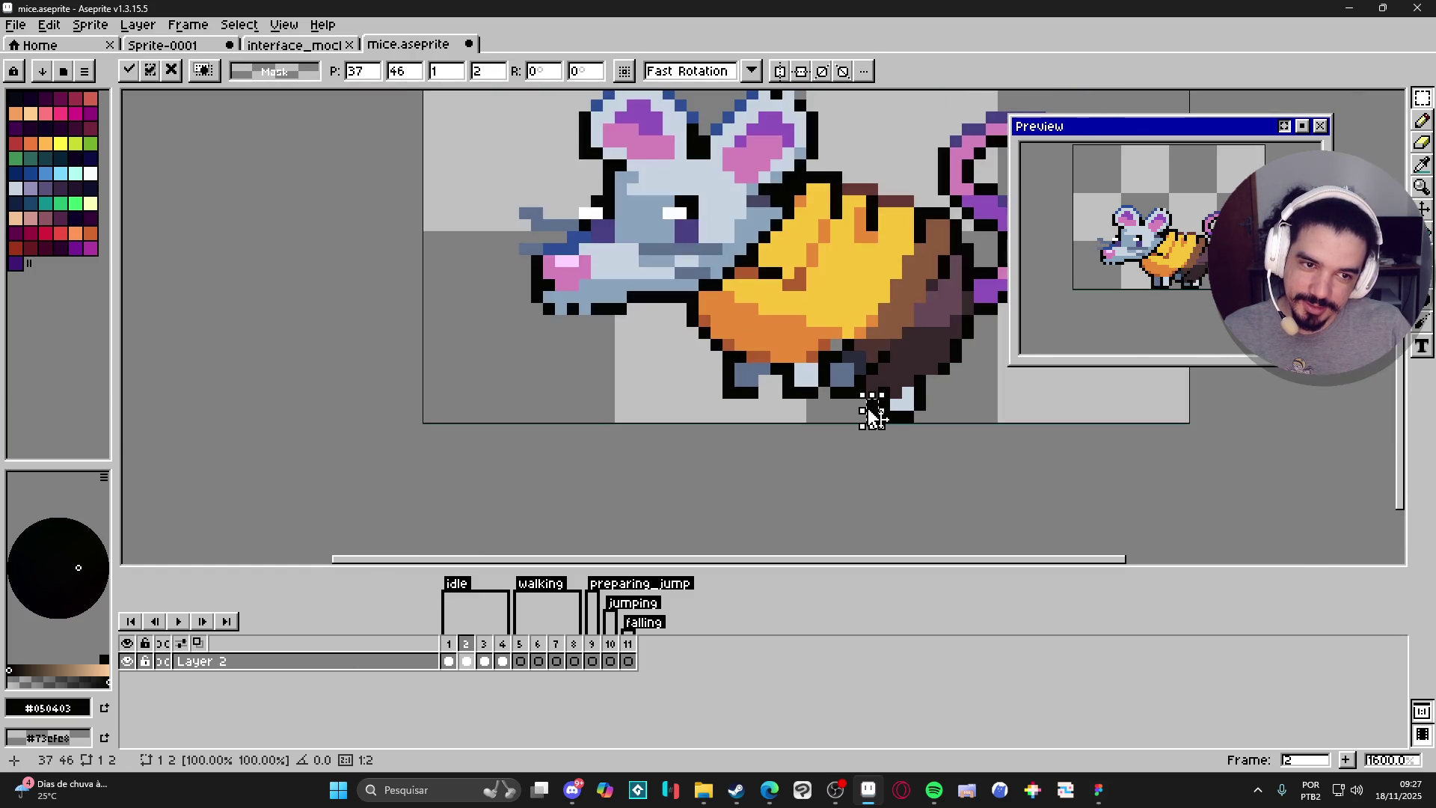
scroll(871, 417, "down", 1)
scroll(872, 411, "down", 1)
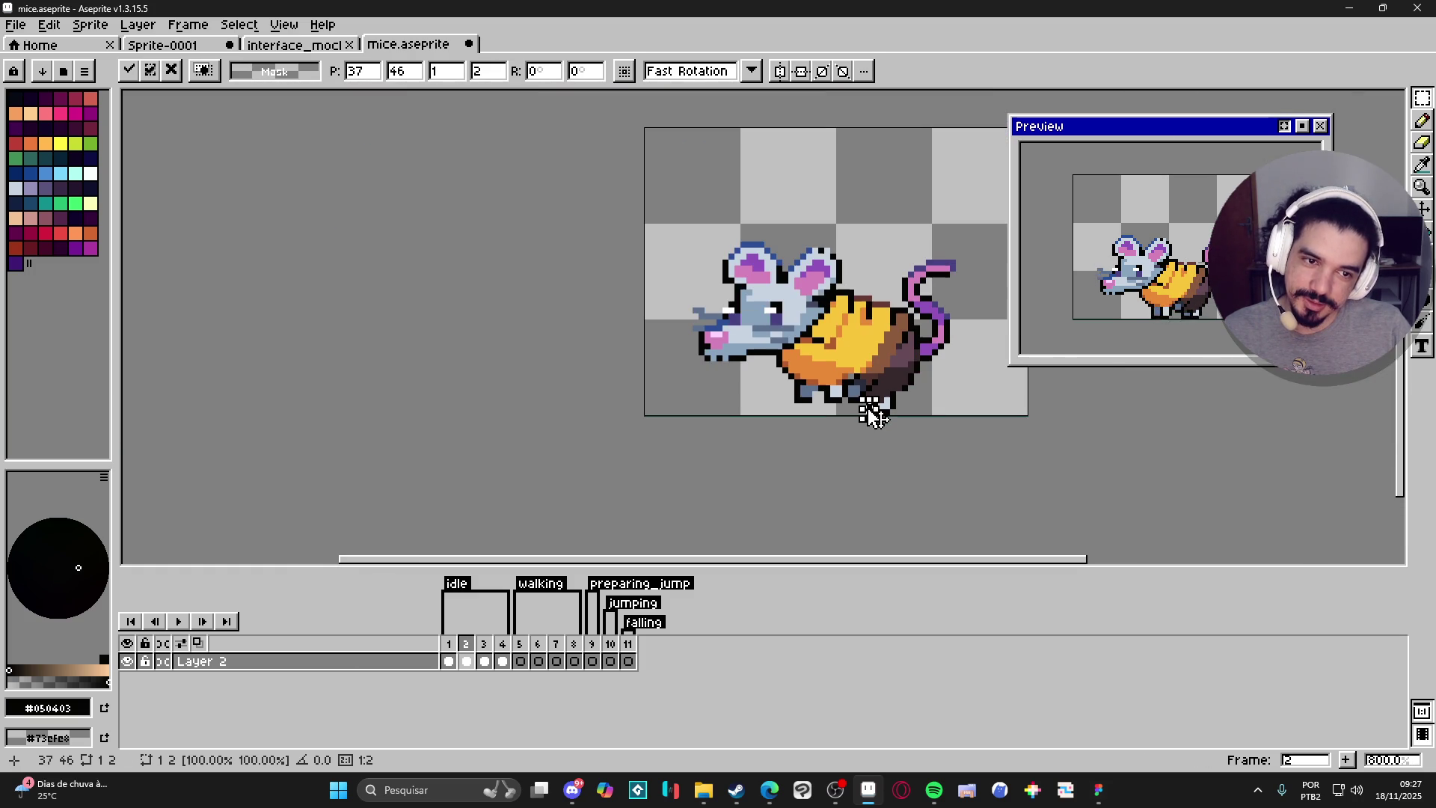
scroll(841, 410, "down", 1)
key("Return")
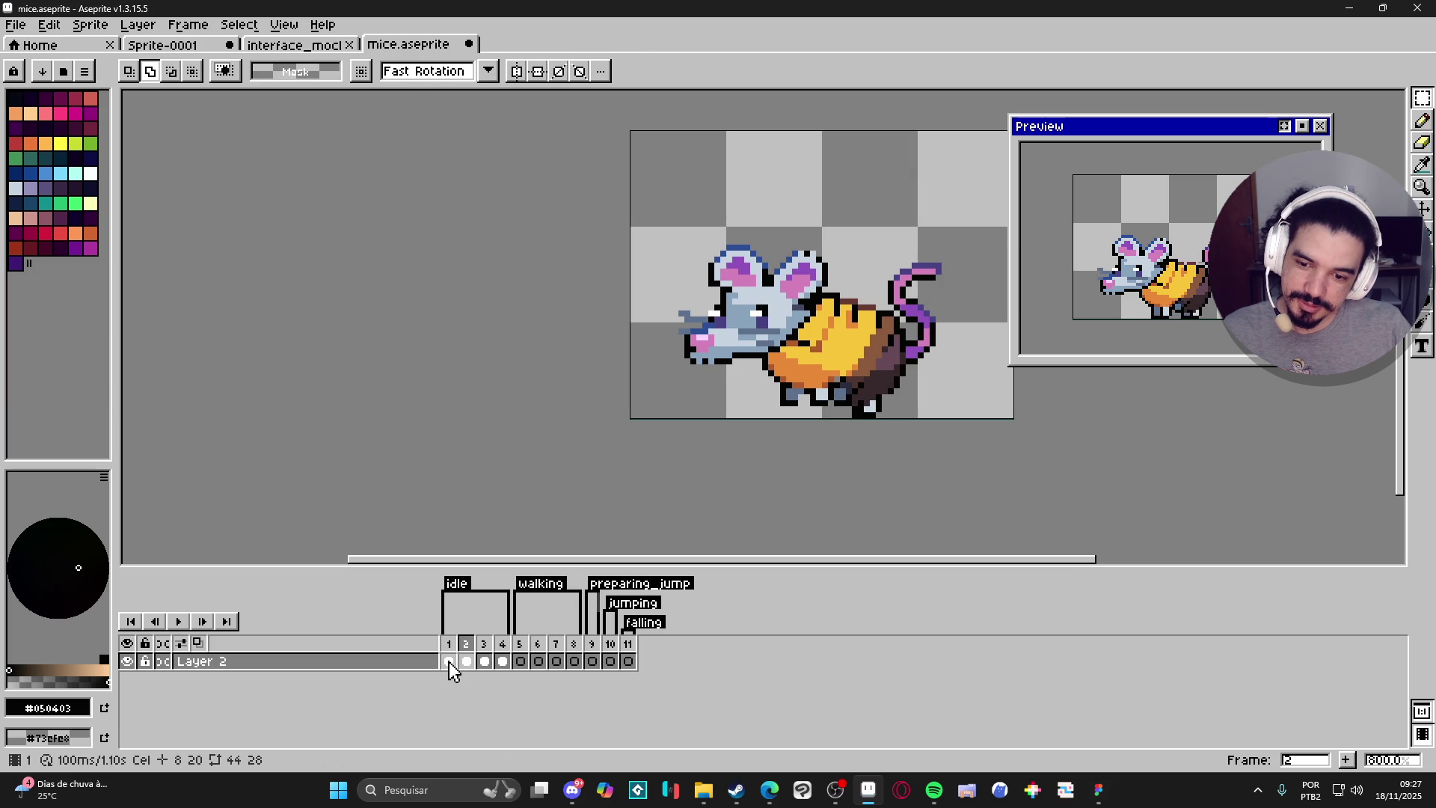
Step through idle frames 1 to 4 twice to compare the poses.
left_click(449, 662)
left_click(467, 661)
left_click(488, 661)
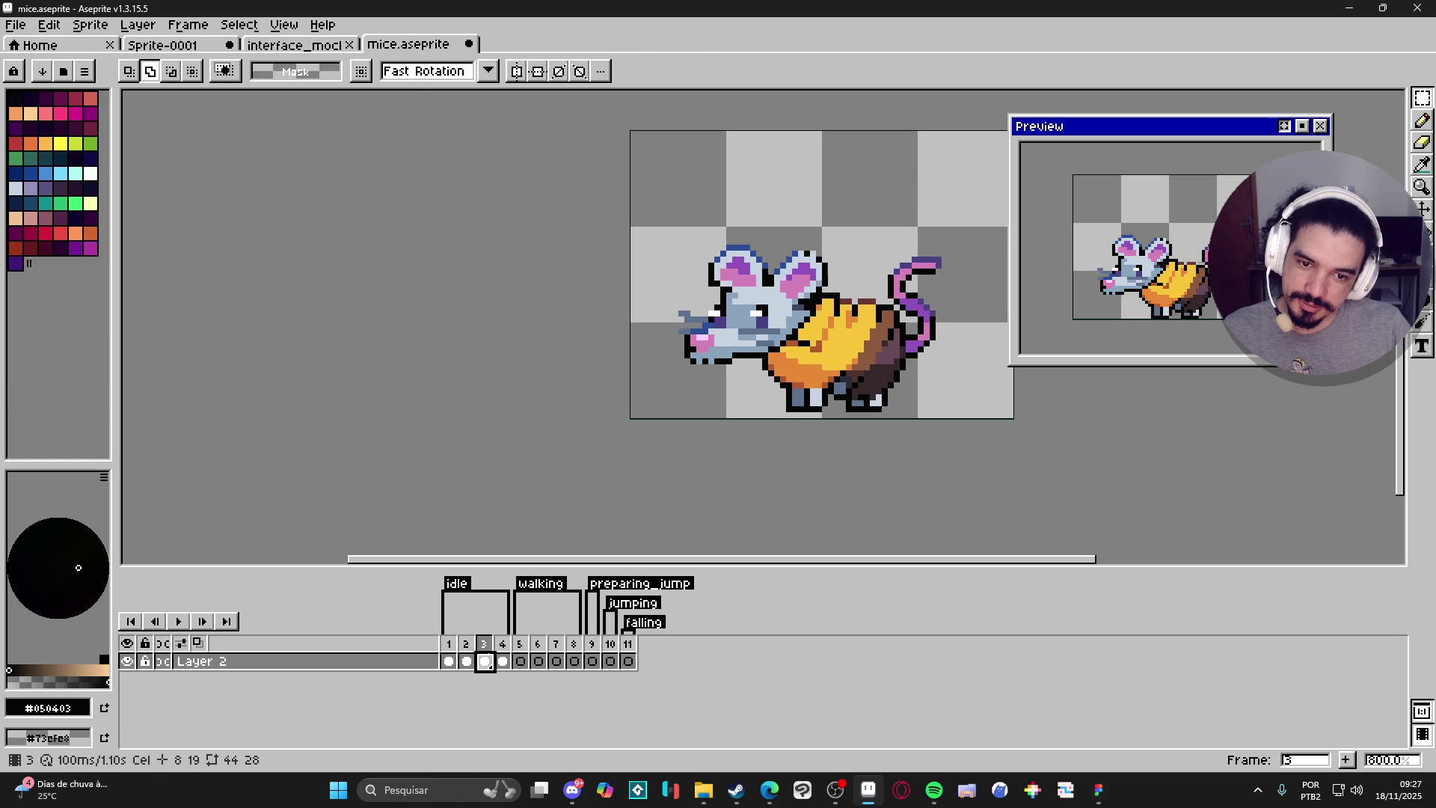
left_click(503, 661)
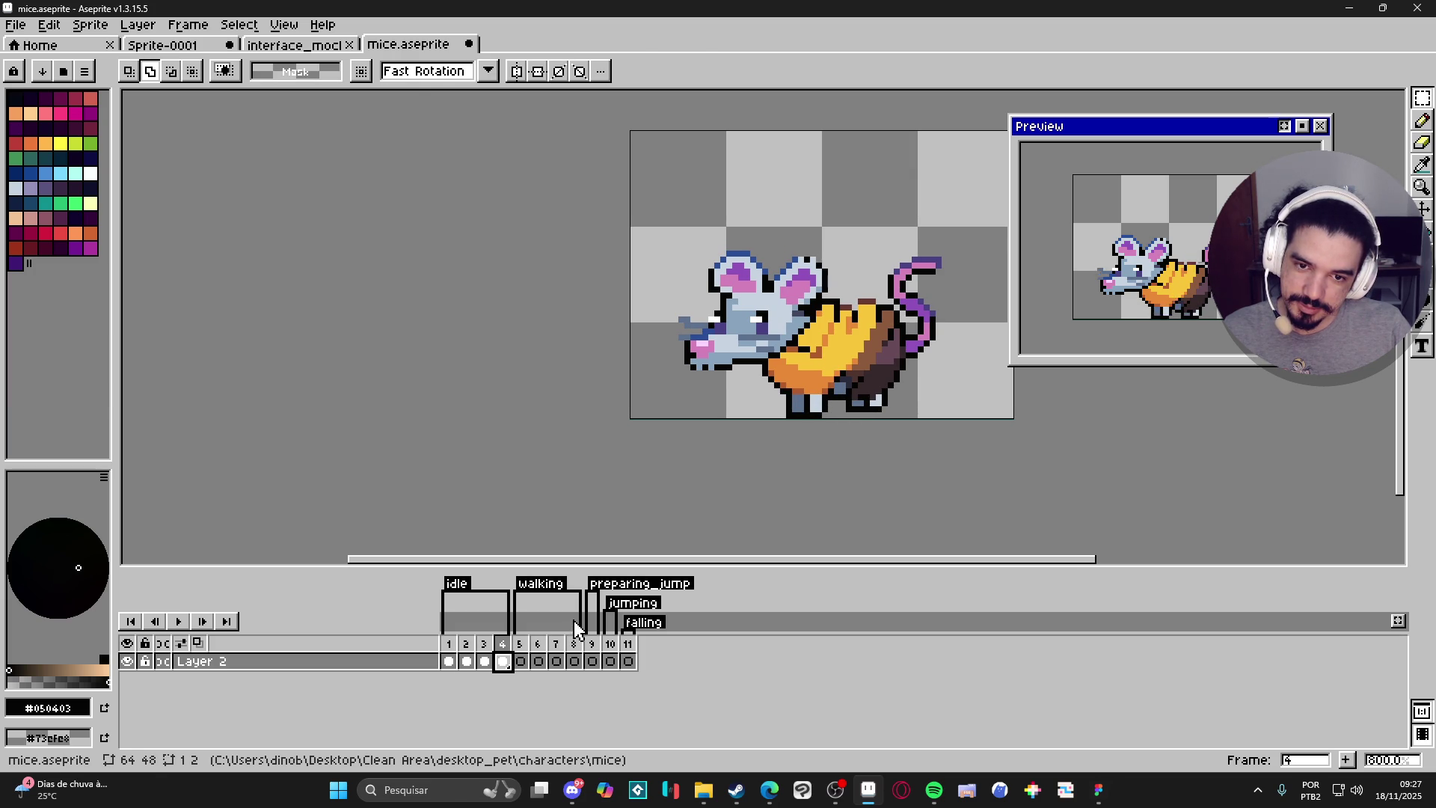
left_click(449, 663)
left_click(469, 664)
left_click(484, 663)
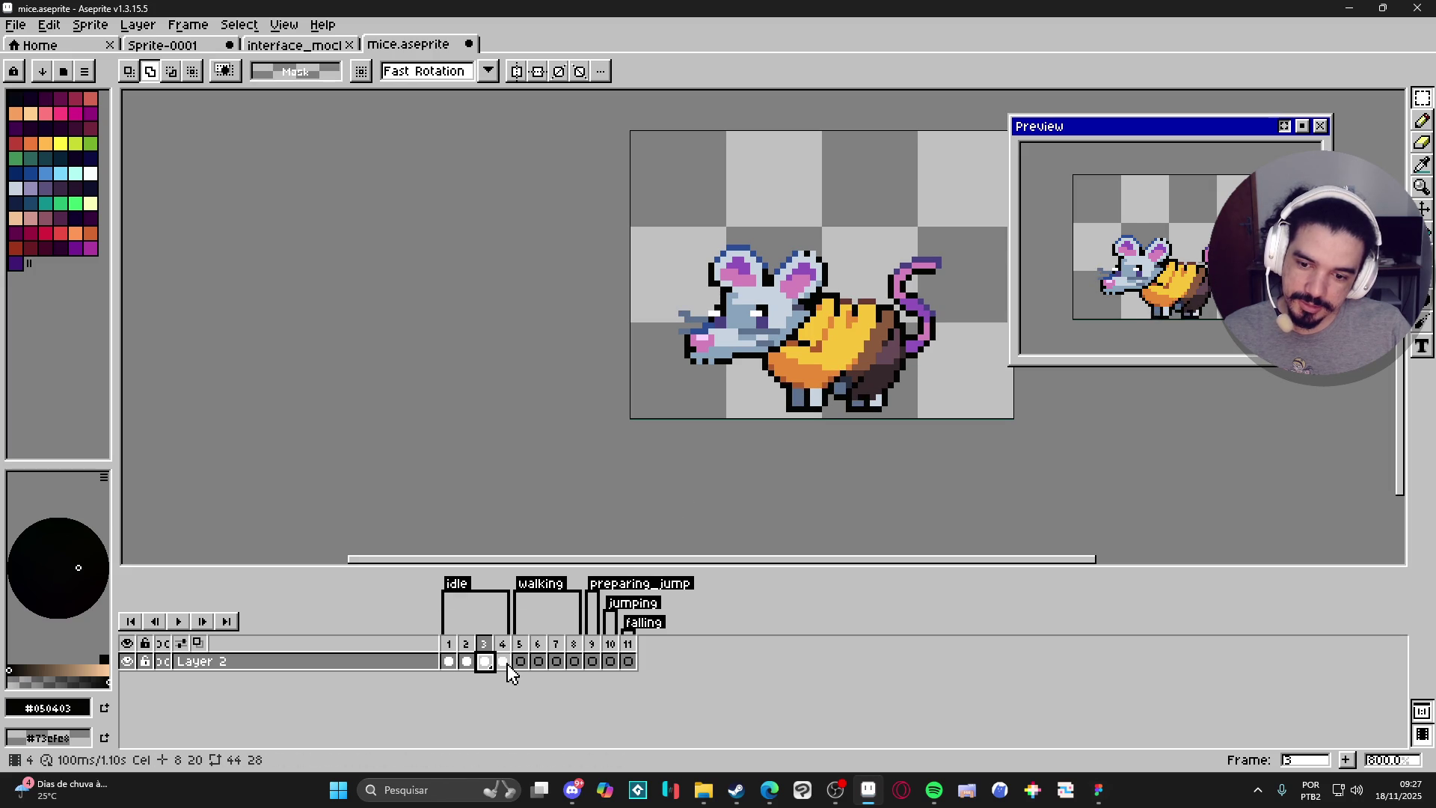
left_click(504, 663)
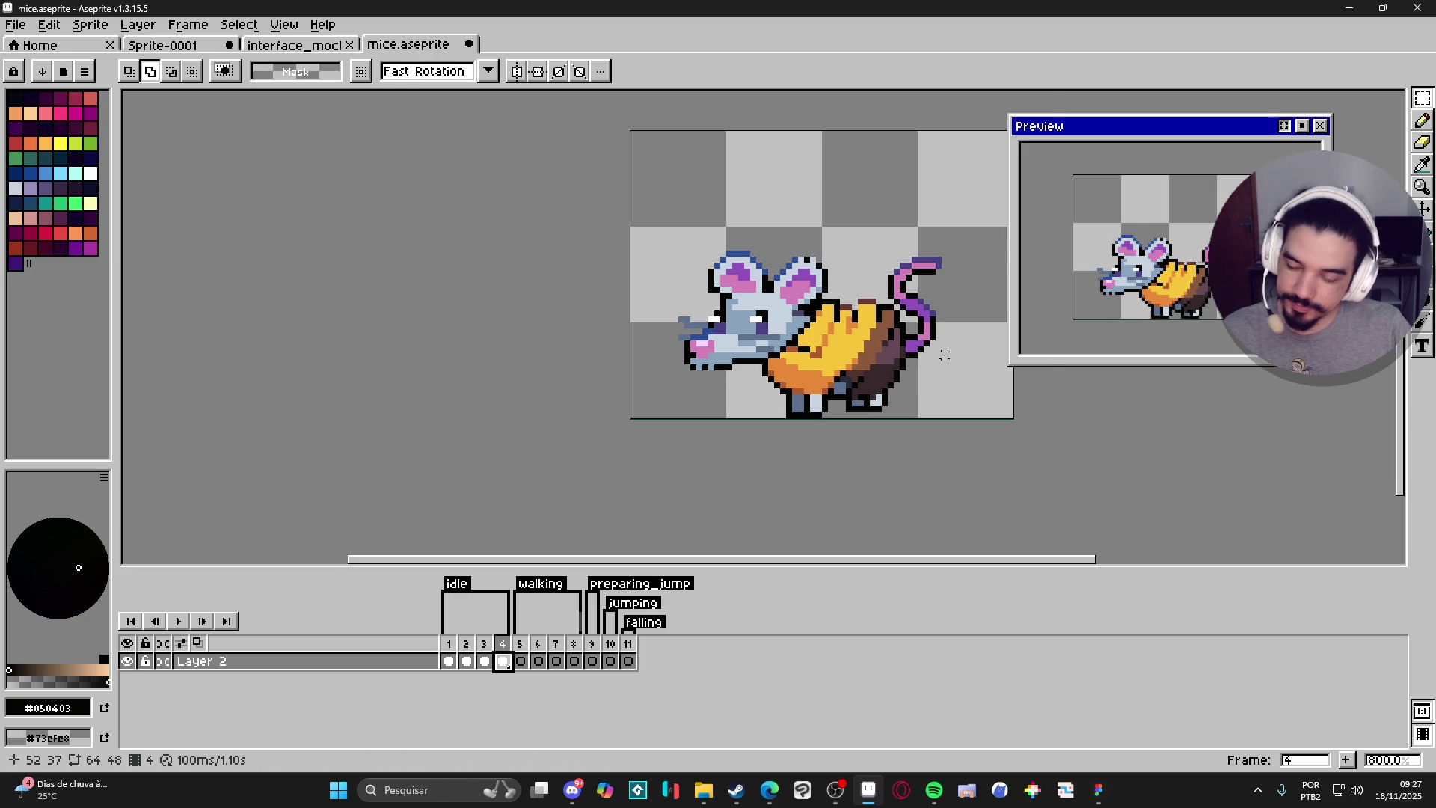
scroll(932, 373, "up", 1)
Select and shift one hind foot in frame 4 to a new position.
key("v")
key("m")
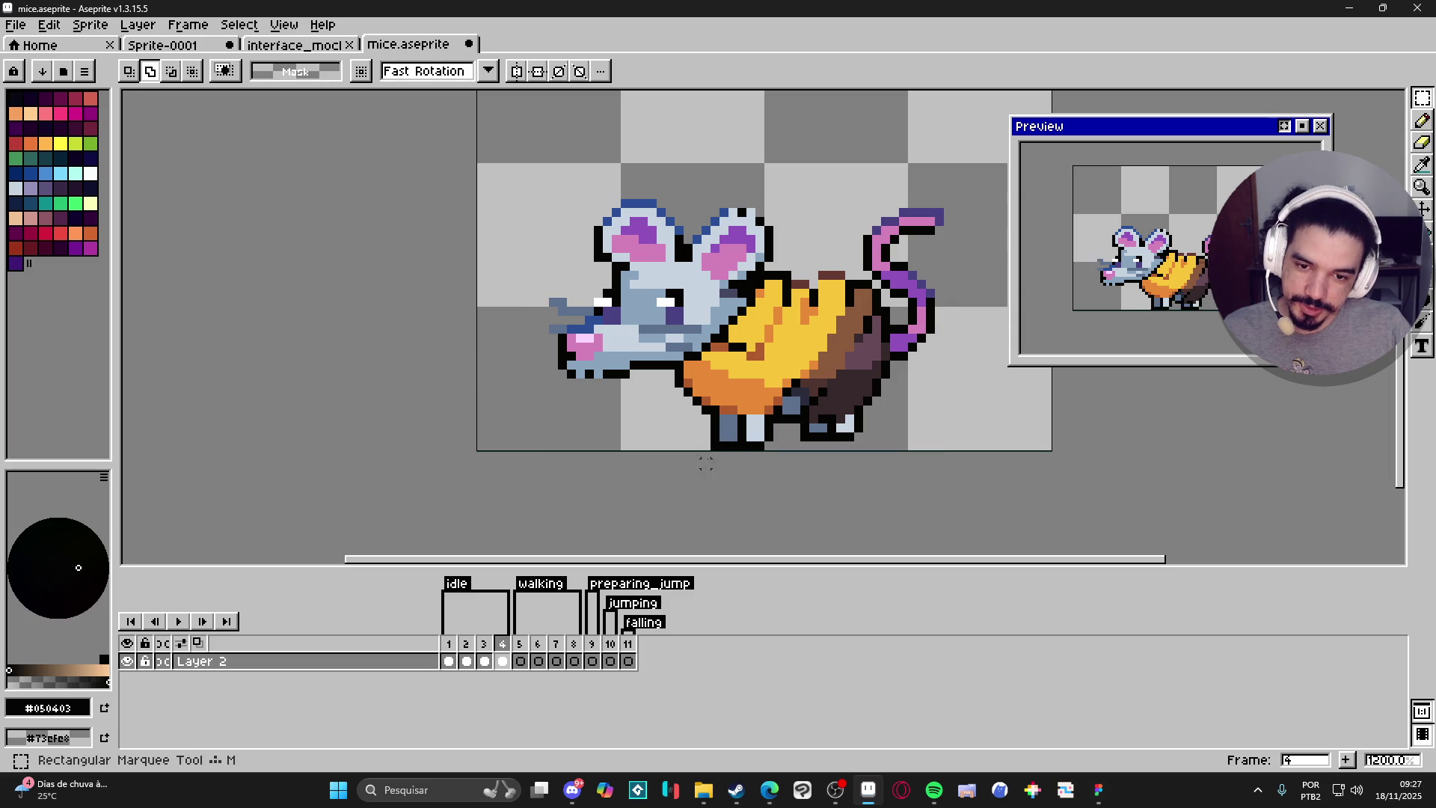
mouse_move(718, 449)
left_mouse_down()
mouse_move(719, 425)
mouse_move(748, 447)
mouse_move(740, 458)
mouse_move(768, 454)
left_mouse_up()
key("b")
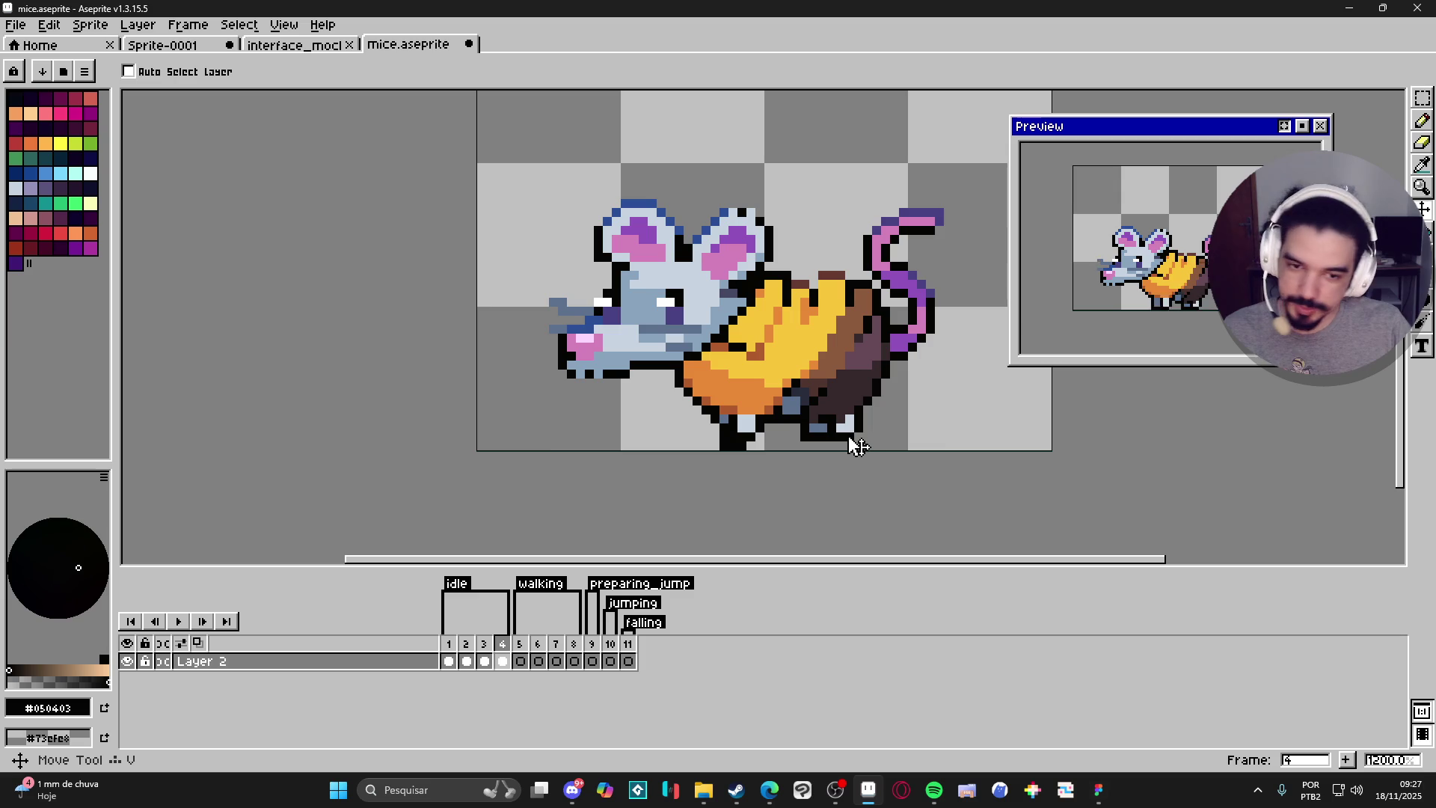
key("m")
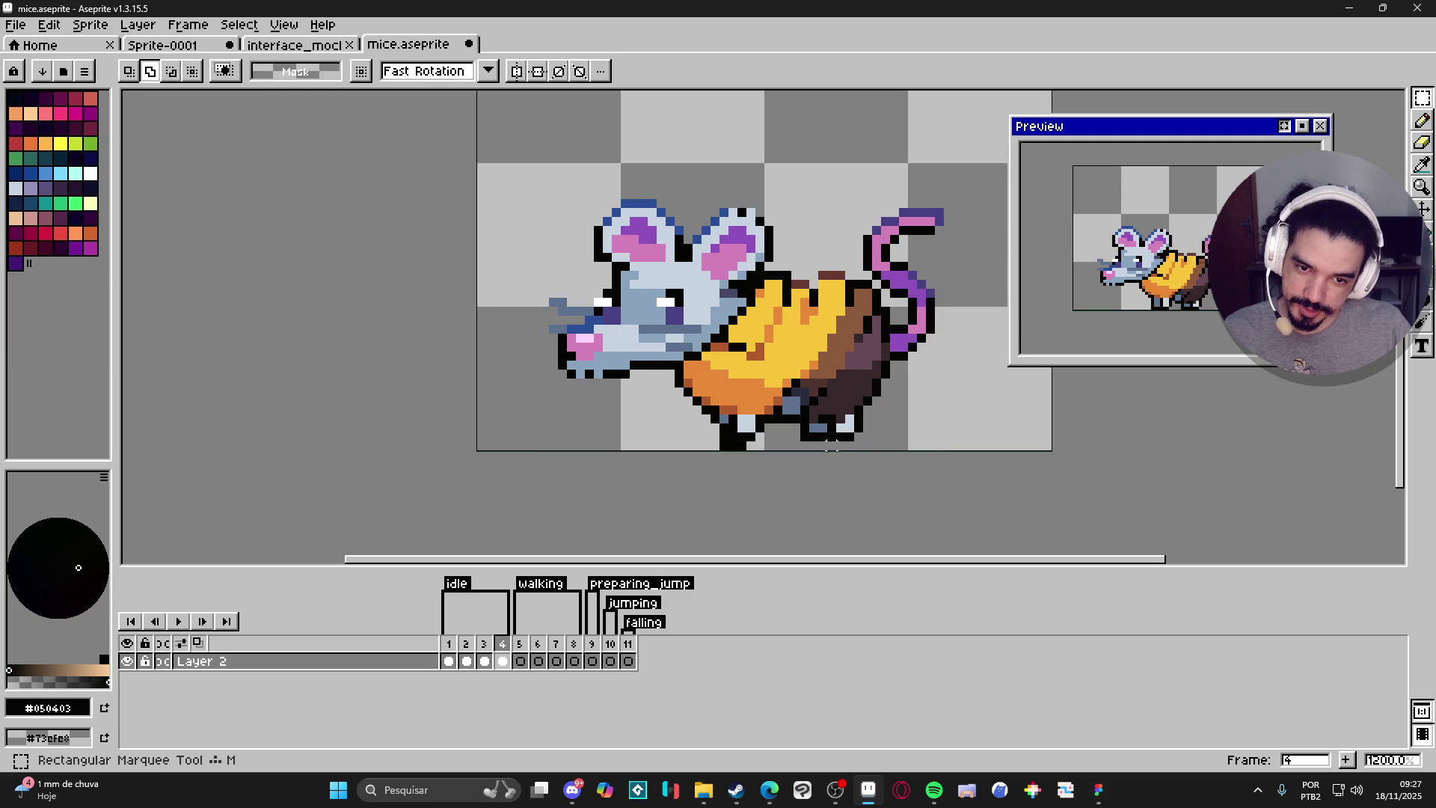
mouse_move(824, 446)
left_mouse_down()
mouse_move(866, 411)
mouse_move(868, 431)
left_mouse_up()
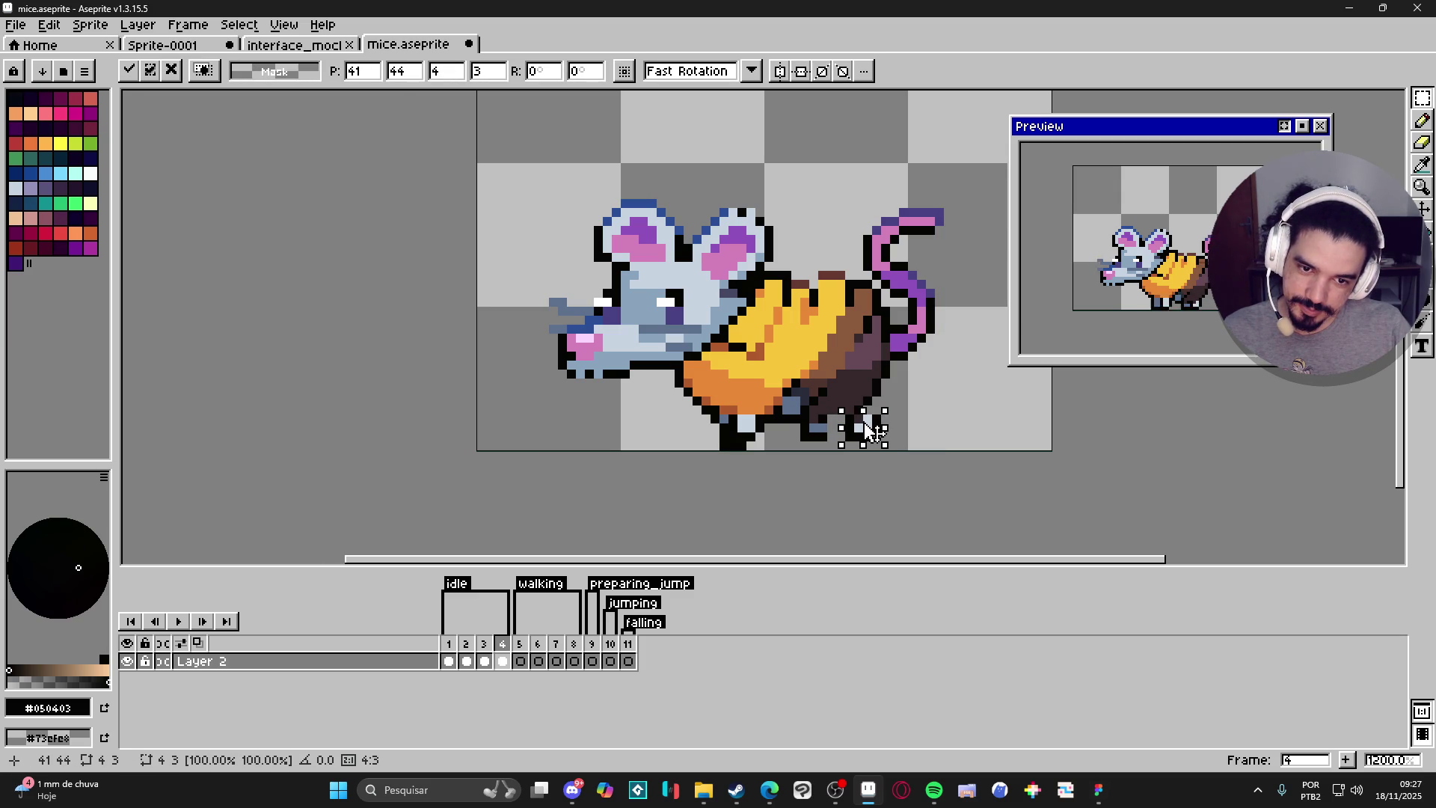
key("ctrl+d")
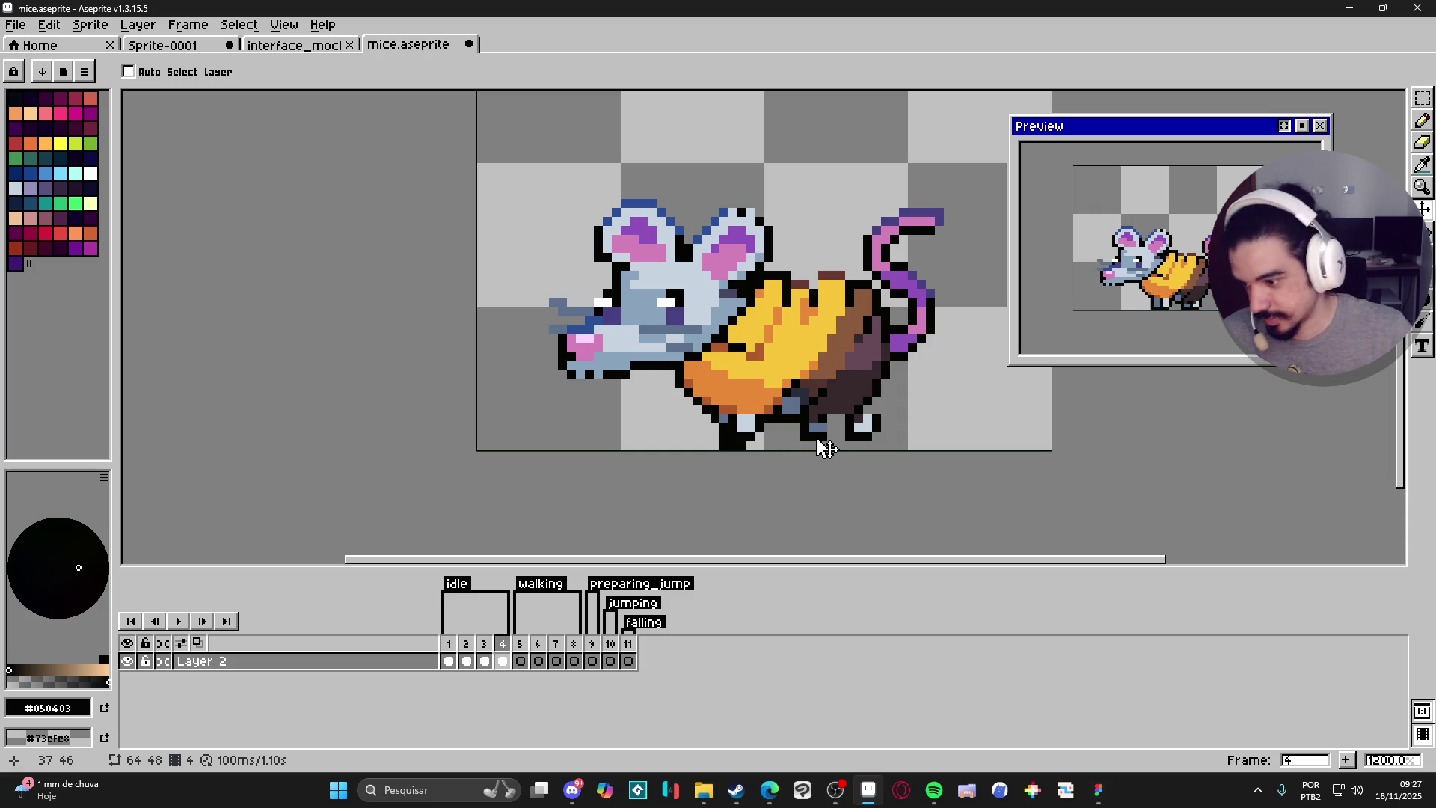
Reposition the other hind foot, then return to frame 1.
key("m")
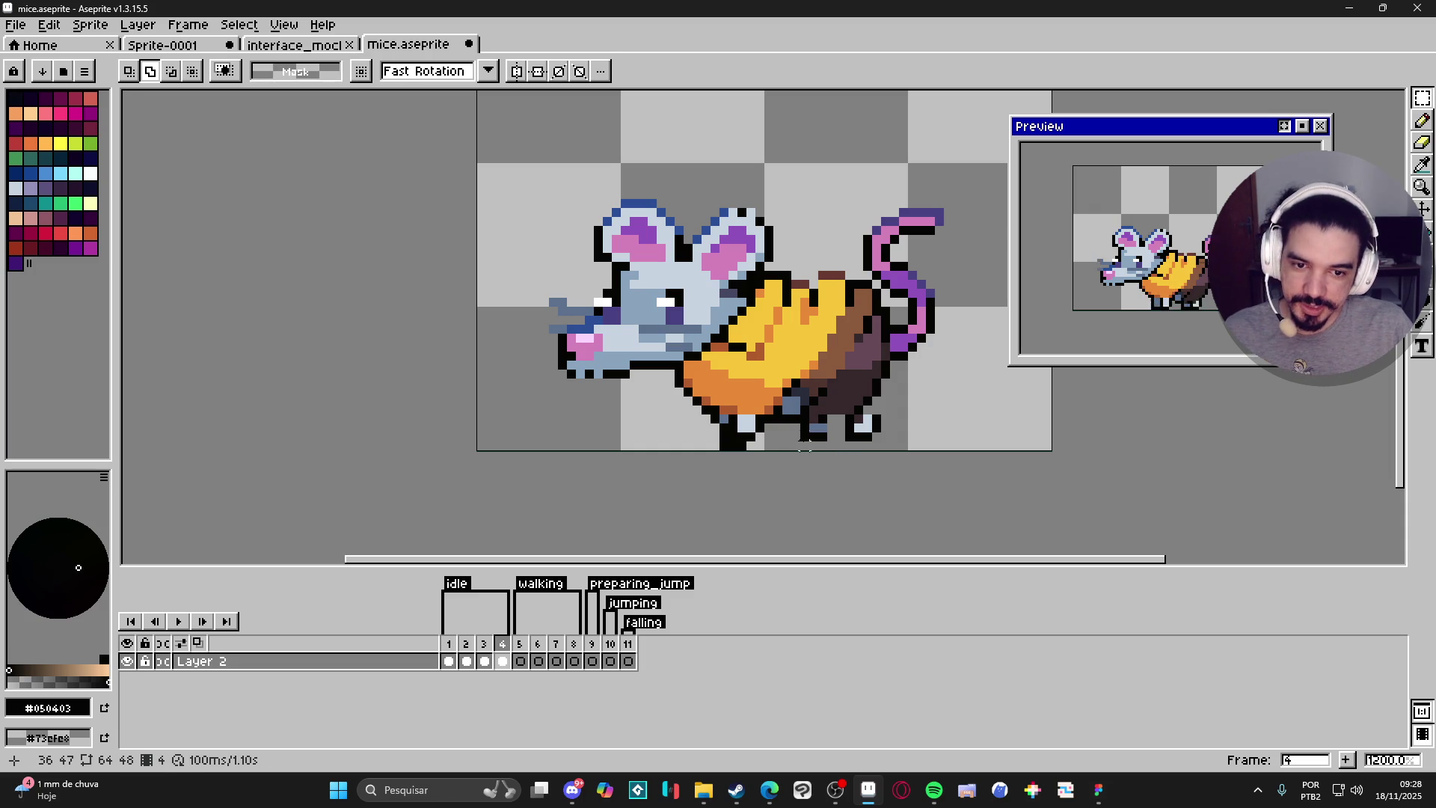
mouse_move(803, 437)
left_mouse_down()
mouse_move(833, 418)
mouse_move(823, 440)
left_mouse_up()
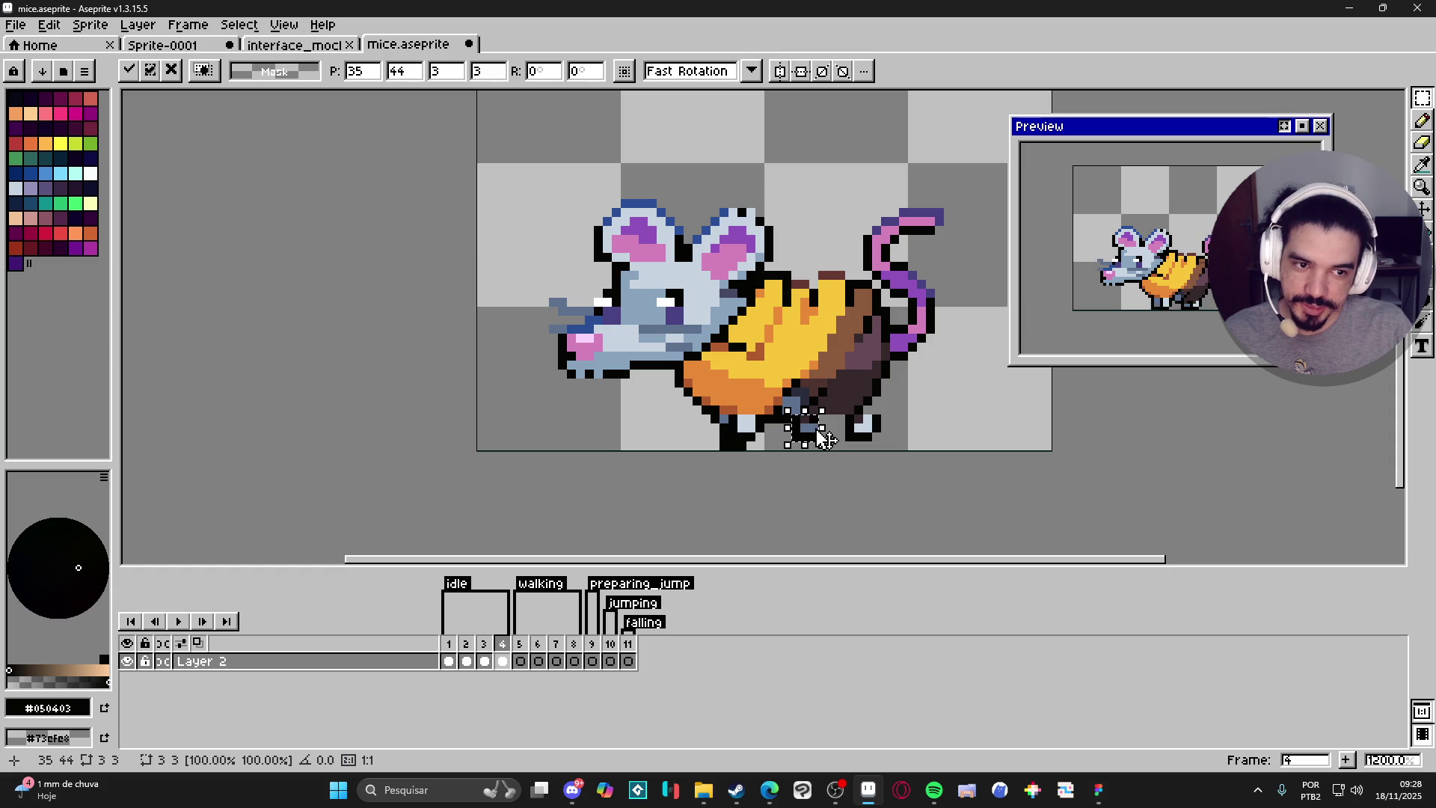
key("ctrl+d")
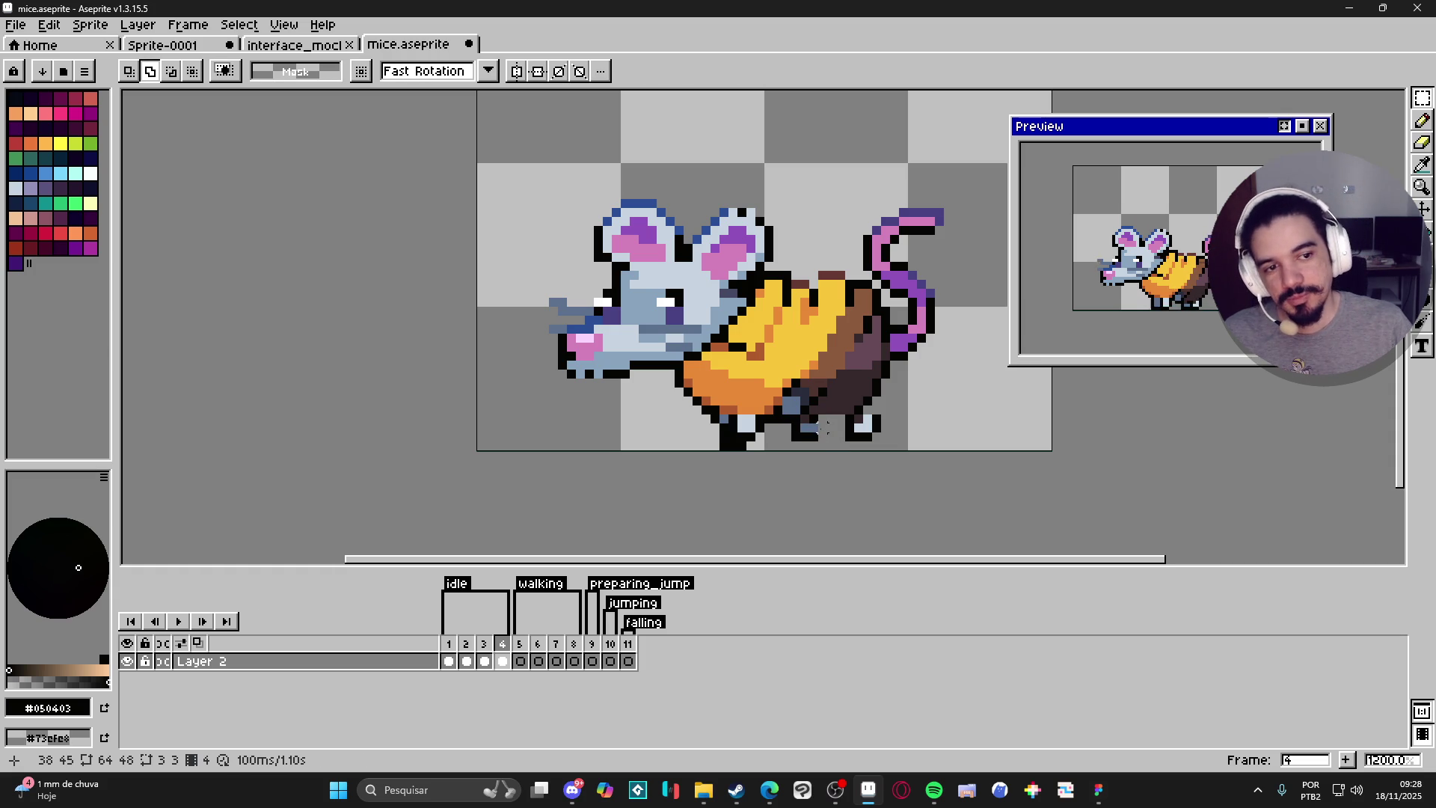
left_click(449, 660)
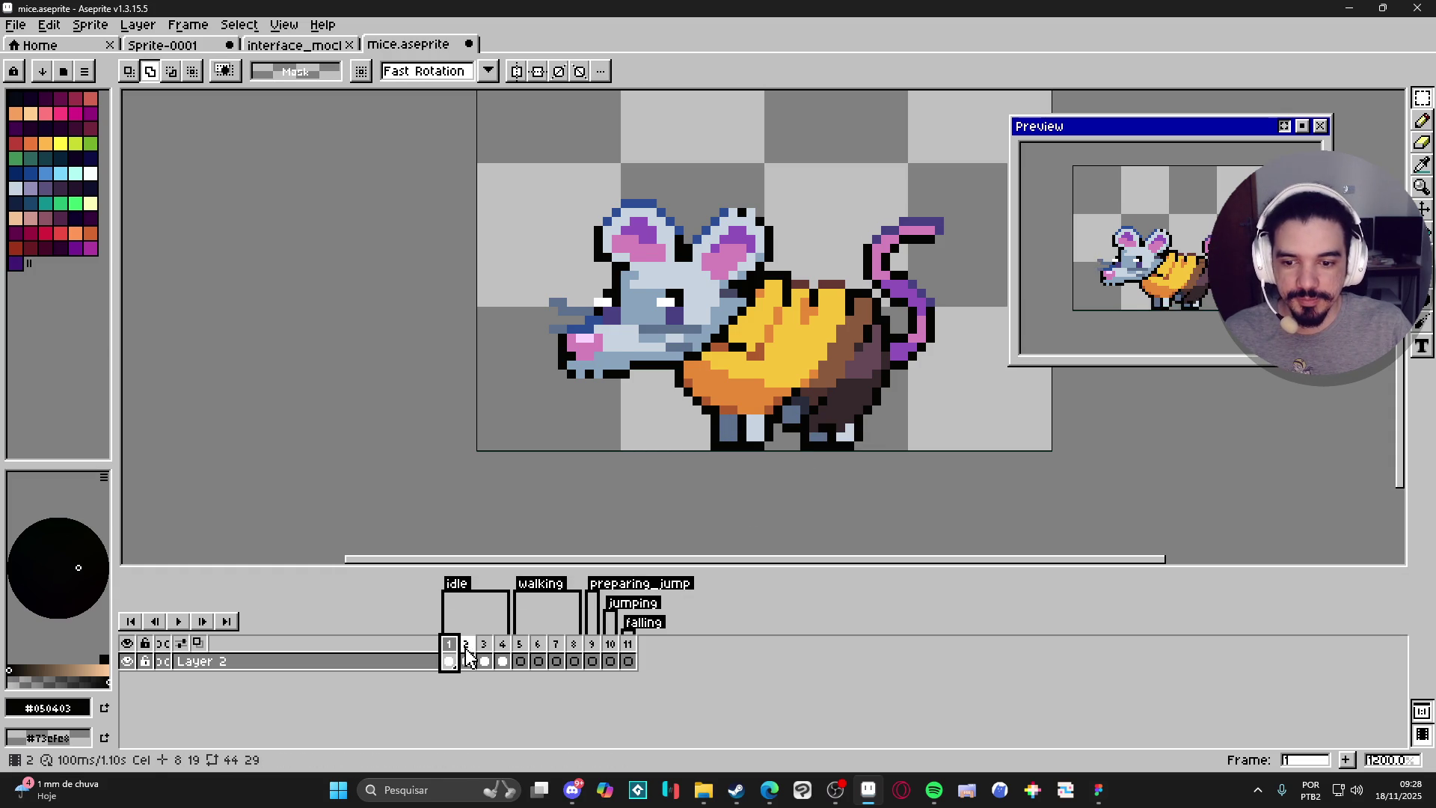
Raise the frame 2 mouse one pixel and compare it across idle frames 1–4.
left_click(468, 658)
key("v")
left_click_drag(770, 391, 778, 381)
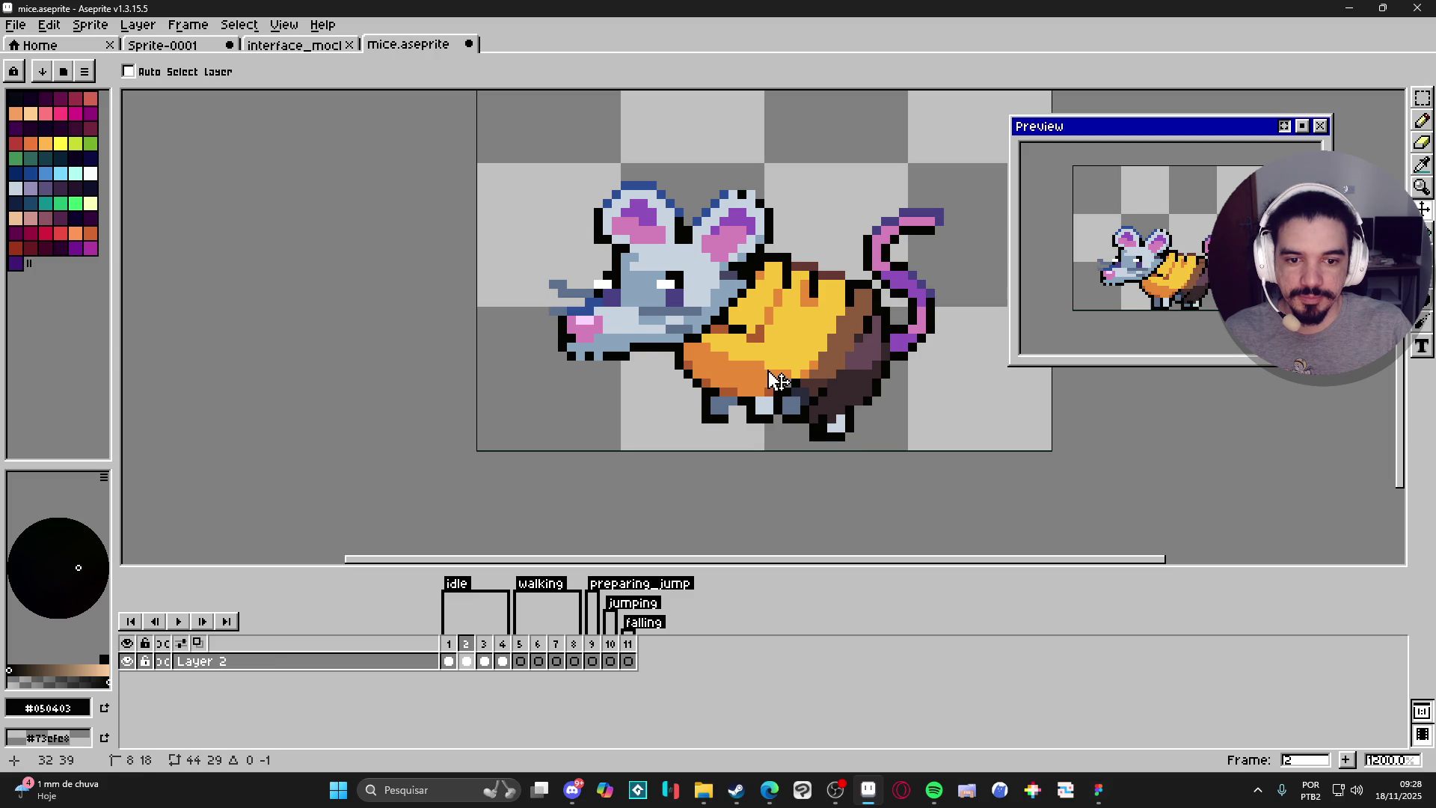
left_click(482, 659)
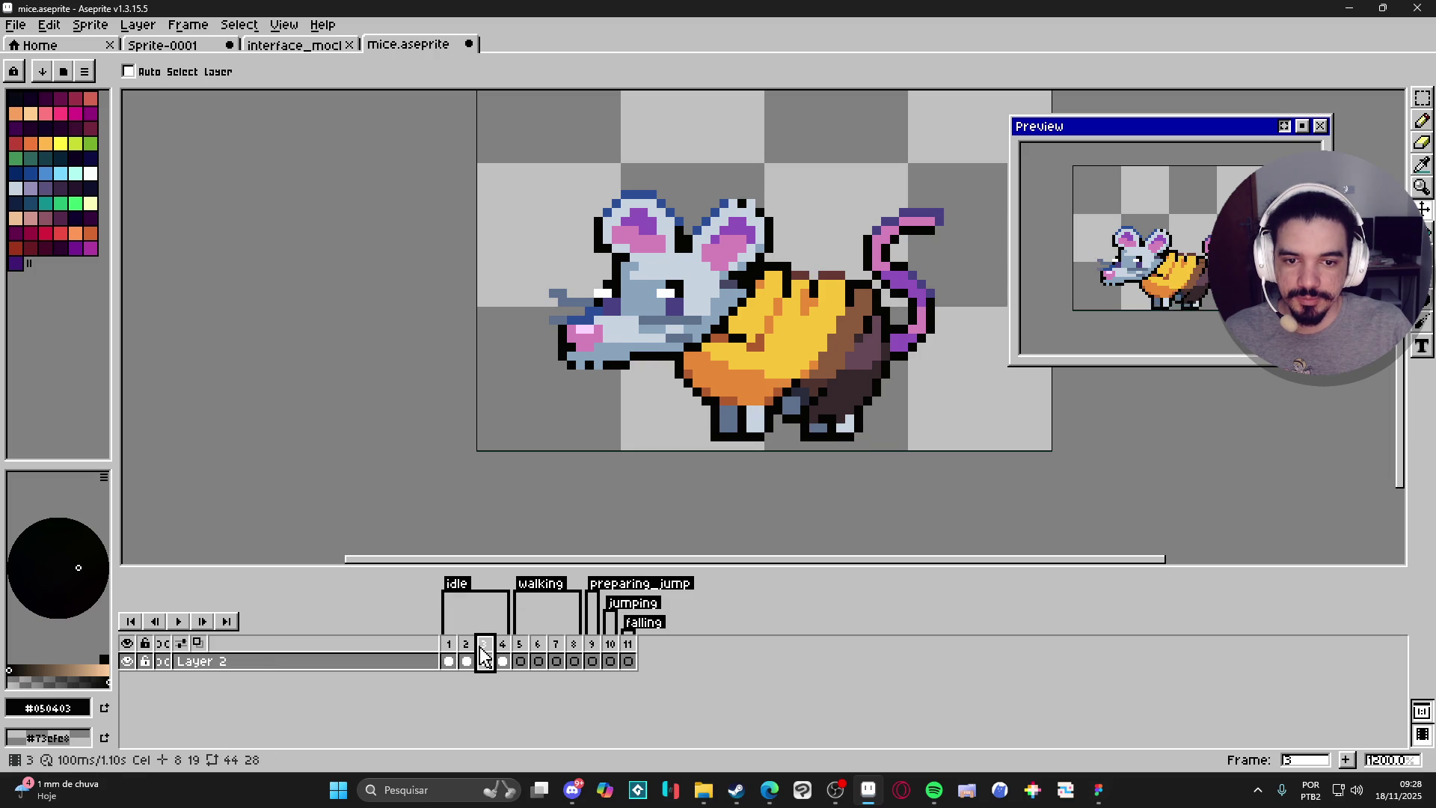
left_click(502, 661)
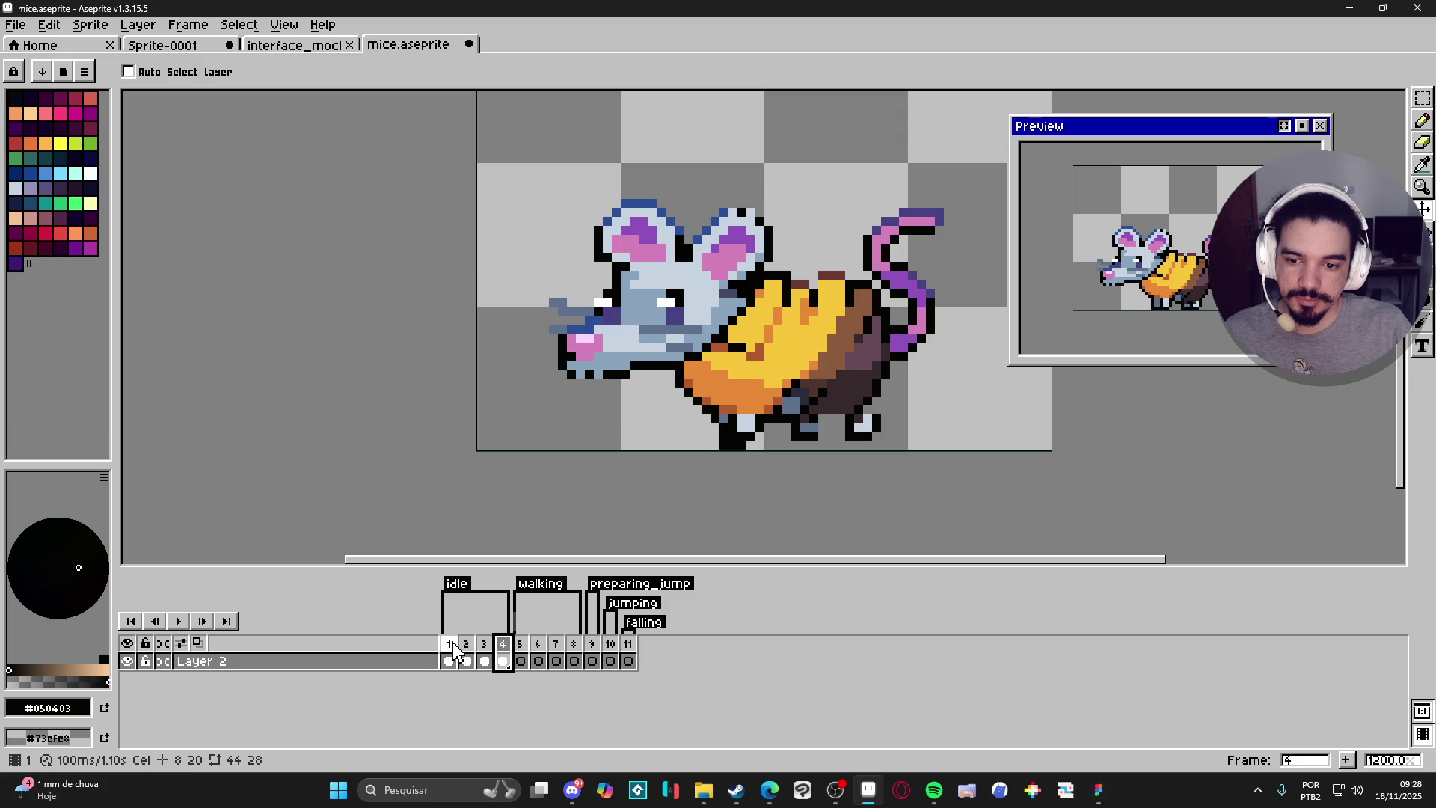
left_click(483, 661)
left_click(470, 648)
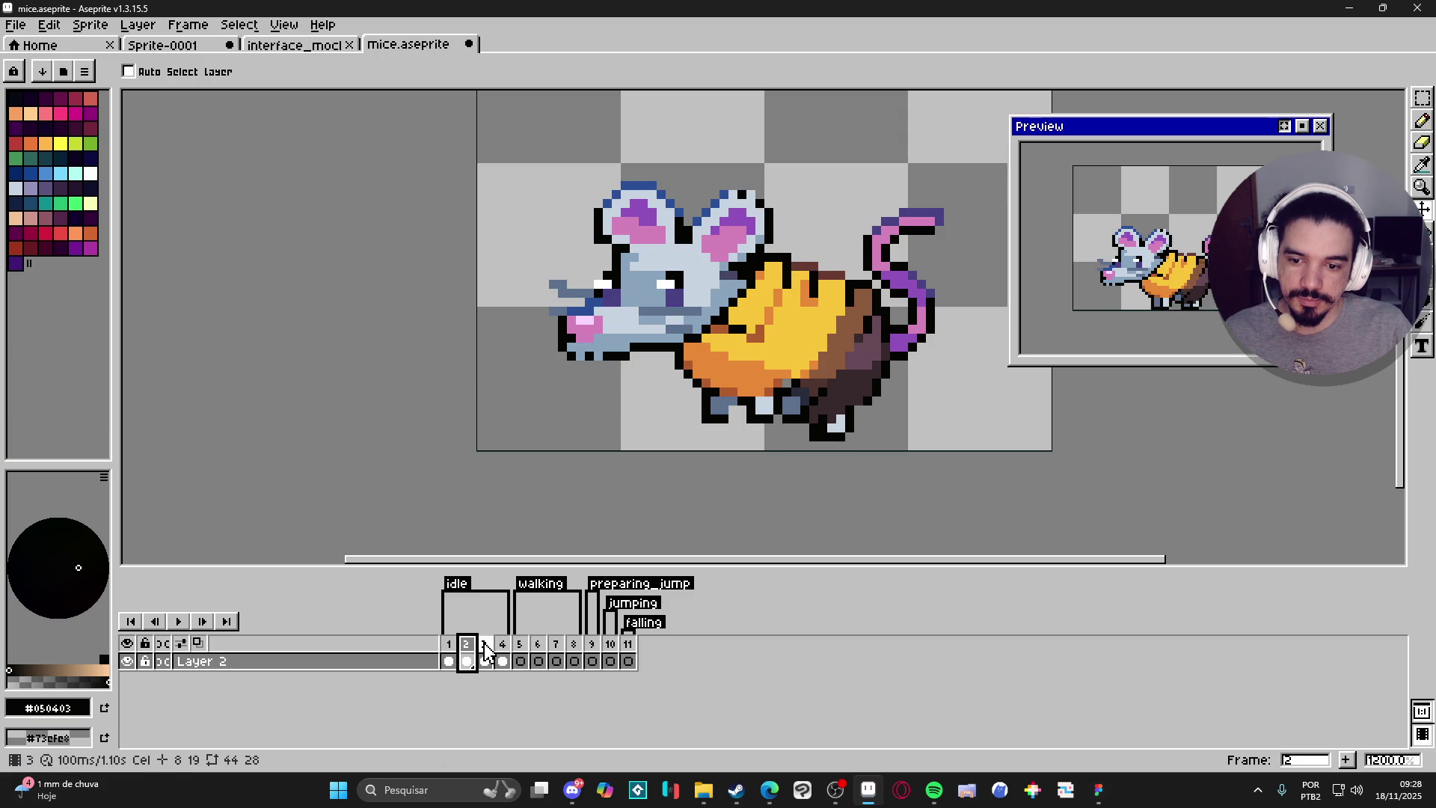
left_click(484, 651)
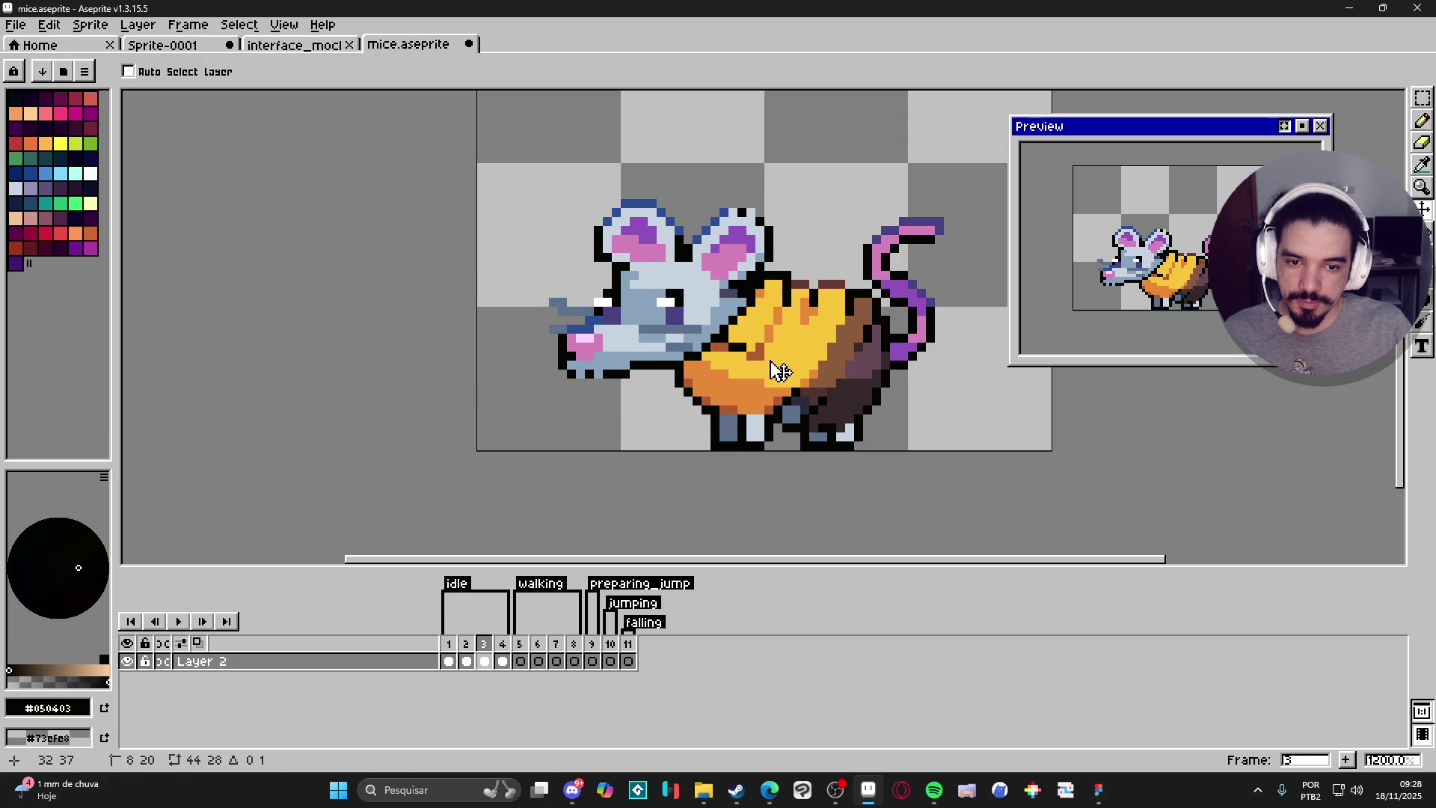
left_click(502, 645)
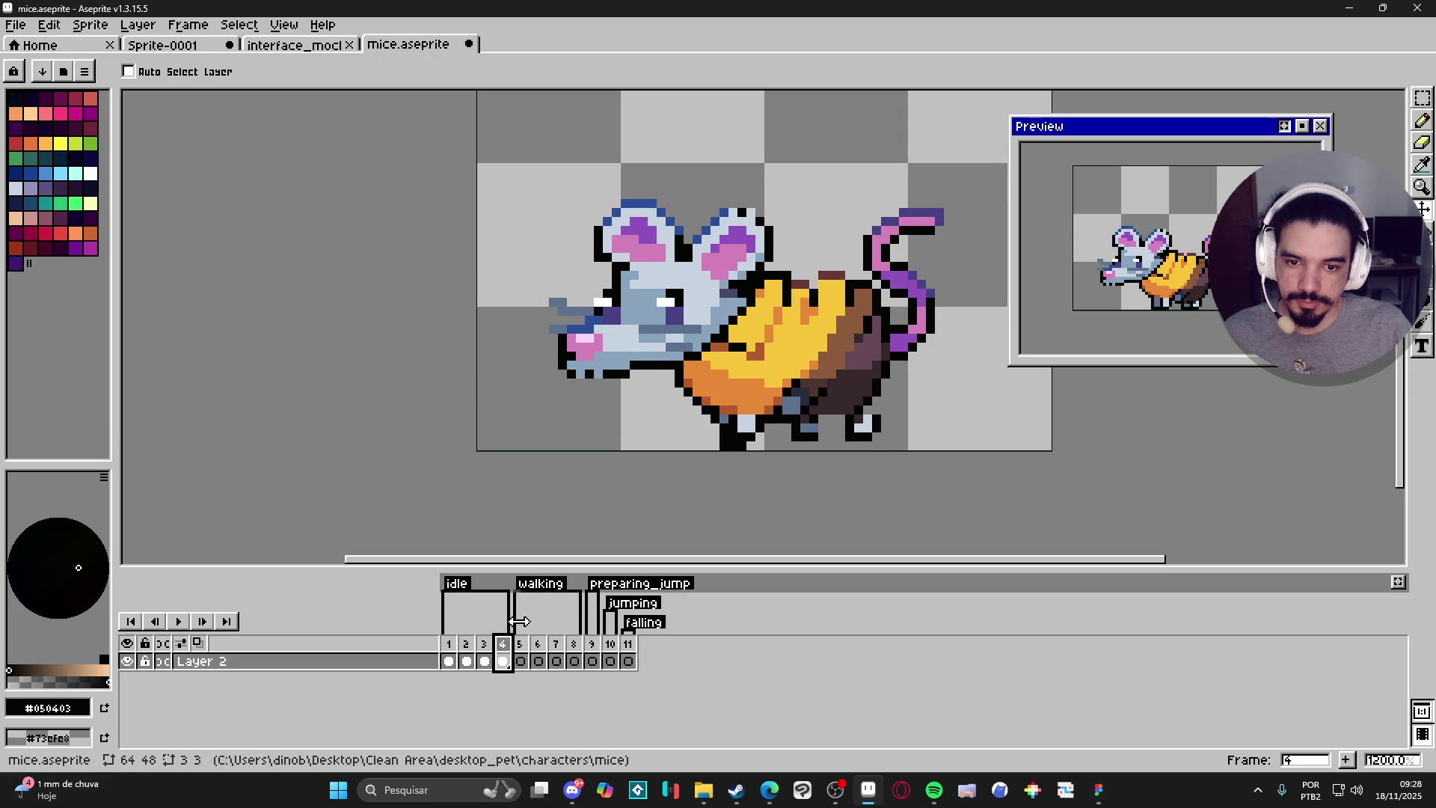
left_click(468, 653)
left_click(449, 661)
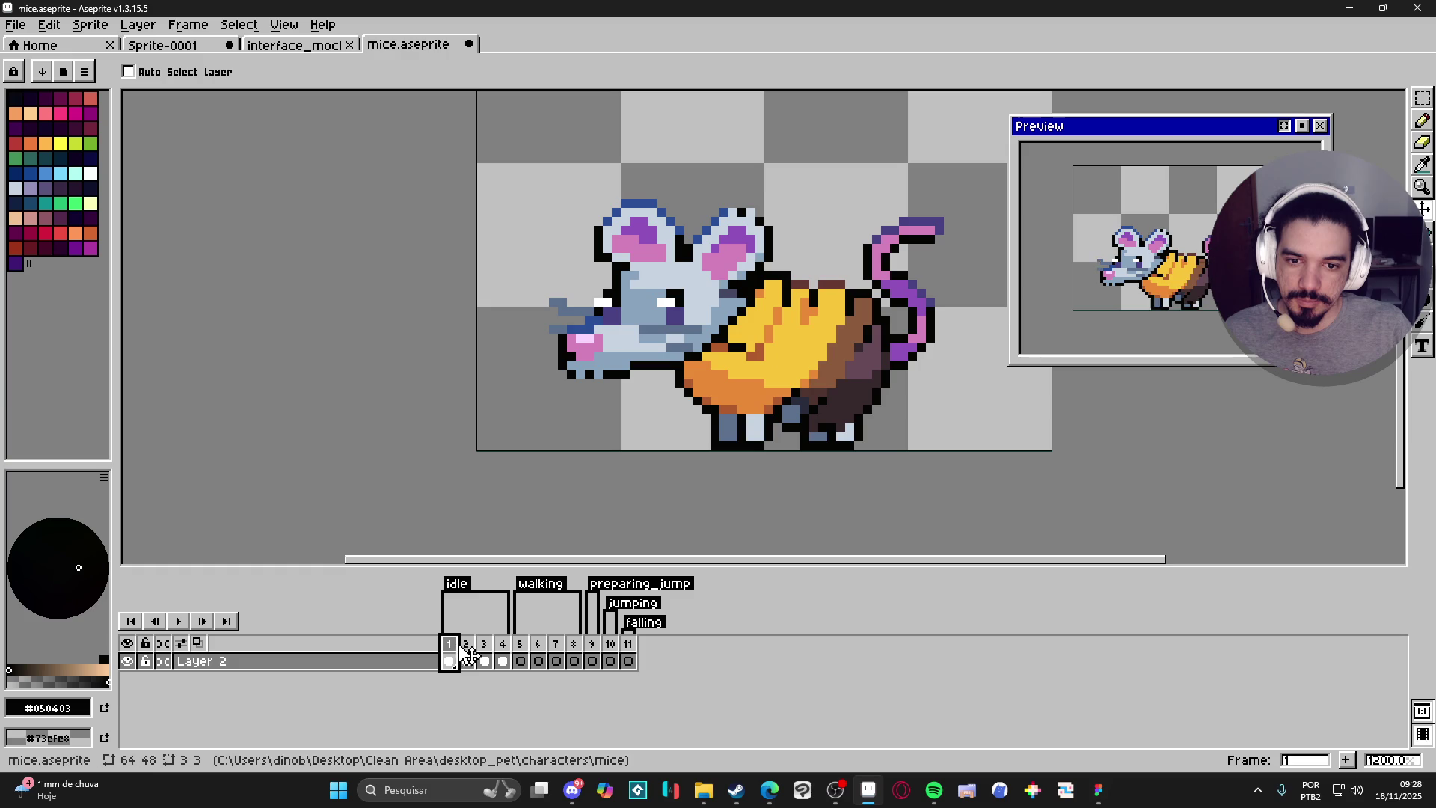
left_click(466, 661)
left_click(484, 660)
Raise the frame 3 mouse one pixel, then flip through all four idle frames.
key("ctrl")
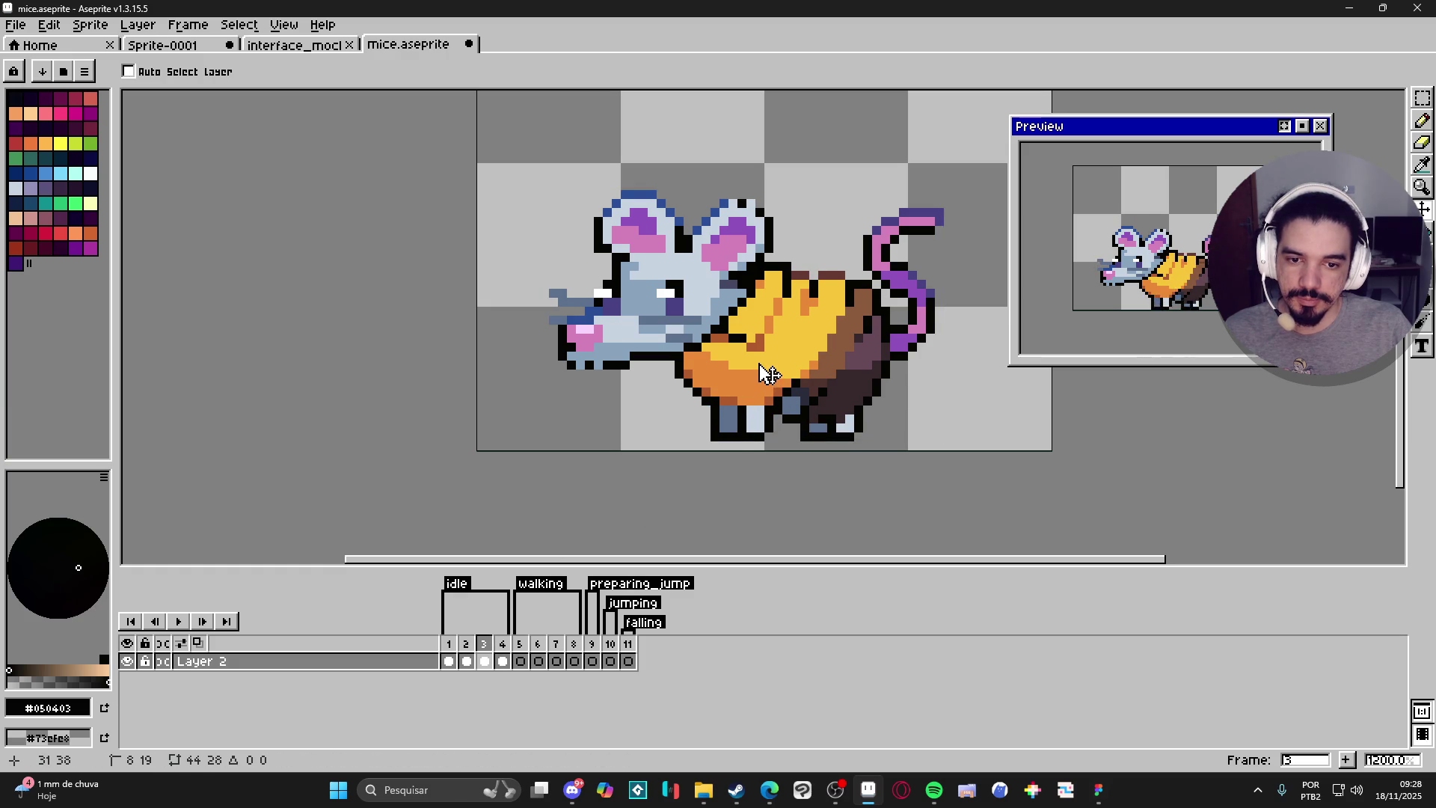
left_click_drag(765, 380, 760, 370)
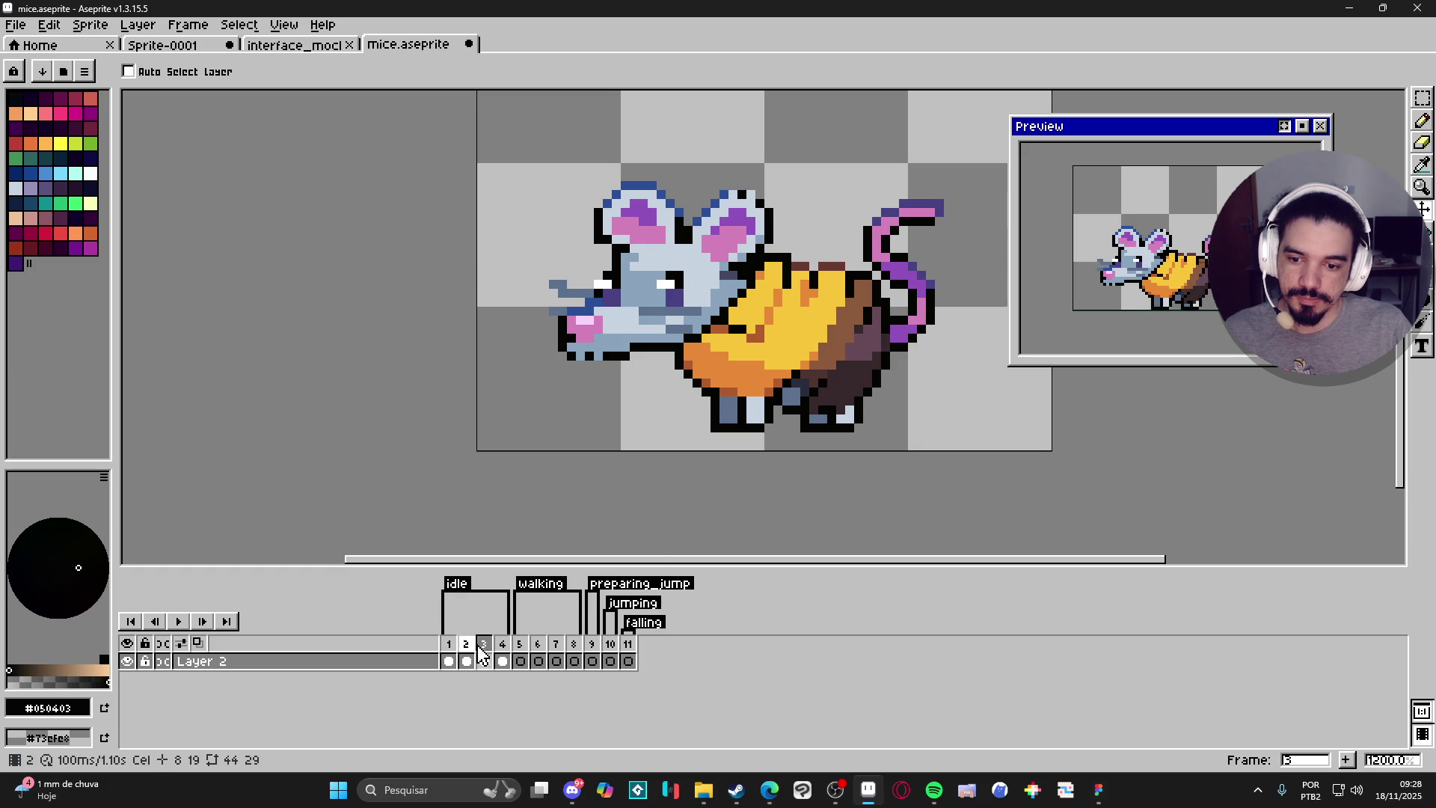
left_click(505, 647)
left_click(449, 649)
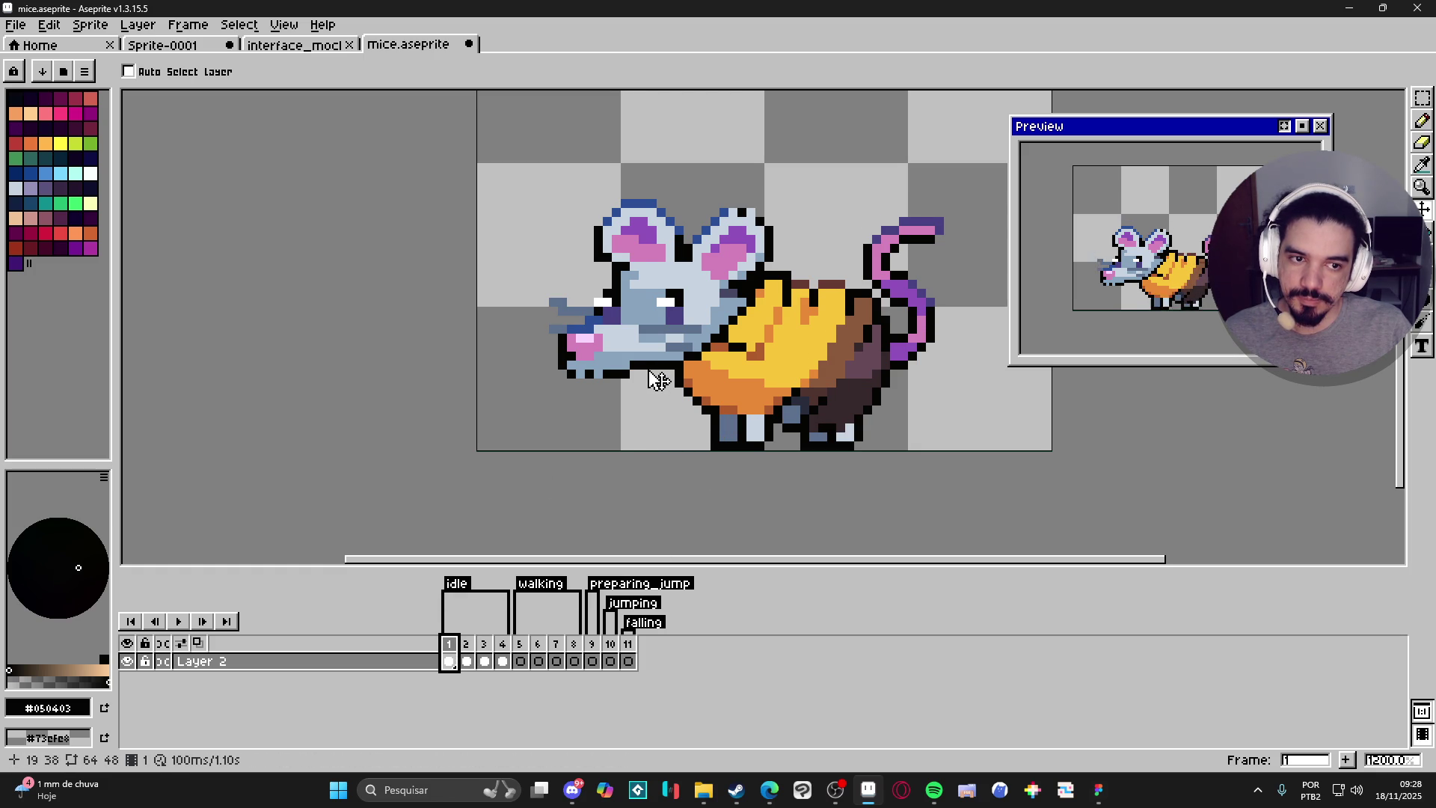
left_click(466, 660)
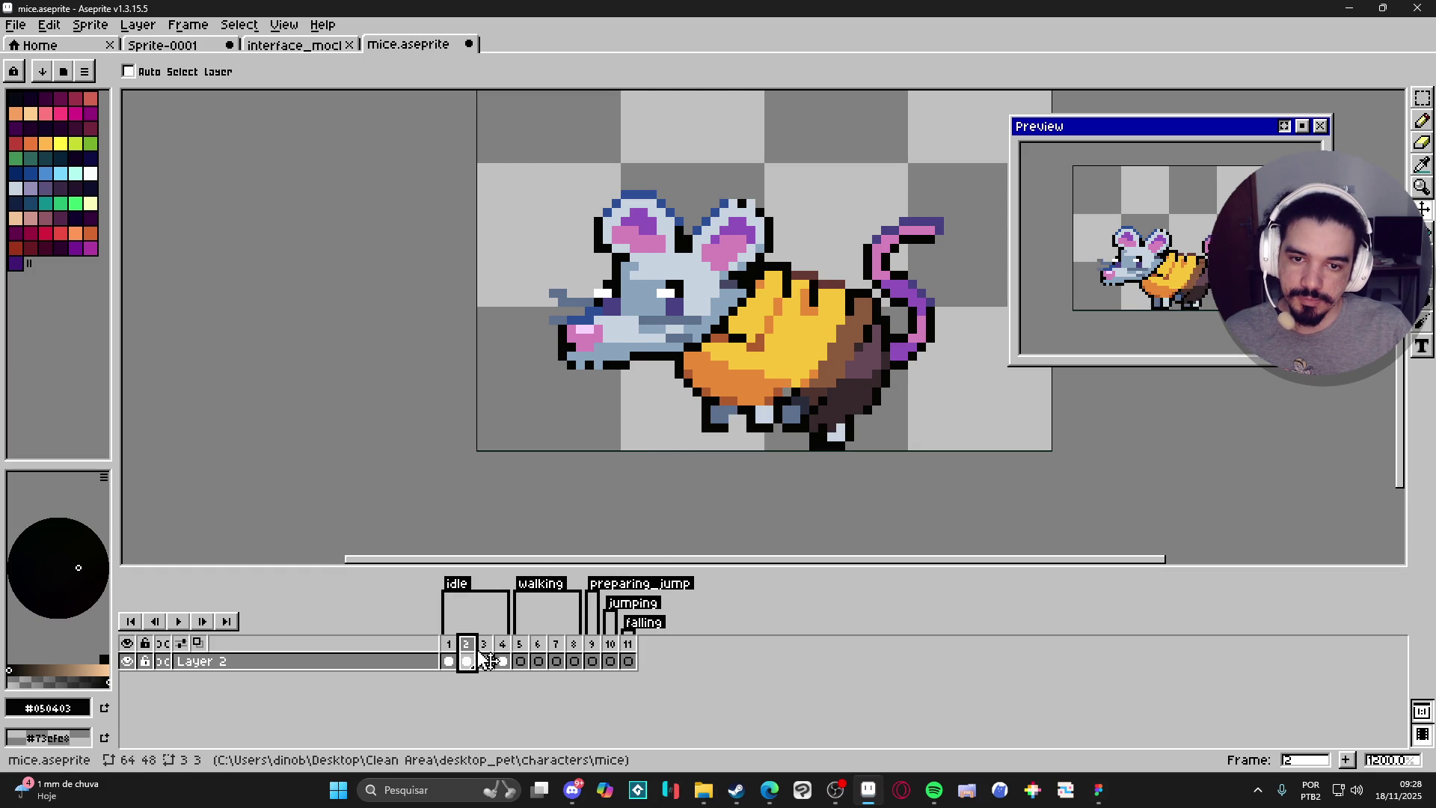
left_click(488, 658)
left_click(503, 649)
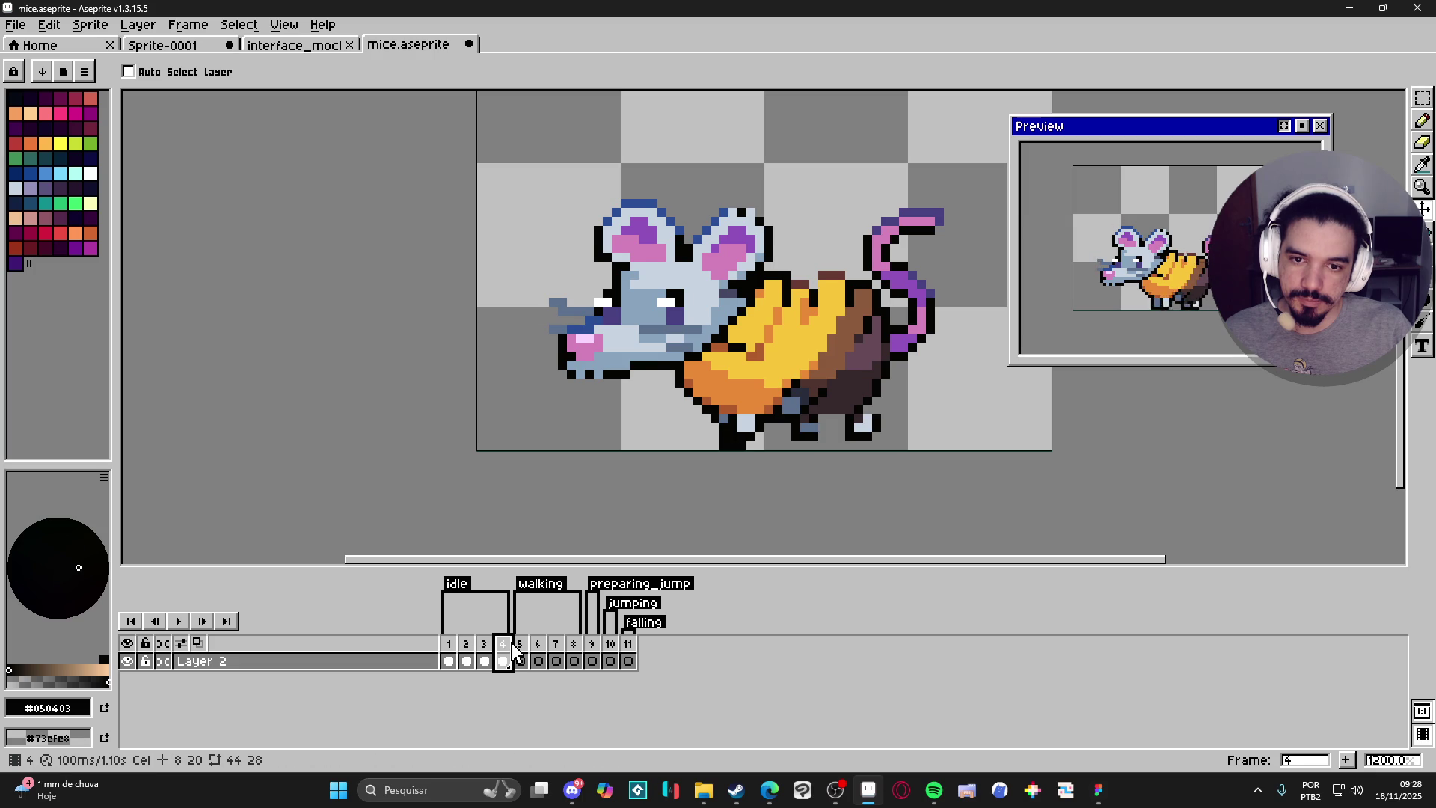
left_click(450, 648)
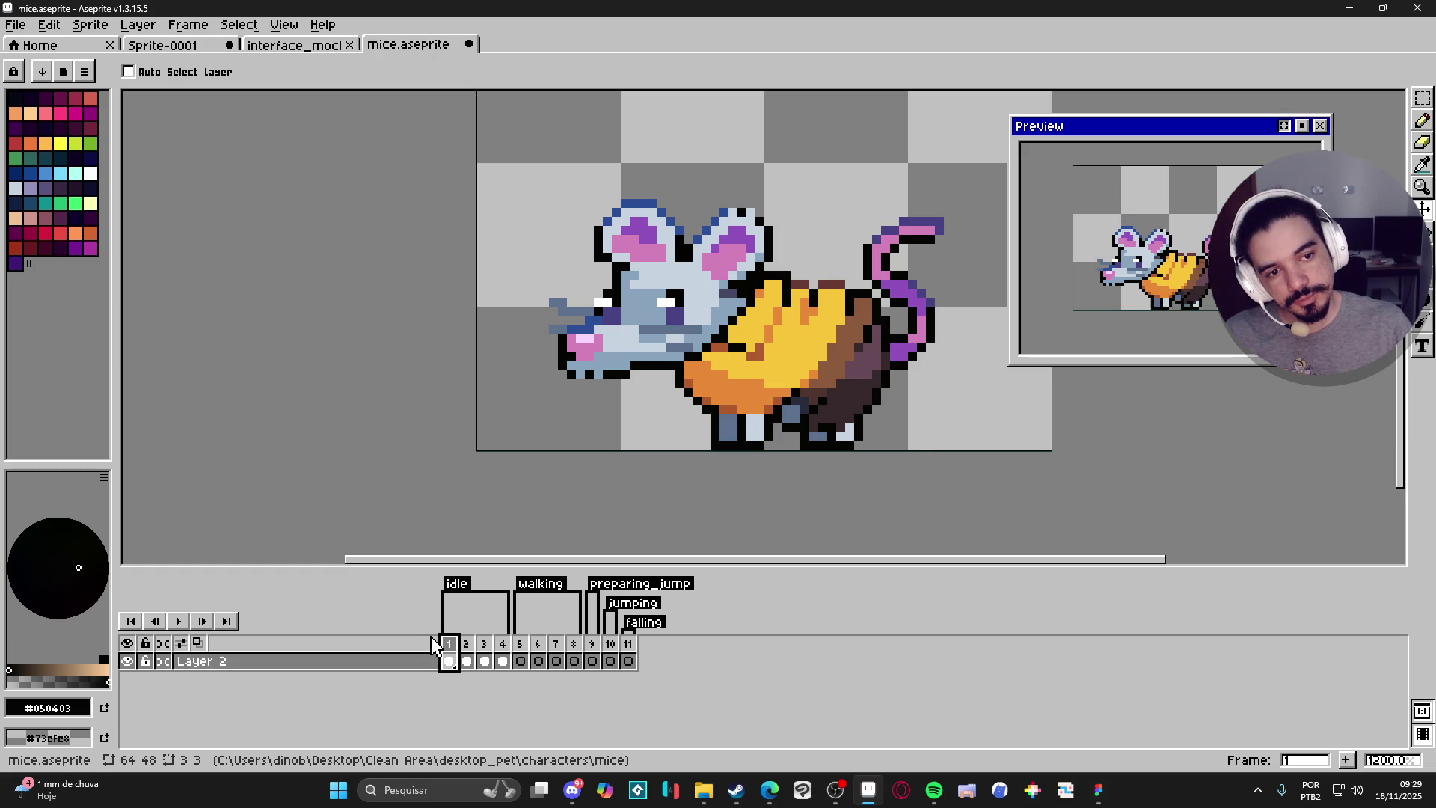
scroll(629, 491, "down", 3)
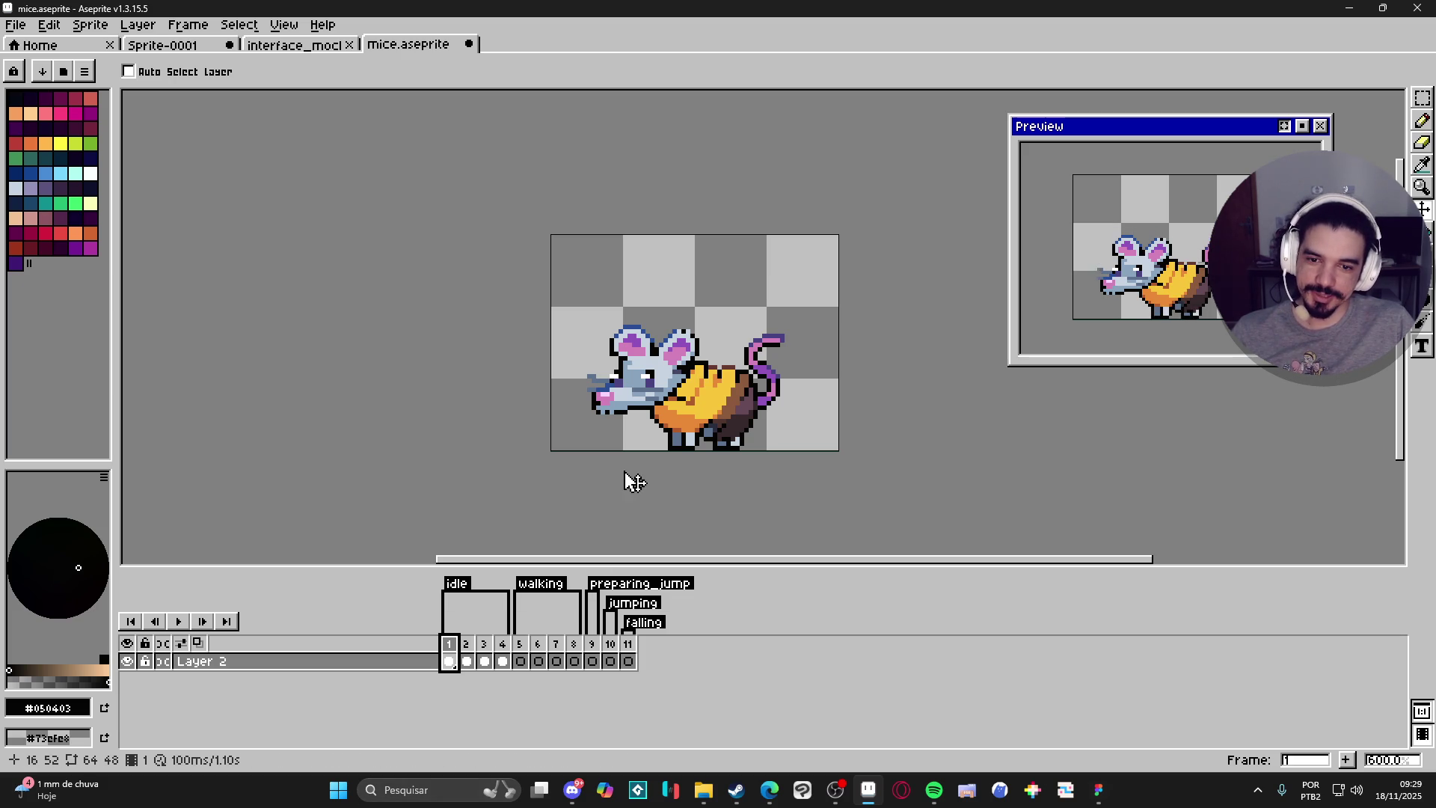
left_click(466, 653)
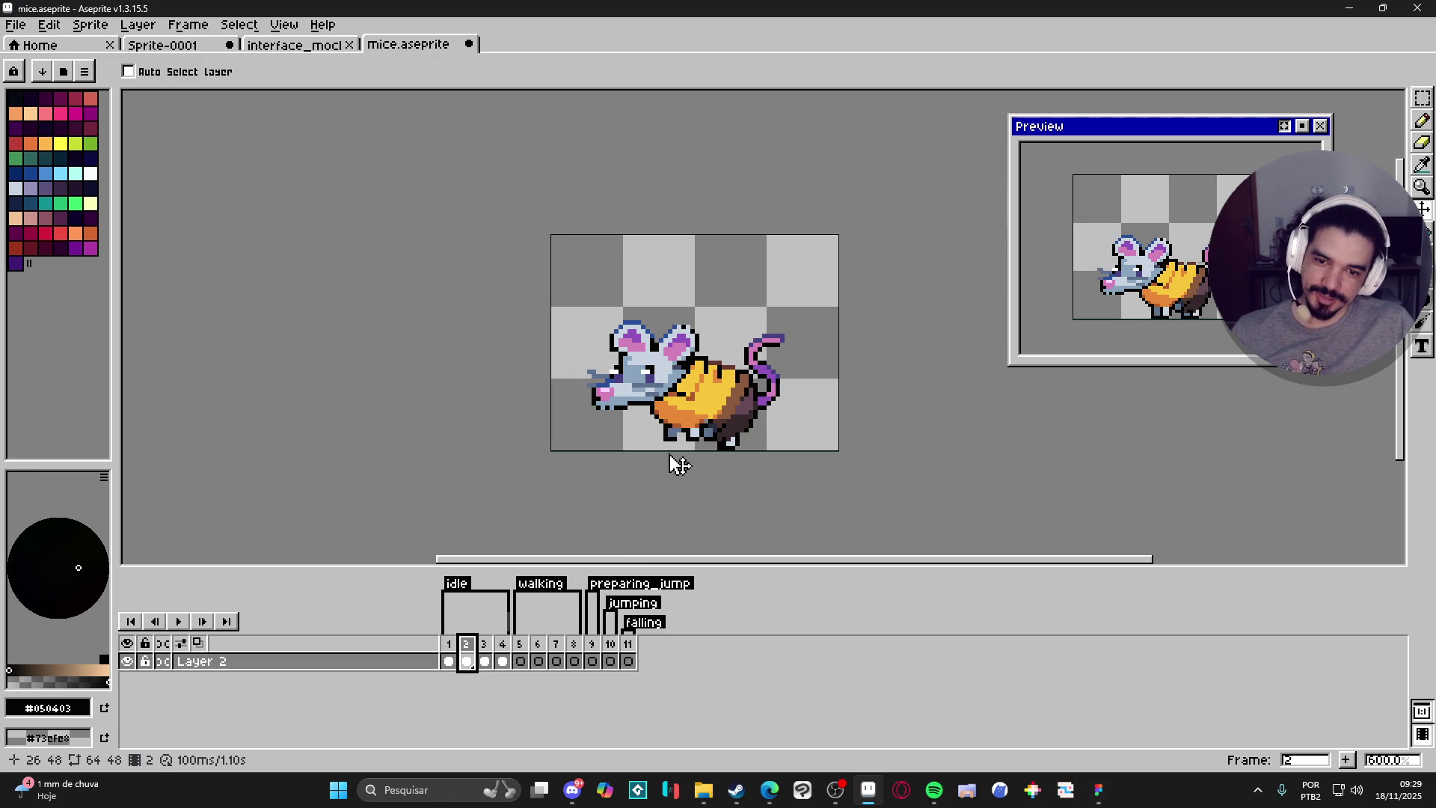
Zoom in on frame 2 with Eyedropper and Pencil ready, then go to frame 1.
scroll(682, 445, "up", 4)
key("i")
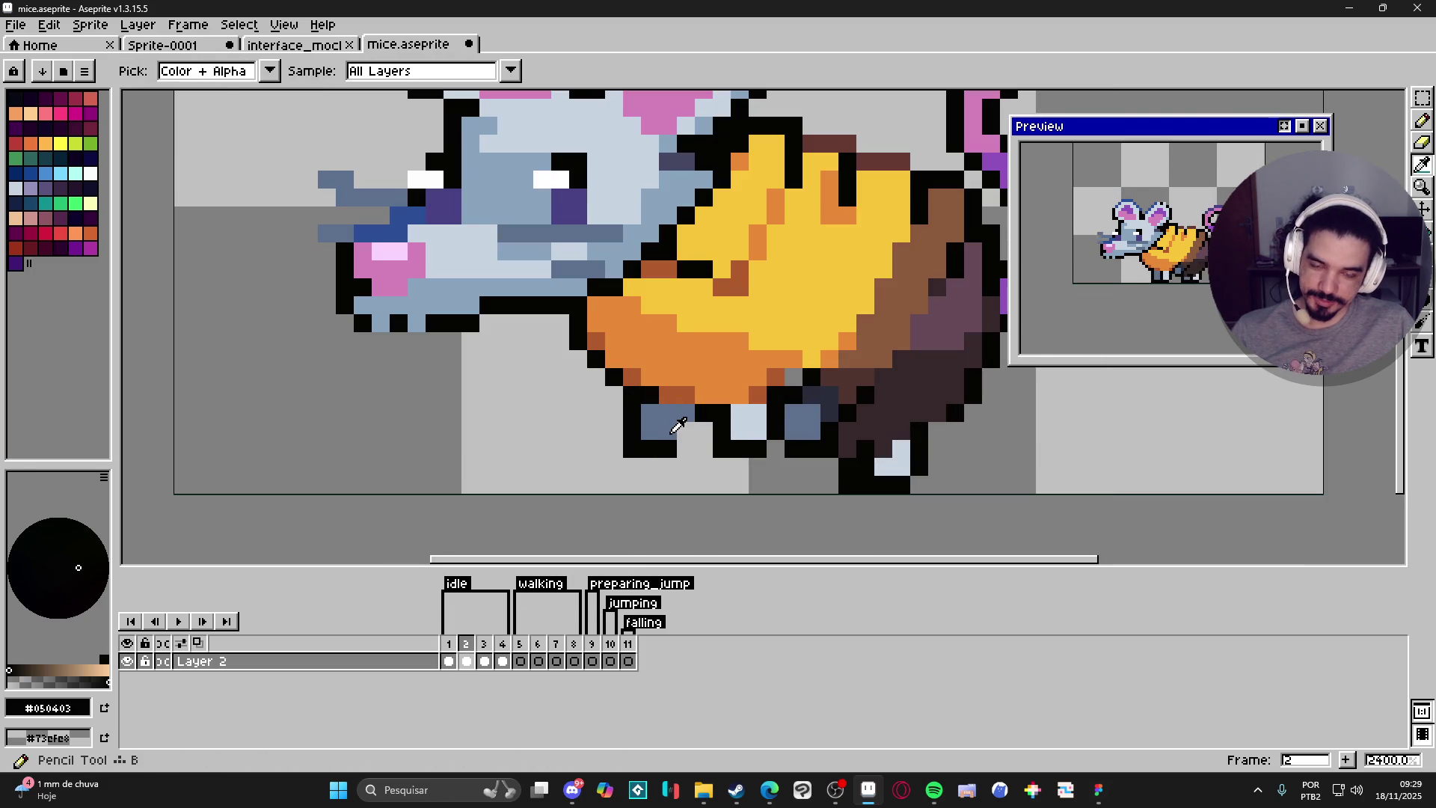
key("b")
scroll(744, 463, "down", 4)
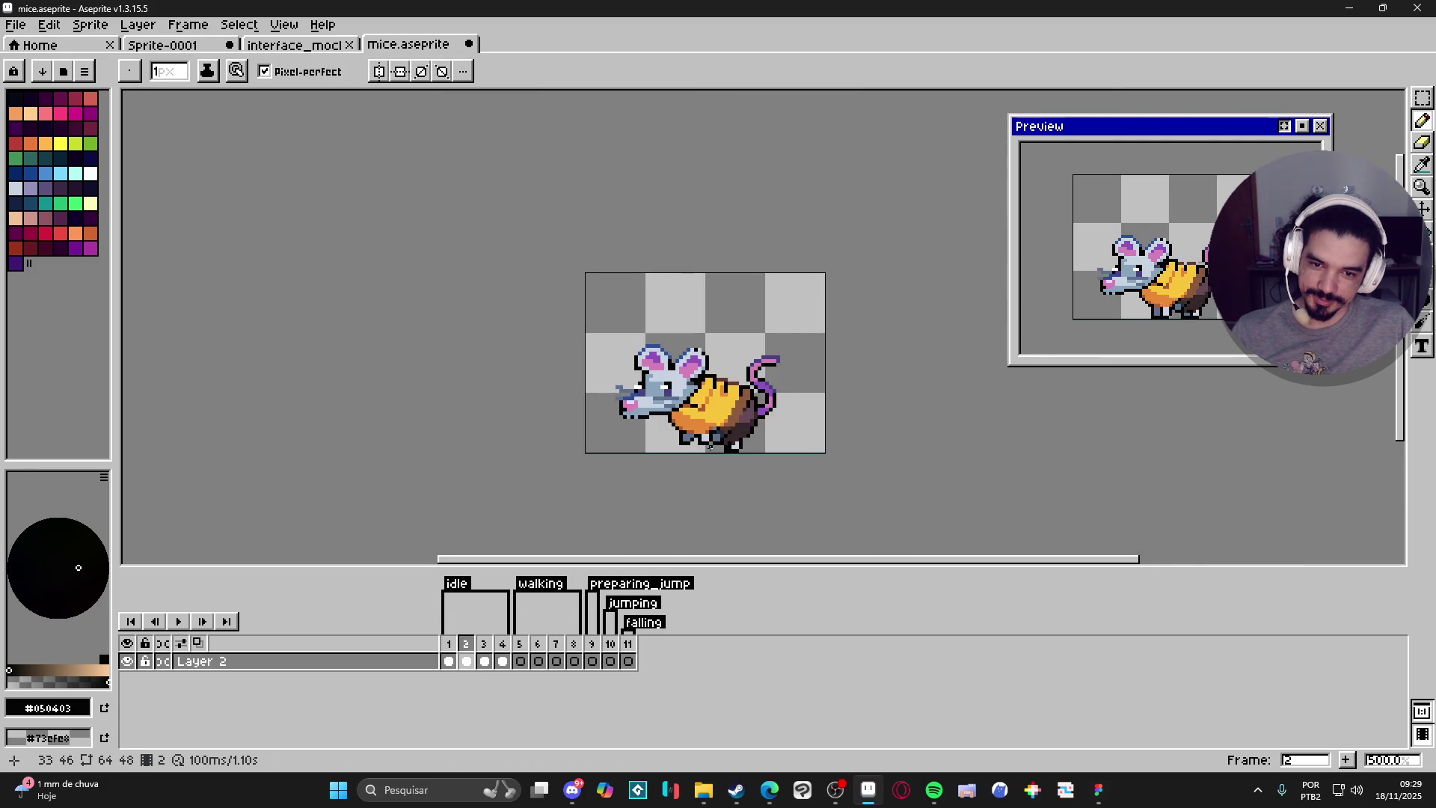
scroll(745, 463, "up", 2)
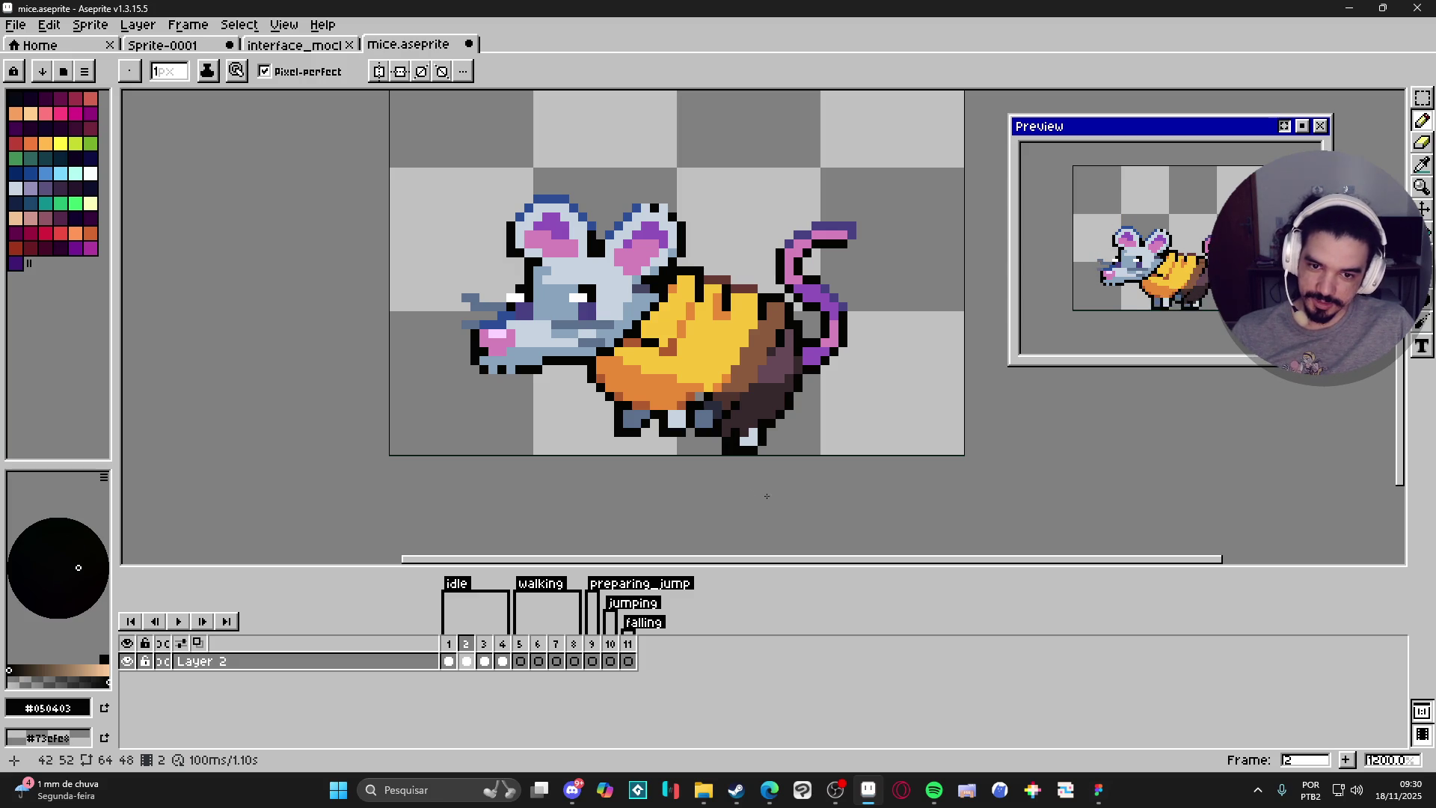
left_click(450, 654)
left_click(466, 657)
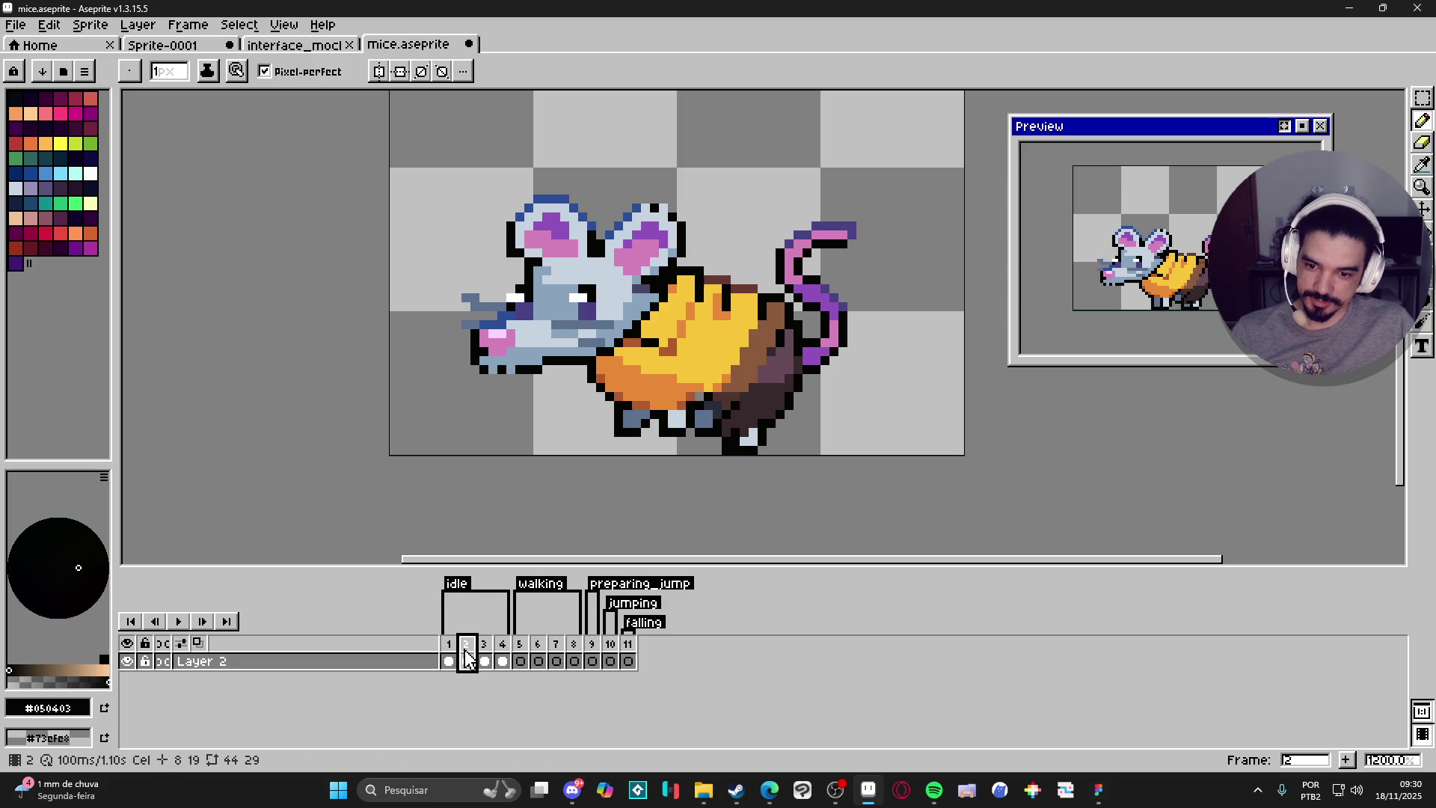
left_click(485, 655)
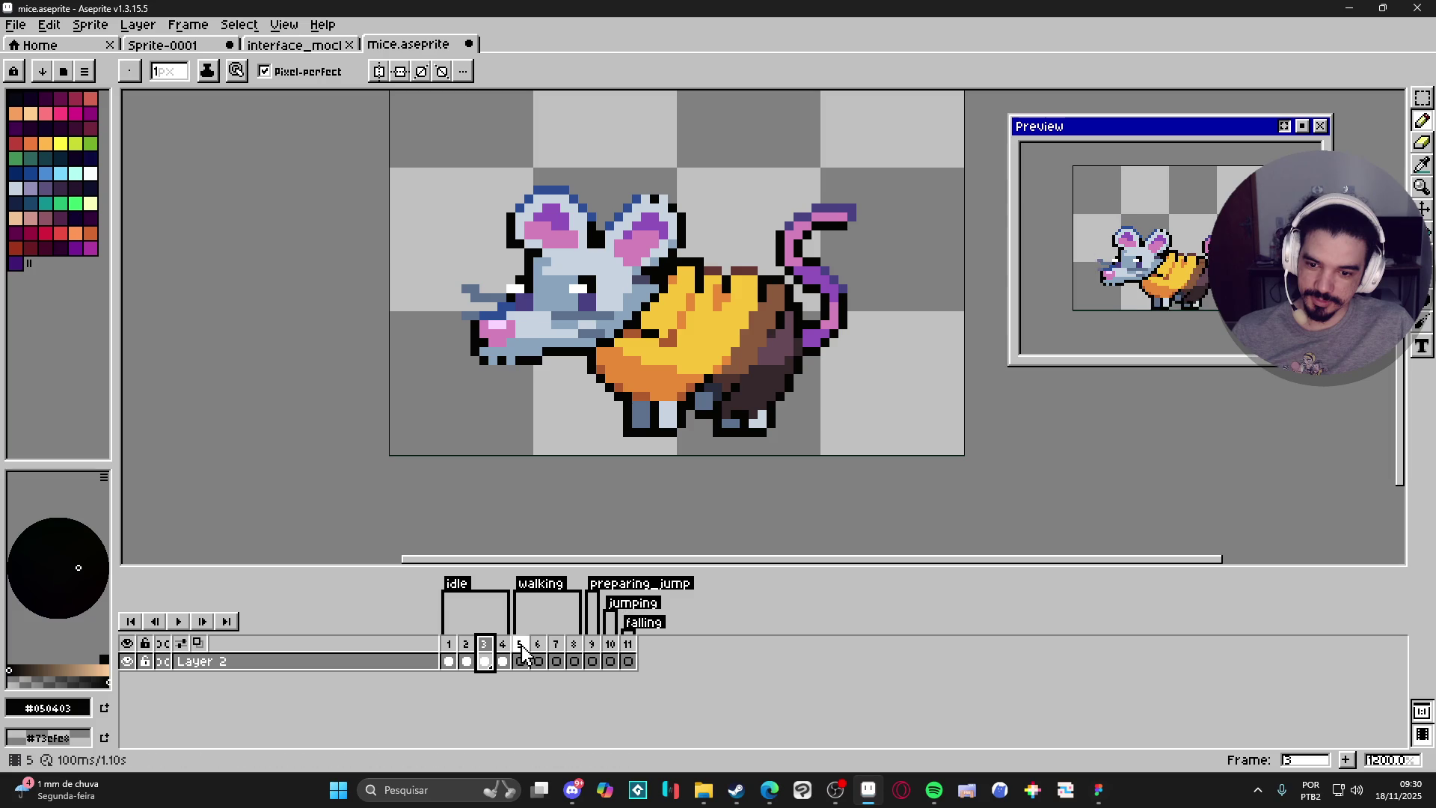
left_click(503, 658)
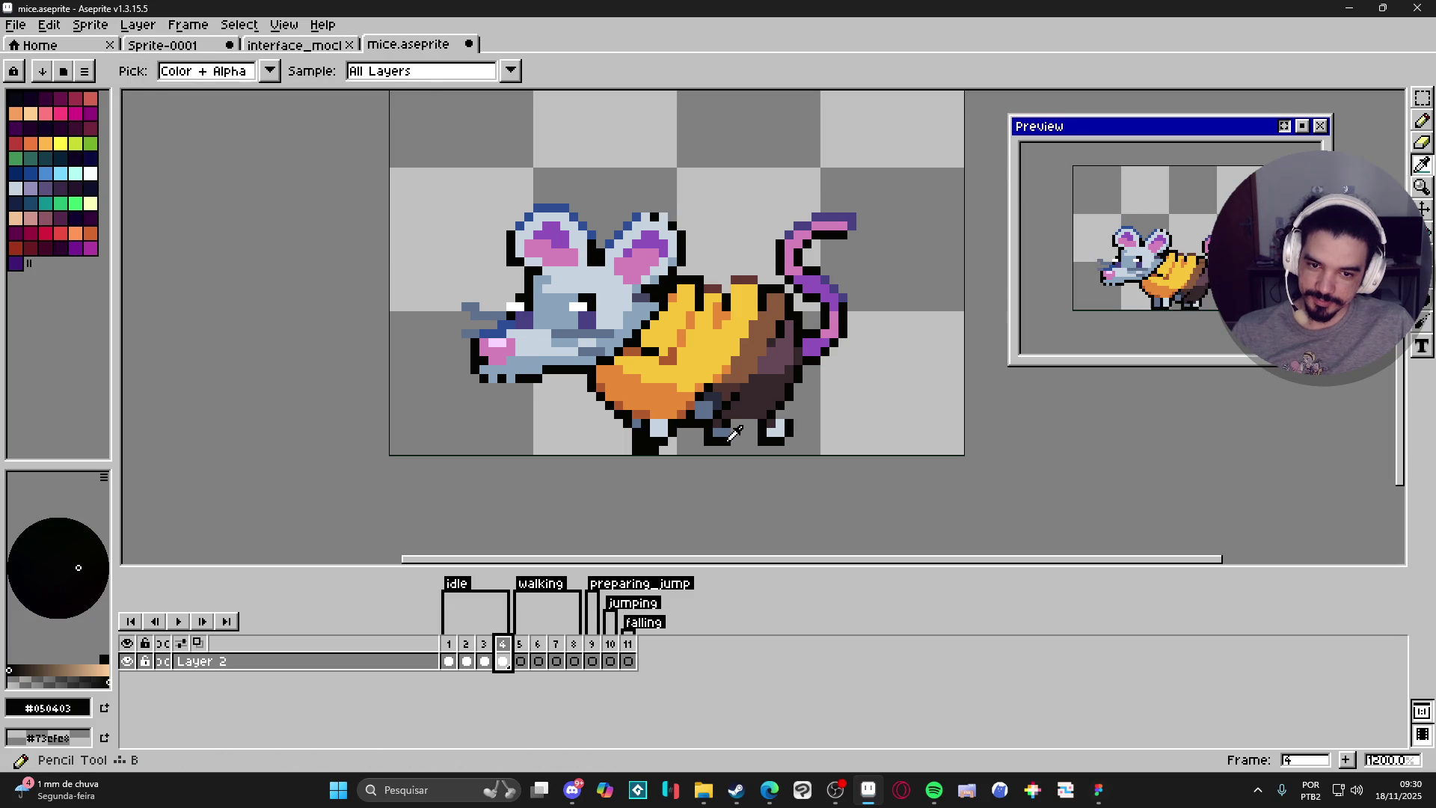
left_click(736, 432, "alt")
left_click(736, 428)
left_click(776, 414)
left_click(787, 413)
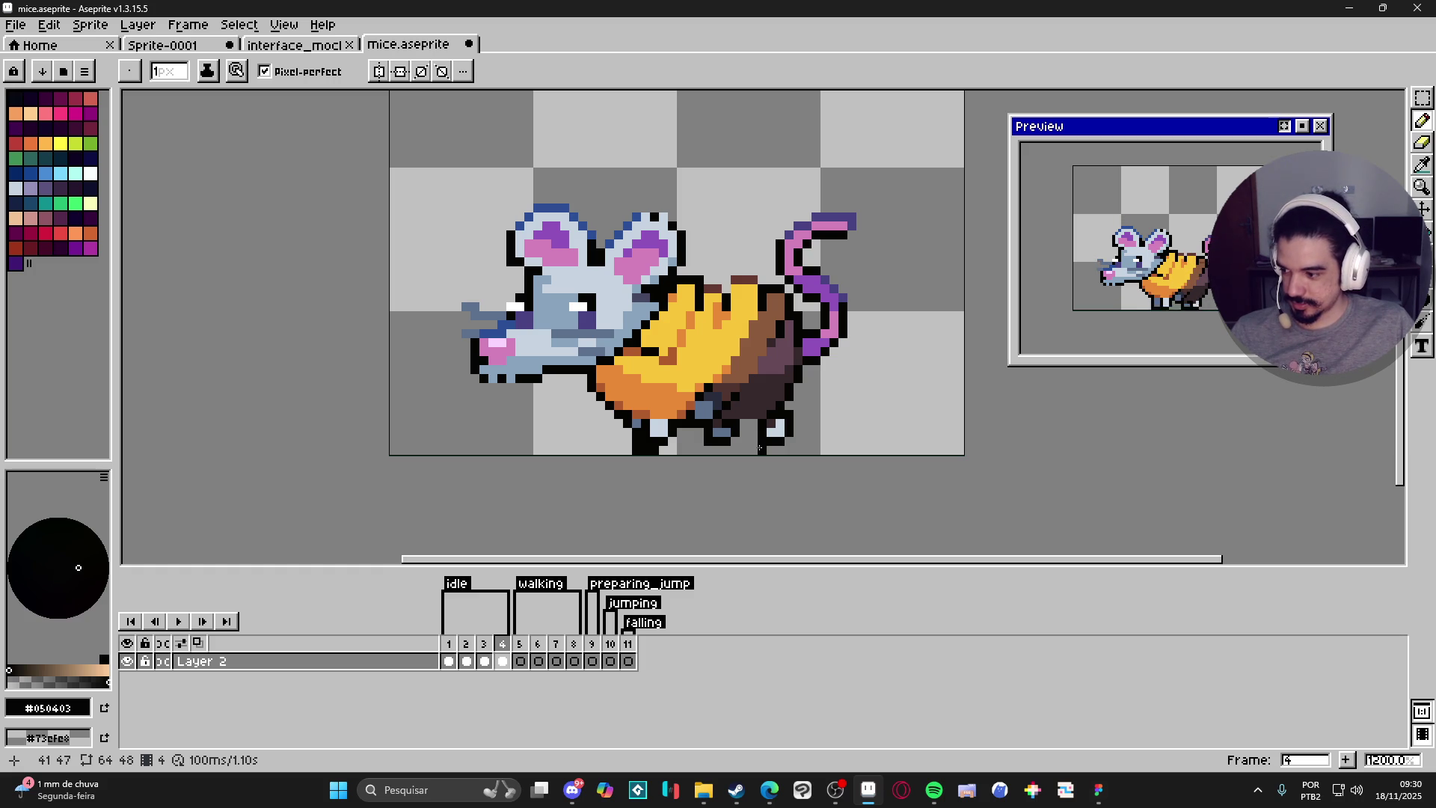
key("e")
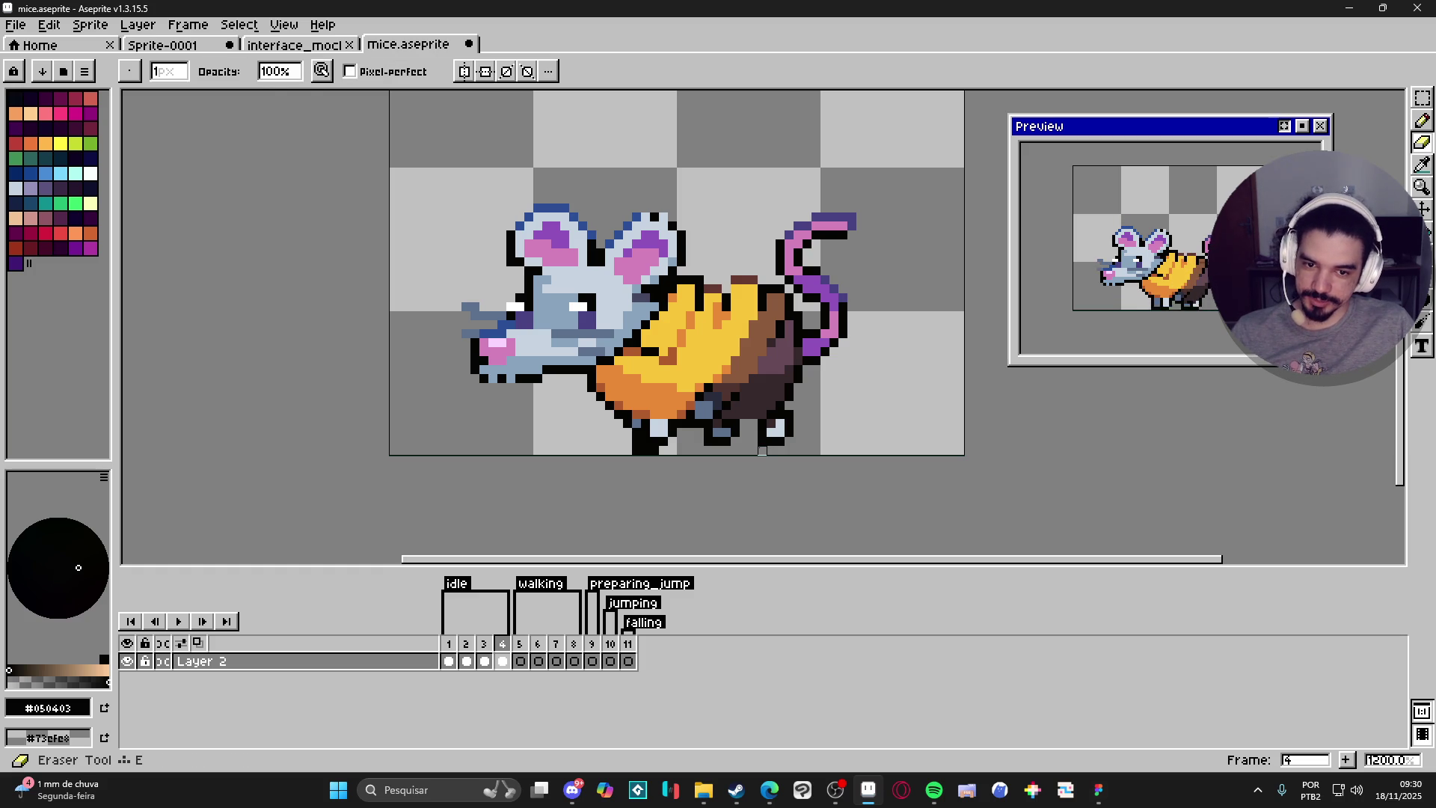
key("b")
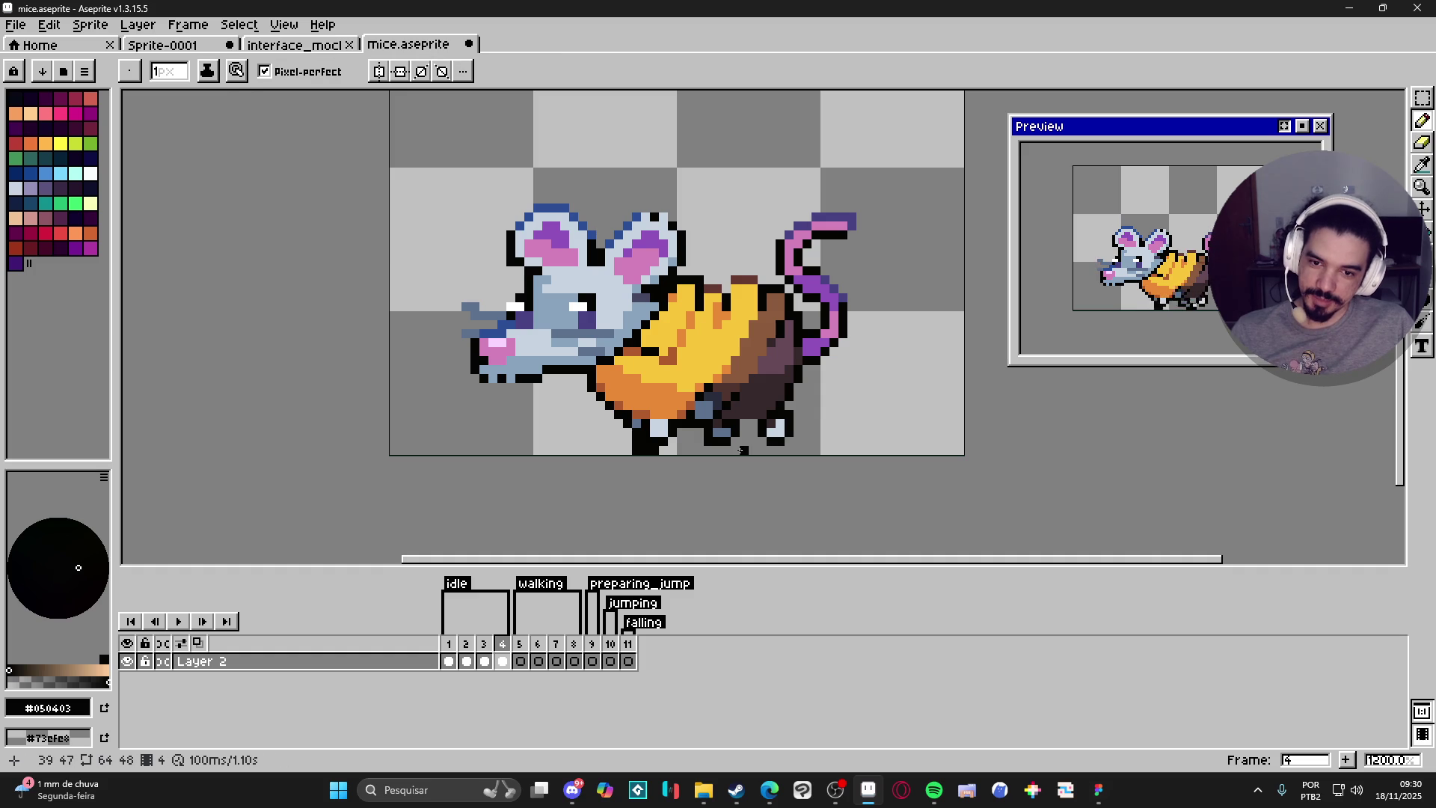
scroll(681, 449, "up", 1)
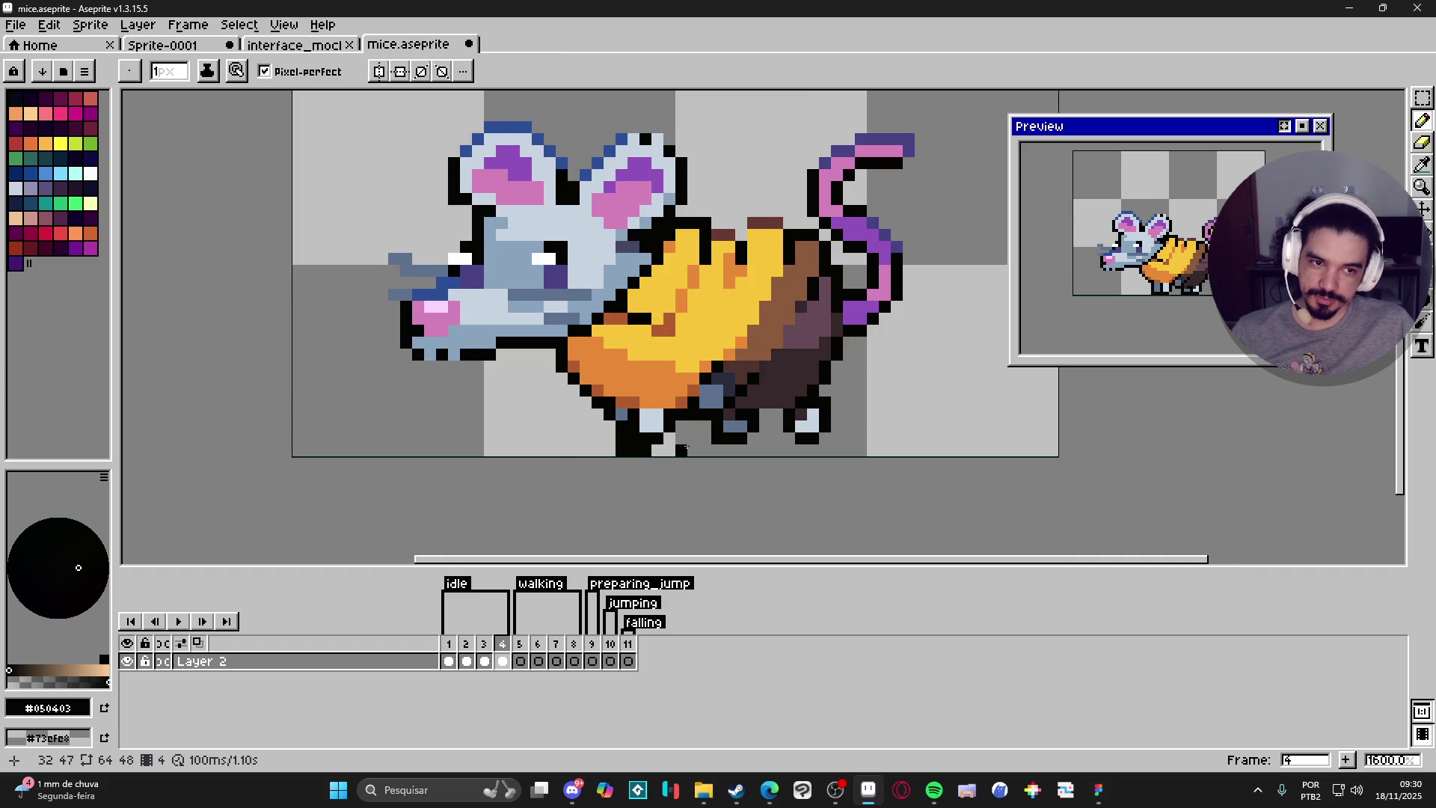
scroll(683, 448, "down", 1)
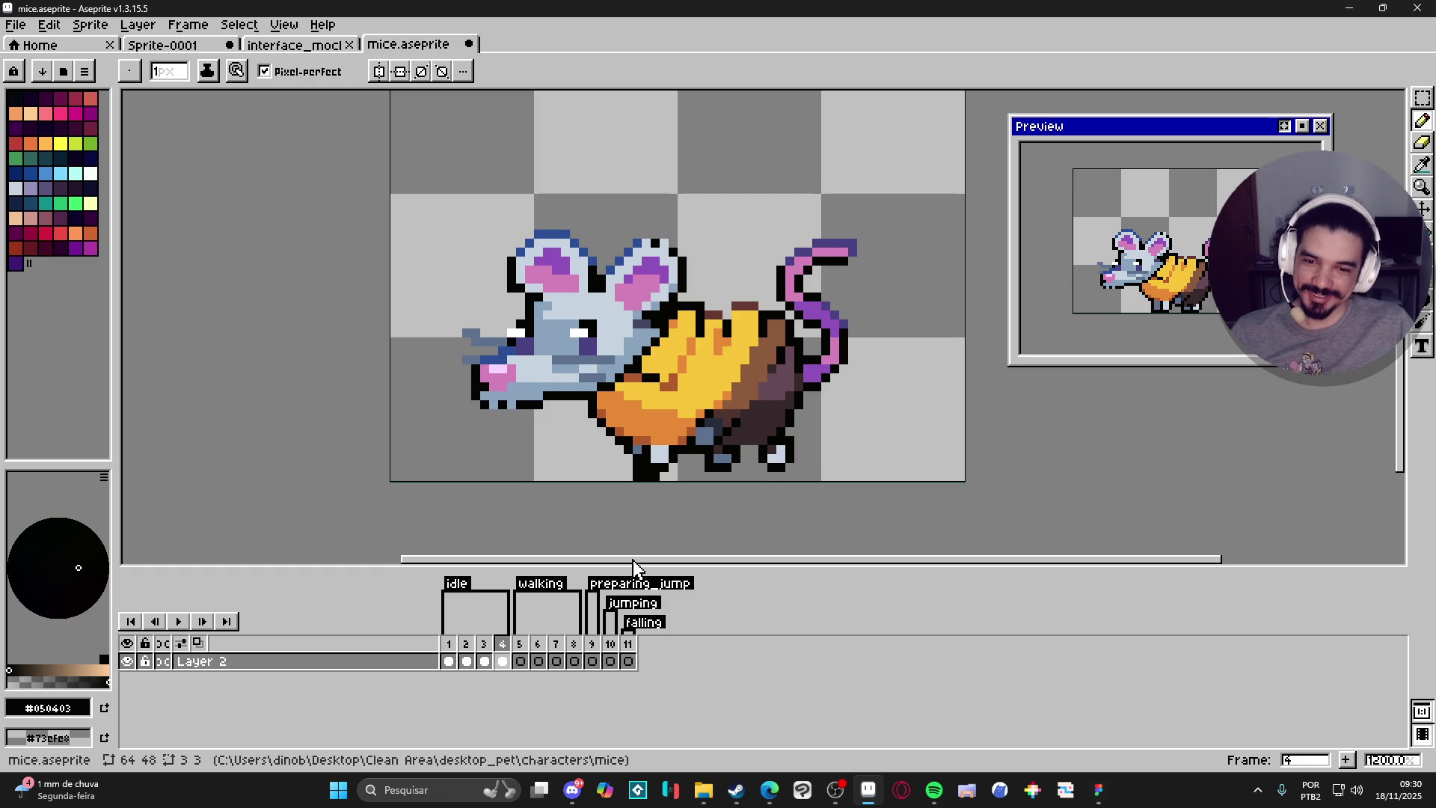
key("e")
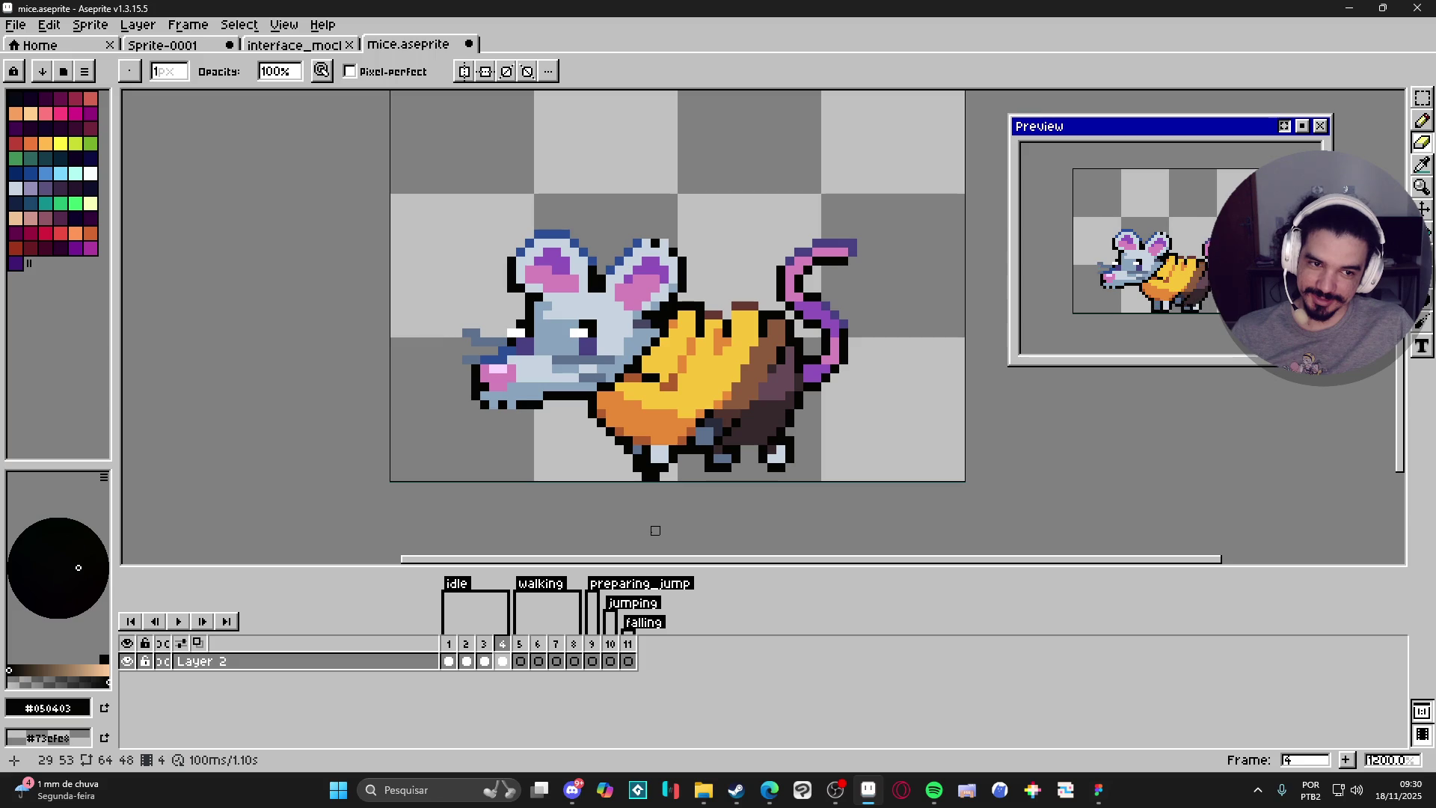
key("b")
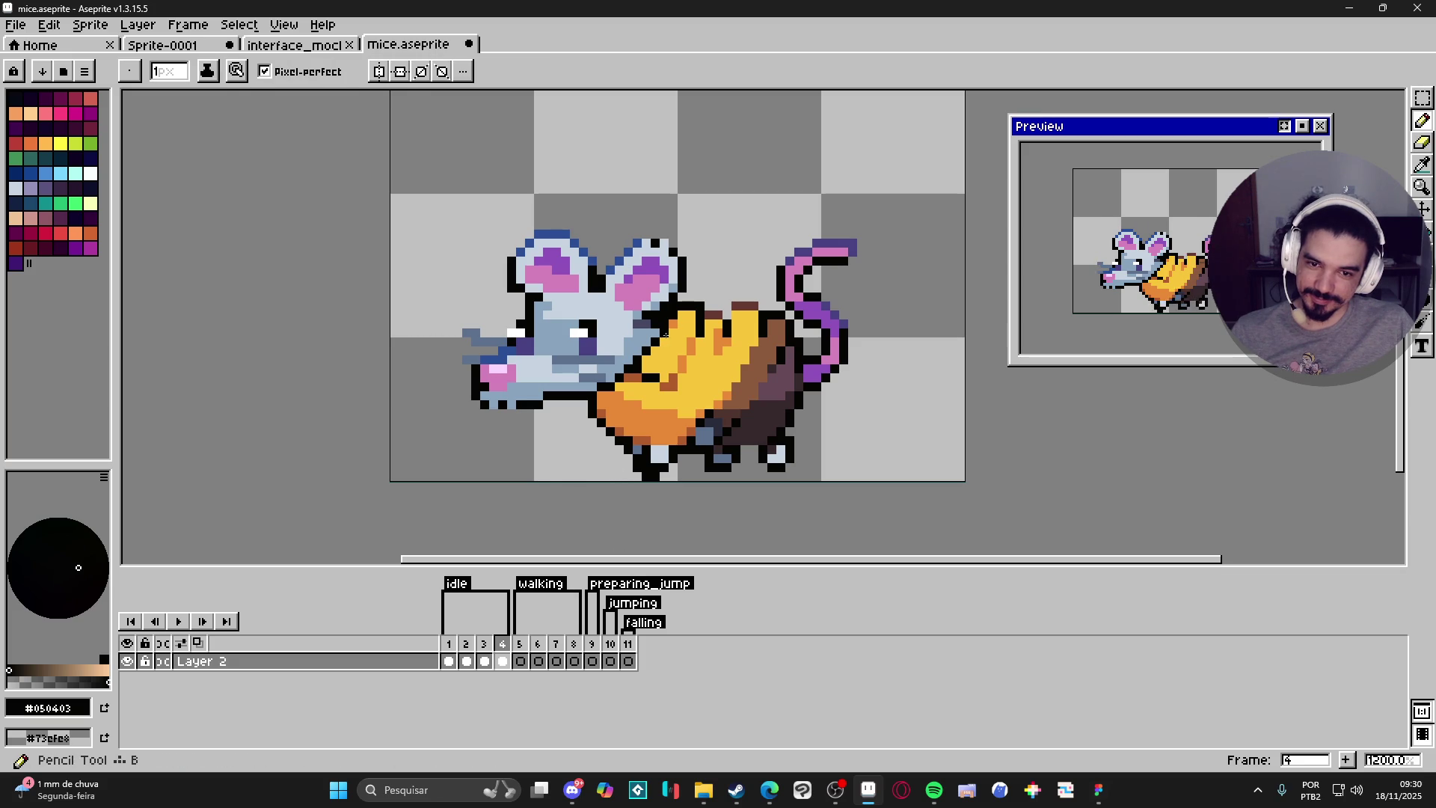
key("i")
left_click(749, 297)
key("b")
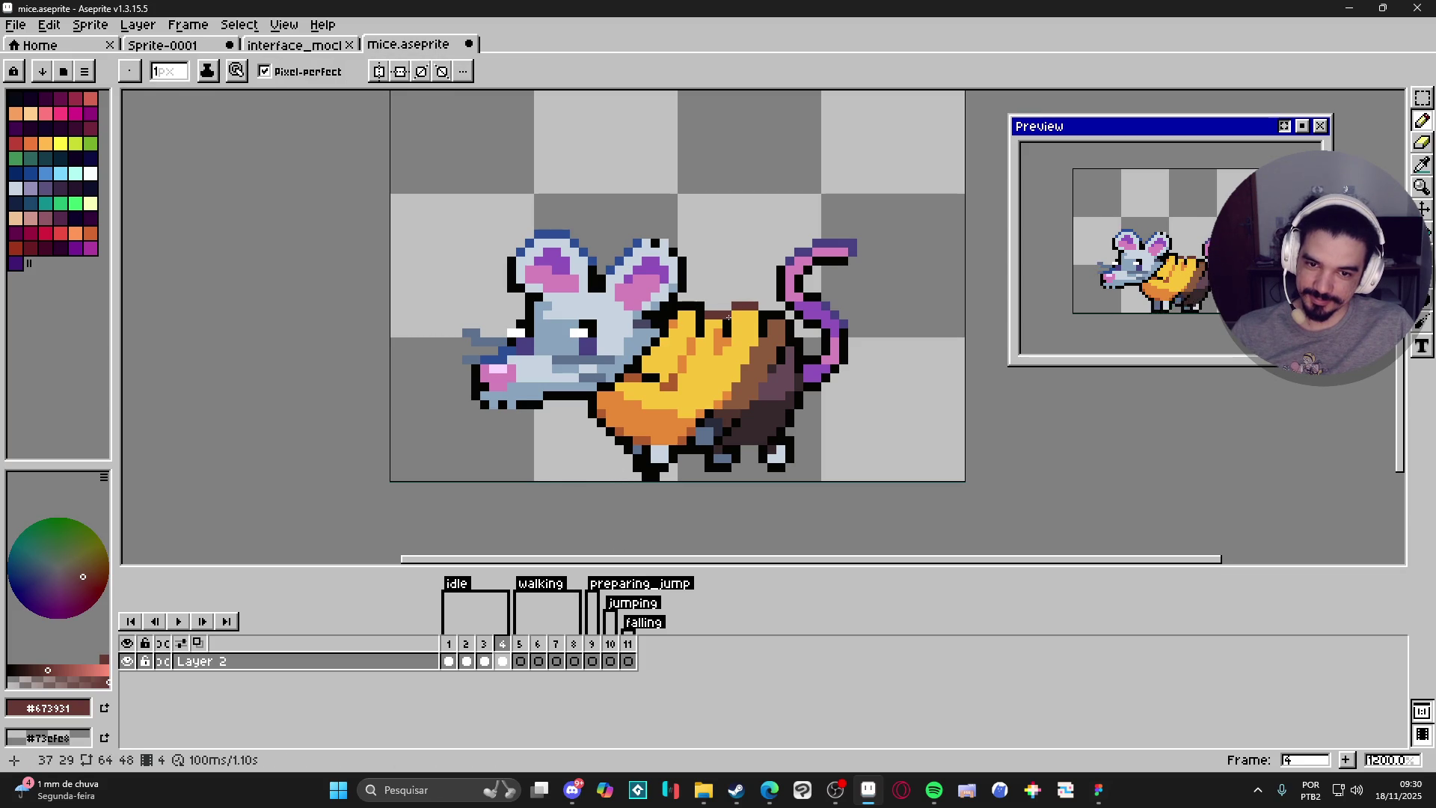
key("i")
left_click(726, 325)
key("b")
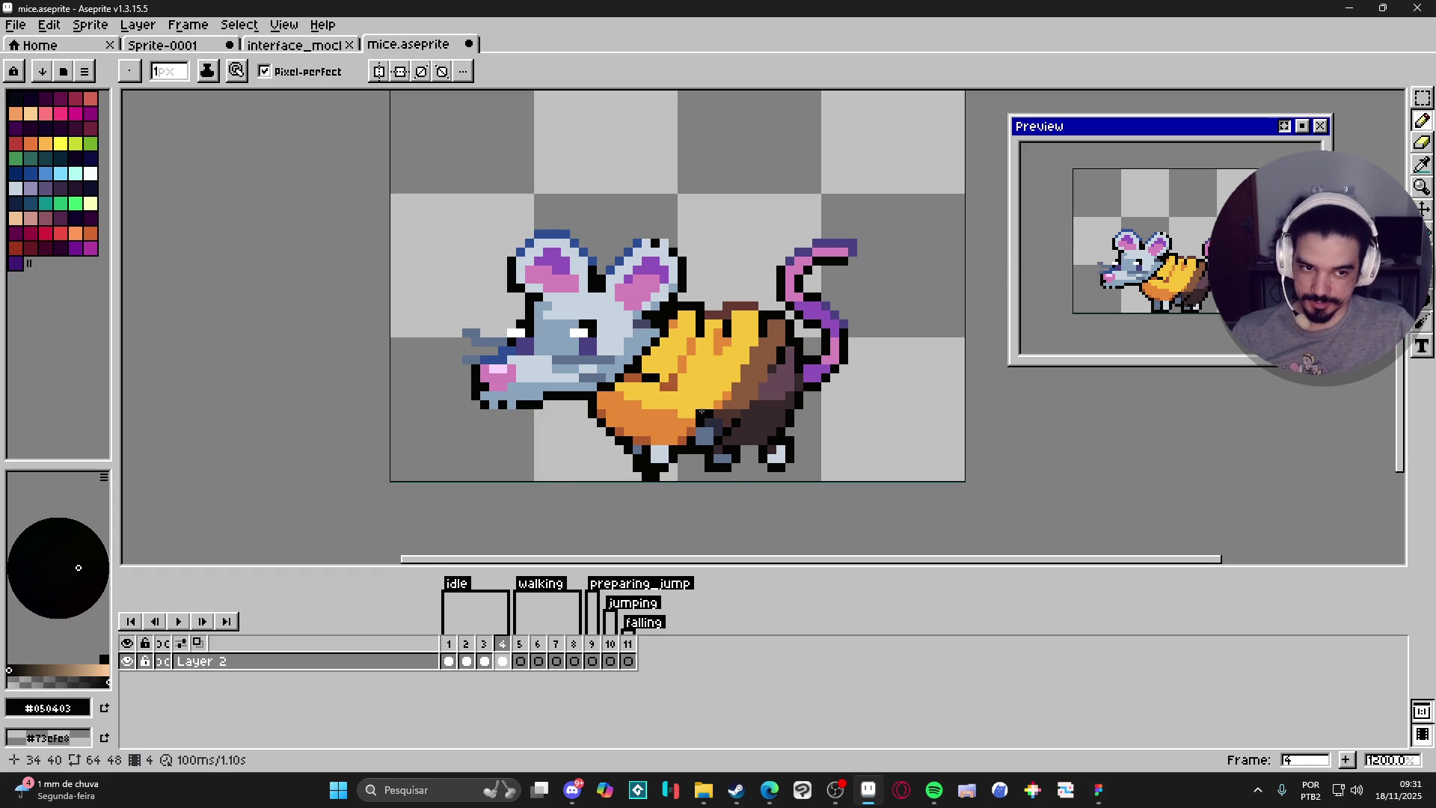
scroll(702, 412, "down", 1)
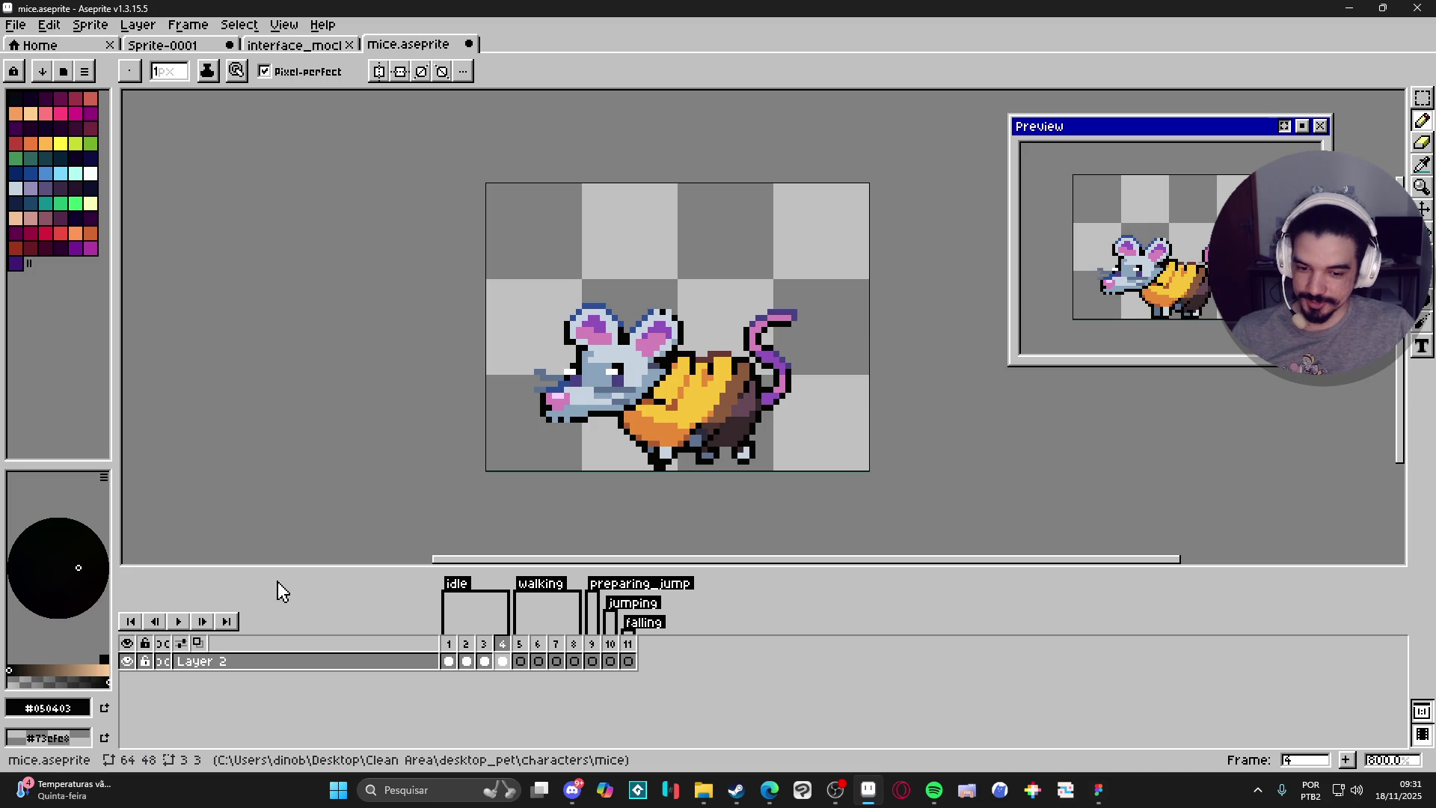
mouse_move(700, 785)
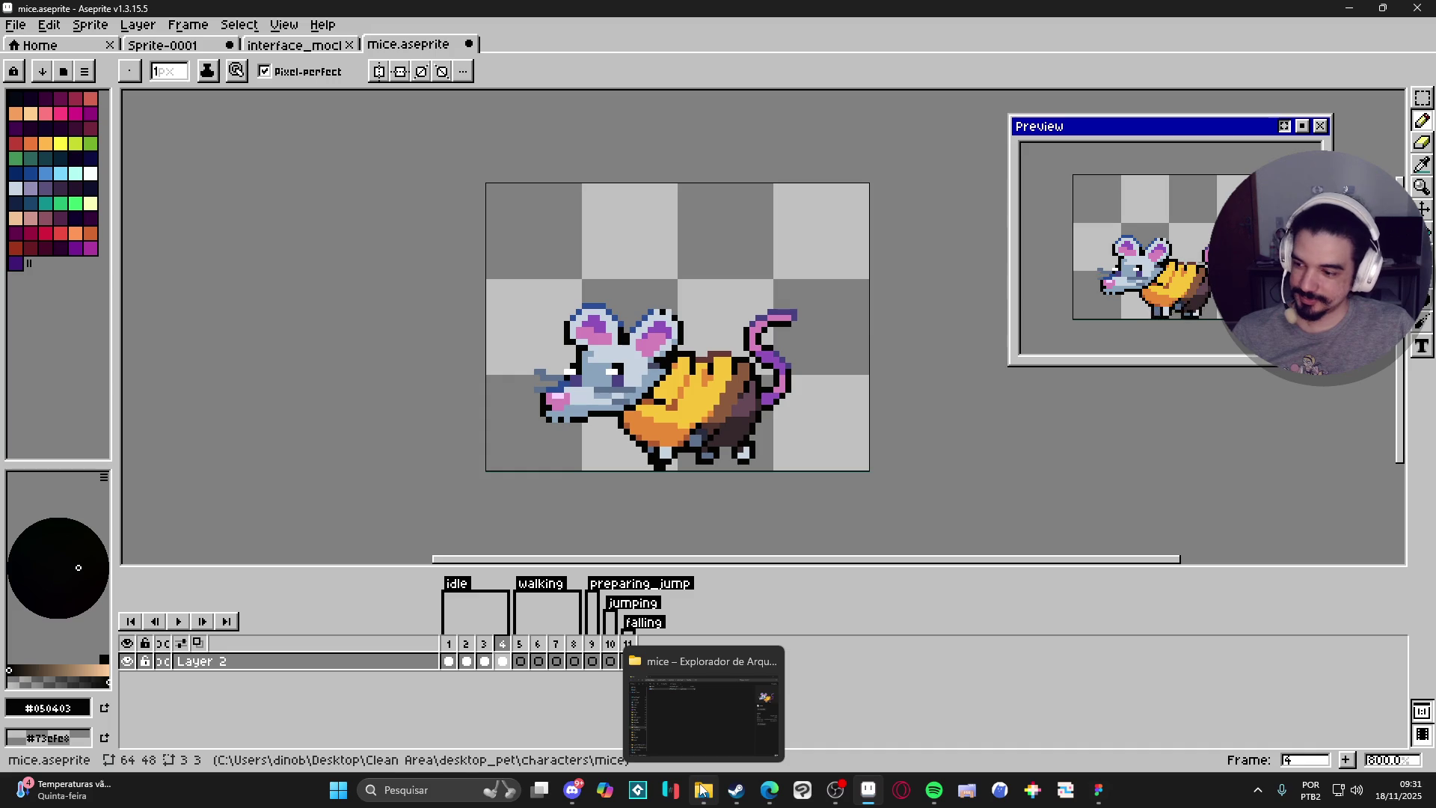
Navigate from the mice folder up to Clean Area and into tibia_sprites.
left_click(694, 699)
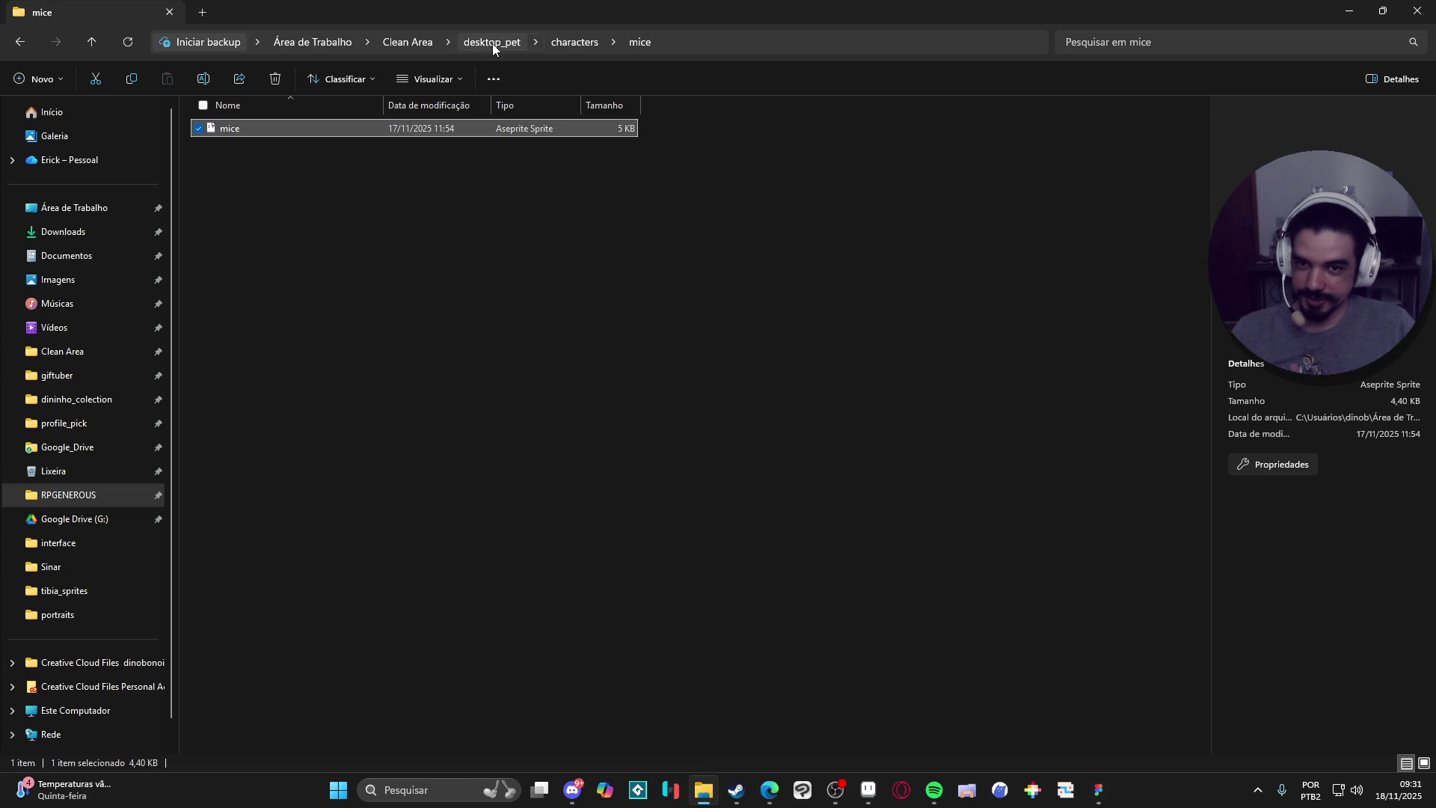
left_click(407, 42)
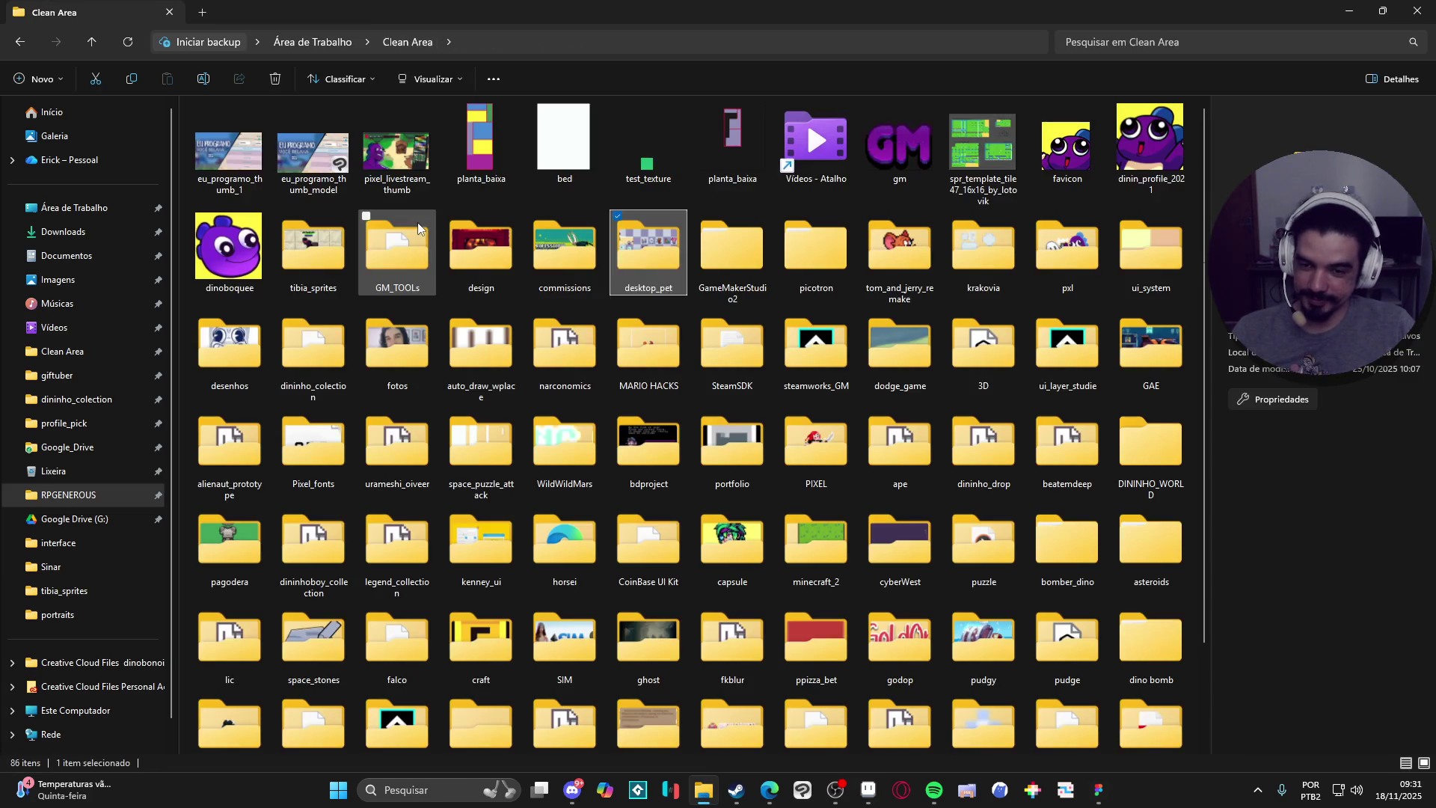
type("tenis")
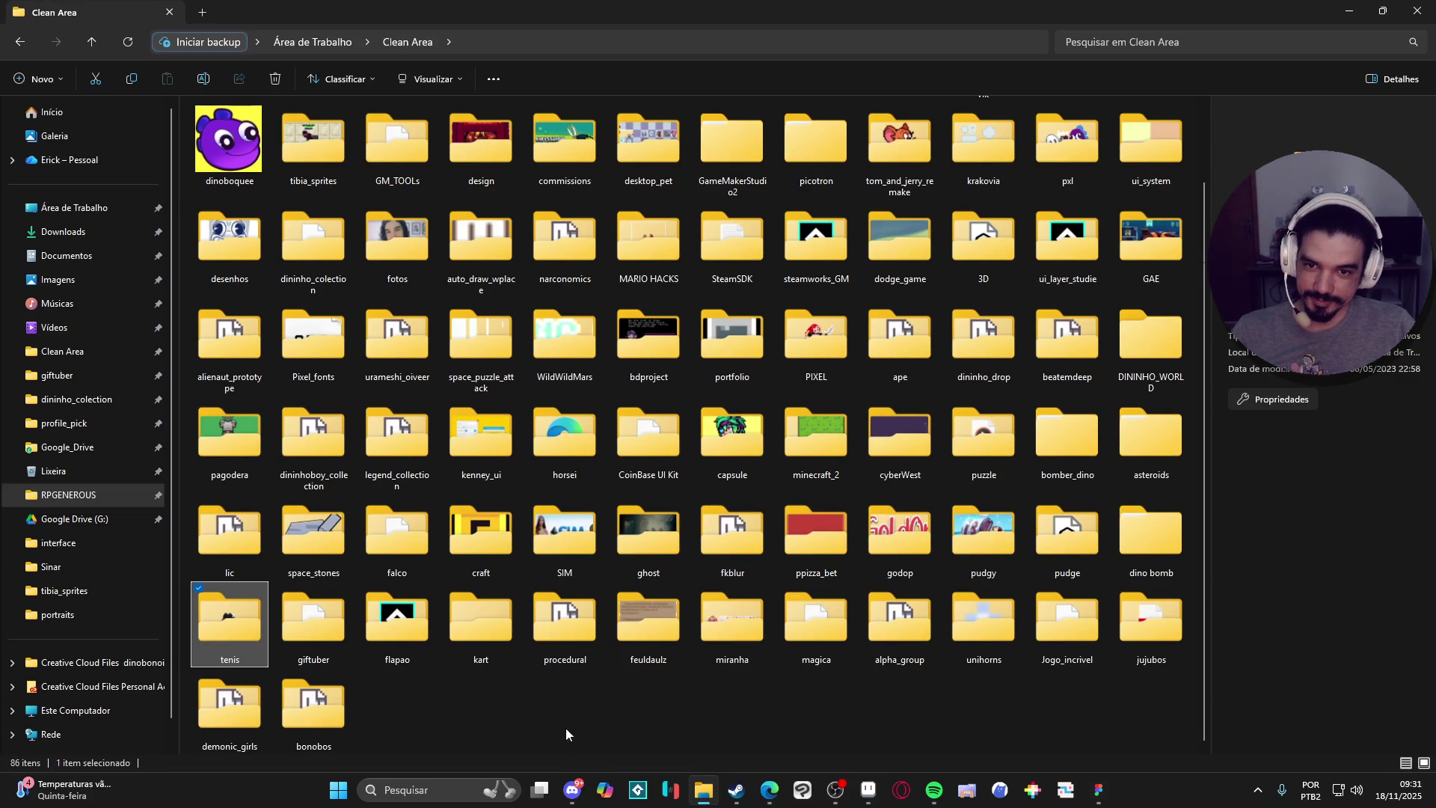
type("tibia")
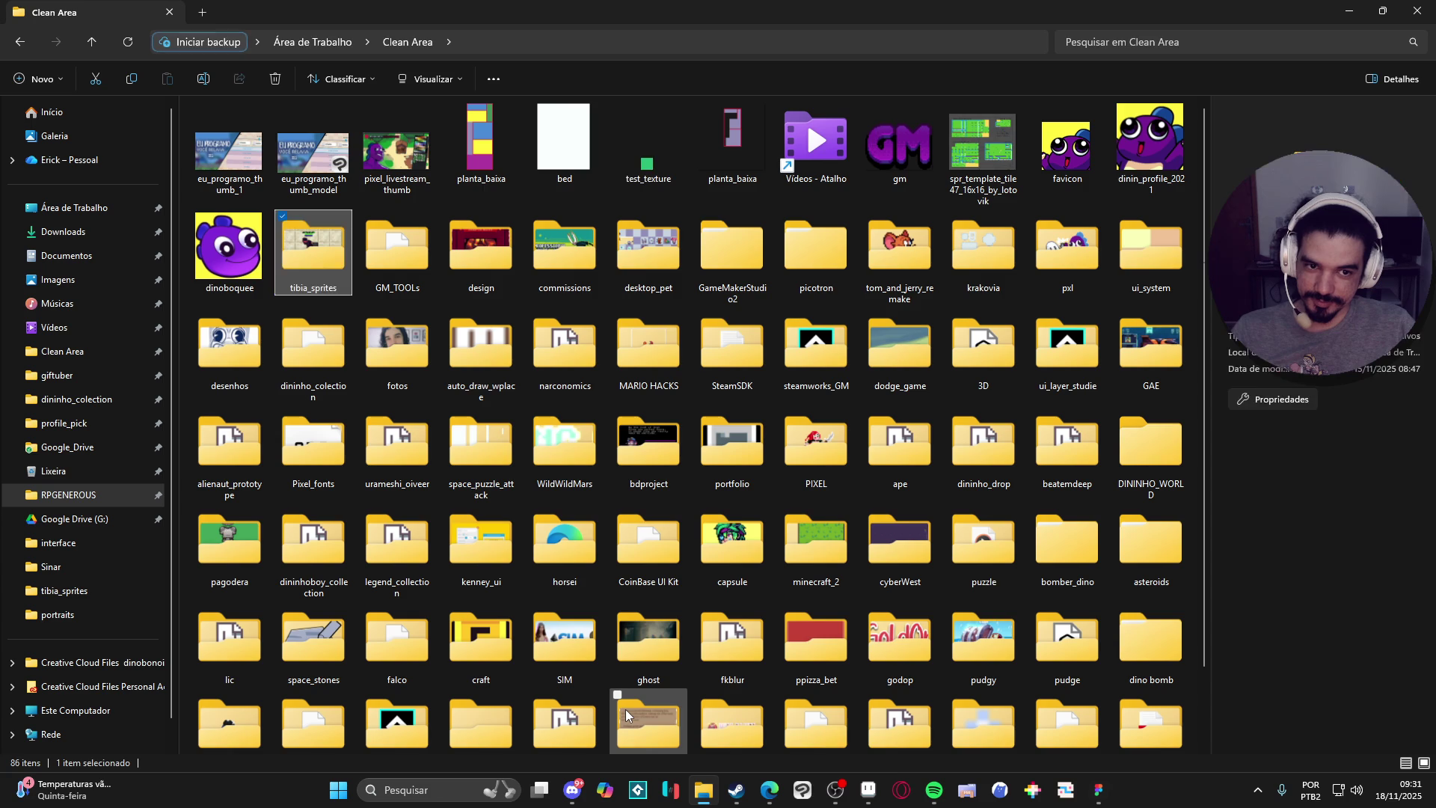
double_click(303, 239)
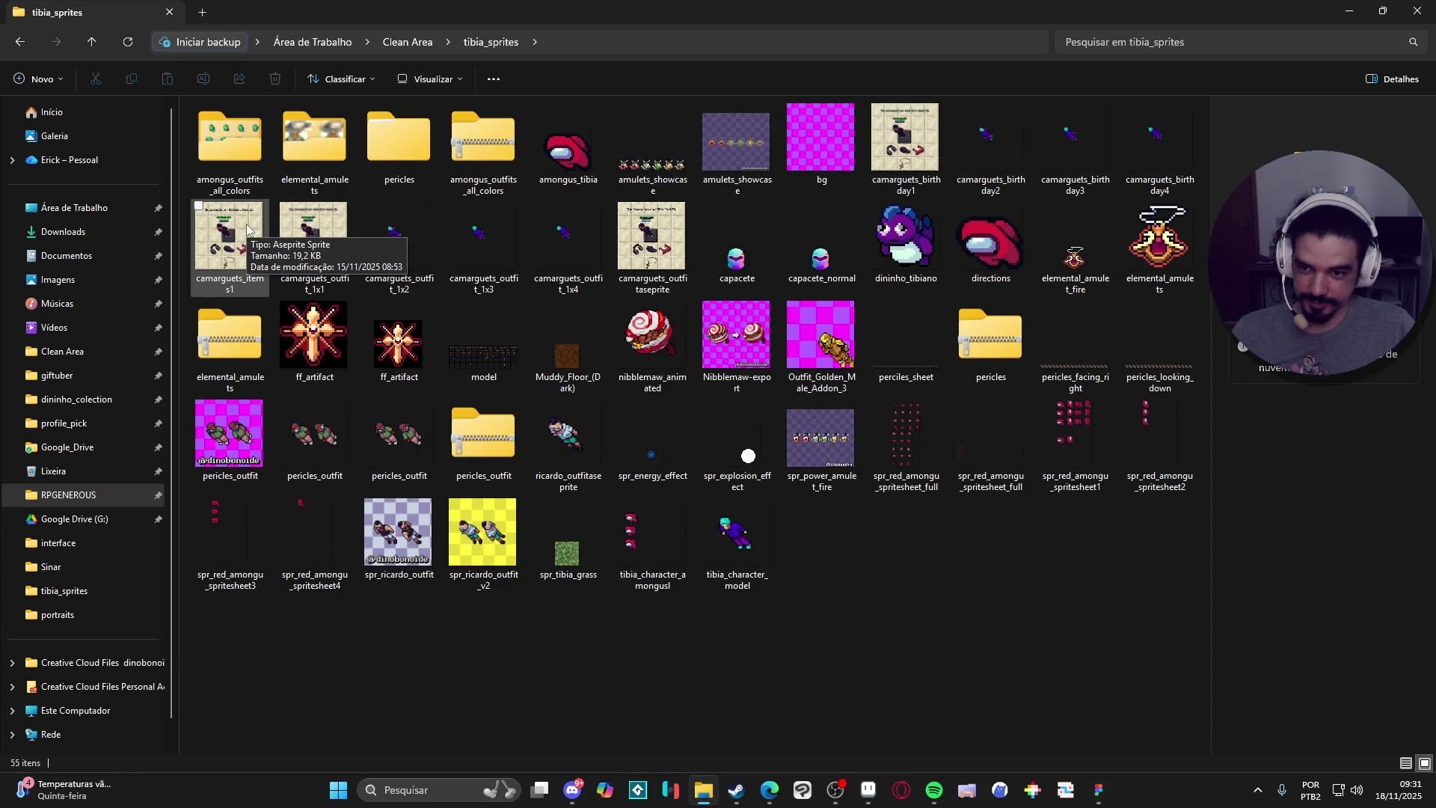
Preview the 1x1 outfit PNG, then open the outfit .aseprite file.
double_click(313, 237)
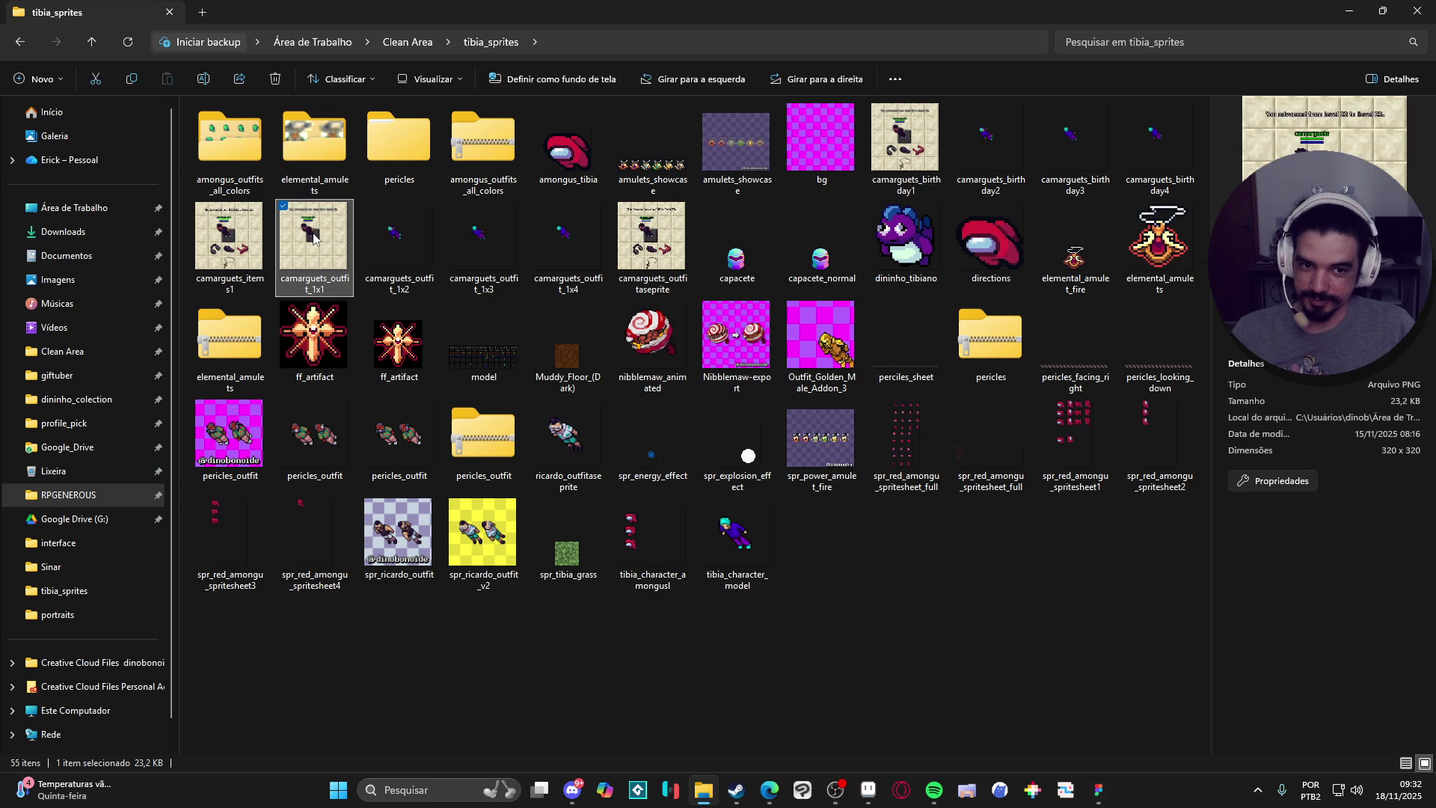
left_click(1073, 38)
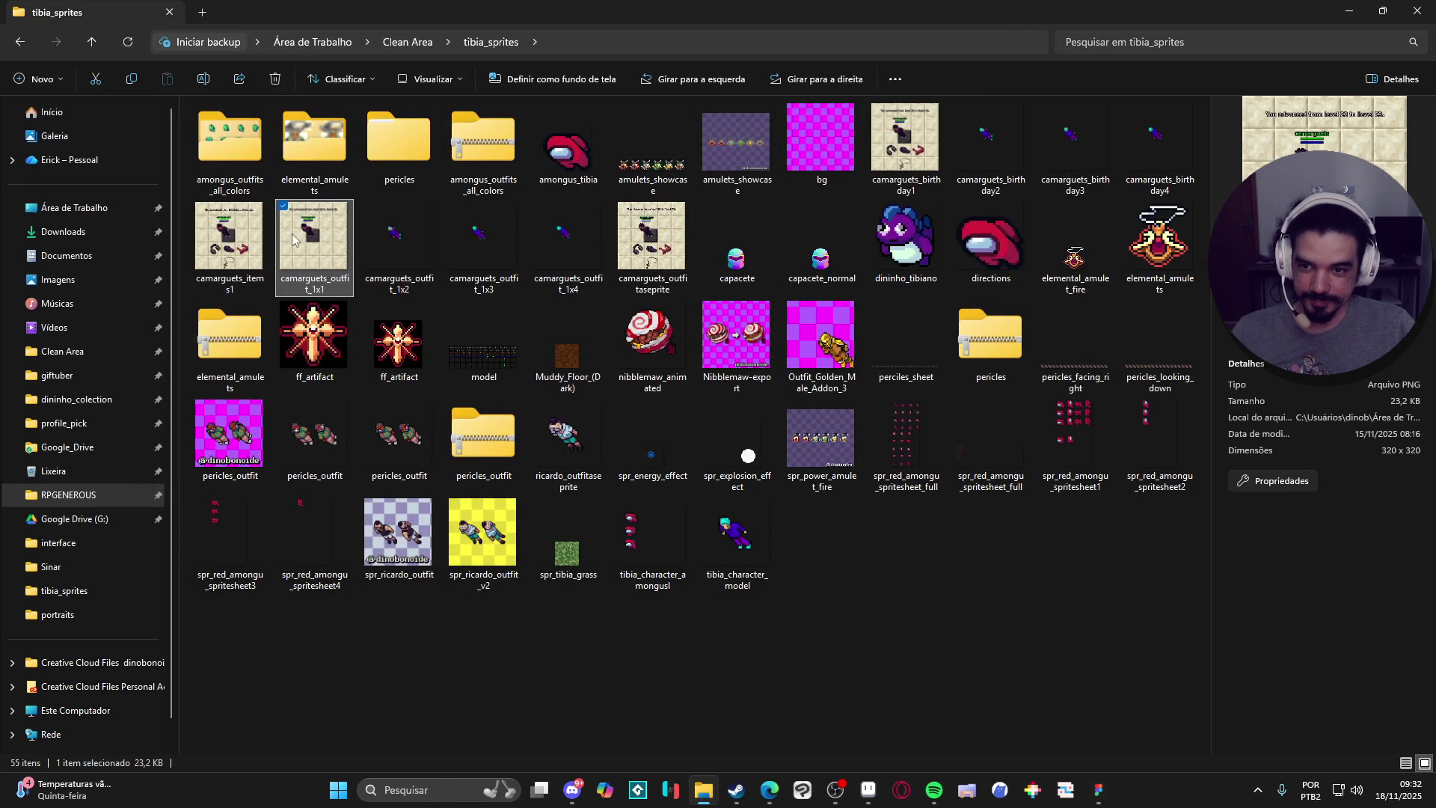
left_click(860, 767)
mouse_move(1136, 802)
left_click(704, 790)
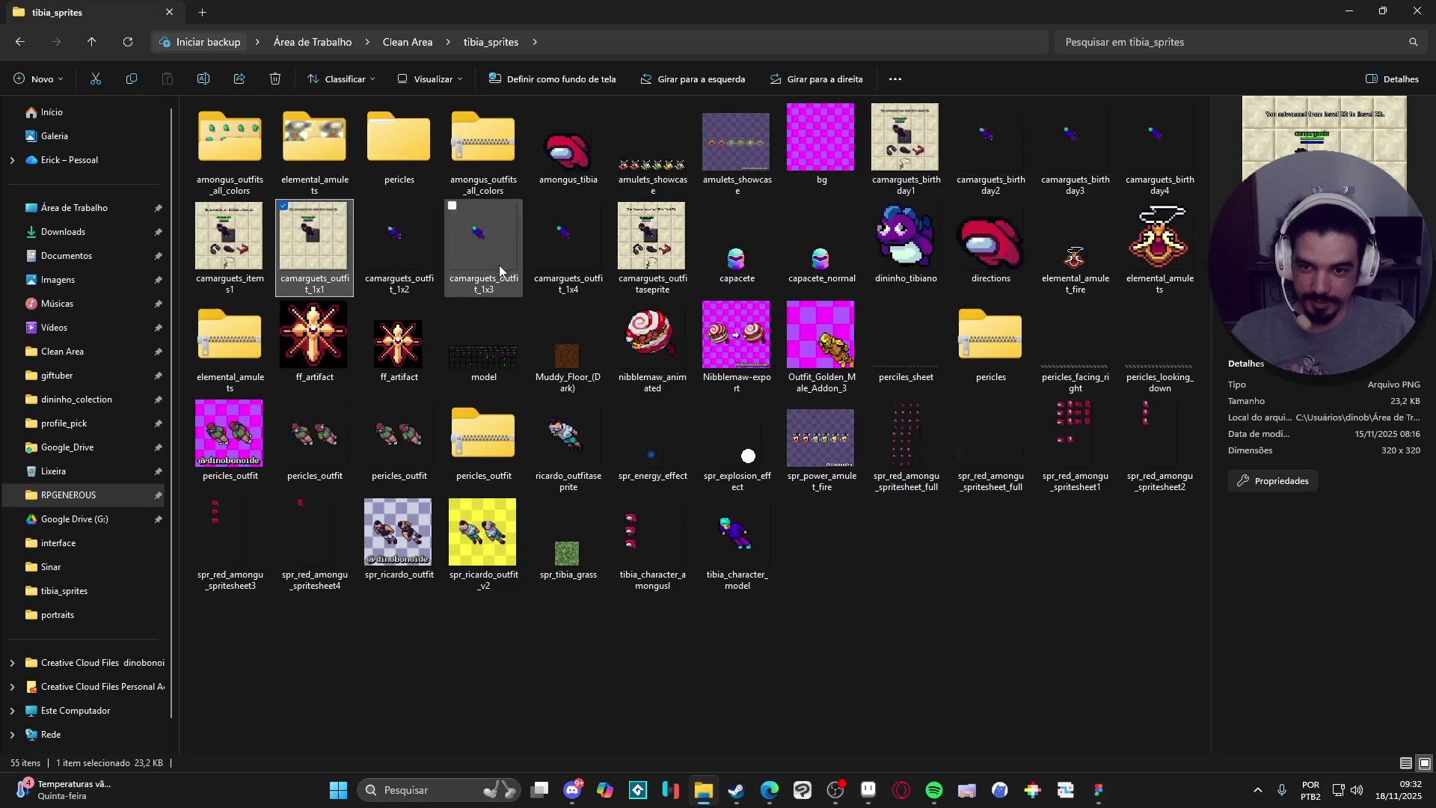
left_click(648, 238)
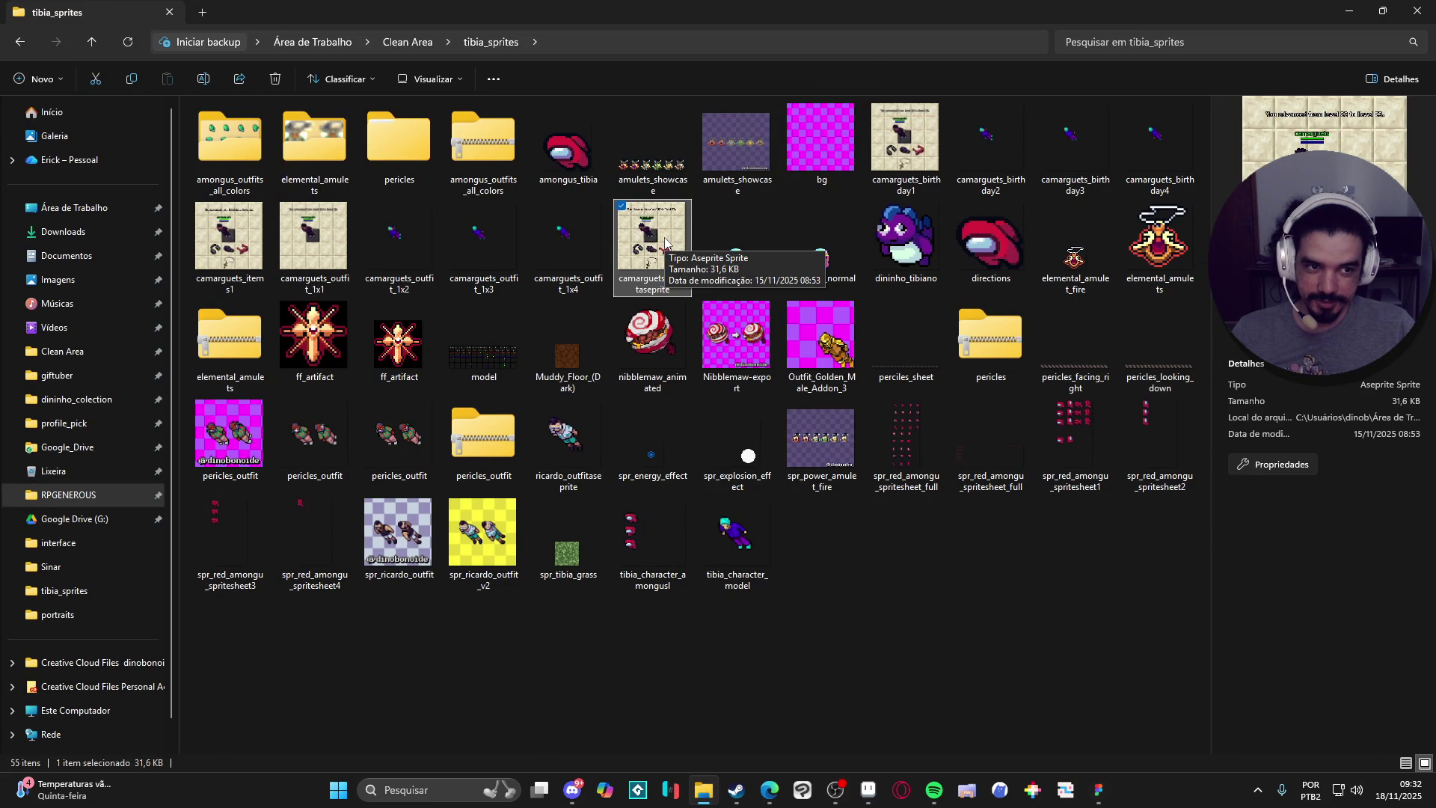
double_click(665, 243)
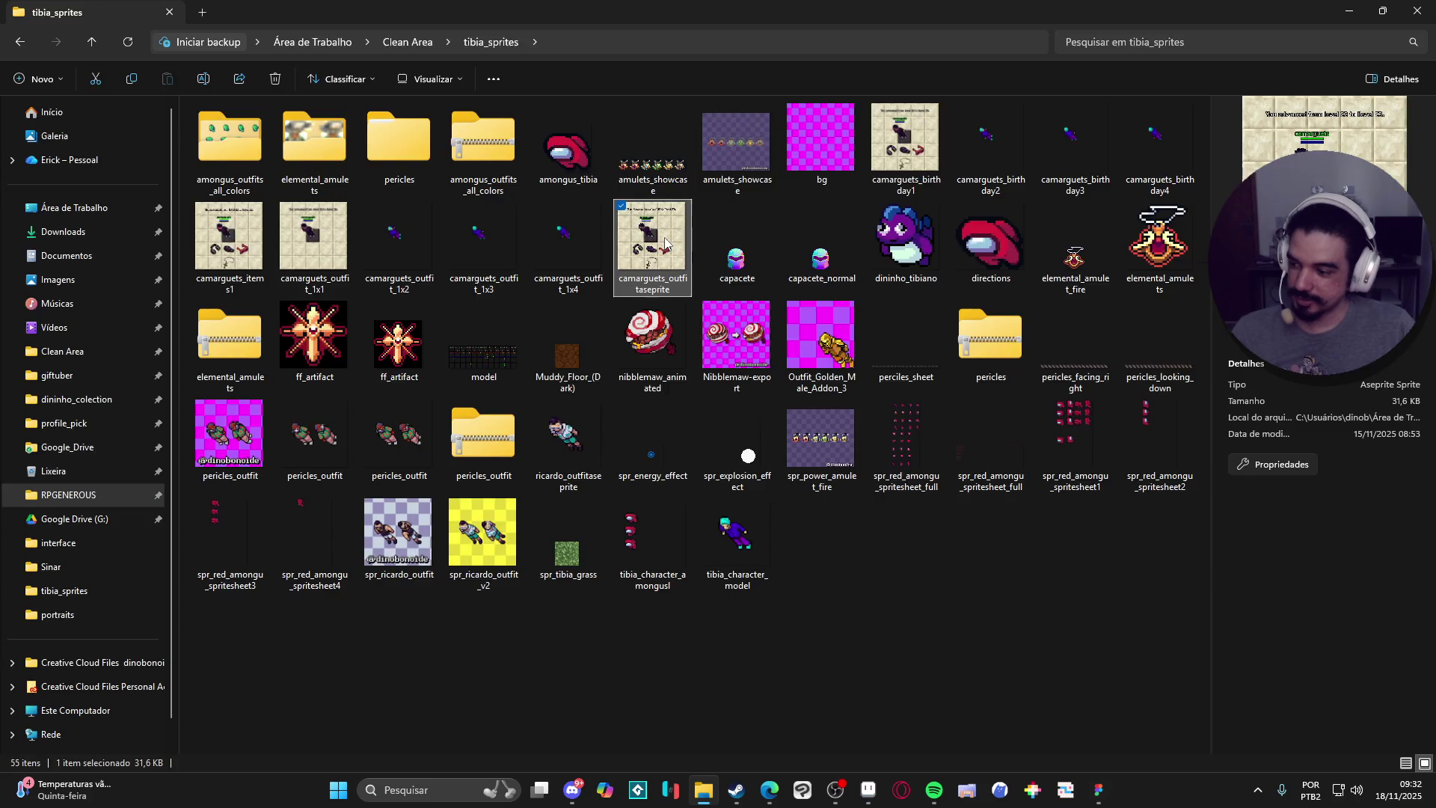
Pan the level-up screenshot into view, enlarge the canvas area, then minimize Aseprite.
scroll(743, 417, "up", 1)
left_click_drag(755, 337, 665, 321)
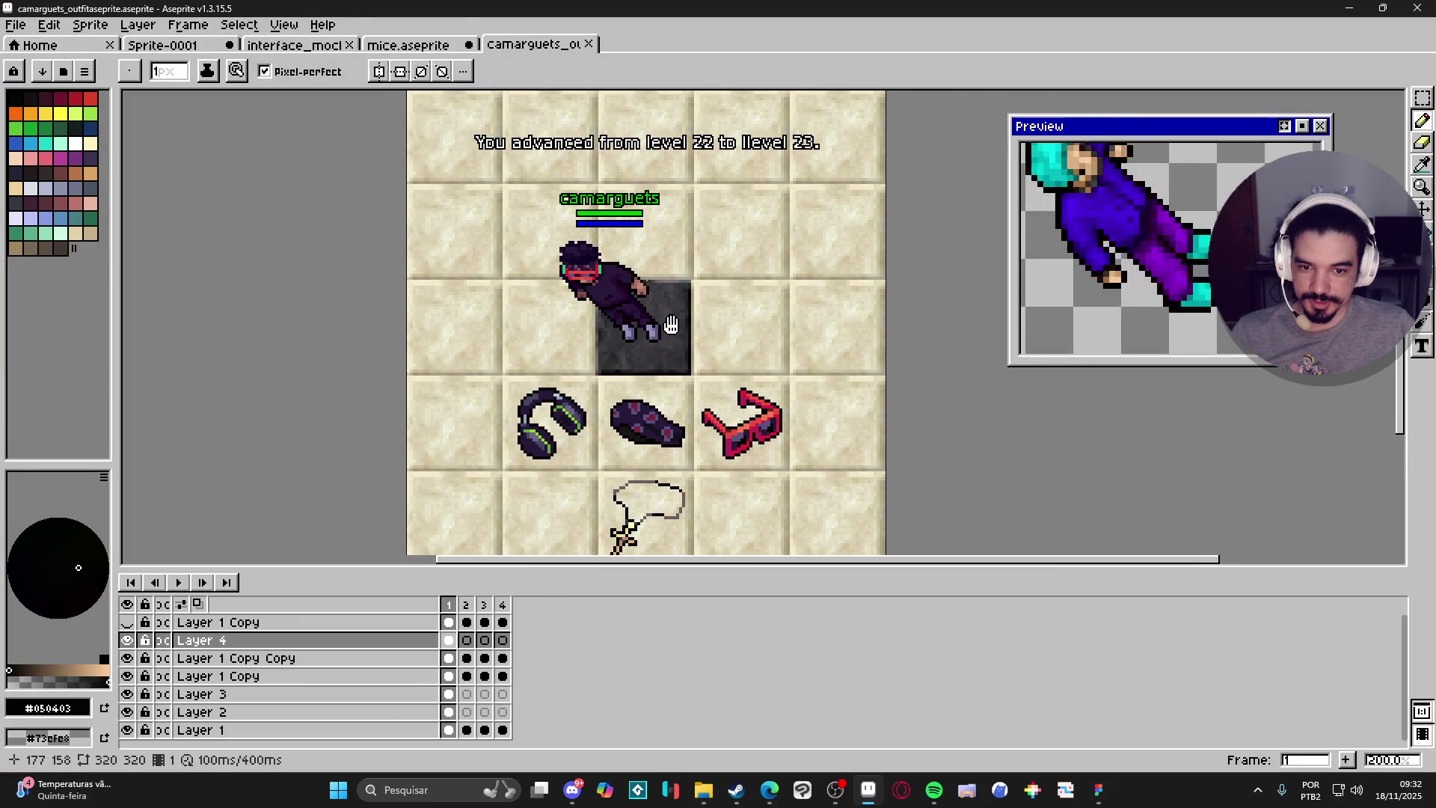
mouse_move(712, 571)
left_mouse_down()
mouse_move(717, 611)
mouse_move(698, 633)
left_mouse_up()
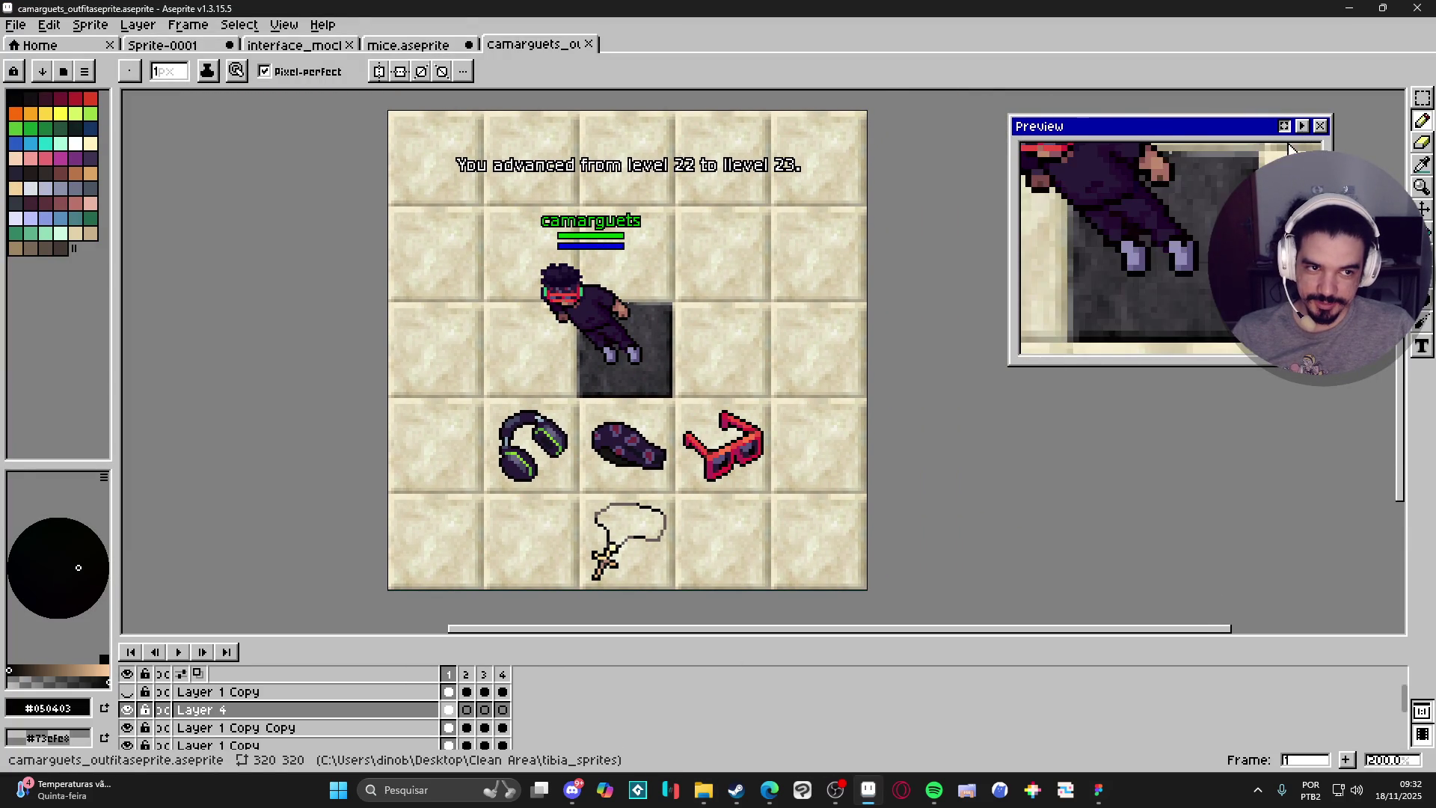
left_click_drag(752, 378, 743, 393)
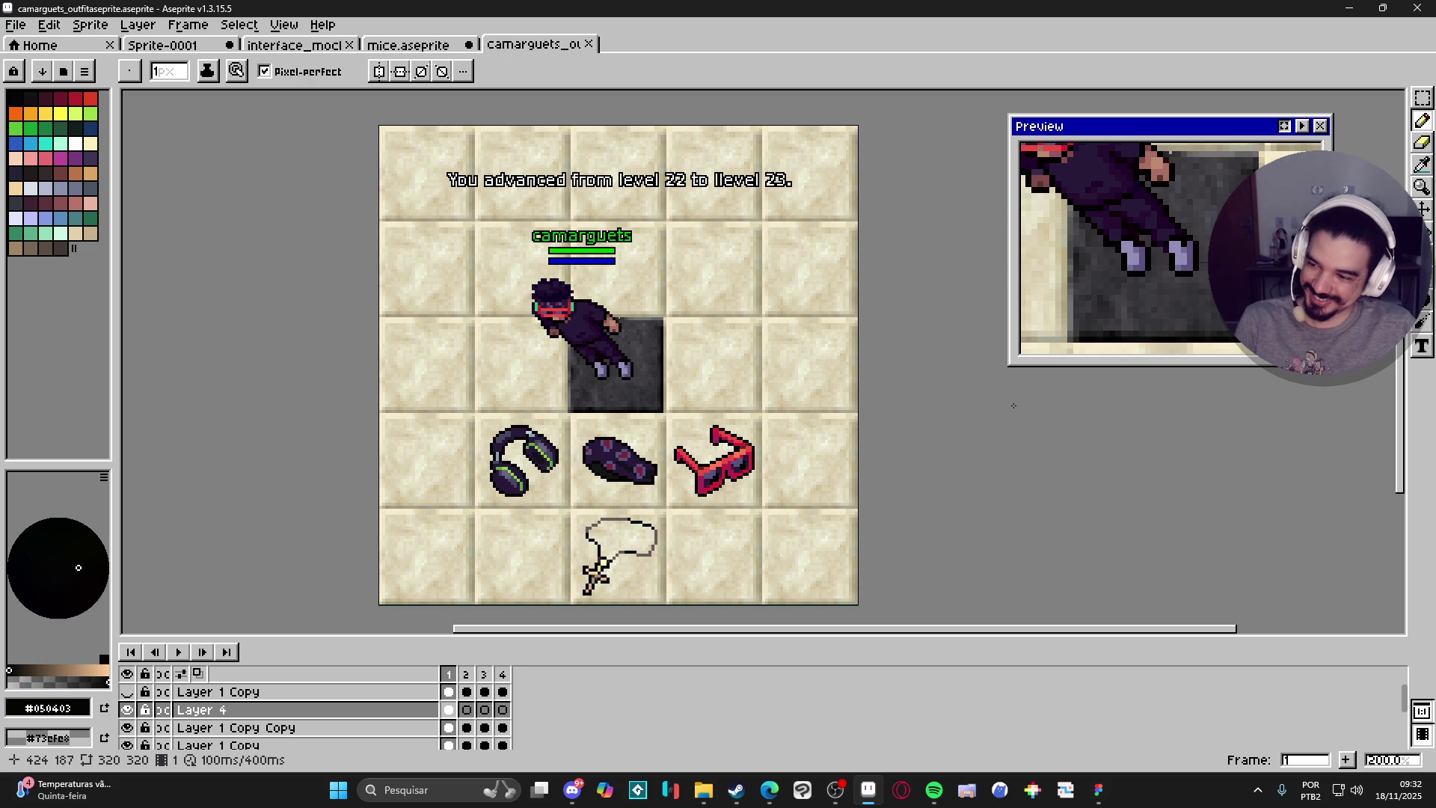
left_click(1353, 8)
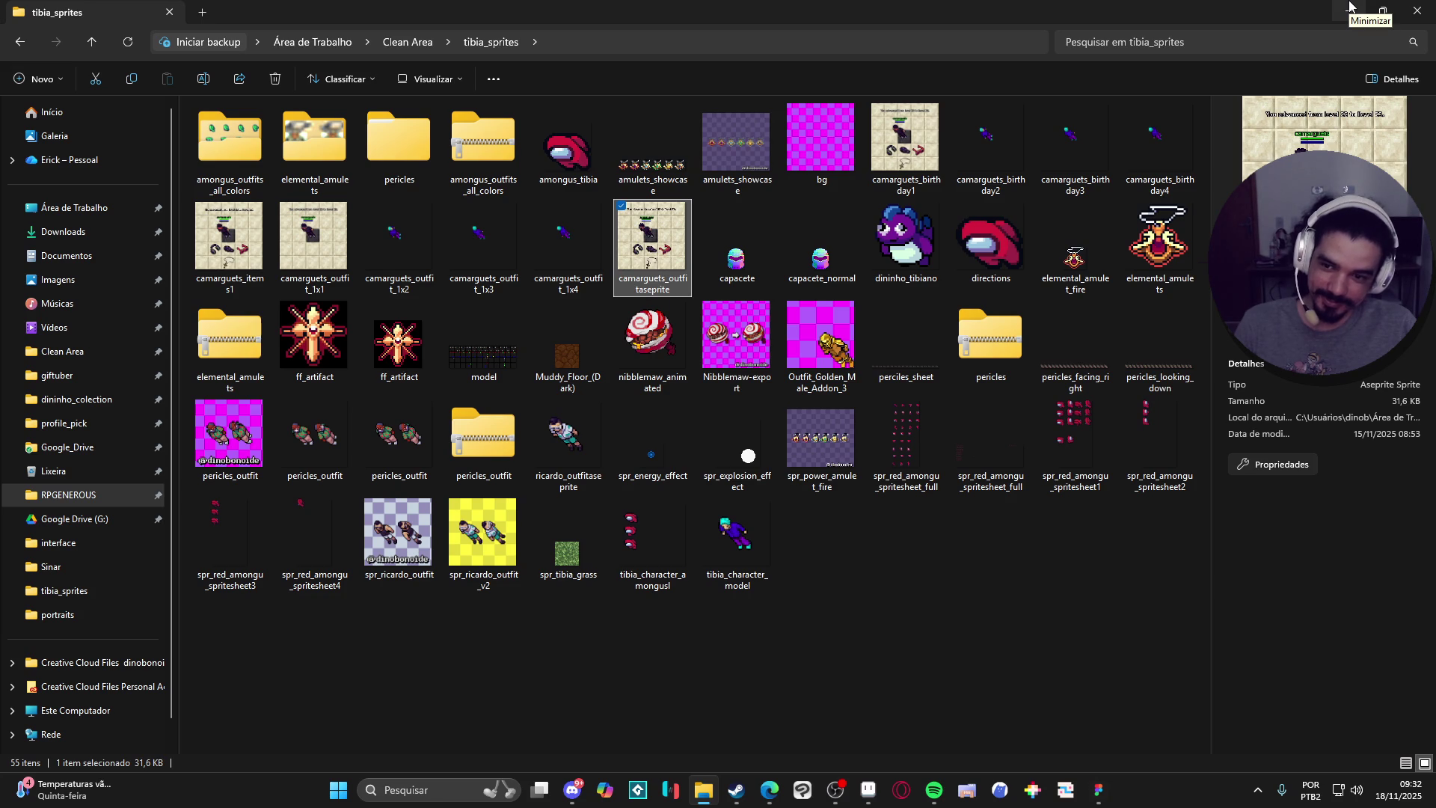
Minimize the tibia_sprites File Explorer window to reveal the Figma design.
left_click(1353, 7)
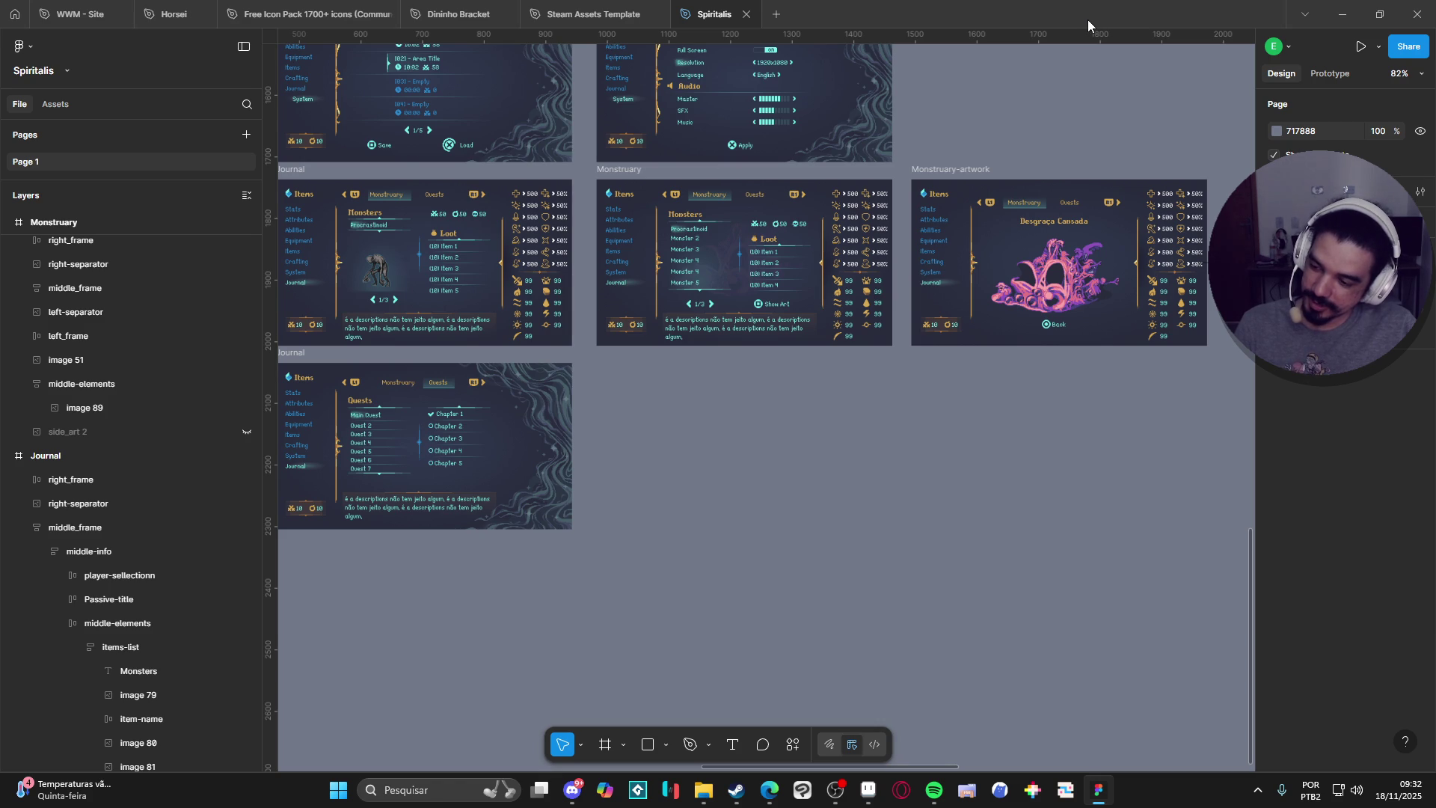
Bring Discord's artes channel with the level-up outfit screenshot to the front.
left_click(573, 789)
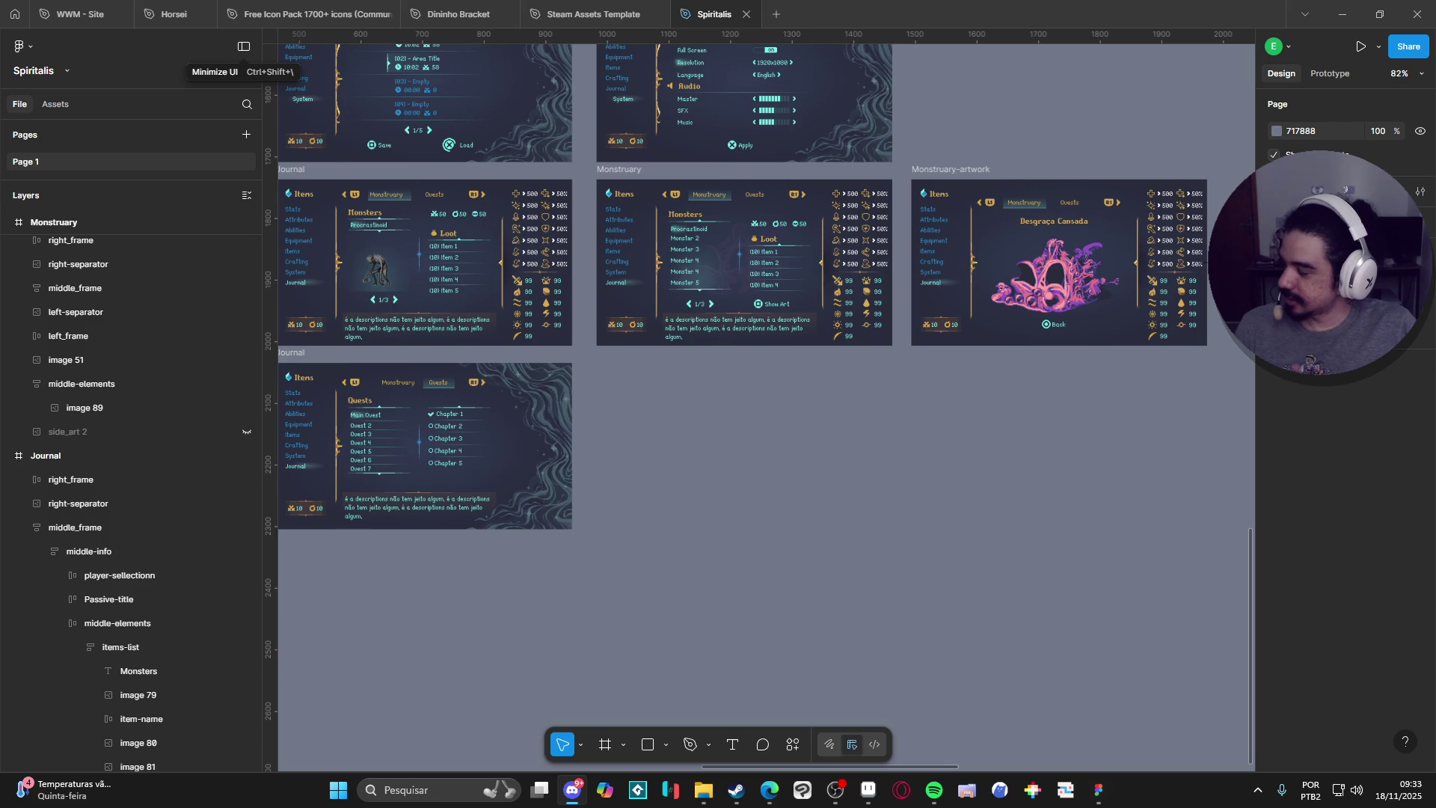
left_click(572, 790)
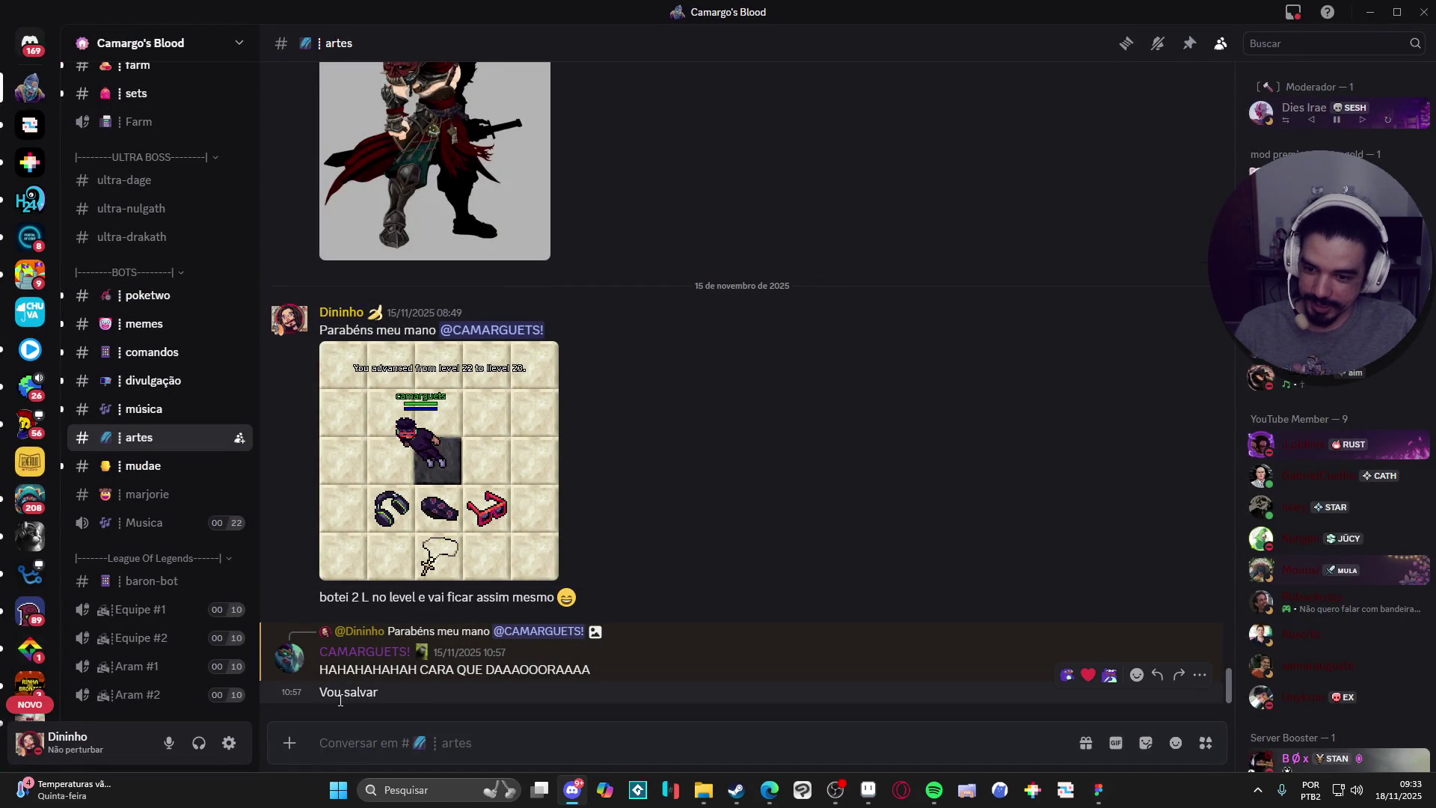
Highlight part of 'salvar' in the last message, scroll the channel, then return to Figma.
left_click_drag(379, 692, 350, 692)
scroll(192, 417, "down", 2)
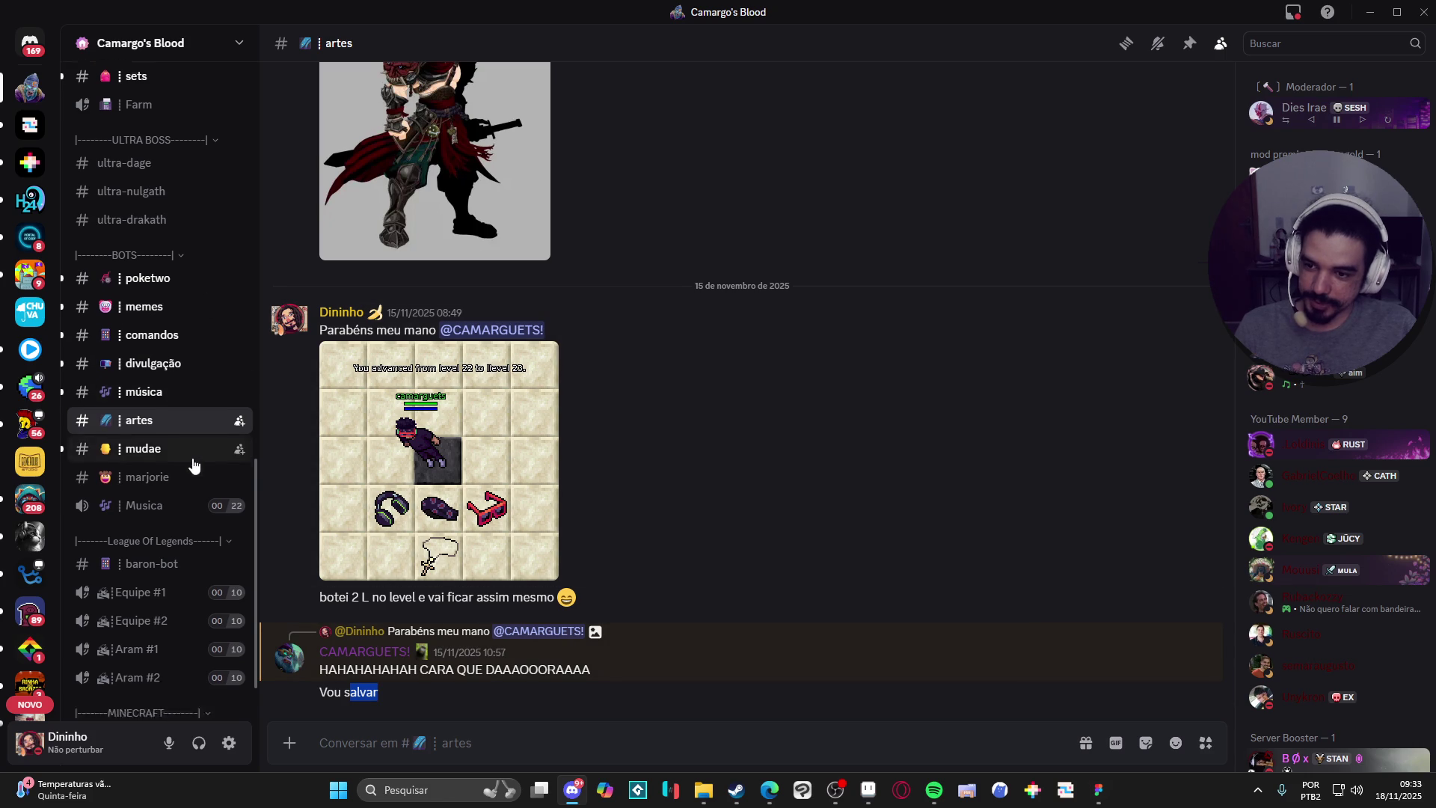
scroll(156, 428, "up", 5)
scroll(155, 419, "up", 2)
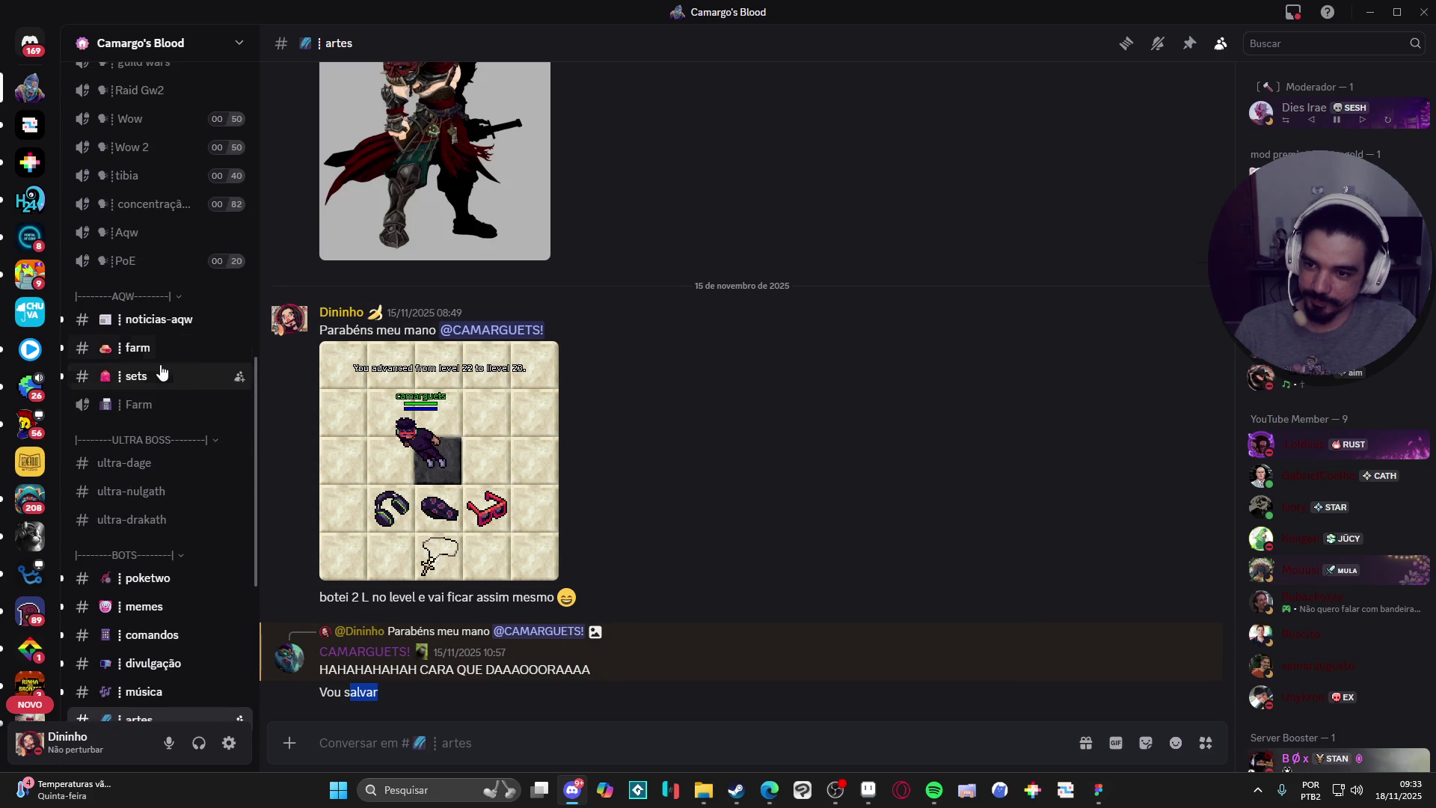
scroll(197, 464, "up", 5)
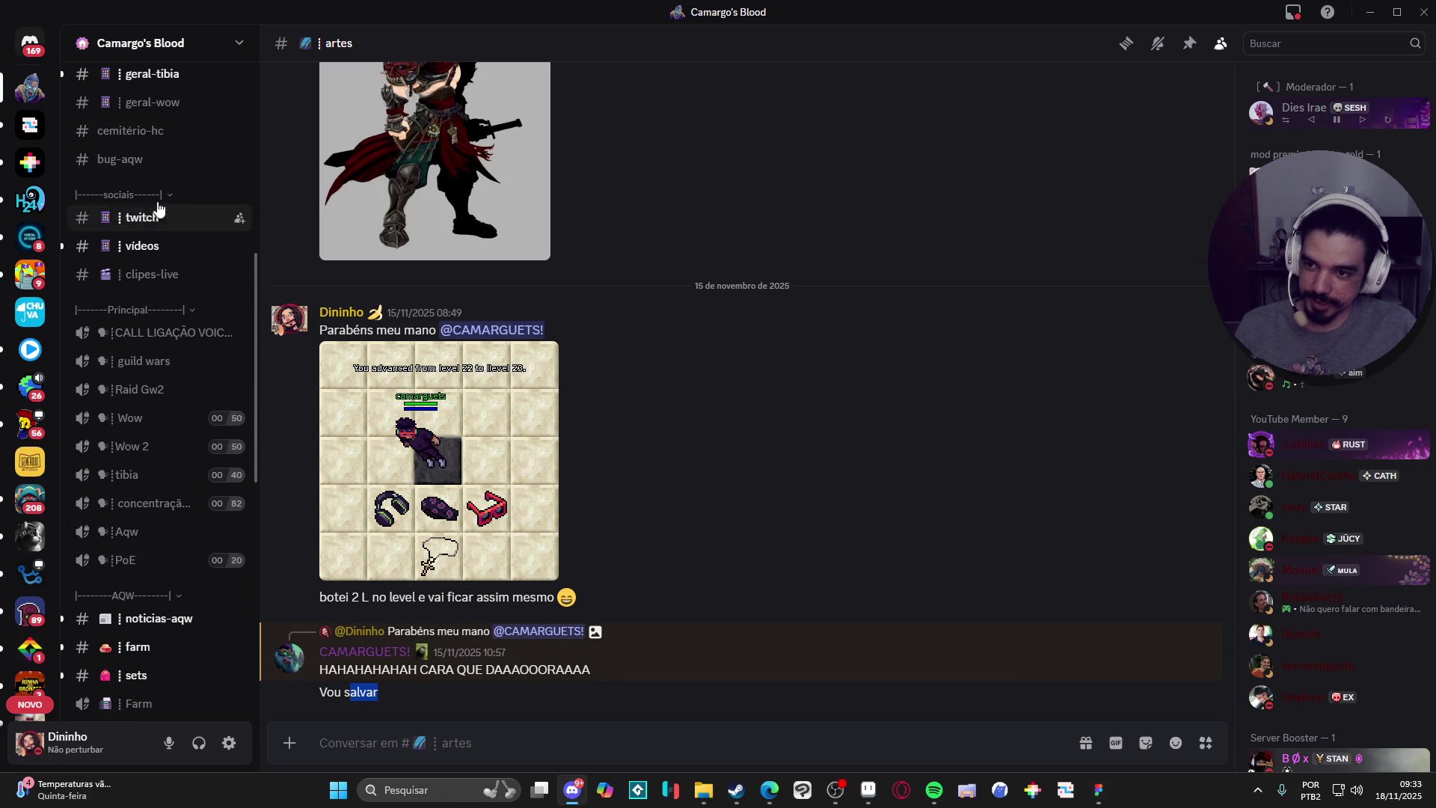
key("alt+Tab")
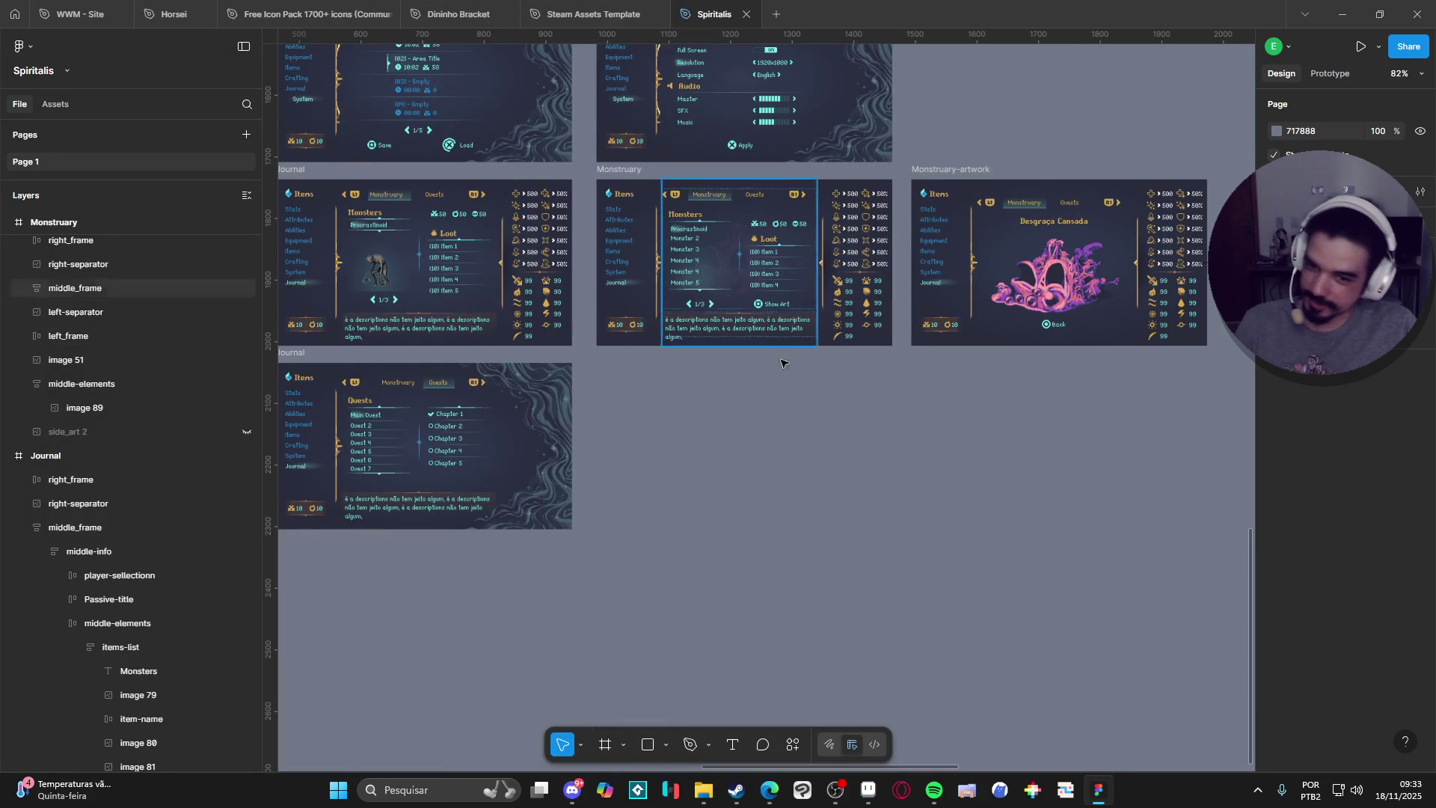
Close the outfit sprite to return to mice.aseprite and enlarge the timeline panel.
left_click(870, 798)
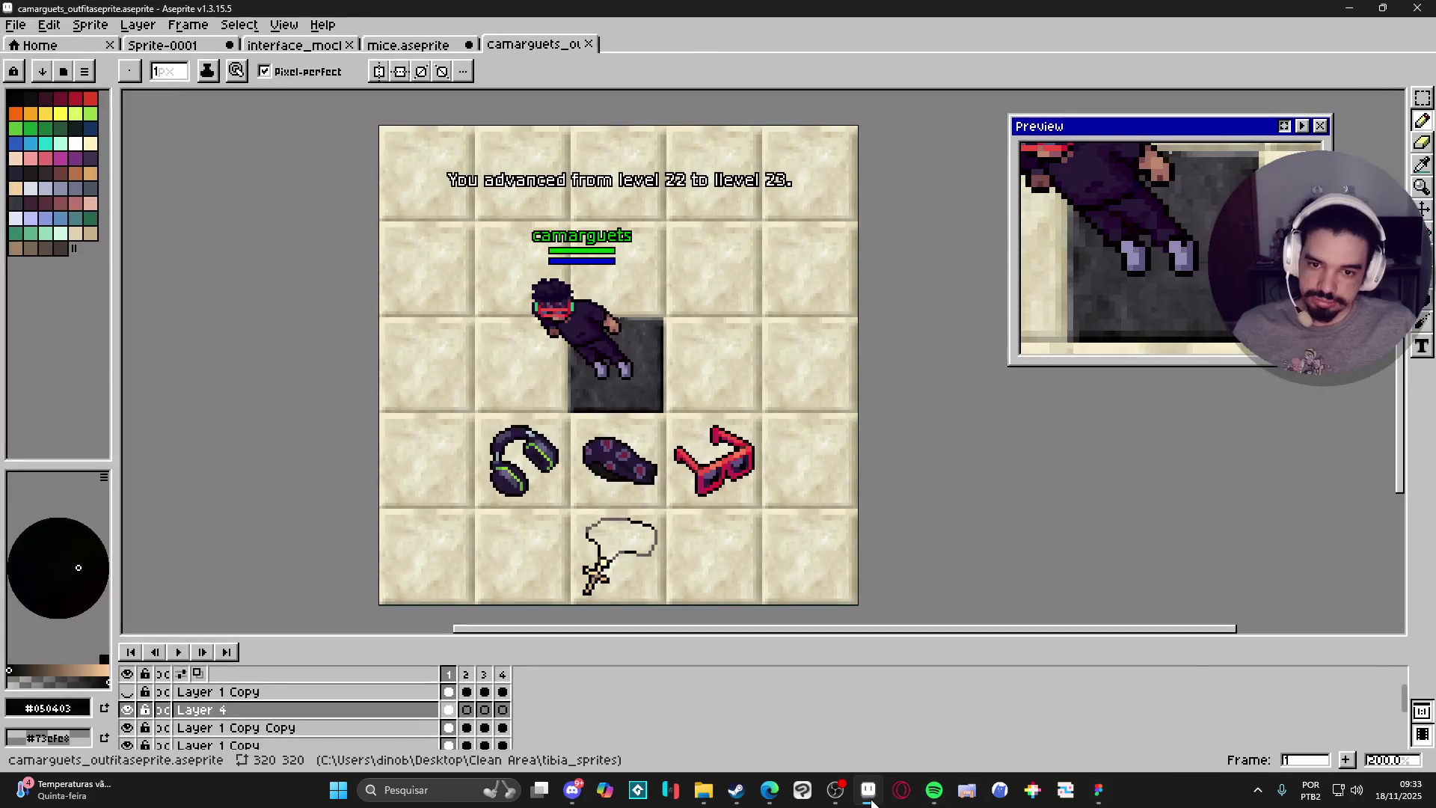
left_click(591, 44)
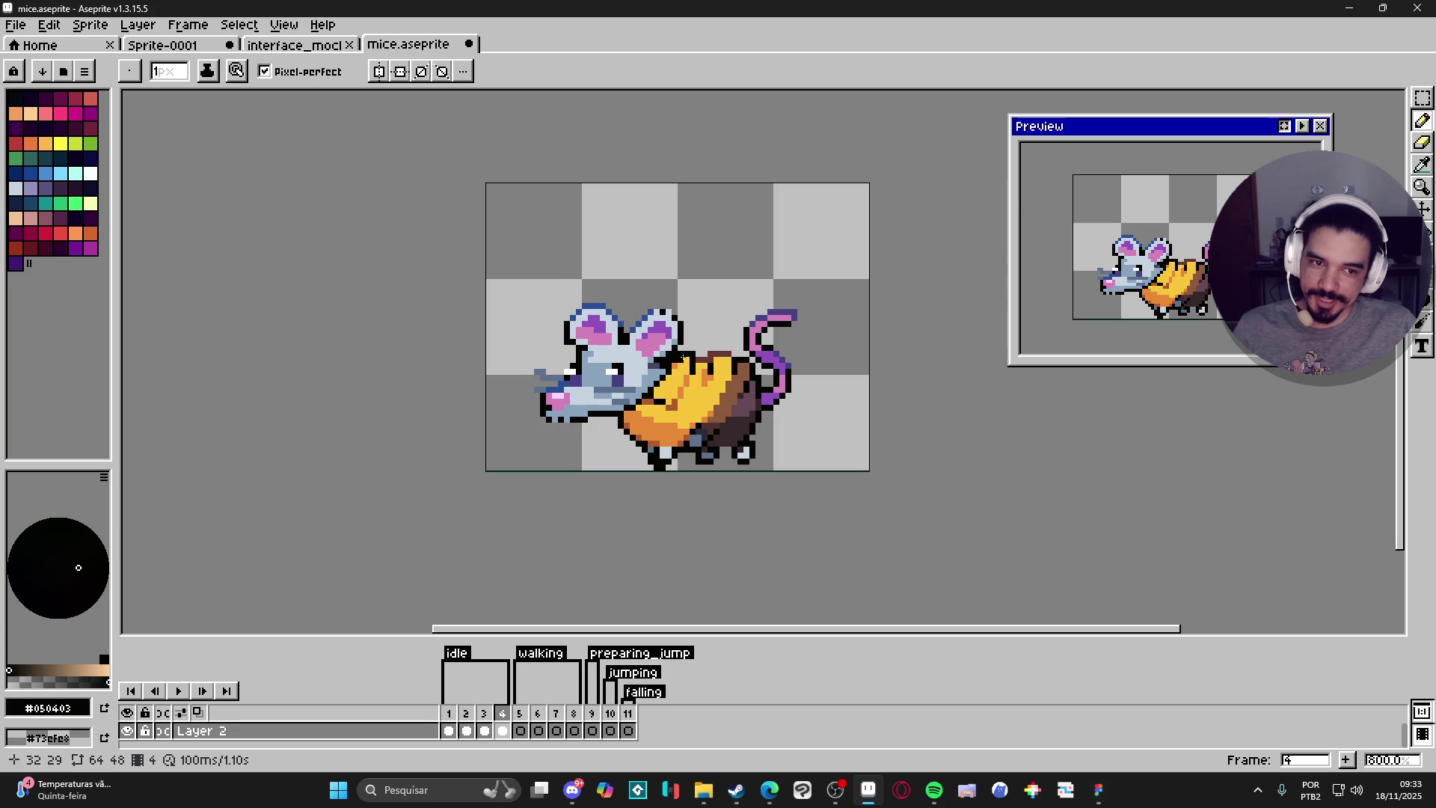
left_click_drag(731, 632, 725, 596)
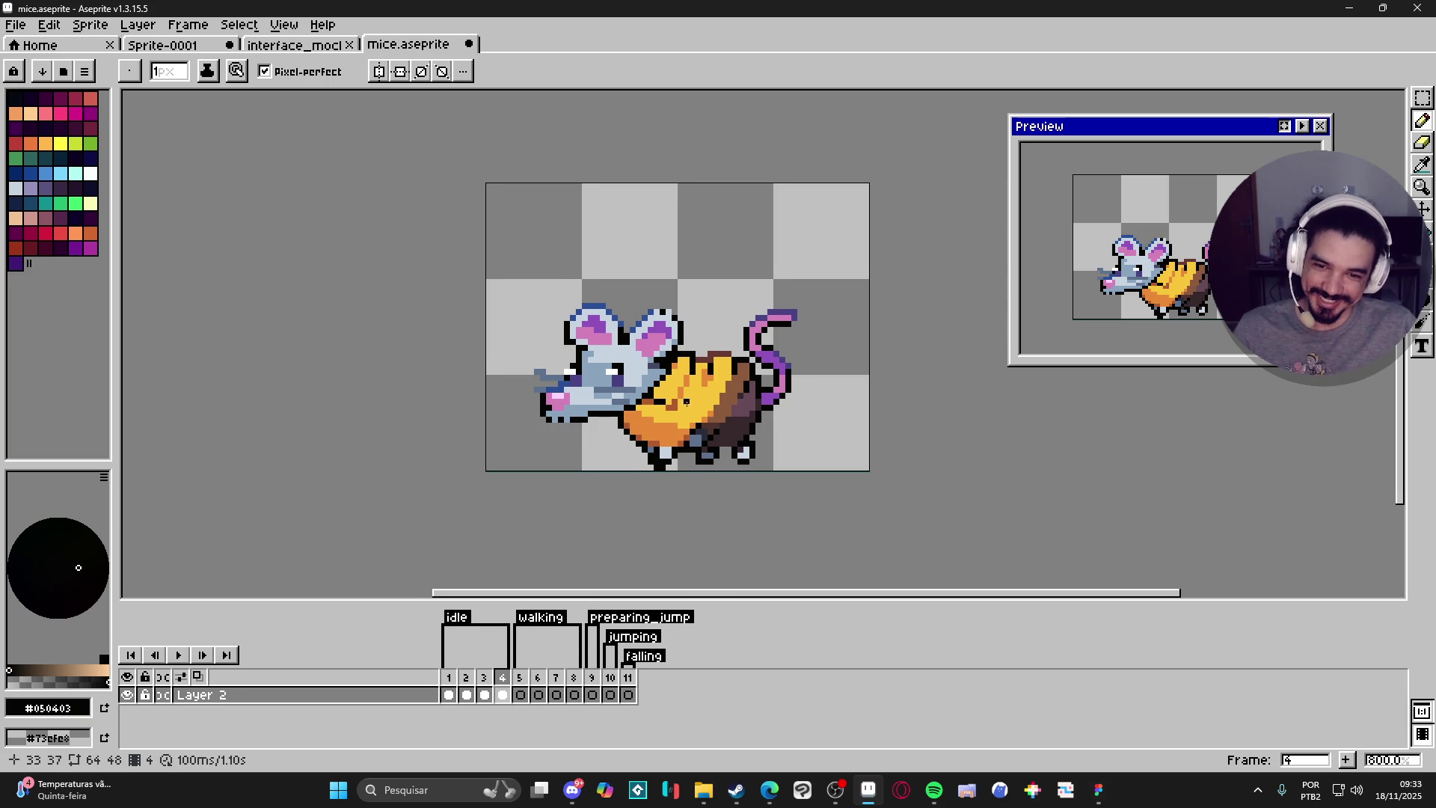
left_click_drag(686, 403, 656, 406)
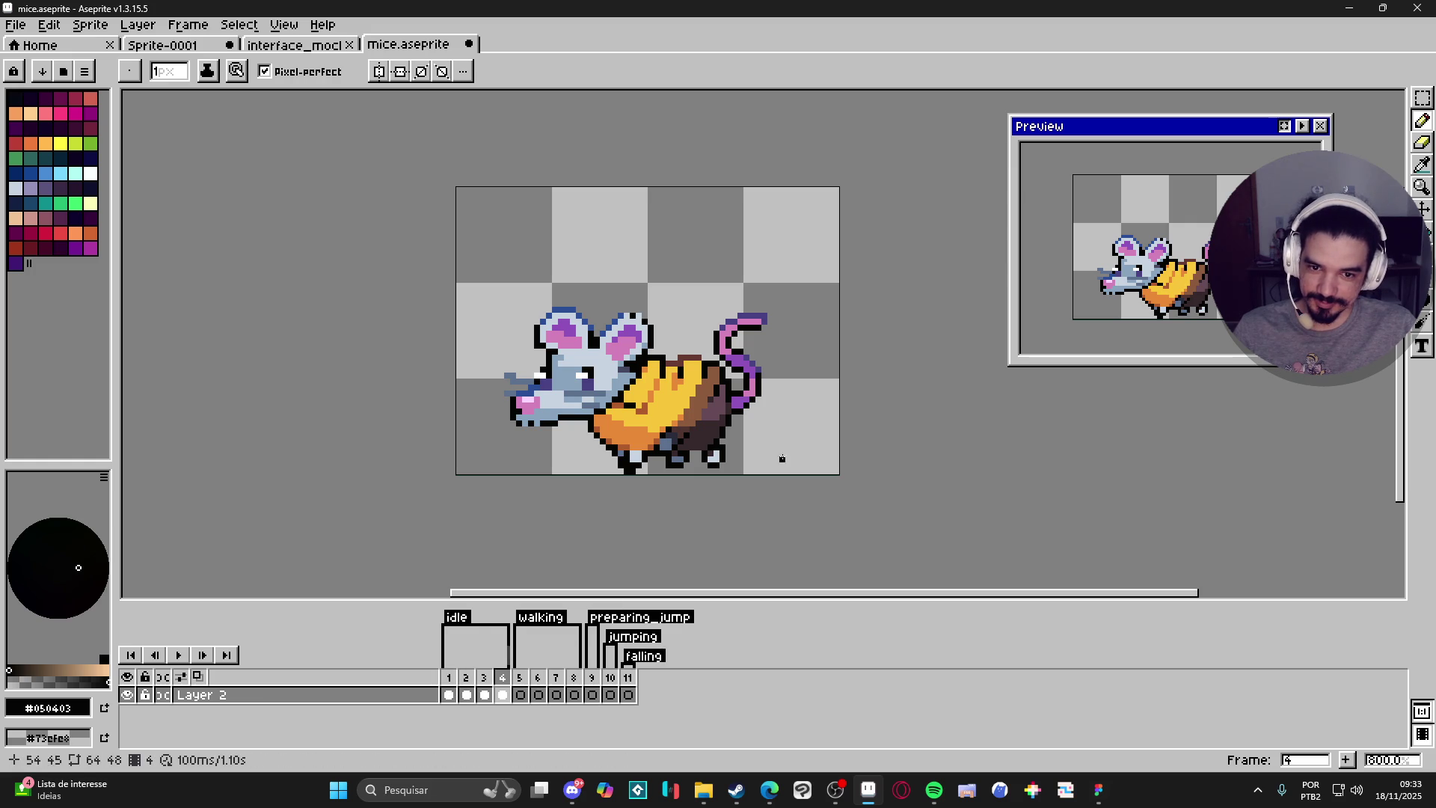
Marquee-select the area around the mouse's tail, adding the tail tip to the selection.
key("m")
scroll(753, 377, "up", 2)
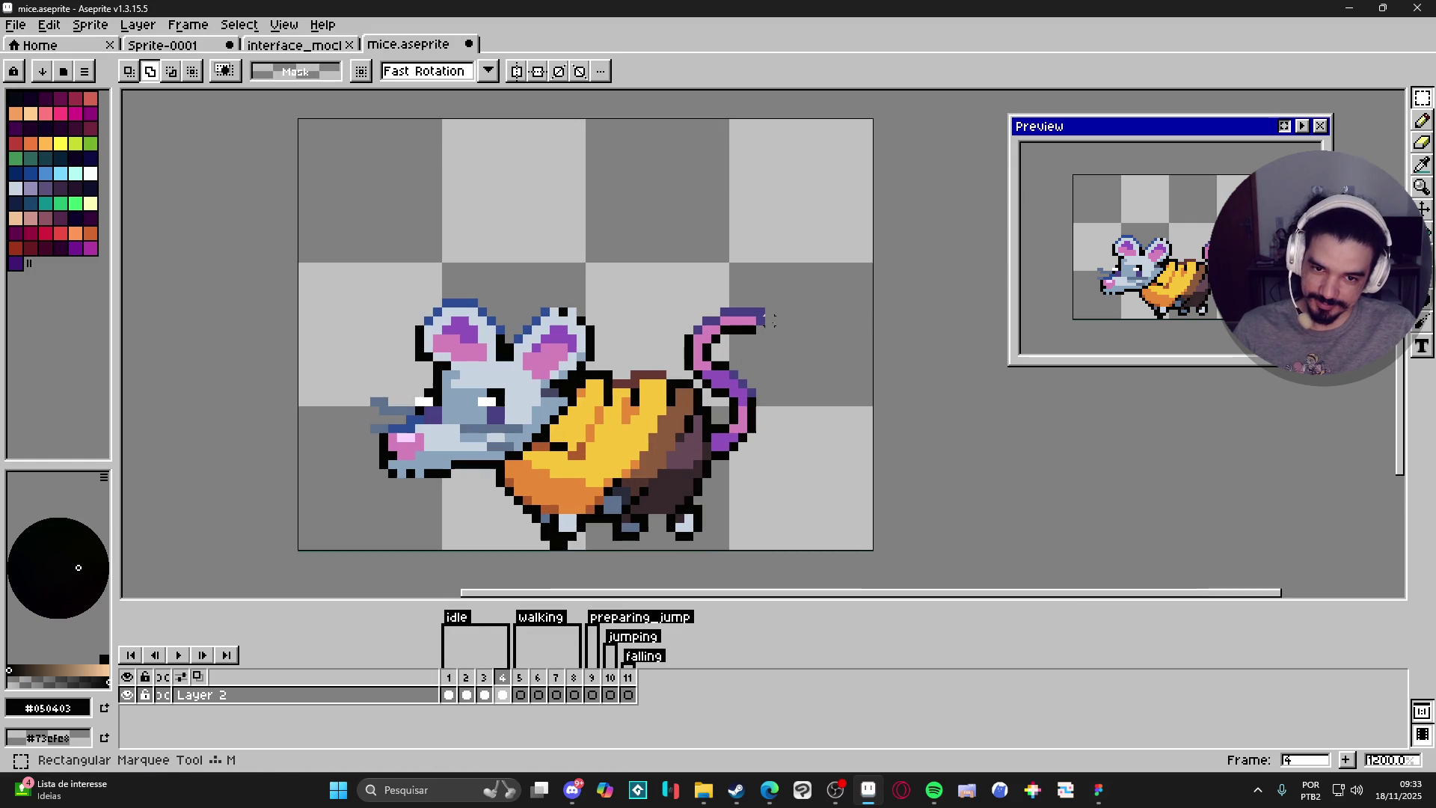
left_click_drag(810, 283, 713, 464)
left_click_drag(659, 273, 772, 376)
scroll(688, 375, "up", 1)
scroll(687, 375, "down", 1)
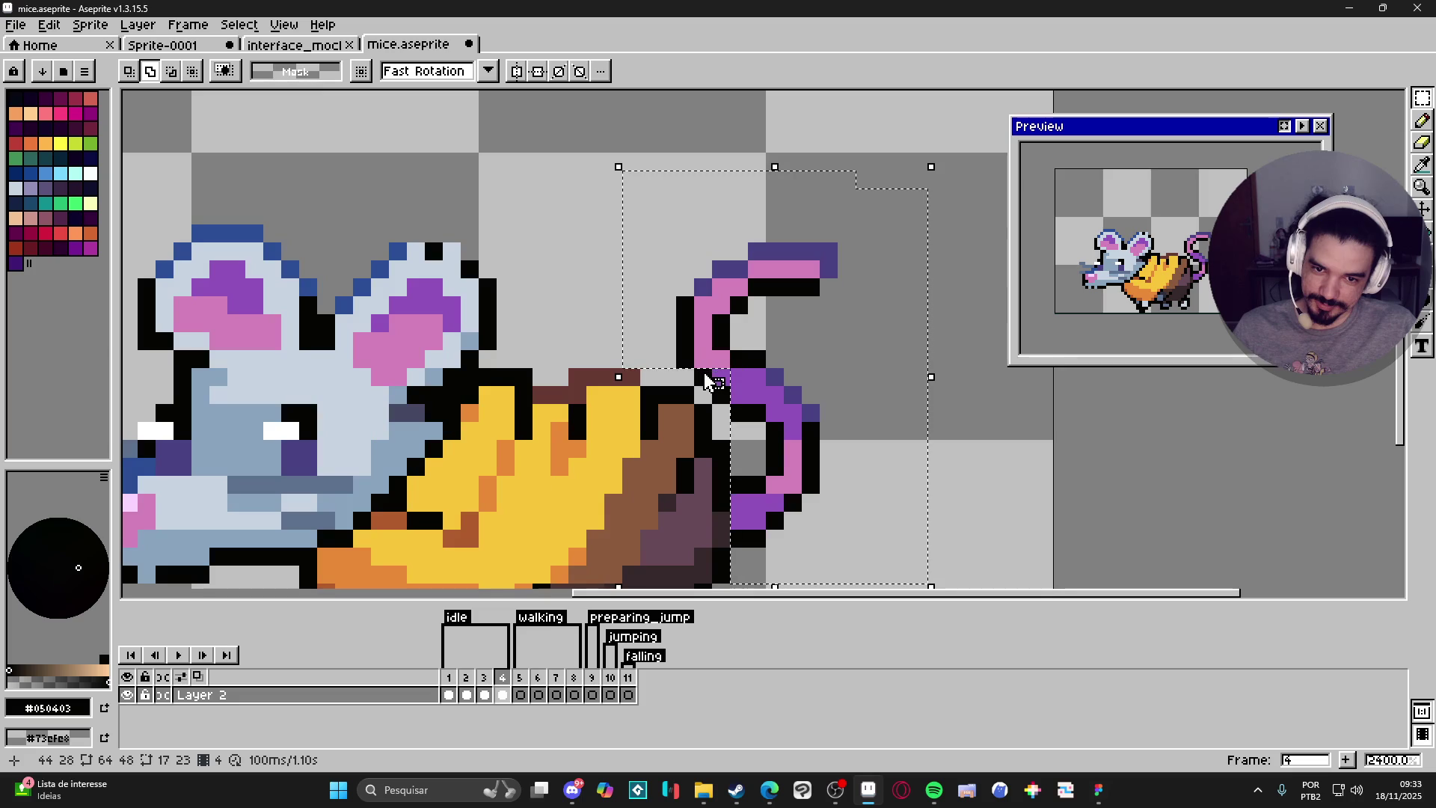
scroll(740, 402, "down", 1)
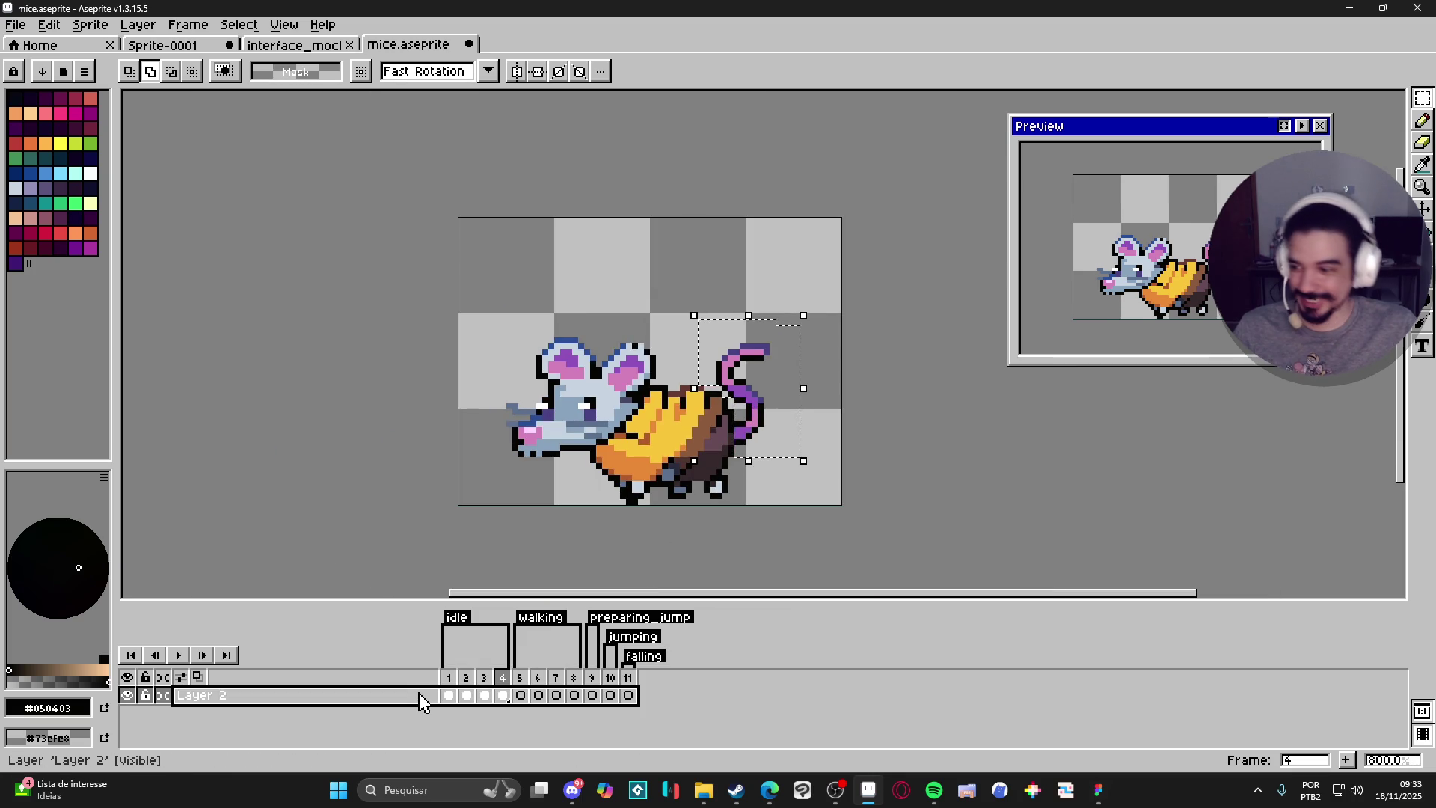
Add a new Layer 3 above Layer 2 and select its frame-1 cel.
key("shift+n")
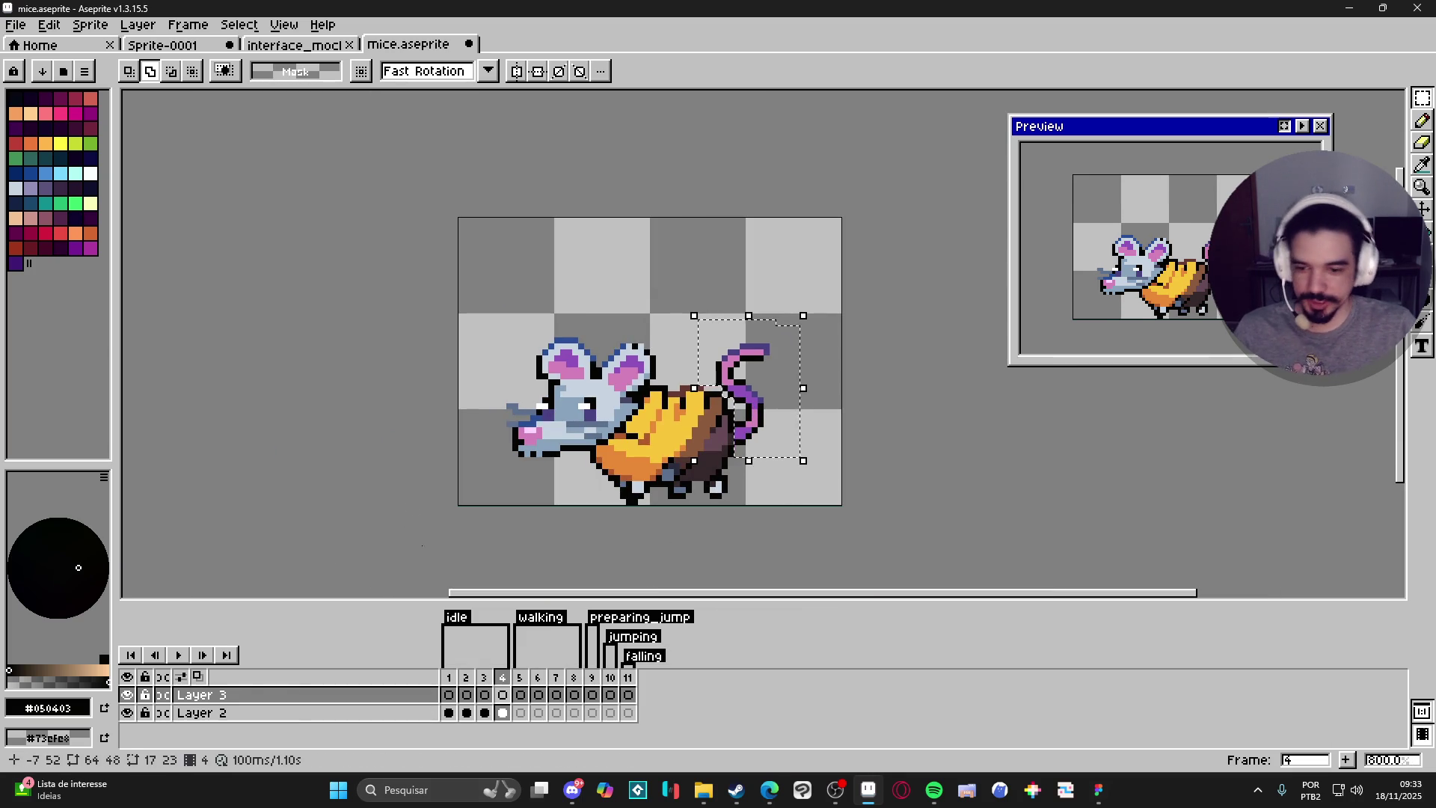
left_click(448, 695)
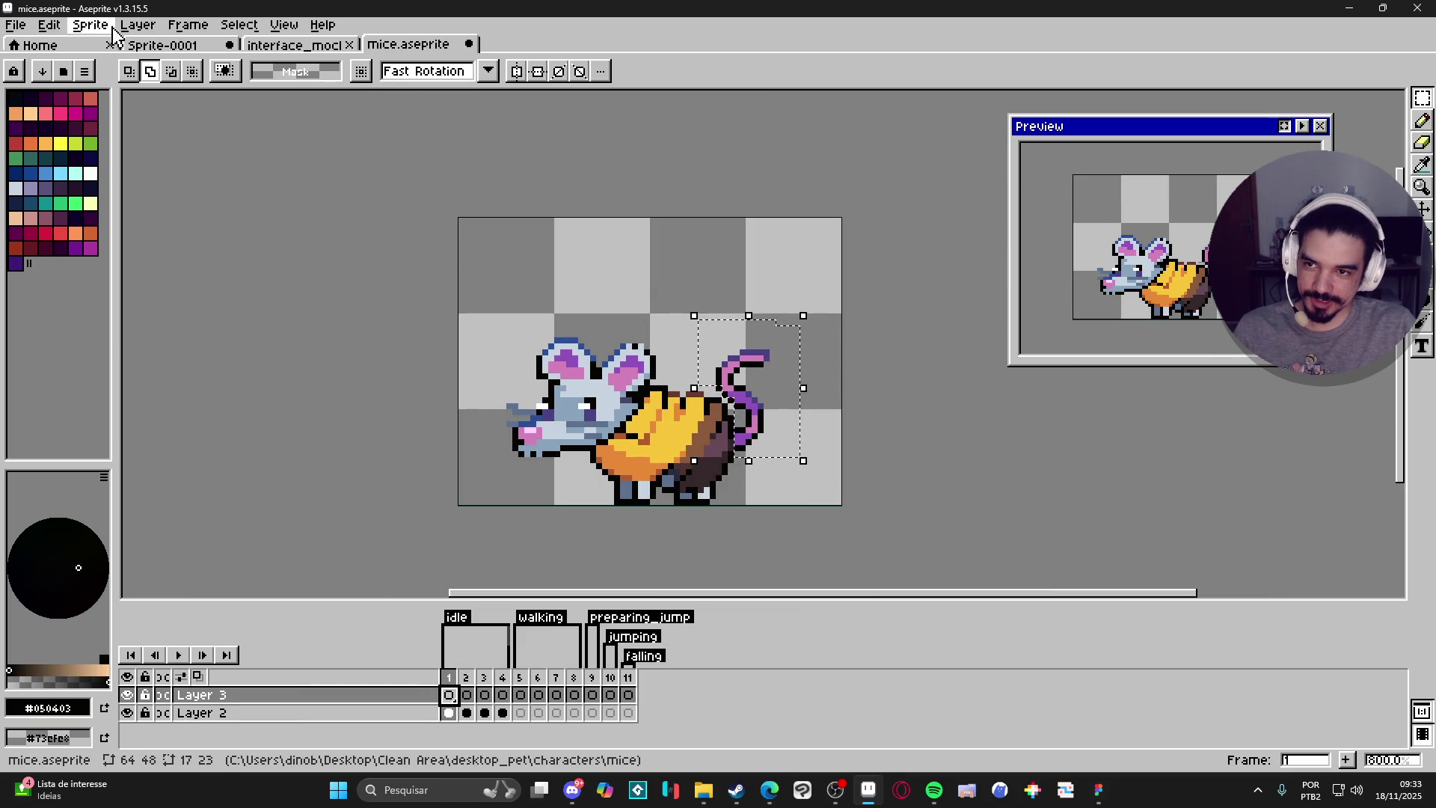
left_click(15, 24)
Copy the selected tail into a new 17×23 sprite and commit the paste in place.
key("Escape")
key("ctrl+n")
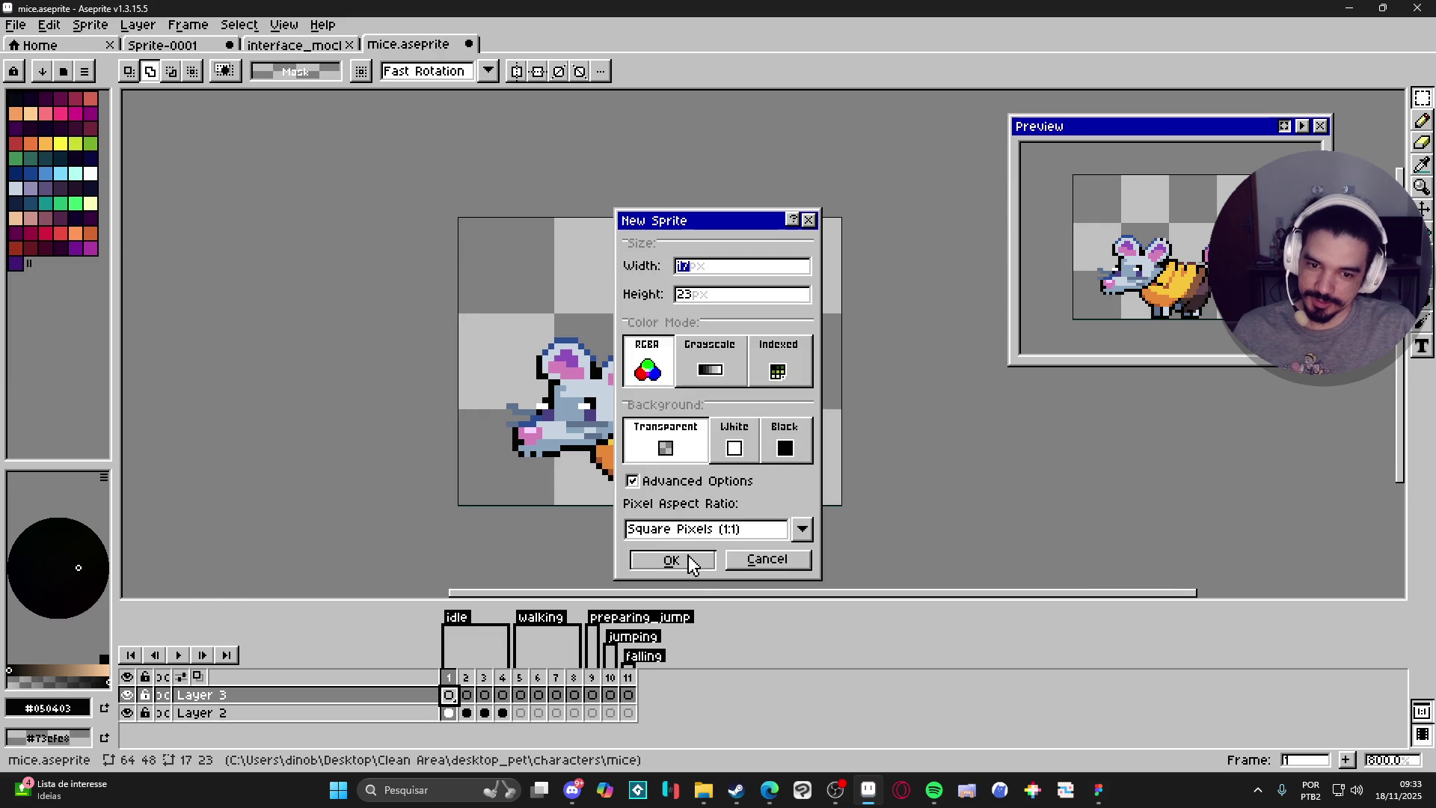
left_click(686, 565)
key("ctrl+v")
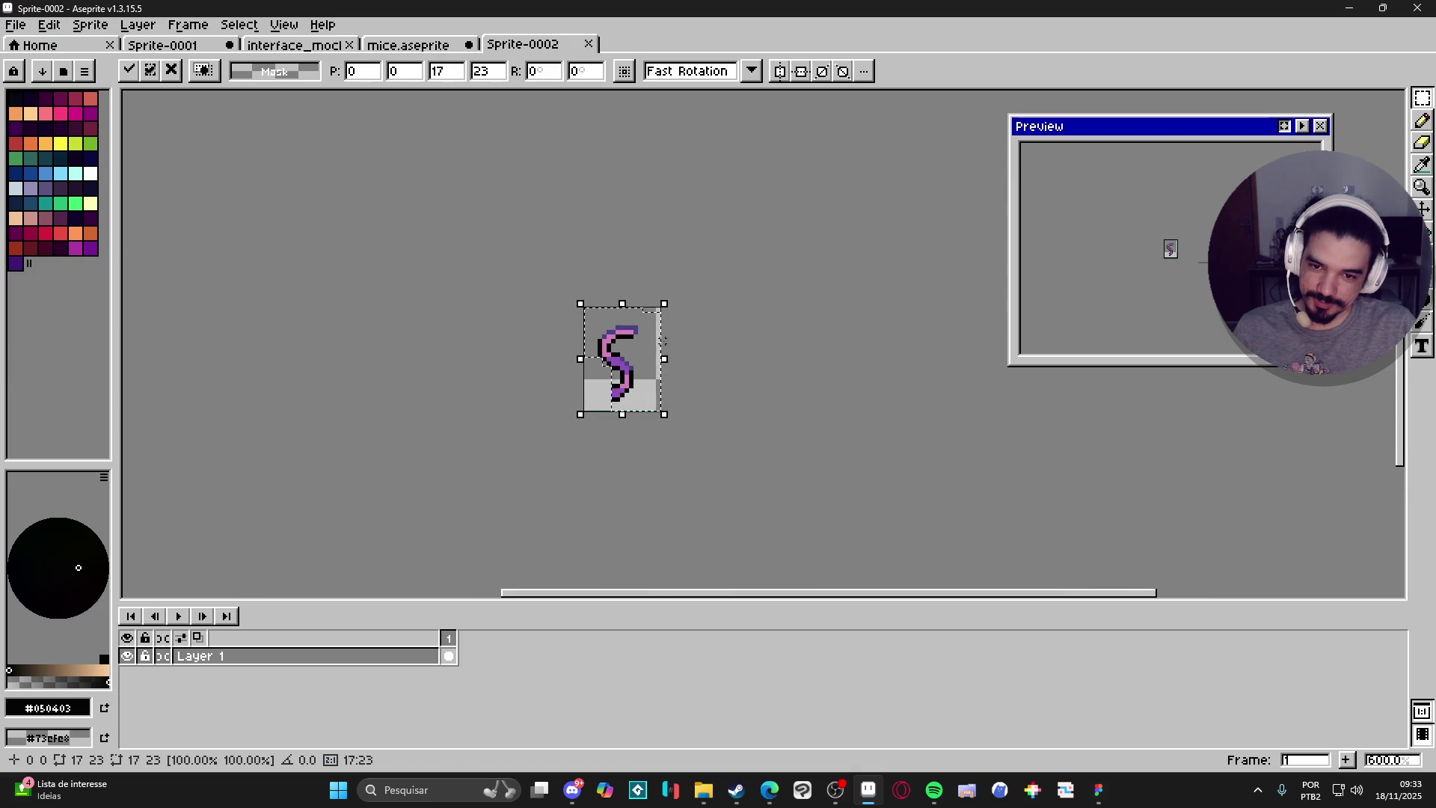
key("Return")
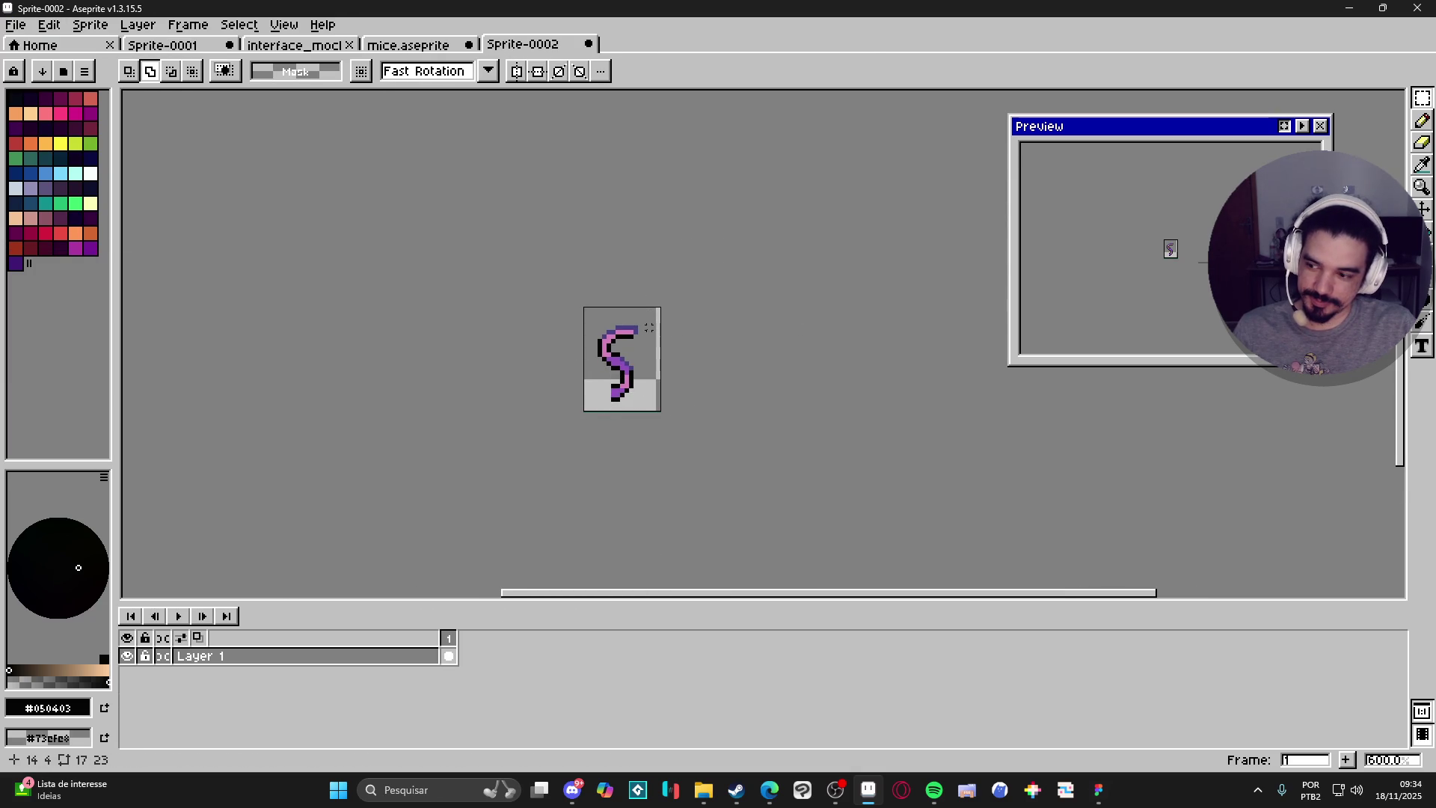
Choose a red pencil, add a new layer, and fade the tail layer to 29% opacity.
key("b")
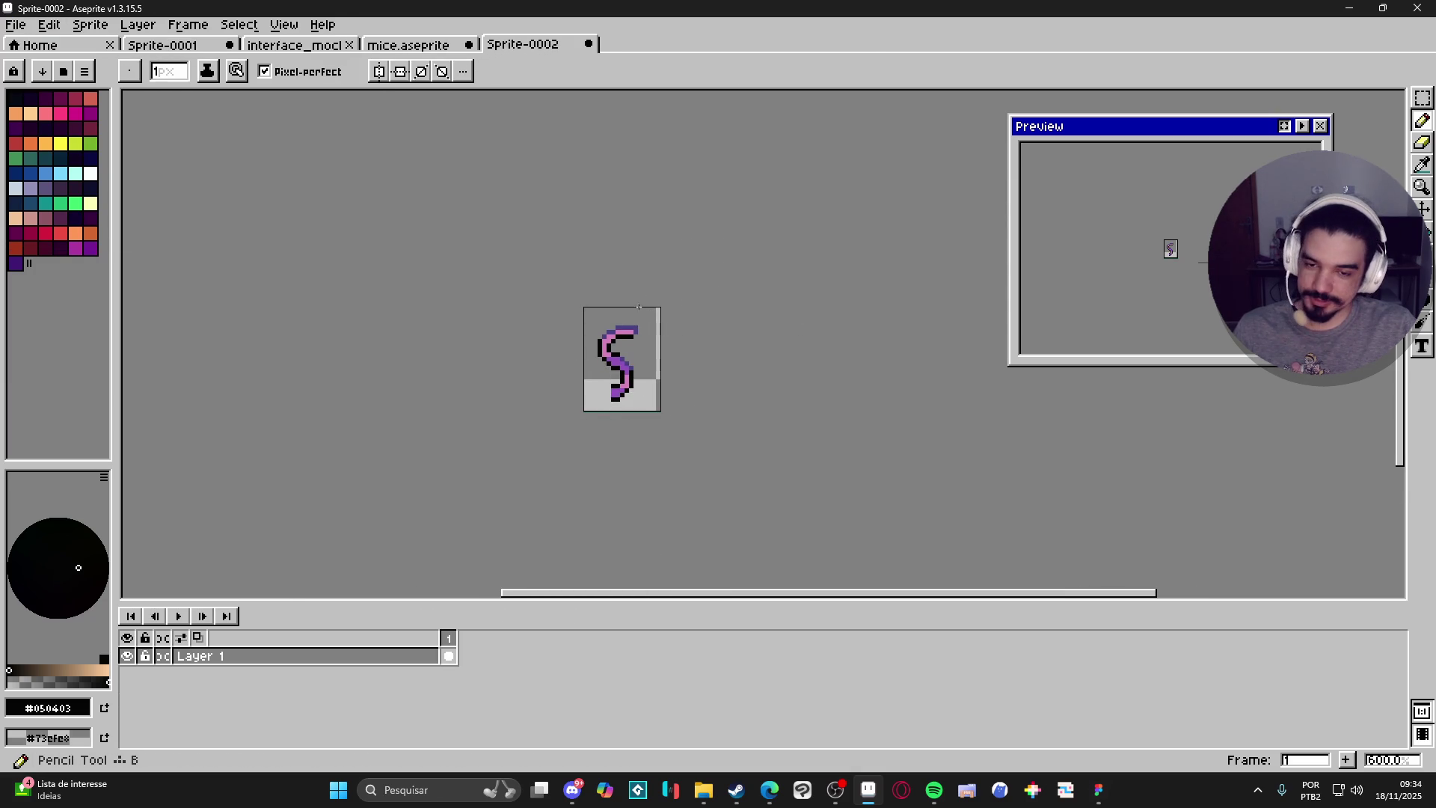
left_click(46, 233)
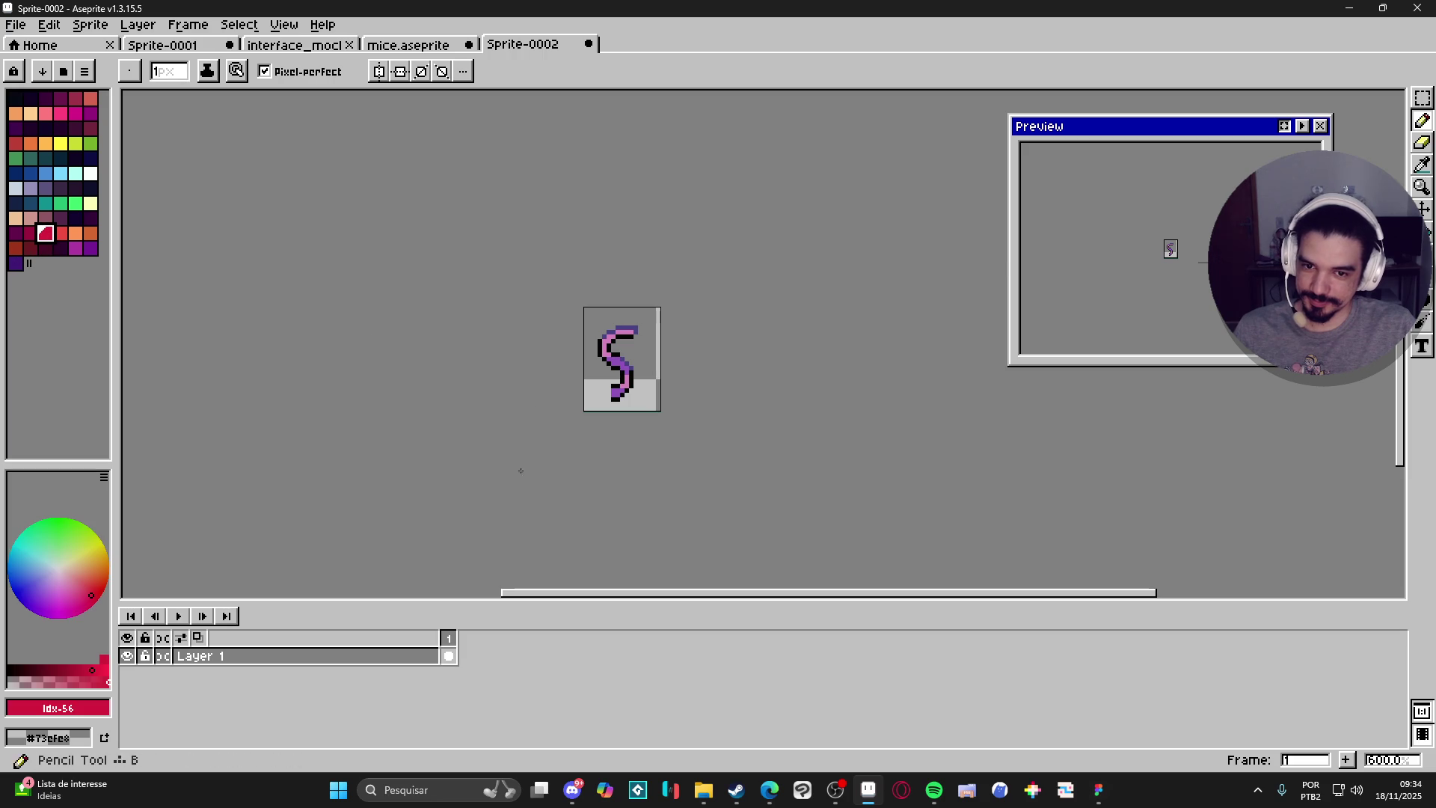
key("shift+n")
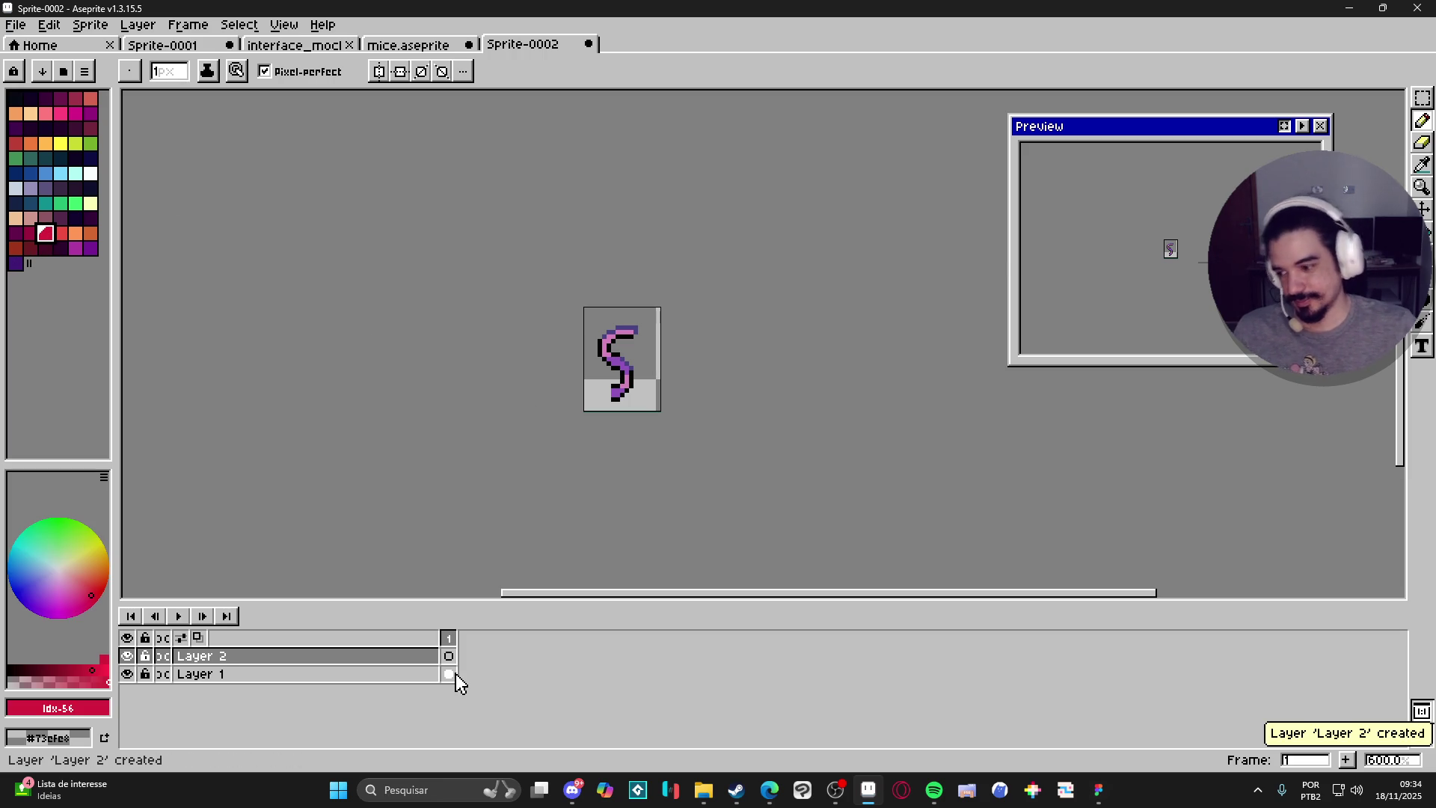
double_click(387, 675)
left_click(152, 320)
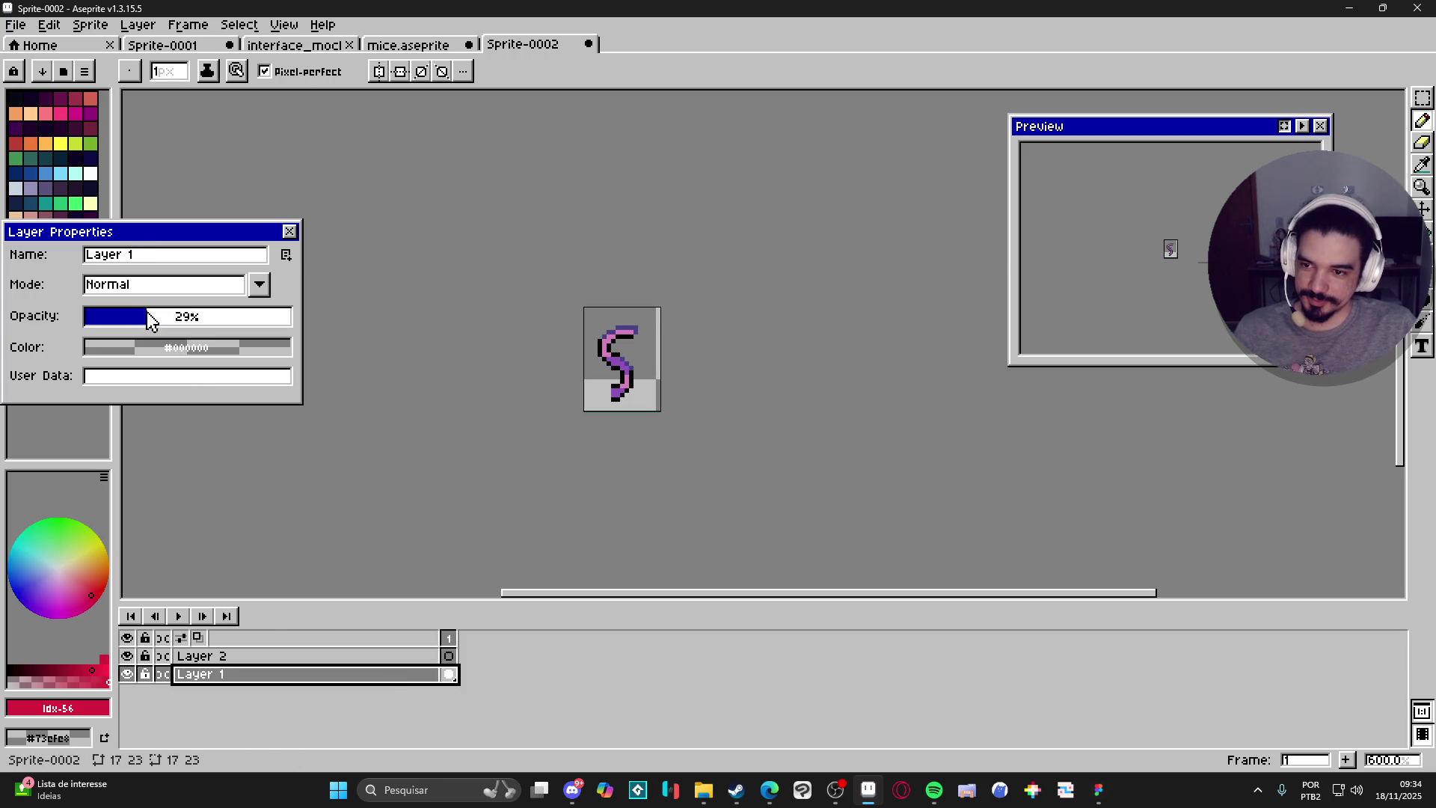
left_click_drag(151, 320, 127, 320)
left_click(289, 232)
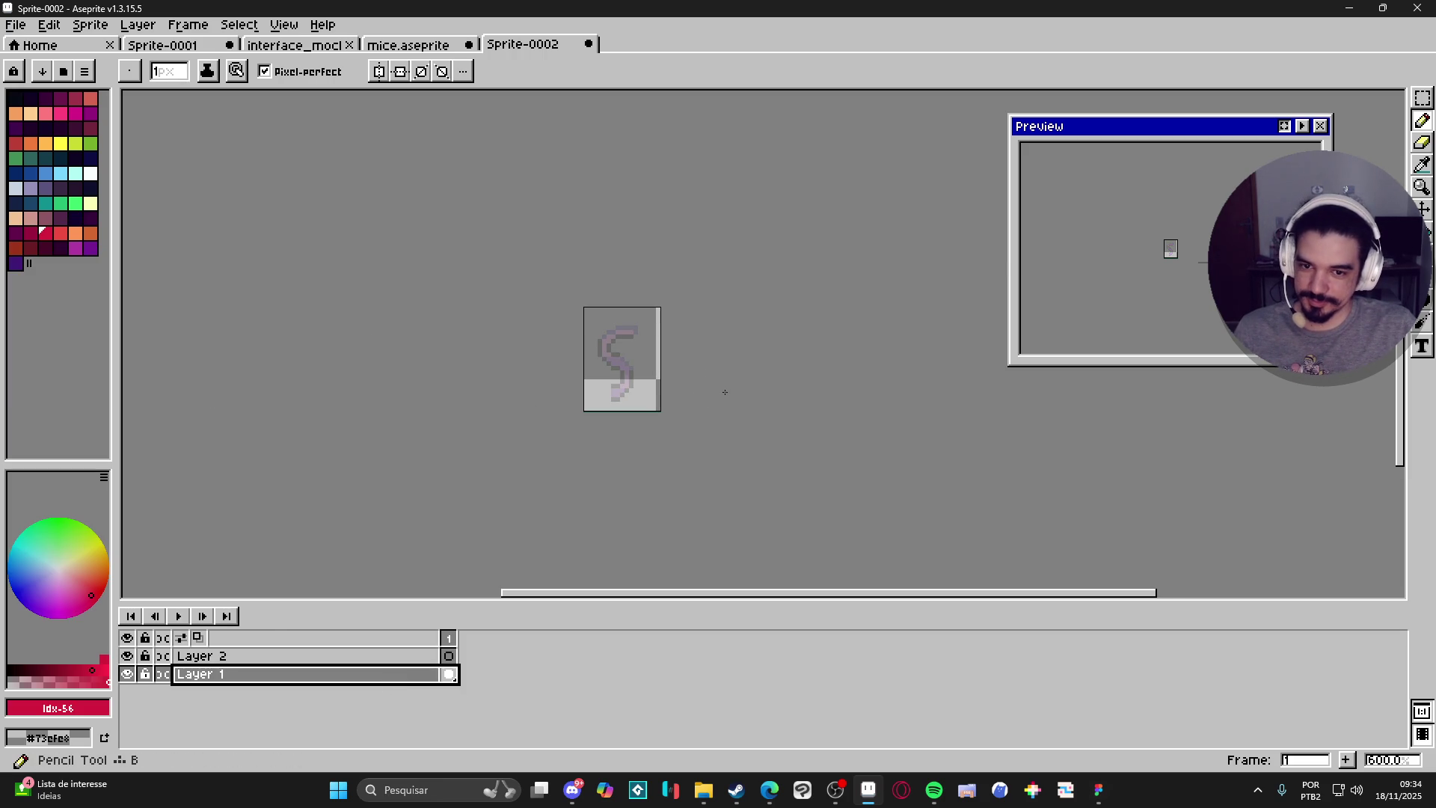
Trace a red line along the top of the S on Layer 2.
scroll(637, 334, "up", 3)
left_click(448, 656)
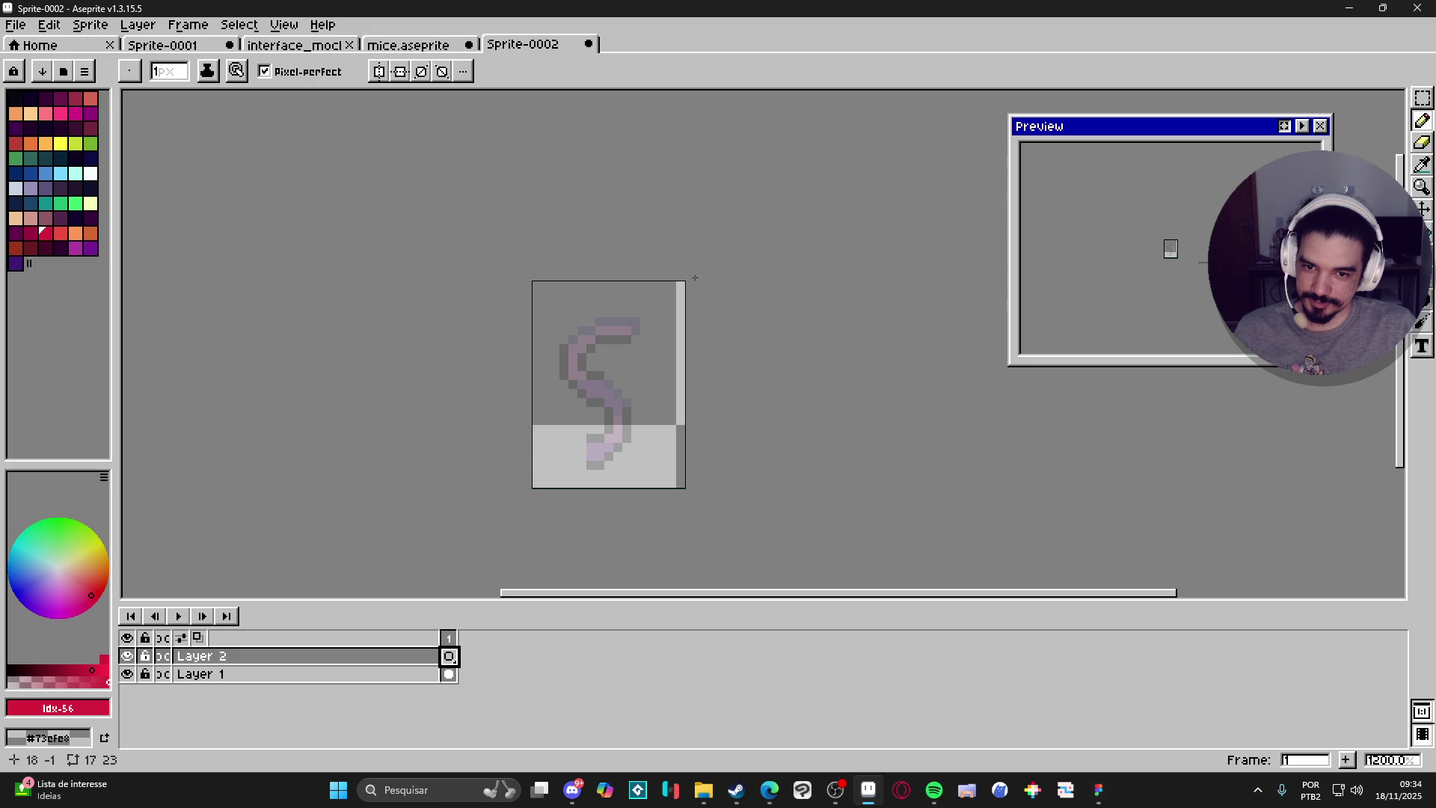
mouse_move(644, 330)
left_mouse_down()
mouse_move(591, 339)
mouse_move(610, 404)
mouse_move(580, 382)
mouse_move(622, 424)
mouse_move(585, 465)
left_mouse_up()
scroll(616, 440, "up", 1)
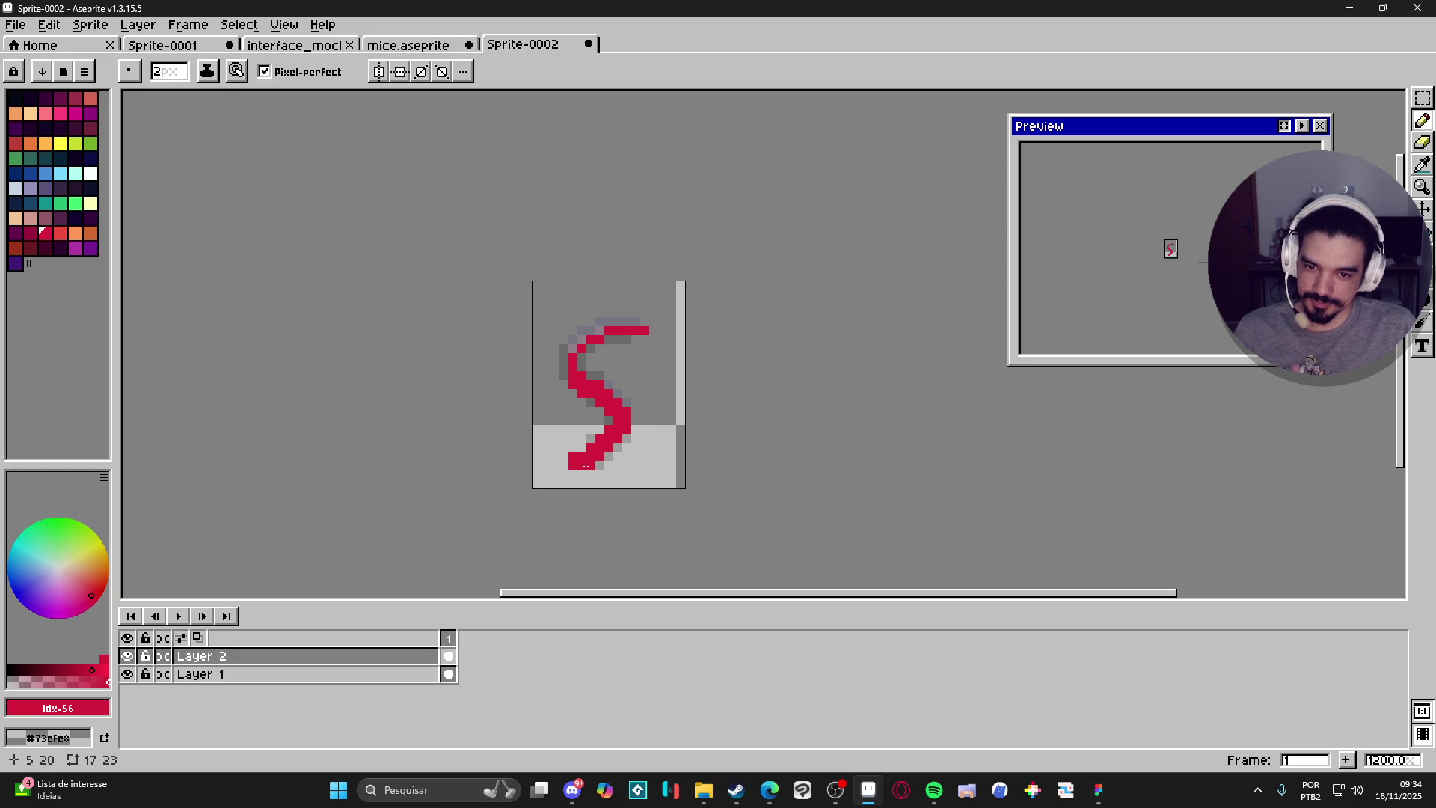
left_click(284, 25)
Turn on Tiled in Both Axes and draw a red stroke out to the tile edge.
mouse_move(442, 124)
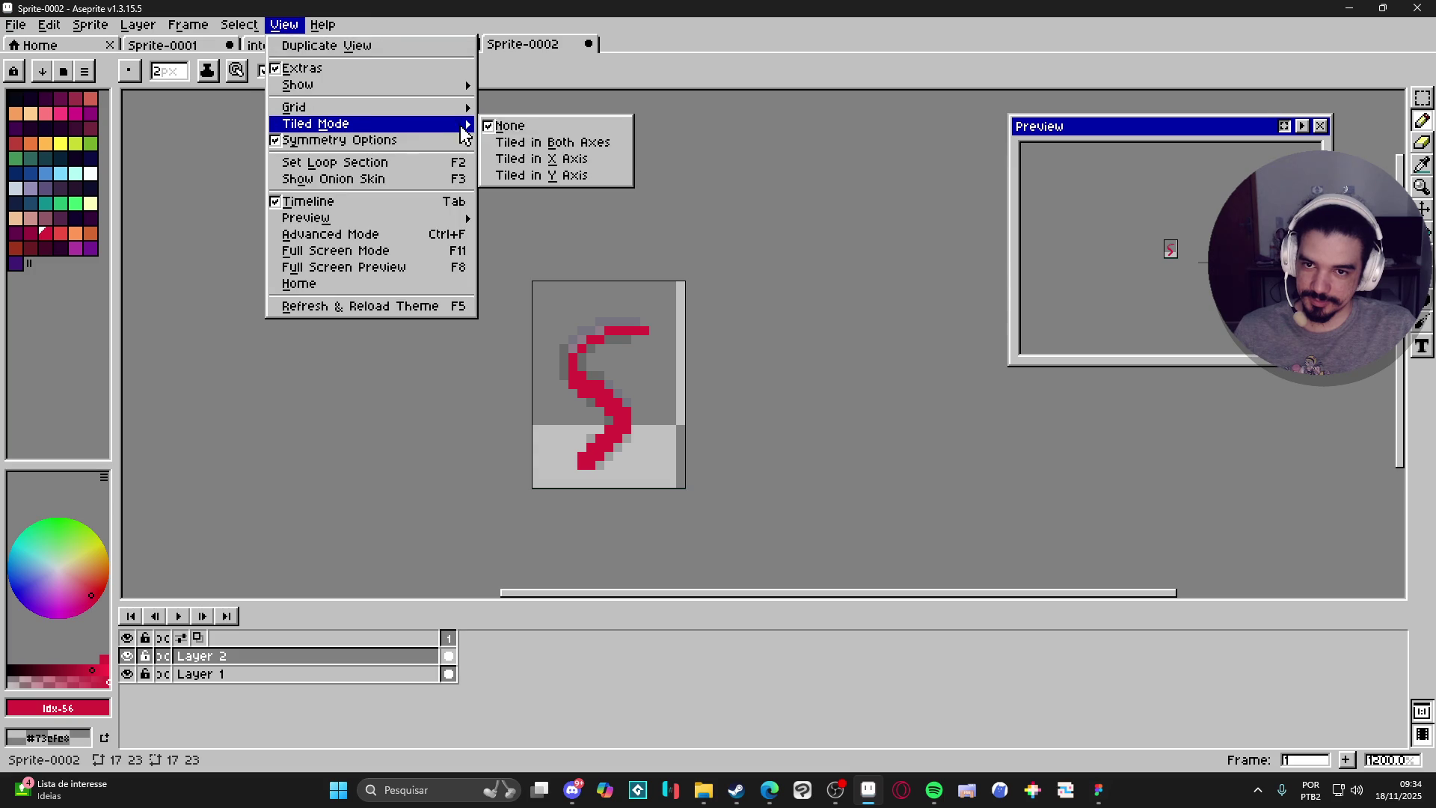
left_click(583, 149)
scroll(635, 329, "down", 1)
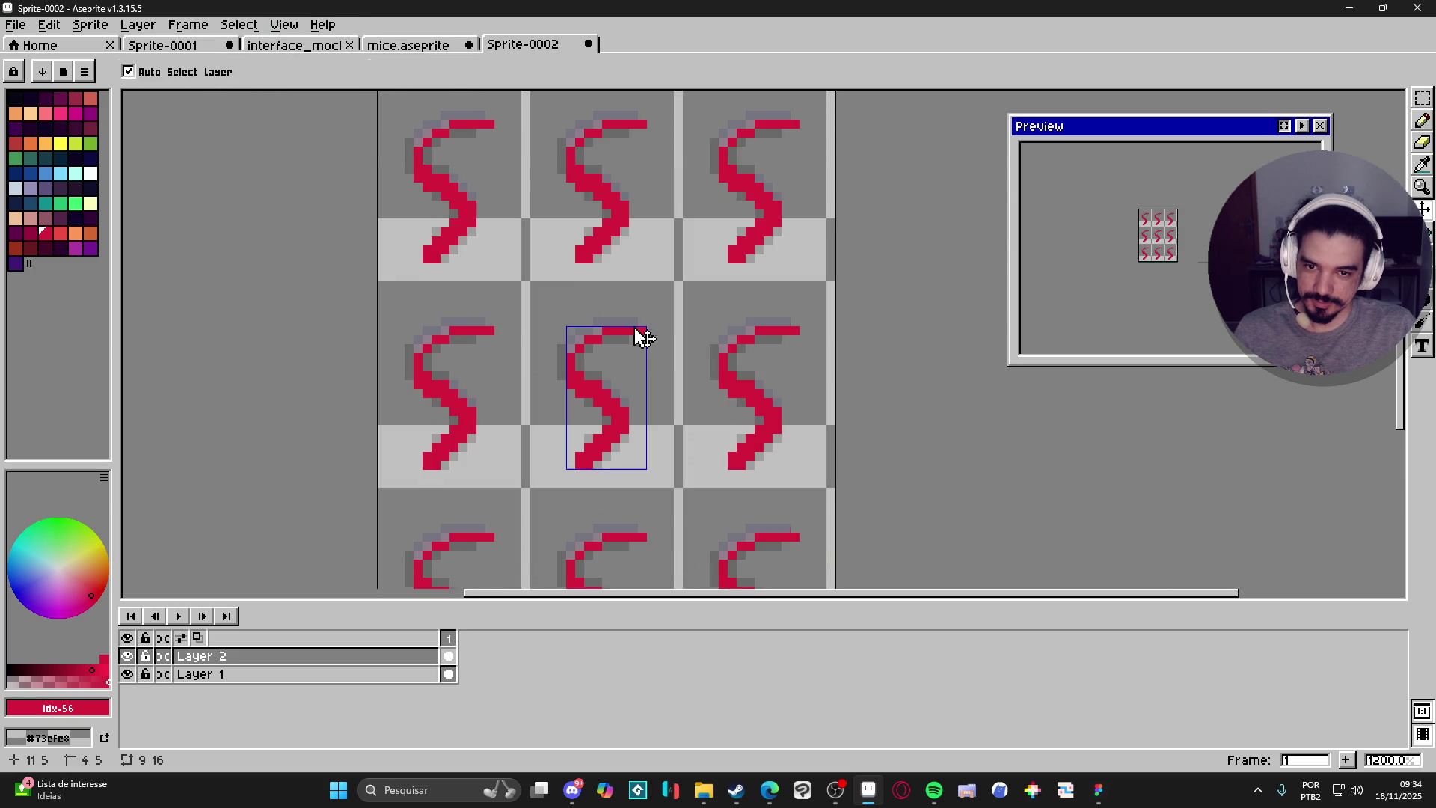
mouse_move(647, 327)
left_mouse_down()
mouse_move(685, 327)
mouse_move(676, 247)
mouse_move(726, 253)
mouse_move(662, 265)
mouse_move(687, 306)
mouse_move(660, 264)
mouse_move(681, 310)
mouse_move(653, 323)
mouse_move(672, 302)
left_mouse_up()
Erase stray red pixels beside the tile edge so the lines join seamlessly.
key("e")
left_click(687, 241)
left_click(687, 331)
left_click(687, 322)
key("b")
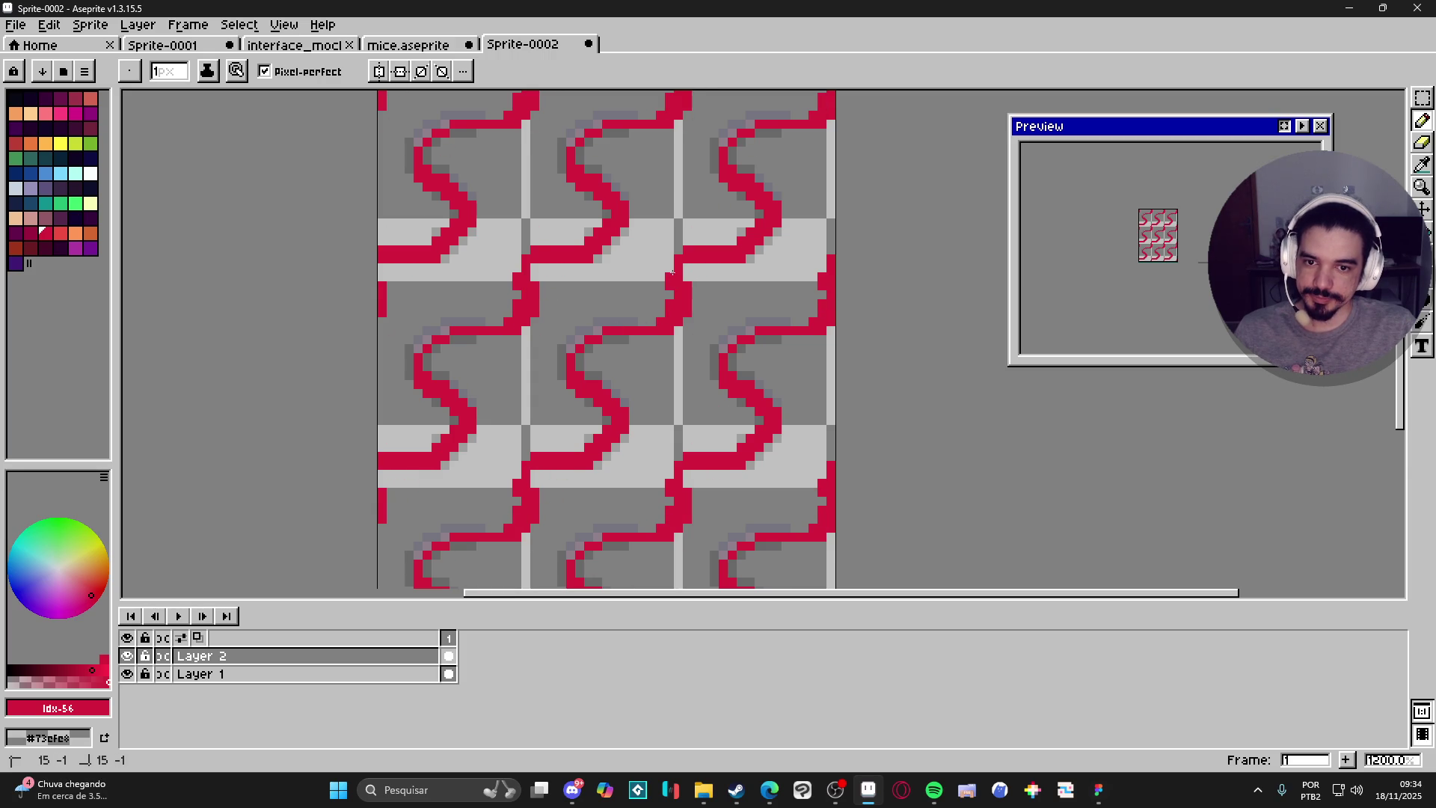
scroll(658, 299, "down", 2)
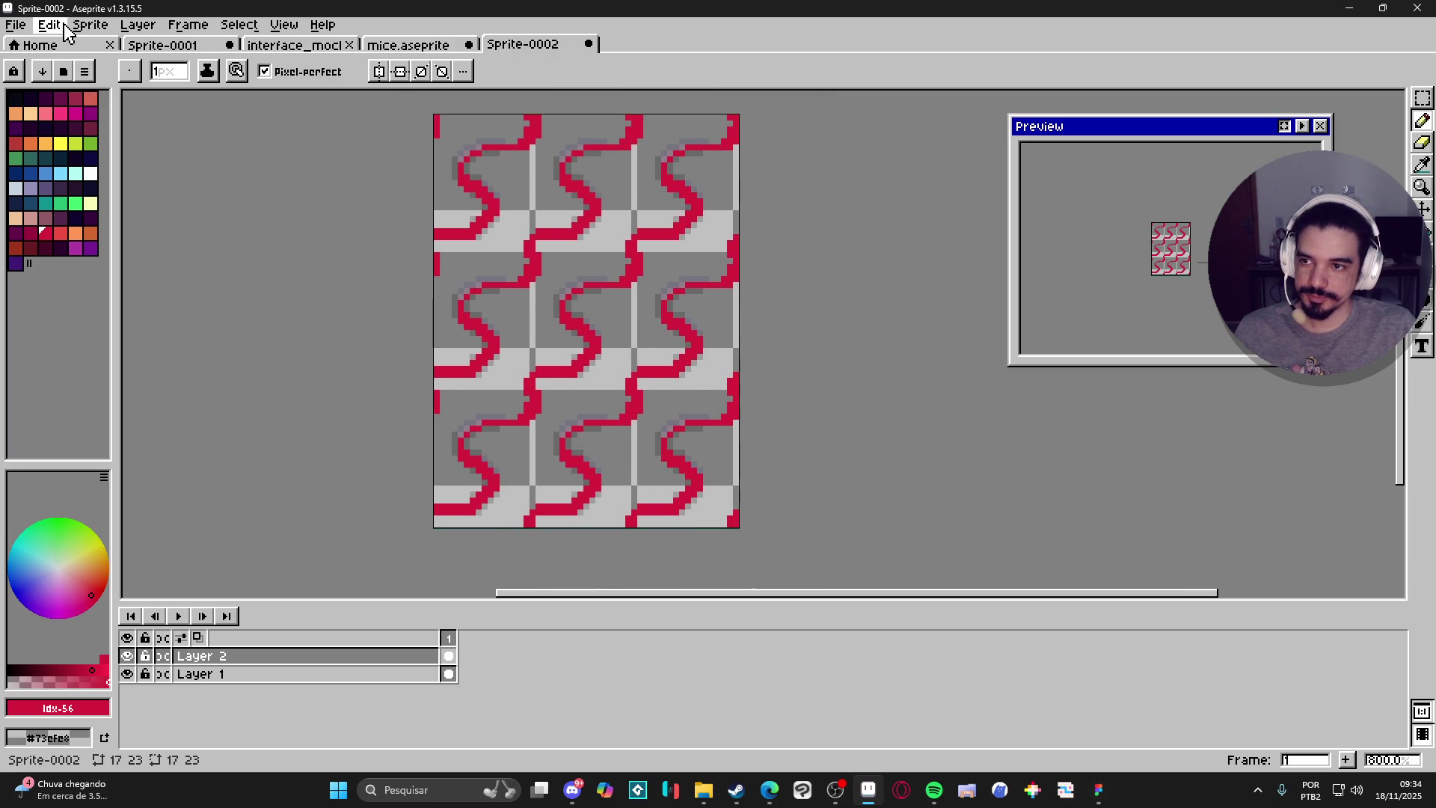
Run the BG Auto-Scroll script to create a 4-frame up-right scrolling animation.
left_click(15, 25)
mouse_move(142, 174)
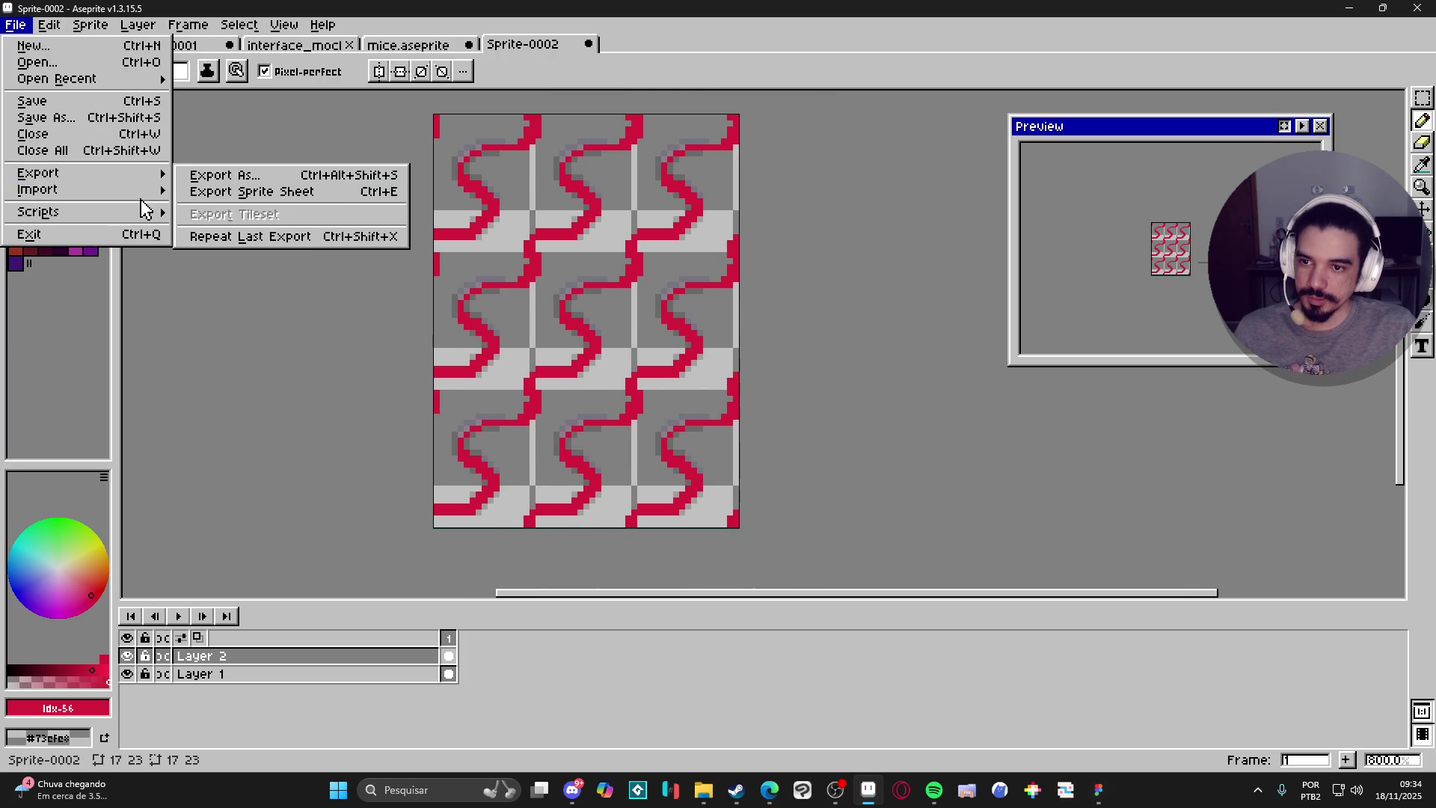
mouse_move(142, 212)
left_click(263, 217)
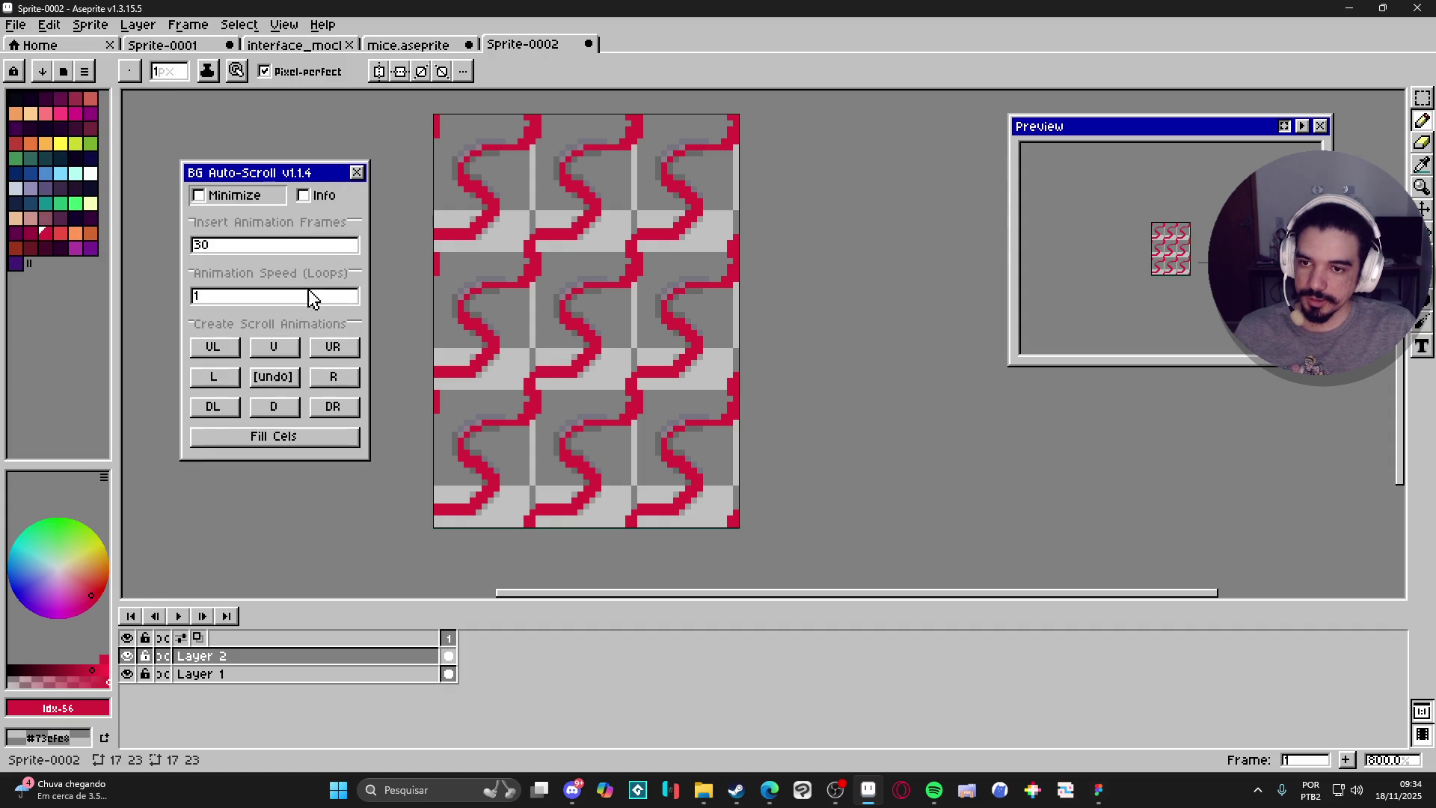
left_click(248, 245)
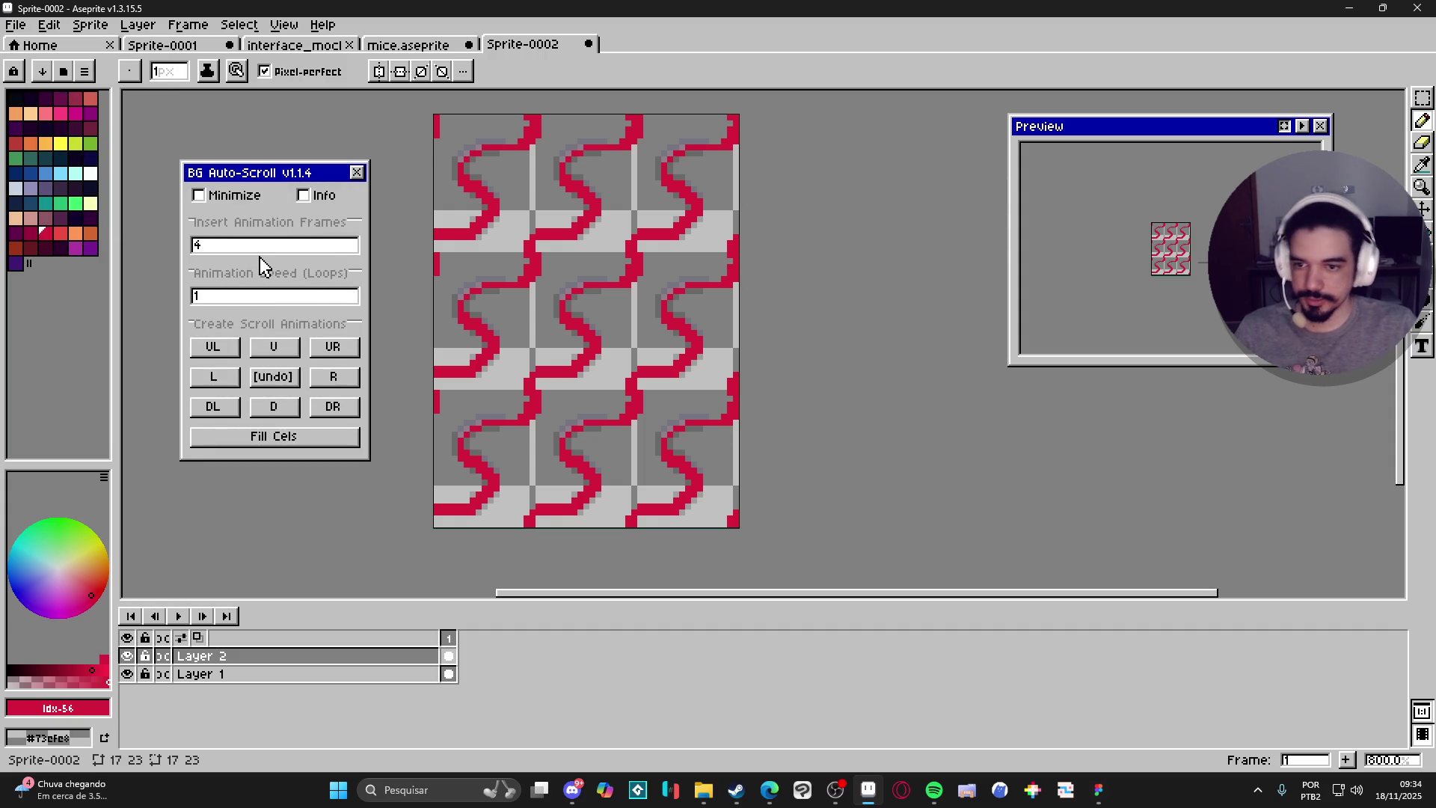
left_click(356, 351)
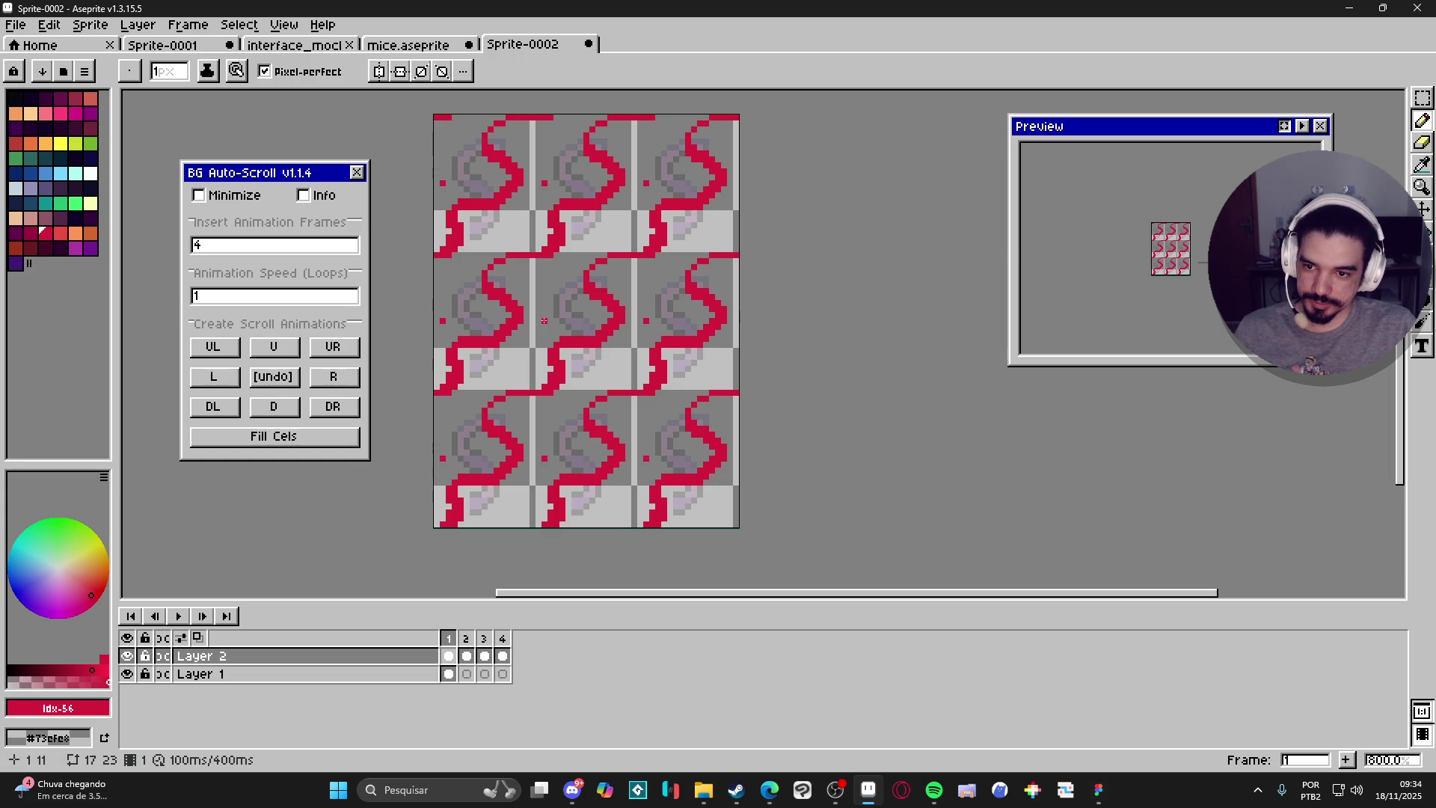
left_click(357, 172)
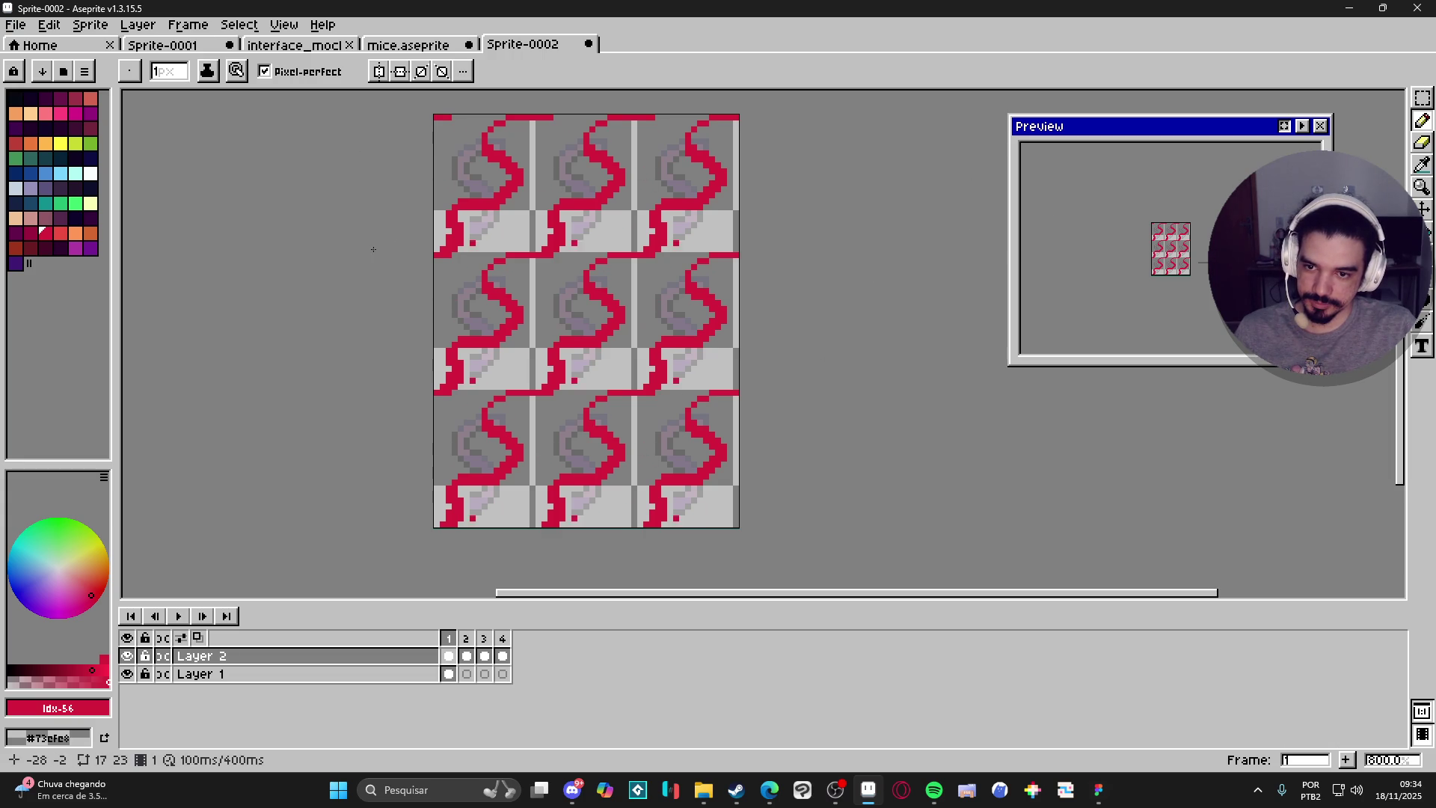
Play and stop the scrolling animation, then view frame 2.
left_click(177, 615)
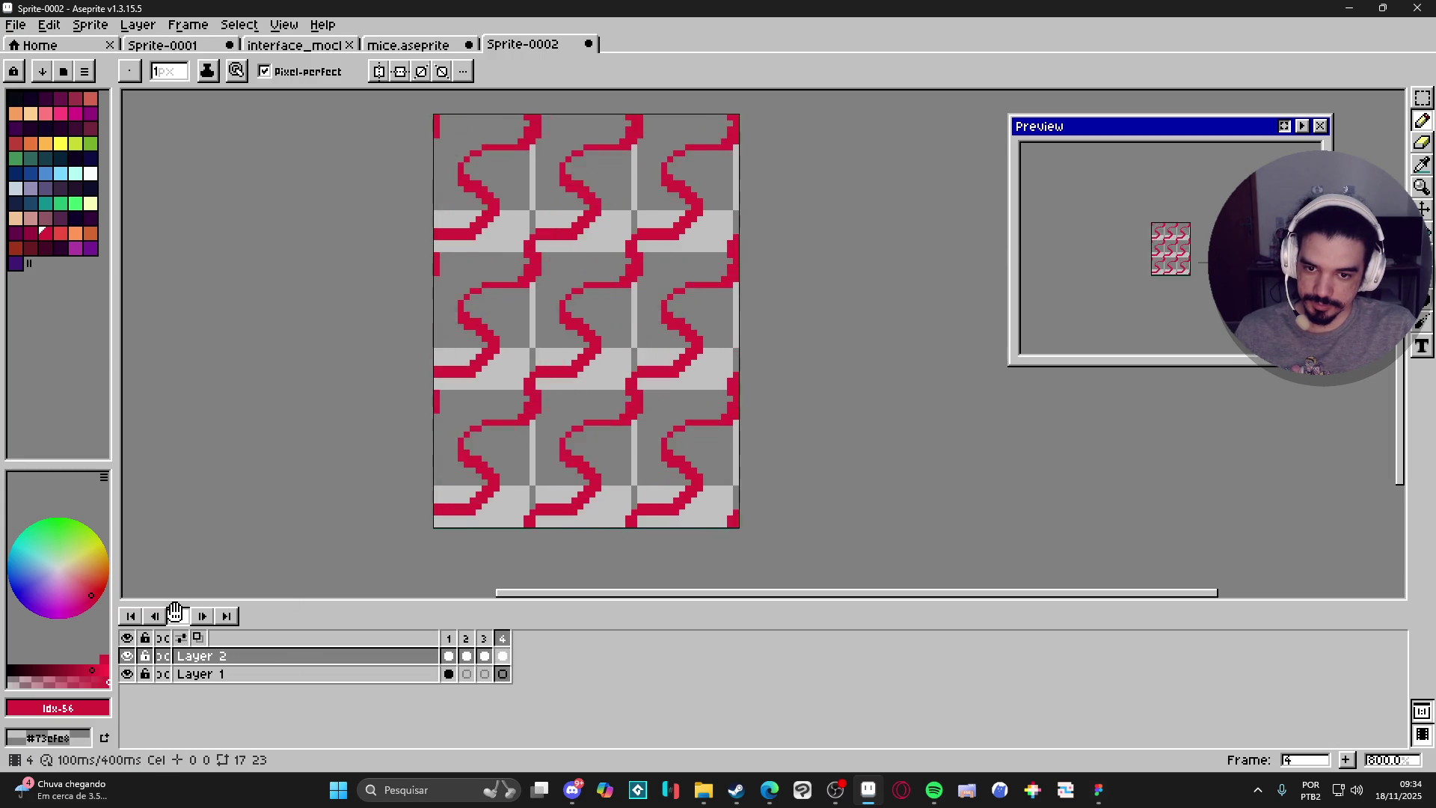
left_click(177, 615)
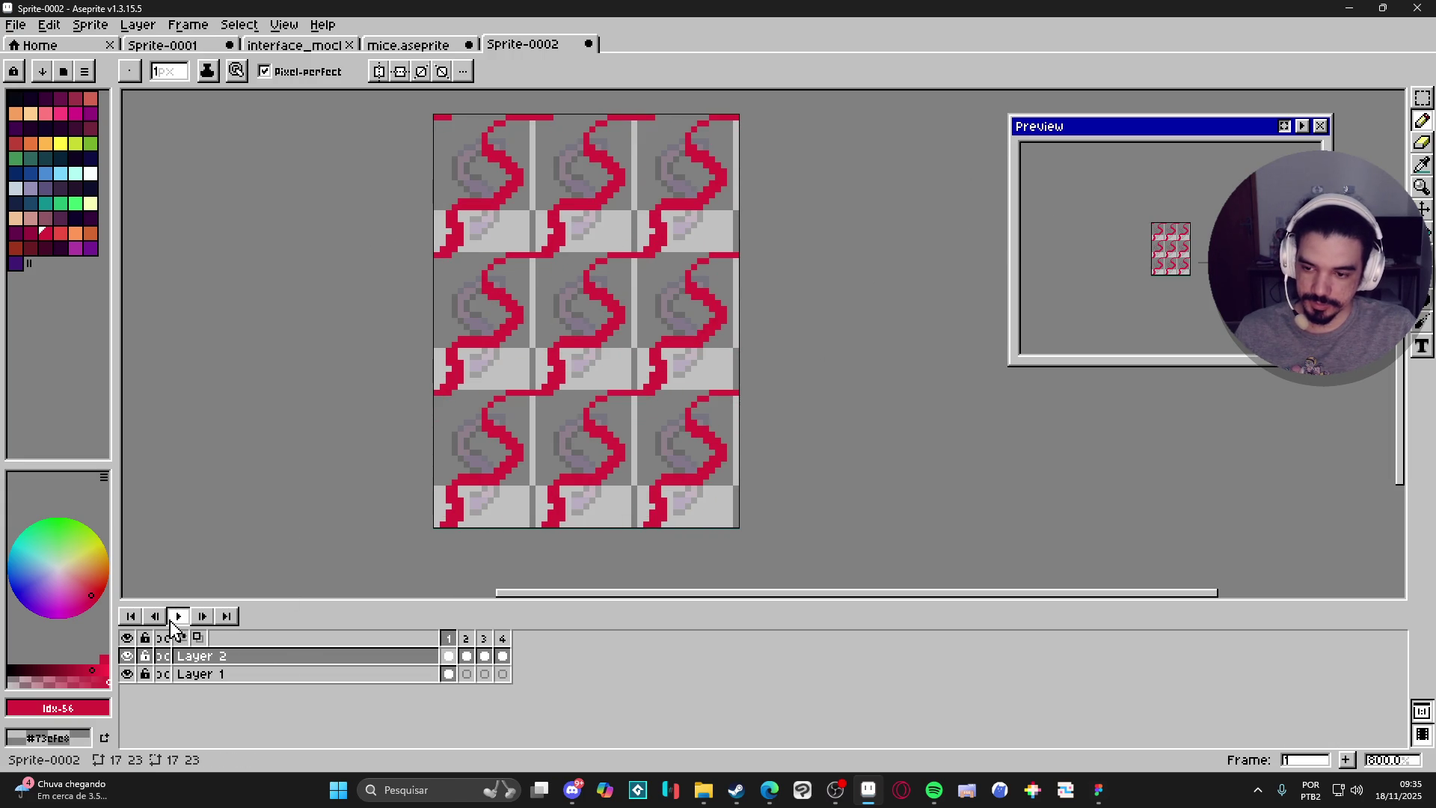
left_click(465, 643)
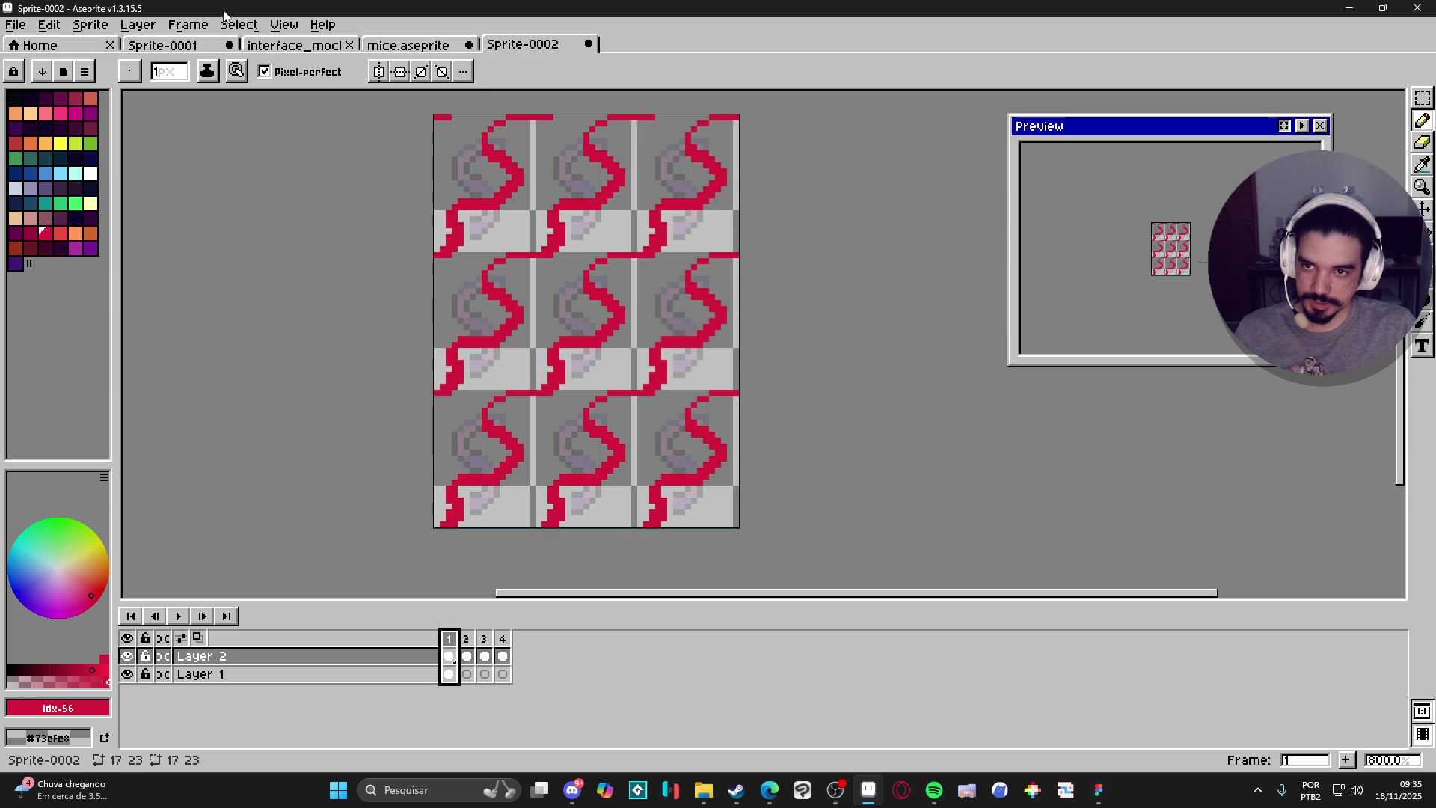
Set Tiled Mode to None and select Layer 2's cels across frames 1–4.
left_click(276, 22)
mouse_move(334, 139)
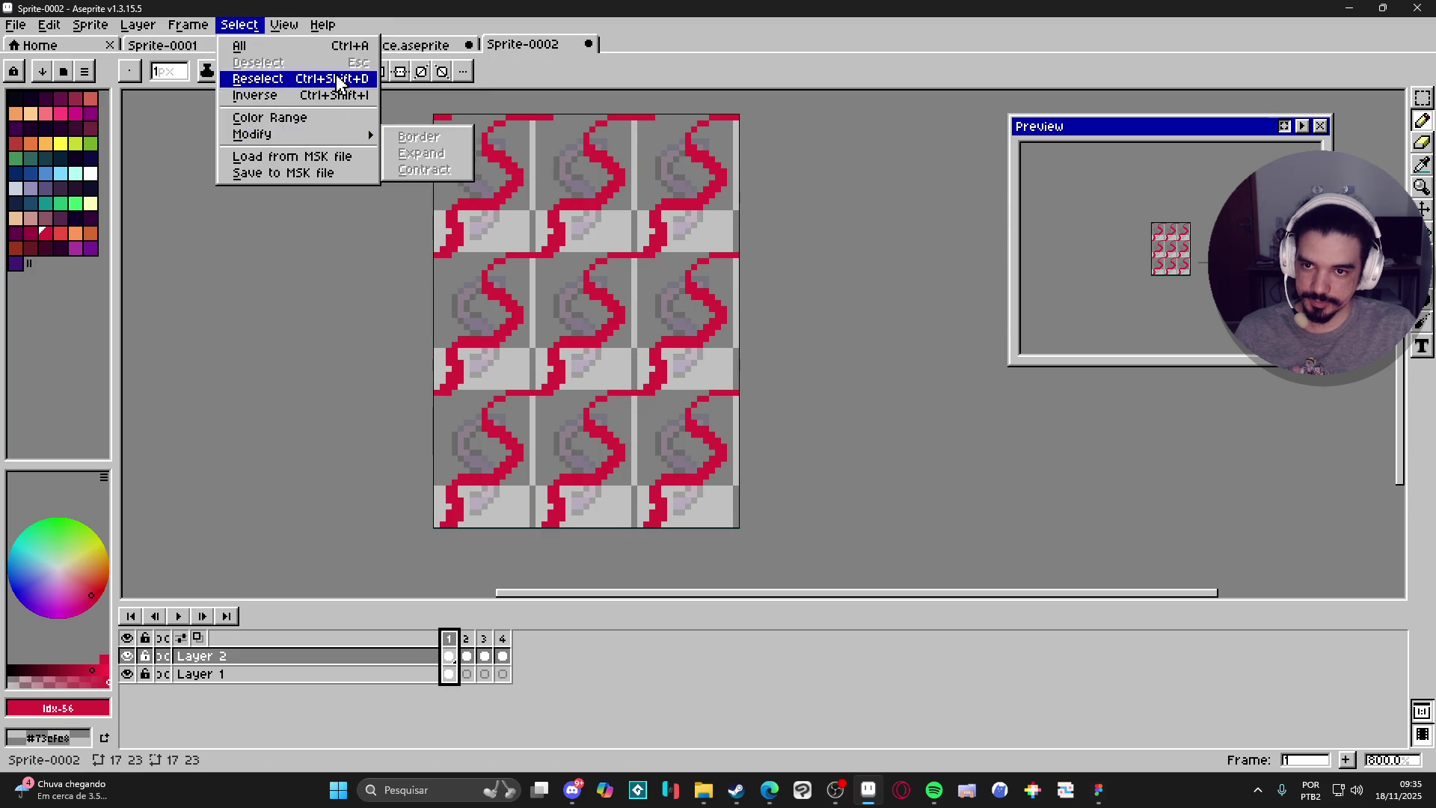
mouse_move(285, 25)
mouse_move(426, 125)
left_click(541, 131)
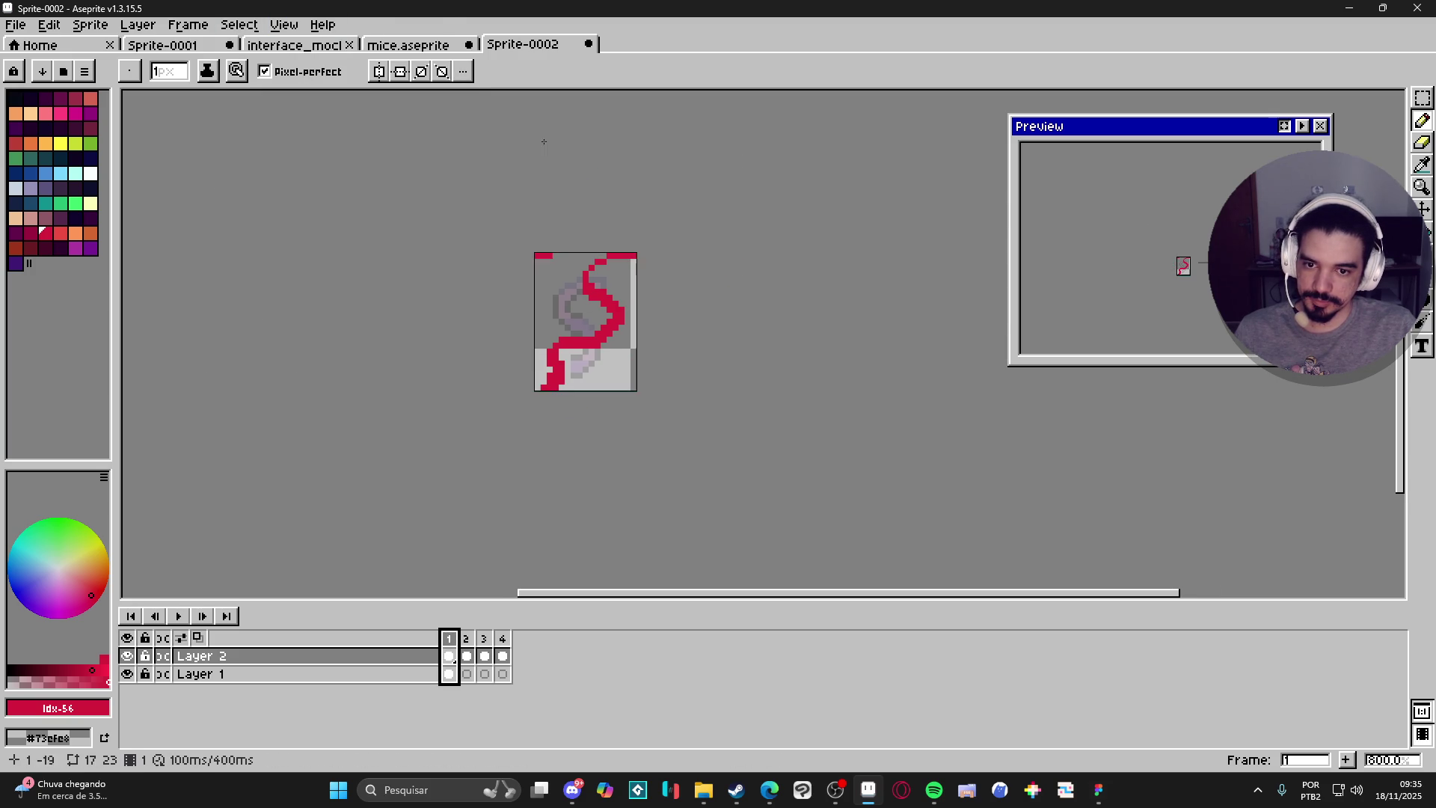
scroll(568, 337, "up", 2)
mouse_move(457, 665)
left_mouse_down()
mouse_move(531, 676)
mouse_move(513, 665)
left_mouse_up()
Paste the four red tail sketch cels into Layer 3, frame 1 of mice.aseprite.
key("v")
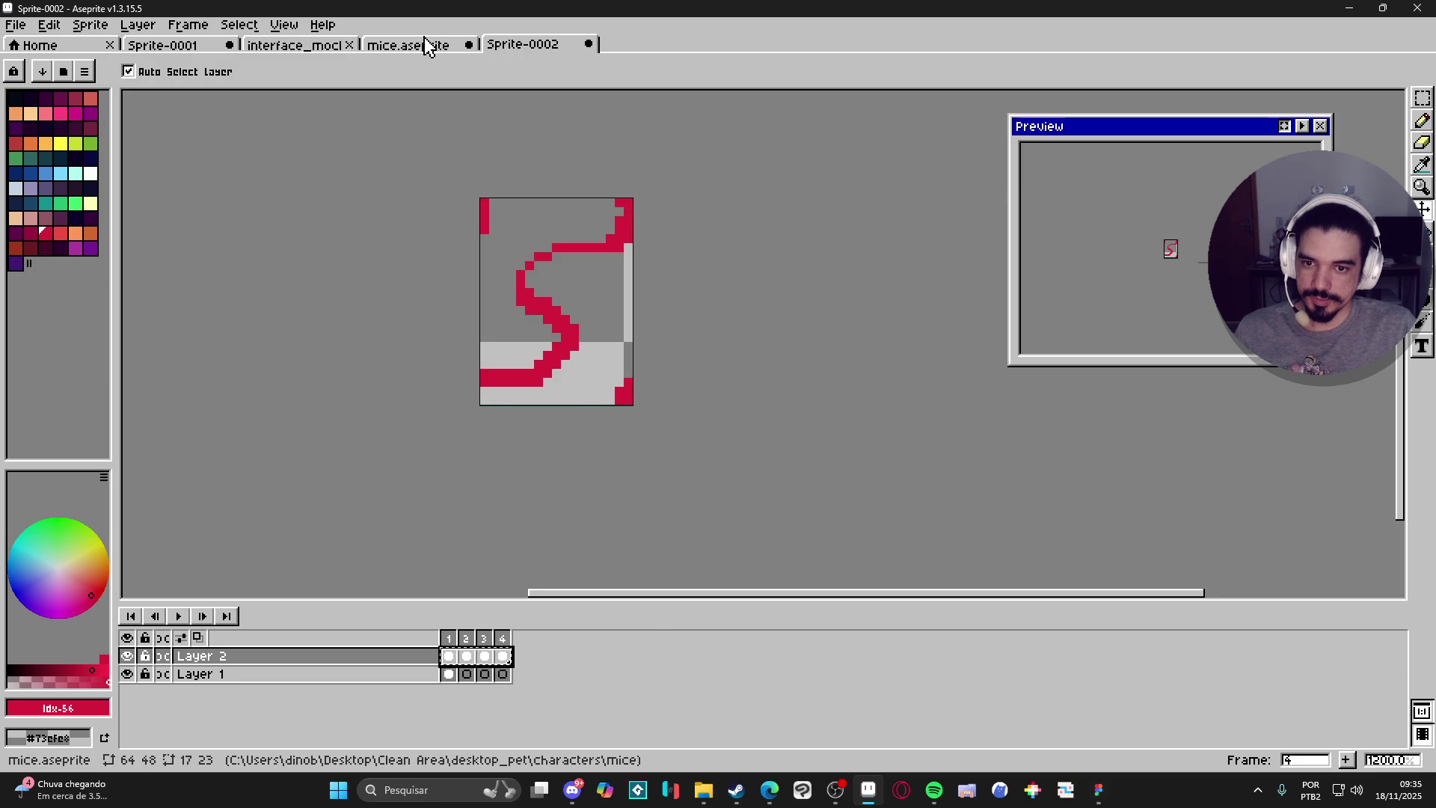
left_click(427, 45)
key("b")
left_click(449, 697)
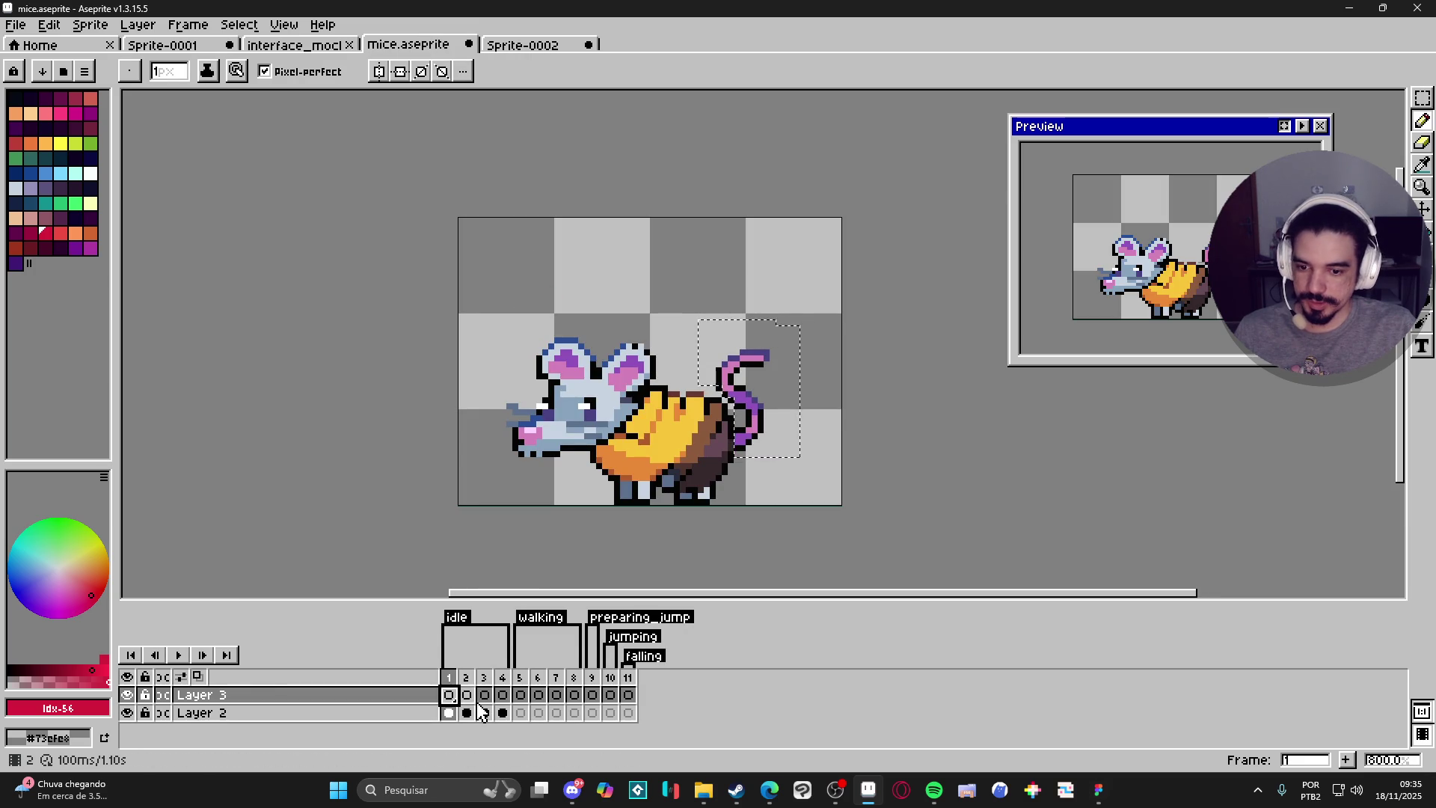
key("ctrl+v")
key("ctrl+d")
key("ctrl+z")
key("ctrl+z")
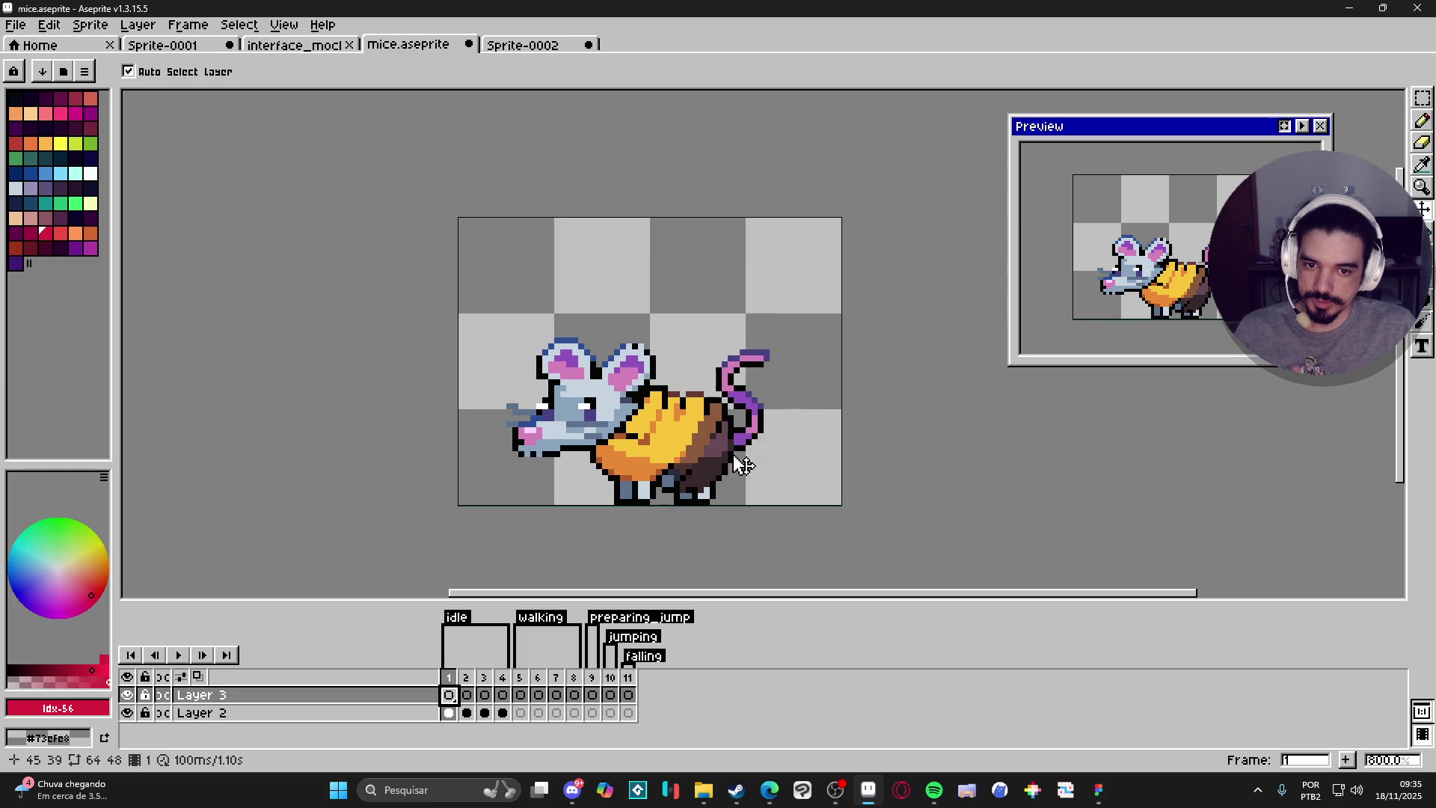
key("ctrl+y")
Drag the pasted red sketch into position over the mouse's tail.
mouse_move(538, 304)
left_mouse_down()
mouse_move(673, 334)
mouse_move(818, 426)
mouse_move(763, 424)
mouse_move(754, 440)
left_mouse_up()
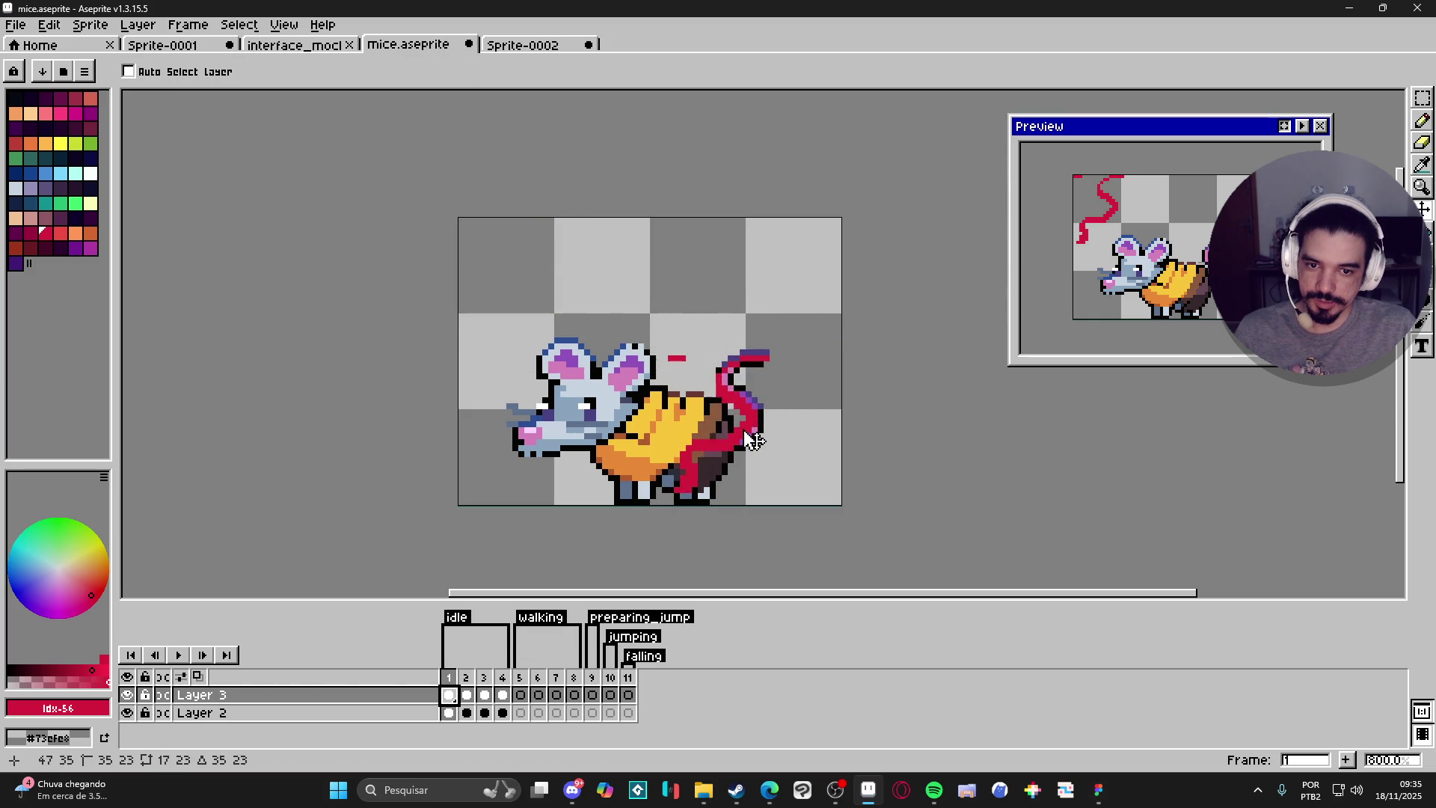
key("ctrl+z")
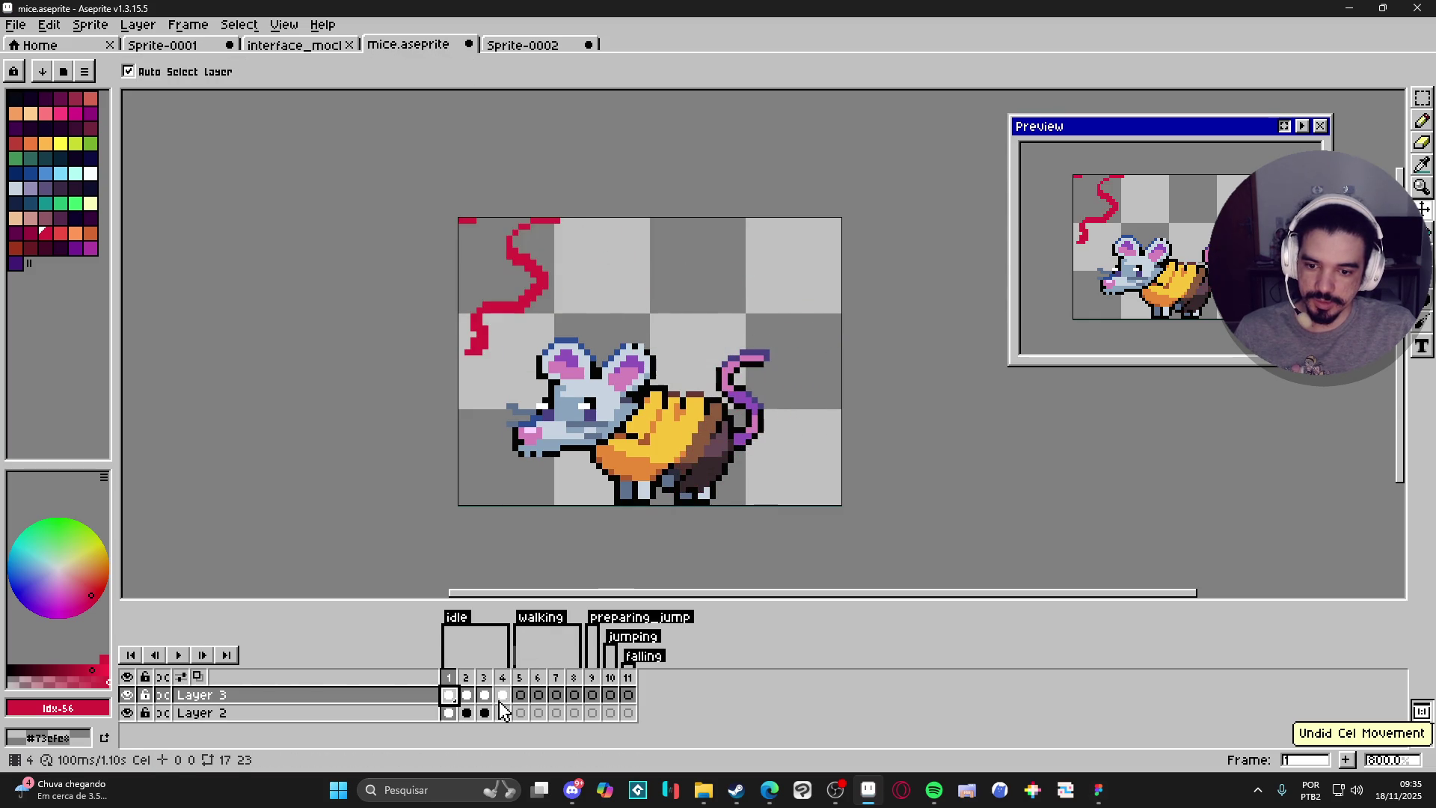
mouse_move(545, 292)
left_mouse_down()
mouse_move(758, 442)
mouse_move(755, 430)
left_mouse_up()
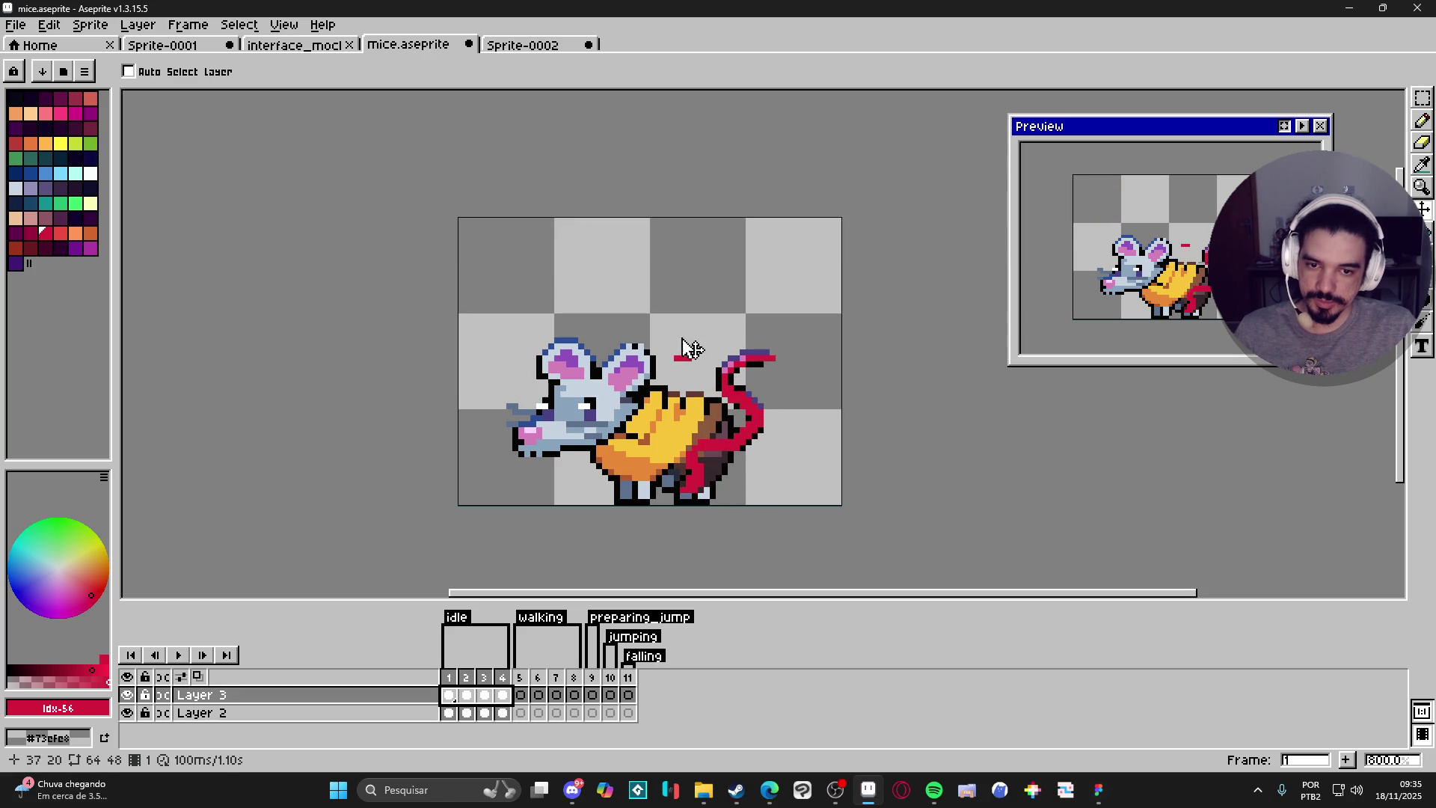
Erase the stray red marks above the tail on frame 1 and around it on frame 2.
key("e")
left_click(687, 357)
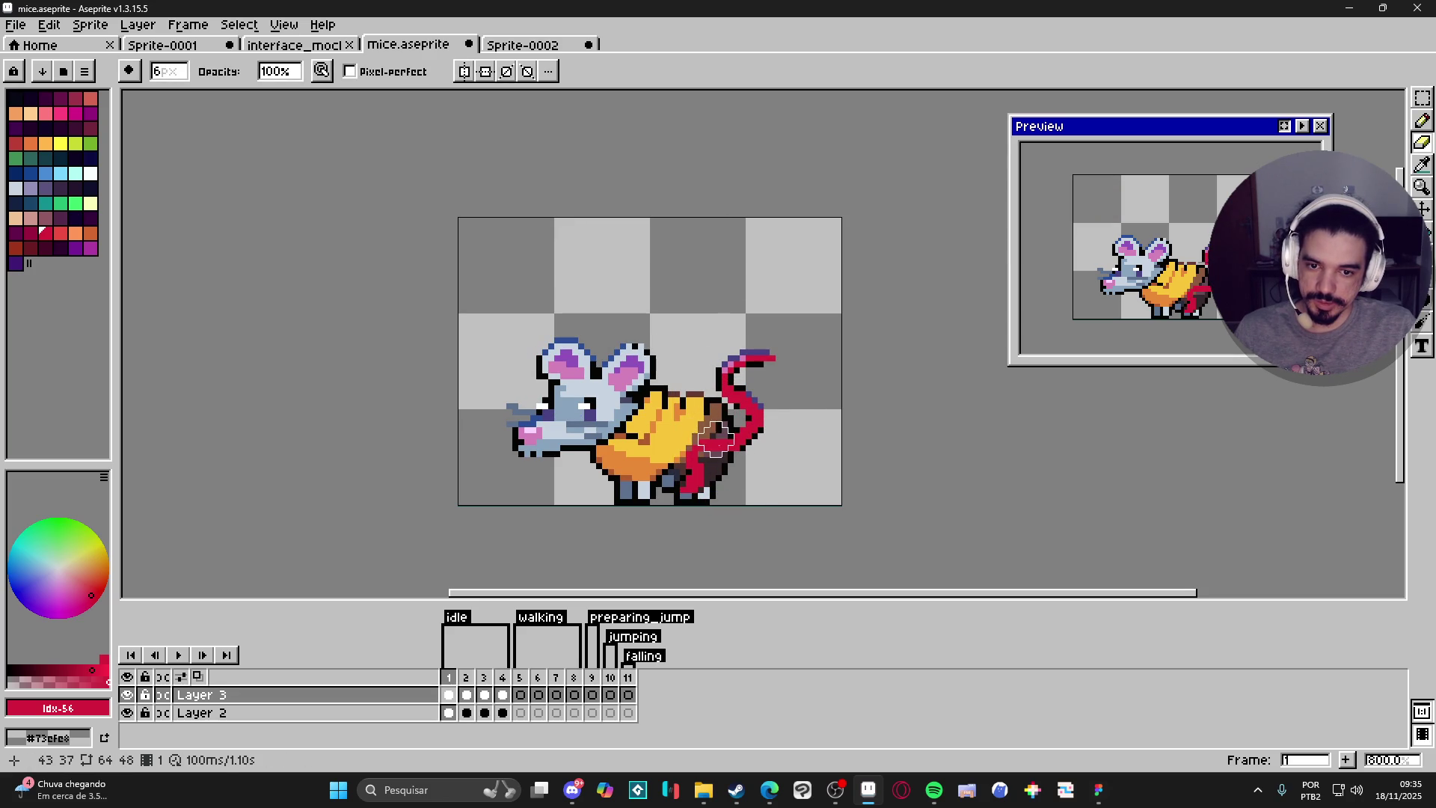
left_click(466, 695)
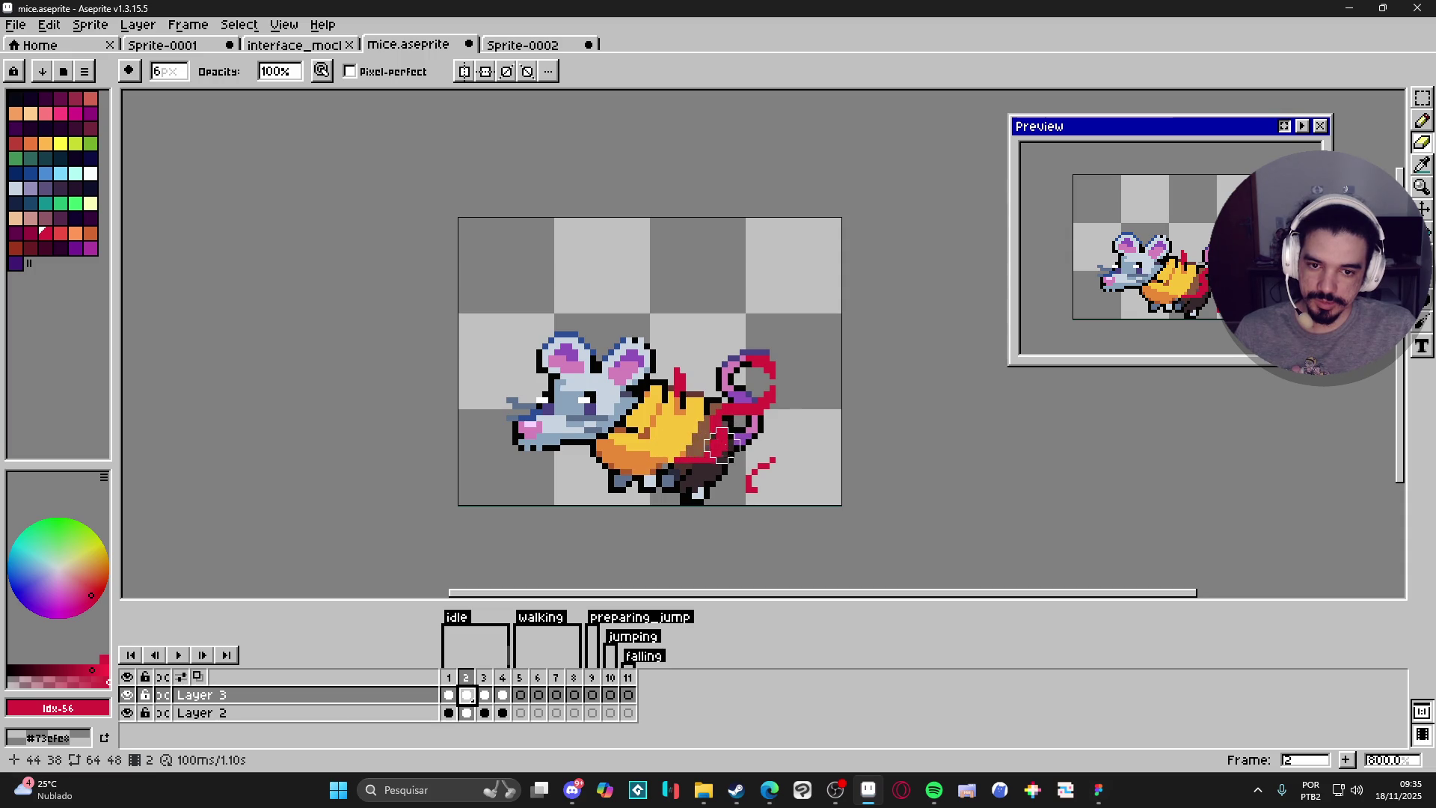
left_click_drag(698, 378, 681, 378)
left_click_drag(770, 460, 748, 490)
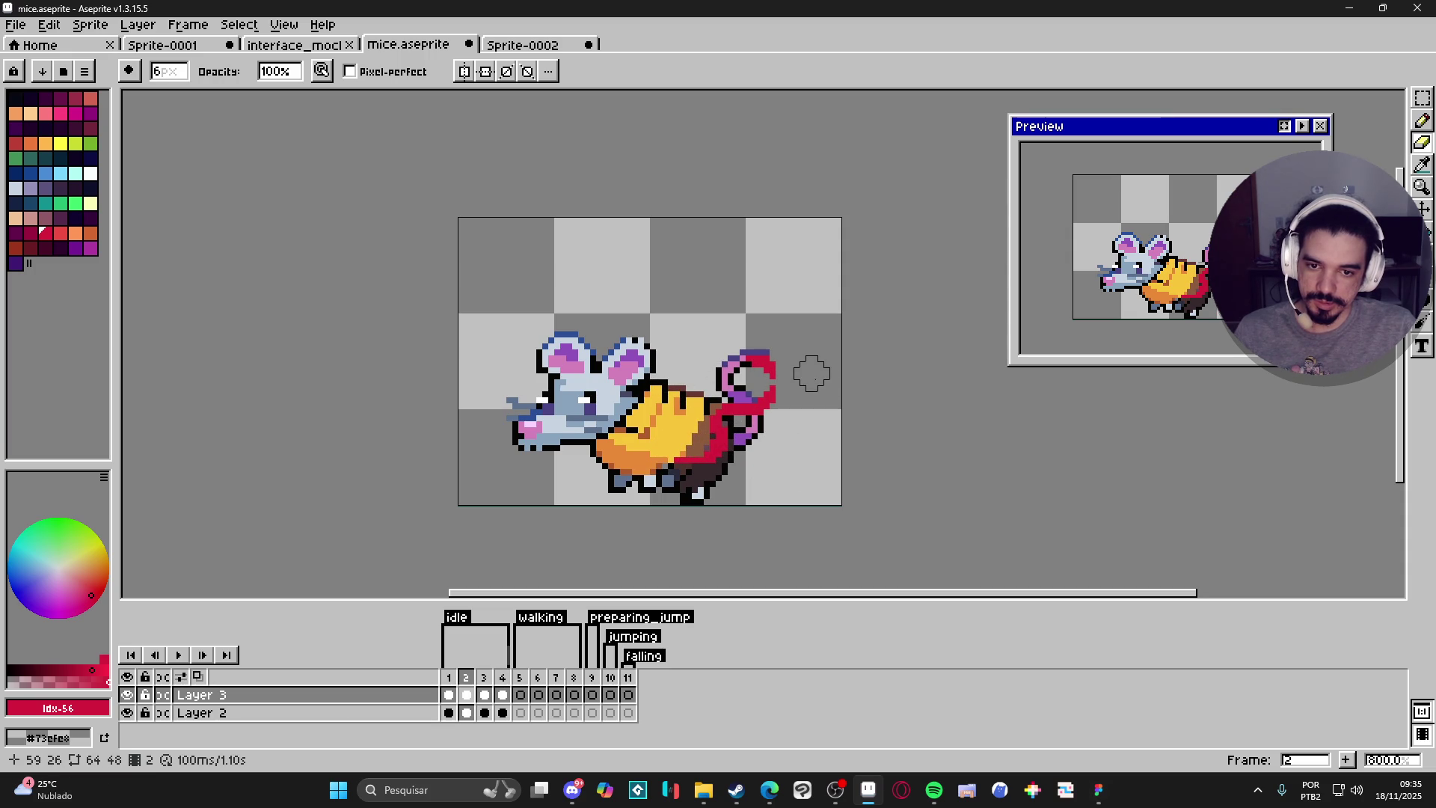
On frame 2, redraw the red tail lines with a 2px pencil along its right edge.
key("b")
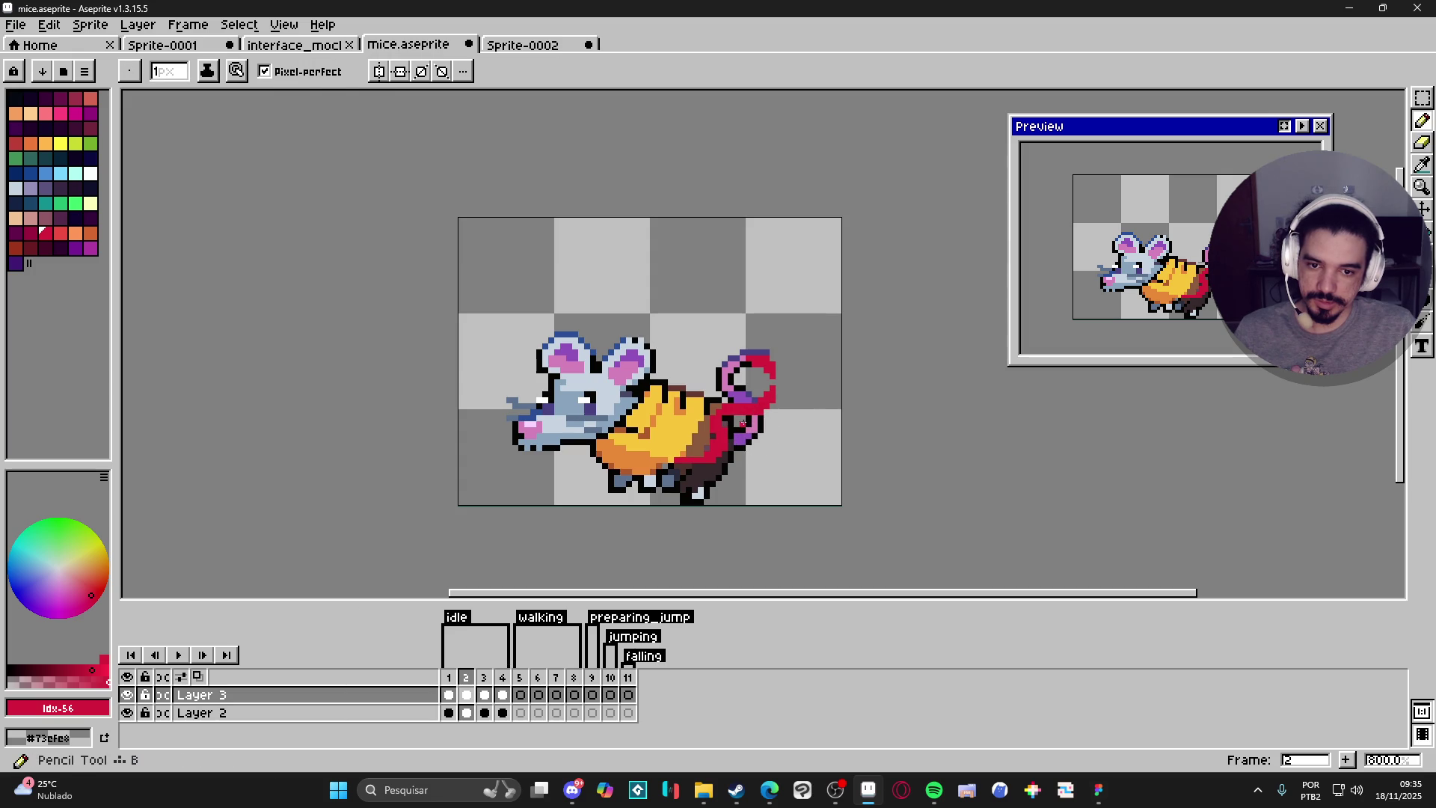
key("plus")
left_click_drag(741, 421, 743, 435)
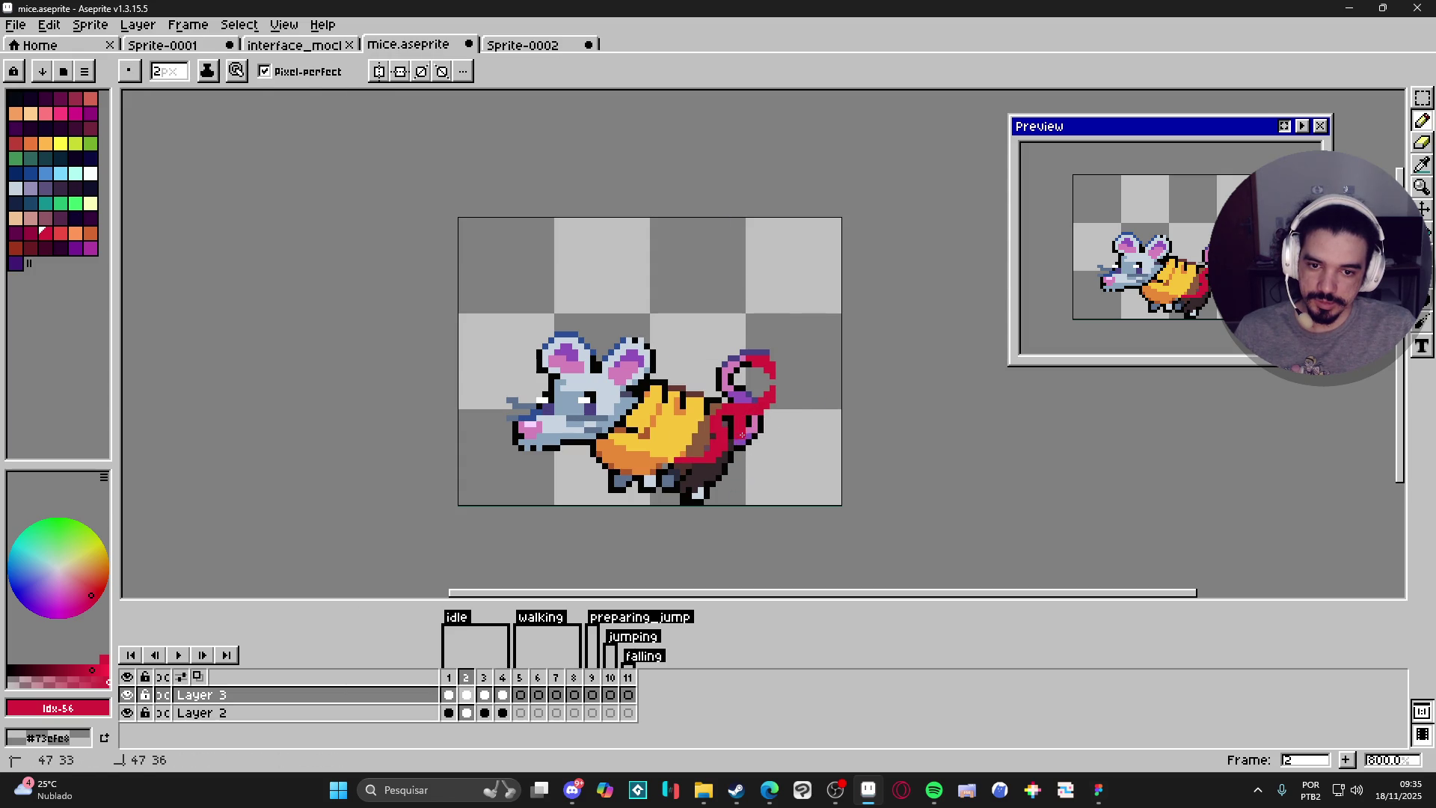
key("e")
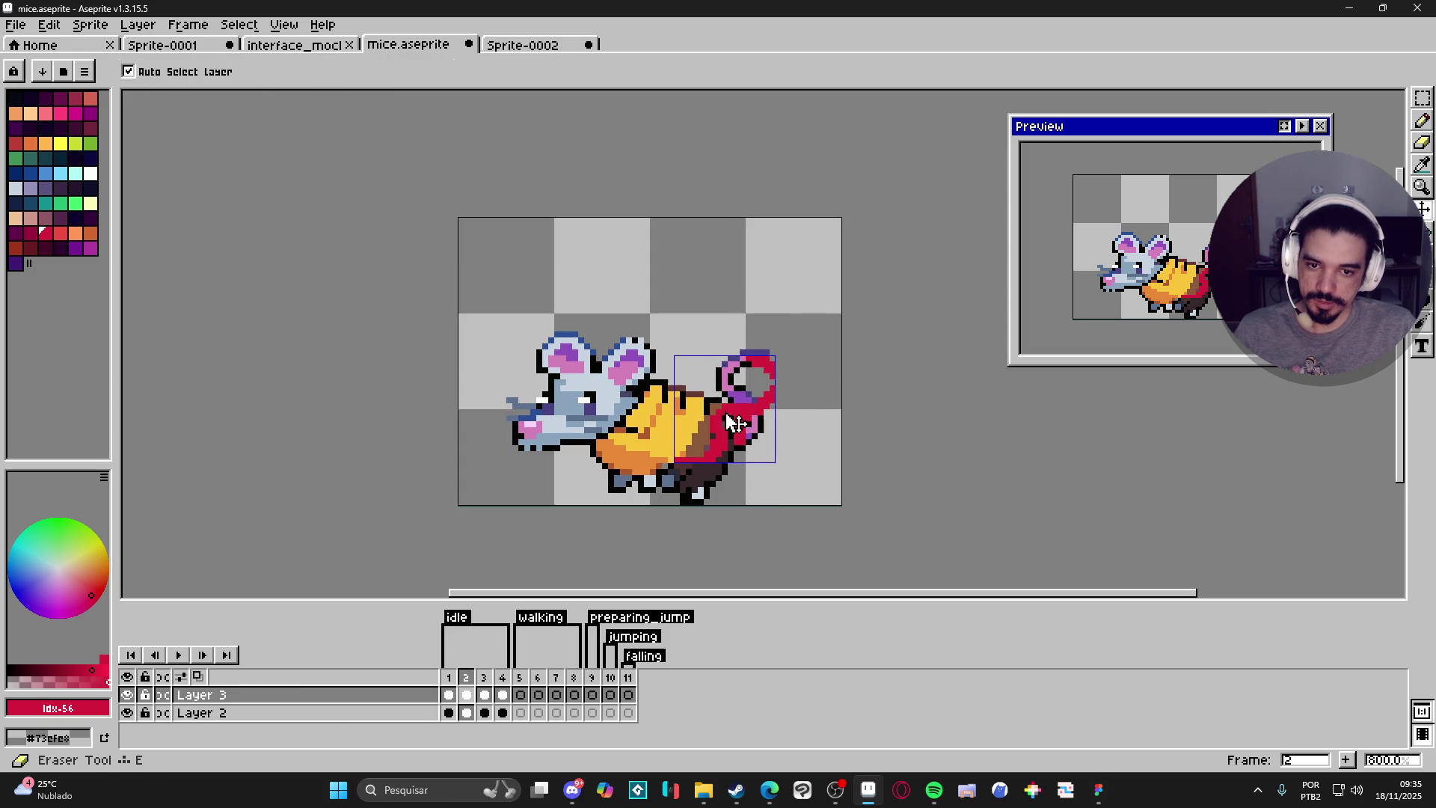
key("b")
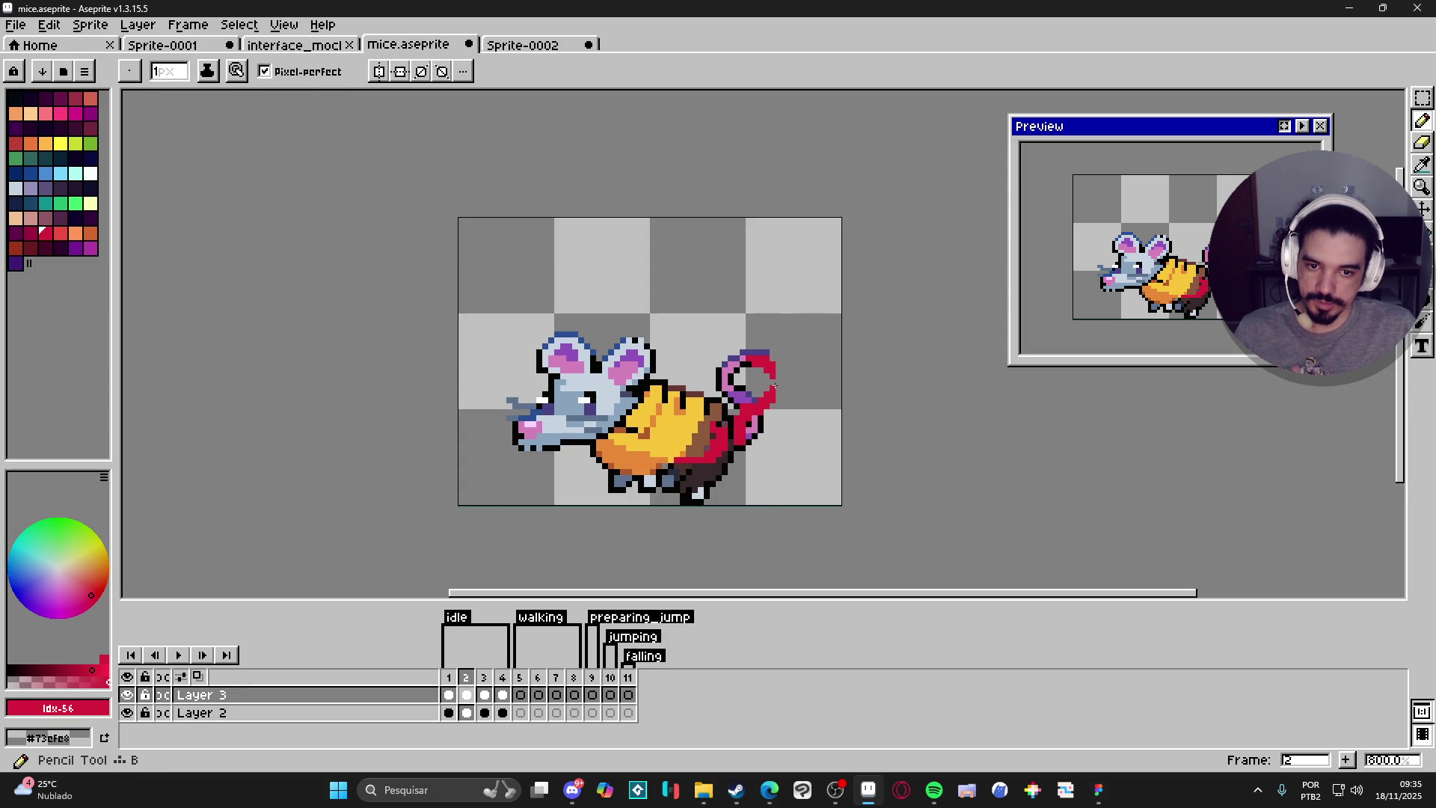
key("e")
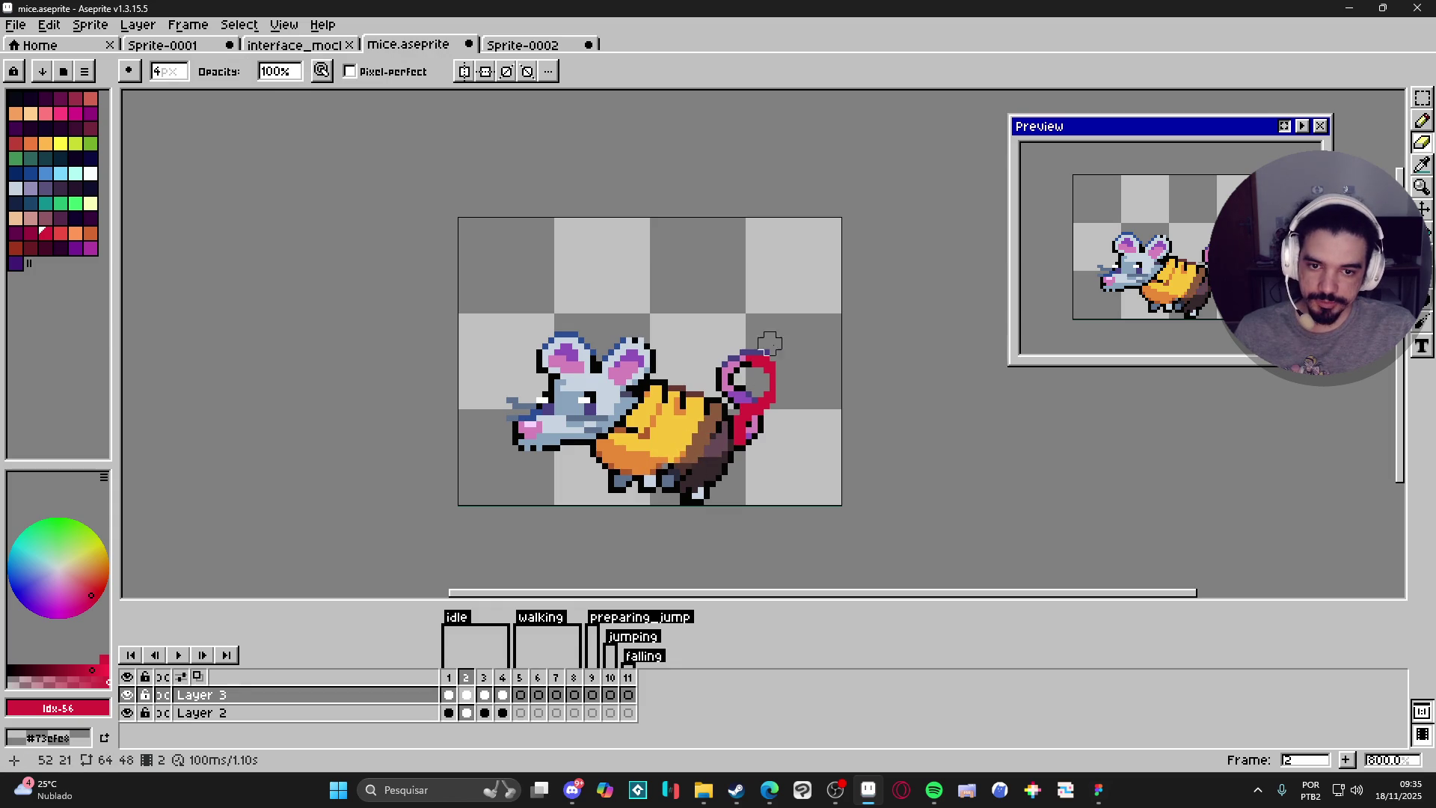
key("b")
left_click(779, 387)
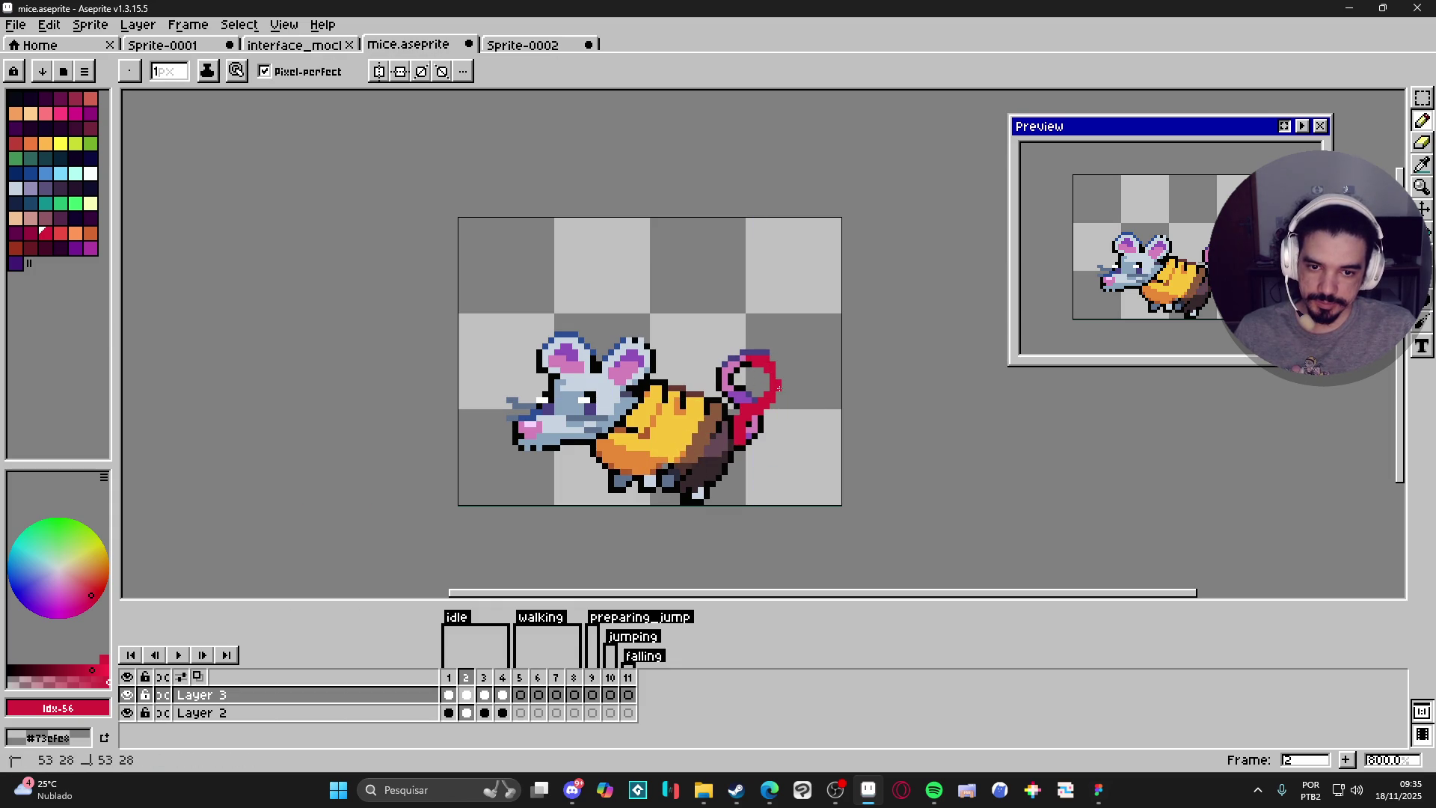
left_click_drag(779, 380, 781, 371)
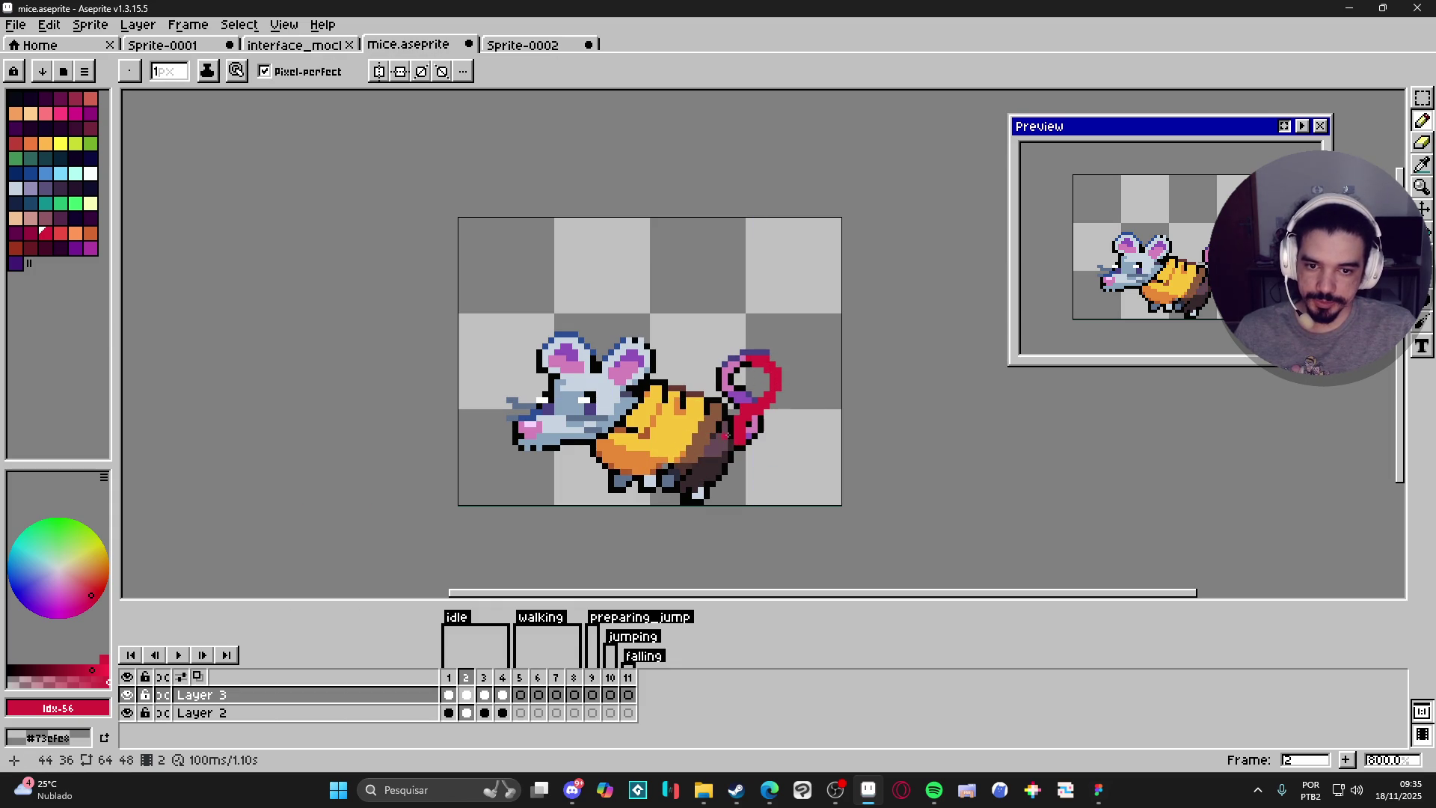
key("e")
key("b")
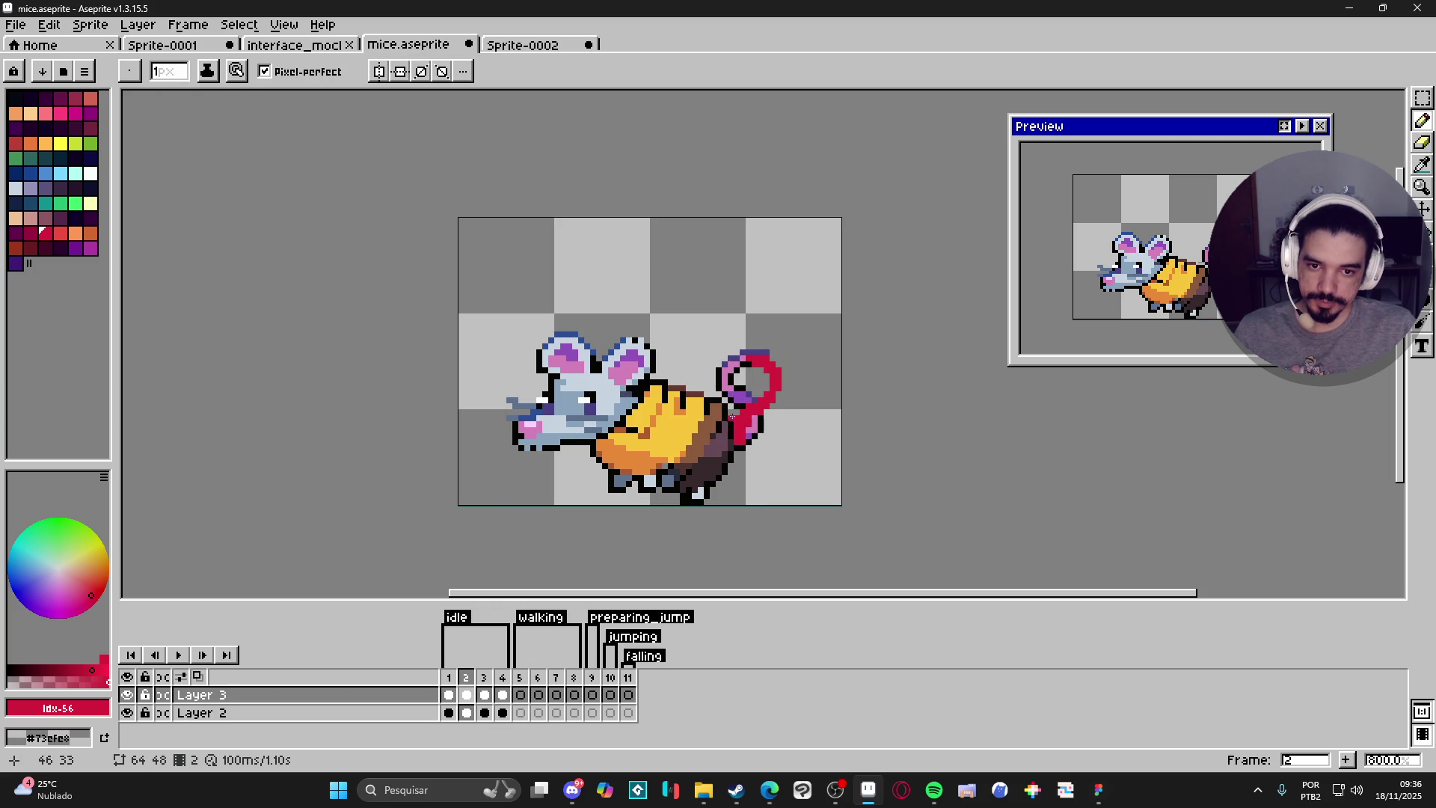
key("e")
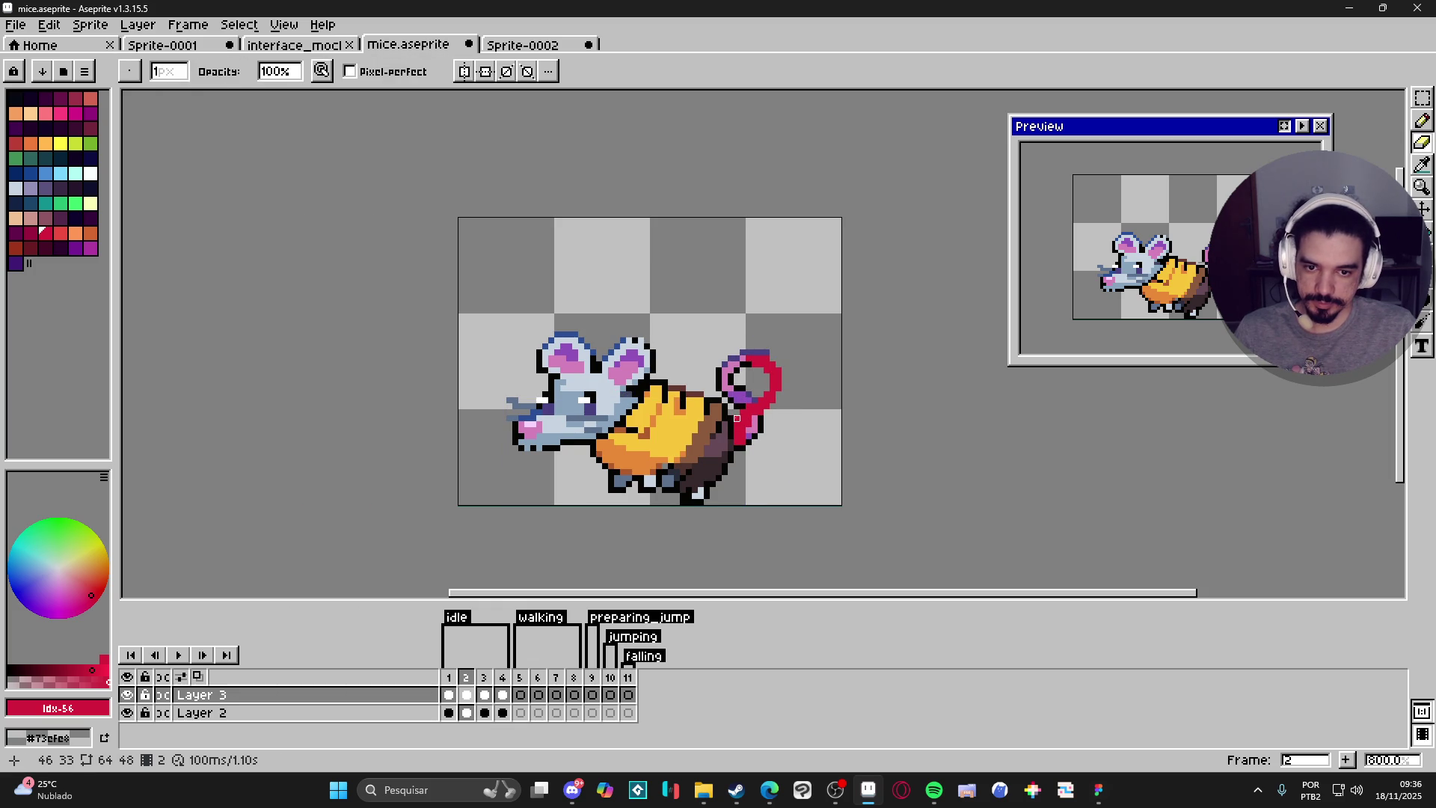
key("b")
Clean frame 3 with a 5px eraser on the back, leg and tail, adding one red pixel.
left_click(485, 695)
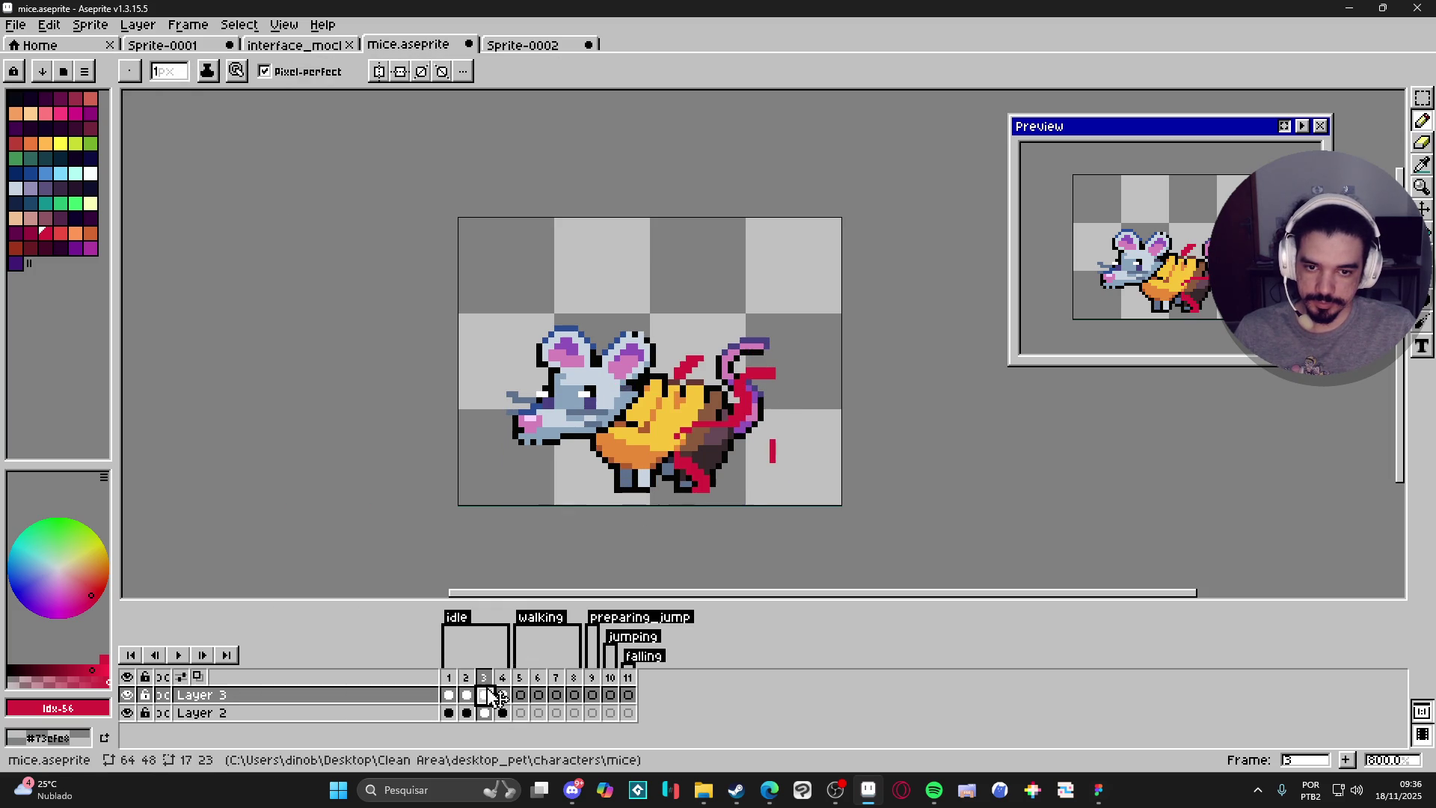
key("b")
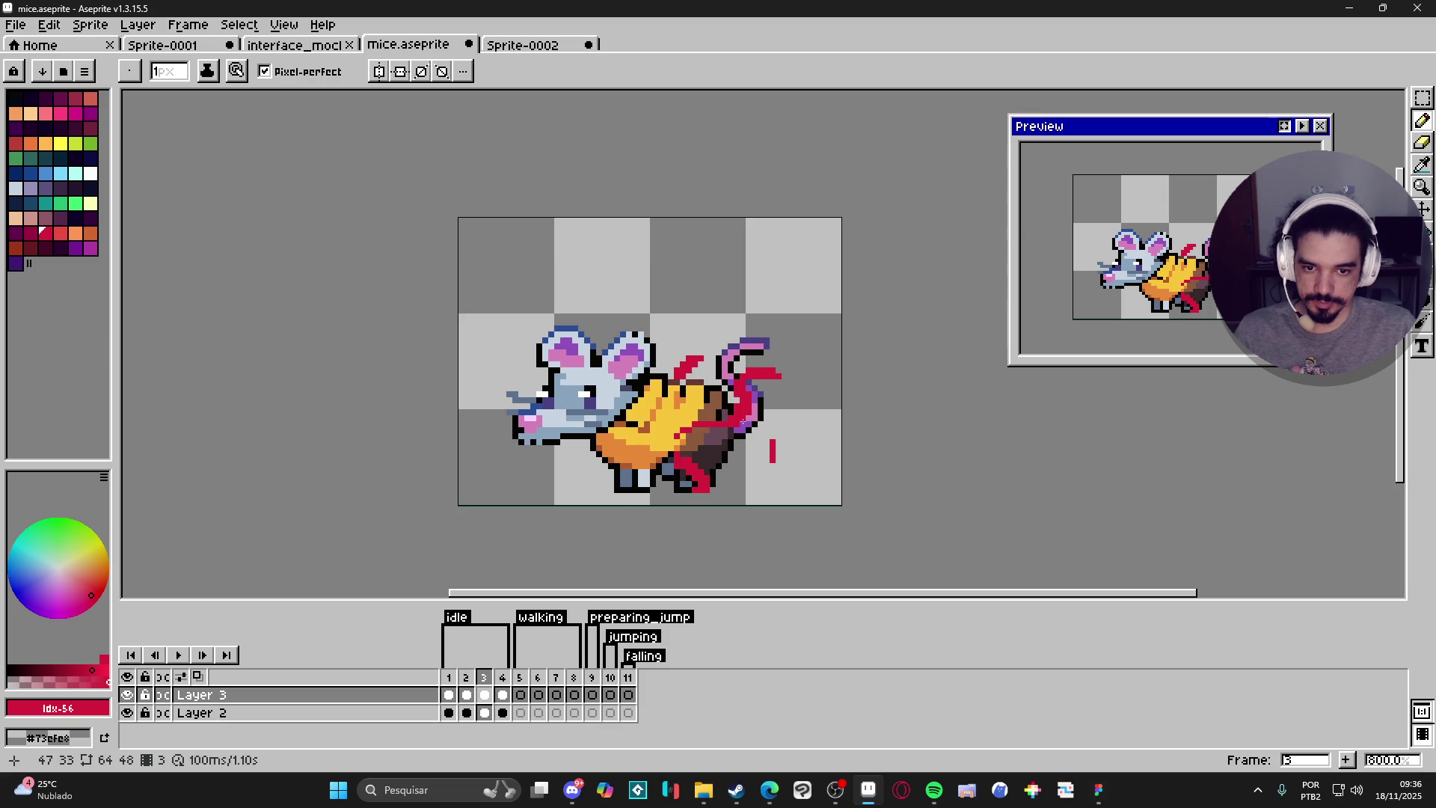
key("e")
key("plus")
key("plus")
key("plus")
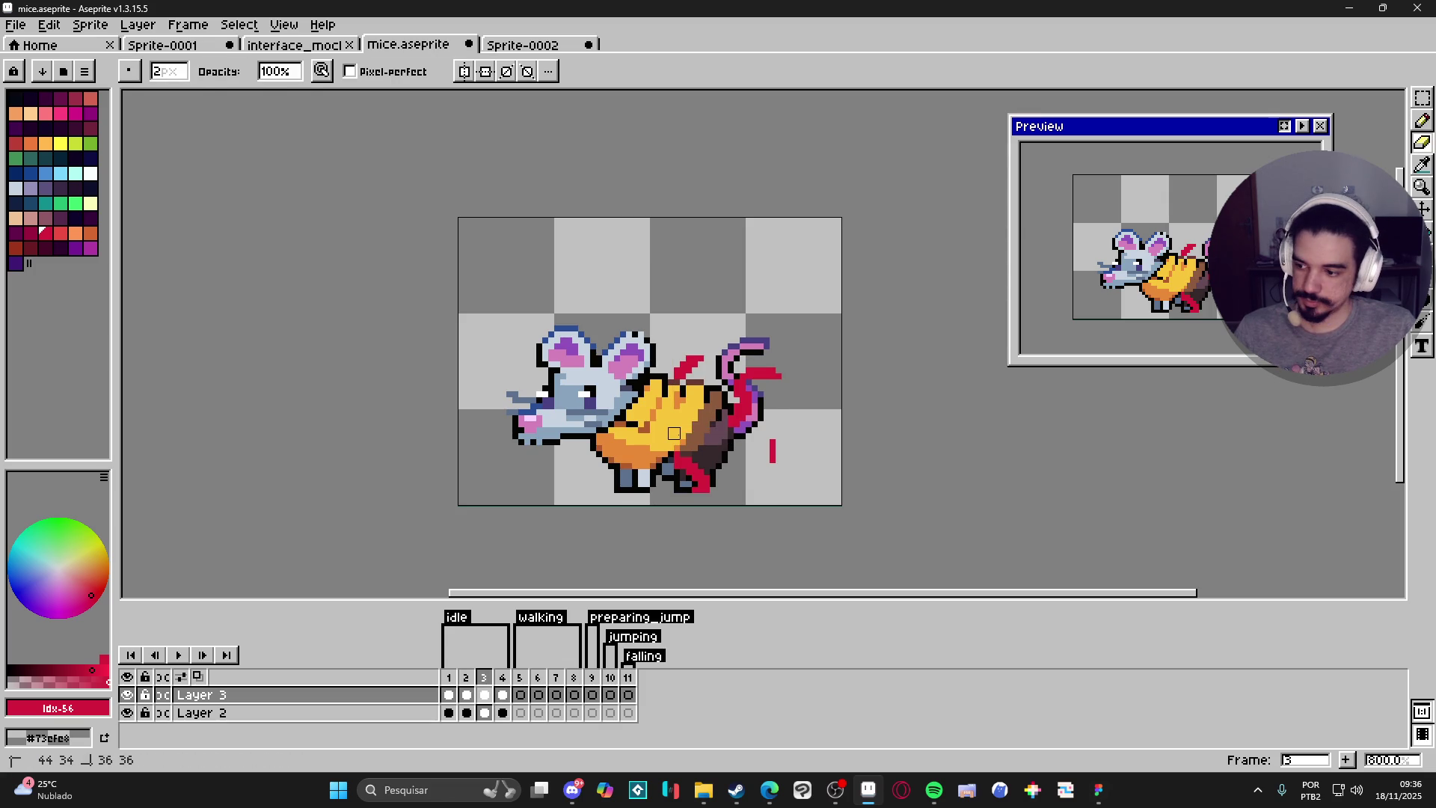
left_click_drag(681, 358, 696, 479)
left_click_drag(773, 443, 779, 442)
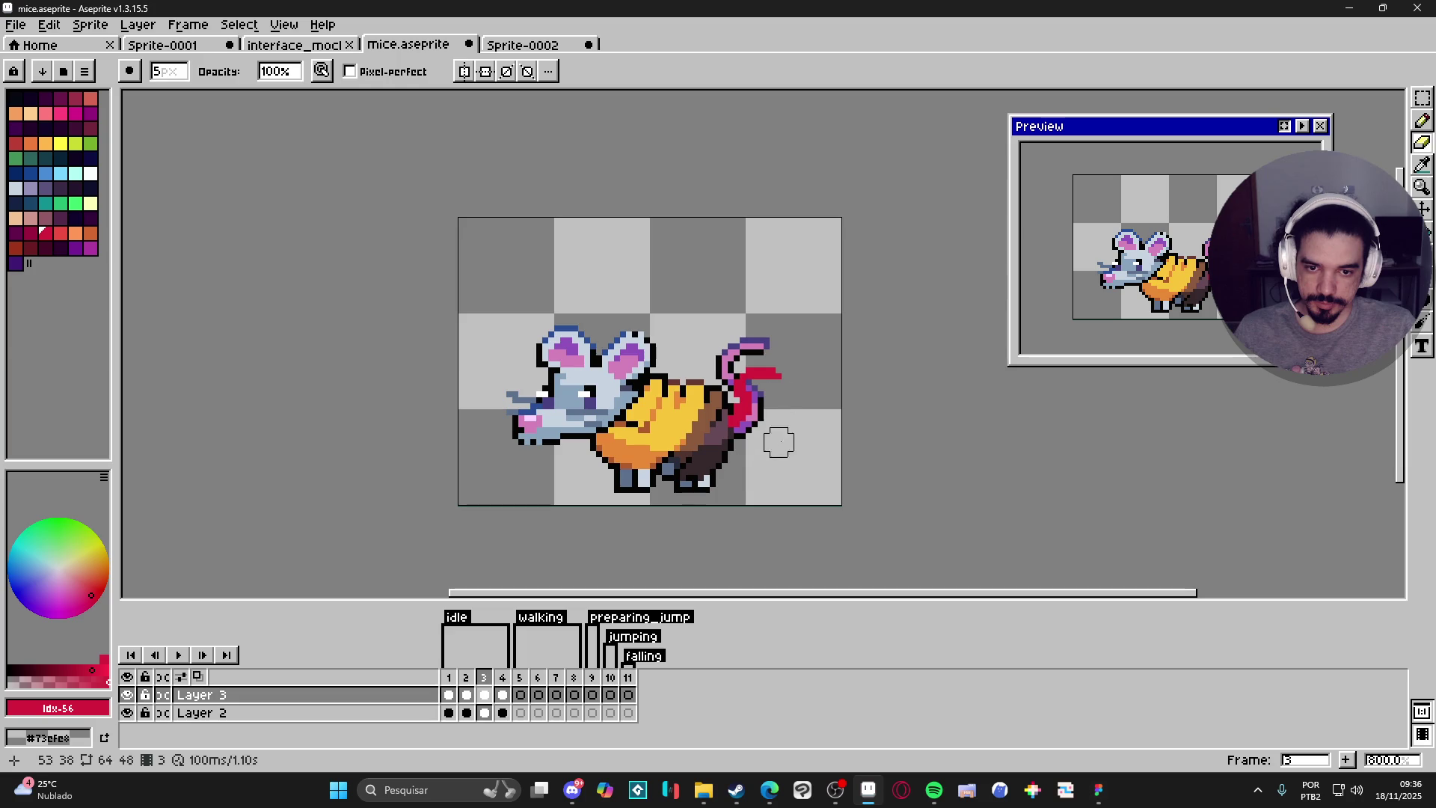
key("b")
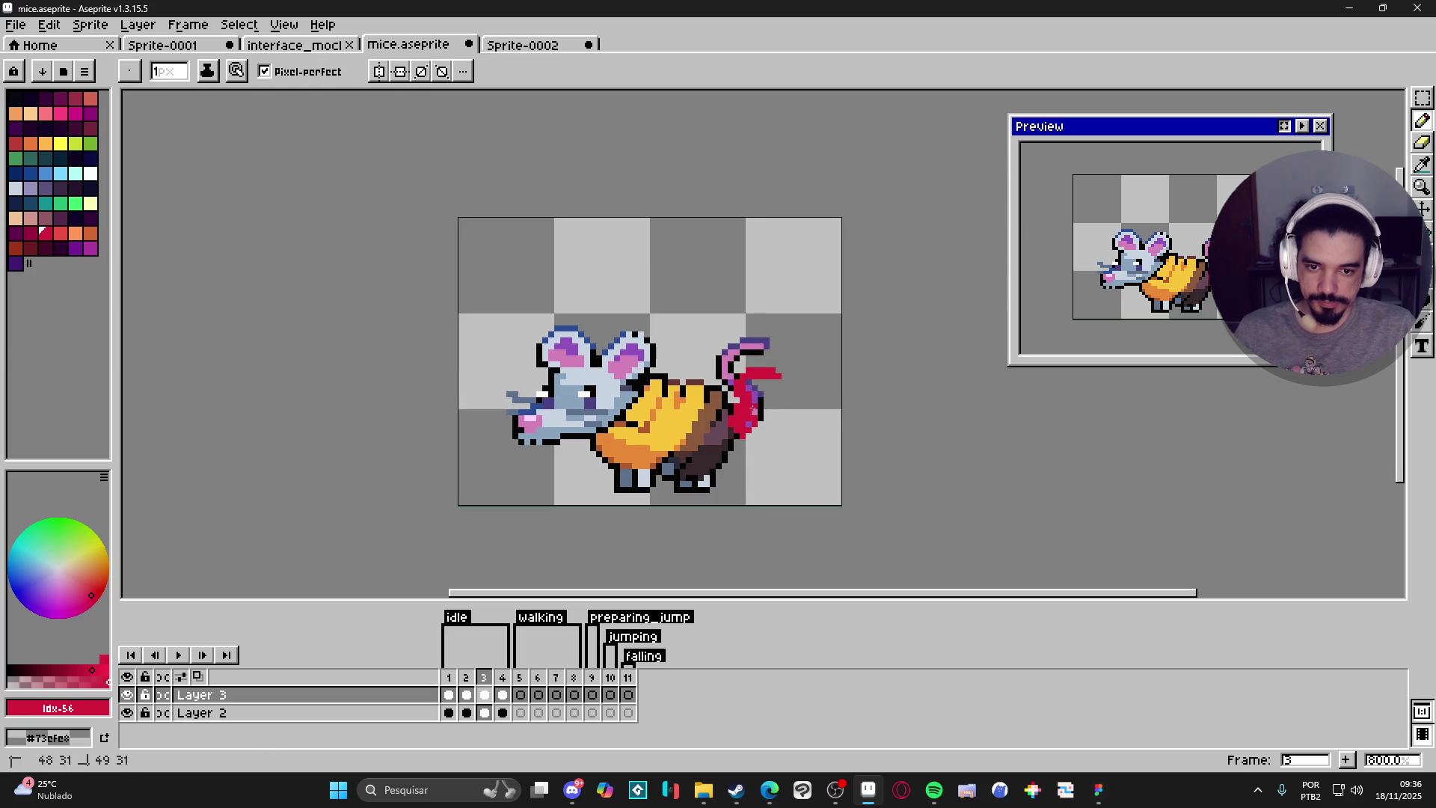
key("ctrl")
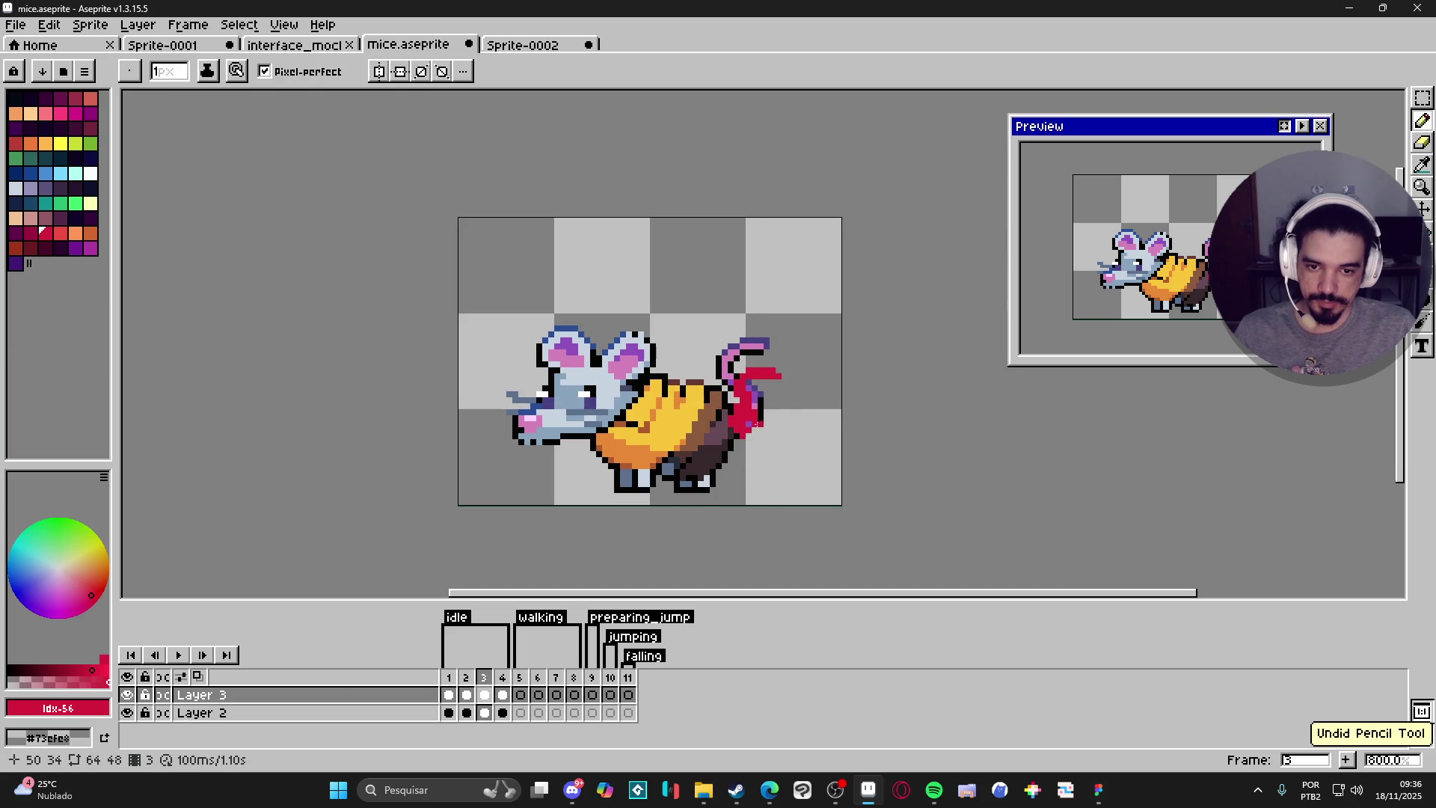
left_click(747, 424)
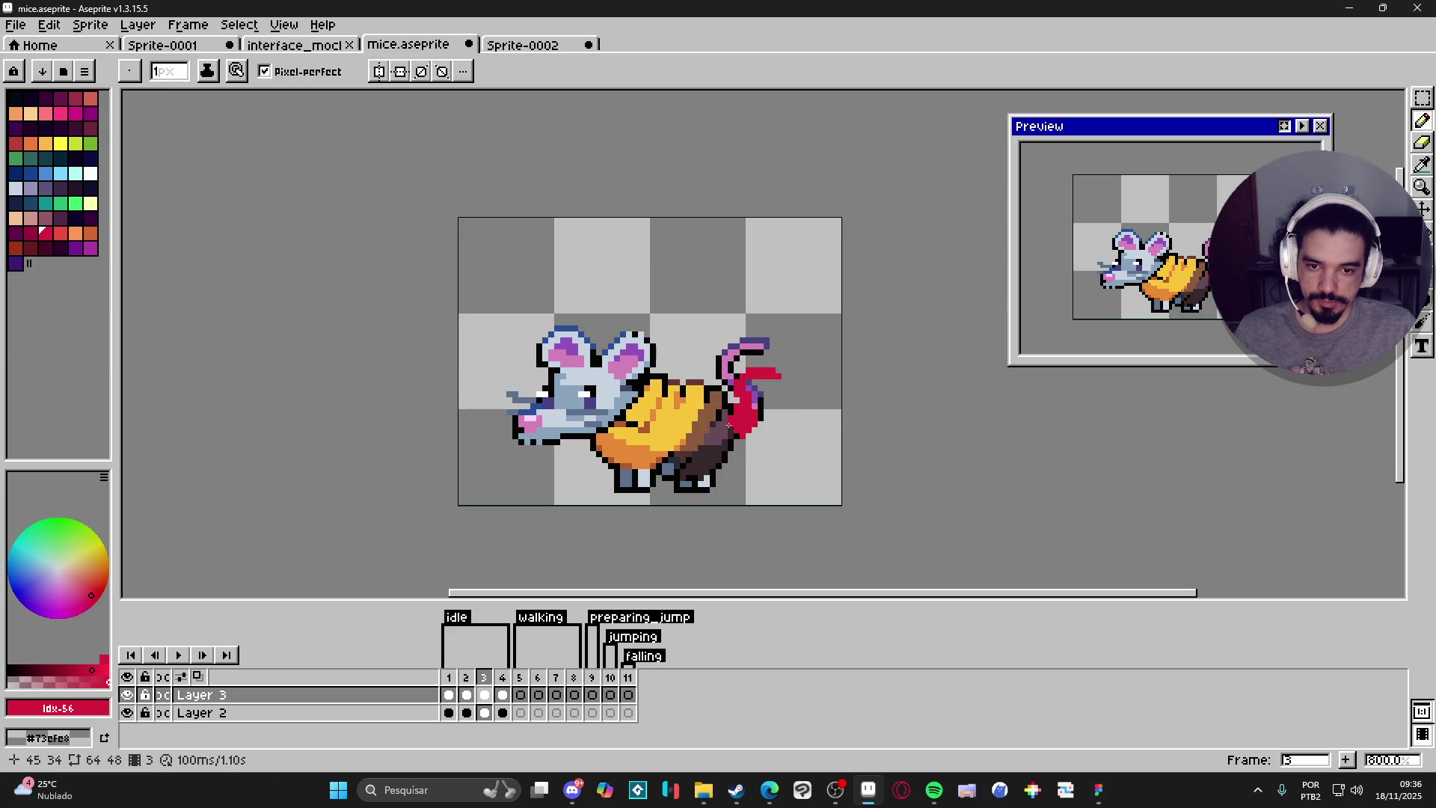
key("e")
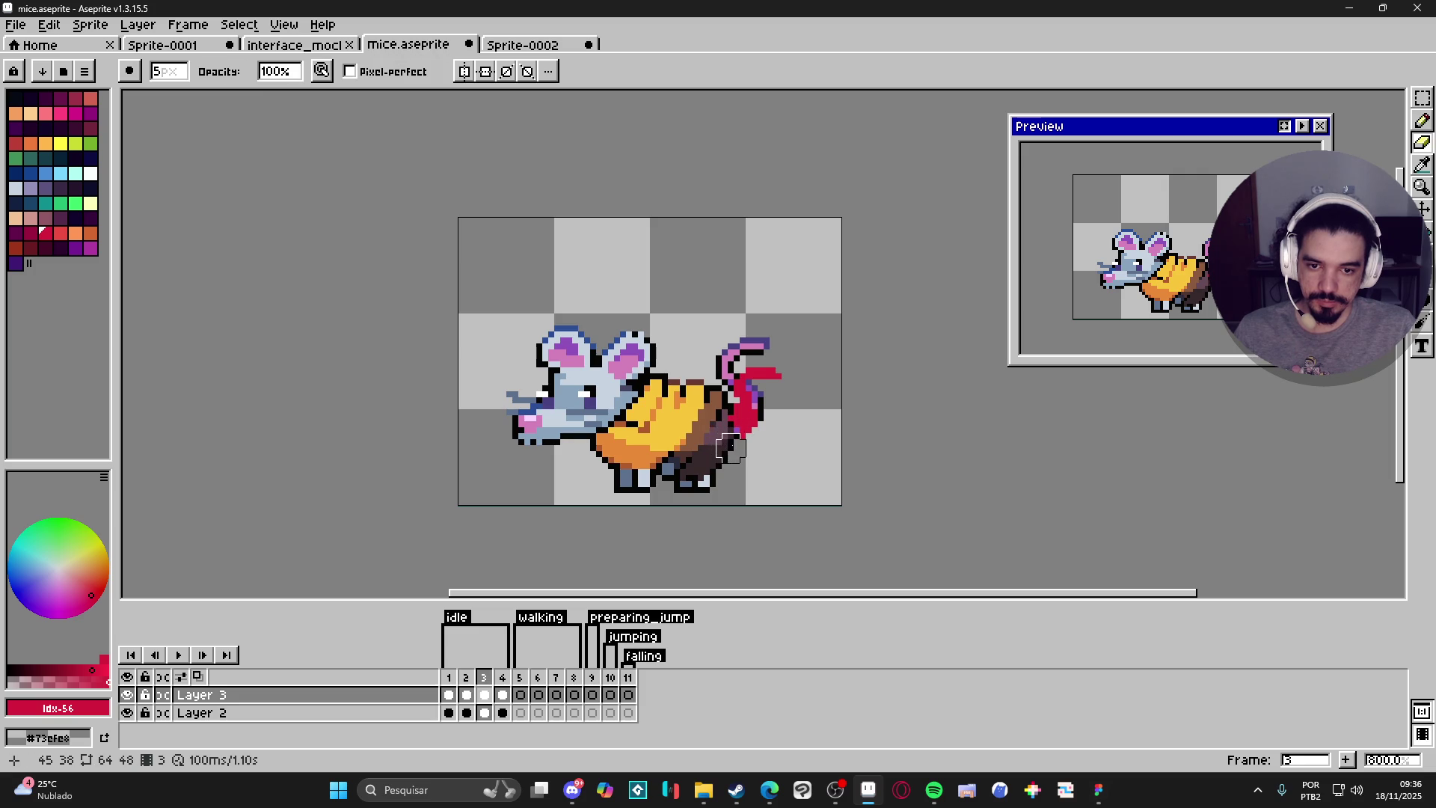
key("b")
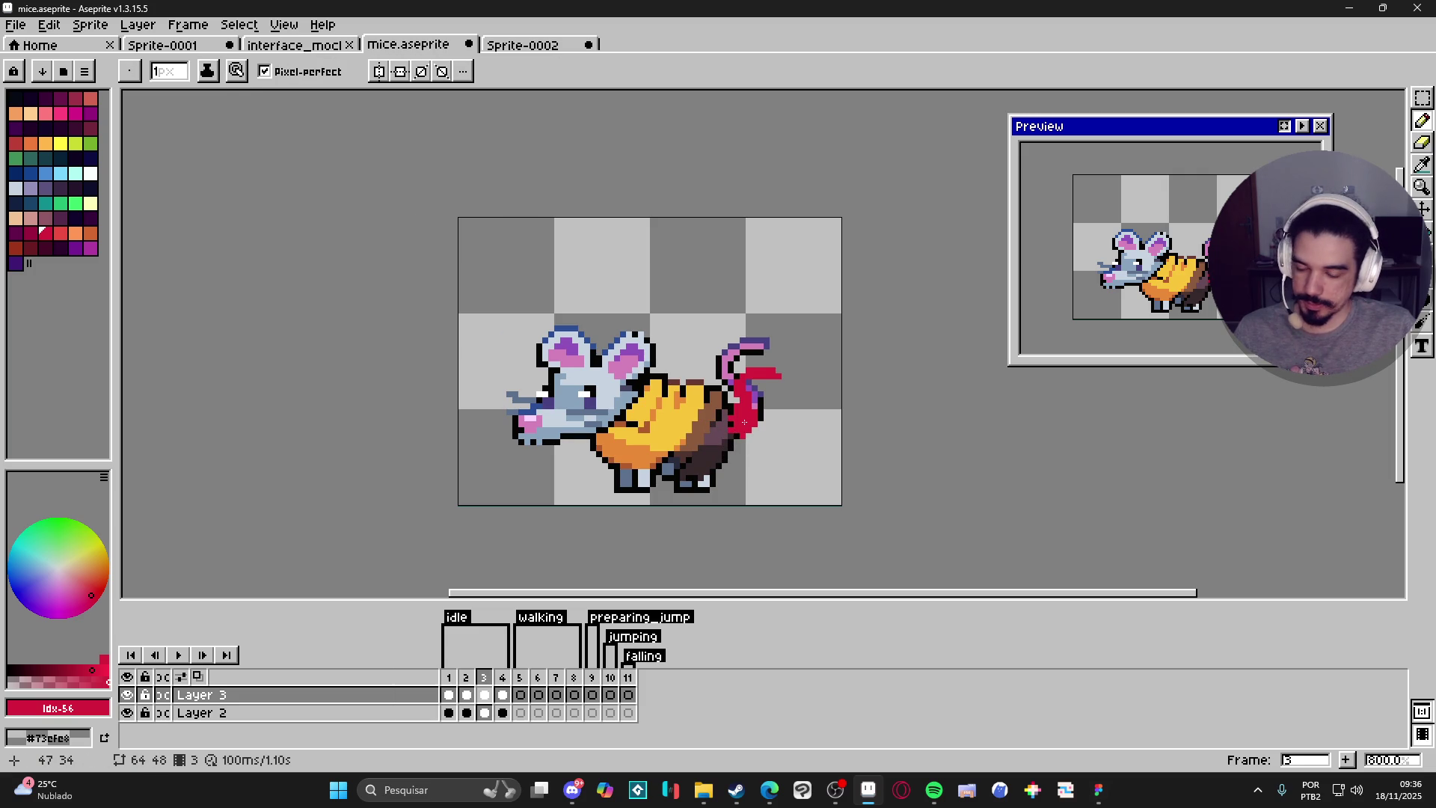
scroll(745, 424, "up", 2)
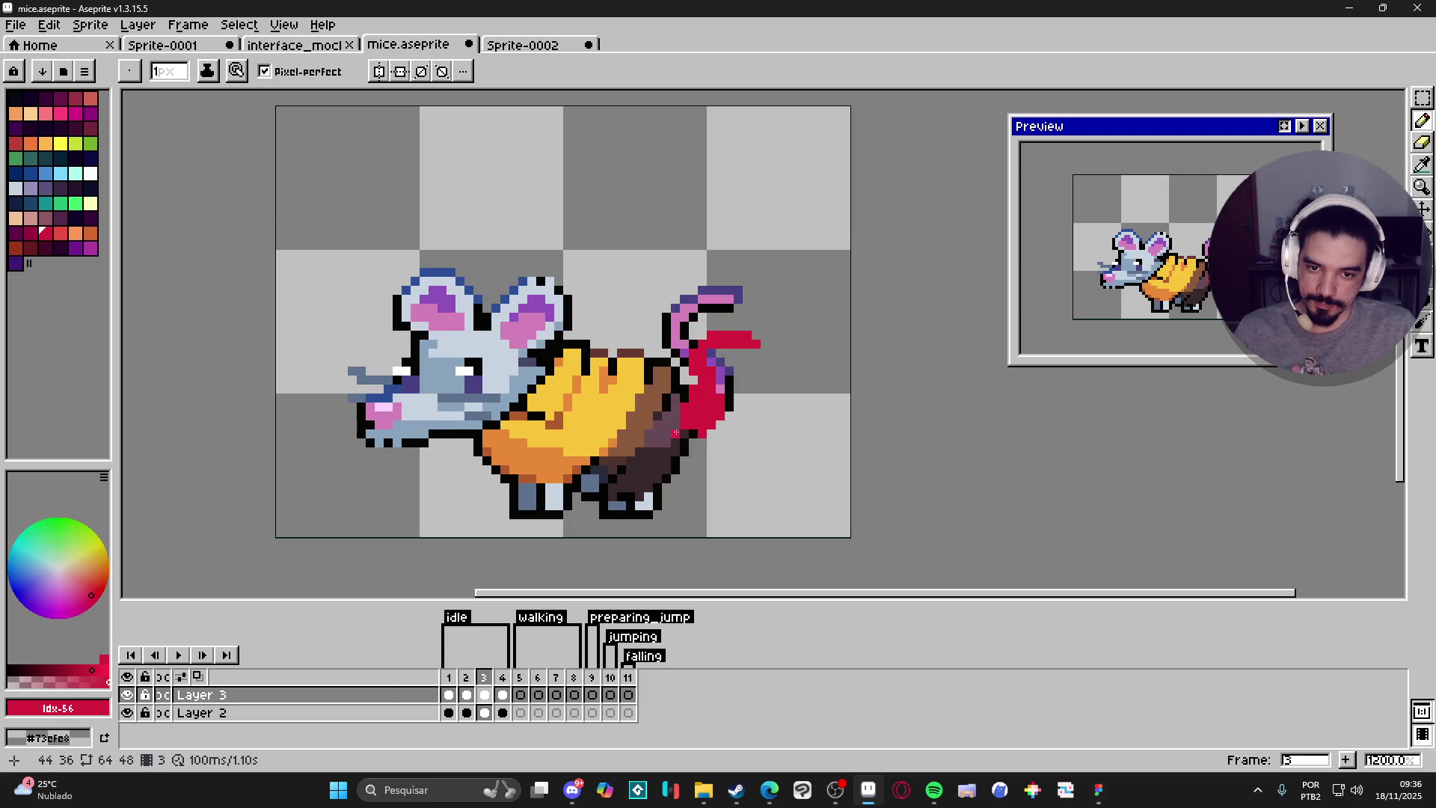
key("e")
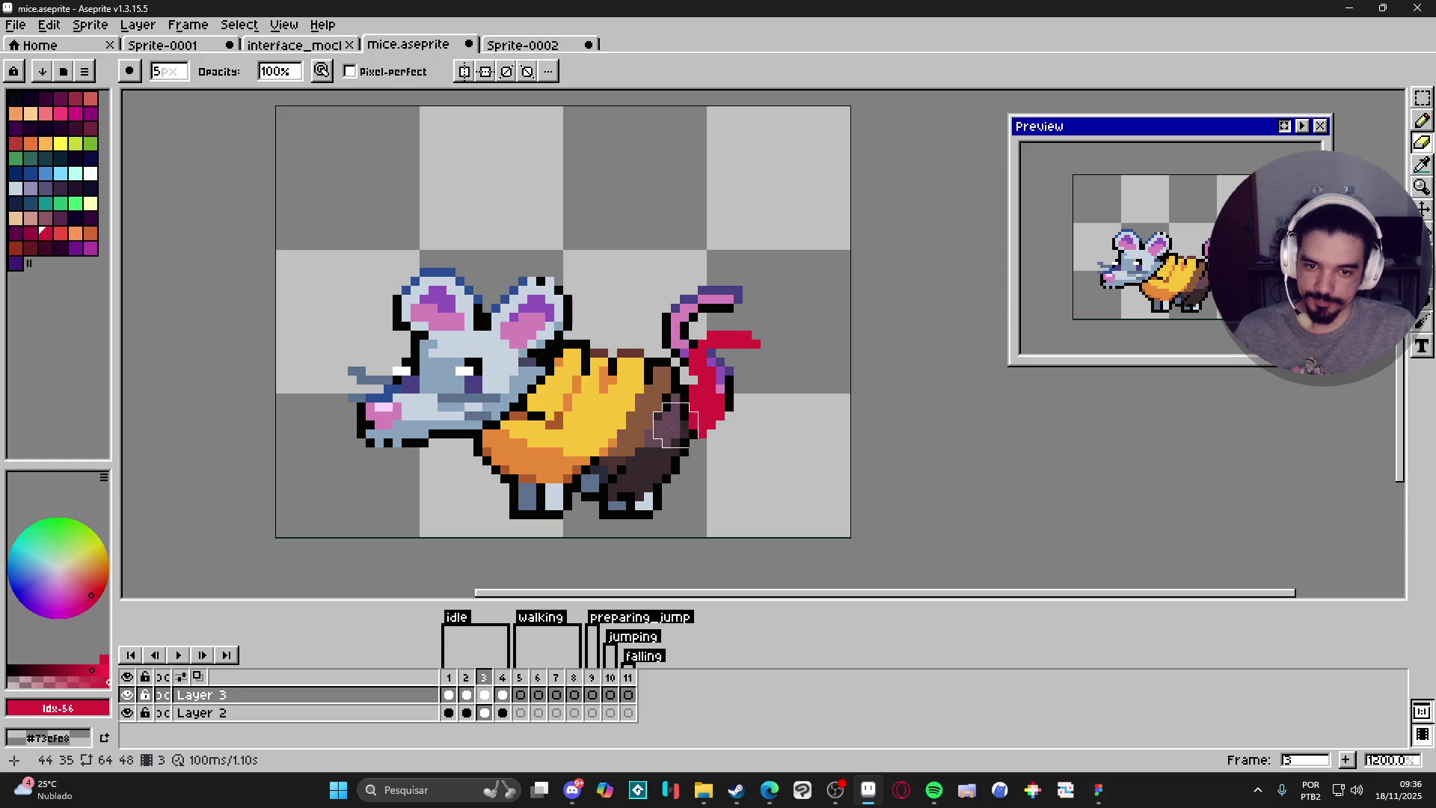
scroll(724, 454, "down", 3)
key("b")
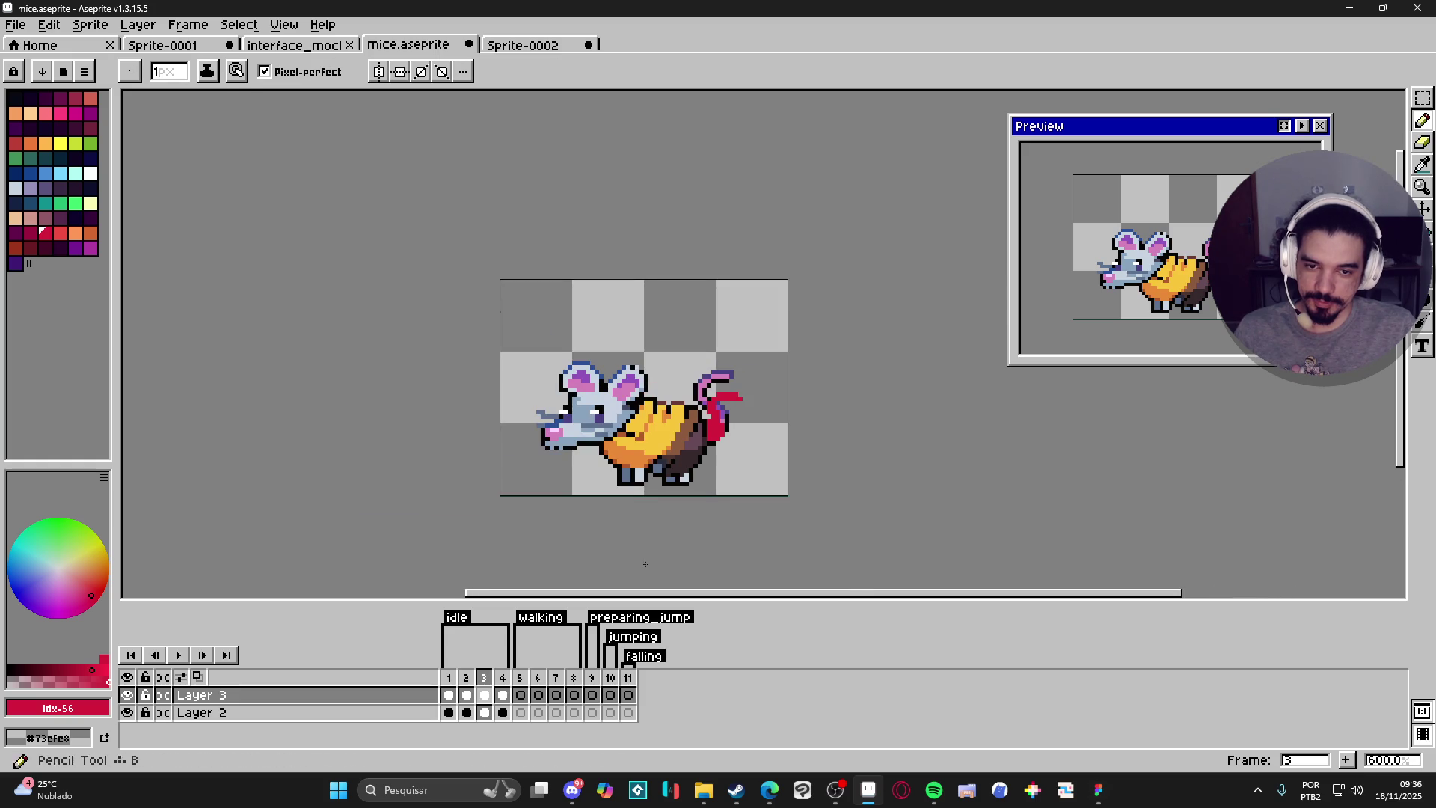
left_click(503, 695)
scroll(699, 439, "up", 4)
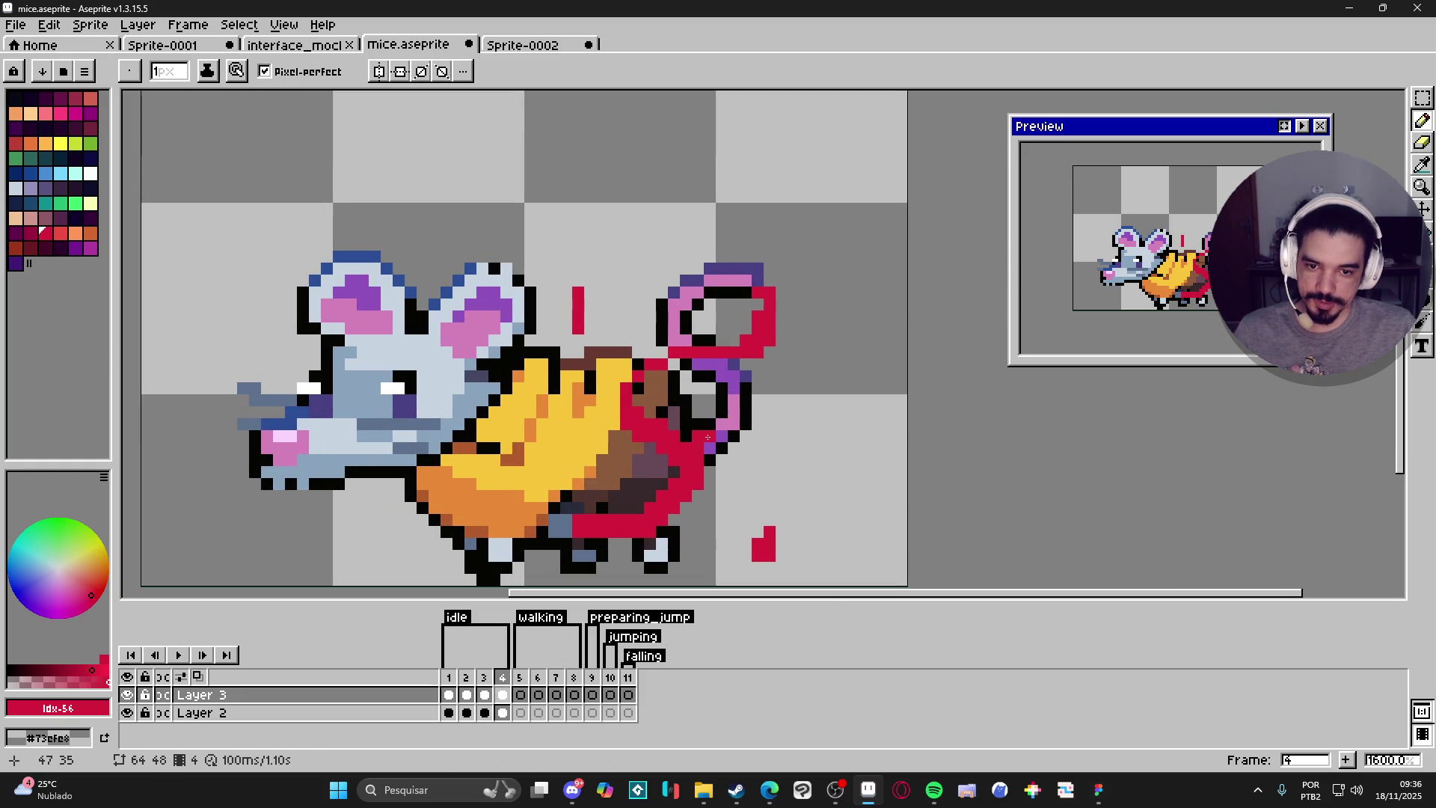
On frame 4, draw pixels inside the tail loop and erase red spilled over the brown body.
key("e")
key("b")
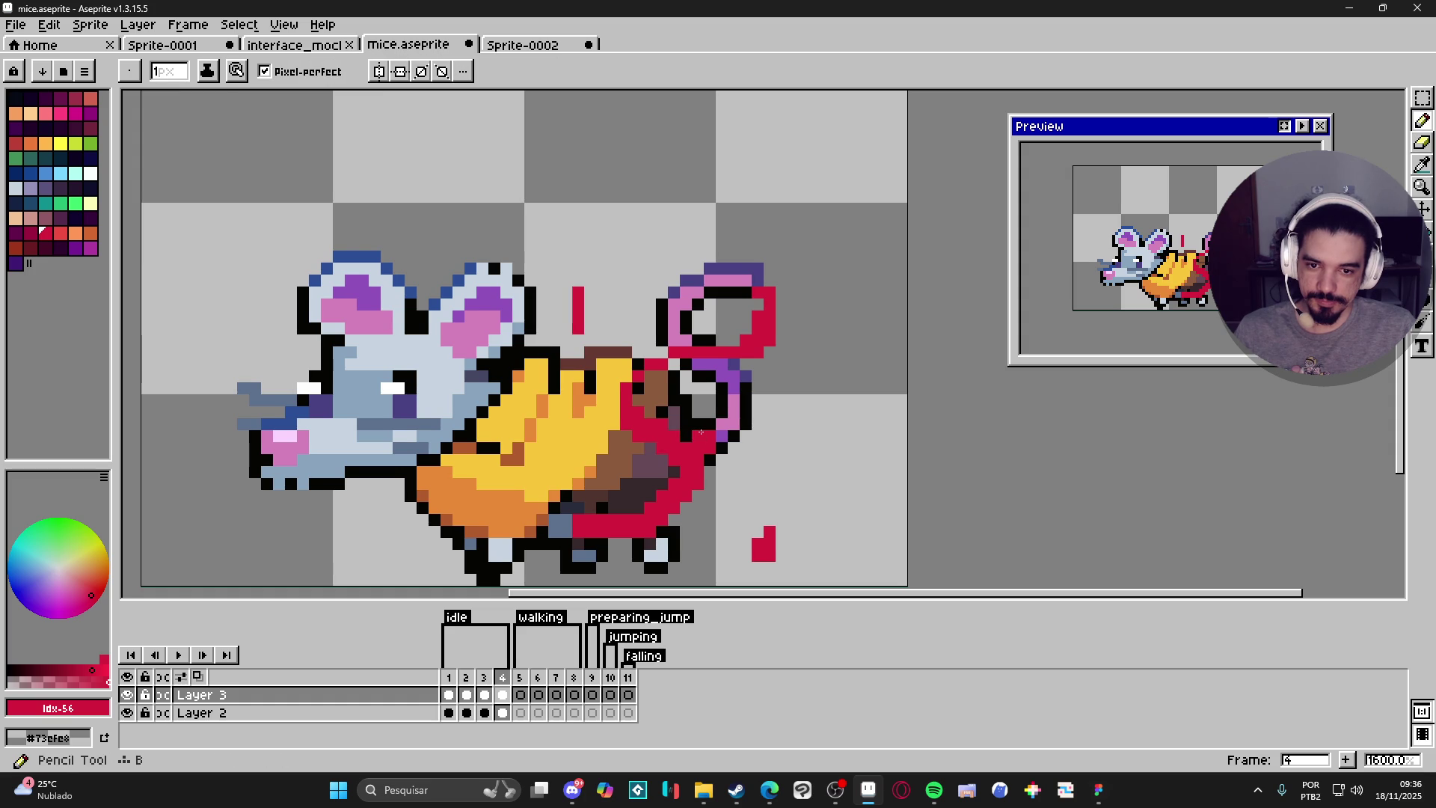
mouse_move(709, 420)
left_mouse_down()
mouse_move(686, 374)
mouse_move(708, 378)
mouse_move(709, 404)
left_mouse_up()
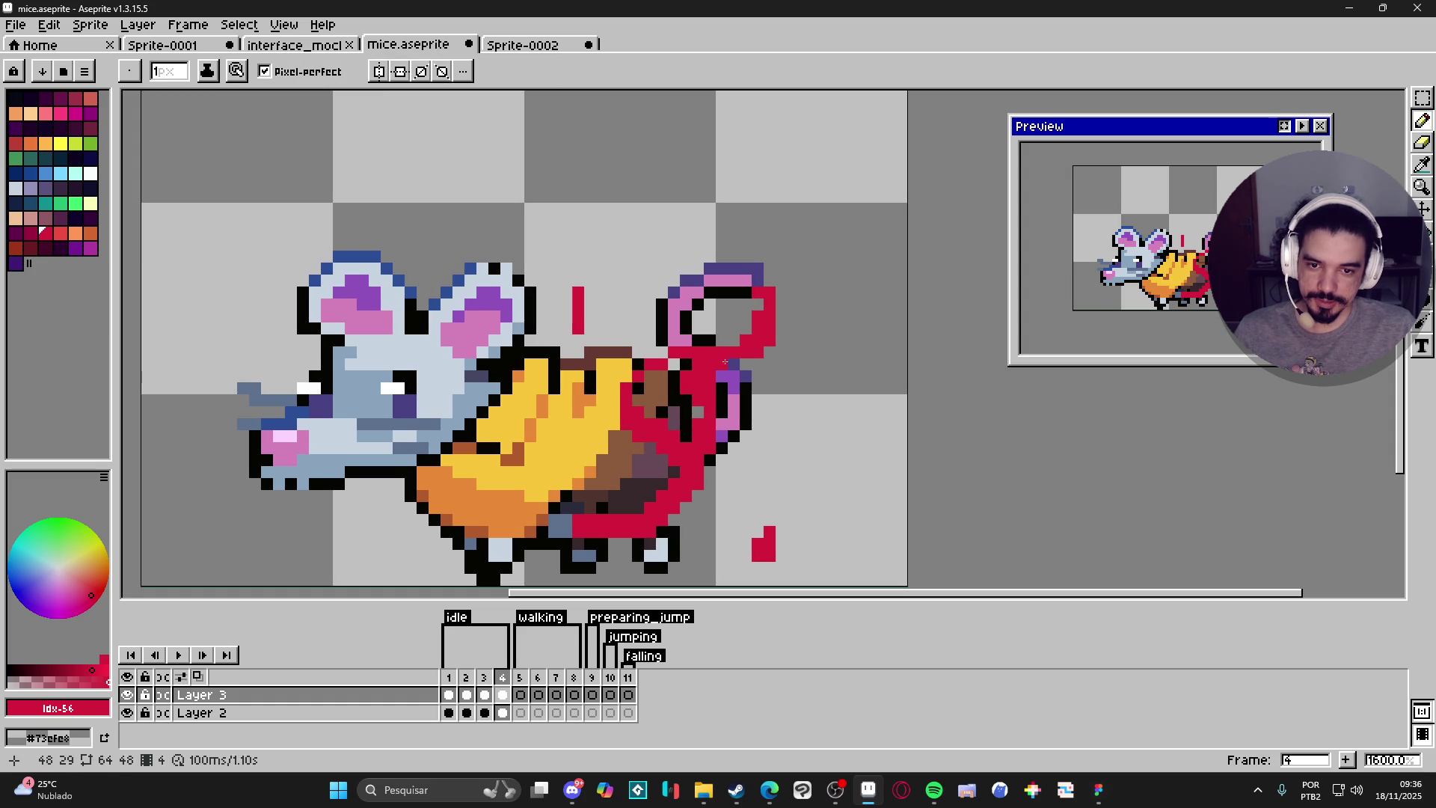
key("e")
key("v")
key("e")
mouse_move(670, 404)
left_mouse_down()
mouse_move(636, 378)
mouse_move(686, 473)
mouse_move(599, 516)
mouse_move(743, 529)
mouse_move(766, 550)
left_mouse_up()
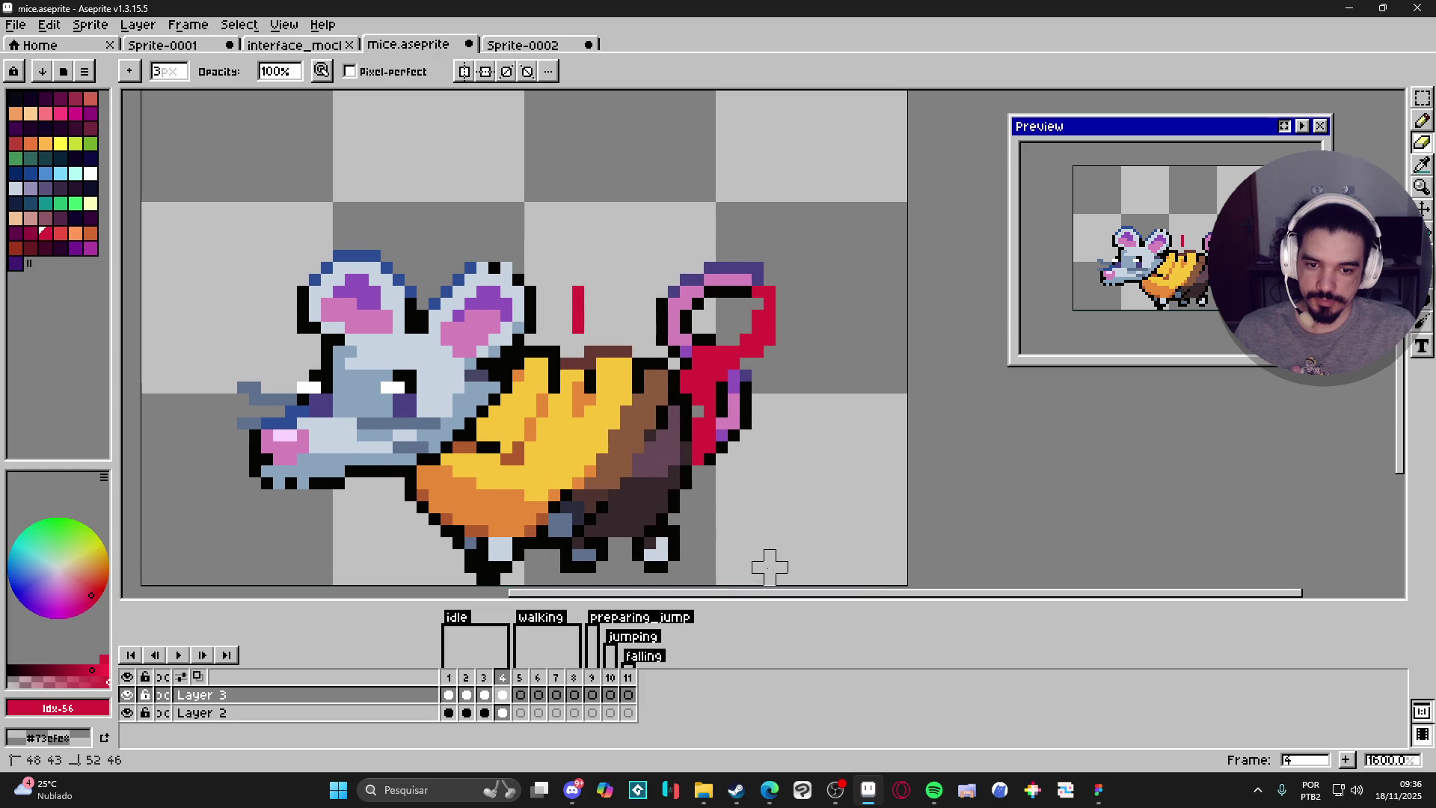
scroll(618, 282, "down", 2)
scroll(648, 309, "up", 2)
key("minus")
key("minus")
left_click_drag(657, 363, 655, 378)
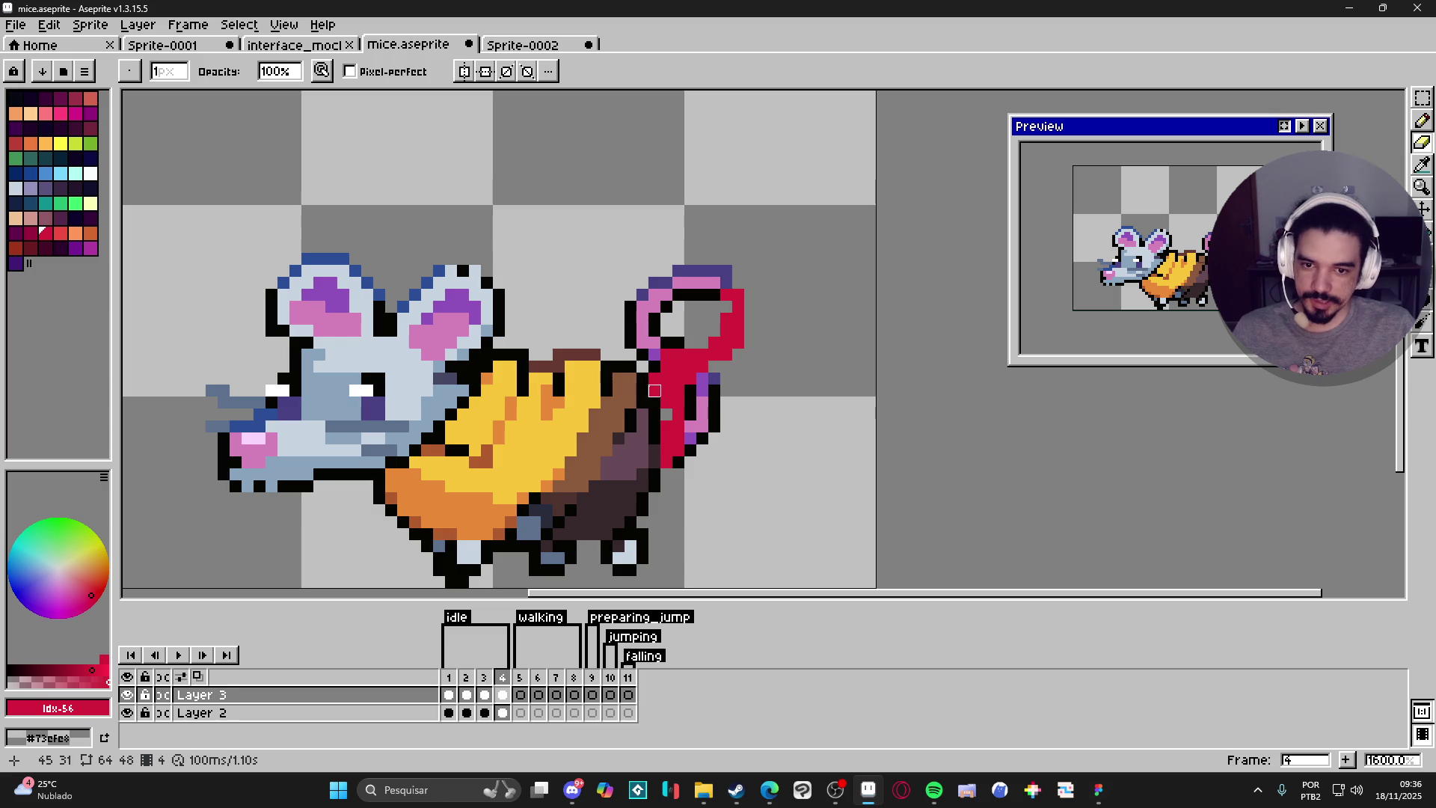
Turn one tail outline pixel red, then play the animation to check the tail.
key("e")
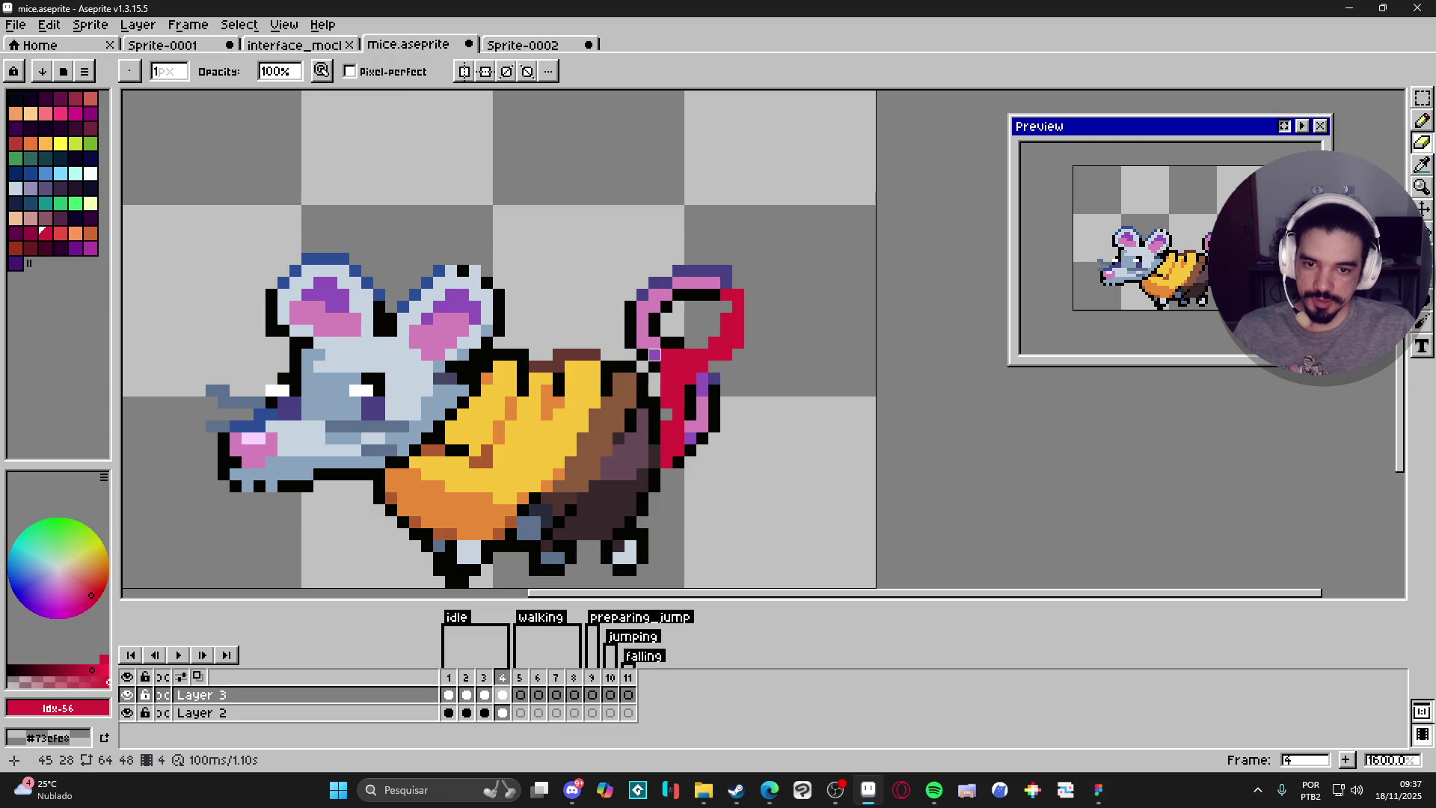
key("b")
key("e")
key("b")
scroll(679, 372, "down", 1)
scroll(679, 372, "up", 1)
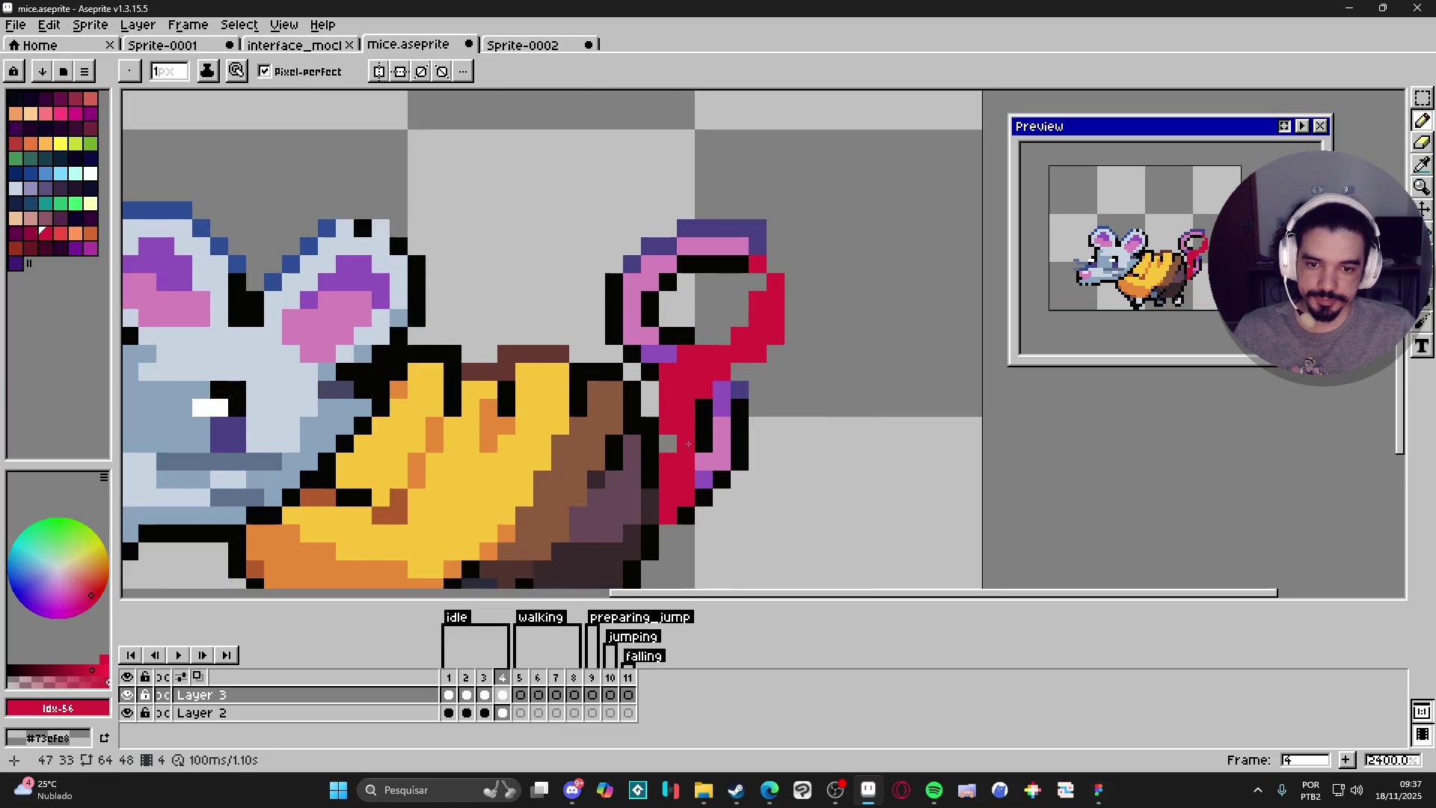
scroll(680, 396, "down", 1)
scroll(686, 426, "up", 1)
key("b")
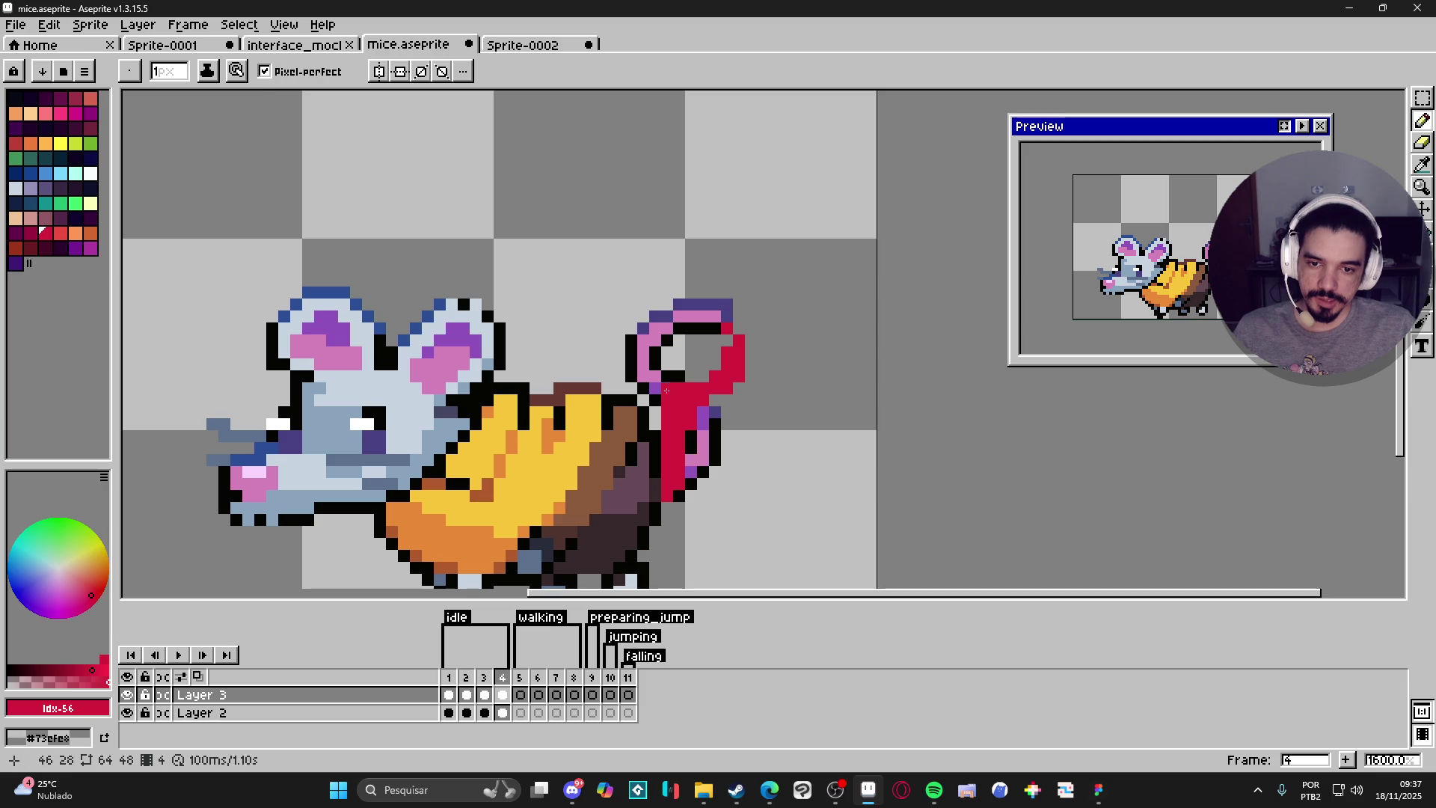
key("e")
key("b")
left_click(715, 329)
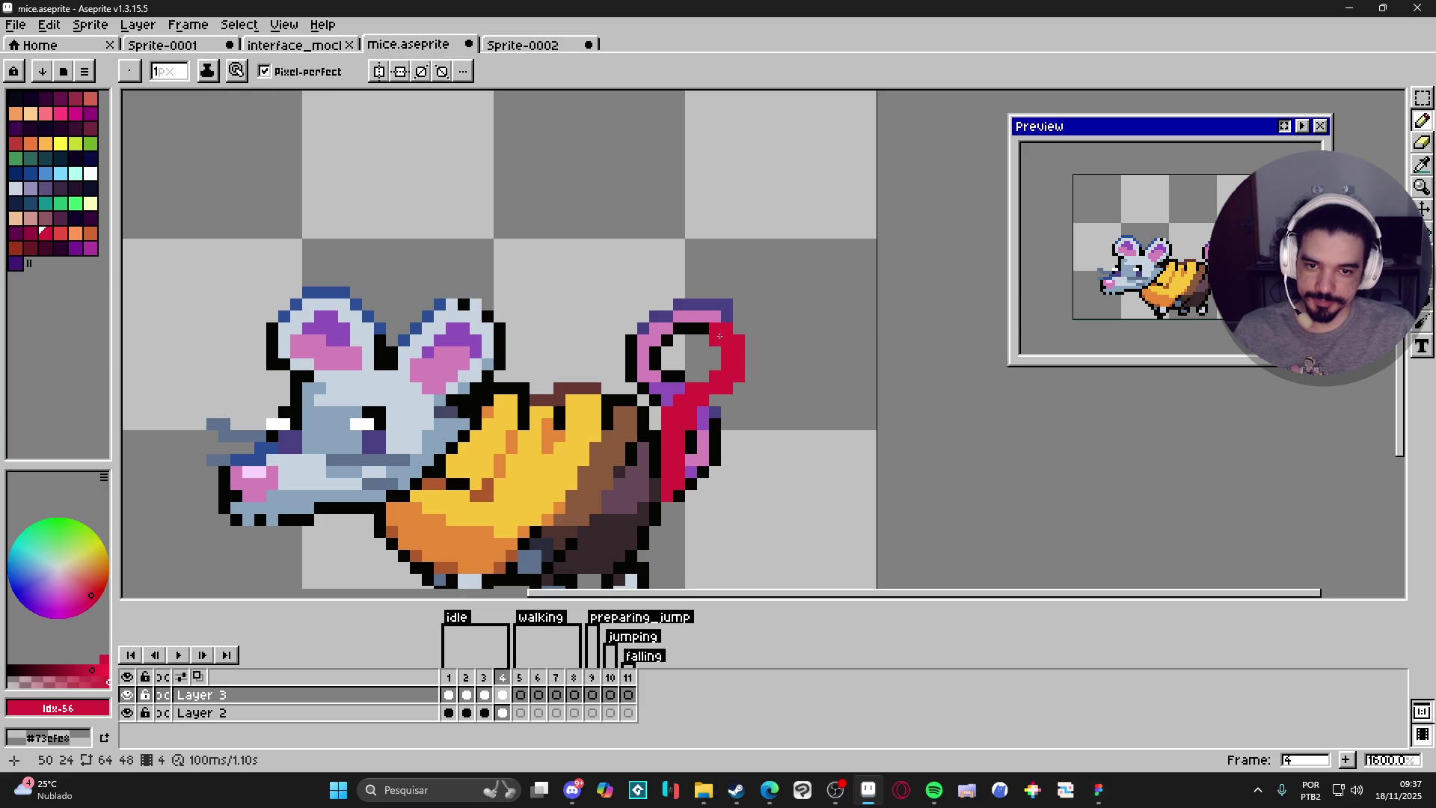
scroll(703, 334, "down", 3)
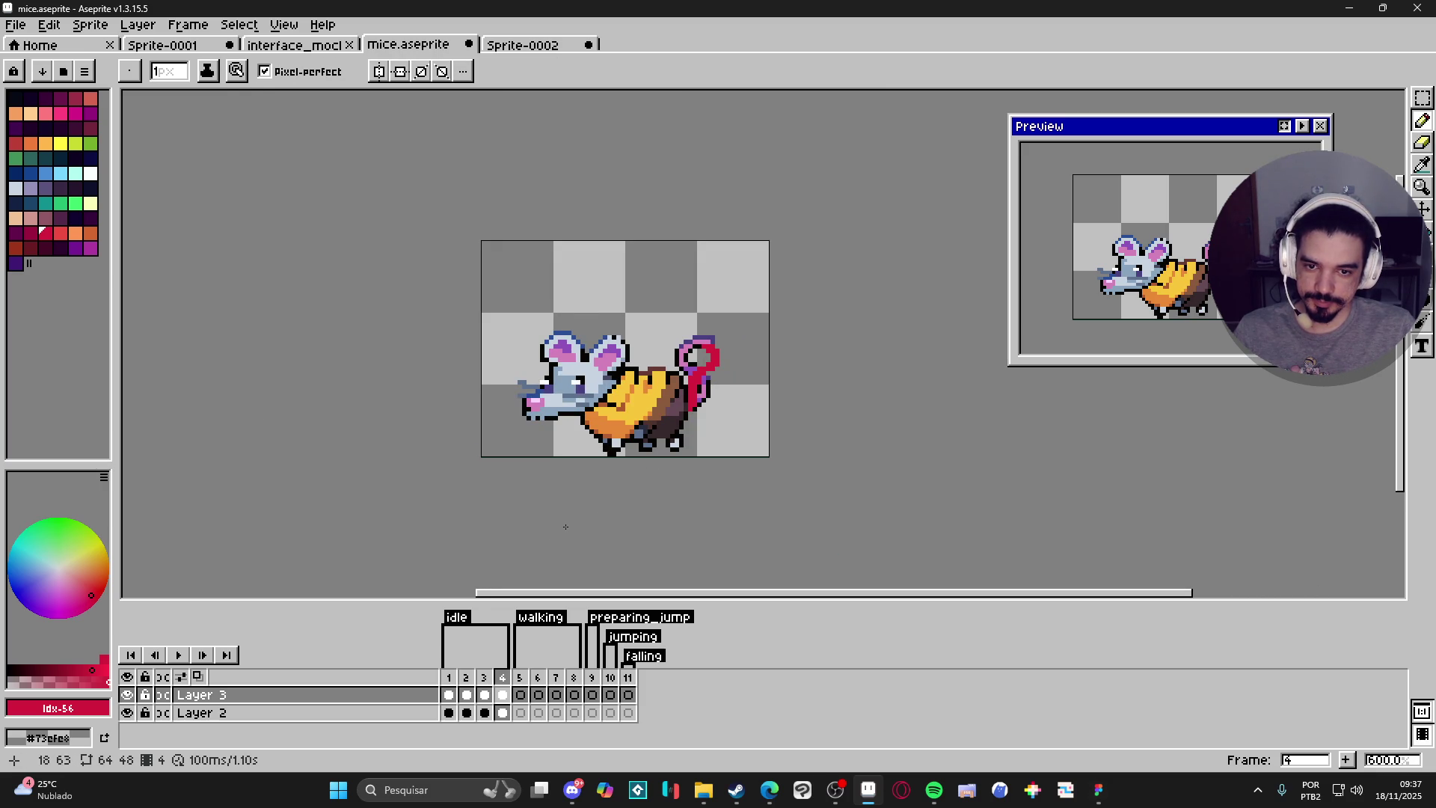
left_click(178, 656)
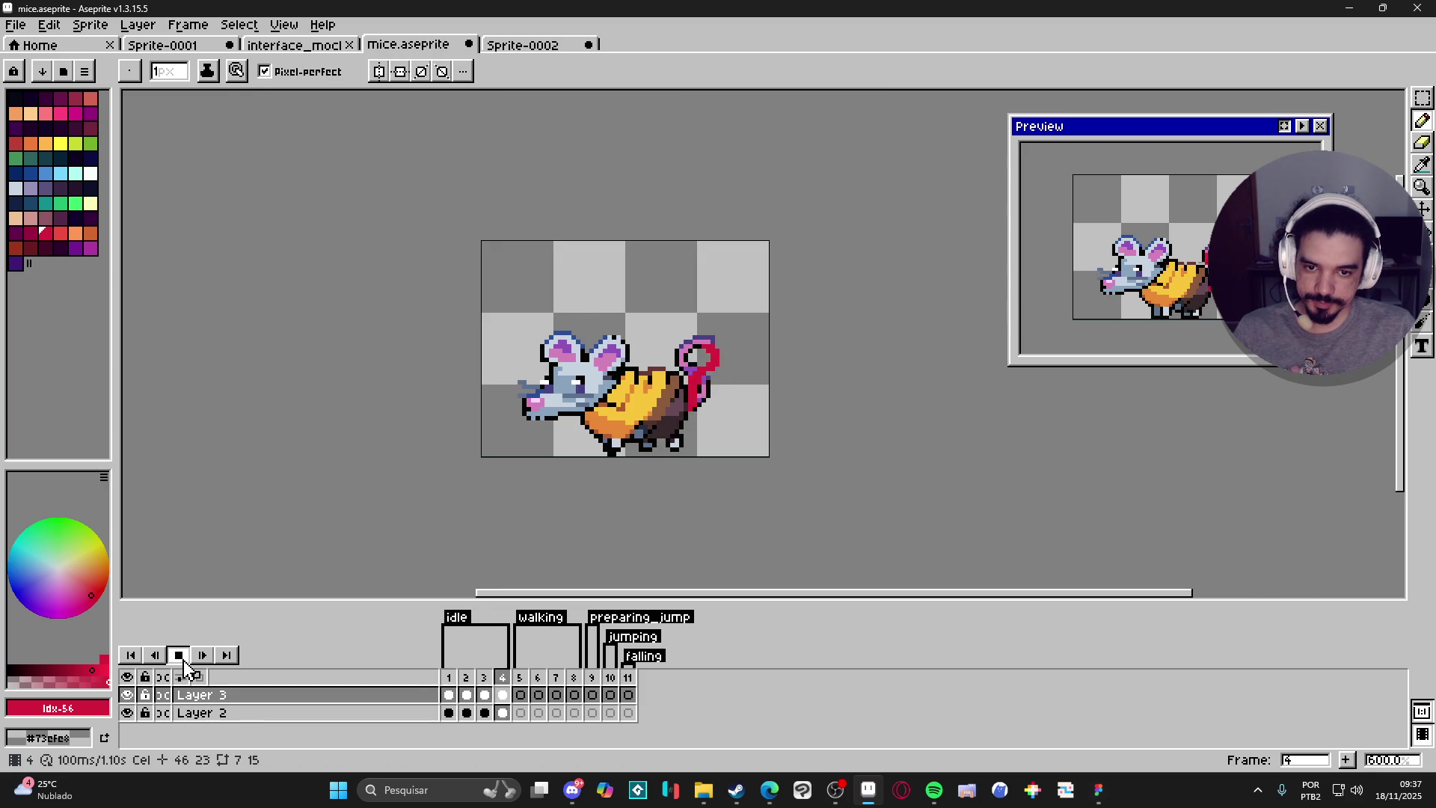
Stop playback and delete the red tail sketch from Layer 3's cels on frames 1–4.
left_click(179, 656)
left_click(503, 695)
left_click_drag(503, 695, 448, 695)
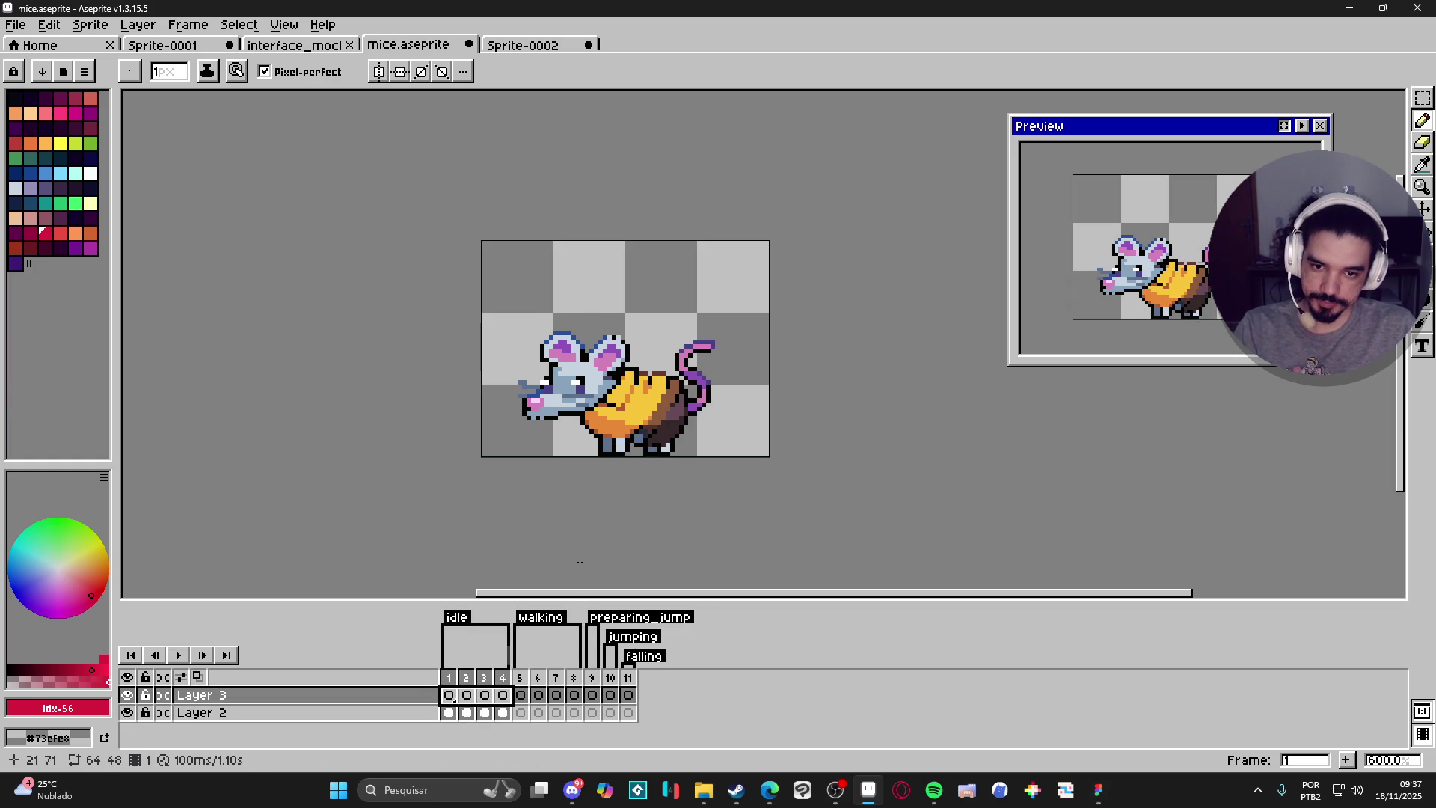
key("Delete")
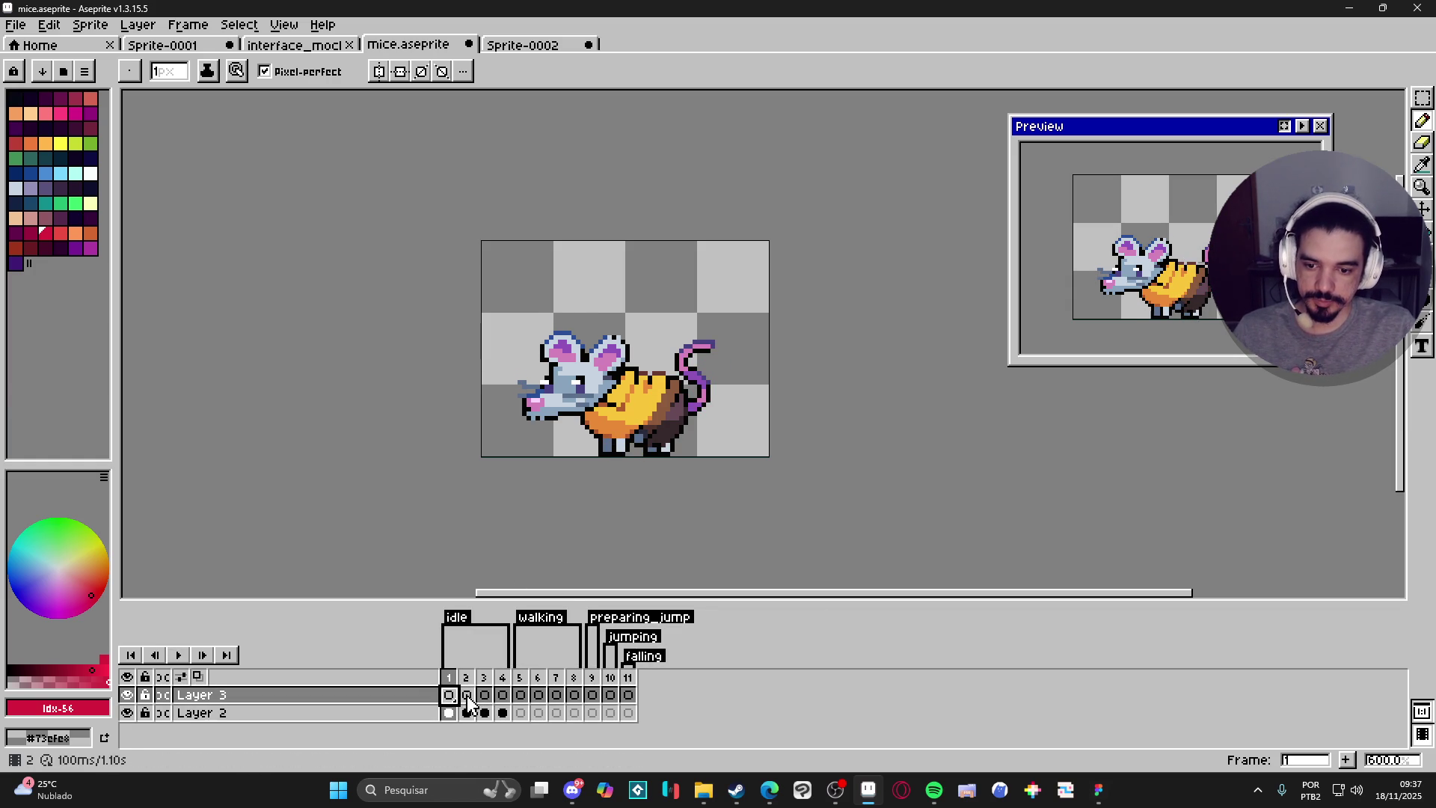
Compare frames 1 and 2, then try red strokes beside the tail on frame 2 and undo them.
left_click(467, 695)
left_click(449, 695)
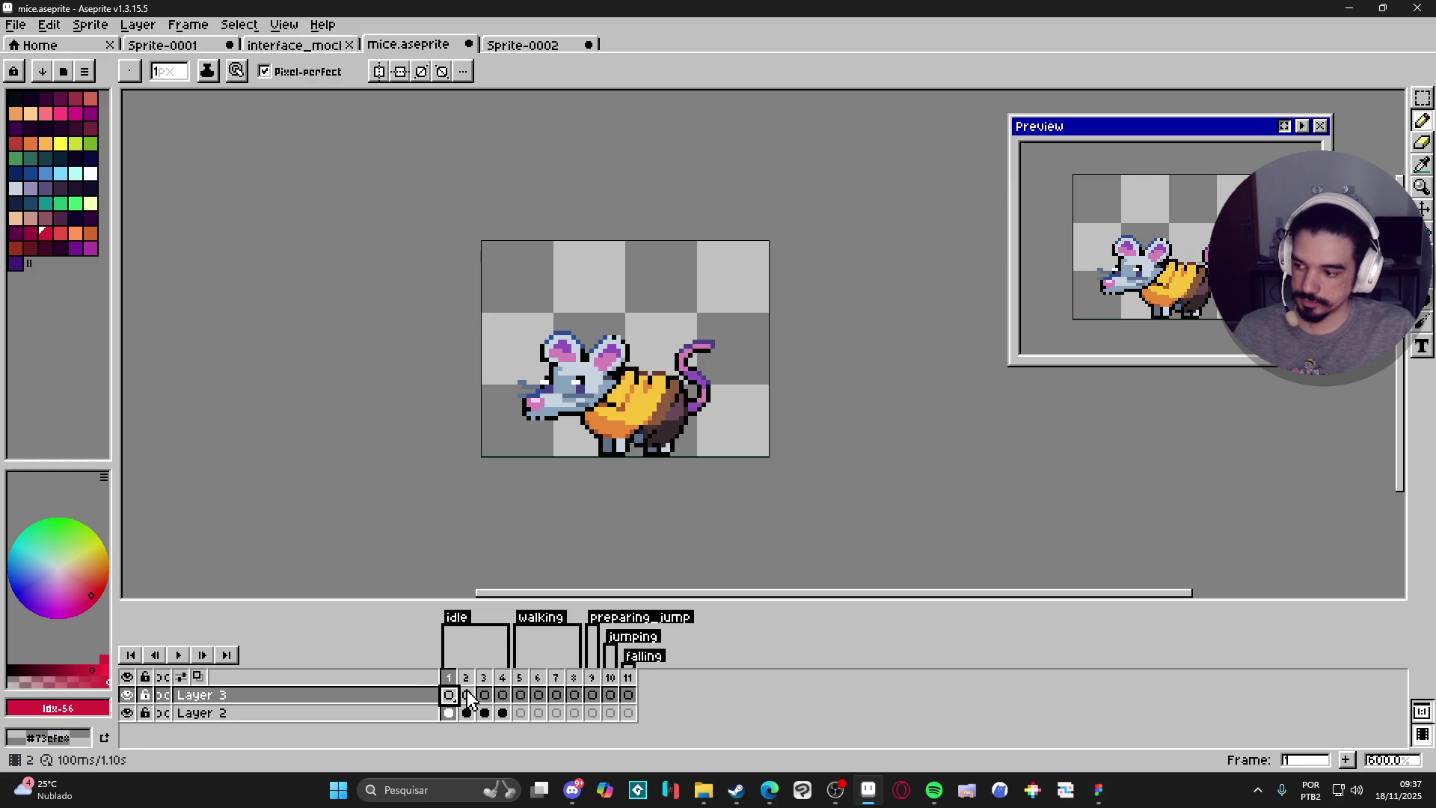
left_click(466, 695)
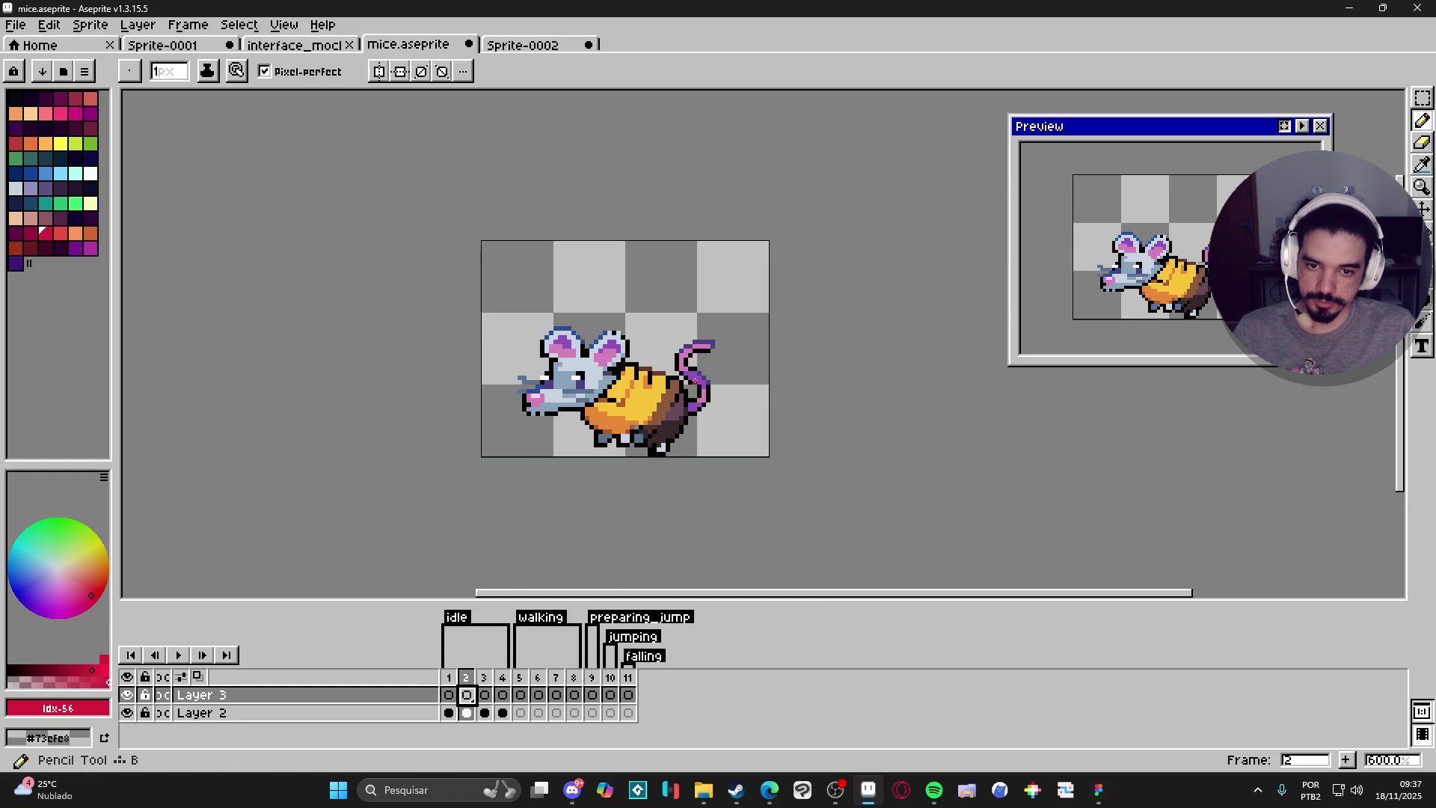
scroll(692, 411, "up", 4)
key("ctrl")
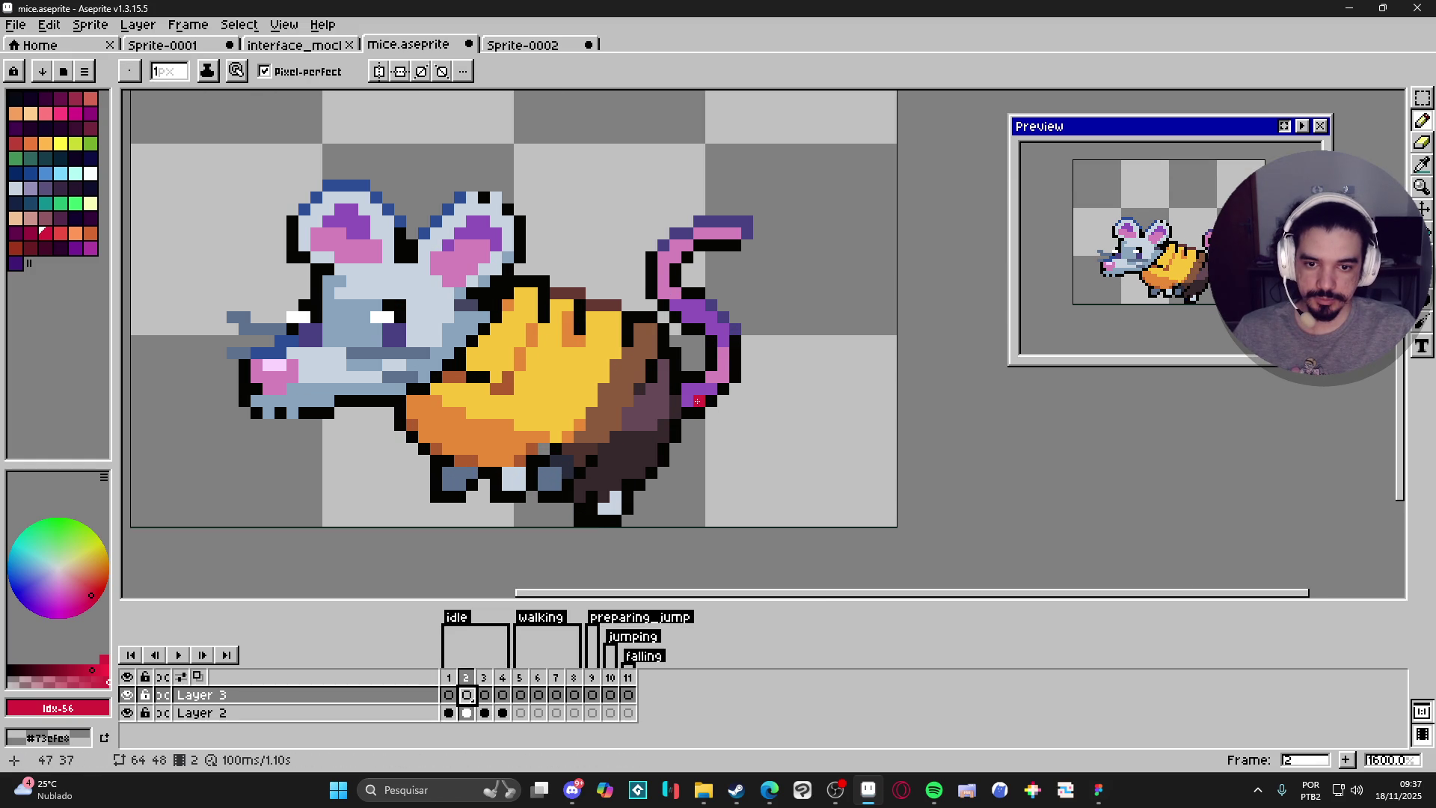
left_click_drag(699, 402, 707, 399)
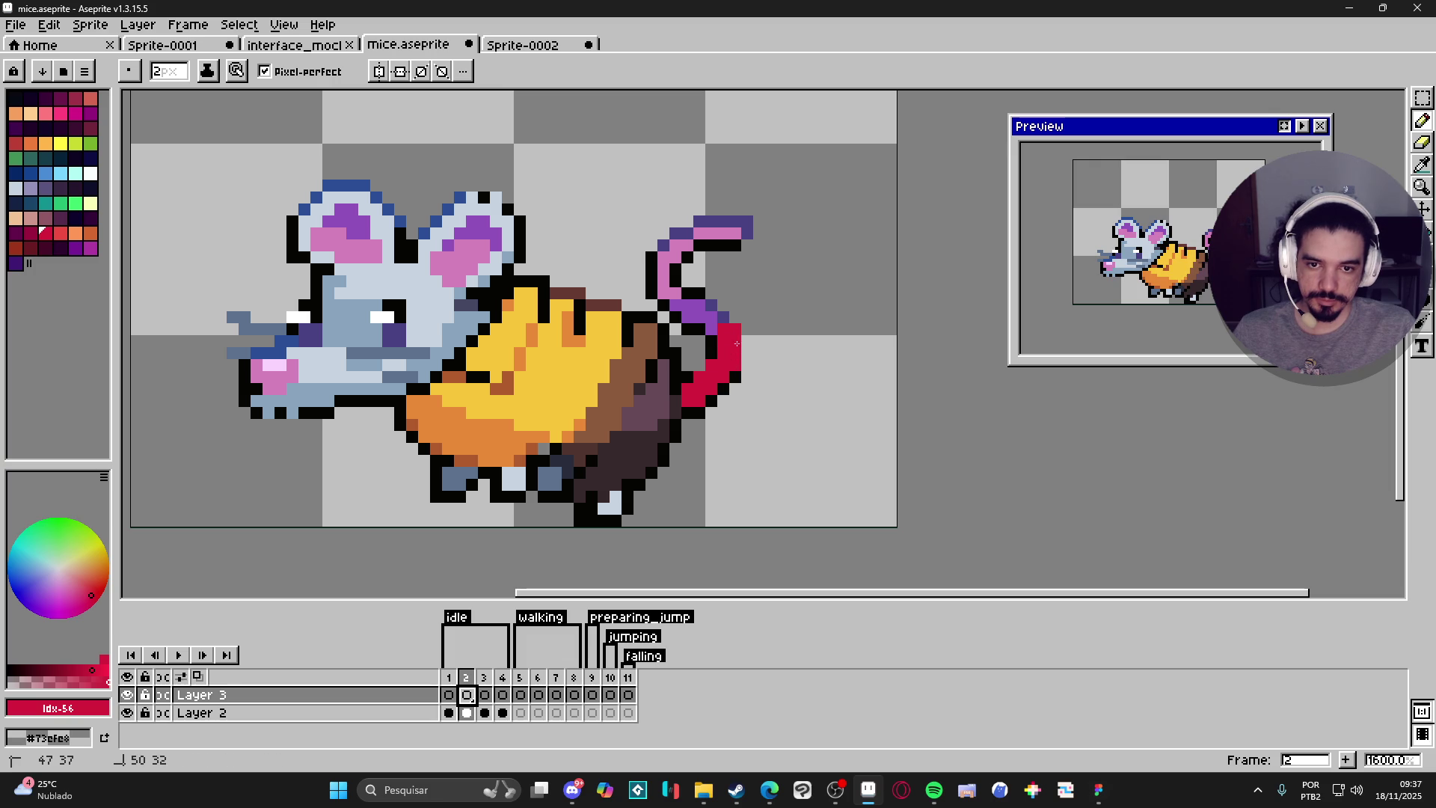
left_click_drag(727, 314, 724, 296)
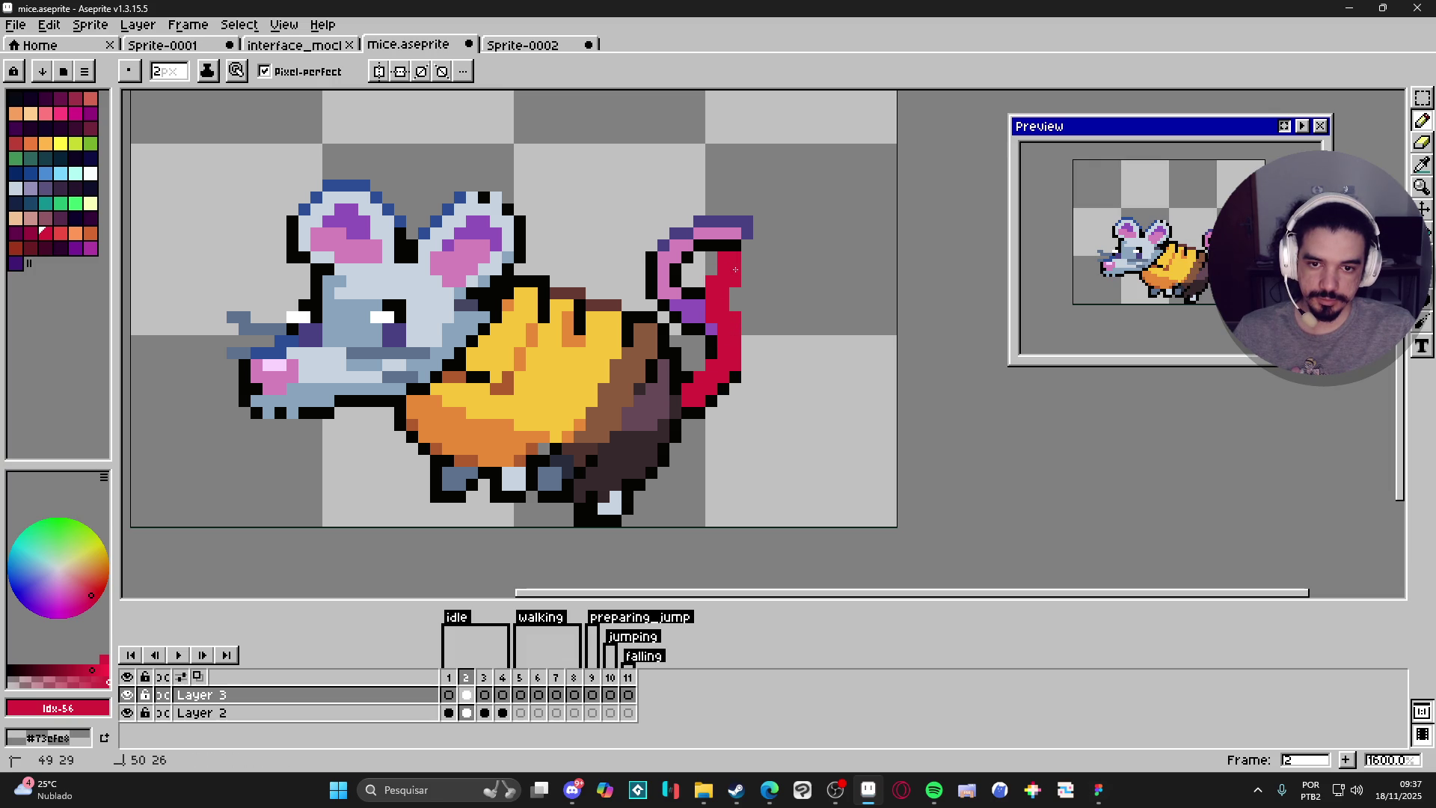
key("ctrl+z")
key("ctrl+z")
key("ctrl+z")
Paint a red block on the tail, then make Layer 2 the active layer.
key("b")
left_click(736, 388)
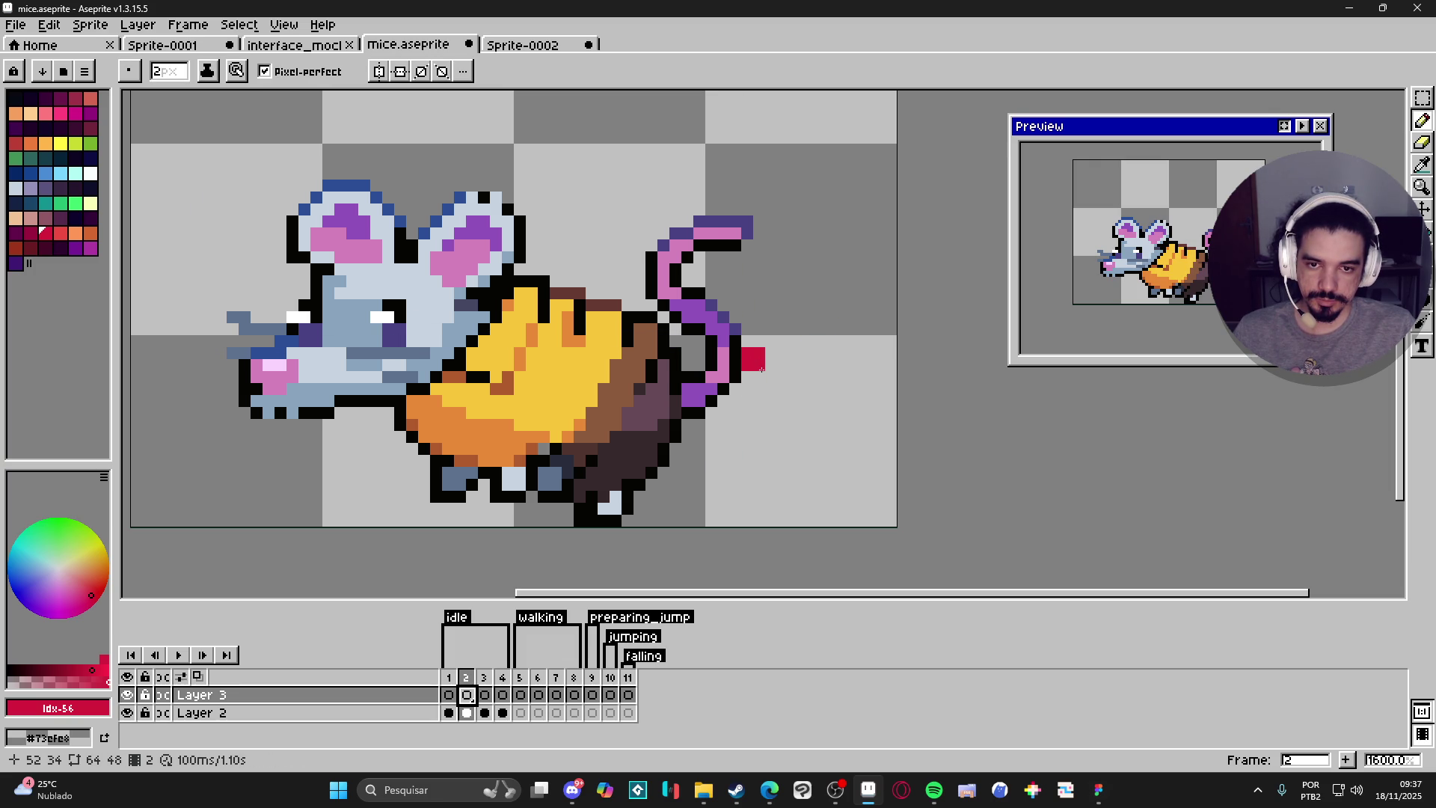
key("v")
left_click(730, 372, "ctrl")
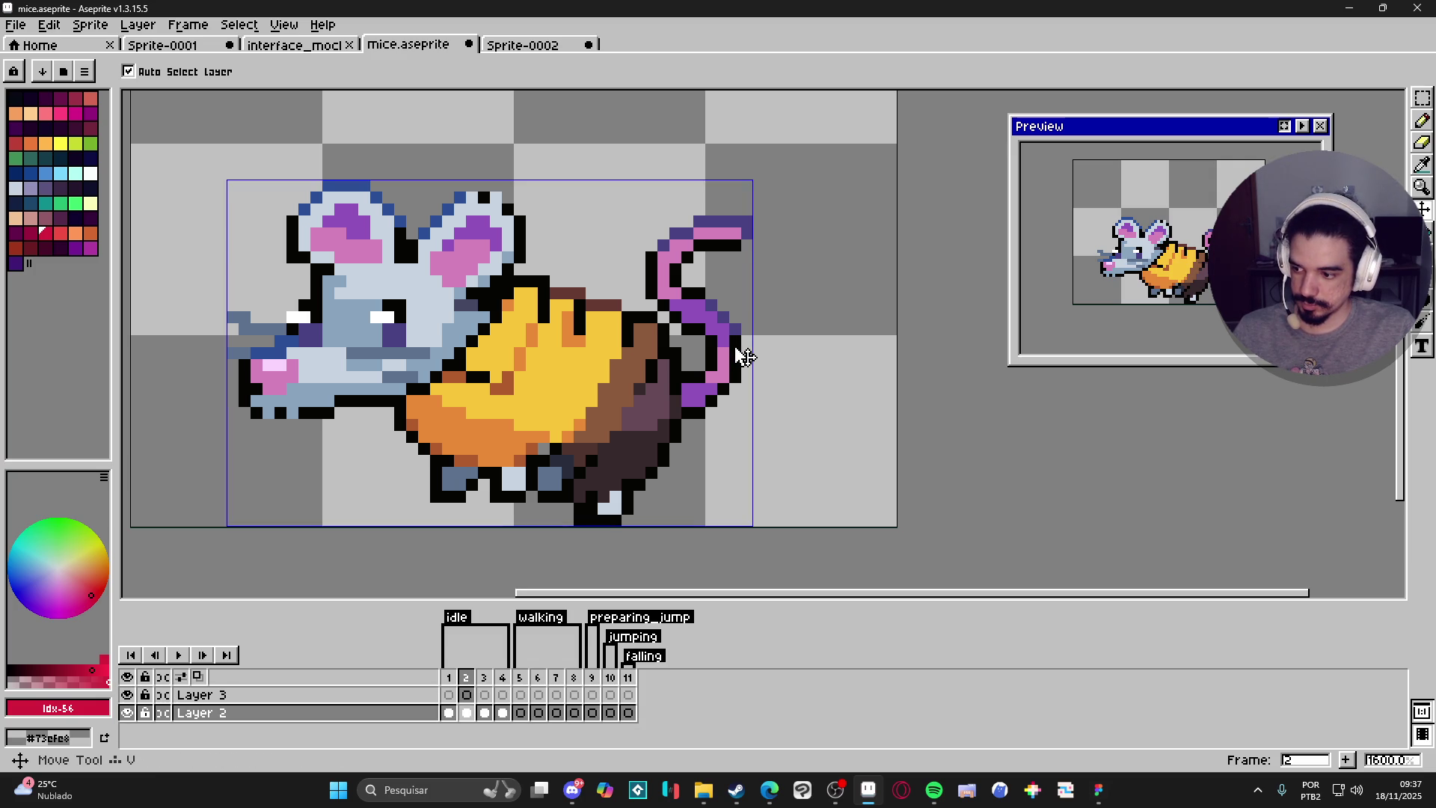
Marquee-select the top of the purple tail.
key("m")
mouse_move(794, 185)
left_mouse_down()
mouse_move(677, 311)
mouse_move(642, 314)
mouse_move(772, 470)
left_mouse_up()
scroll(673, 329, "up", 3)
scroll(696, 311, "down", 4)
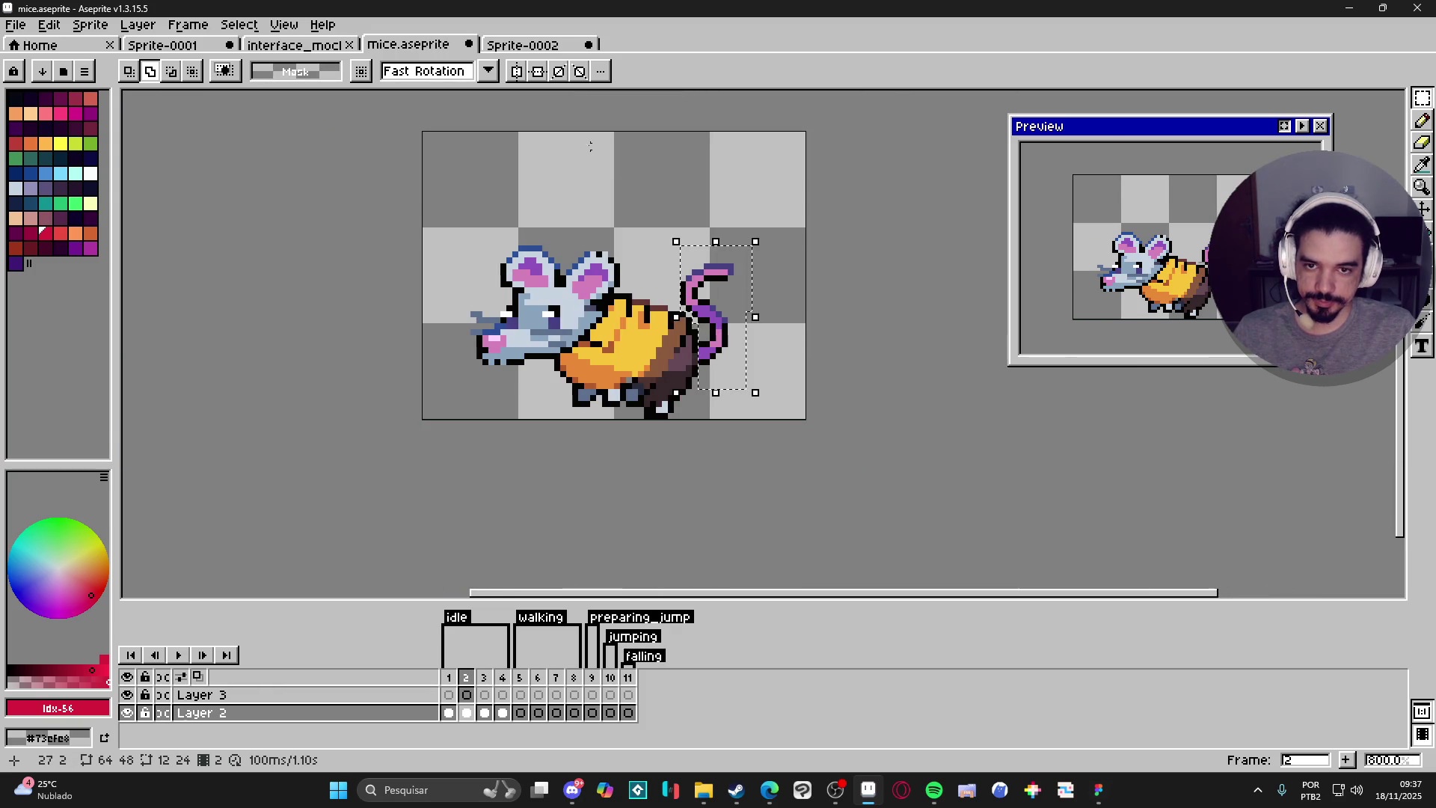
Close Sprite-0002, discarding its unsaved changes.
left_click(582, 46)
left_click(590, 44)
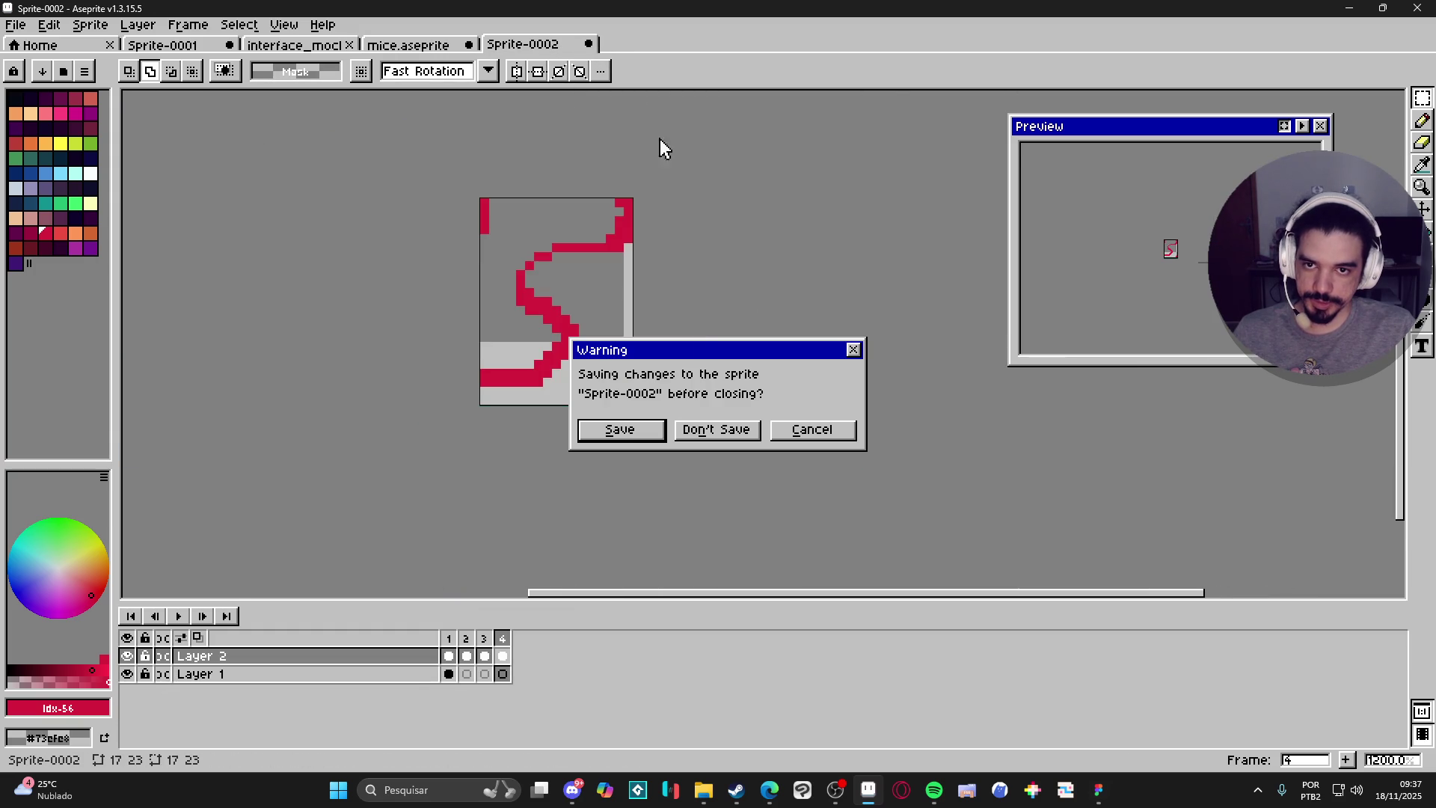
left_click(714, 429)
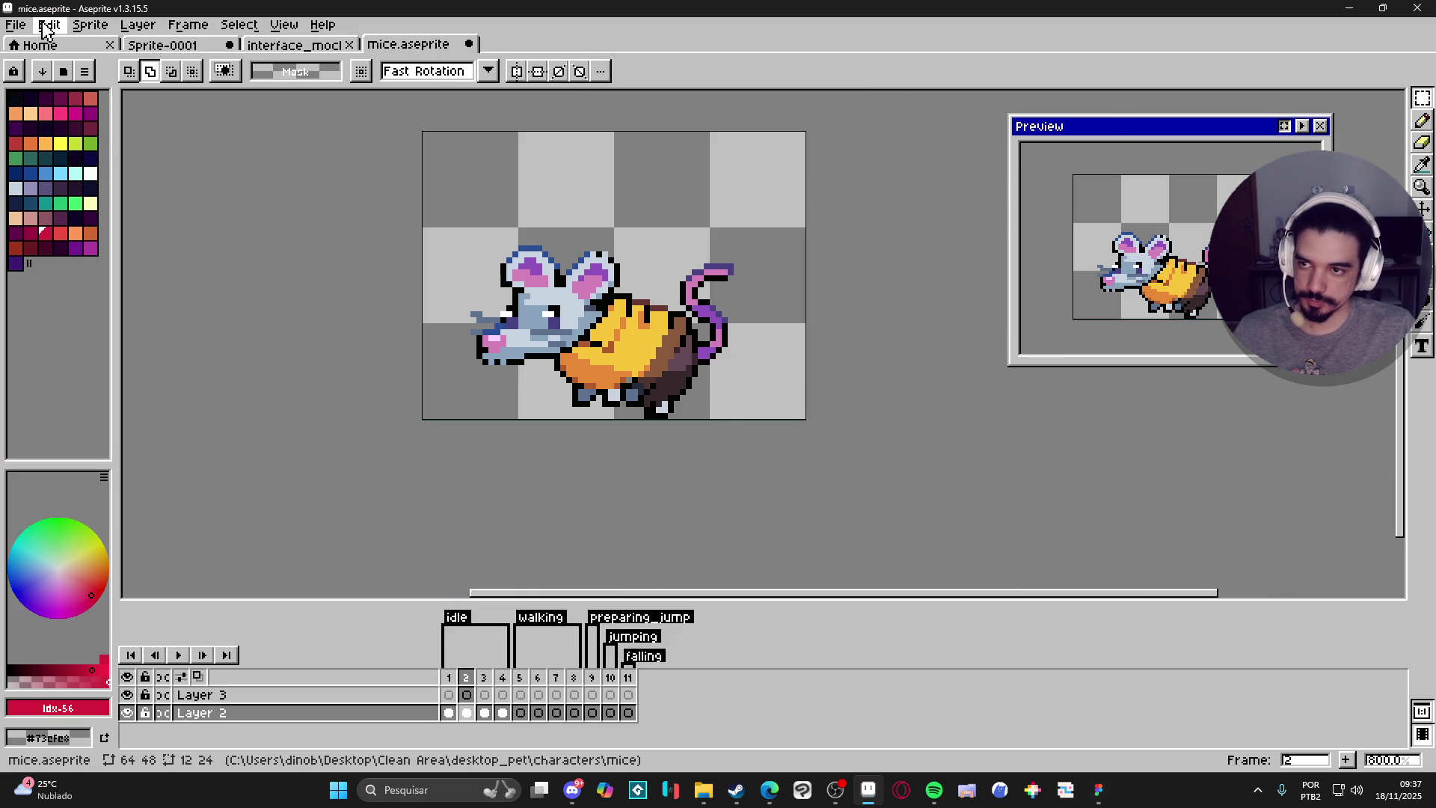
Create a new sprite and resize its canvas to 95x80.
left_click(18, 27)
mouse_move(44, 78)
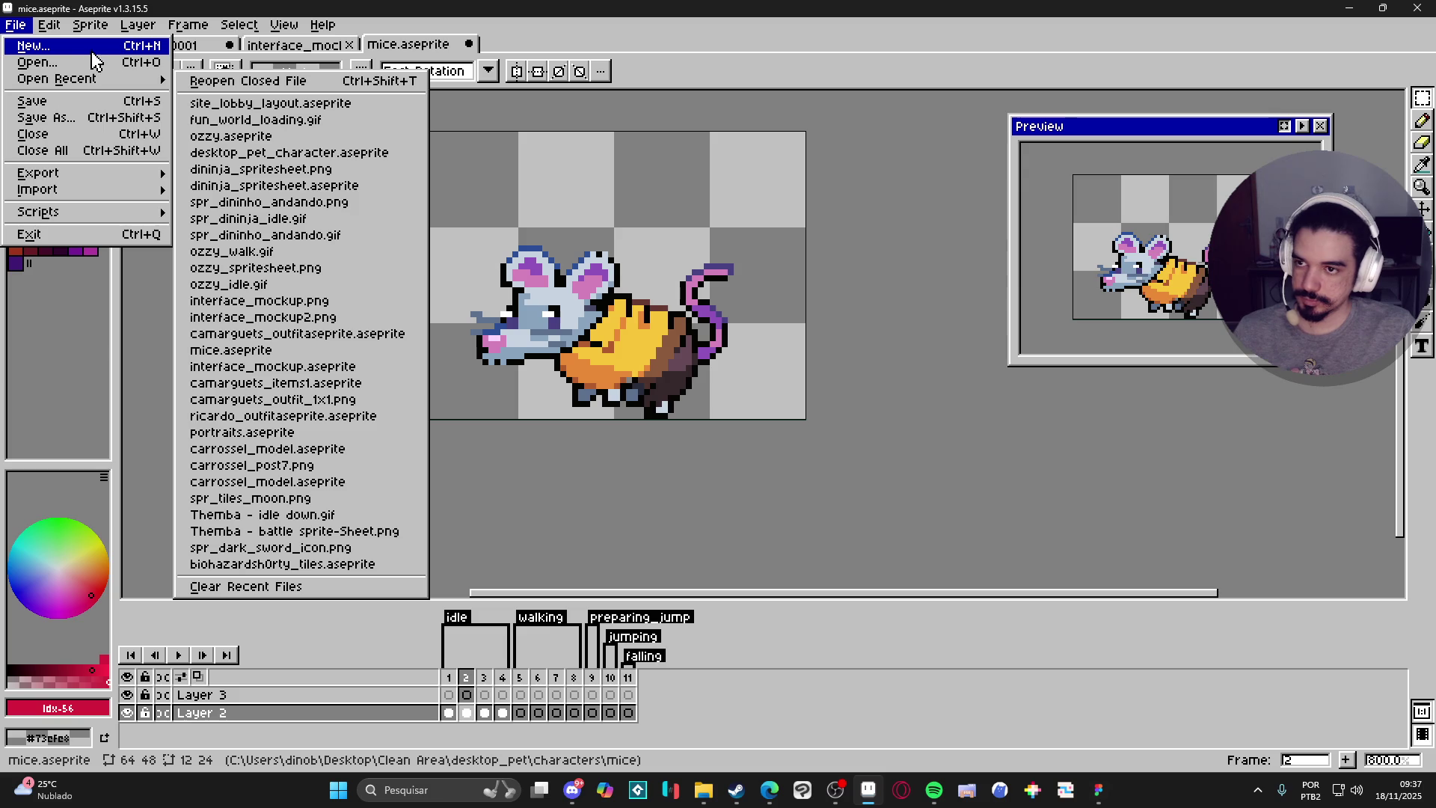
left_click(92, 53)
left_click(673, 557)
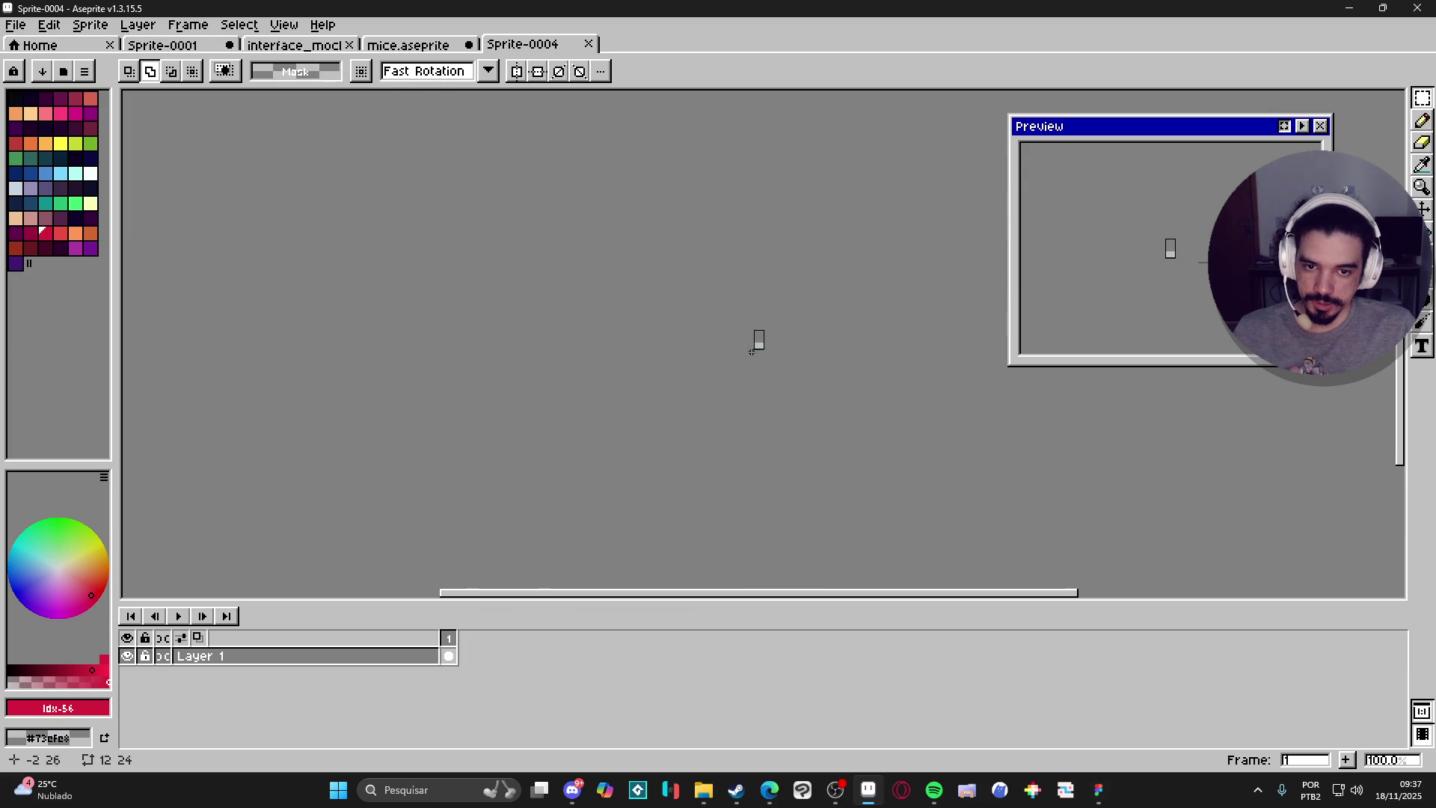
scroll(752, 351, "up", 2)
key("ctrl+alt+c")
mouse_move(574, 303)
left_mouse_down()
mouse_move(822, 123)
mouse_move(823, 137)
left_mouse_up()
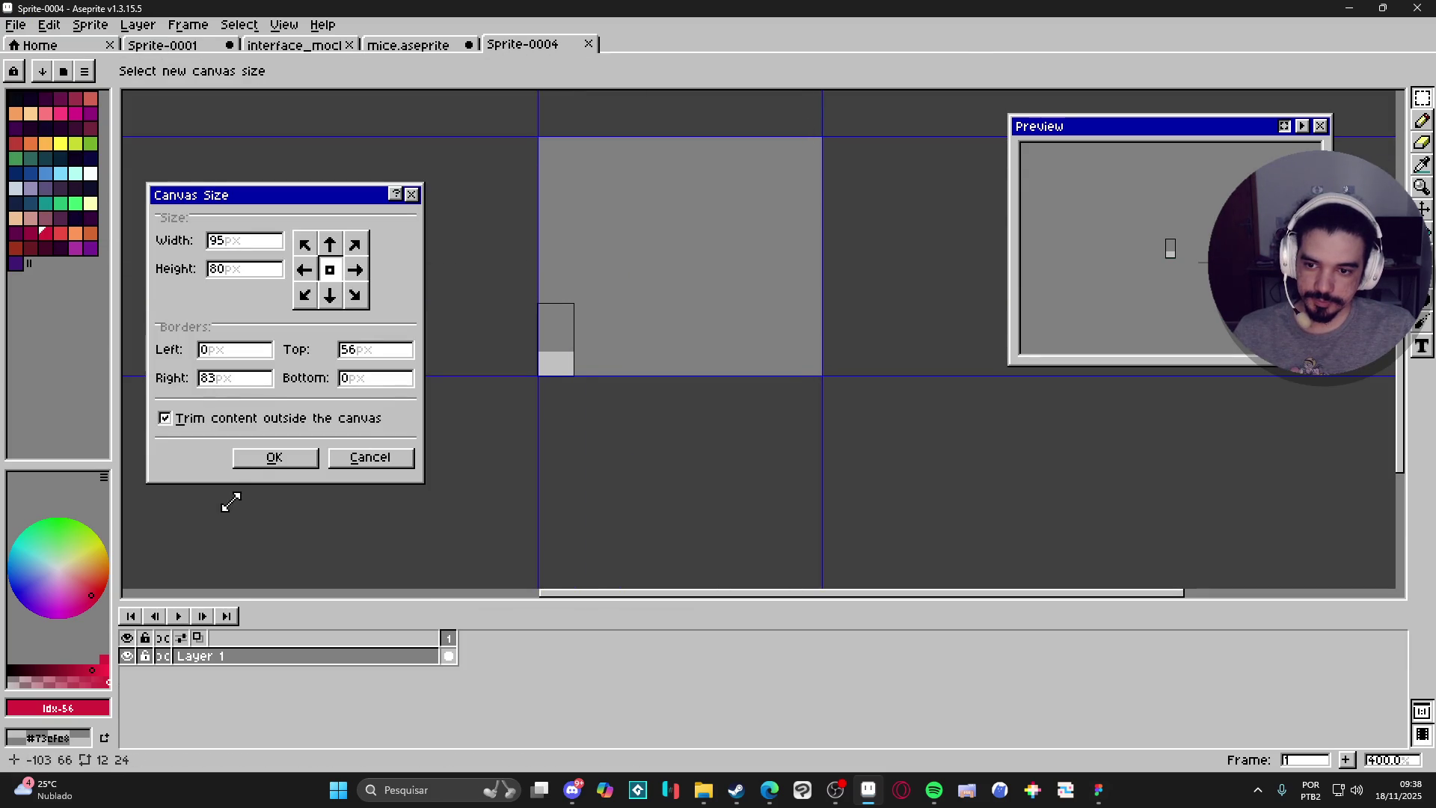
left_click(274, 457)
Paste the purple tail into the new sprite, nudge it down-left, commit, and return to mice.aseprite.
scroll(577, 389, "up", 1)
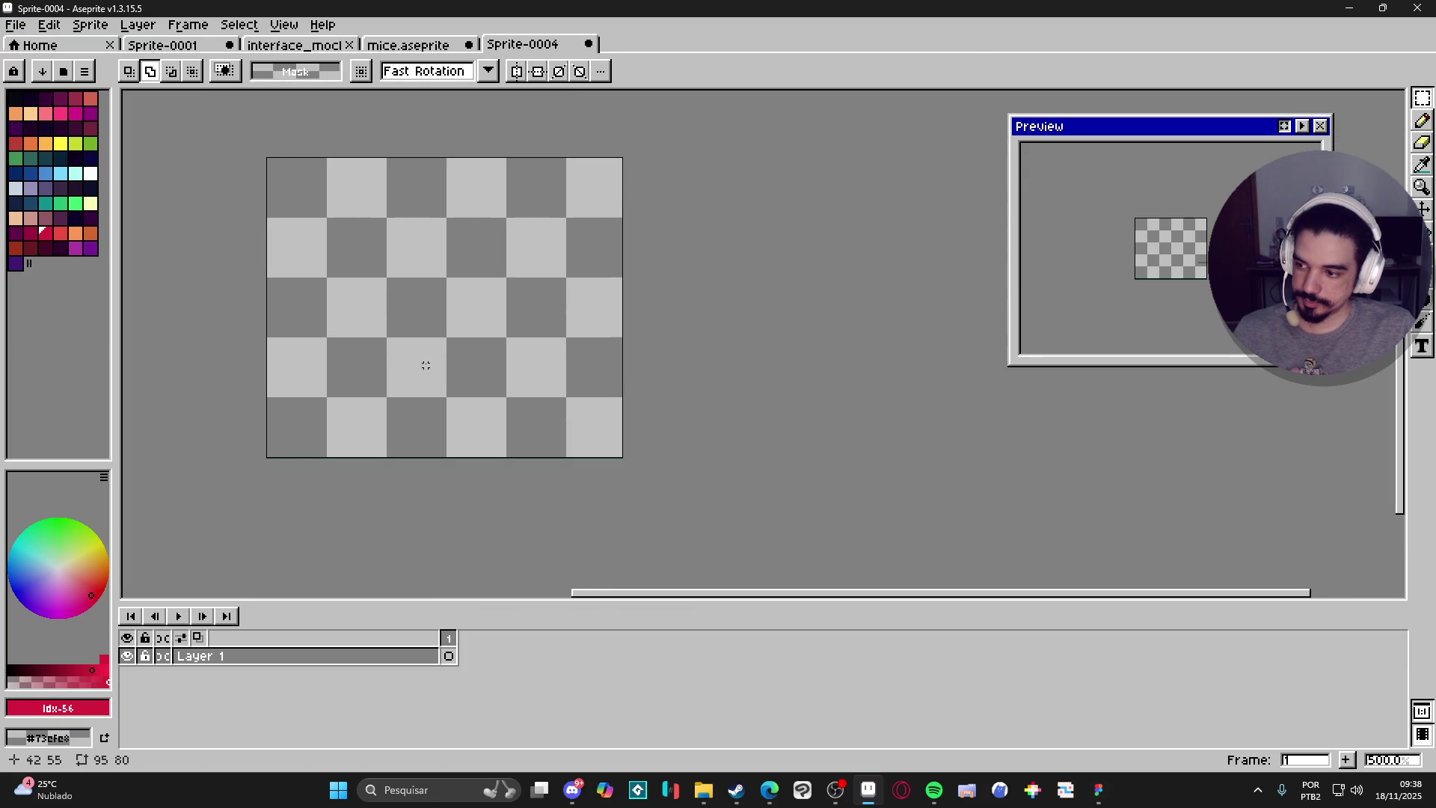
scroll(426, 365, "up", 1)
left_click_drag(433, 353, 600, 401)
key("ctrl+v")
mouse_move(636, 347)
left_mouse_down()
mouse_move(593, 411)
mouse_move(635, 263)
mouse_move(661, 363)
mouse_move(693, 217)
mouse_move(691, 231)
left_mouse_up()
scroll(596, 408, "up", 3)
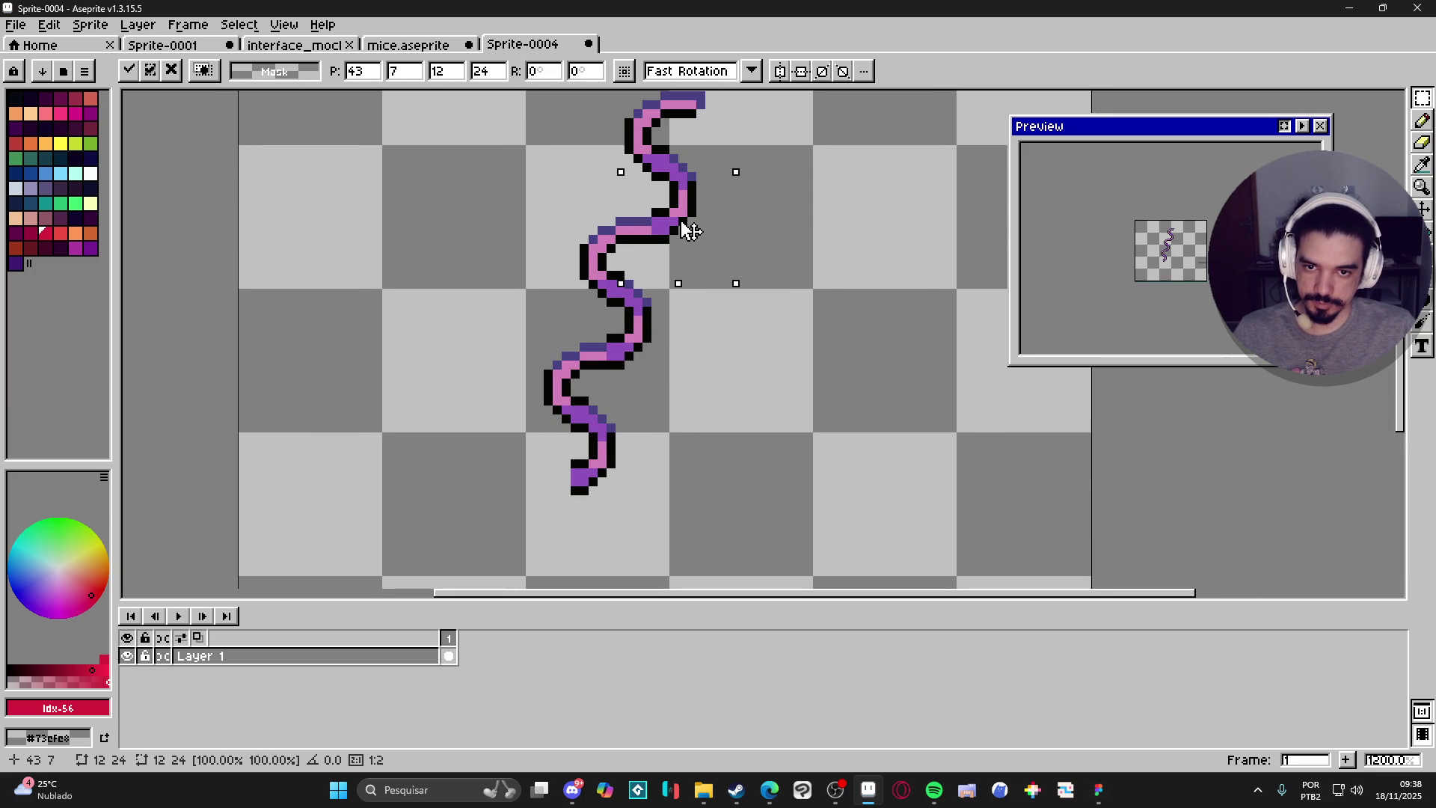
scroll(691, 230, "down", 3)
key("Return")
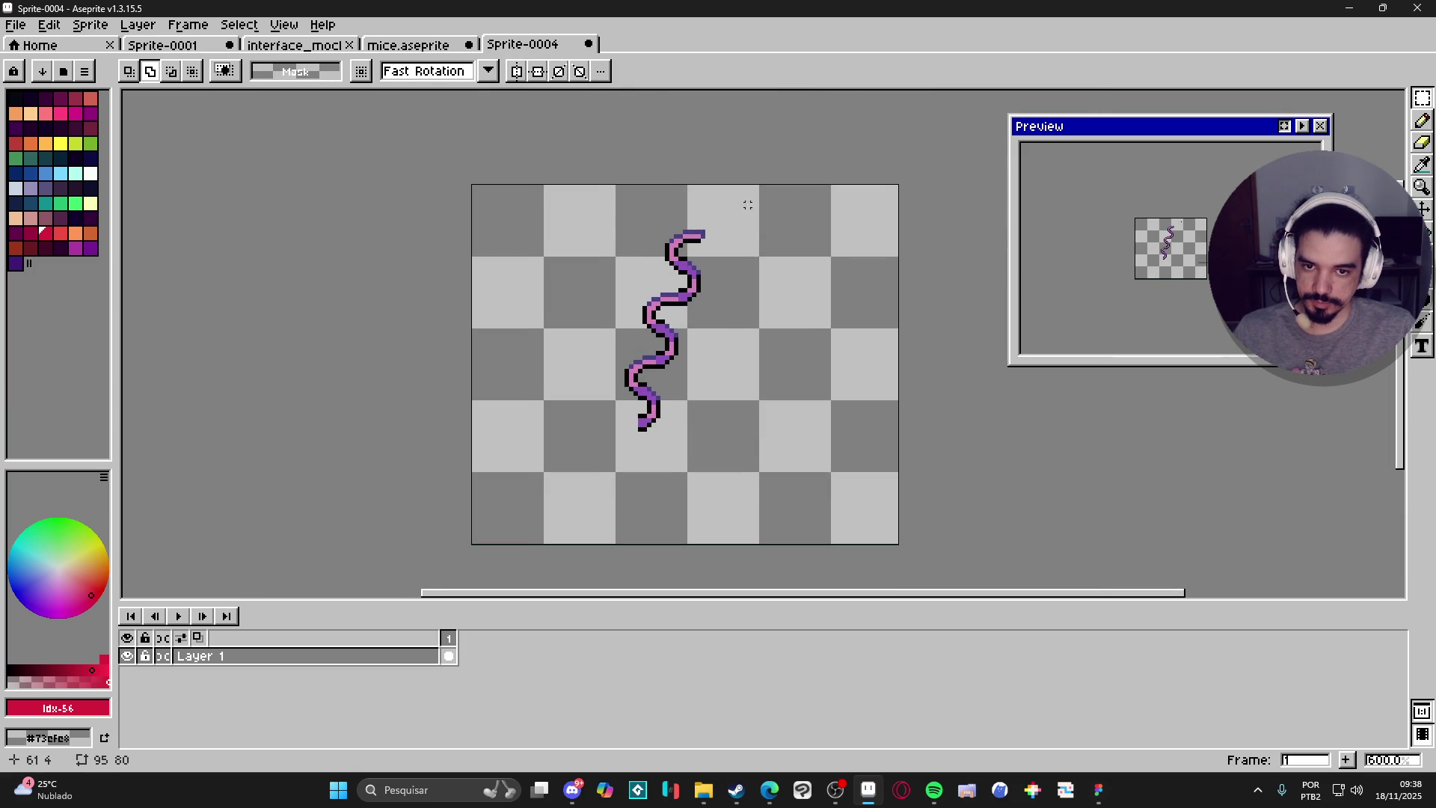
key("ctrl+shift+Tab")
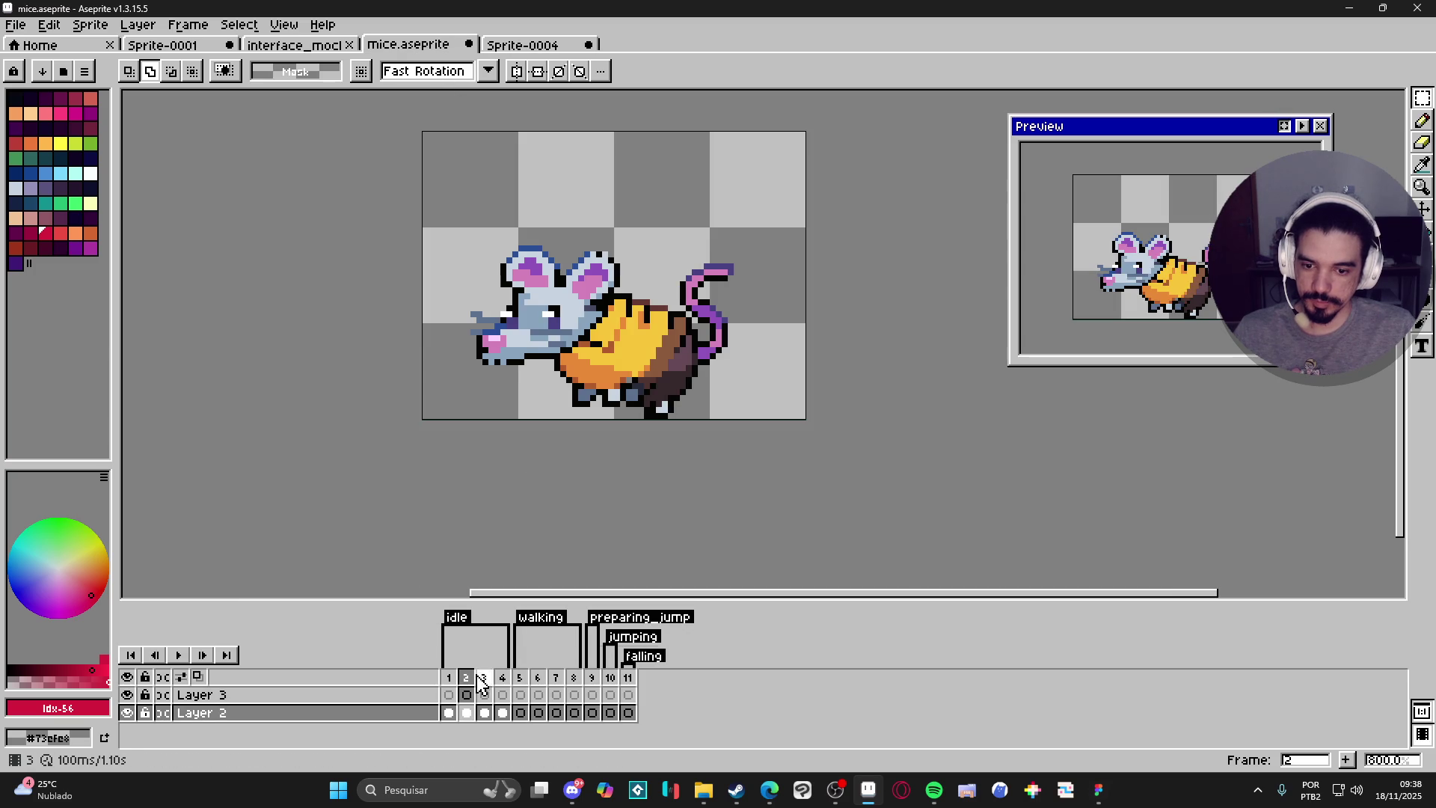
Paste the purple tail into Layer 3 frame 1 and move it down onto the mouse.
left_click(448, 695)
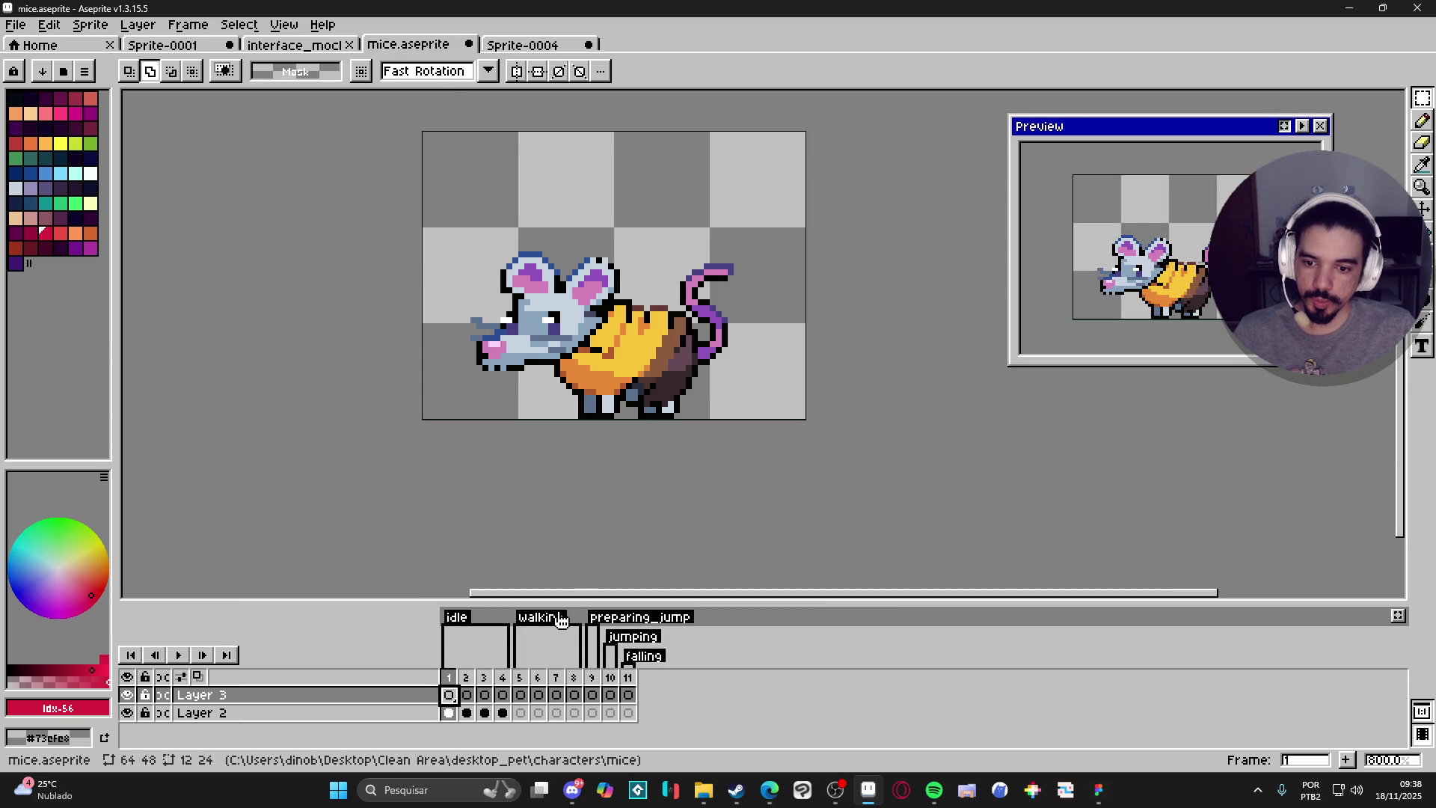
key("ctrl+v")
left_click_drag(735, 237, 717, 319)
key("Return")
Shift the tail slightly up and to the right on frames 2, 3 and 4.
left_click(466, 695)
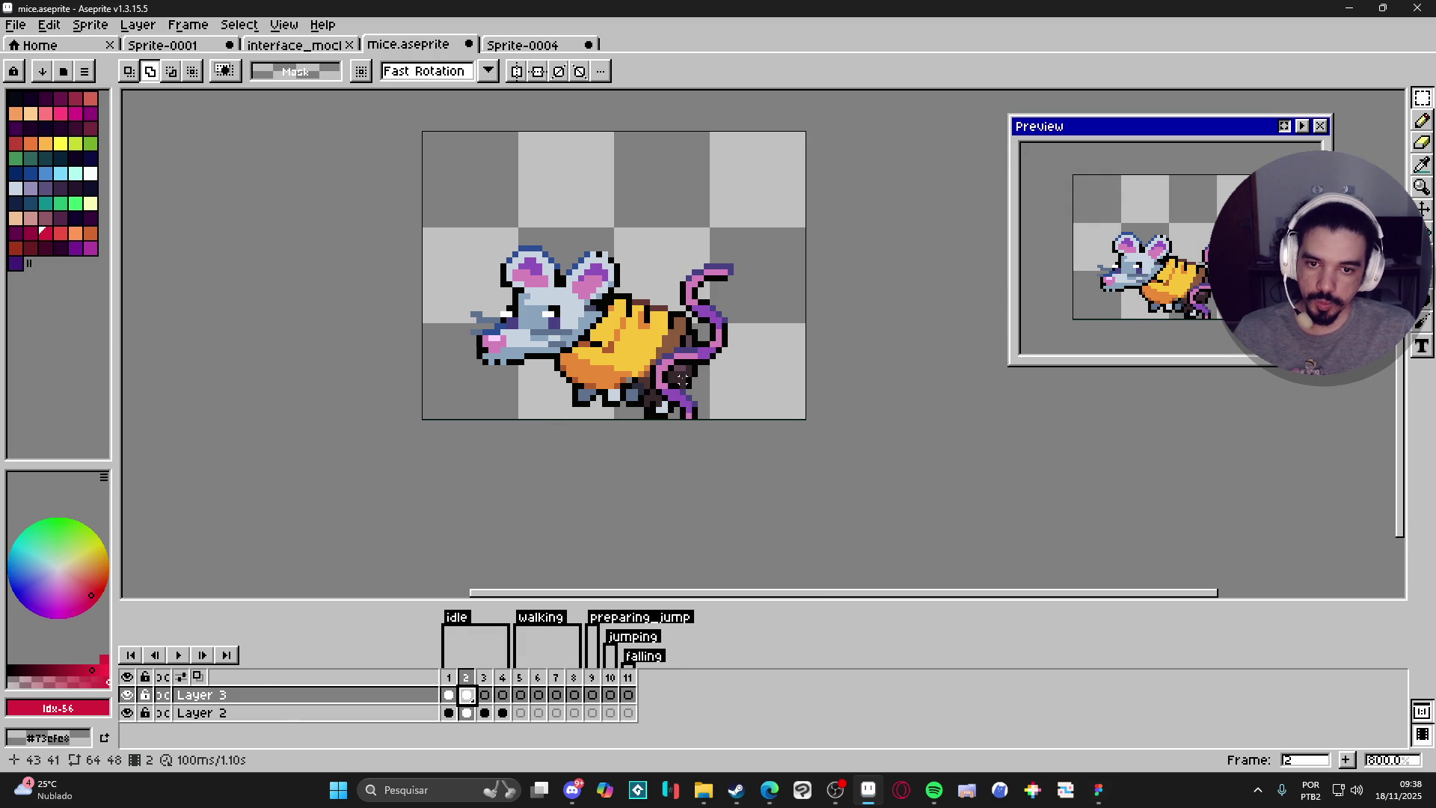
key("v")
mouse_move(720, 360)
left_mouse_down()
mouse_move(726, 341)
mouse_move(746, 353)
mouse_move(722, 356)
mouse_move(735, 345)
left_mouse_up()
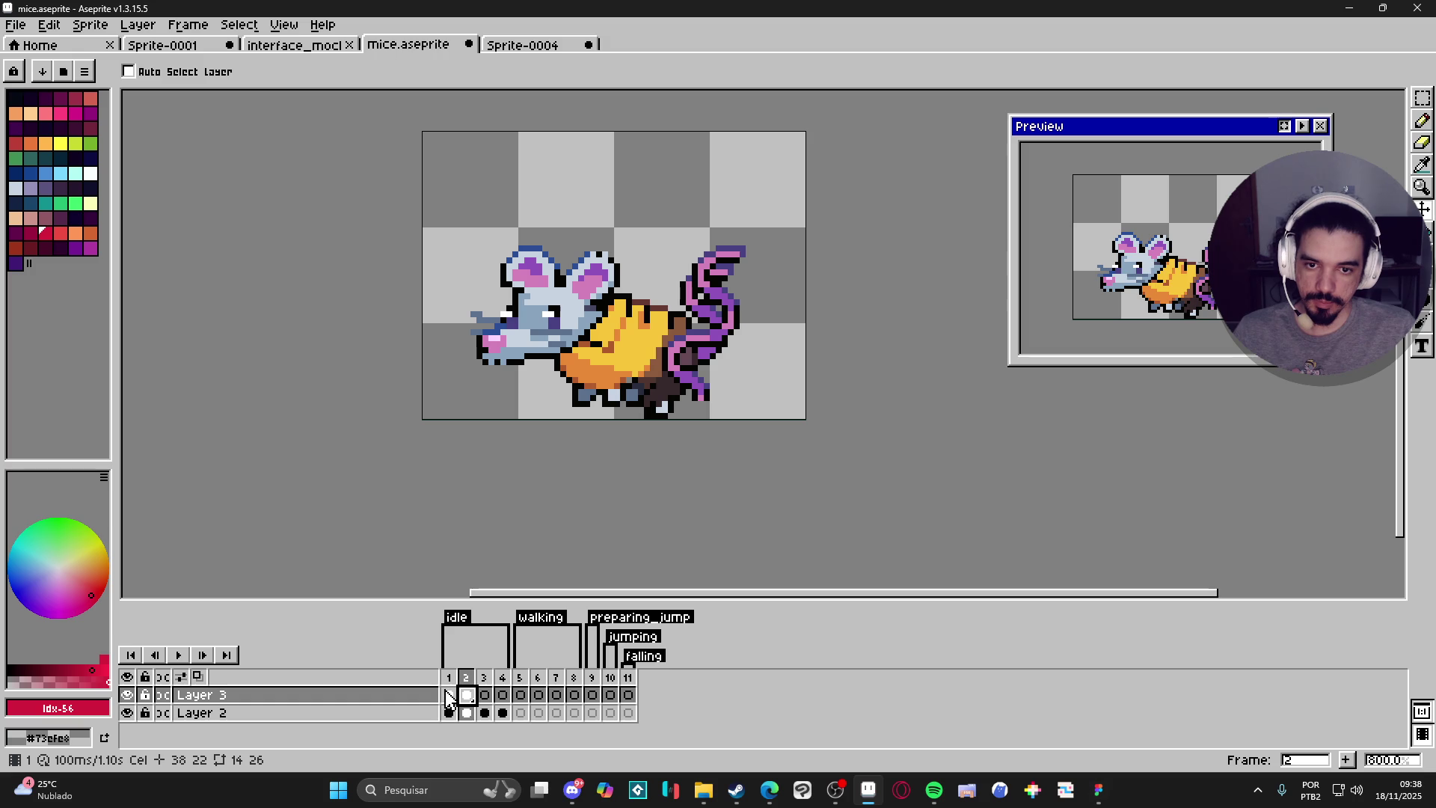
left_click(485, 698)
left_click_drag(732, 331, 743, 310)
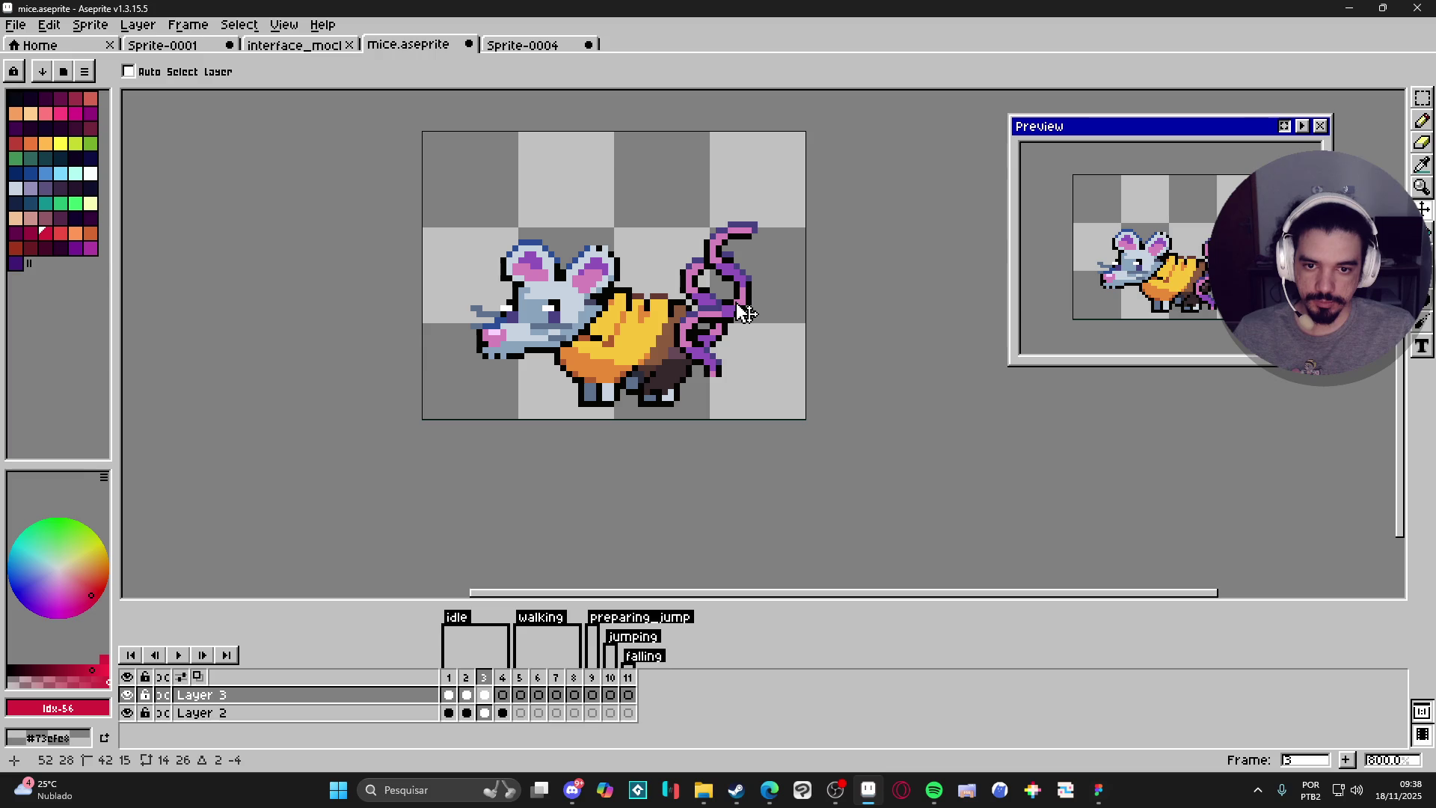
left_click(501, 702)
mouse_move(731, 328)
left_mouse_down()
mouse_move(756, 292)
mouse_move(748, 310)
left_mouse_up()
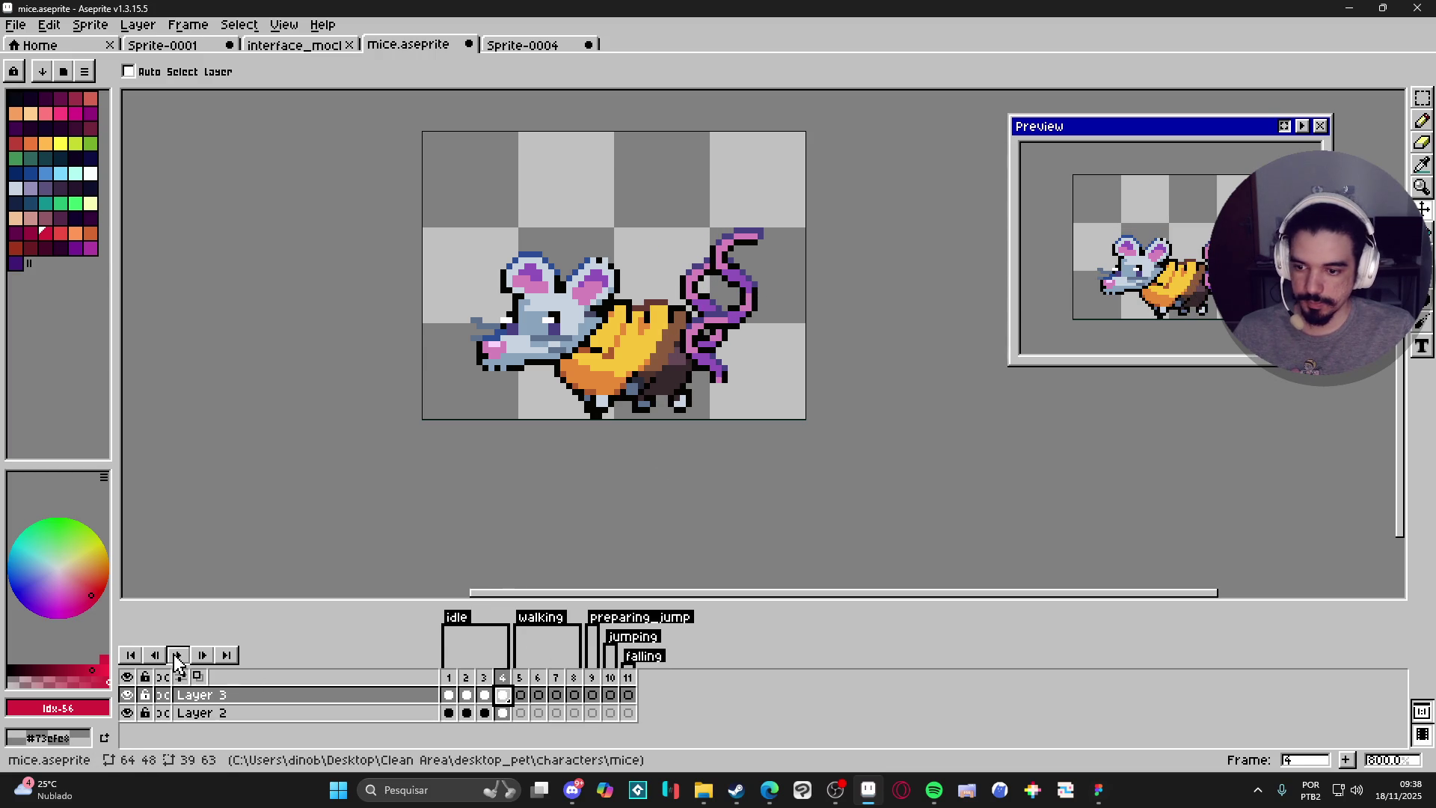
Preview the idle animation, select Layer 2 on frame 1, and hide Layer 3.
left_click(178, 655)
left_click(178, 656)
key("e")
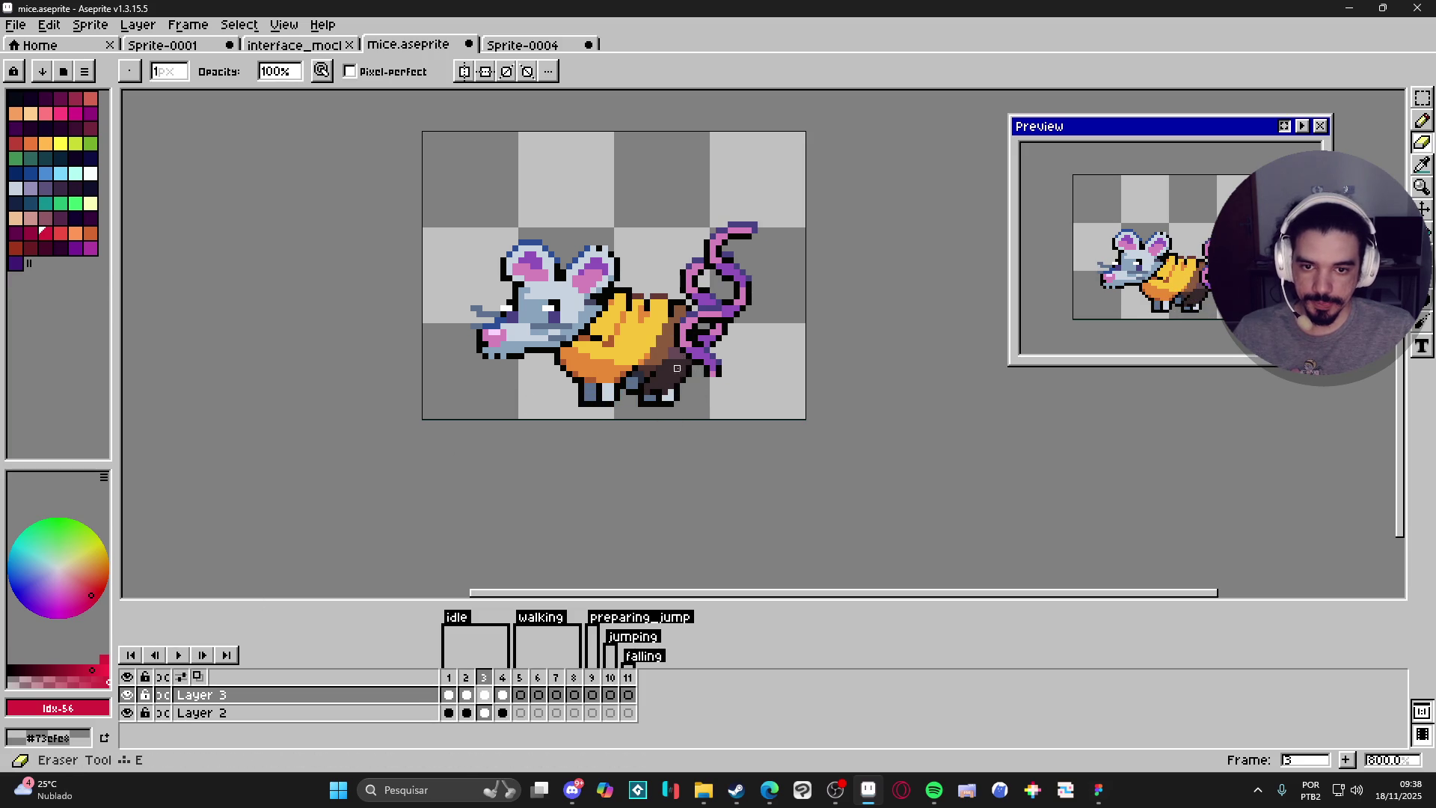
left_click(448, 713)
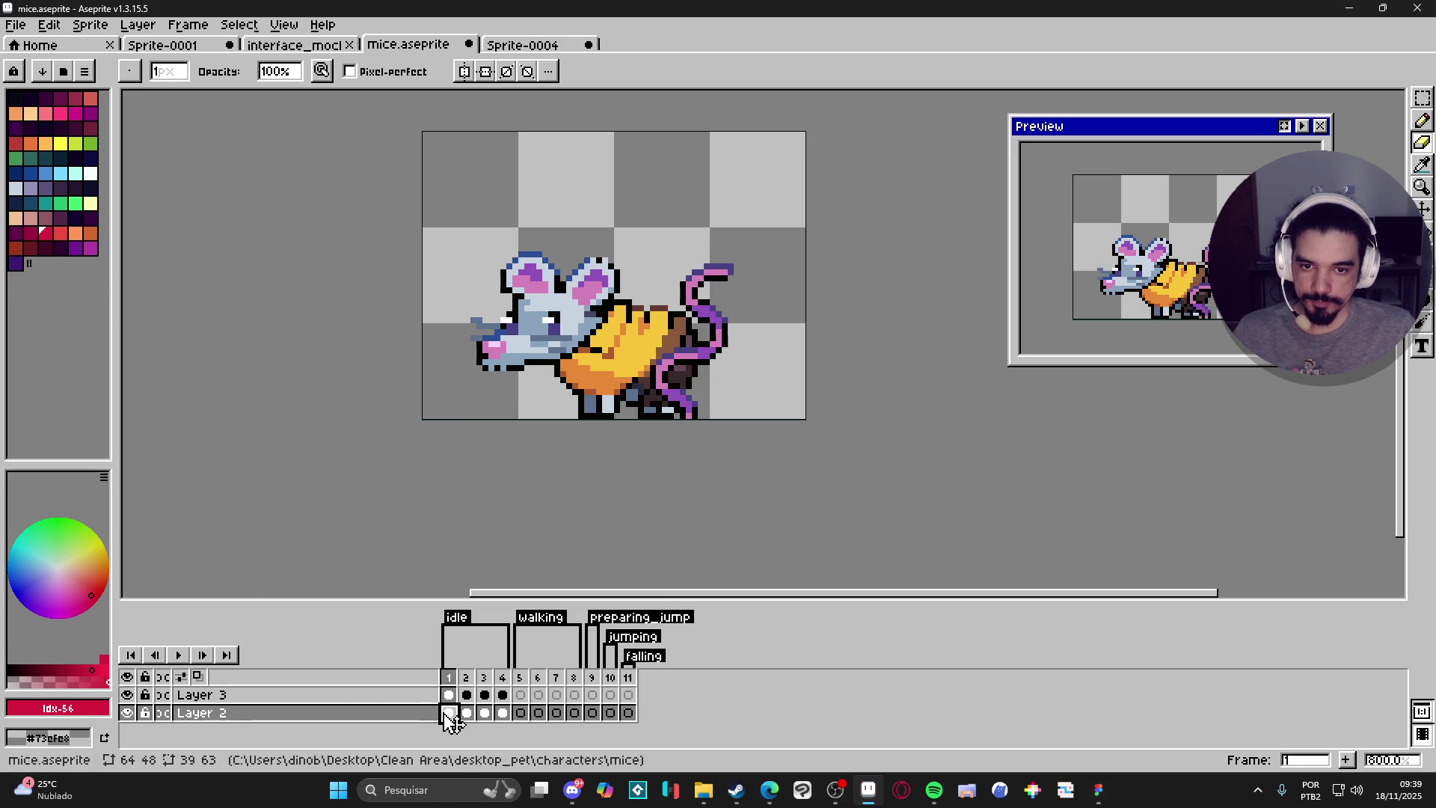
key("v")
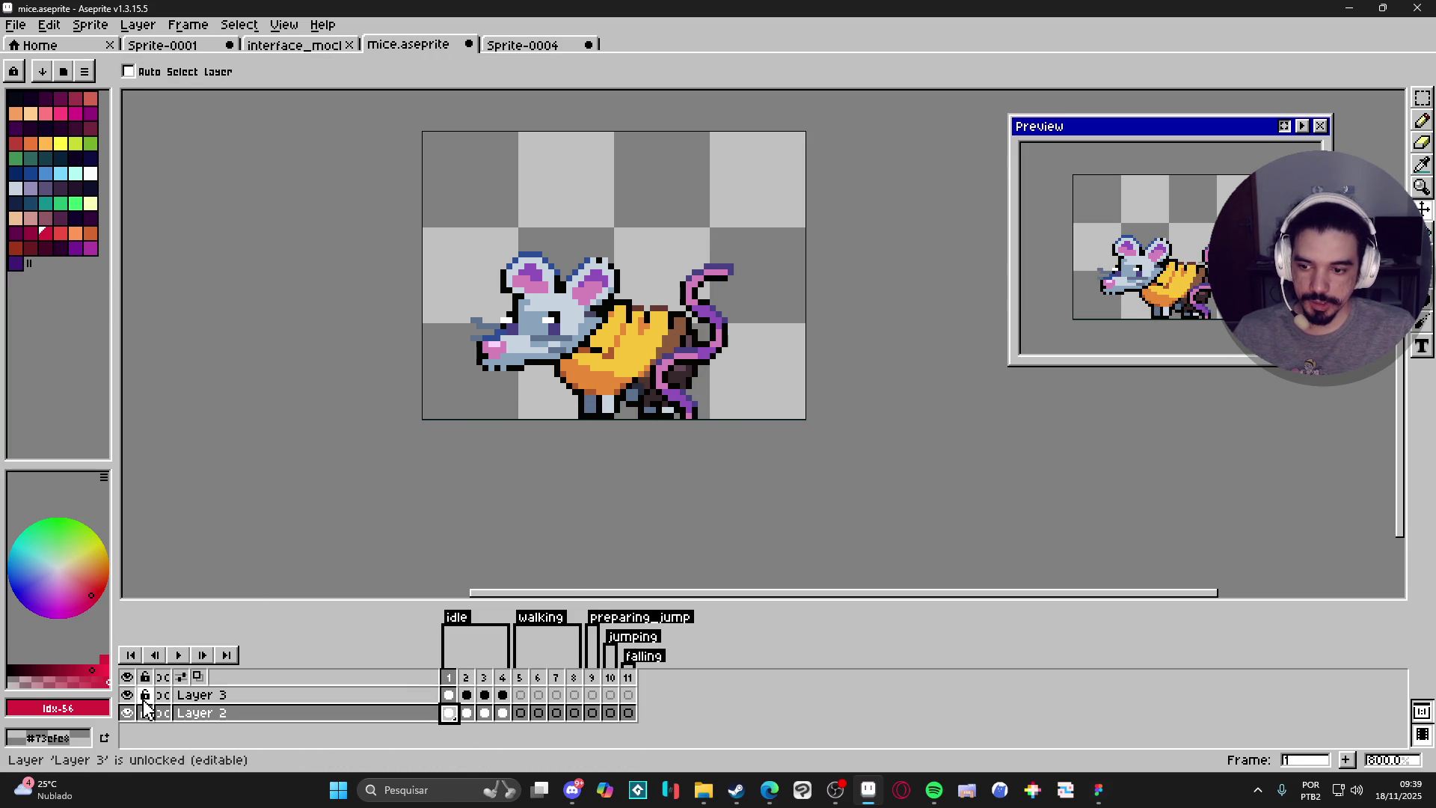
left_click(127, 694)
key("e")
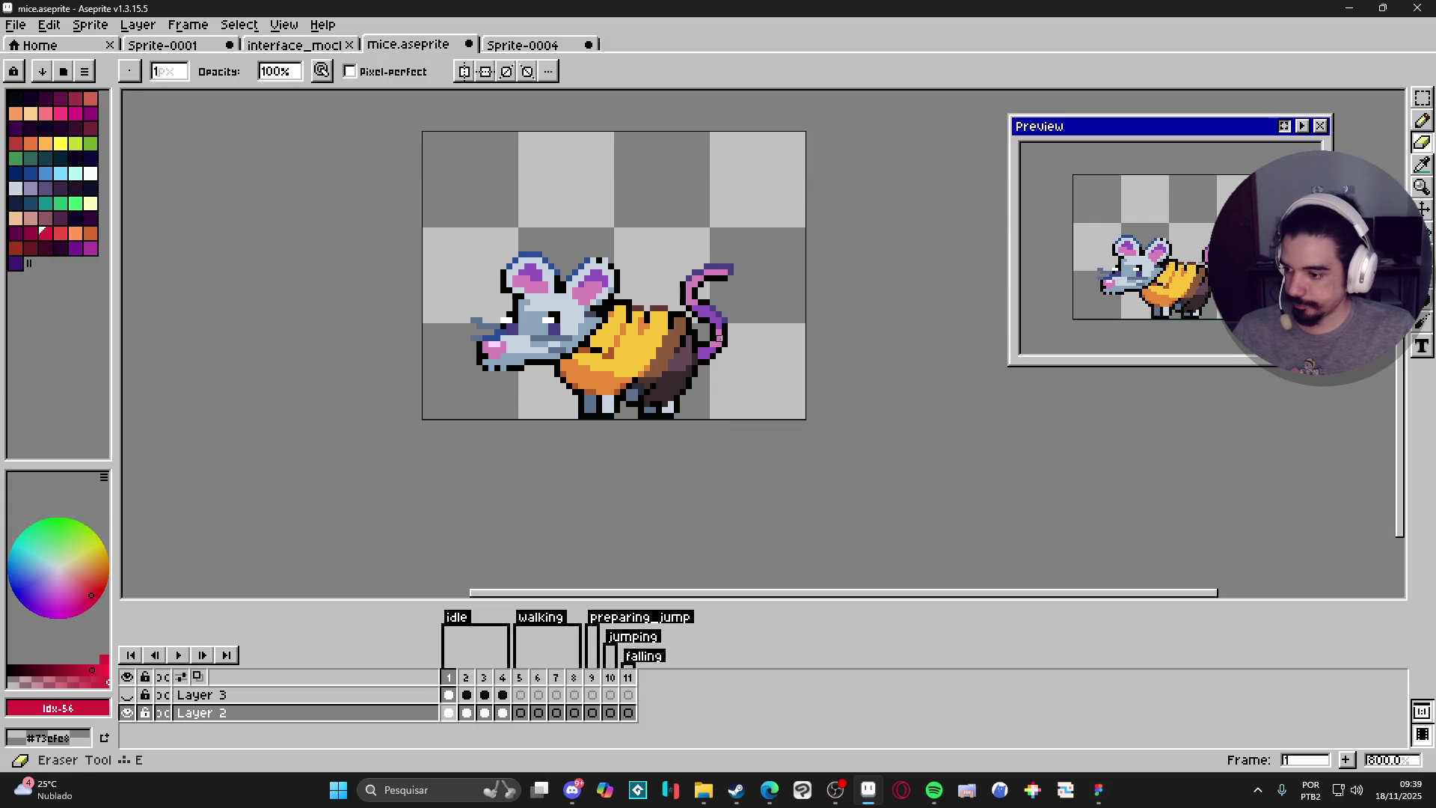
Erase the old Layer 2 tail's upper curl on frames 1 and 2.
scroll(737, 302, "up", 4, "ctrl")
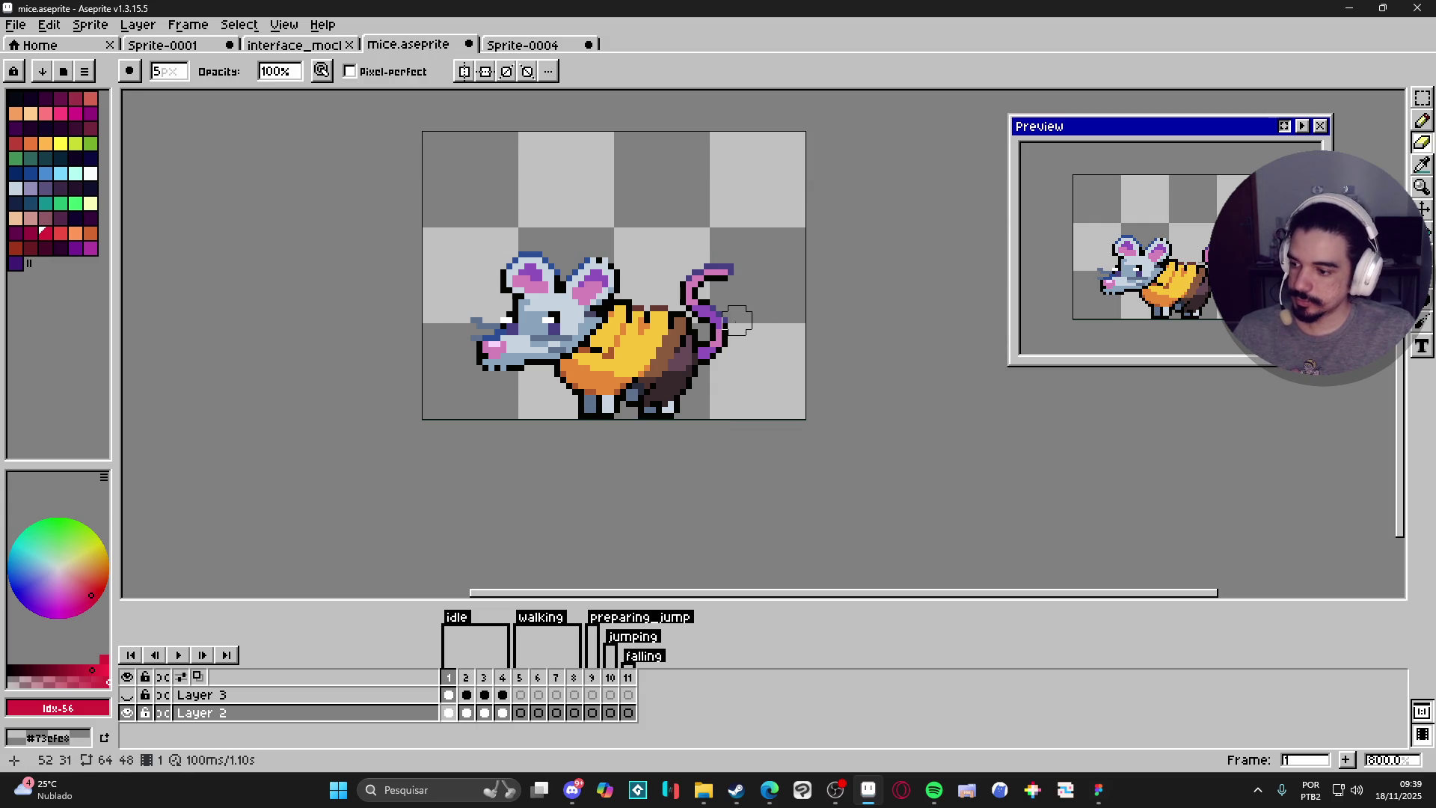
scroll(737, 296, "up", 2)
mouse_move(734, 282)
left_mouse_down()
mouse_move(718, 257)
mouse_move(666, 272)
mouse_move(673, 308)
mouse_move(711, 321)
mouse_move(701, 409)
mouse_move(548, 582)
left_mouse_up()
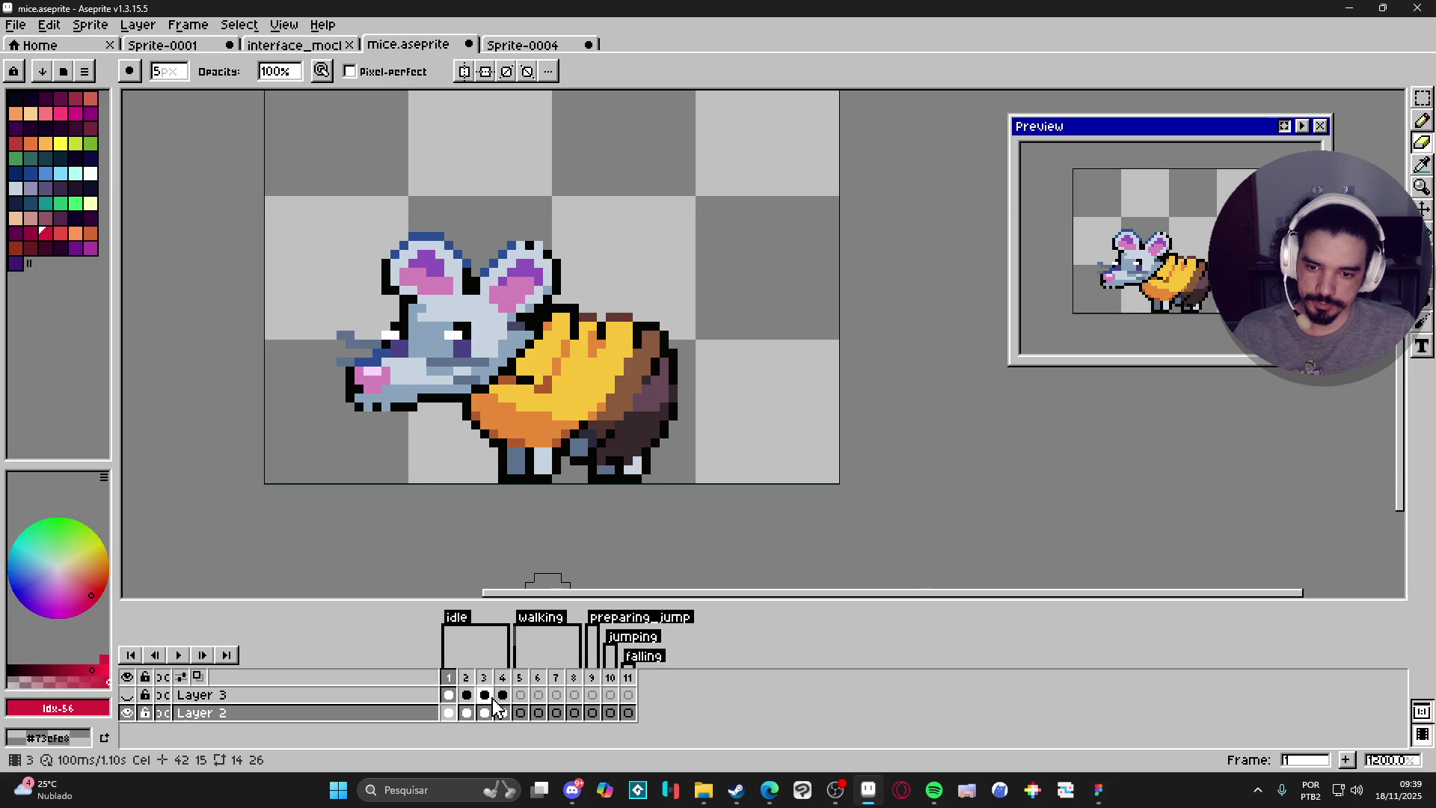
left_click(469, 707)
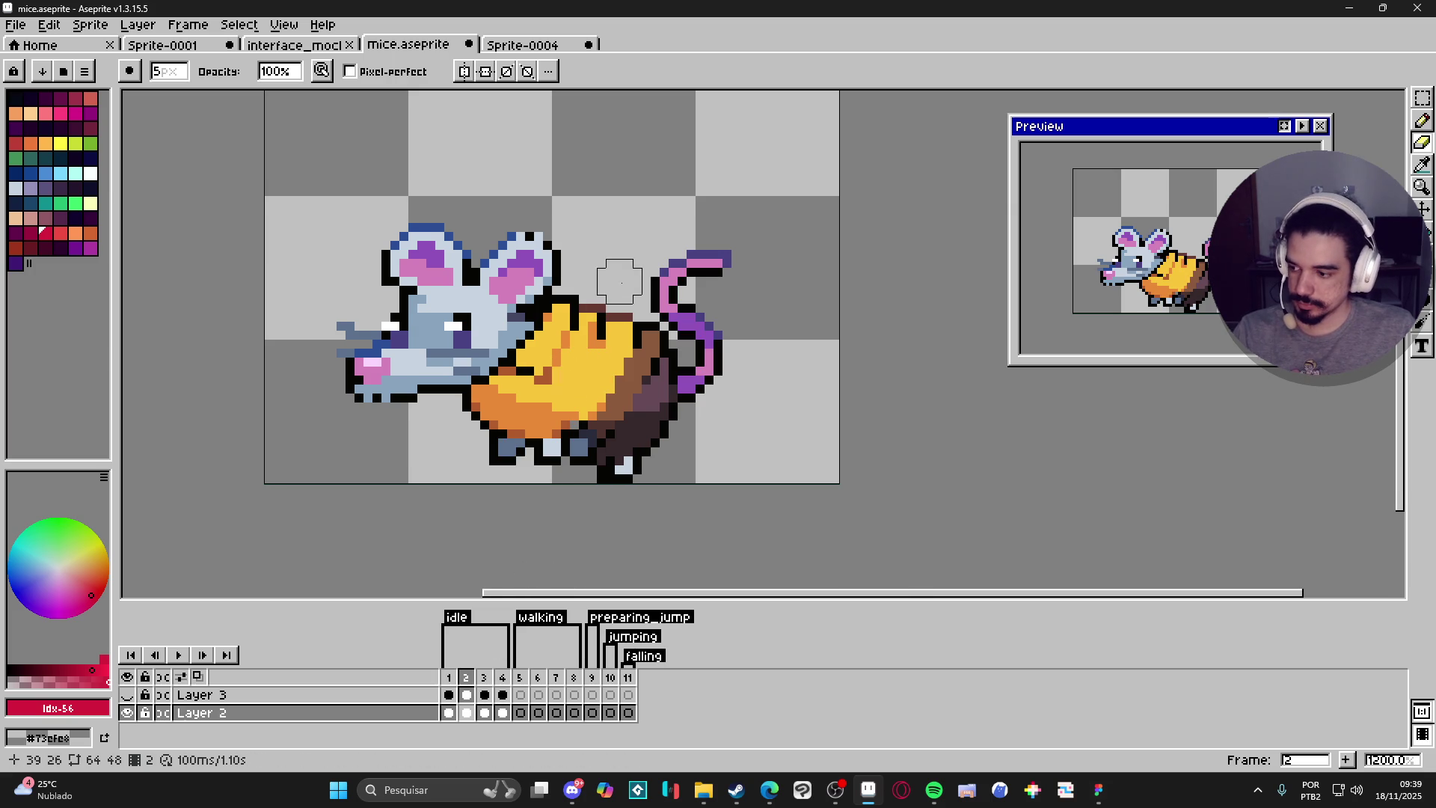
mouse_move(731, 240)
left_mouse_down()
mouse_move(680, 263)
mouse_move(704, 375)
left_mouse_up()
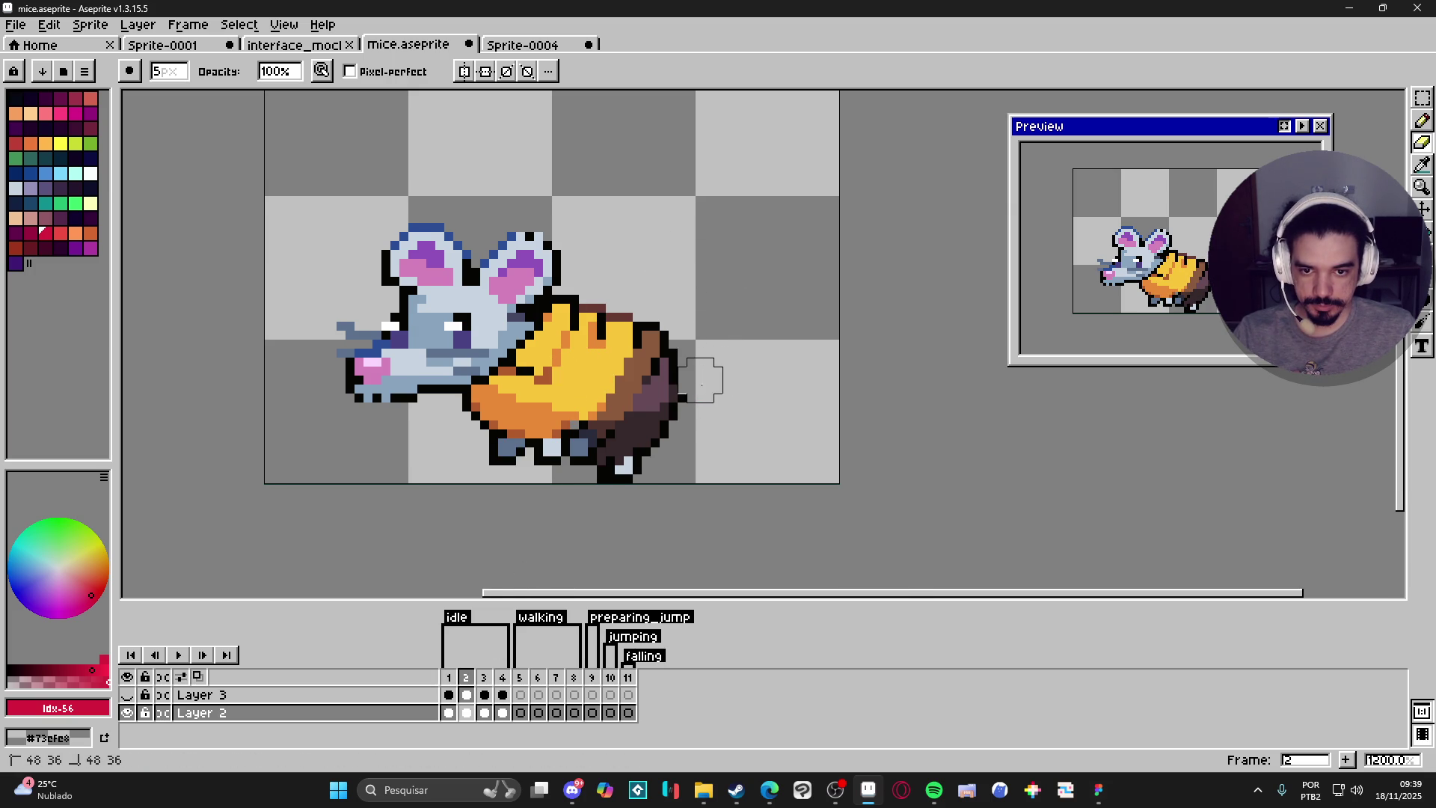
Erase the old Layer 2 tail's upper loop on frames 3 and 4.
left_click(485, 695)
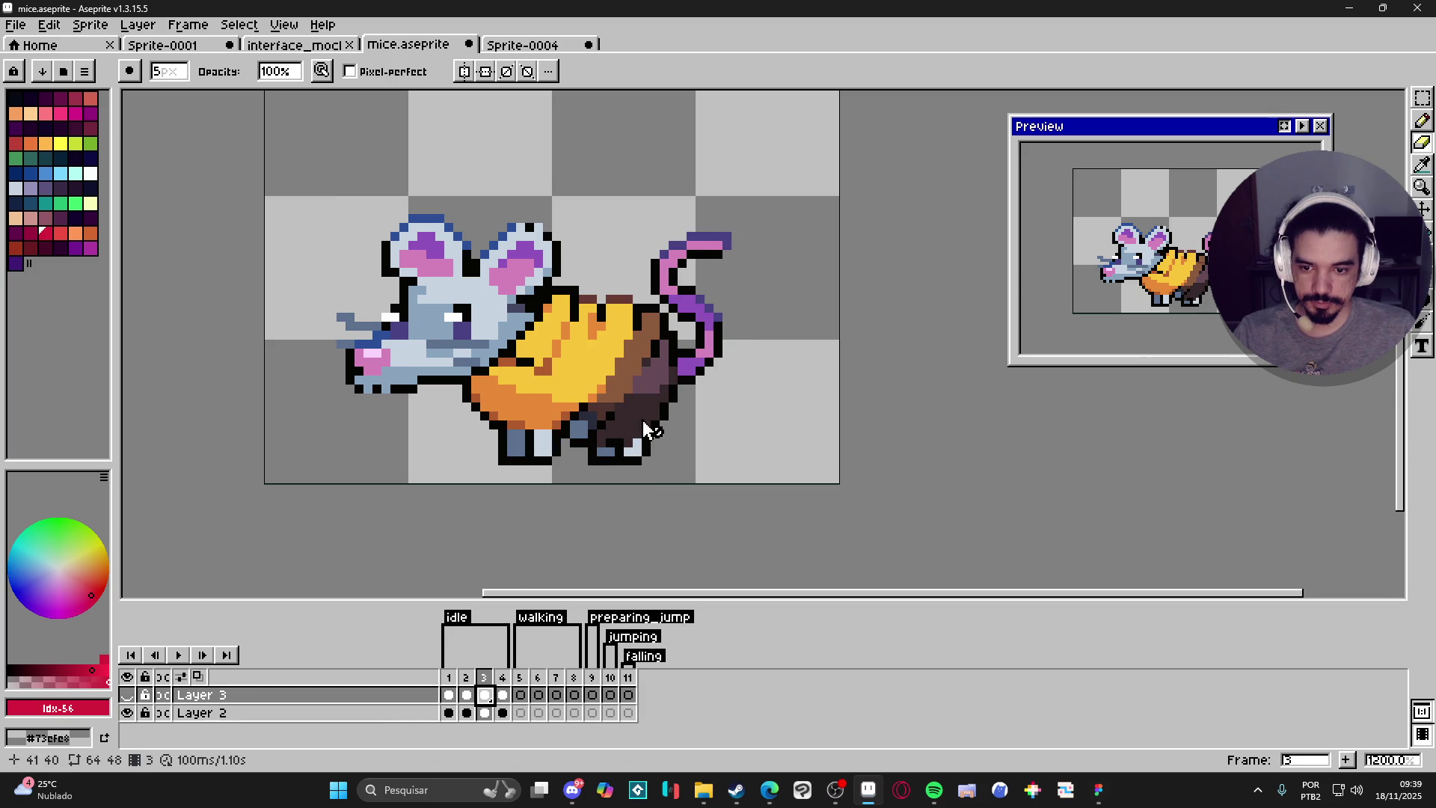
left_click(710, 322, "ctrl")
mouse_move(725, 233)
left_mouse_down()
mouse_move(675, 263)
mouse_move(703, 361)
left_mouse_up()
key("Right")
left_click(707, 358, "ctrl")
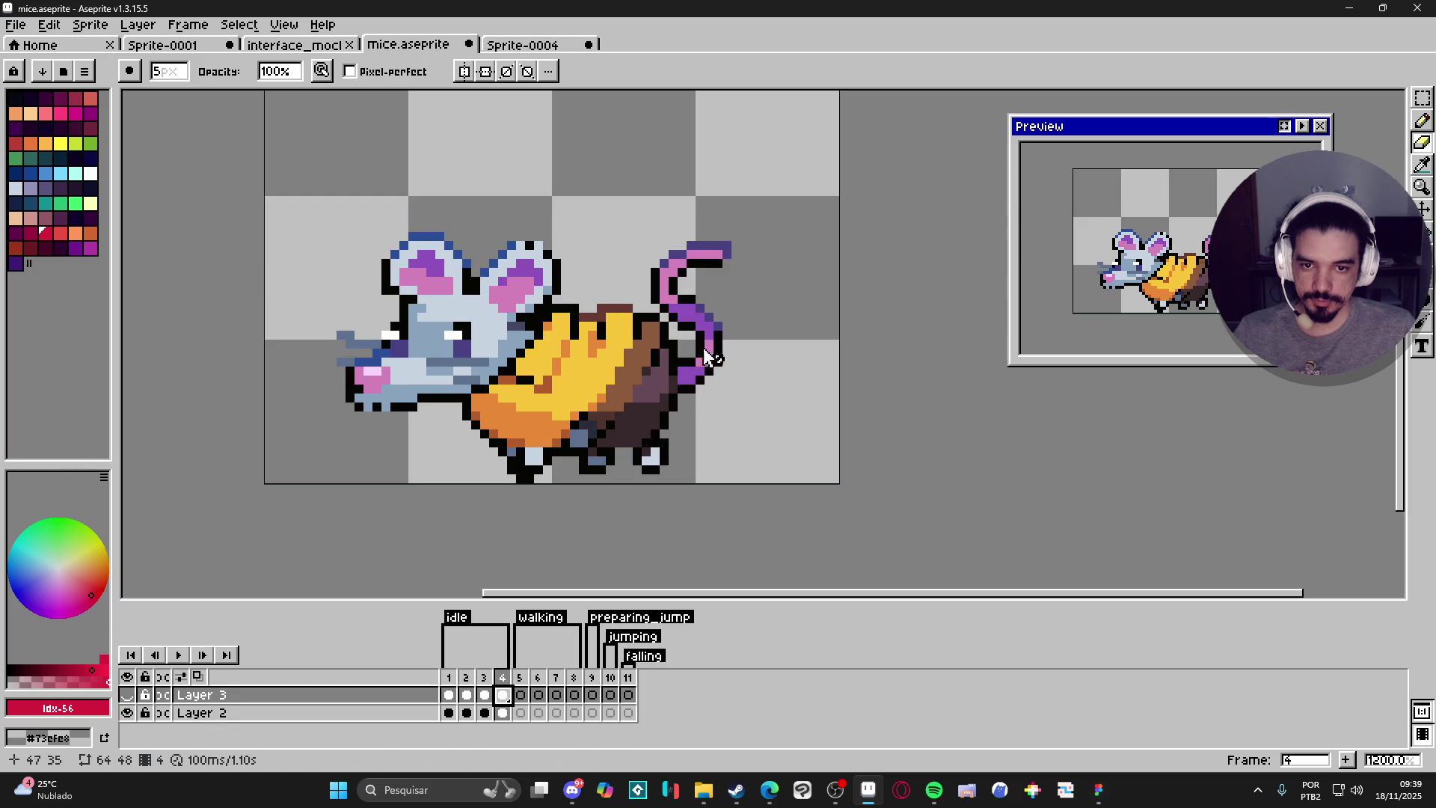
left_click(699, 268, "ctrl")
mouse_move(703, 249)
left_mouse_down()
mouse_move(676, 266)
mouse_move(681, 290)
left_mouse_up()
Unhide Layer 3, select all its cels, and add a new layer above it.
left_click(126, 695)
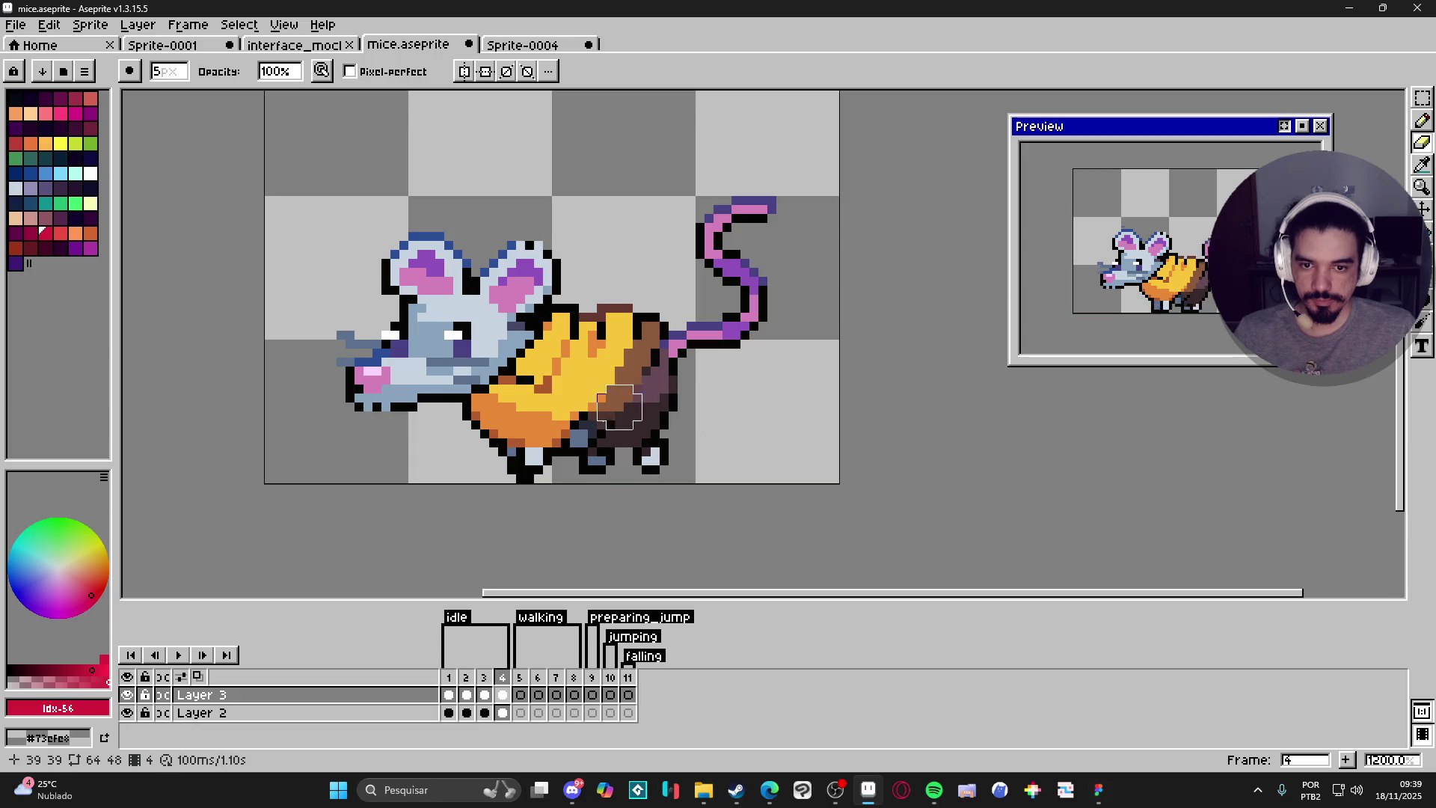
left_click(449, 695)
left_click(425, 697)
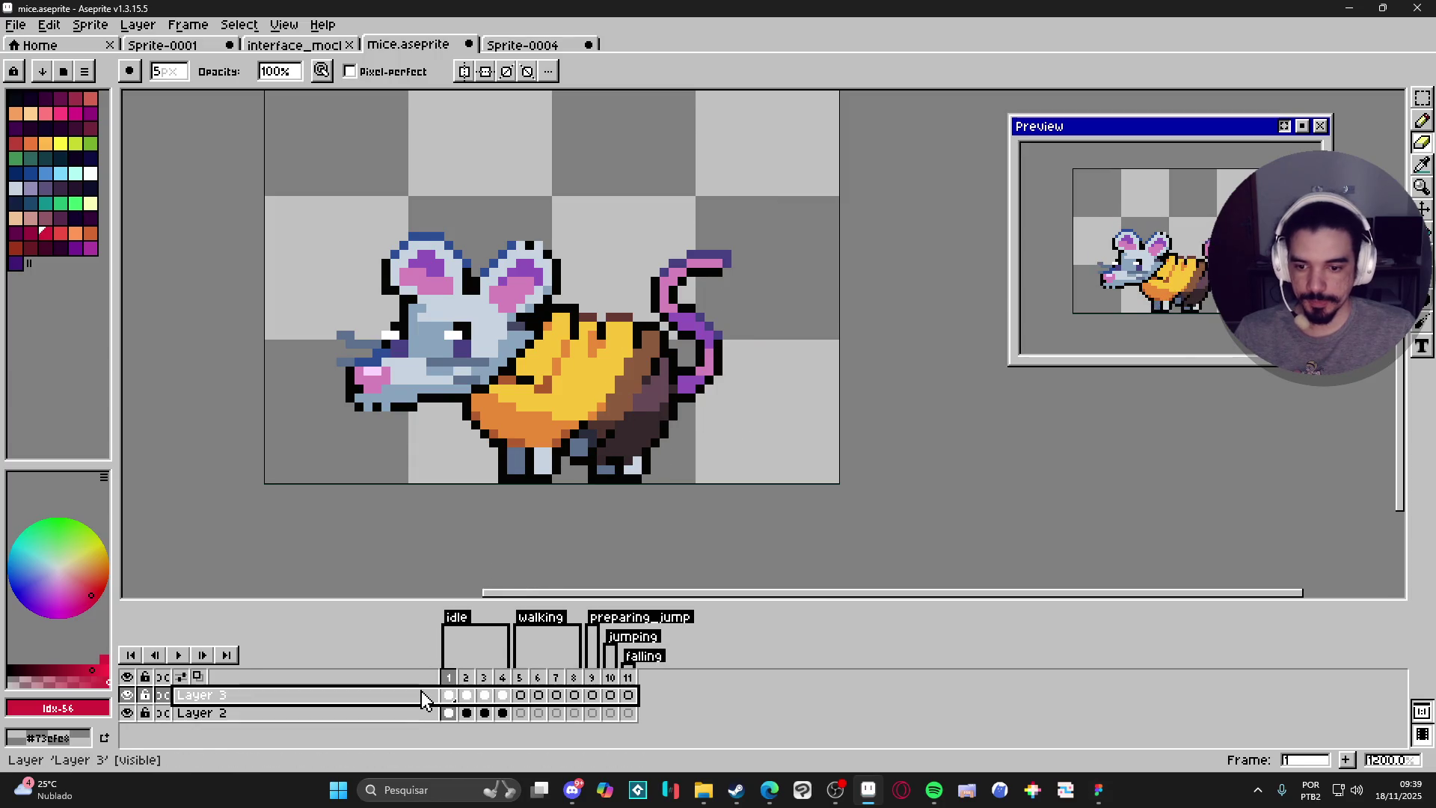
key("shift+n")
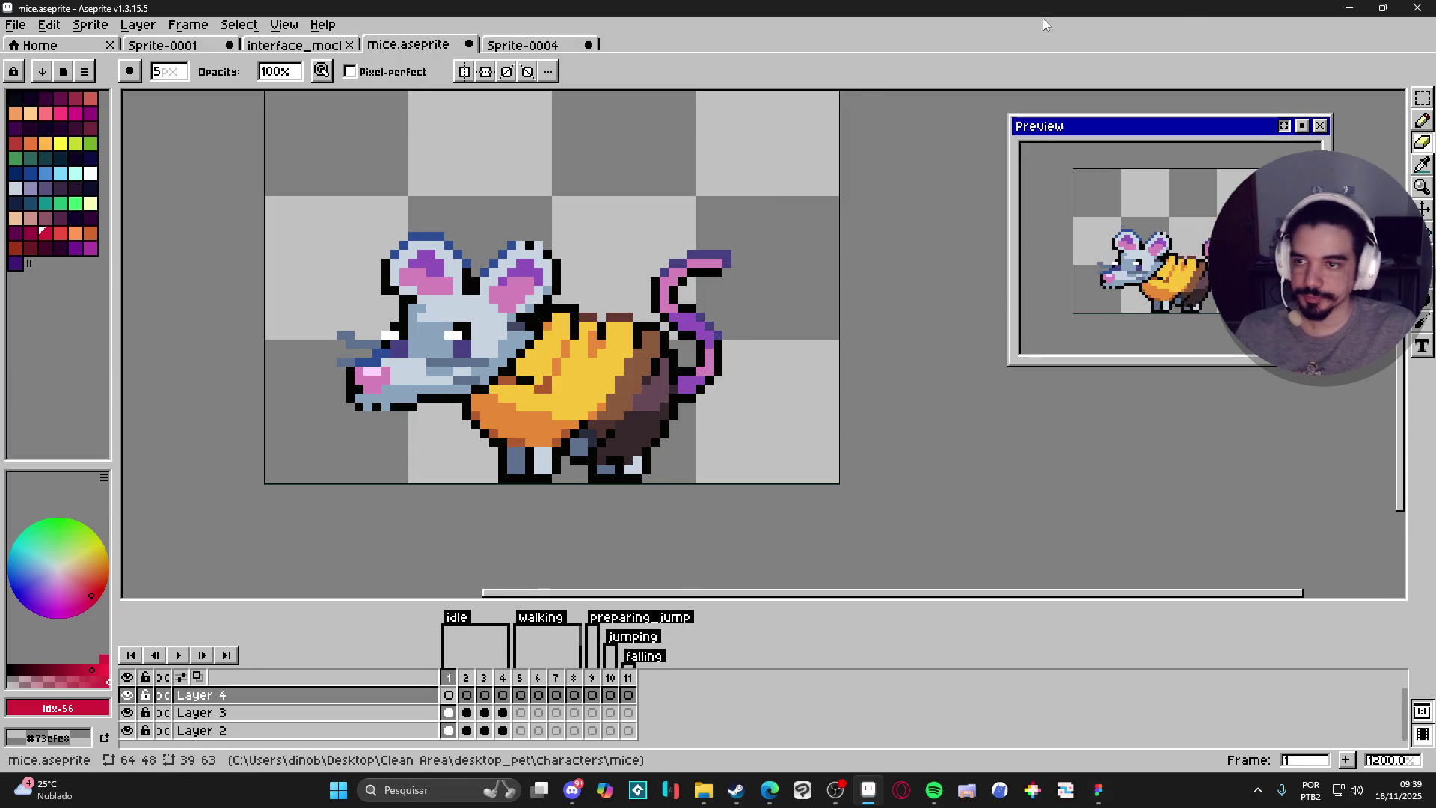
Draw a 1-pixel red guide line for the new tail with the pencil.
key("b")
left_click(75, 98)
key("minus")
left_click_drag(708, 227, 771, 324)
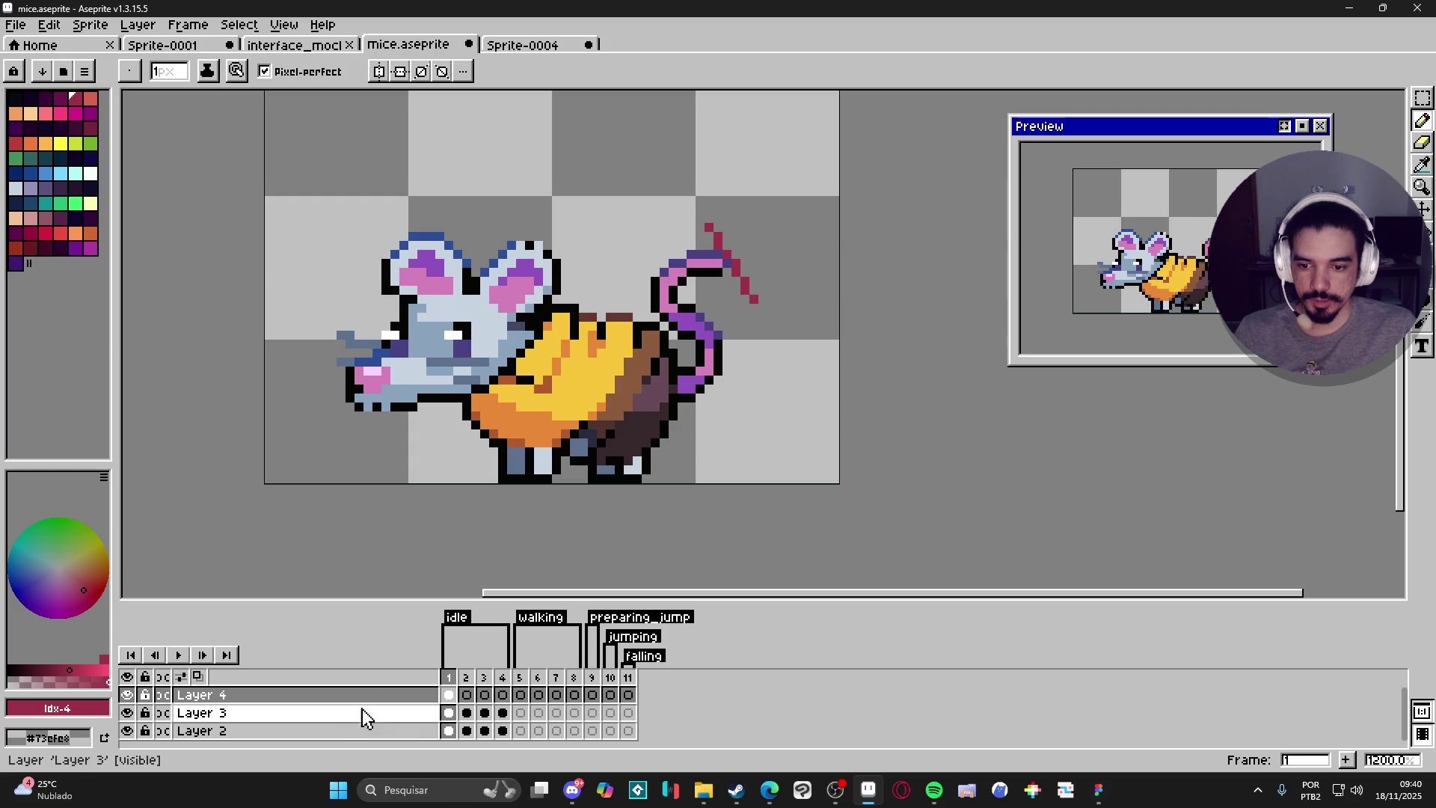
Link Layer 4's cels across frames 1–4.
double_click(420, 698)
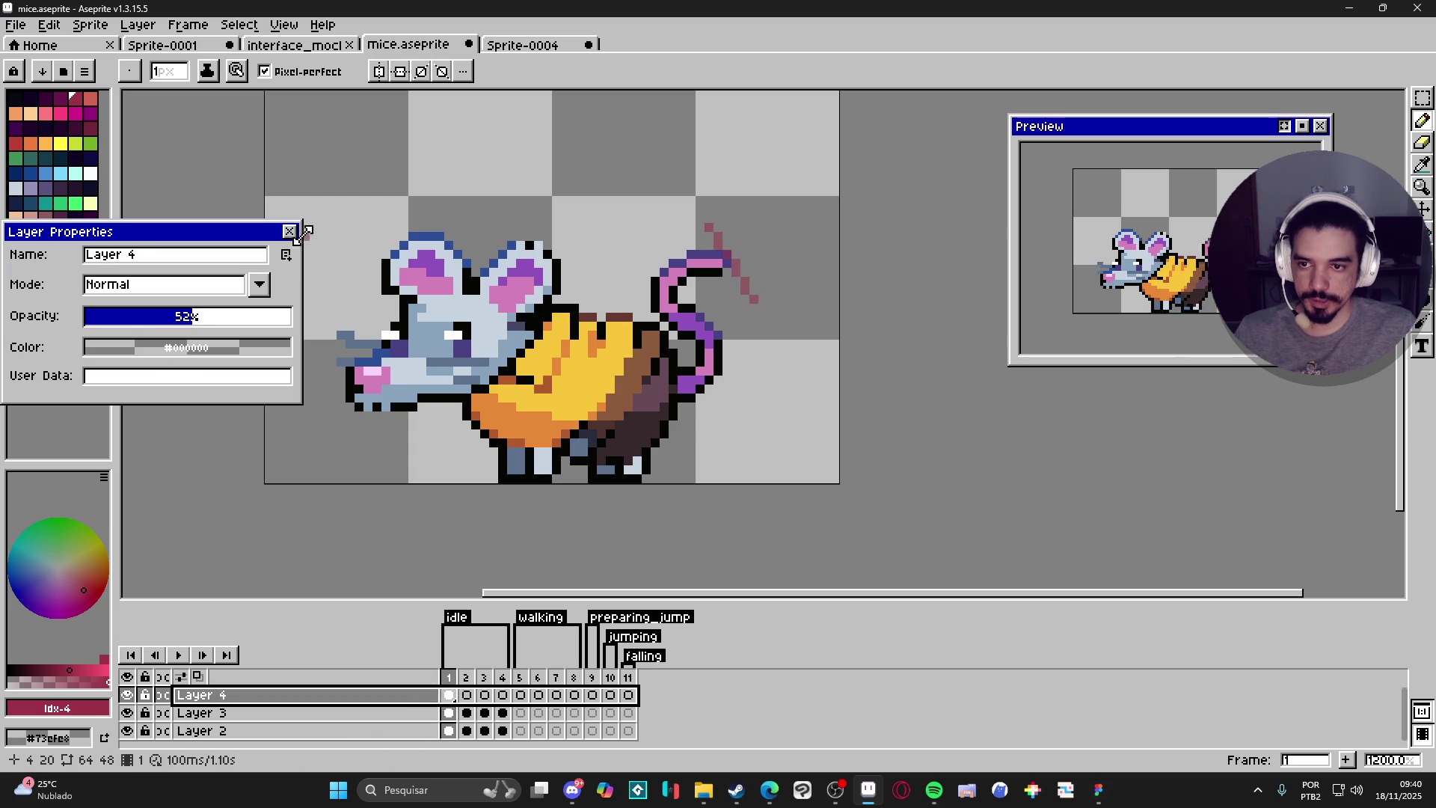
key("Escape")
left_click_drag(449, 731, 502, 704)
right_click(502, 704)
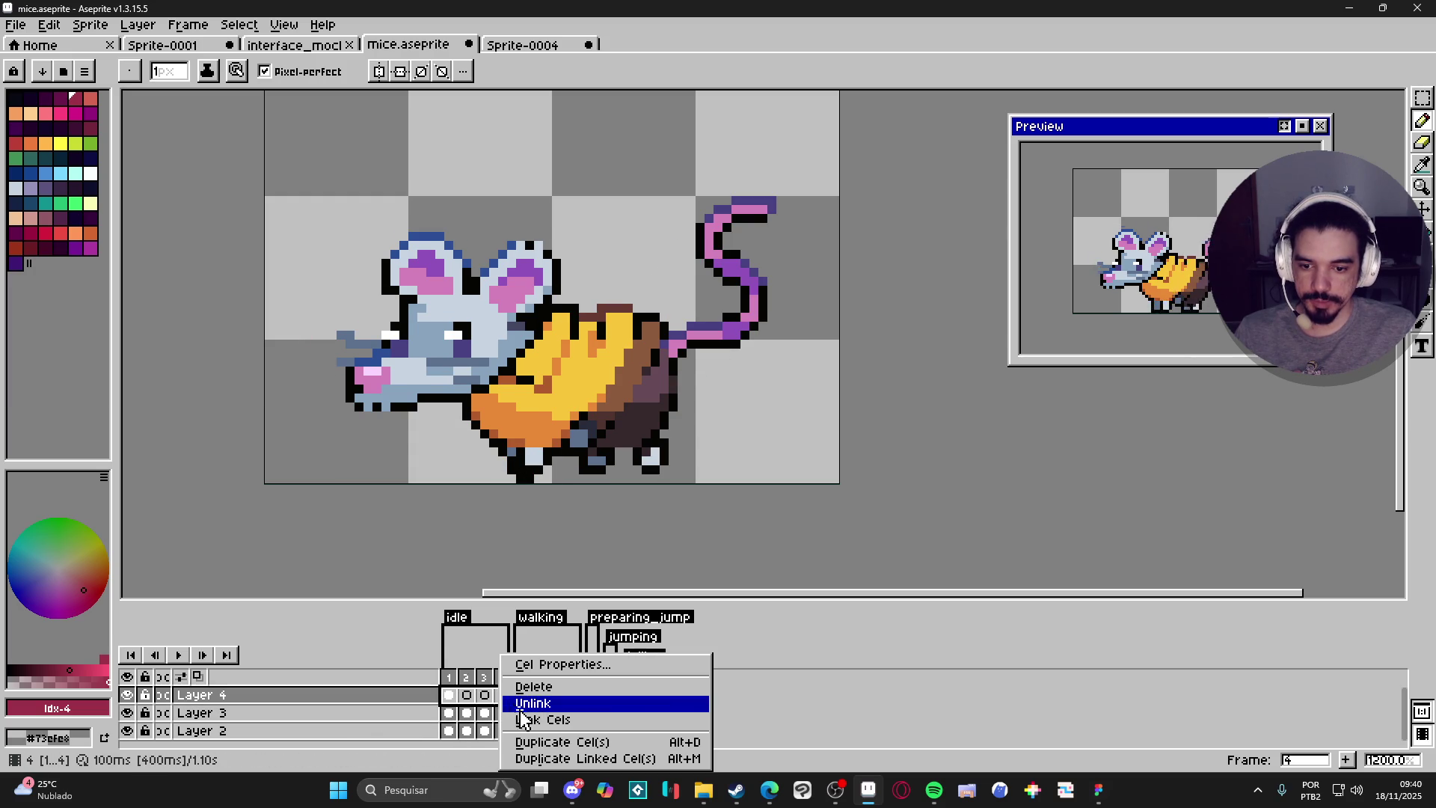
left_click(513, 719)
Erase a stray purple pixel at the tail tip on Layer 3 frame 4.
left_click(451, 714)
left_click(466, 716)
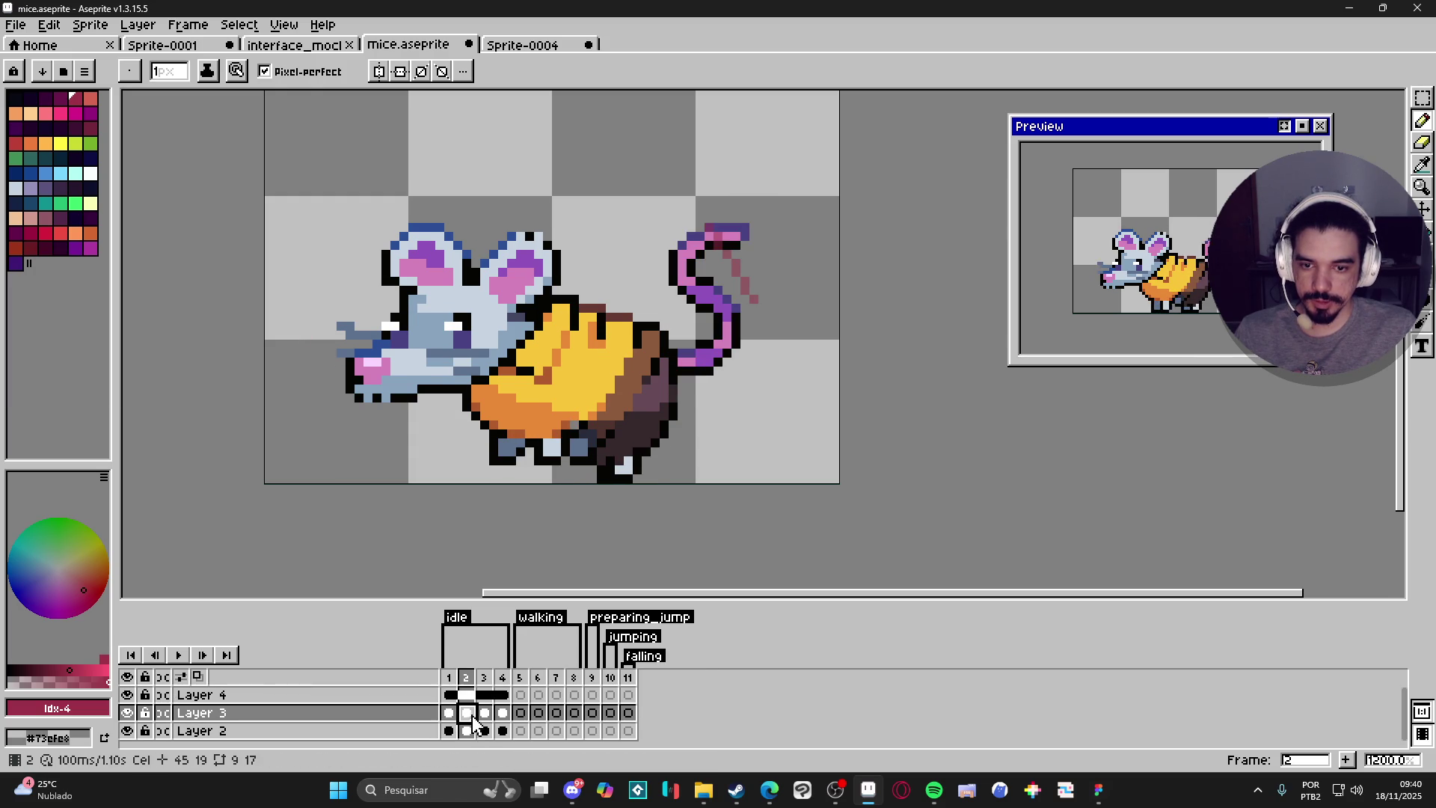
key("e")
key("v")
key("e")
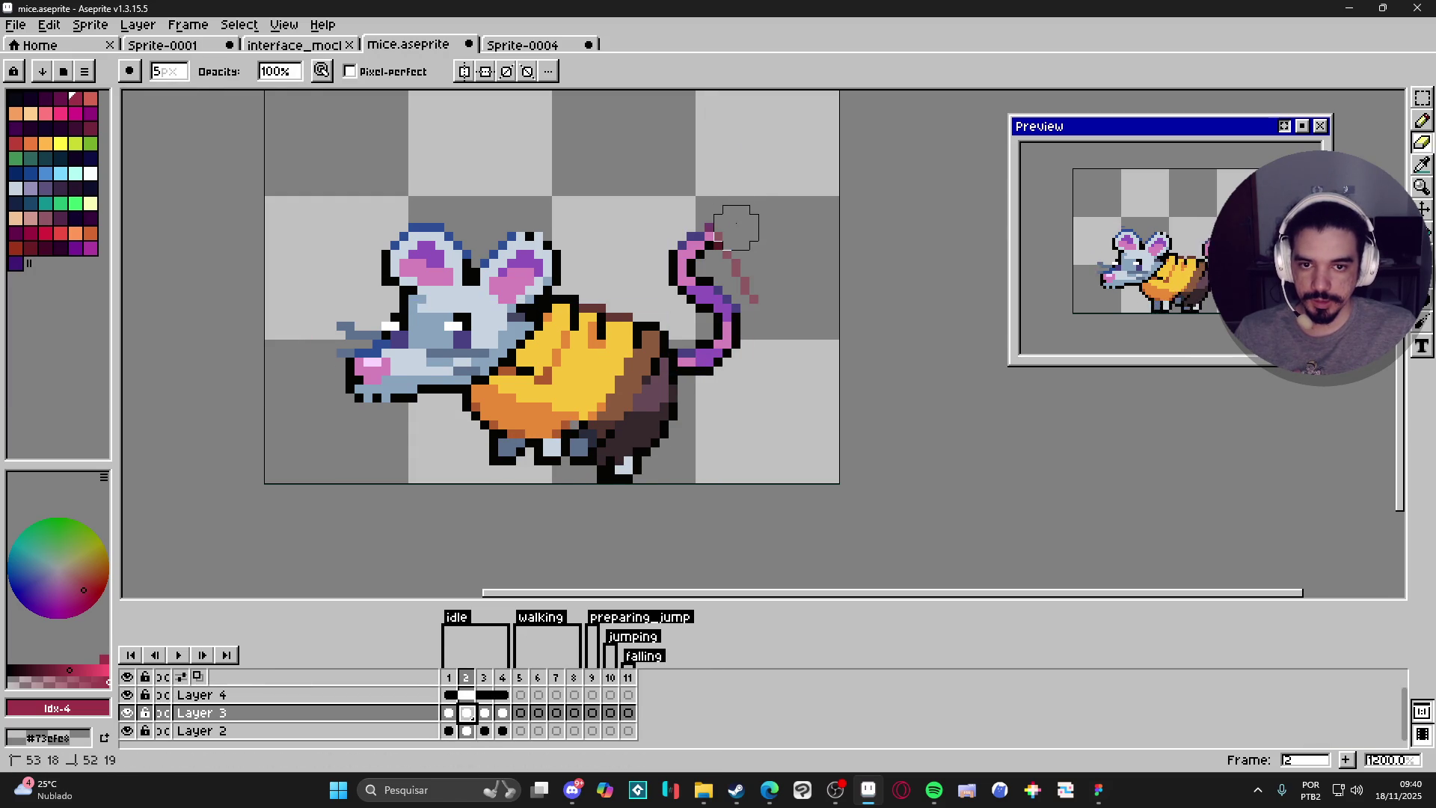
left_click(484, 684)
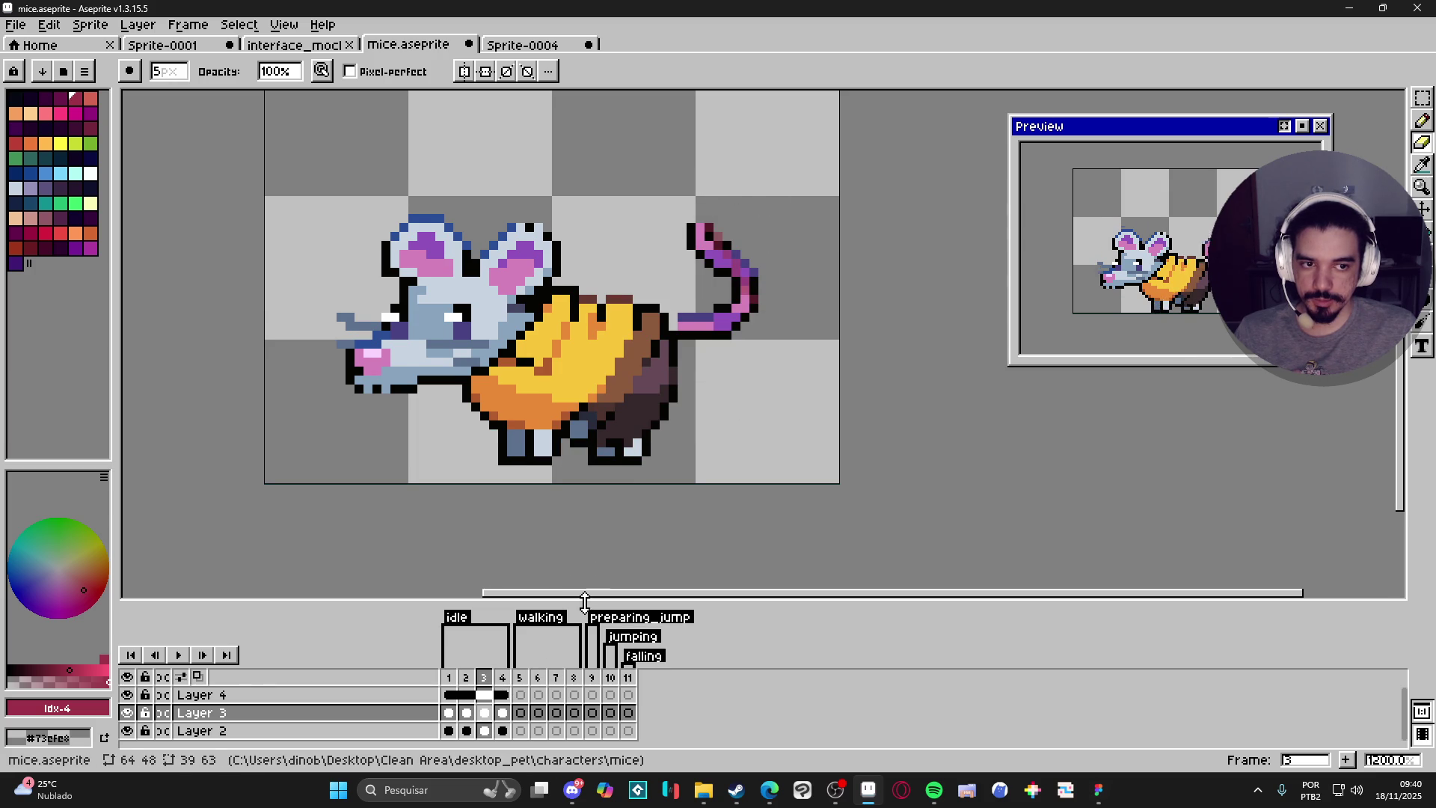
left_click(503, 695)
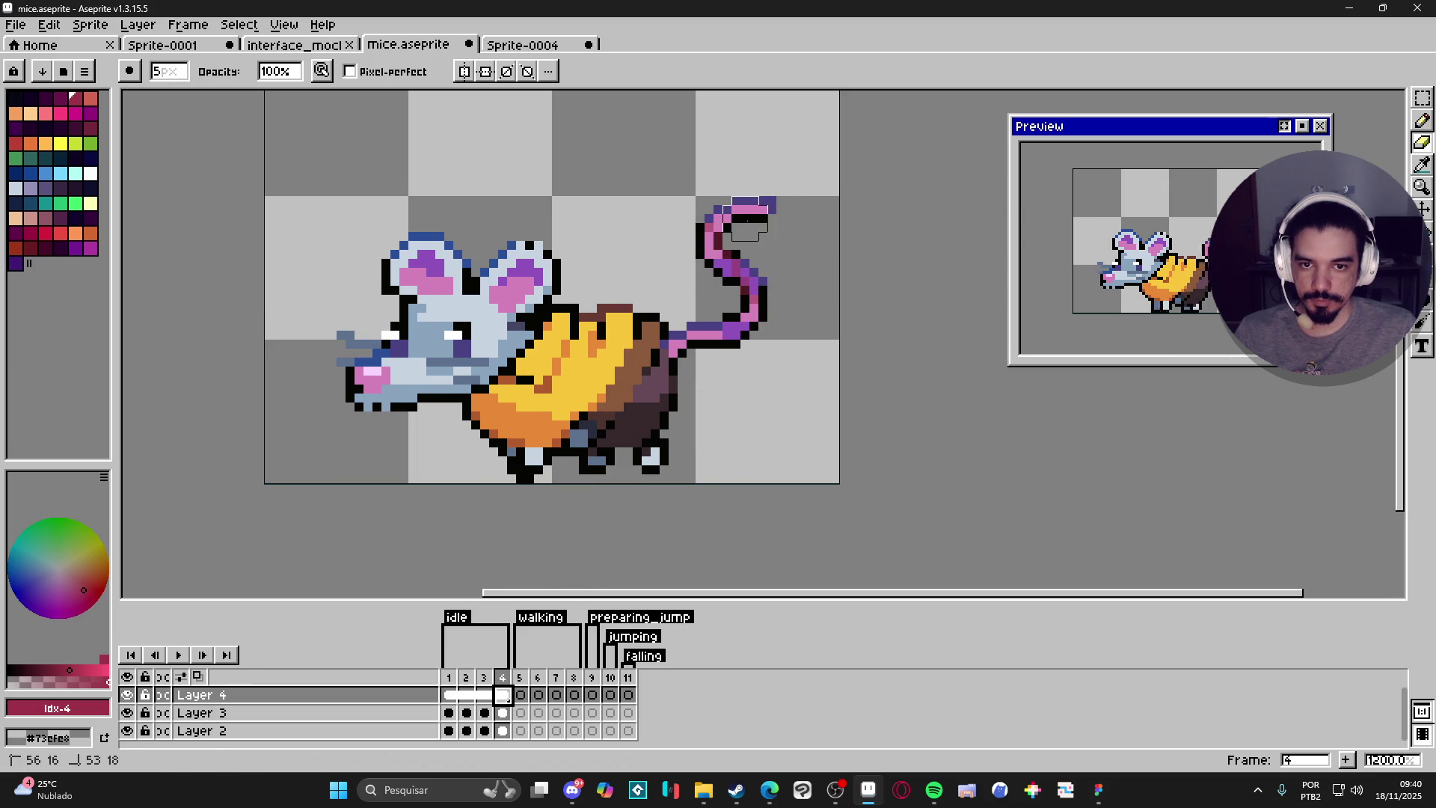
left_click(746, 212, "ctrl")
left_click(746, 212)
left_click_drag(746, 211, 734, 209)
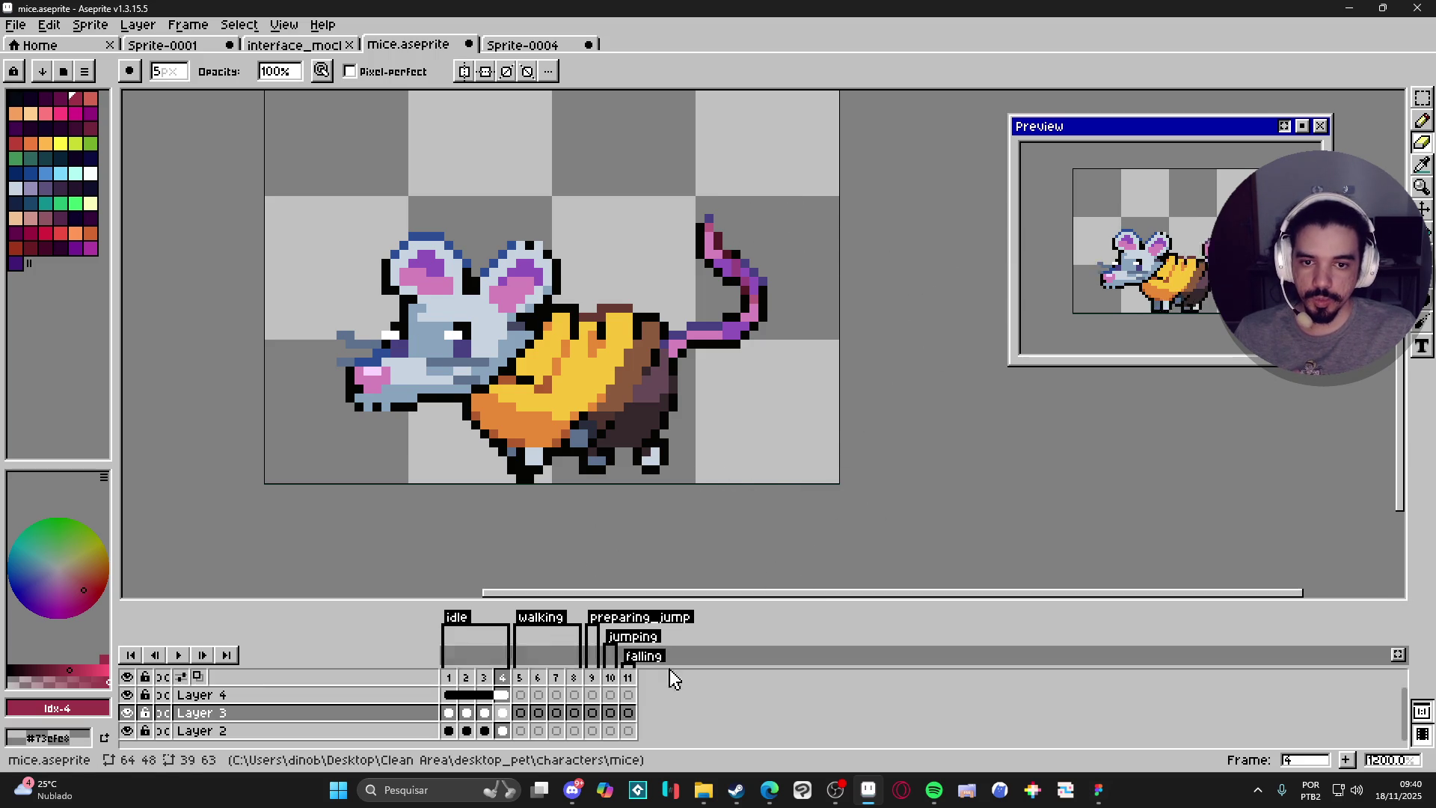
Step through frames 1–4, sample the tail's pink, and add pink pixels along the inner curve.
left_click(449, 716)
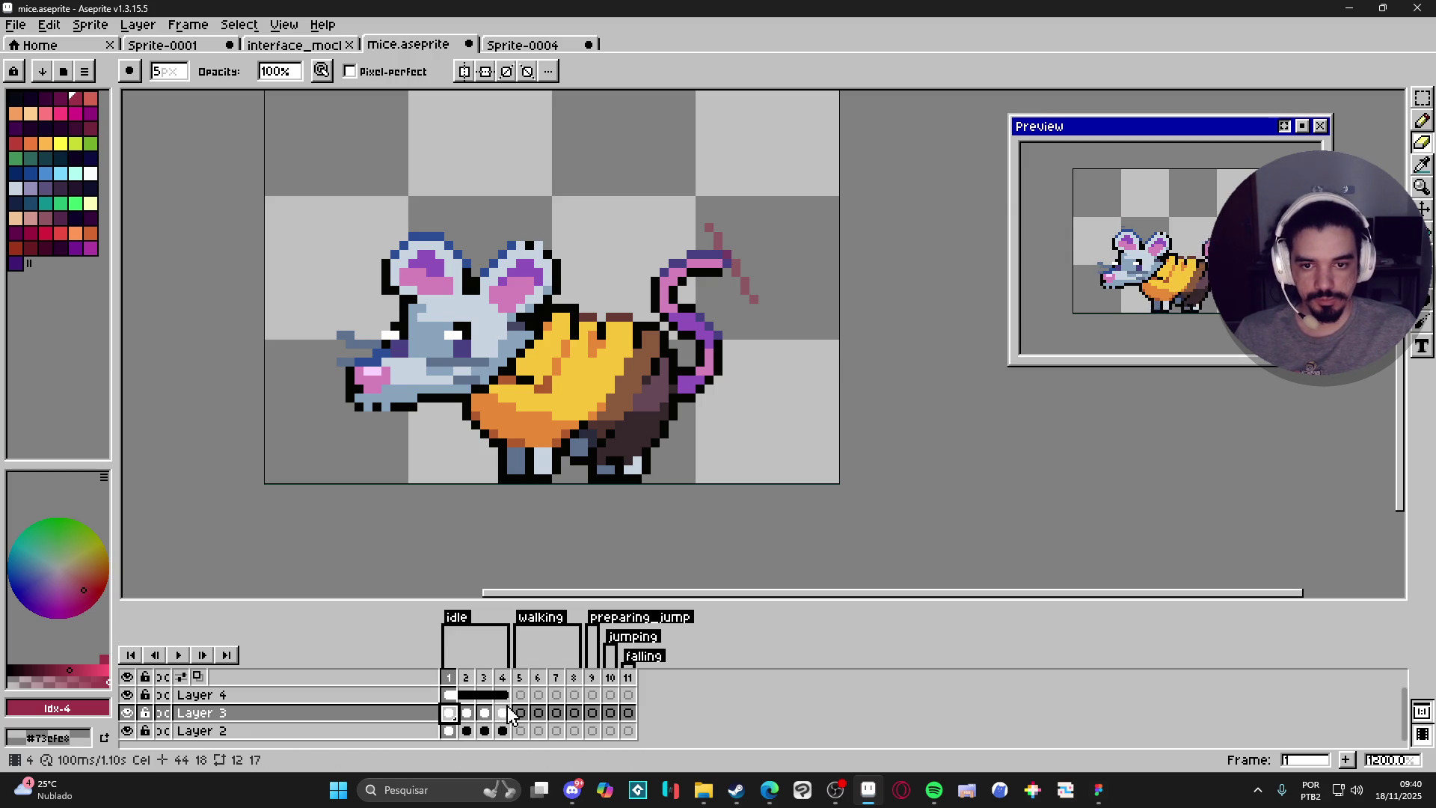
key("Right")
left_click(485, 715)
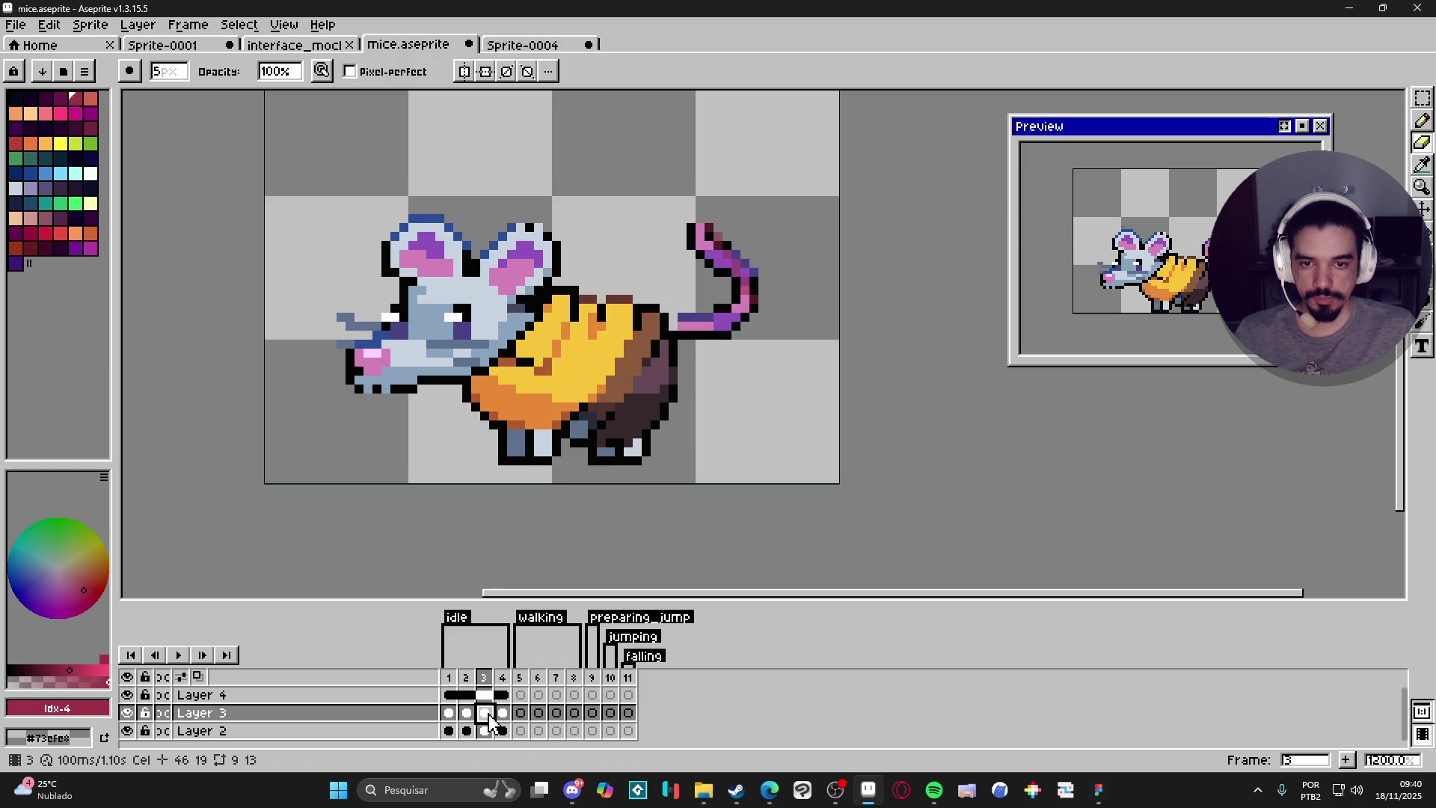
left_click(510, 716)
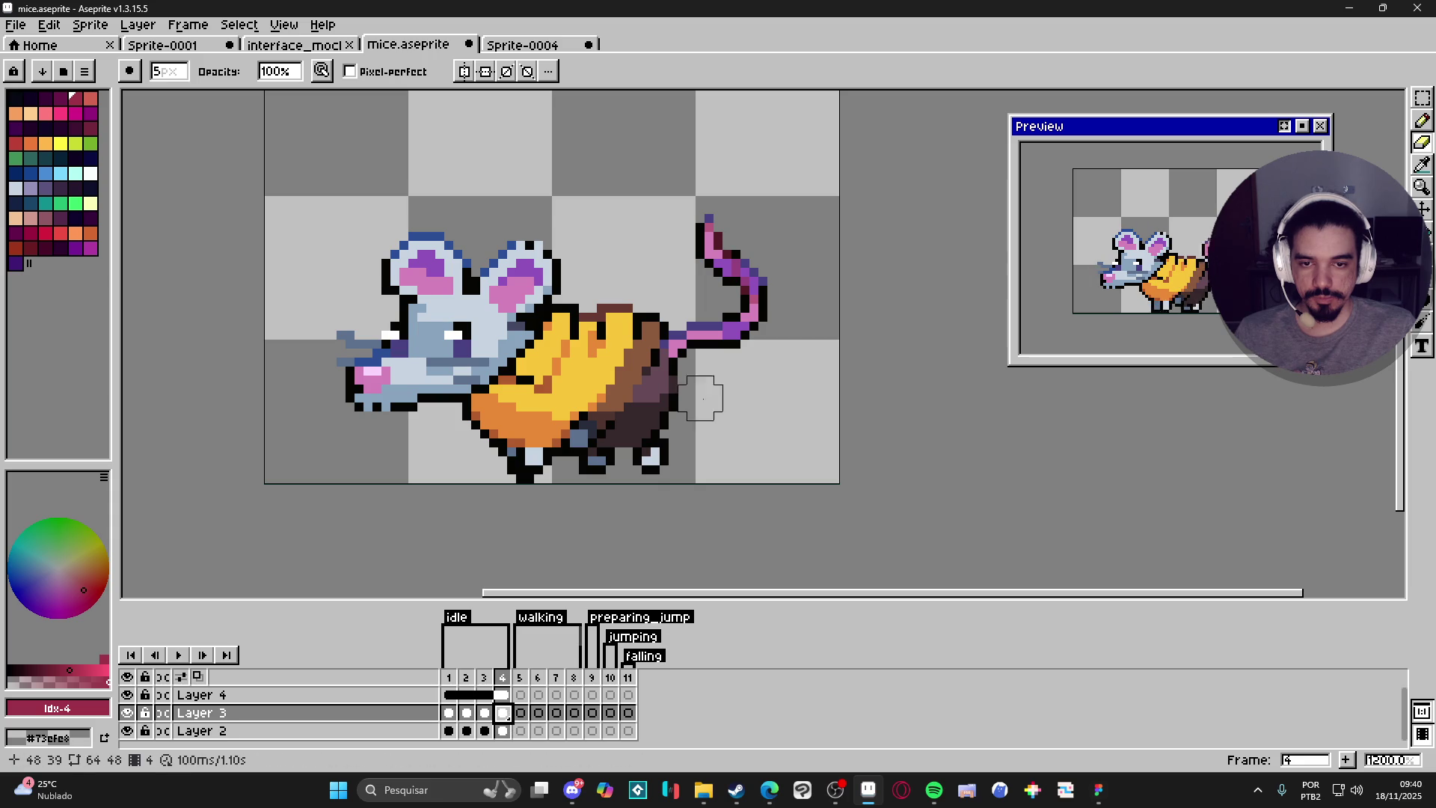
left_click(753, 300, "alt")
key("ctrl")
mouse_move(666, 346)
left_mouse_down()
mouse_move(706, 303)
mouse_move(690, 305)
mouse_move(731, 296)
mouse_move(748, 311)
mouse_move(737, 346)
mouse_move(728, 336)
left_mouse_up()
key("ctrl")
Draw pink pixels at the tail tip with a 1-pixel pencil.
key("e")
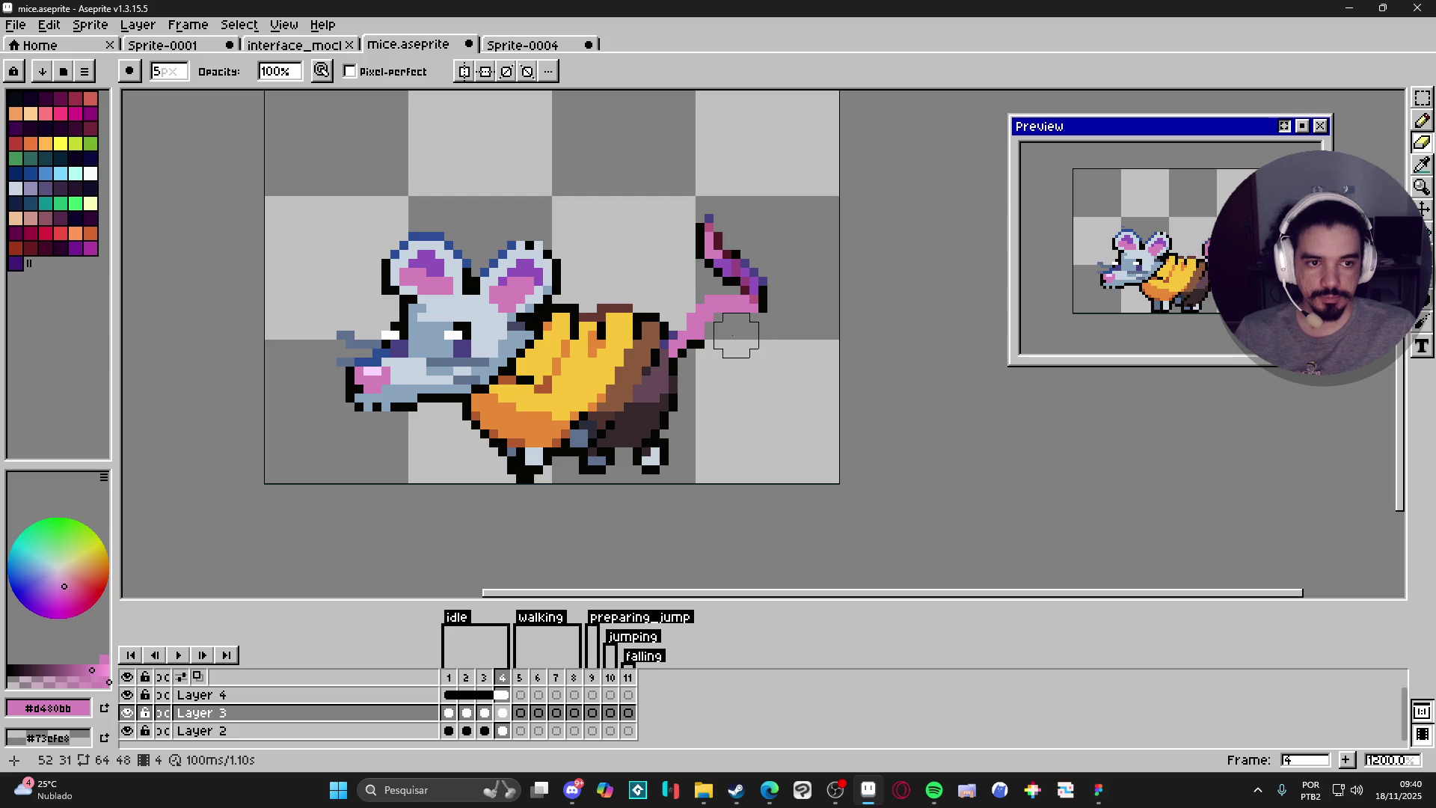
key("b")
left_click_drag(752, 295, 767, 269)
key("minus")
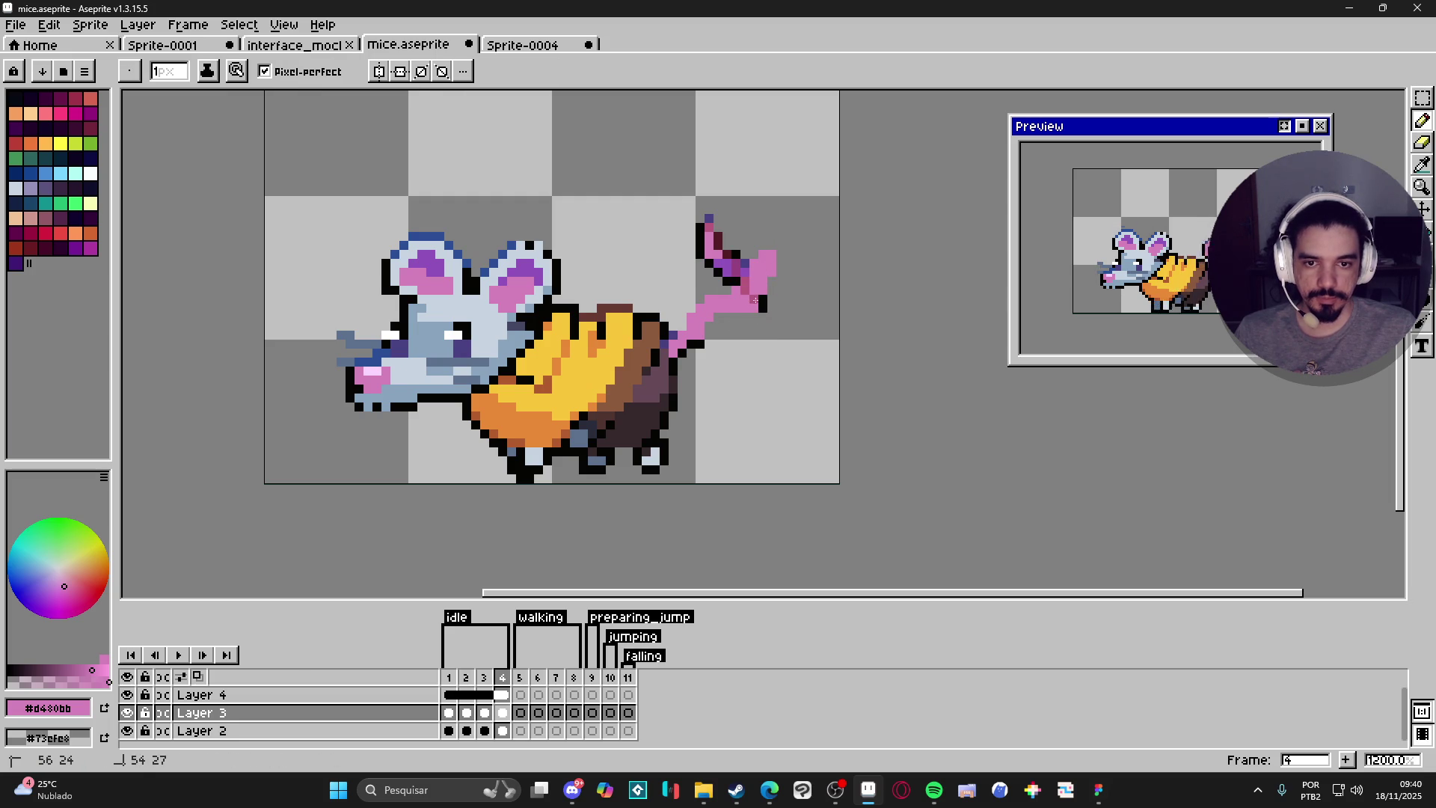
Erase the dark outline and excess pink pixels at the tail tip, then return to frame 1.
key("e")
mouse_move(748, 278)
left_mouse_down()
mouse_move(719, 240)
mouse_move(752, 273)
left_mouse_up()
left_click_drag(808, 317, 766, 314)
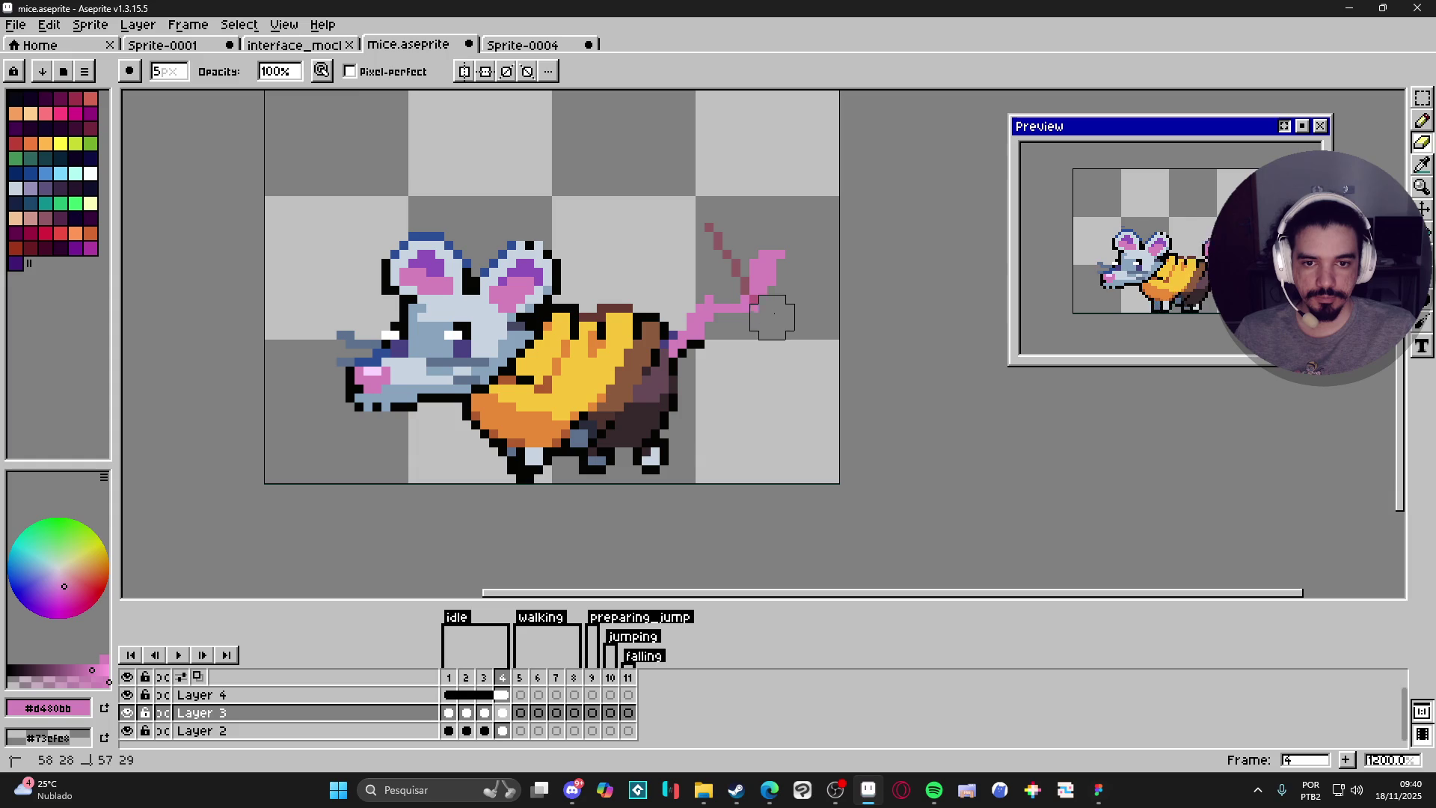
key("b")
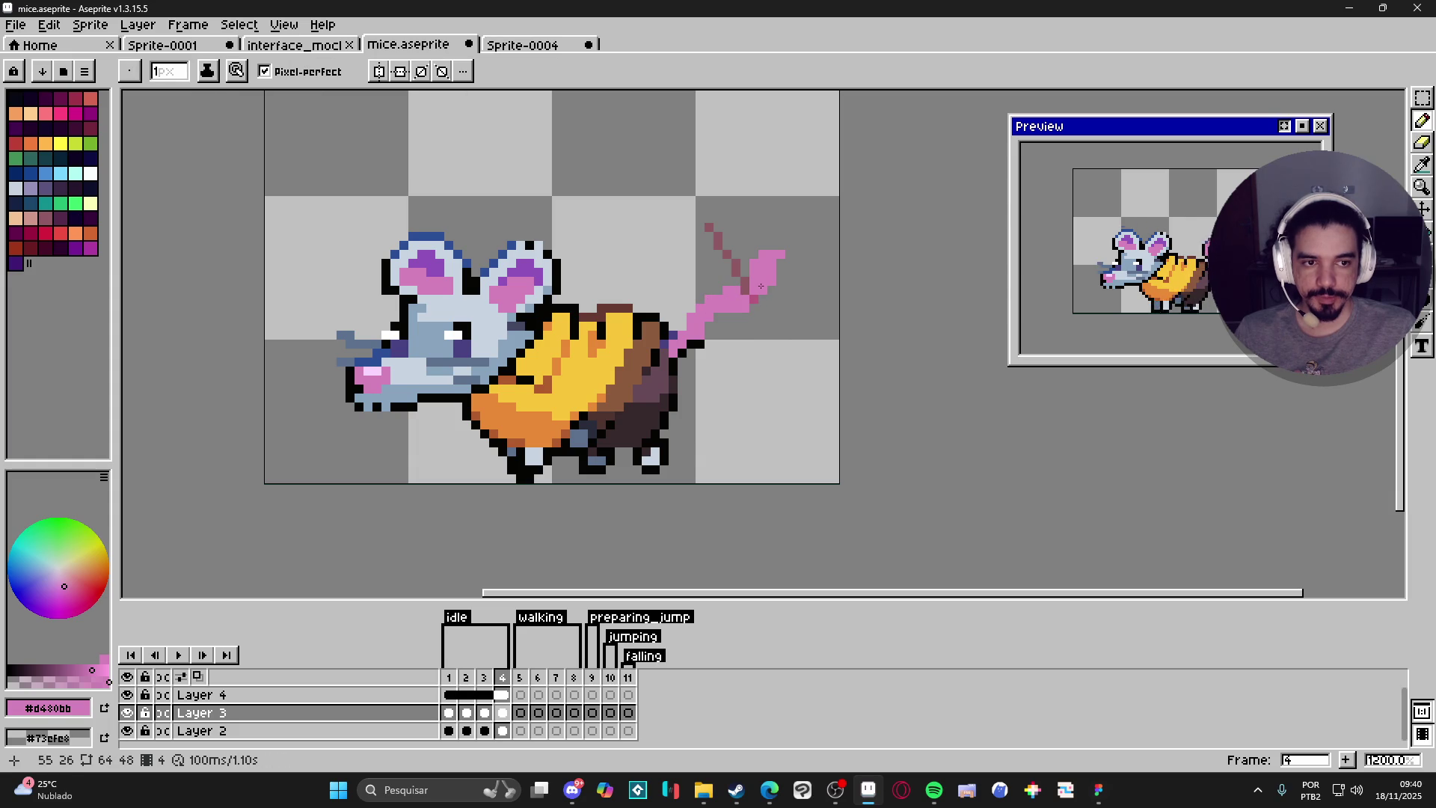
key("e")
mouse_move(782, 280)
left_mouse_down()
mouse_move(770, 257)
mouse_move(756, 288)
mouse_move(718, 282)
left_mouse_up()
key("b")
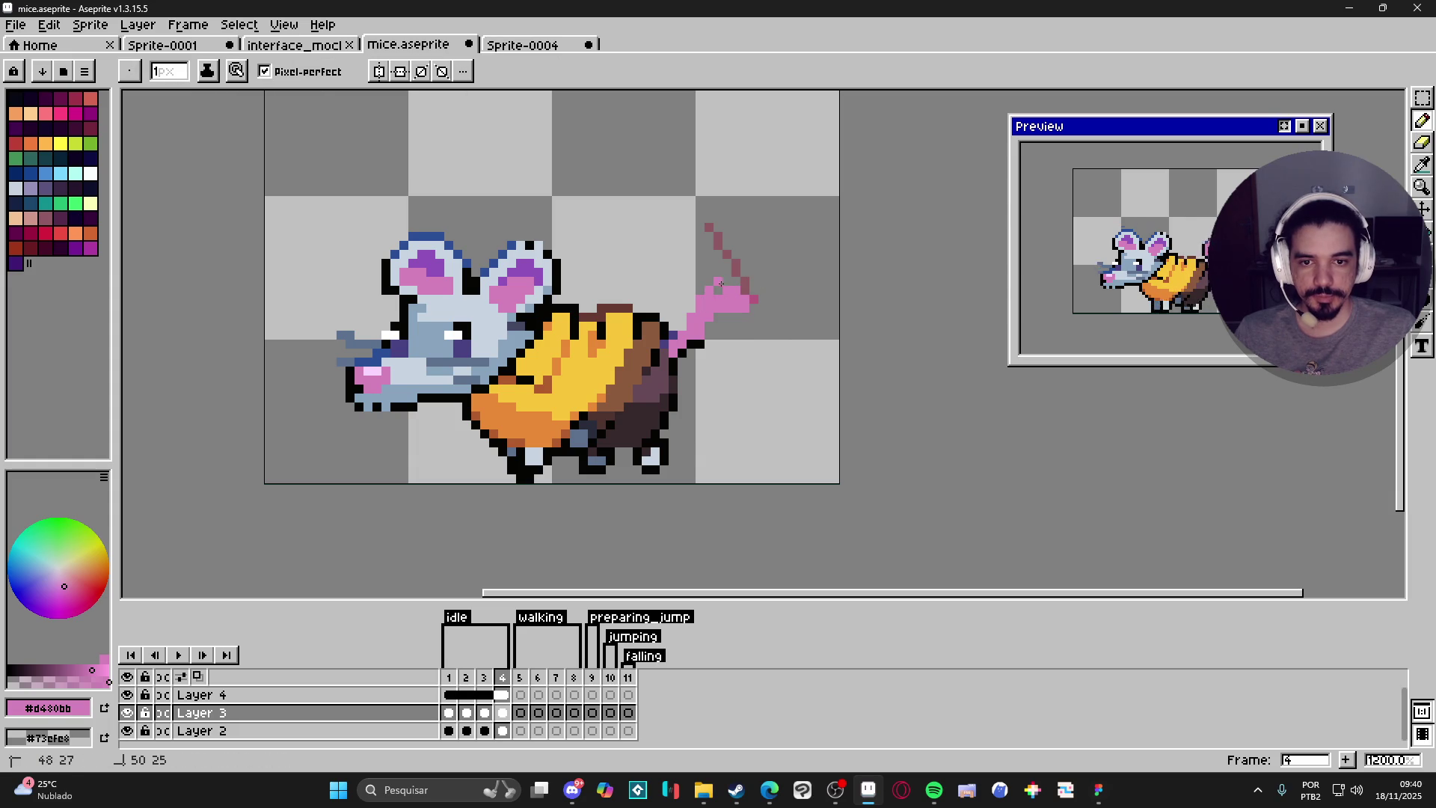
left_click(451, 695)
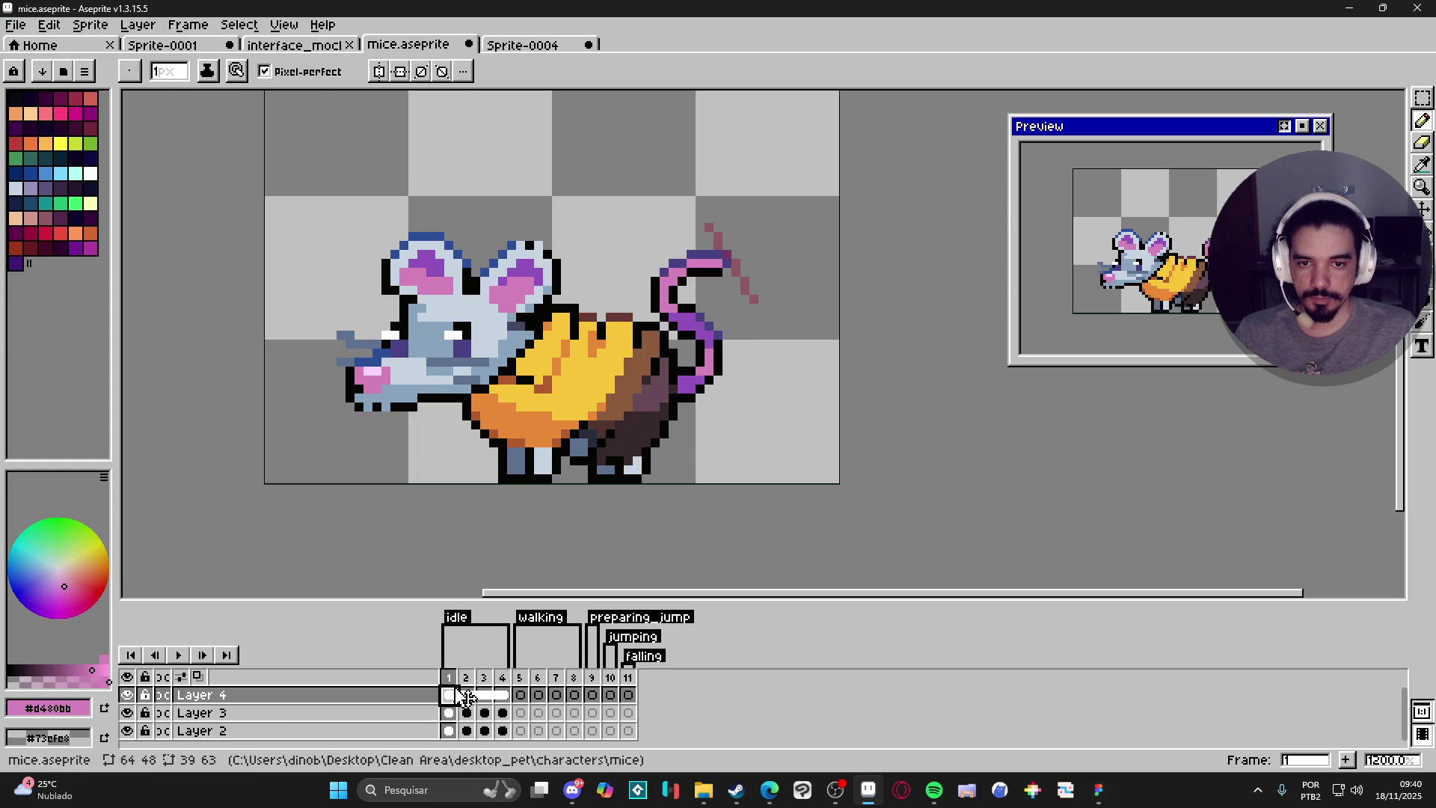
On frame 4, hide Layer 4's pink tail sketch and move the preview window aside.
left_click(508, 695)
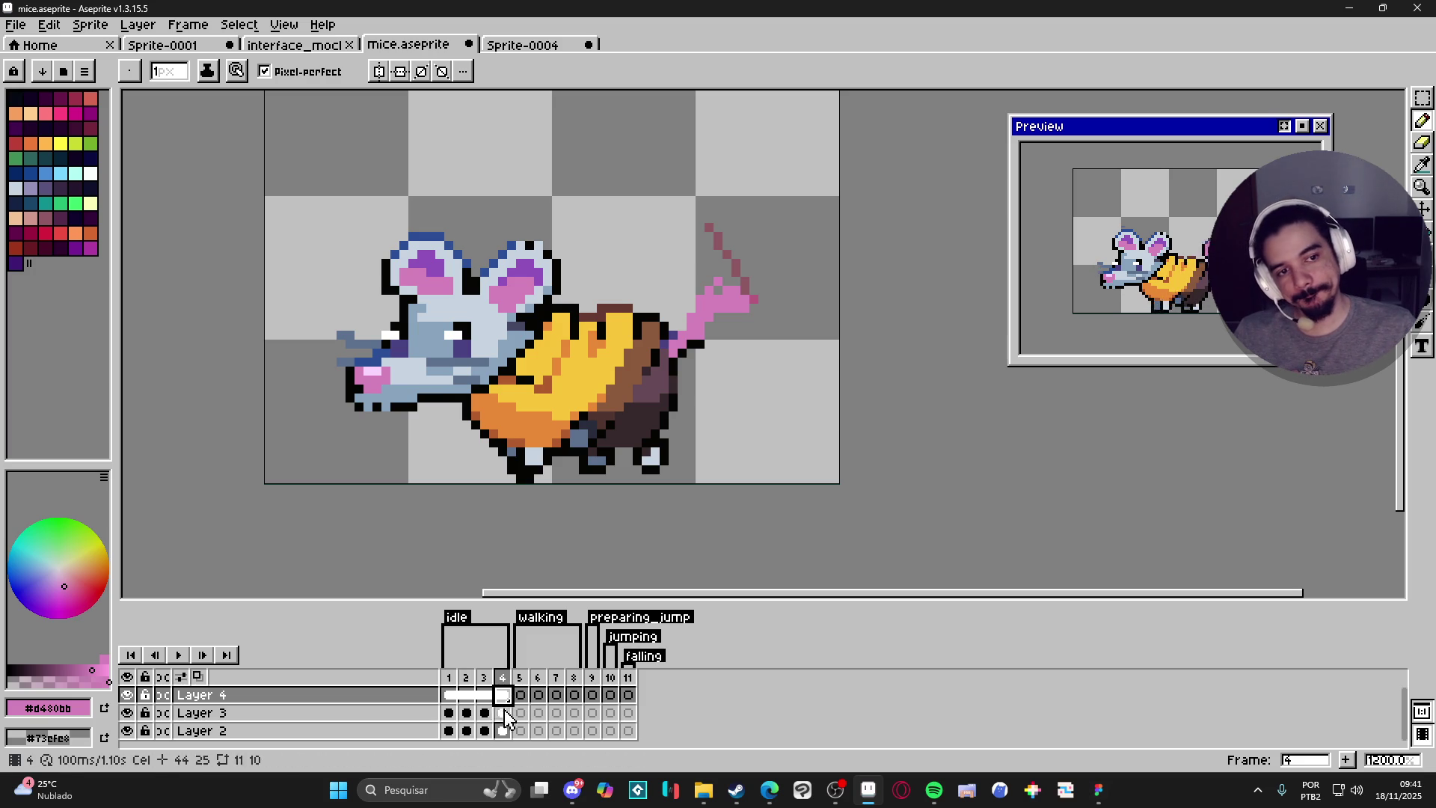
left_click(127, 695)
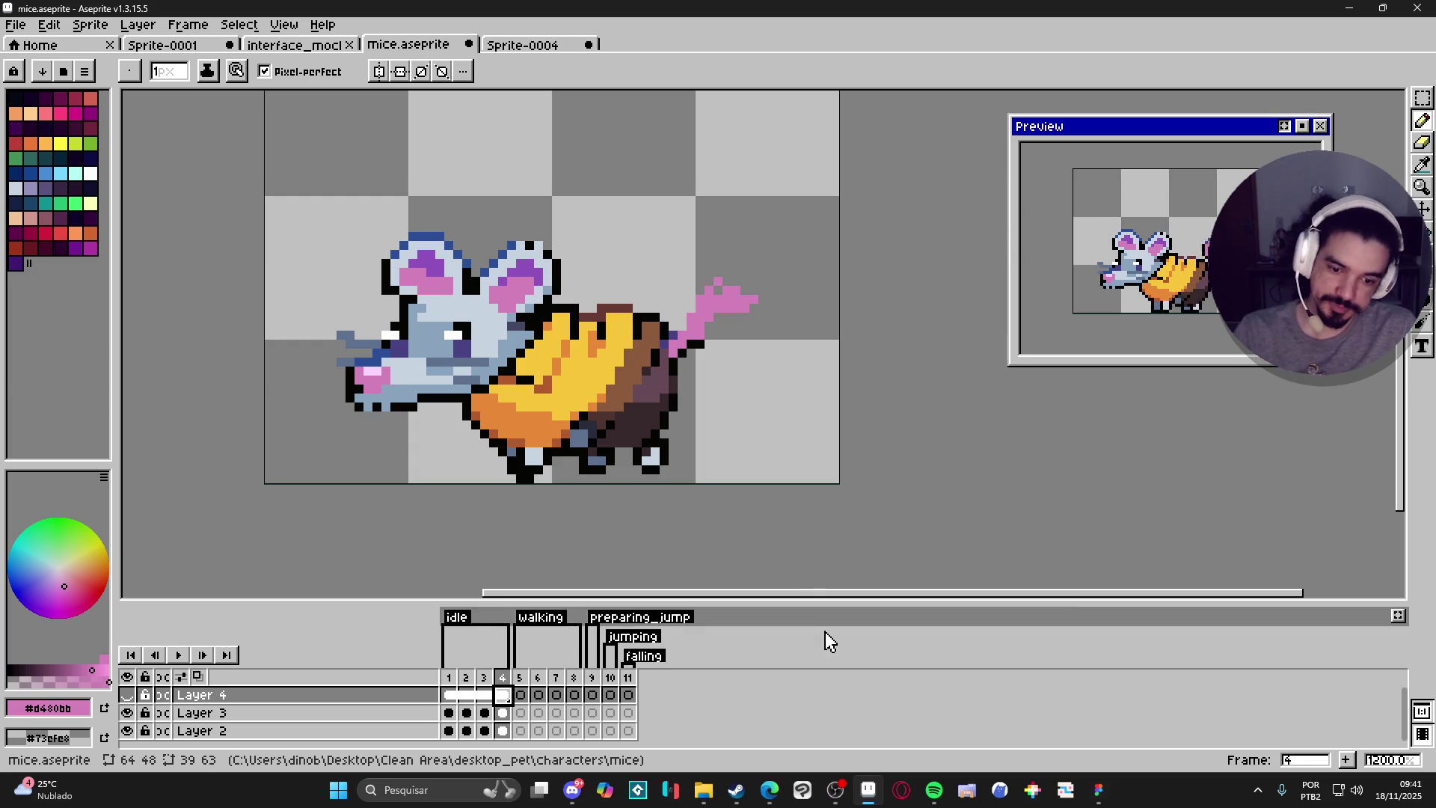
left_click(836, 795)
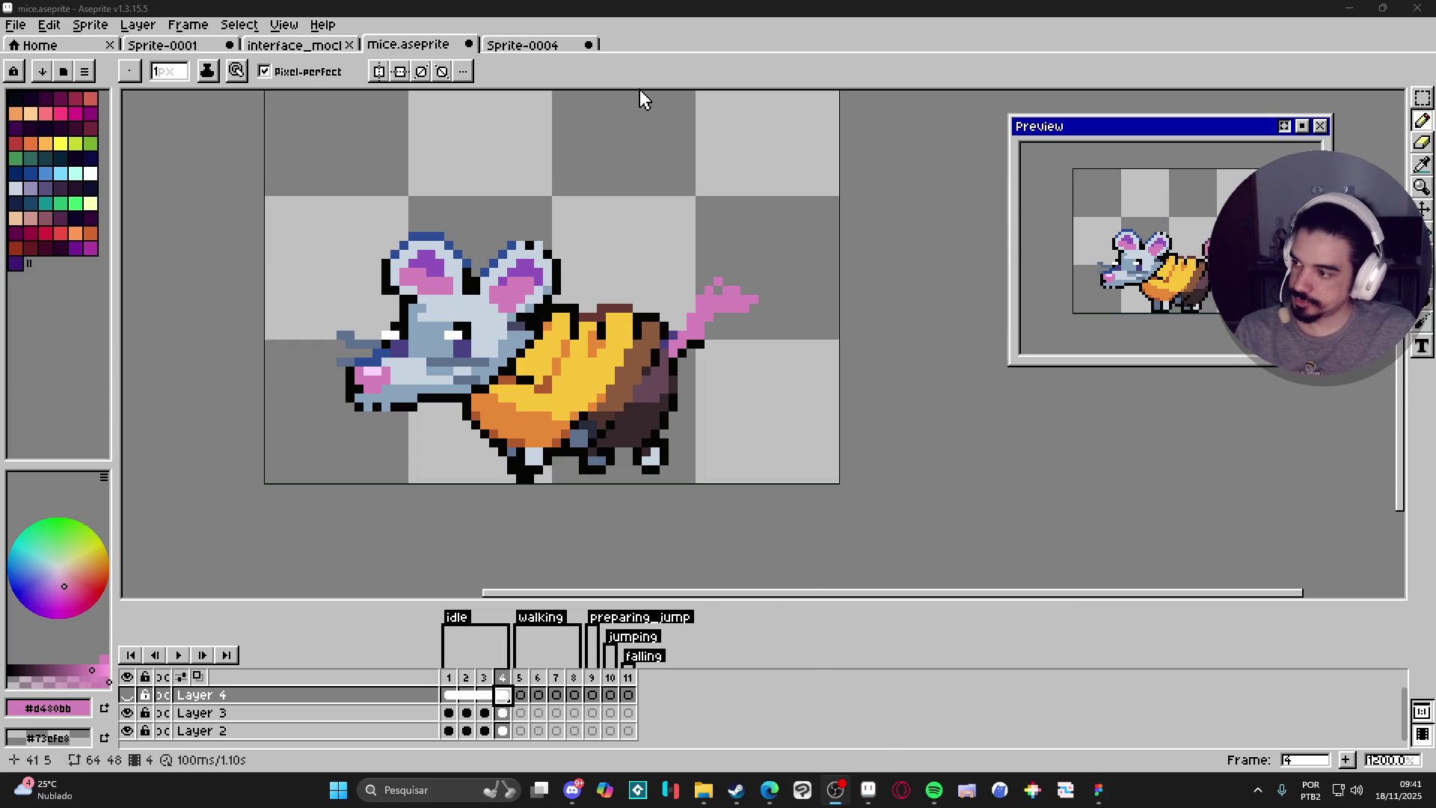
mouse_move(1224, 140)
left_mouse_down()
mouse_move(1275, 381)
mouse_move(1289, 377)
left_mouse_up()
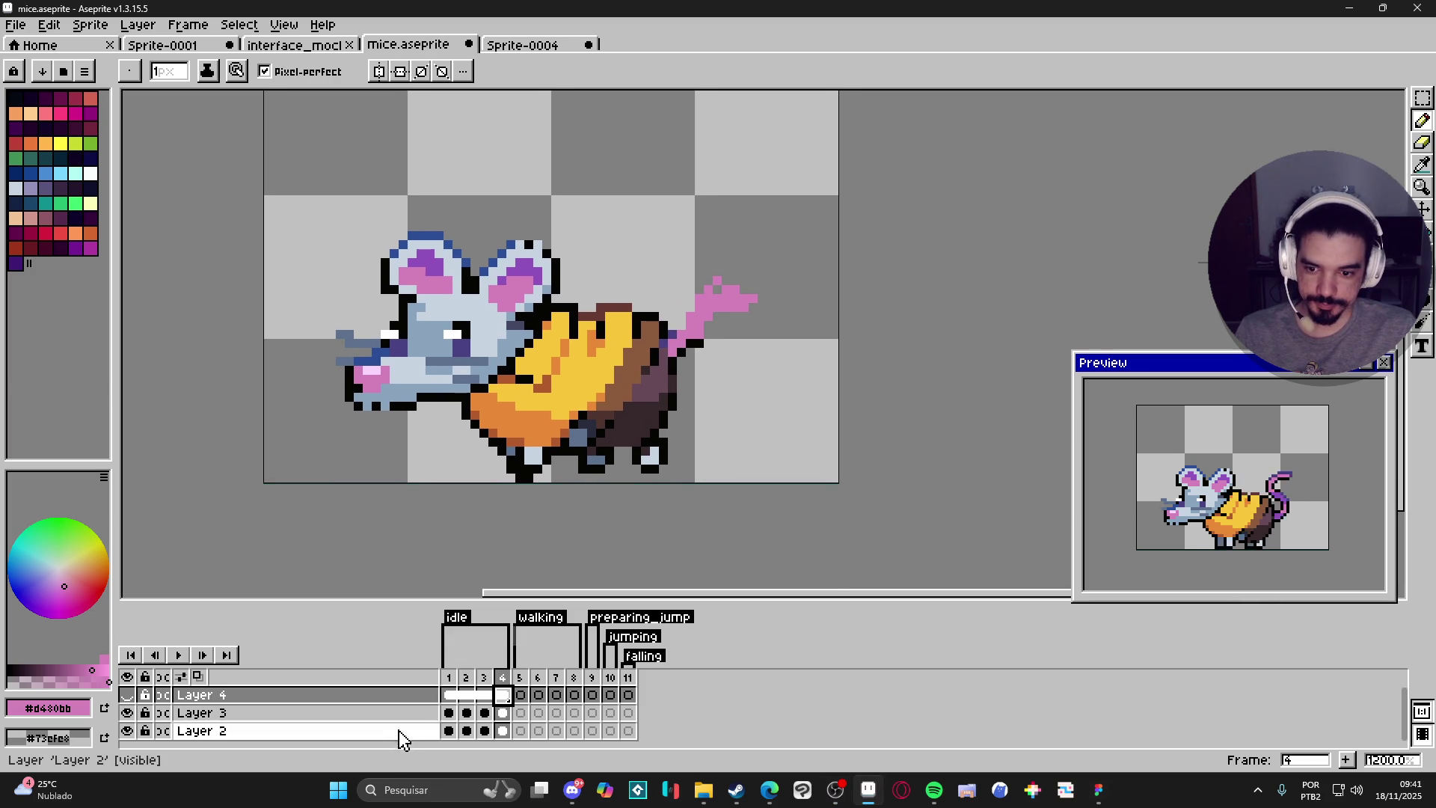
Review frames 1 and 2, then select Layer 3 on frame 3.
left_click(449, 678)
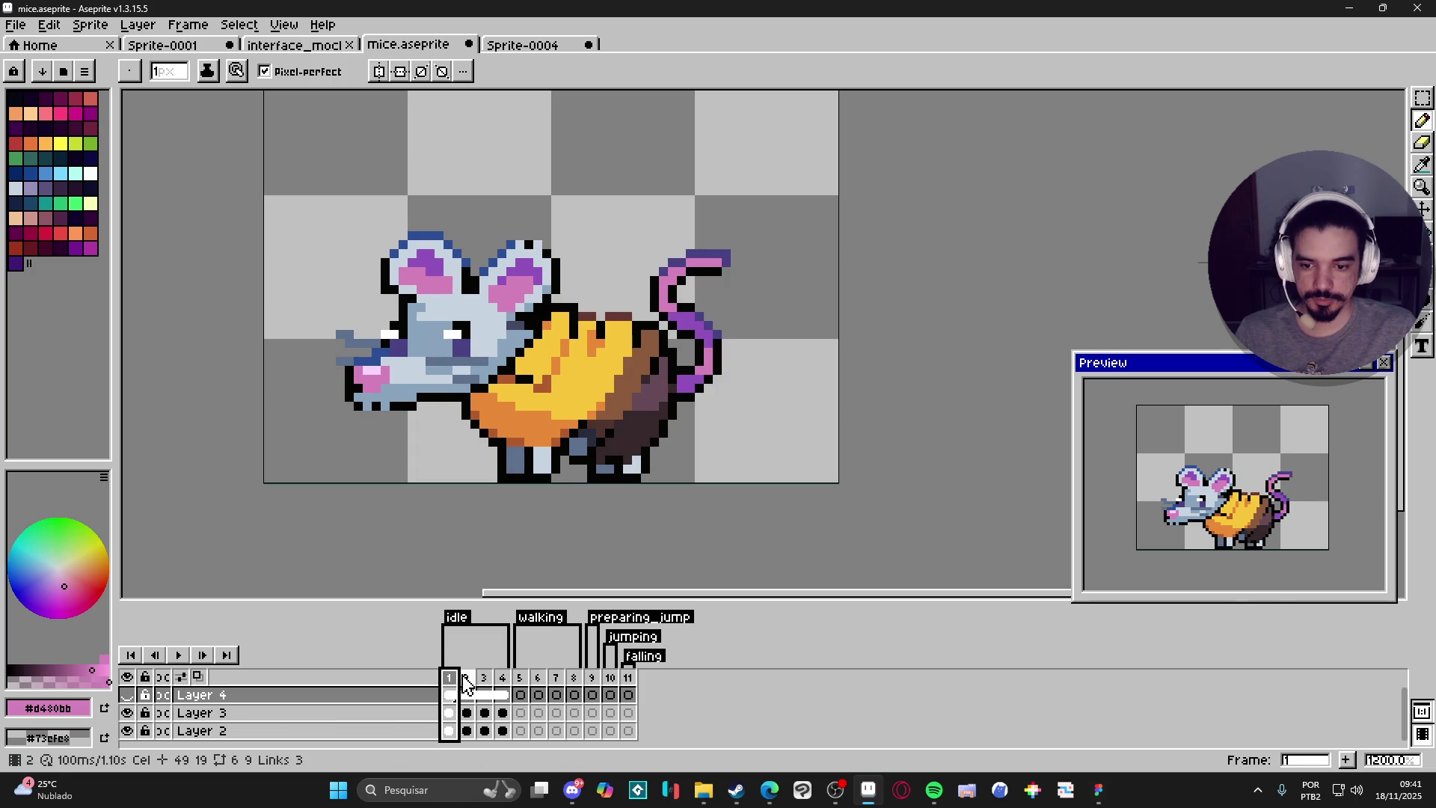
left_click(466, 678)
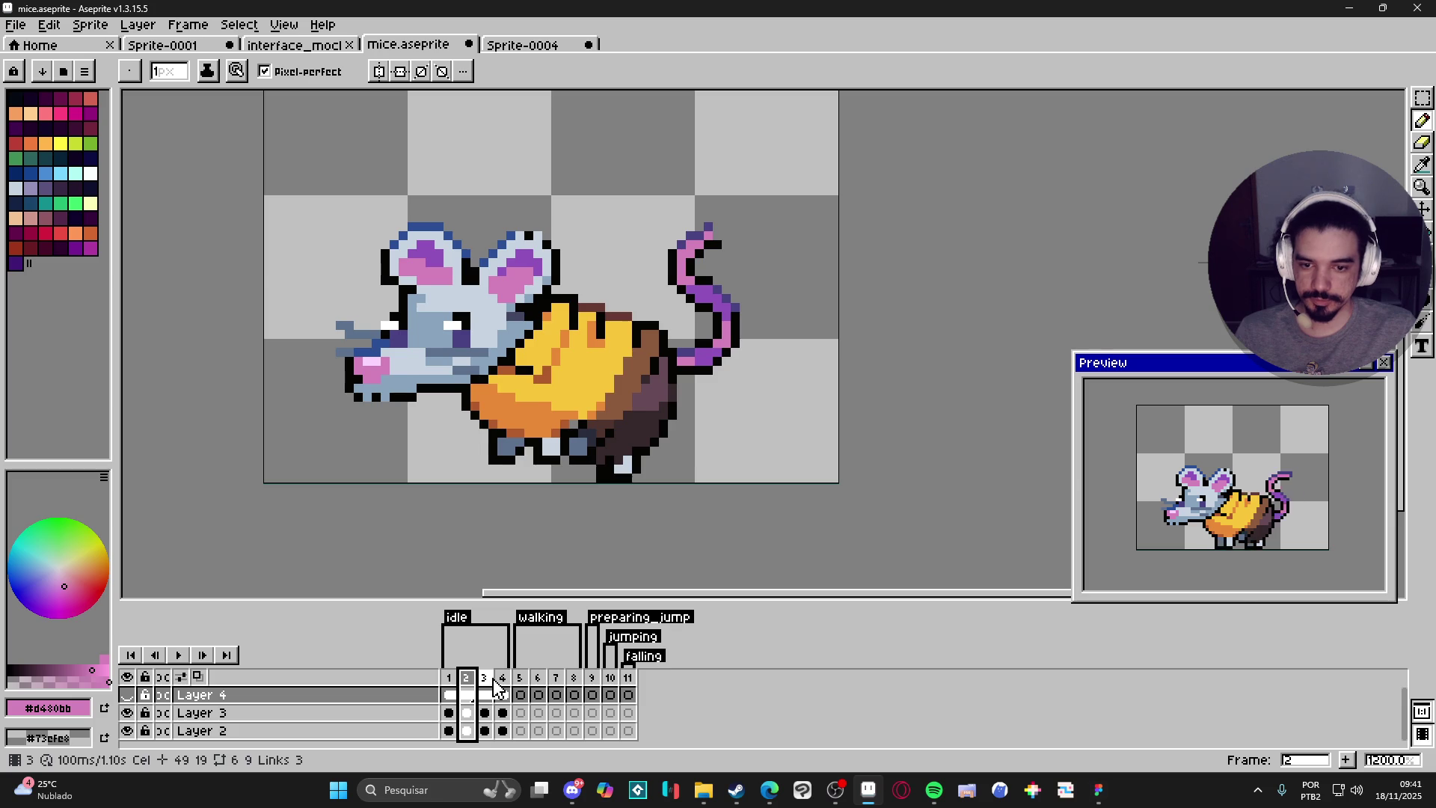
left_click(486, 679)
key("v")
left_click(485, 713)
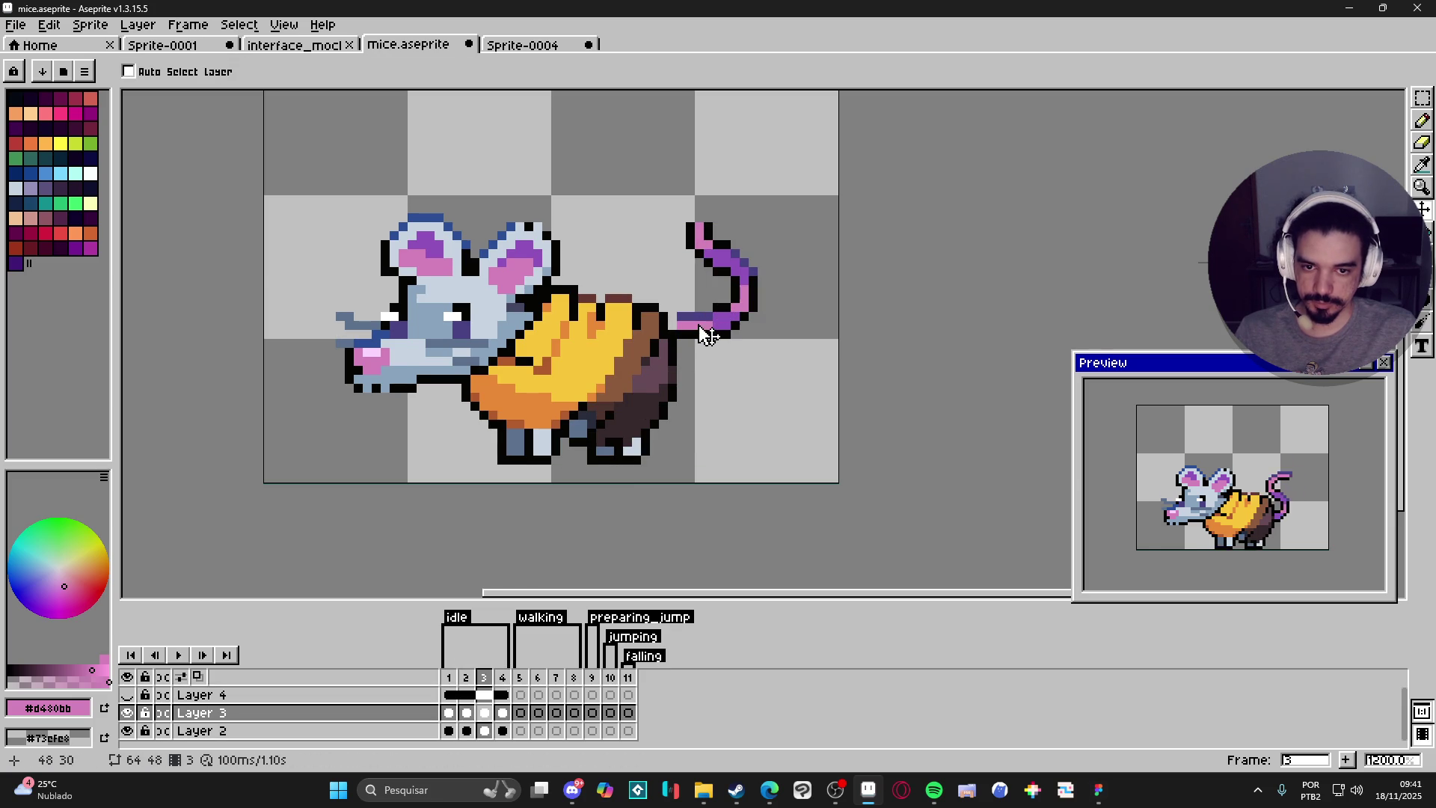
Pick black from the sprite and cap the tail tip with a black outline pixel.
key("b")
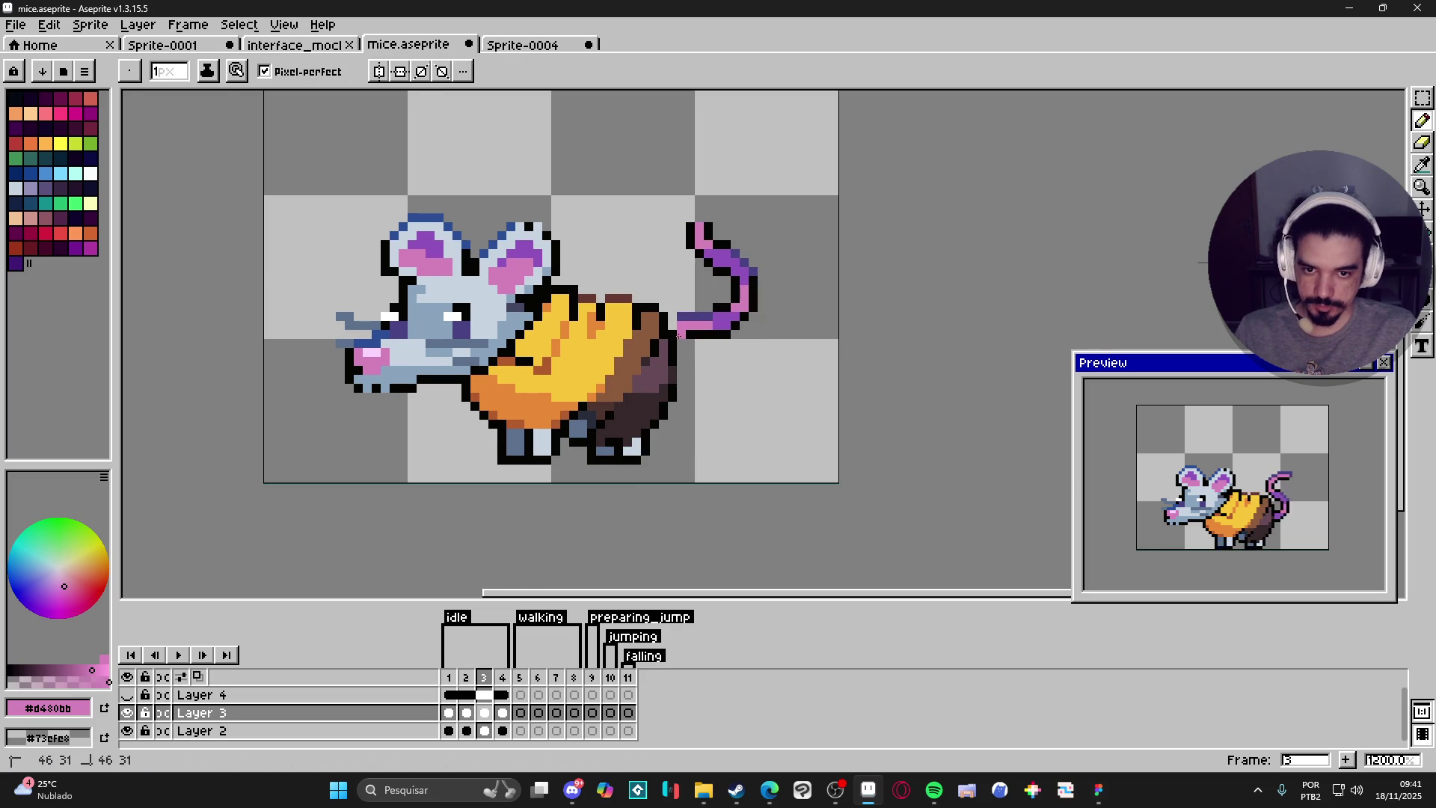
left_click(682, 346, "alt")
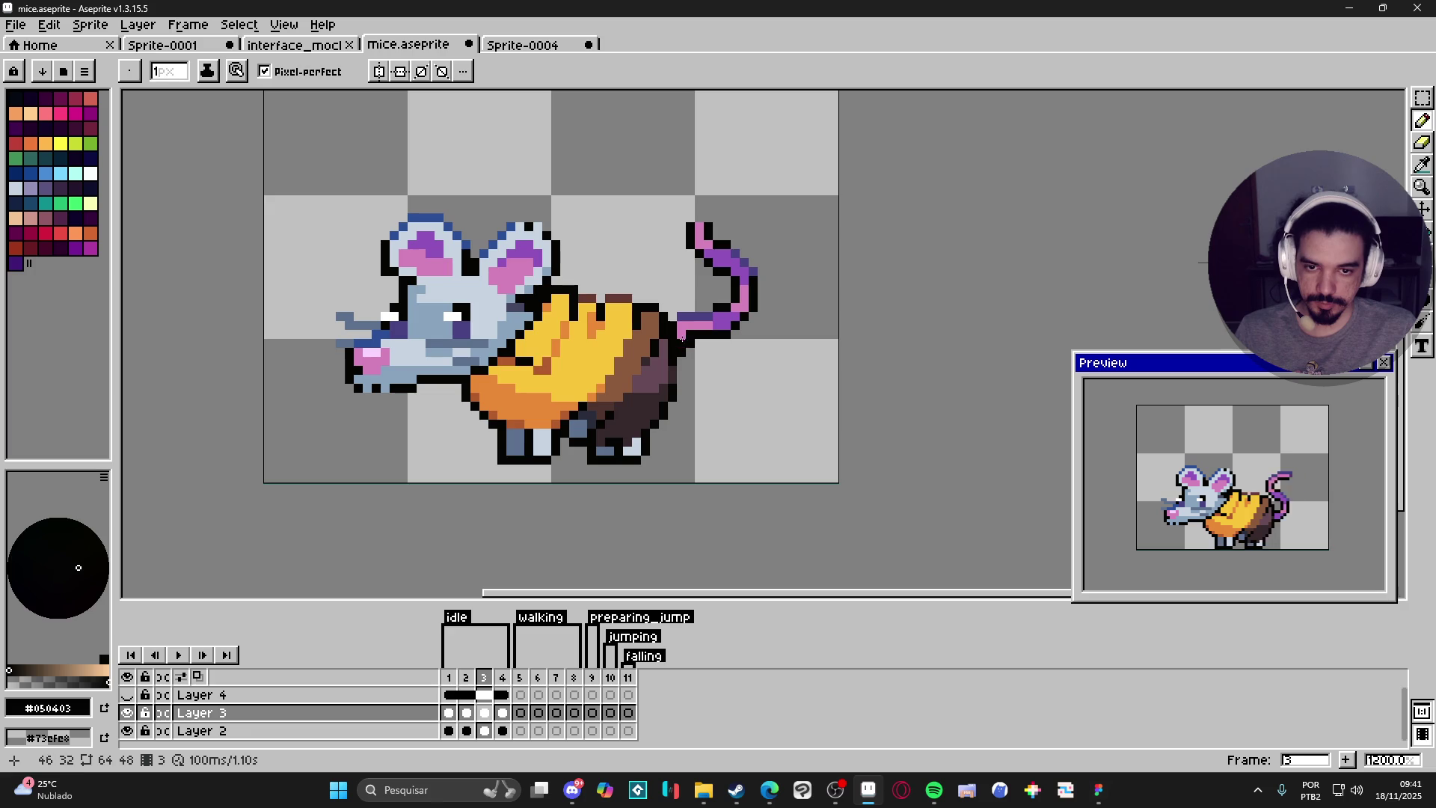
left_click(704, 238, "alt")
left_click(712, 227, "alt")
left_click(699, 218)
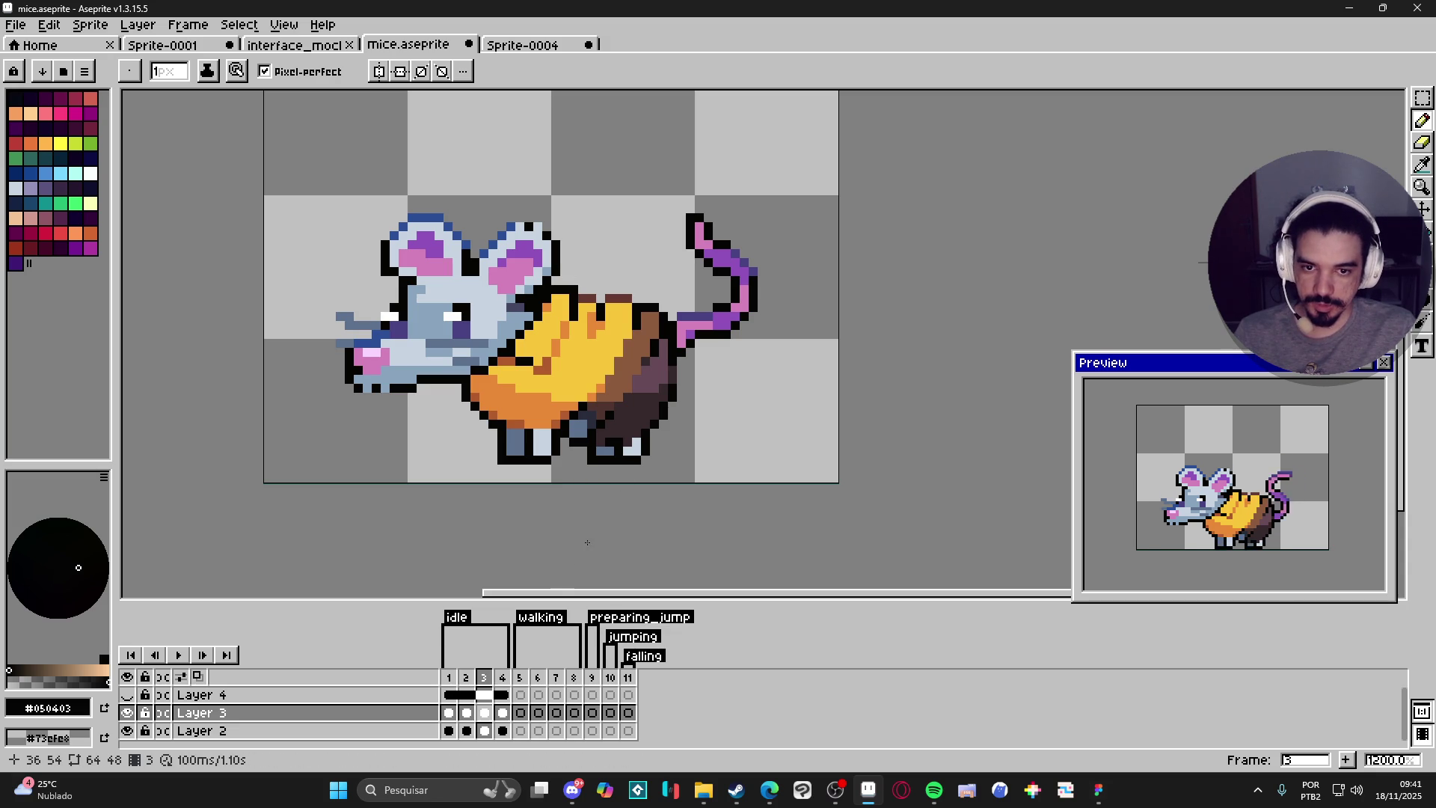
key("Right")
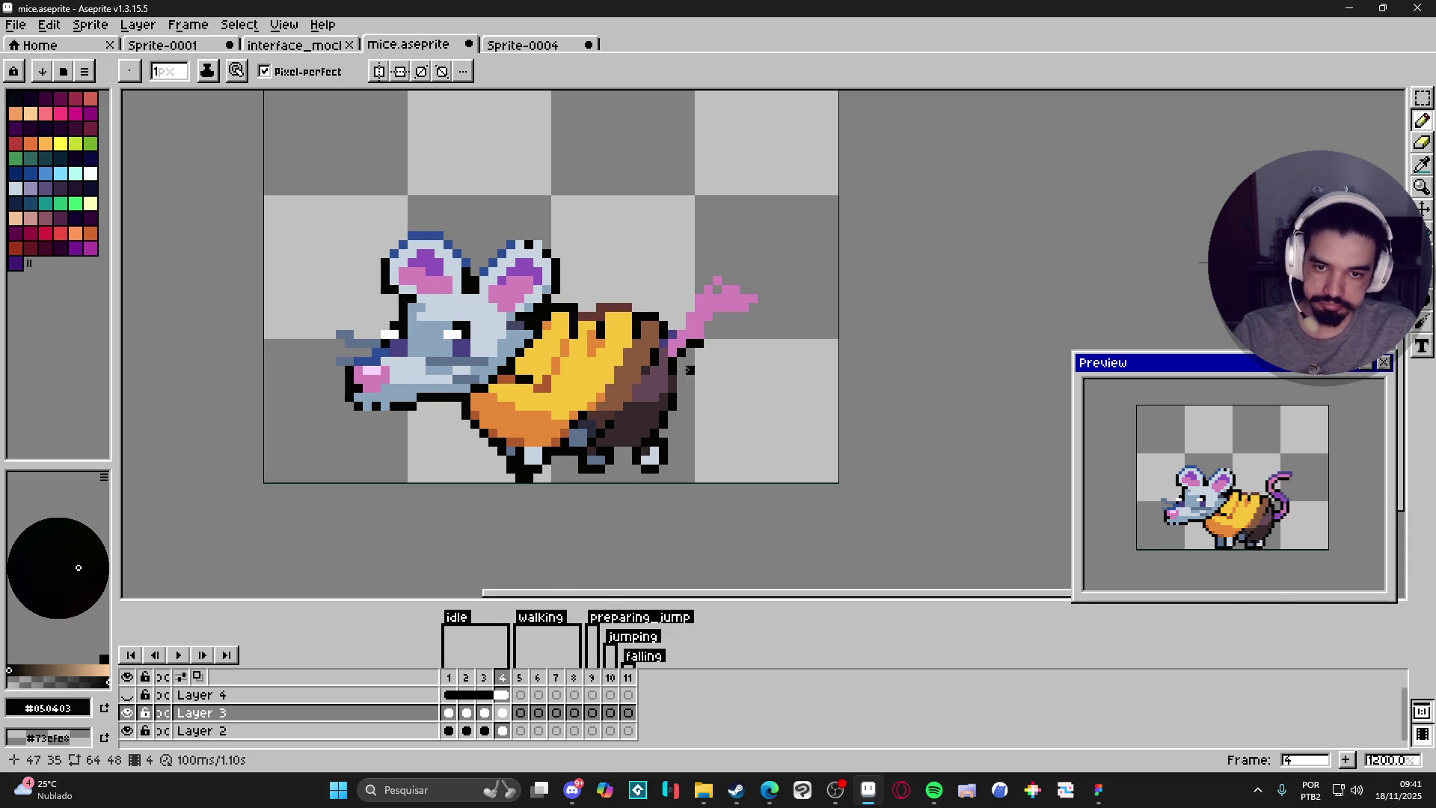
Zoom in and draw black outline pixels along the top edge of the pink tail.
scroll(679, 332, "up", 1)
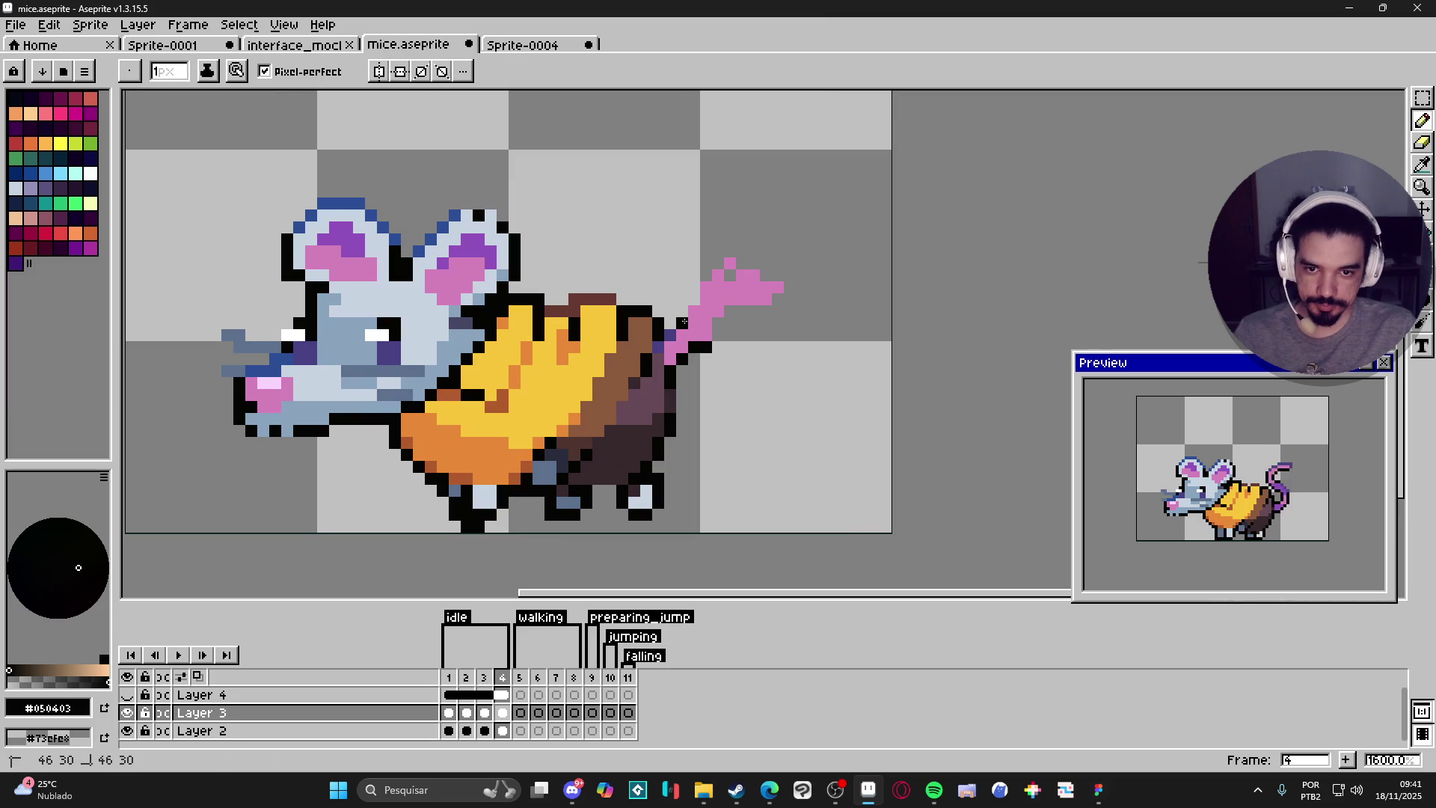
left_click(694, 298)
left_click(707, 275)
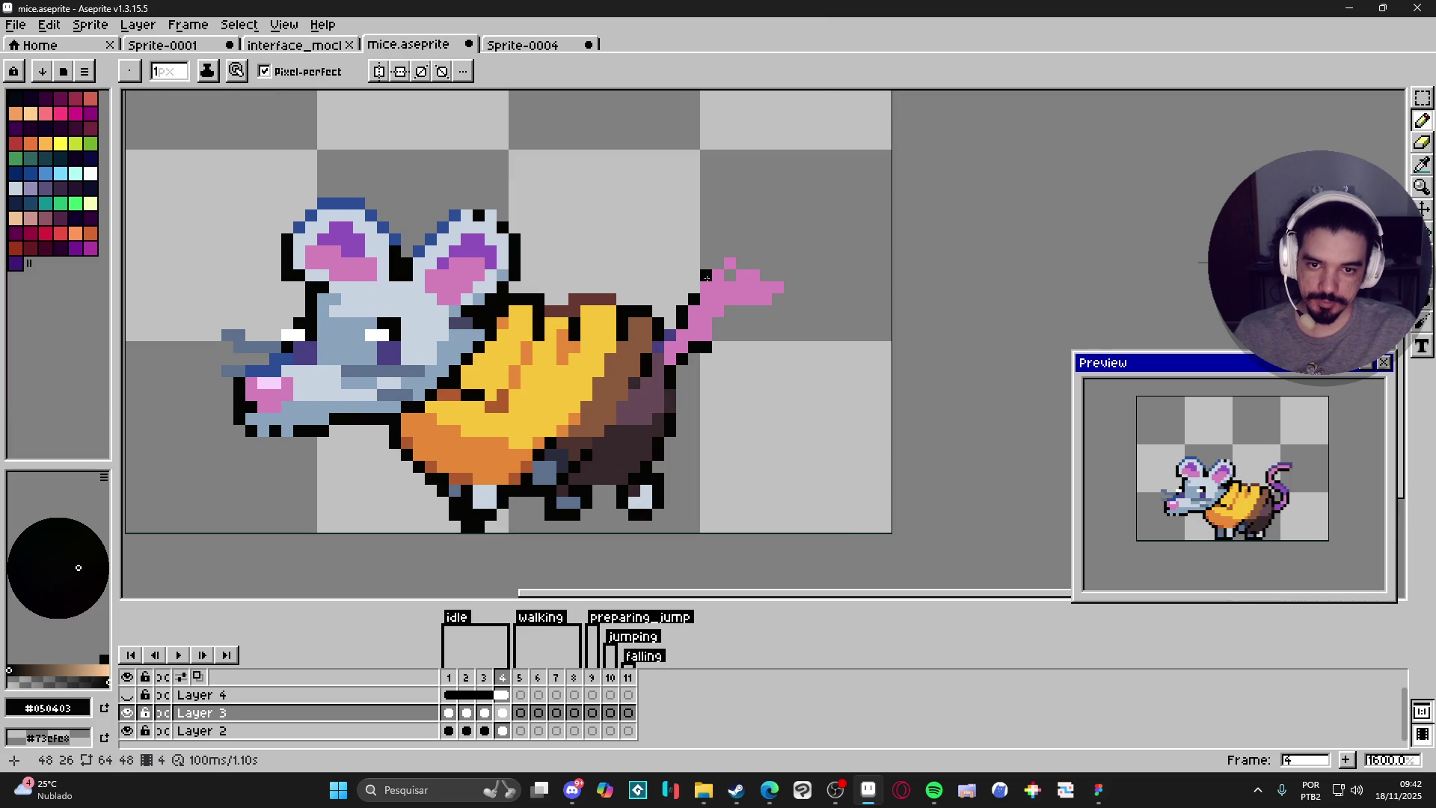
mouse_move(725, 275)
left_mouse_down()
mouse_move(753, 263)
mouse_move(795, 293)
mouse_move(737, 300)
mouse_move(715, 324)
left_mouse_up()
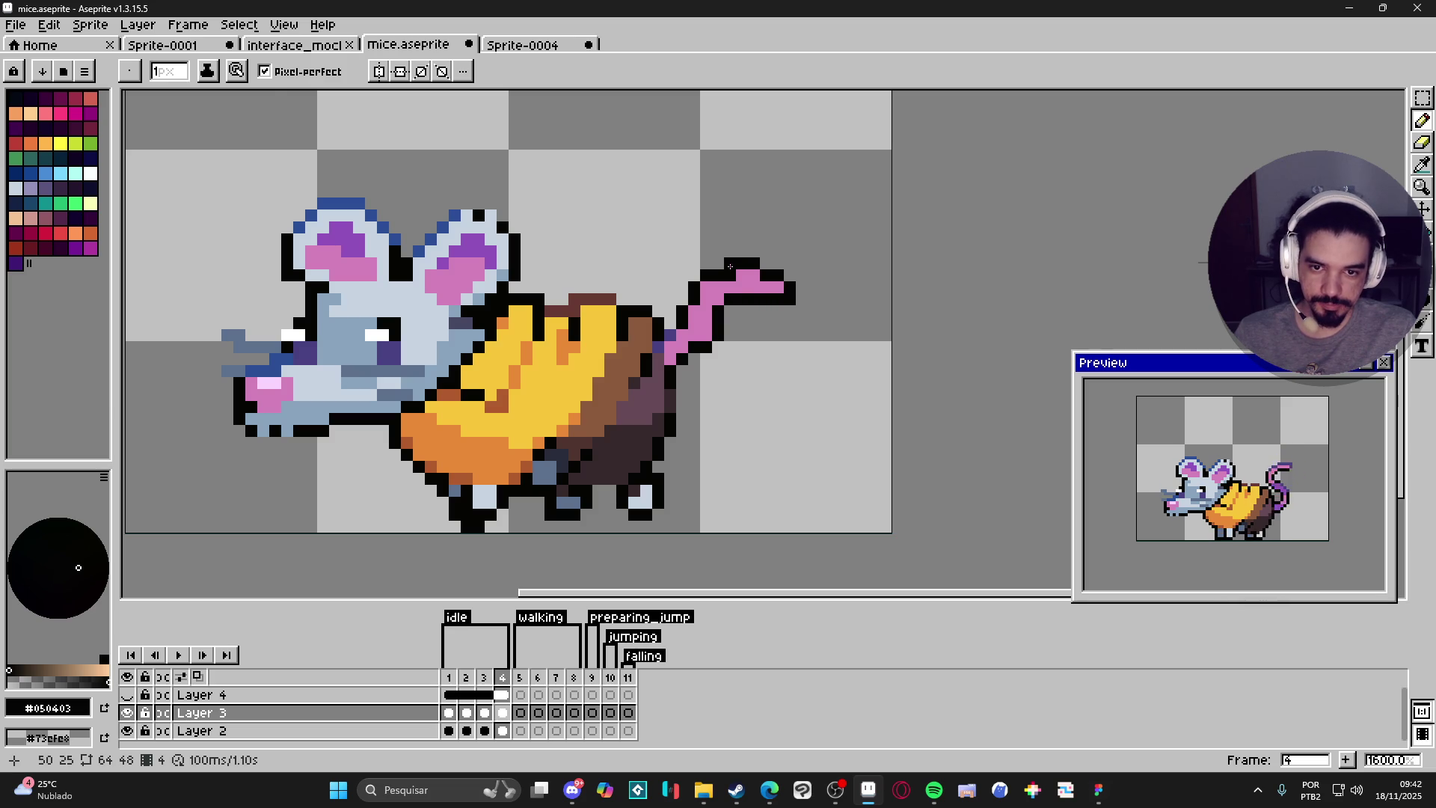
Erase a stray pixel at the tail tip and re-pick black for the outline.
key("e")
left_click(730, 263)
key("b")
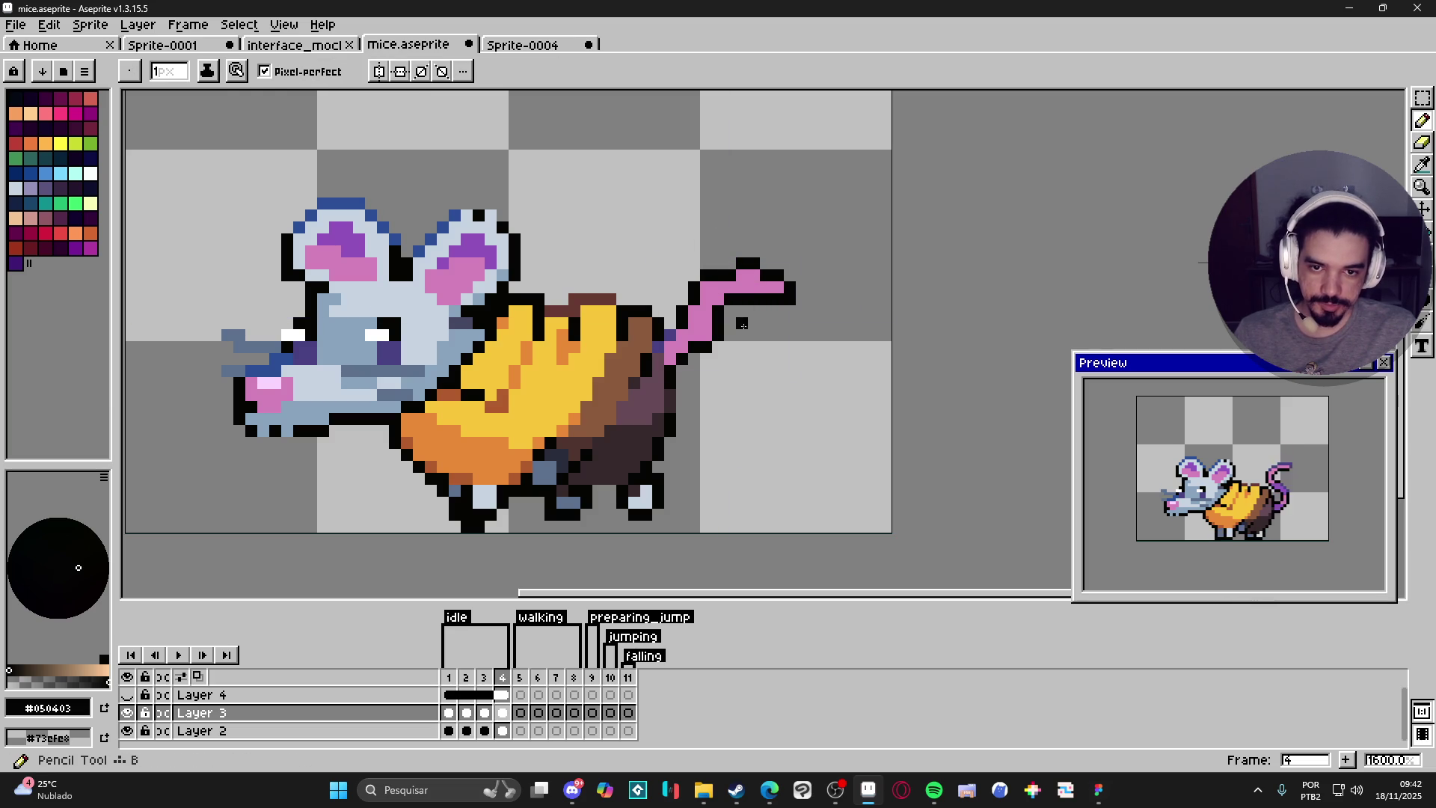
left_click(762, 278, "alt")
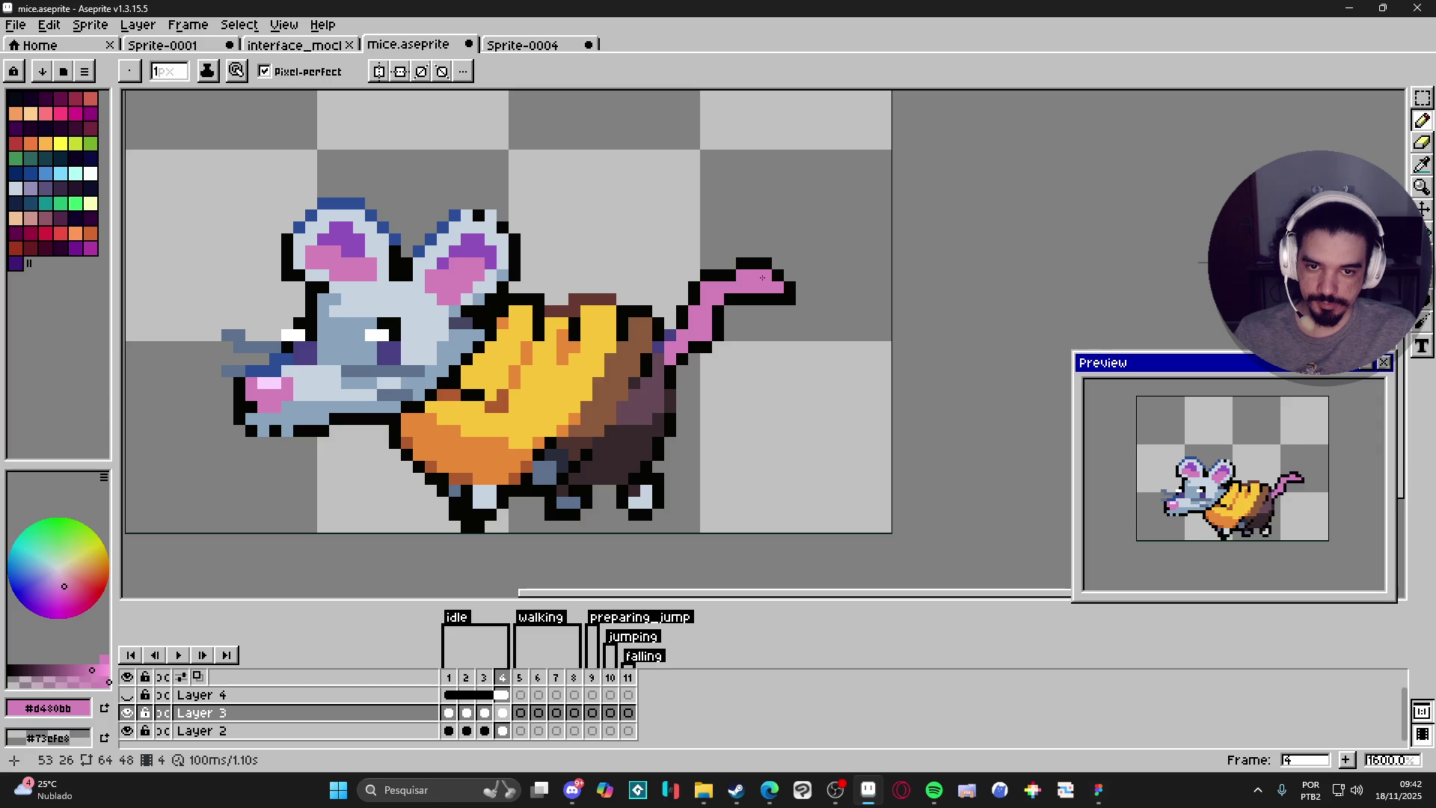
left_click(693, 314, "alt")
Rework the tail outline, erasing and redrawing pixels, and add dark pixels at the tail base.
key("e")
left_click(694, 287)
left_click(707, 276)
key("b")
left_click(707, 288)
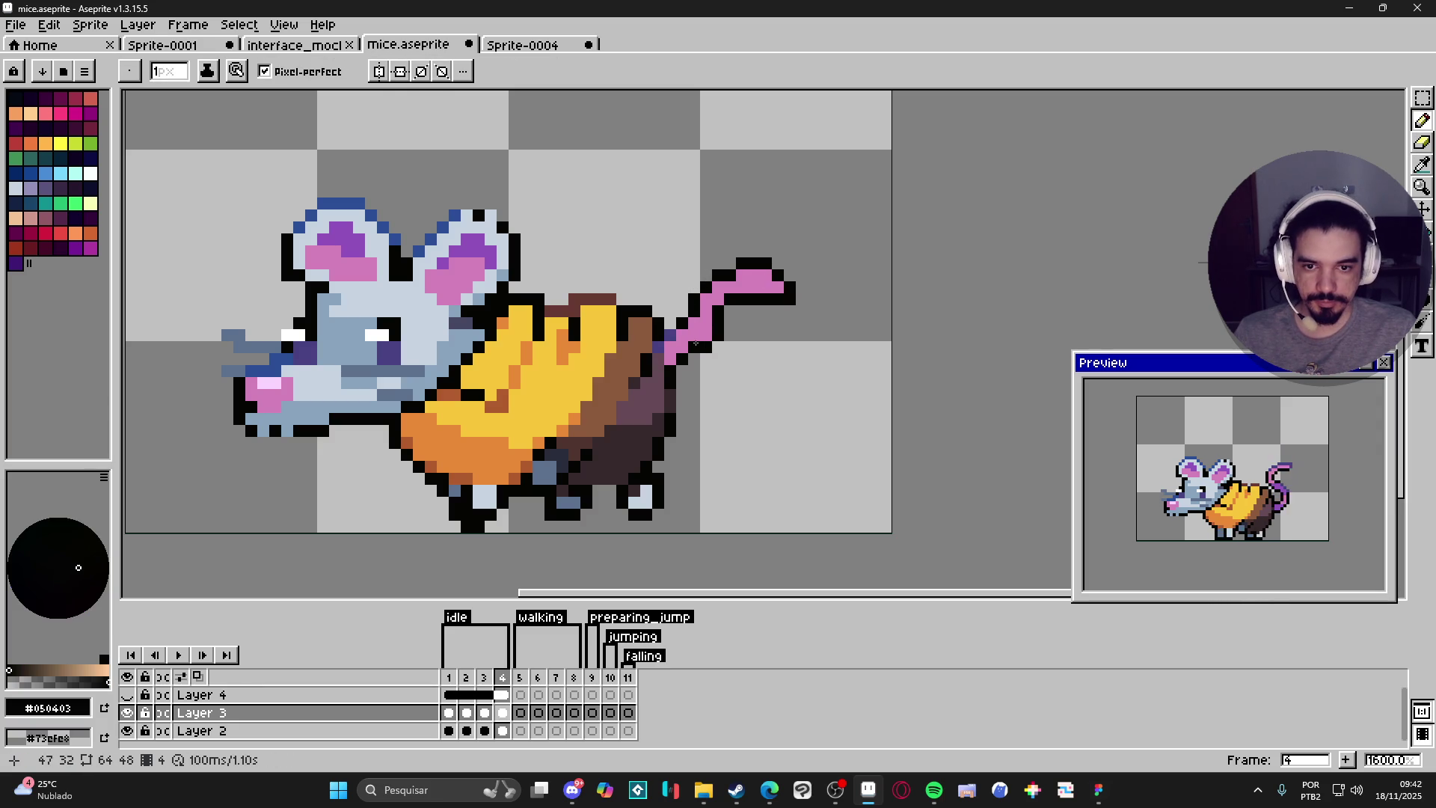
key("b")
key("e")
key("b")
left_click(672, 359)
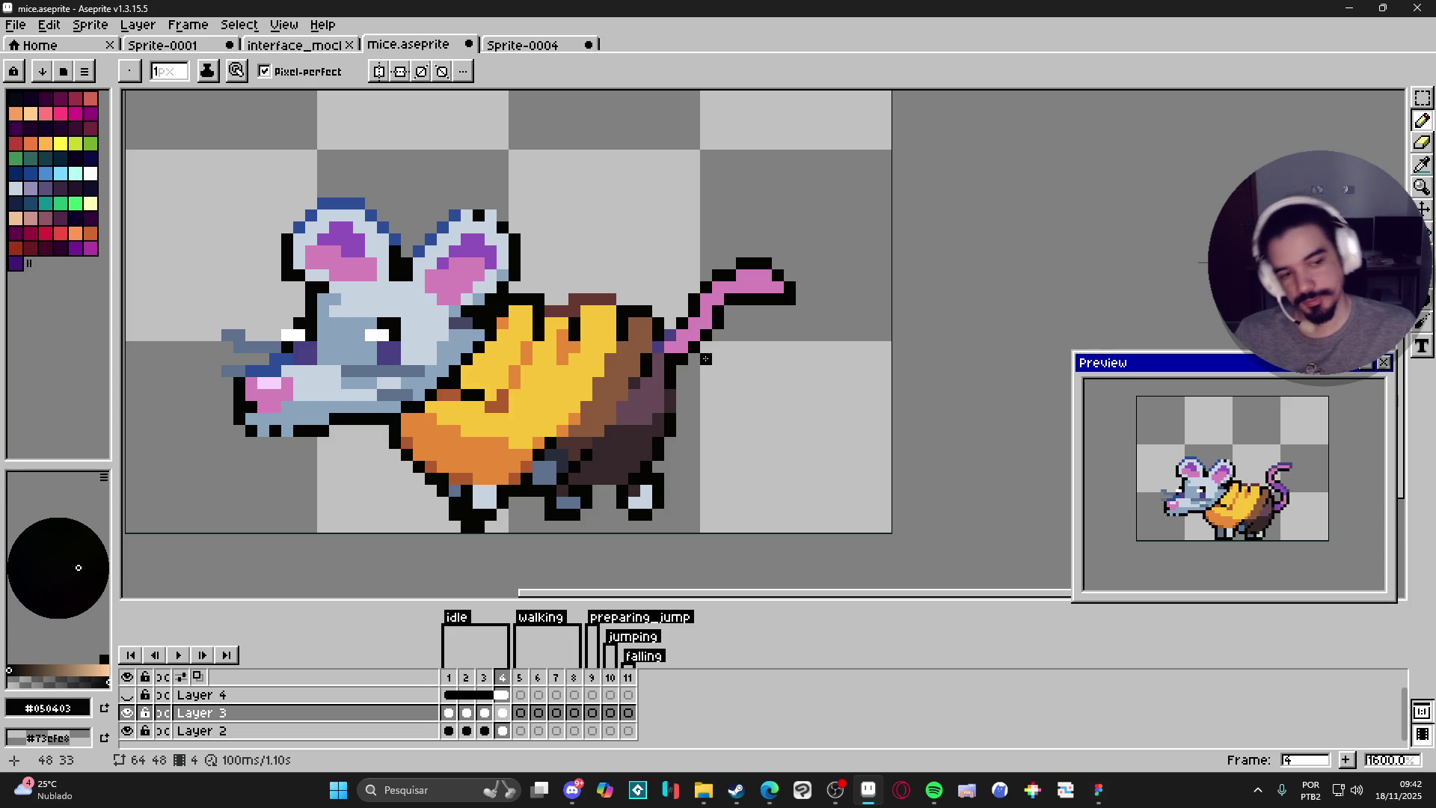
left_click(682, 383)
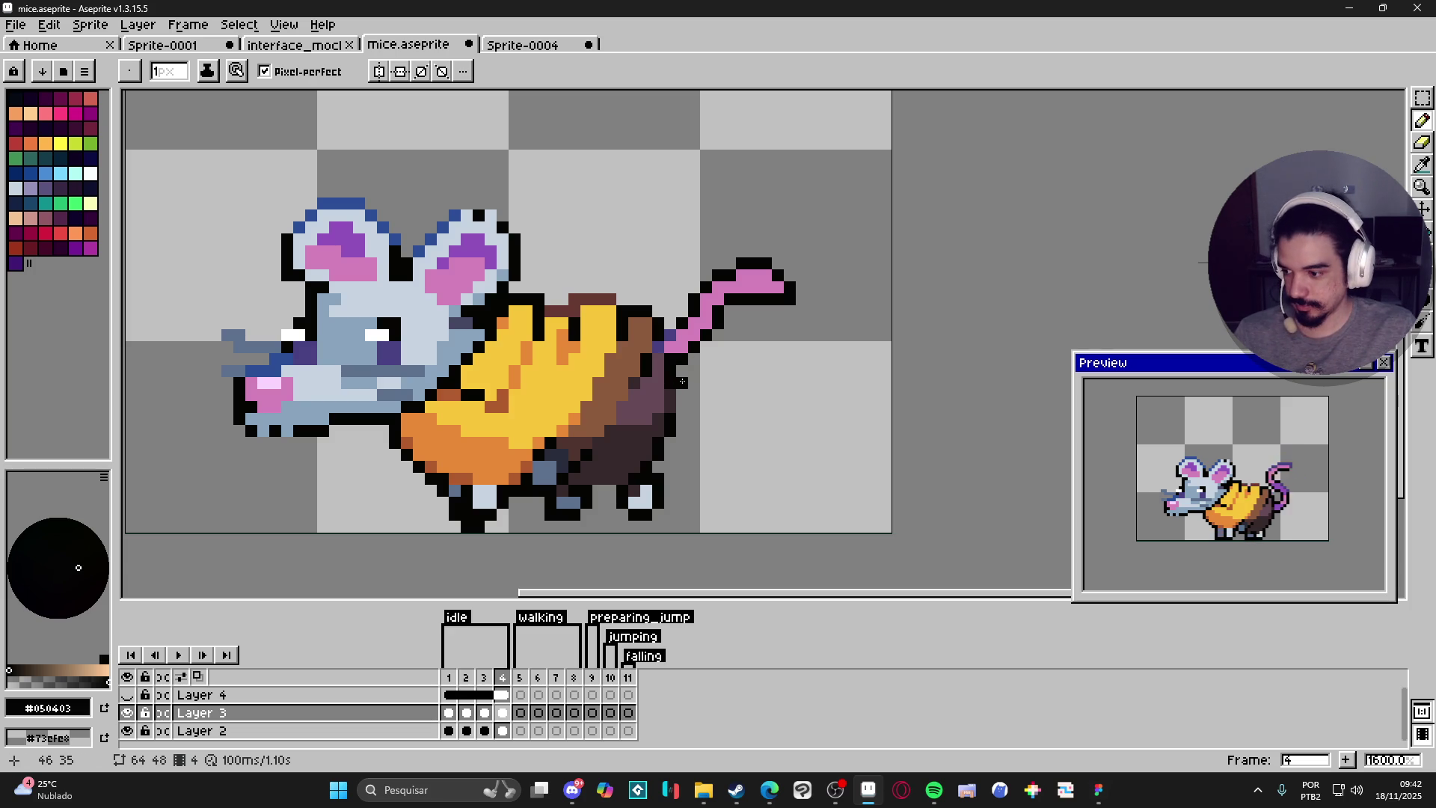
Pick purple #9052bc from frame 3's tail and shade frame 4's tail pixels purple.
key("Left")
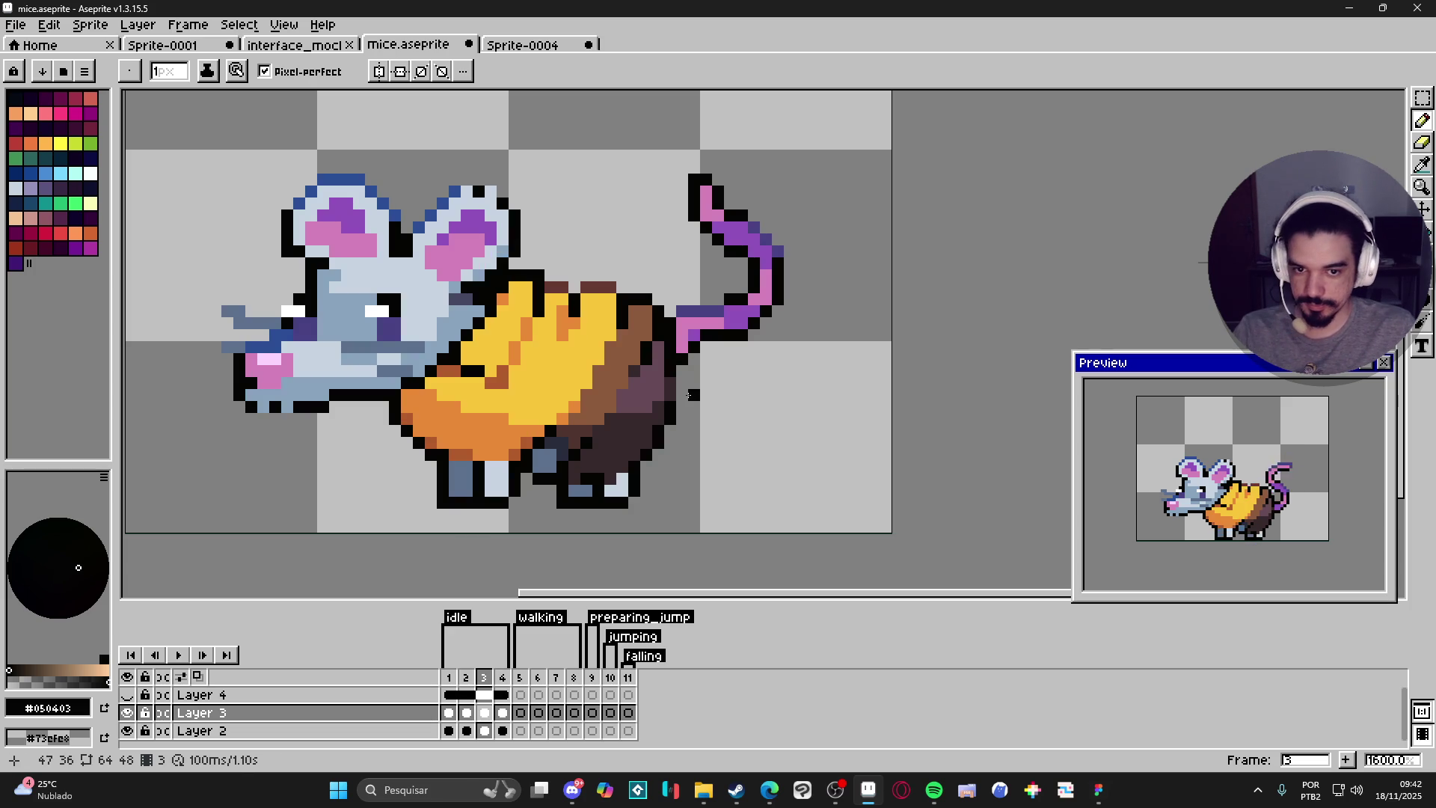
left_click(731, 322, "alt")
key("Right")
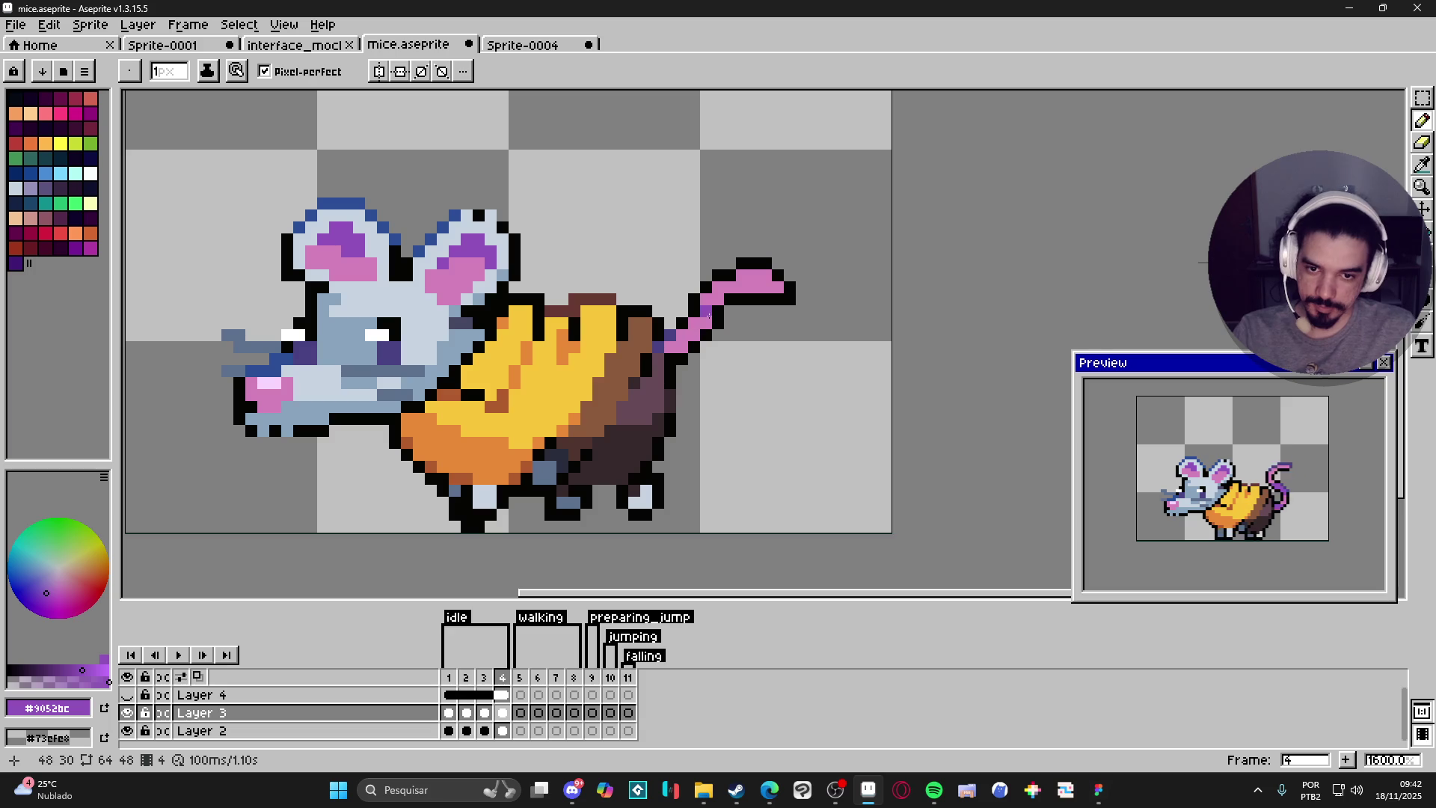
left_click(696, 324)
left_click(753, 287)
left_click(682, 337)
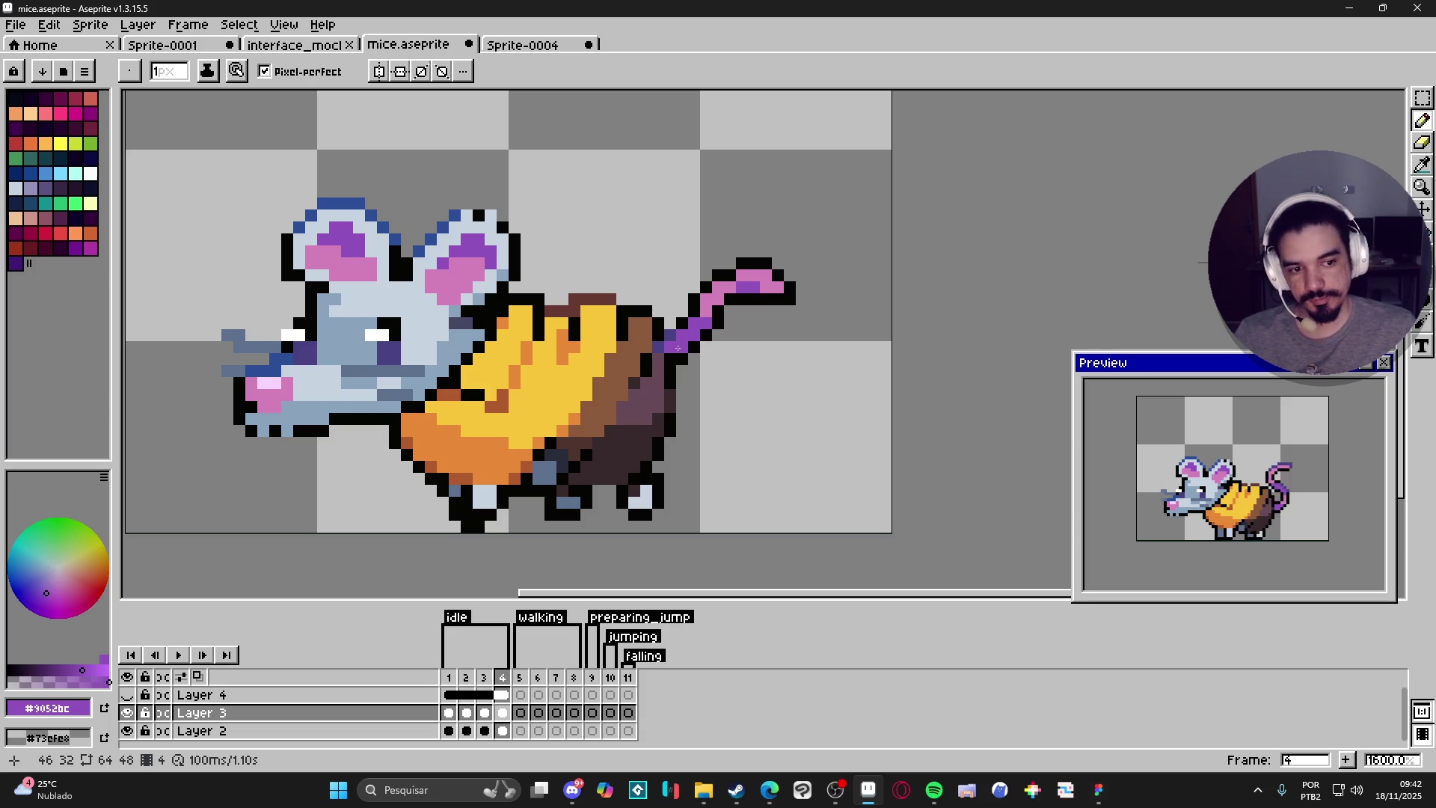
left_click(688, 348)
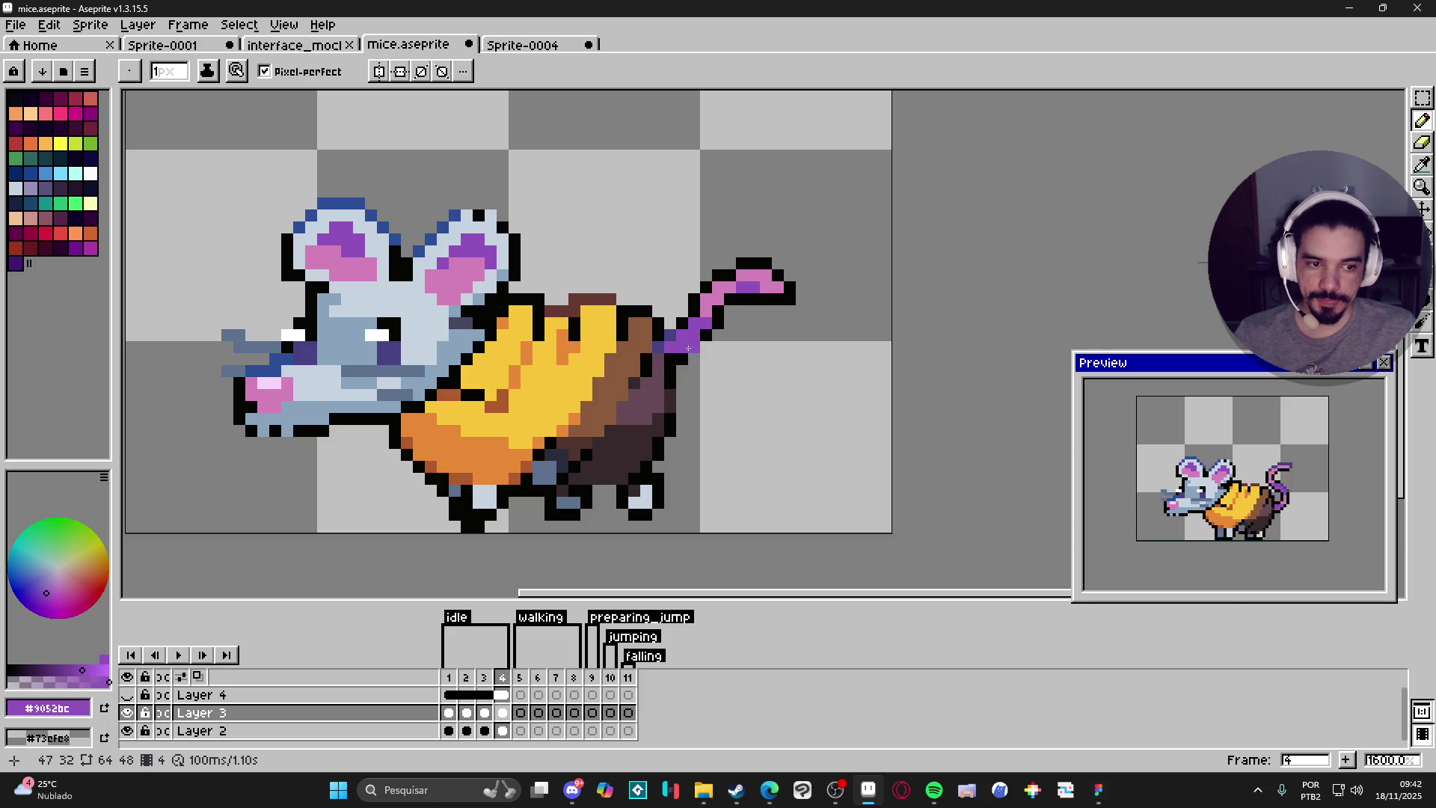
left_click(704, 359)
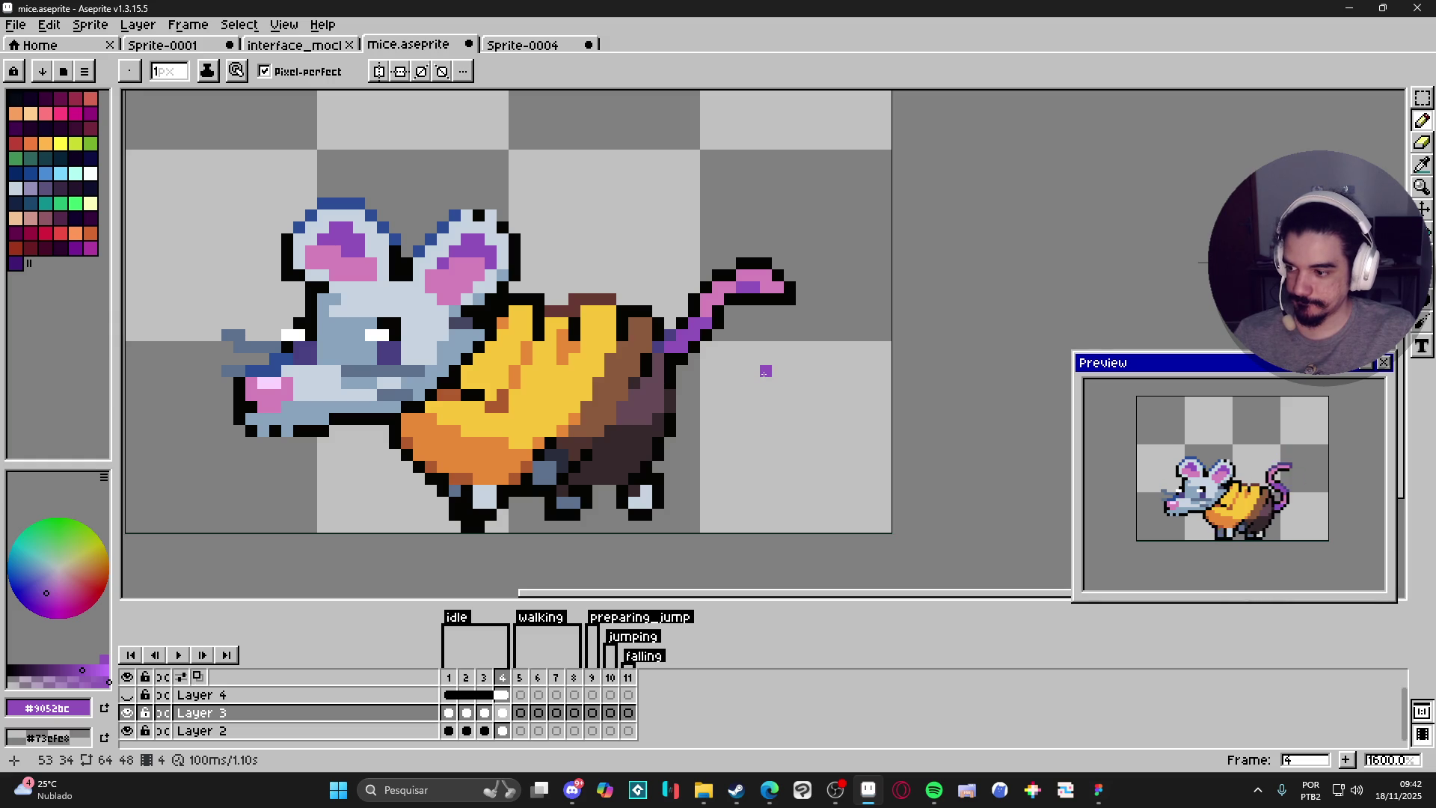
scroll(765, 371, "down", 1)
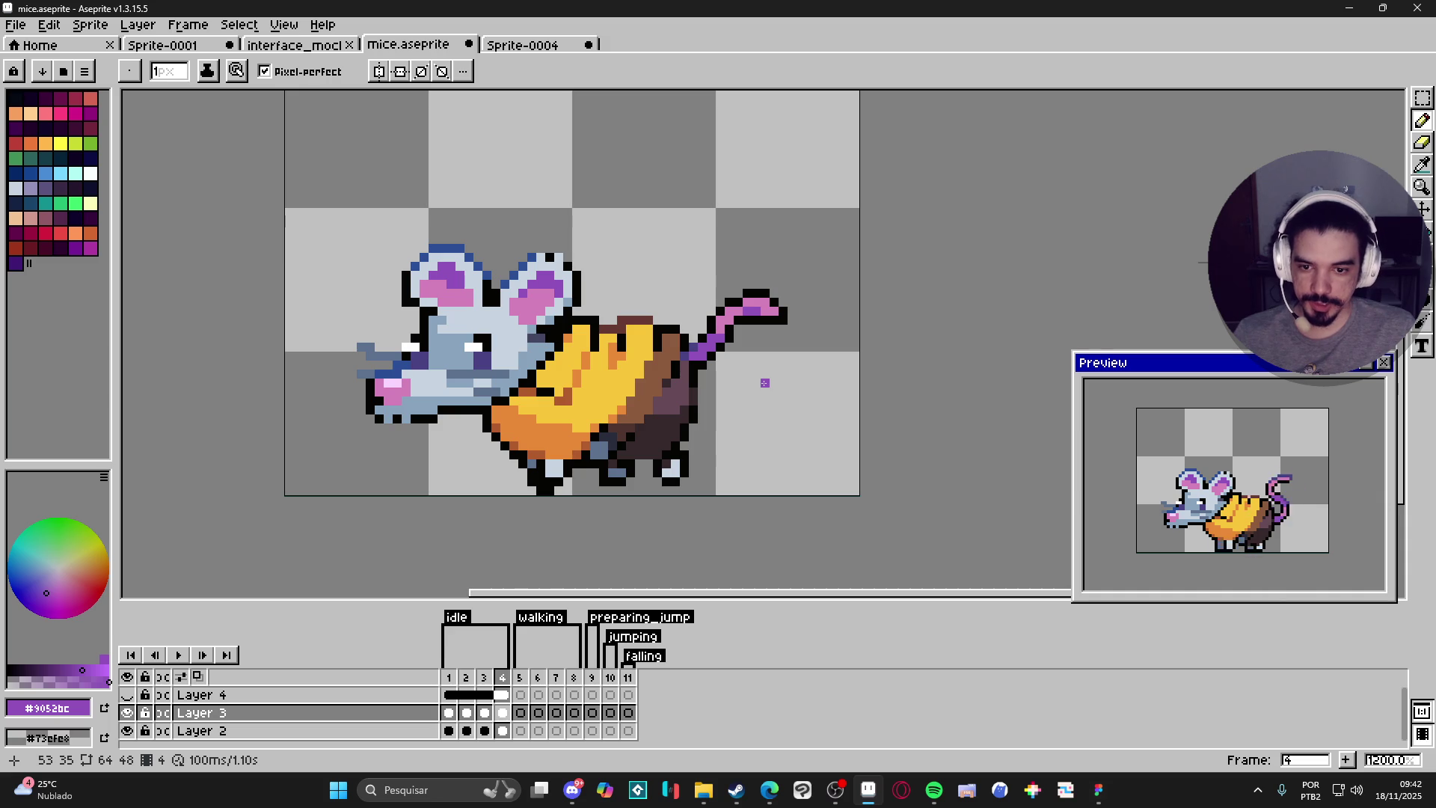
left_click(449, 677)
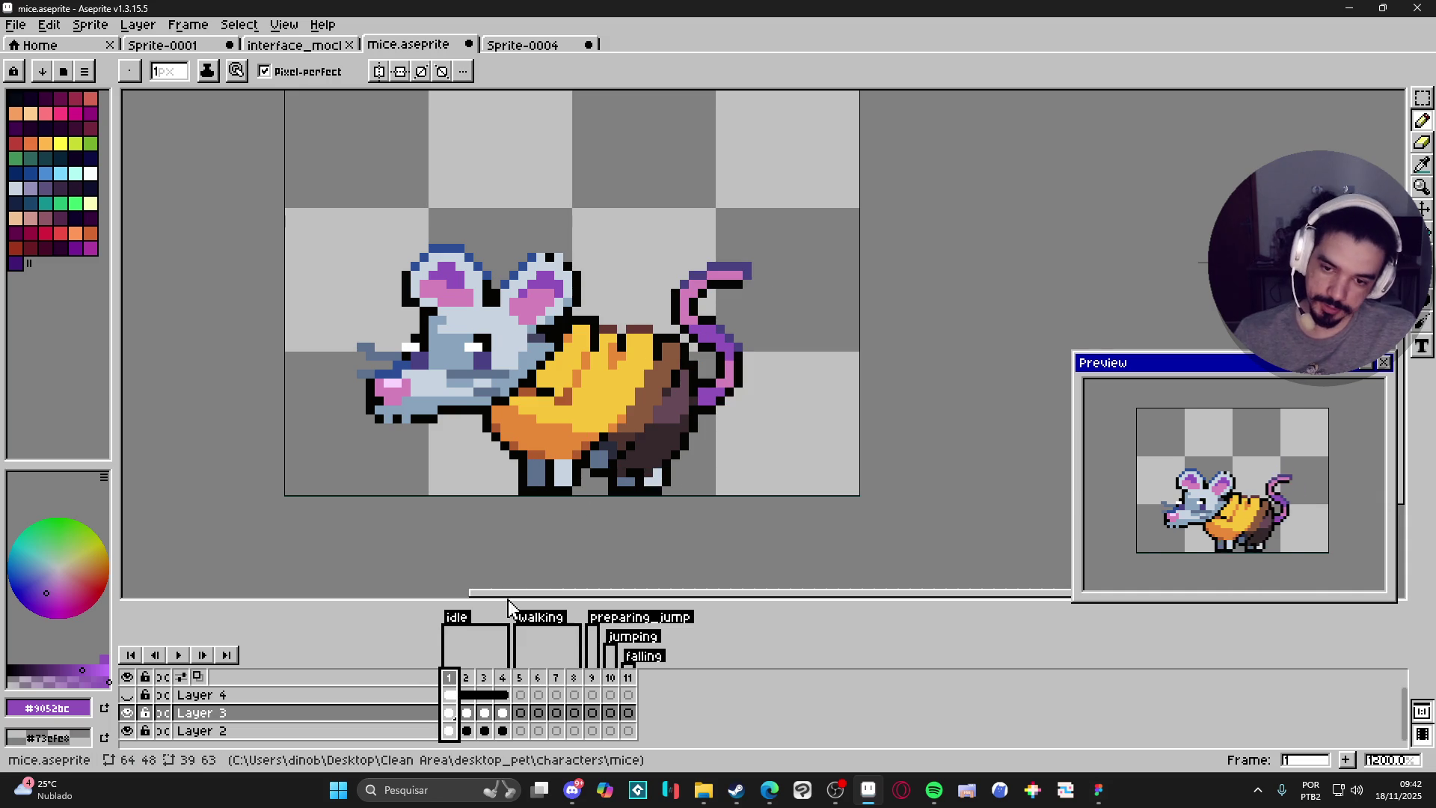
left_click(466, 678)
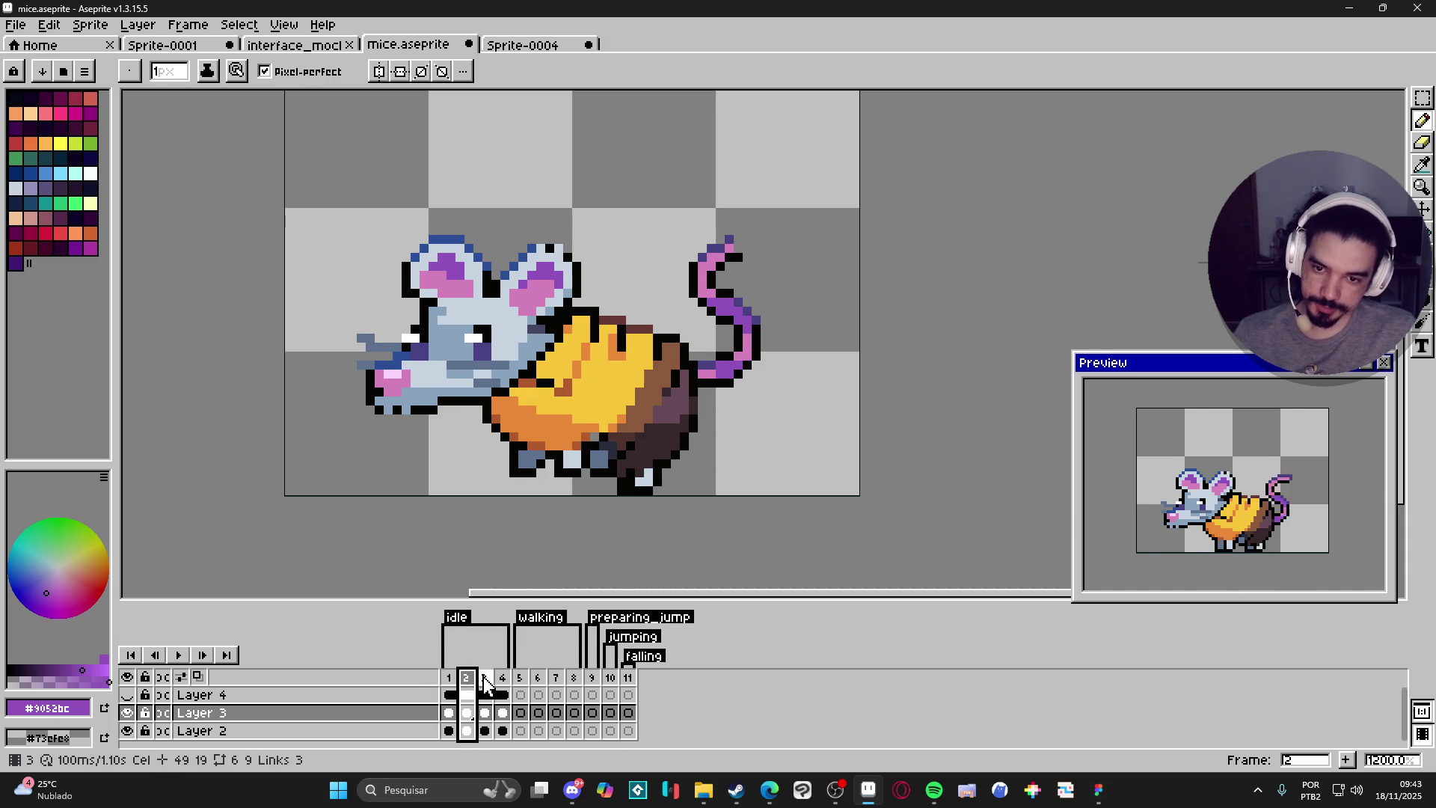
left_click(484, 678)
left_click(502, 678)
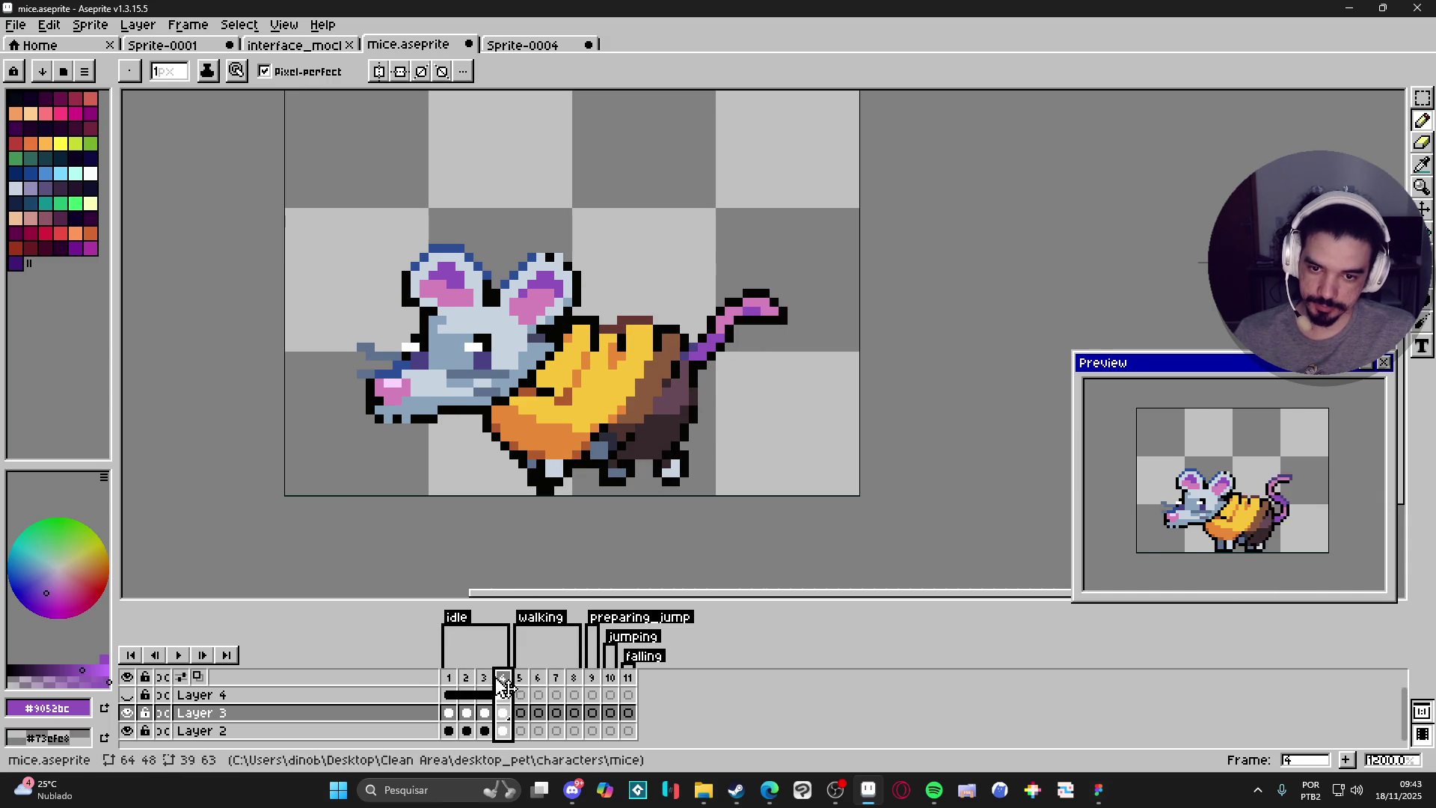
left_click(451, 681)
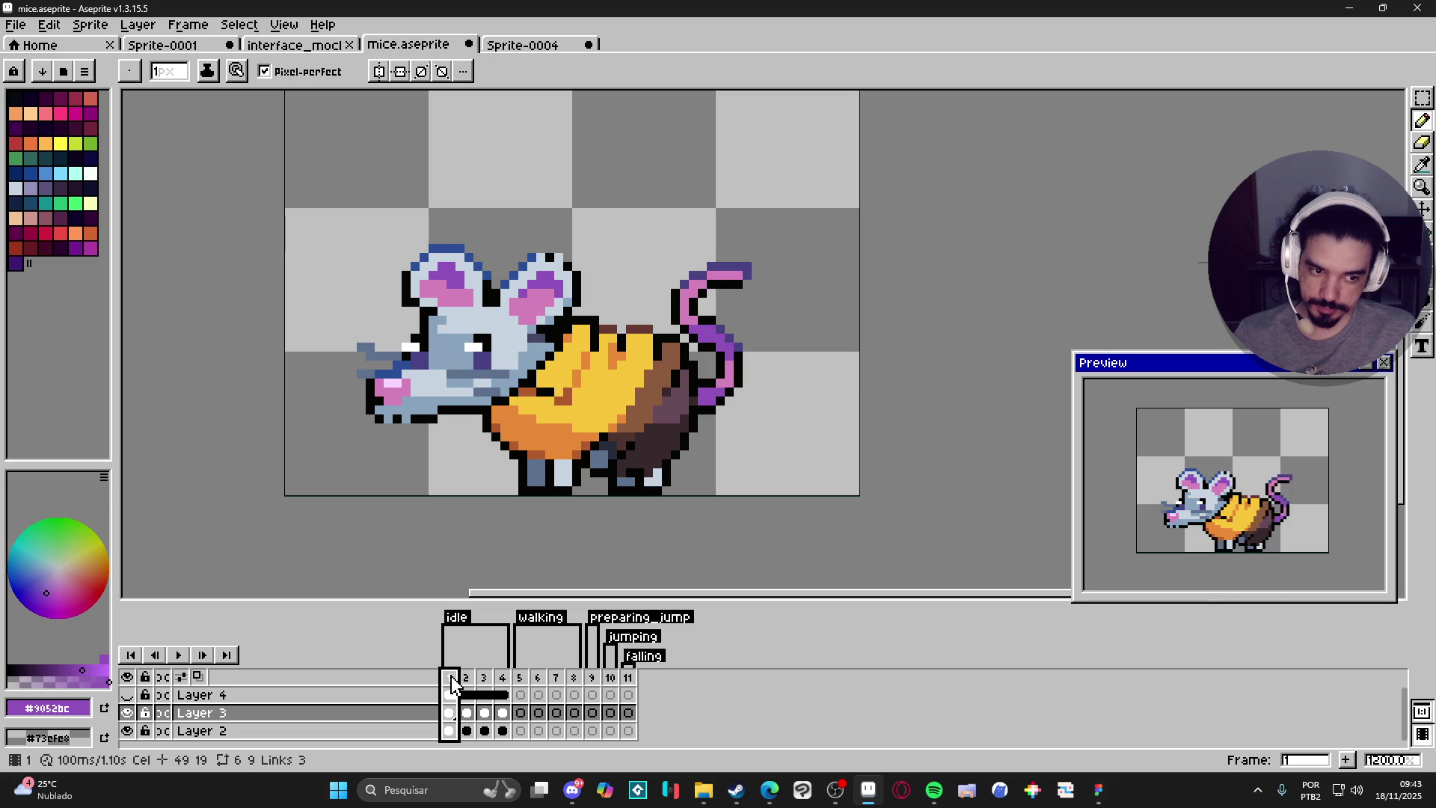
key("v")
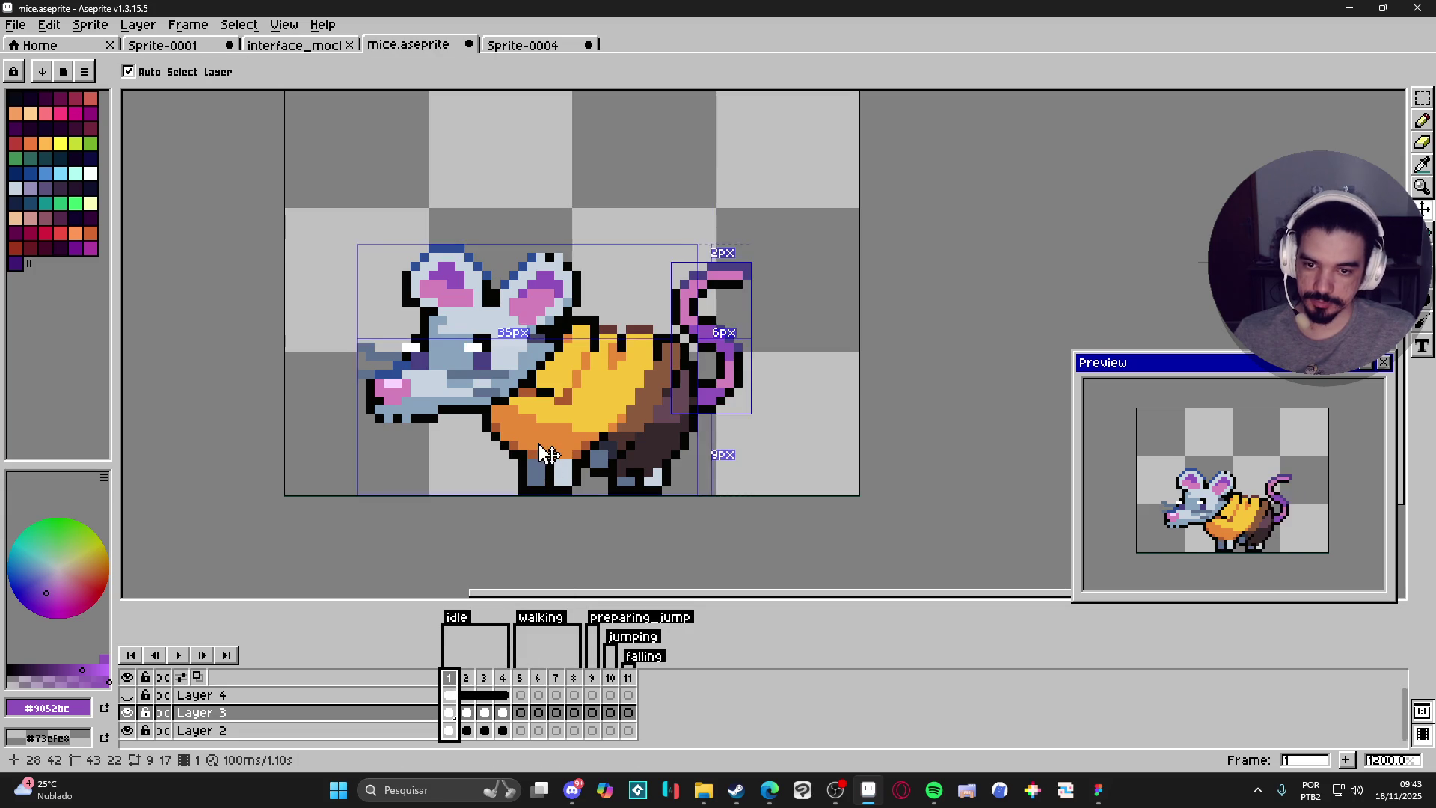
left_click(548, 454, "ctrl")
scroll(595, 419, "down", 1)
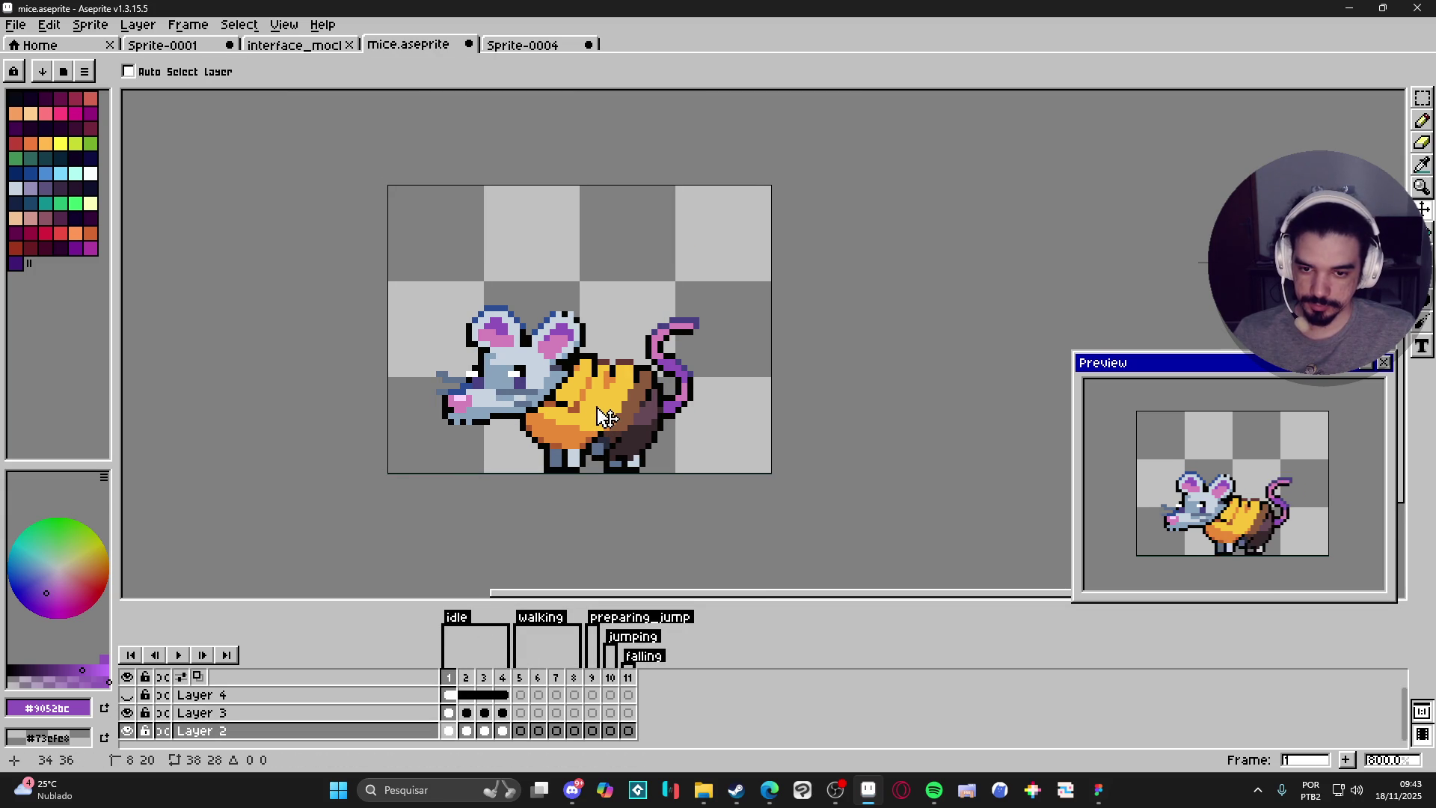
left_click_drag(606, 416, 605, 423)
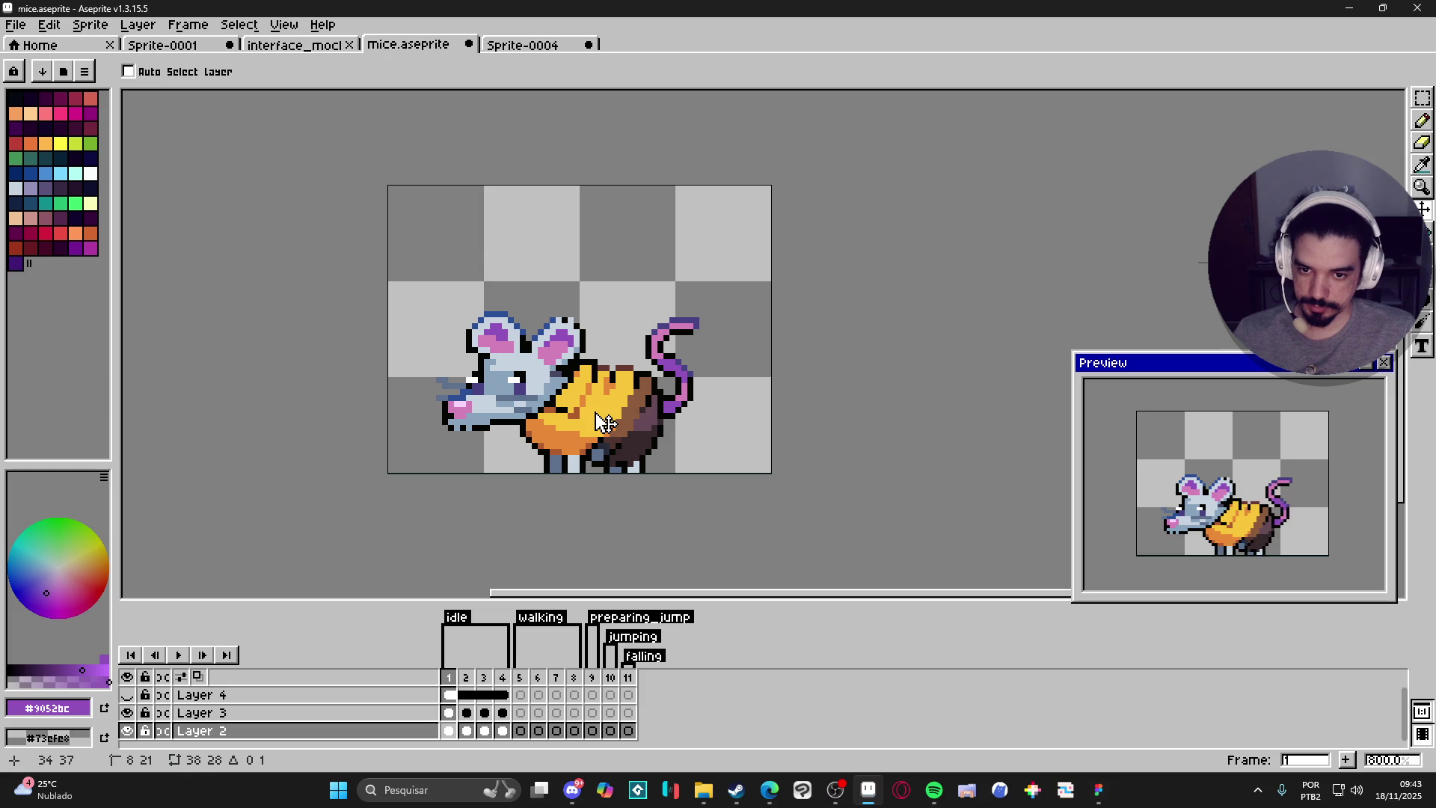
key("ctrl+z")
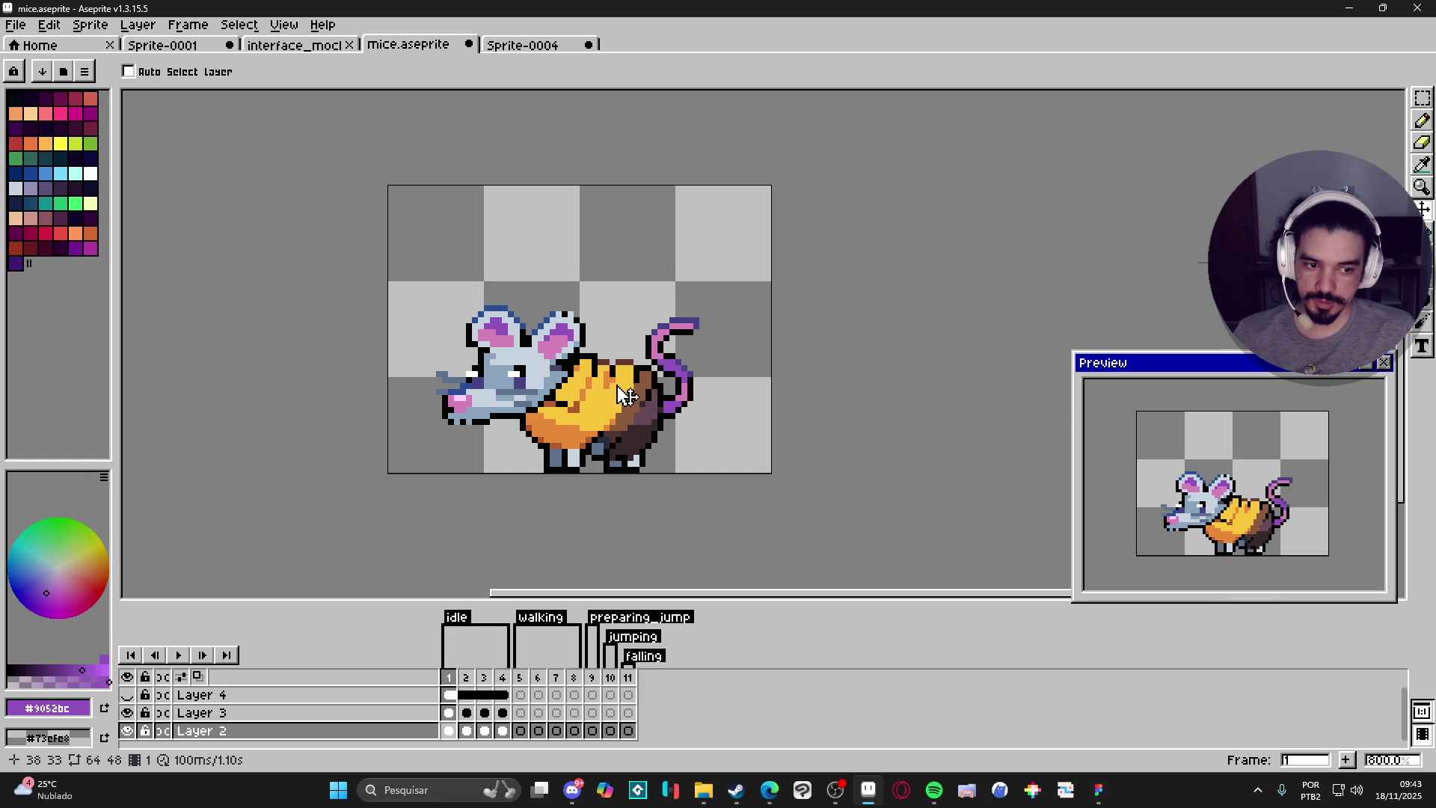
On idle frame 4, marquee-select a small block of leg pixels, move it and apply.
left_click(466, 677)
left_click(485, 678)
left_click(502, 678)
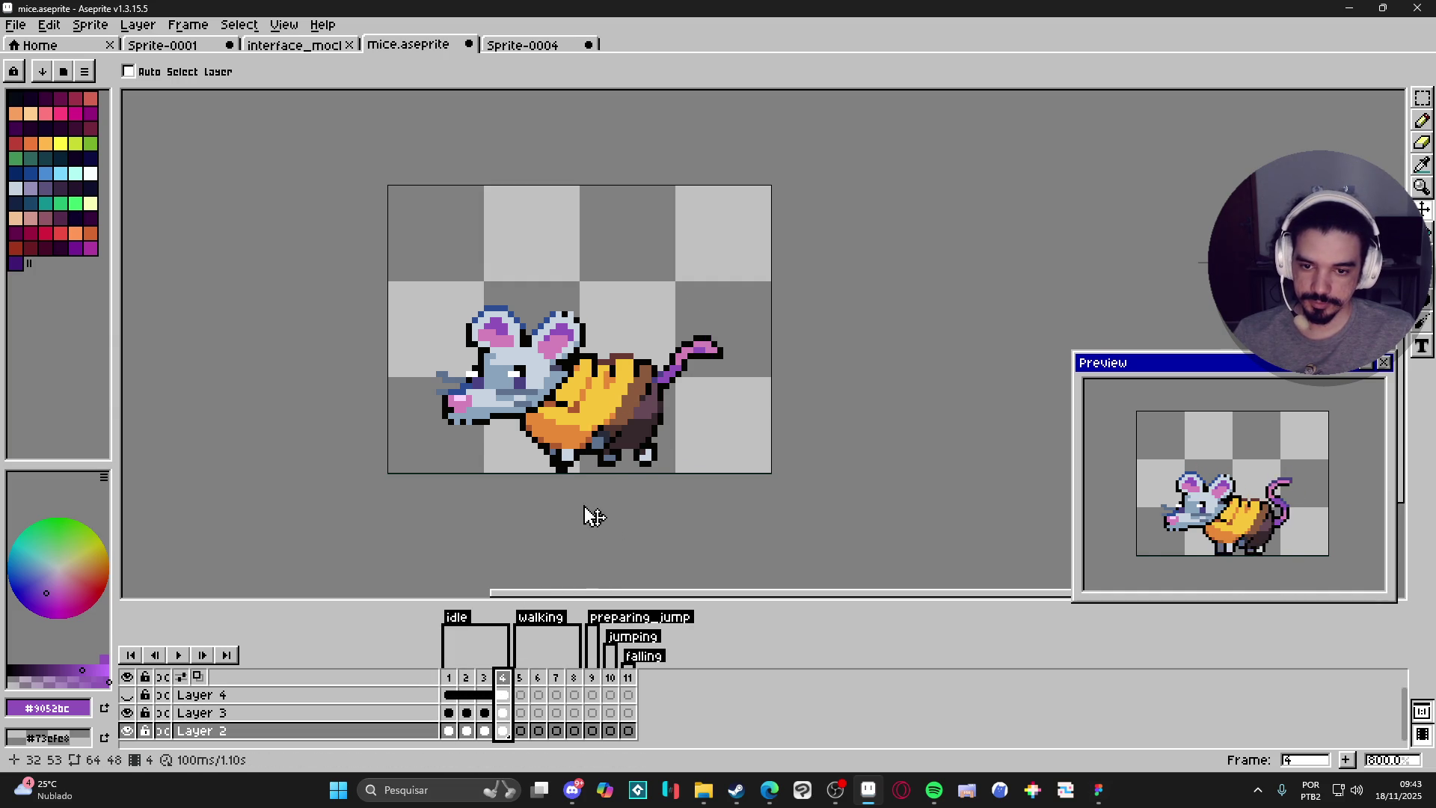
scroll(587, 513, "up", 3)
key("m")
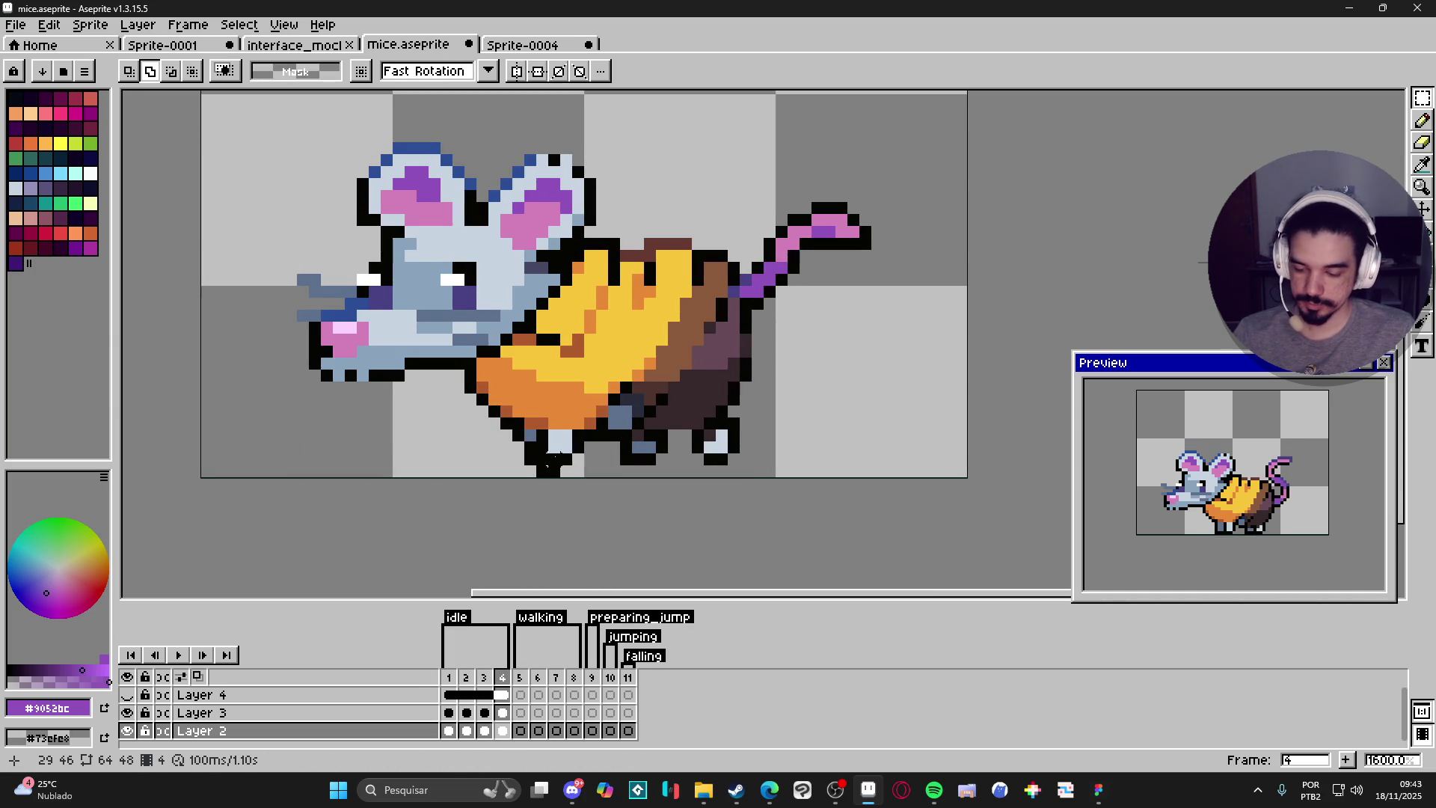
mouse_move(553, 459)
left_mouse_down()
mouse_move(507, 379)
mouse_move(475, 417)
mouse_move(531, 458)
mouse_move(538, 446)
left_mouse_up()
scroll(552, 458, "up", 4)
scroll(486, 433, "down", 4)
key("Return")
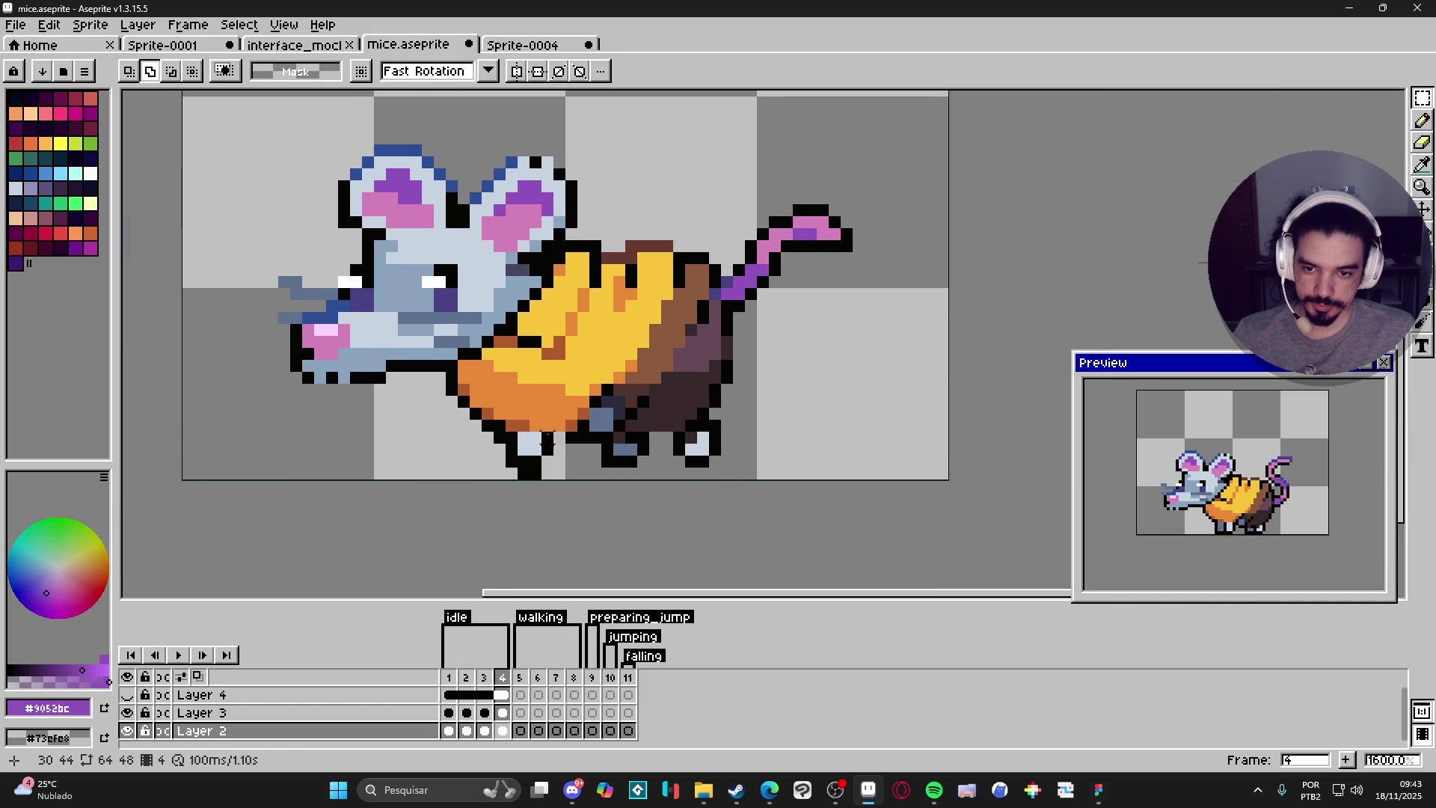
With the Pencil, eyedrop black, light foot #c7d4c1 and blue-grey #88a3bc to touch up the foot.
key("b")
left_click(560, 437, "alt")
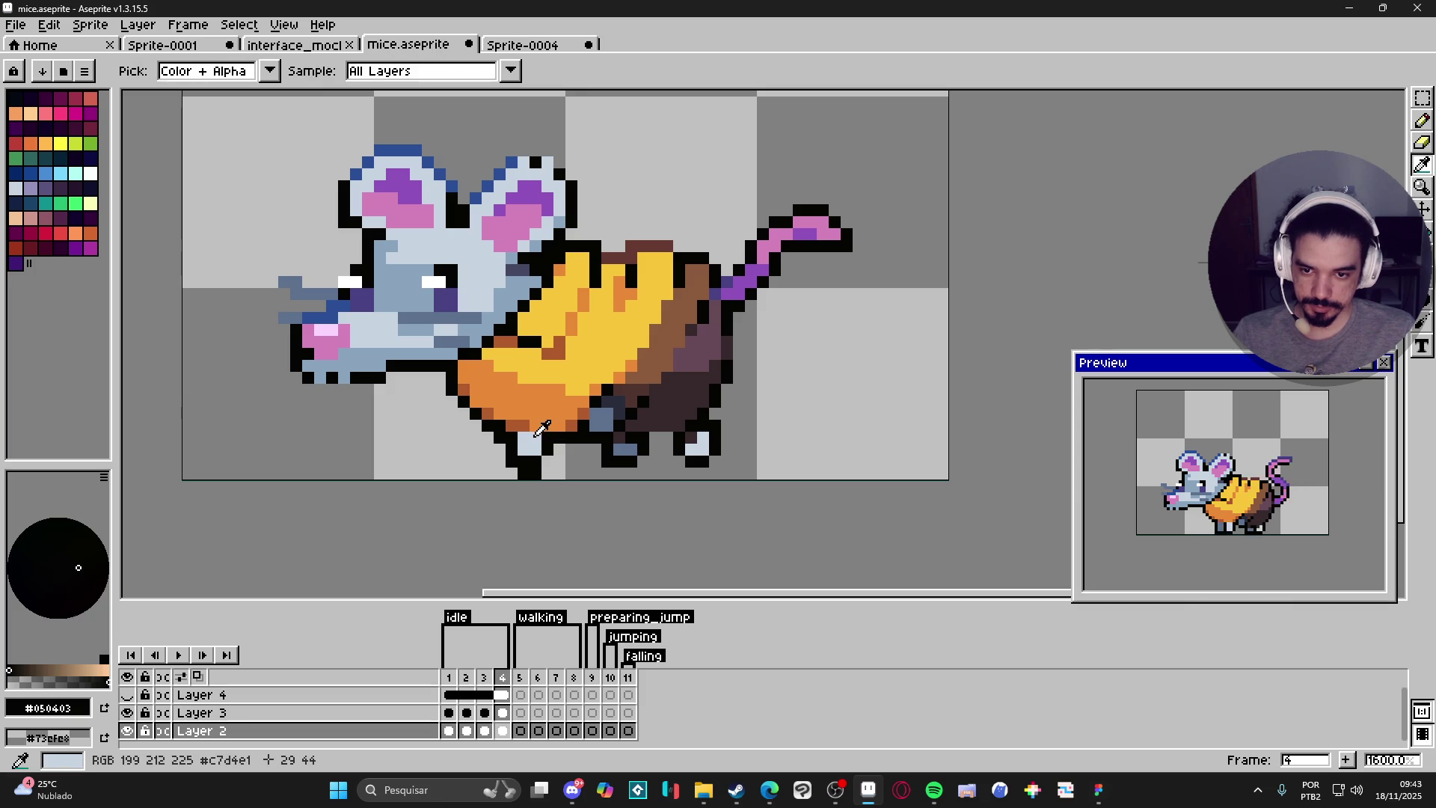
left_click(534, 442, "alt")
left_click(449, 341, "alt")
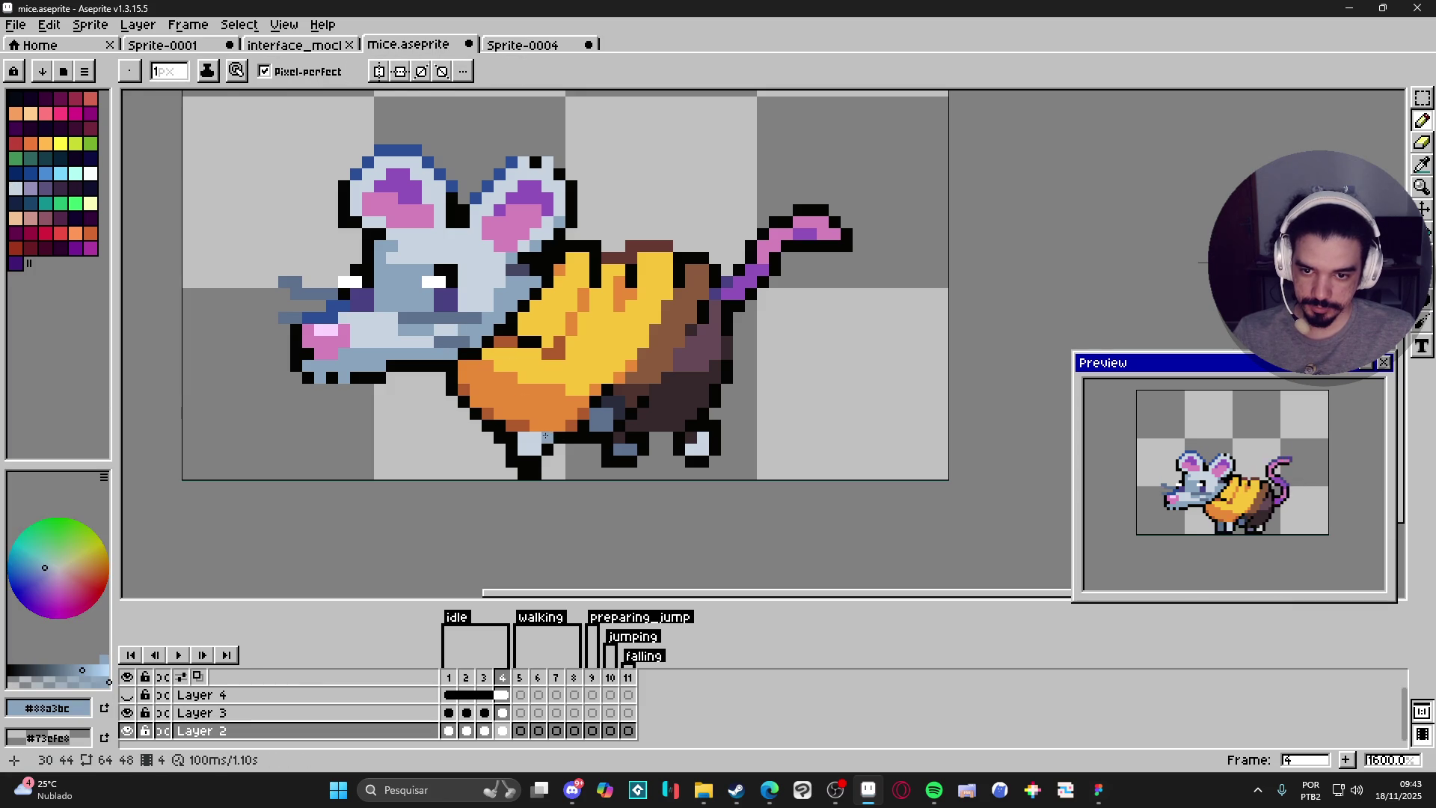
scroll(575, 476, "down", 1)
scroll(575, 476, "up", 1)
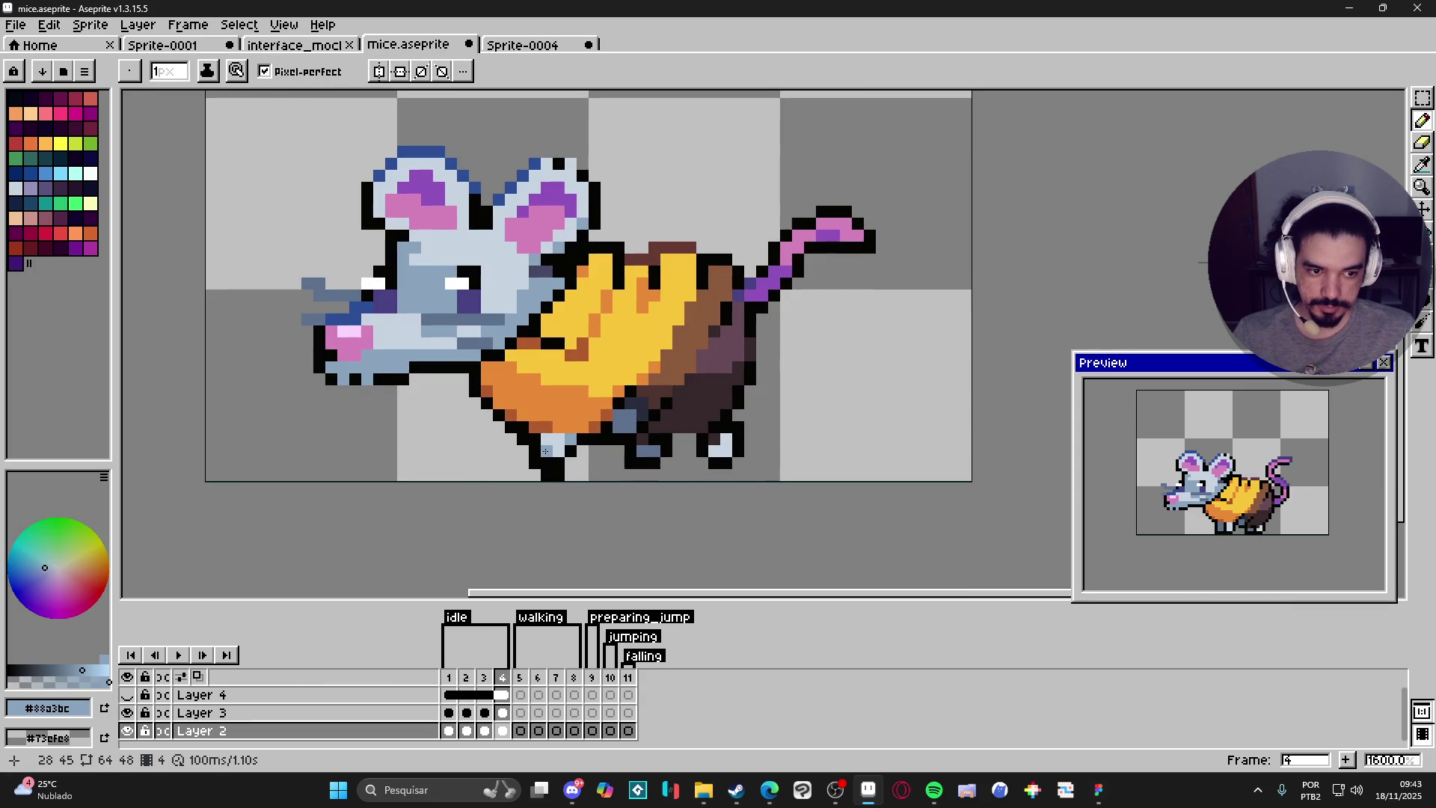
scroll(545, 451, "down", 1)
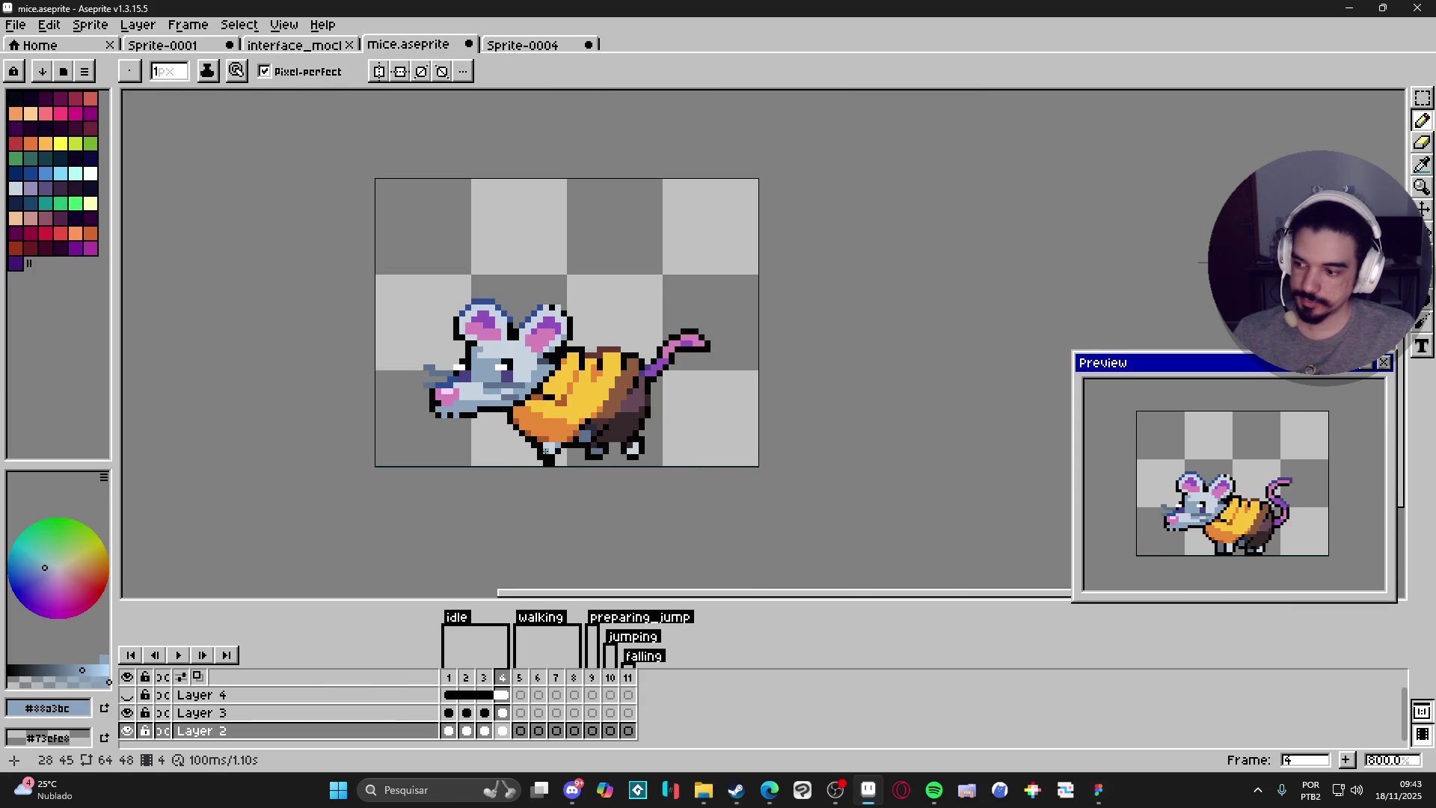
Pan the canvas view down and right, toggling between the Move and Marquee tools.
left_click_drag(546, 450, 555, 475)
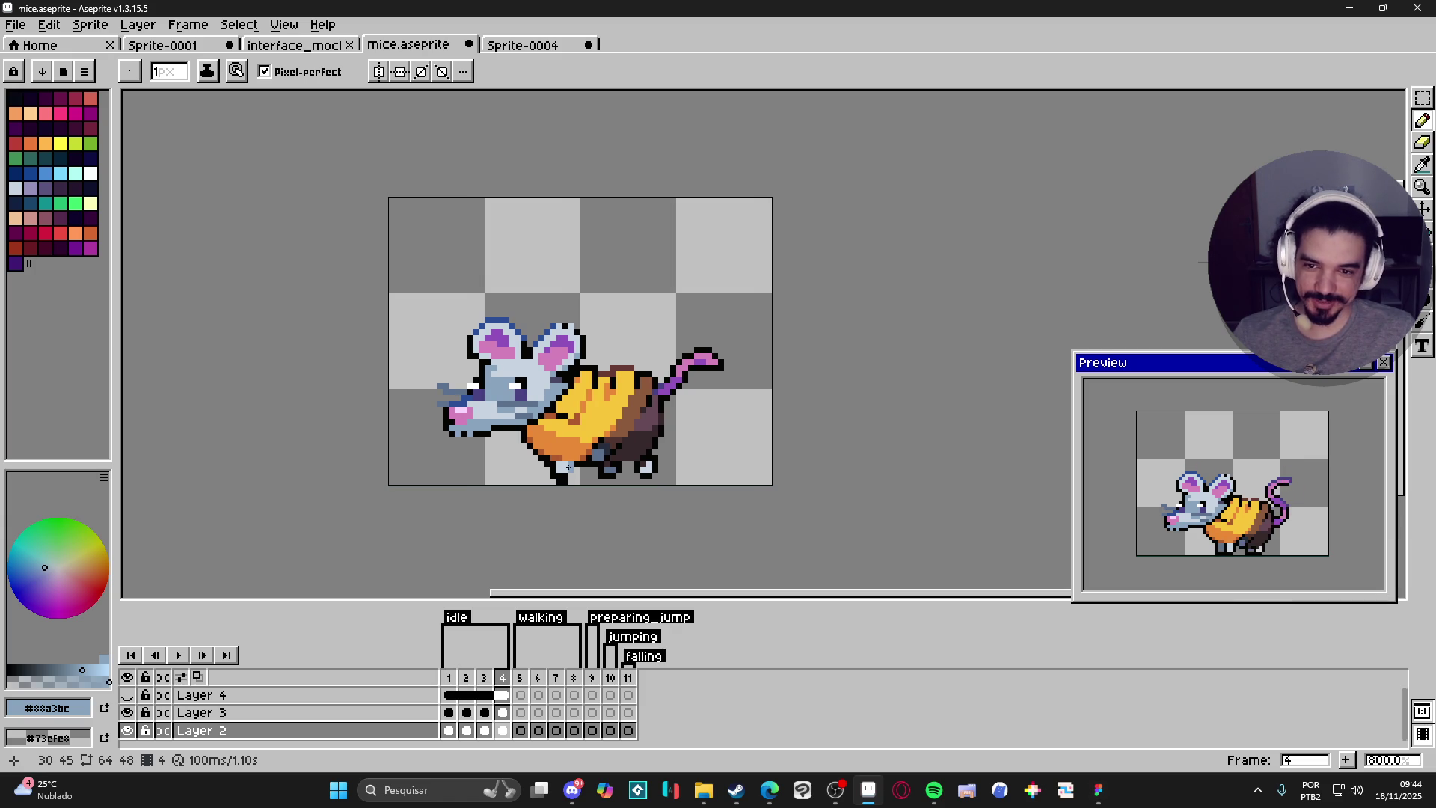
scroll(587, 385, "left", 1)
key("v")
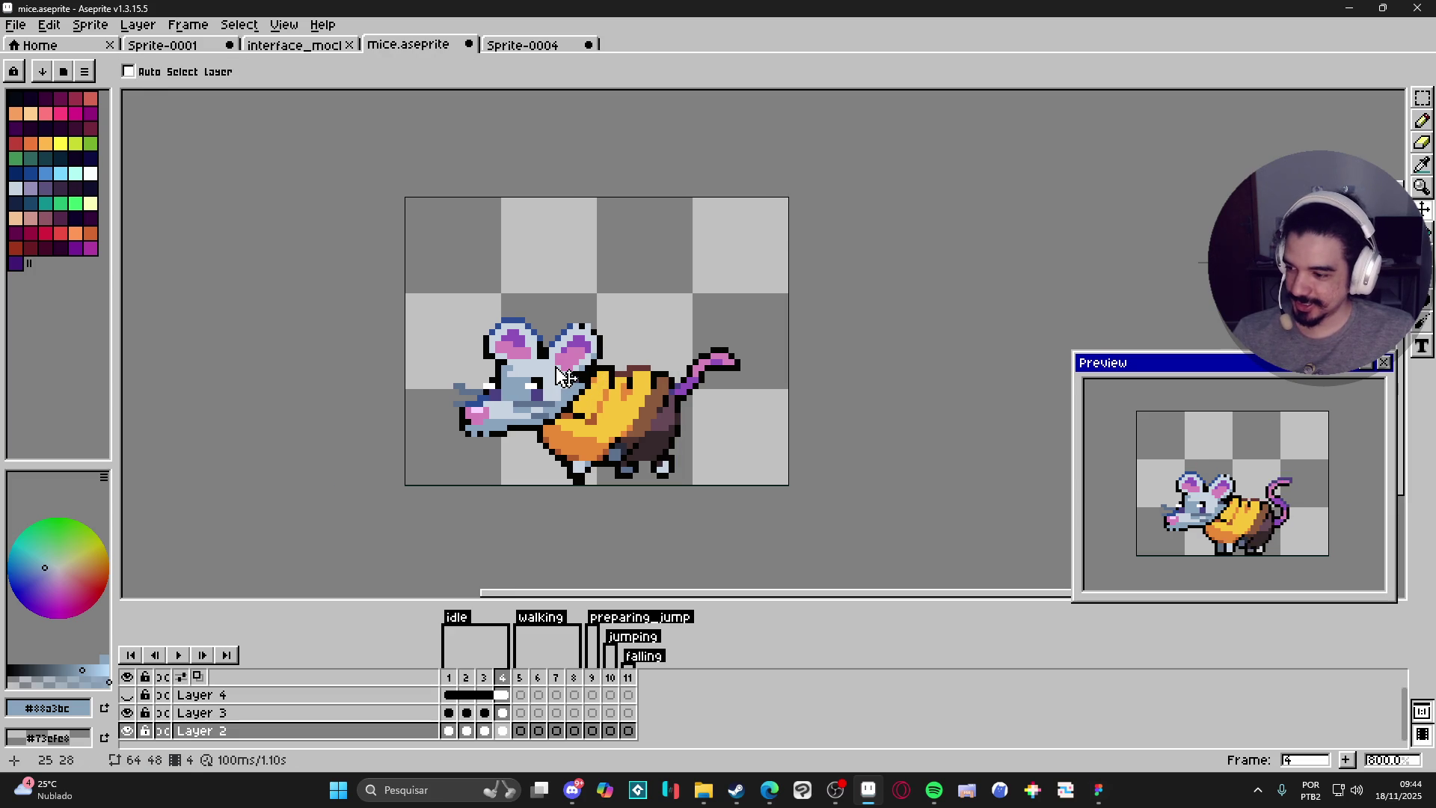
key("m")
key("v")
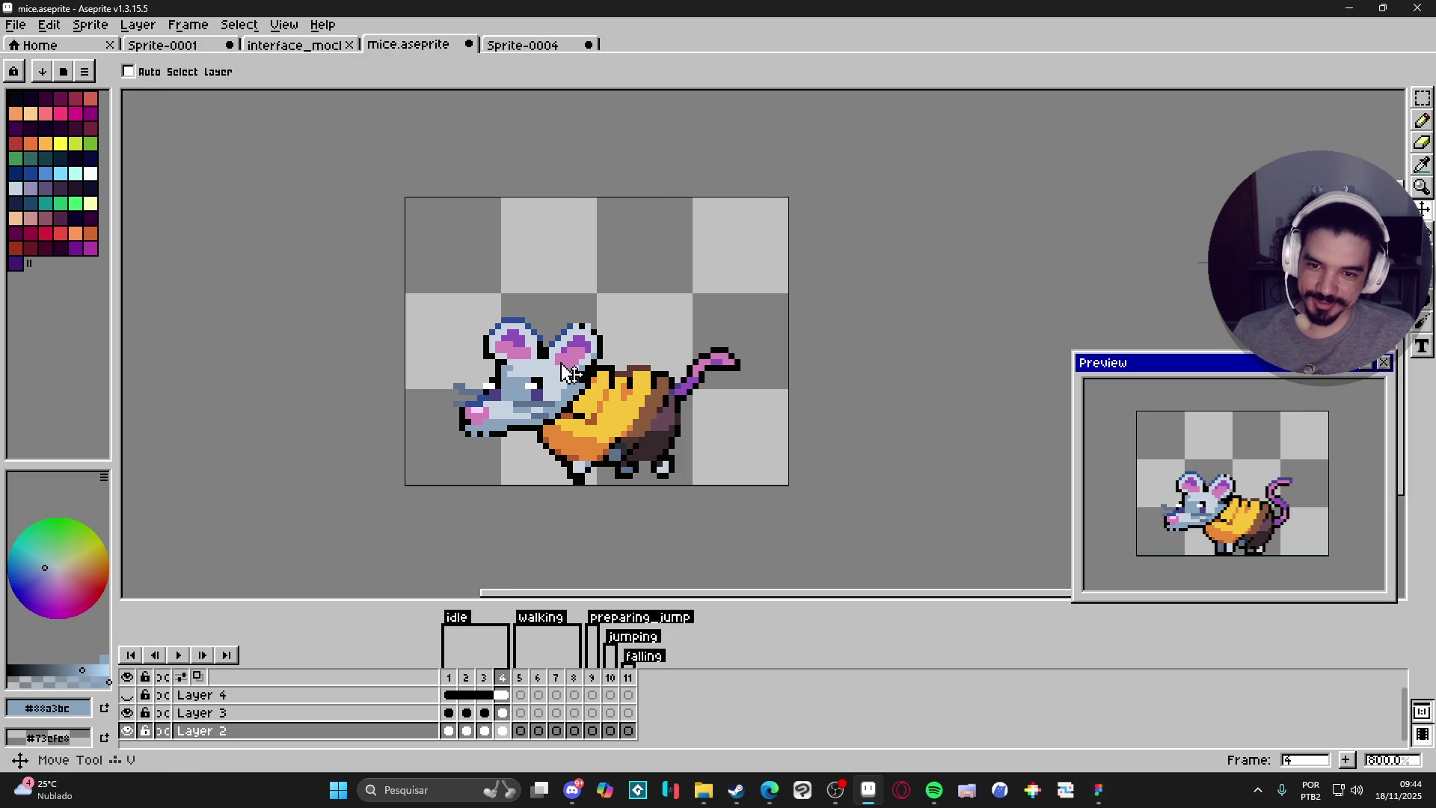
key("m")
scroll(609, 342, "left", 1)
Save mice.aseprite with Ctrl+S and switch over to File Explorer.
key("ctrl+s")
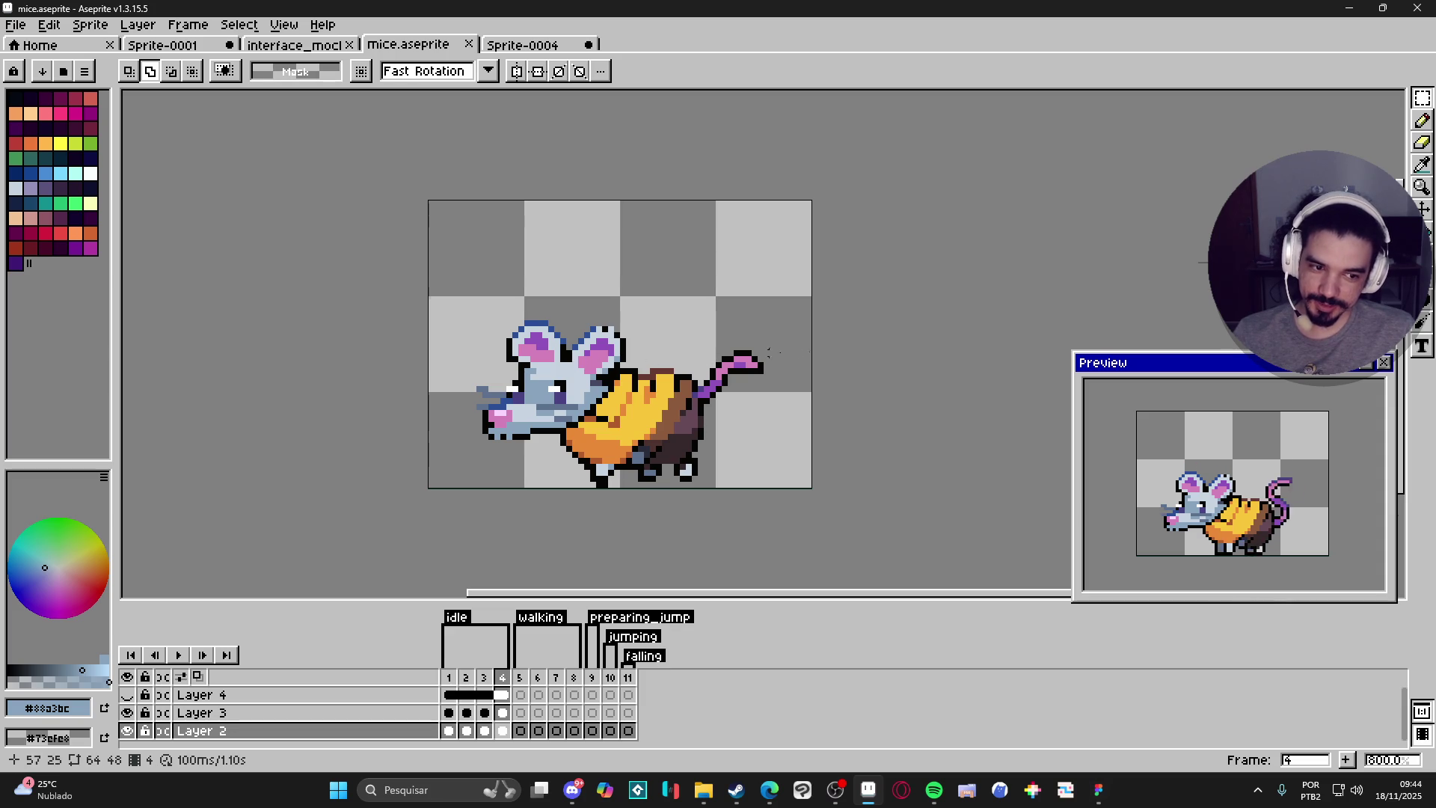
key("v")
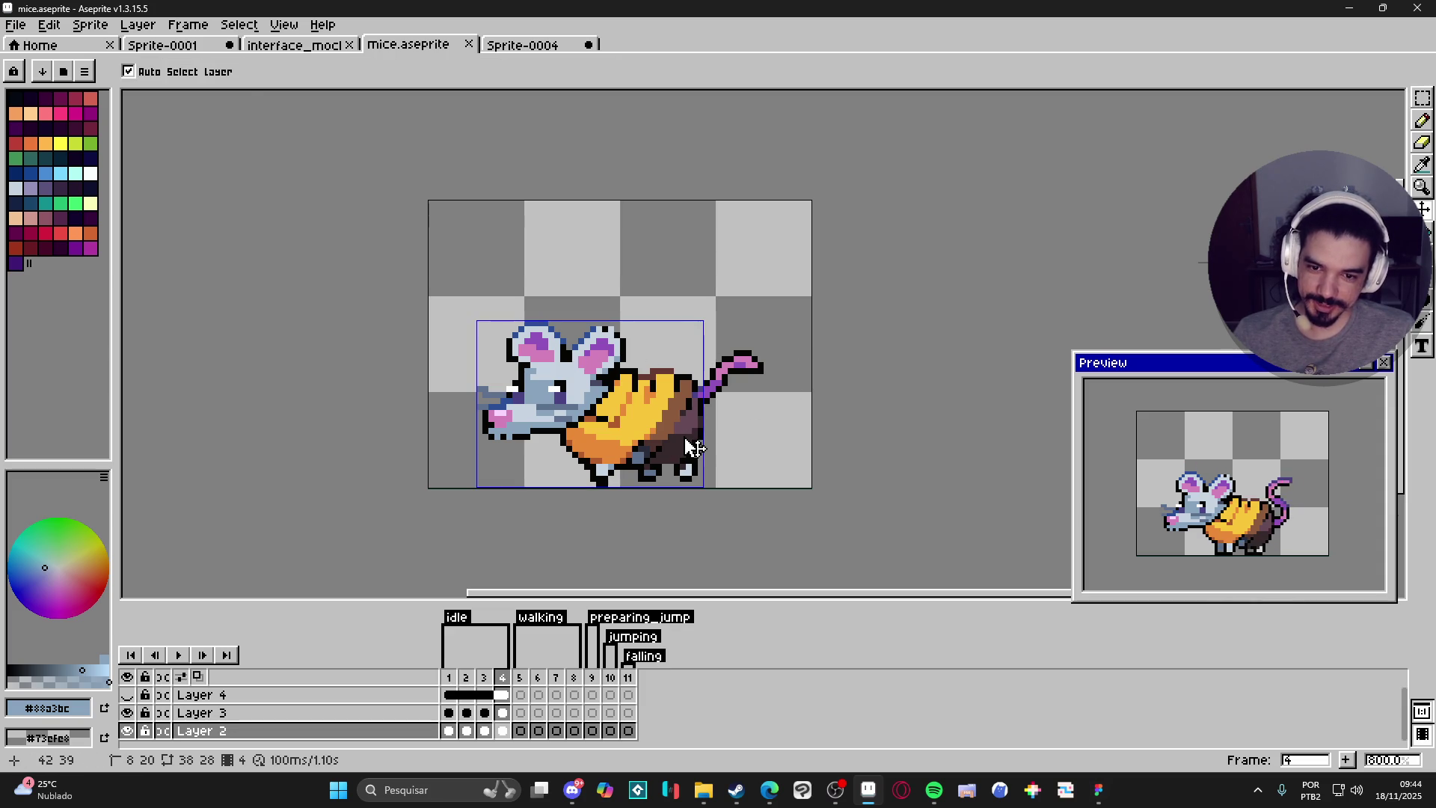
scroll(696, 447, "left", 1)
key("ctrl+s")
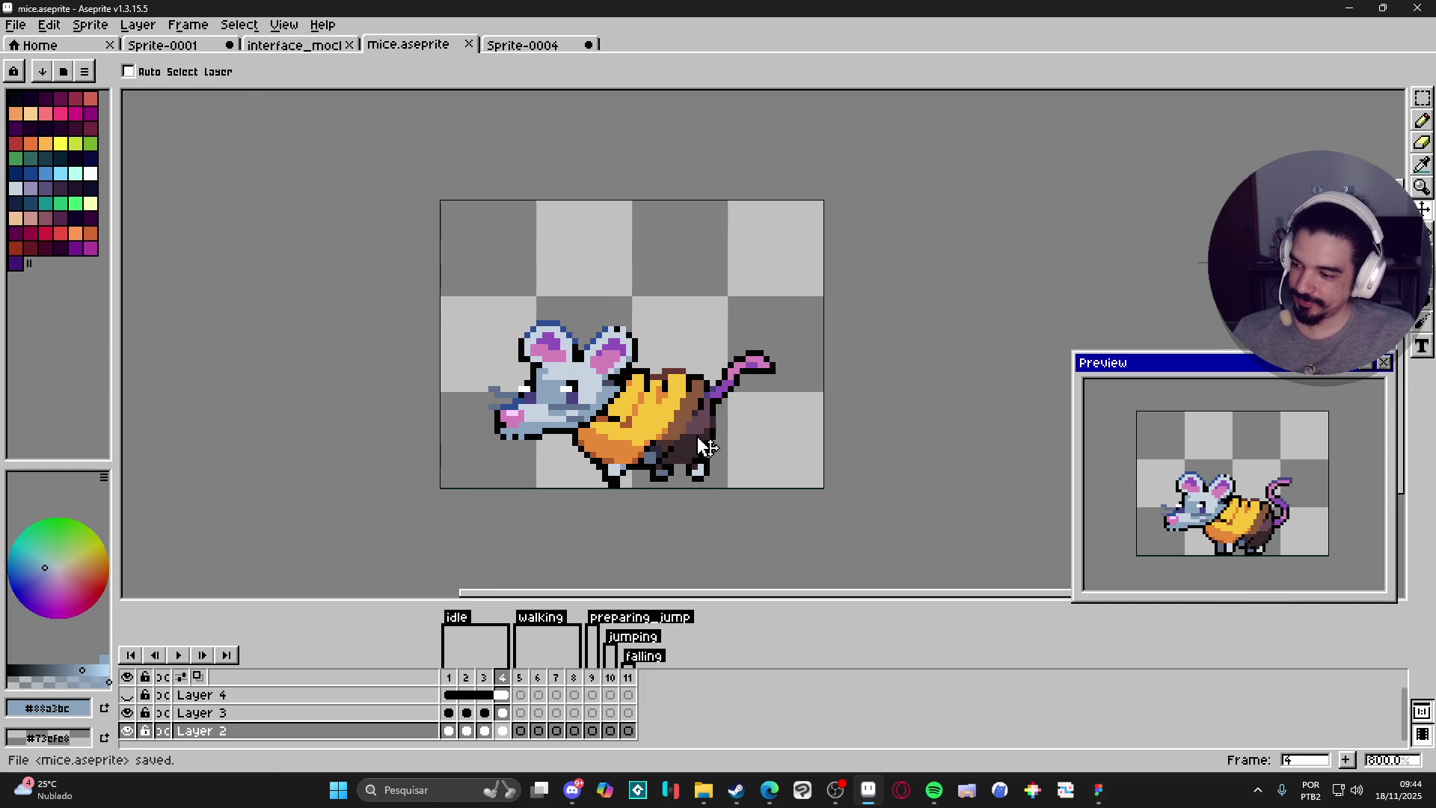
key("alt+Tab")
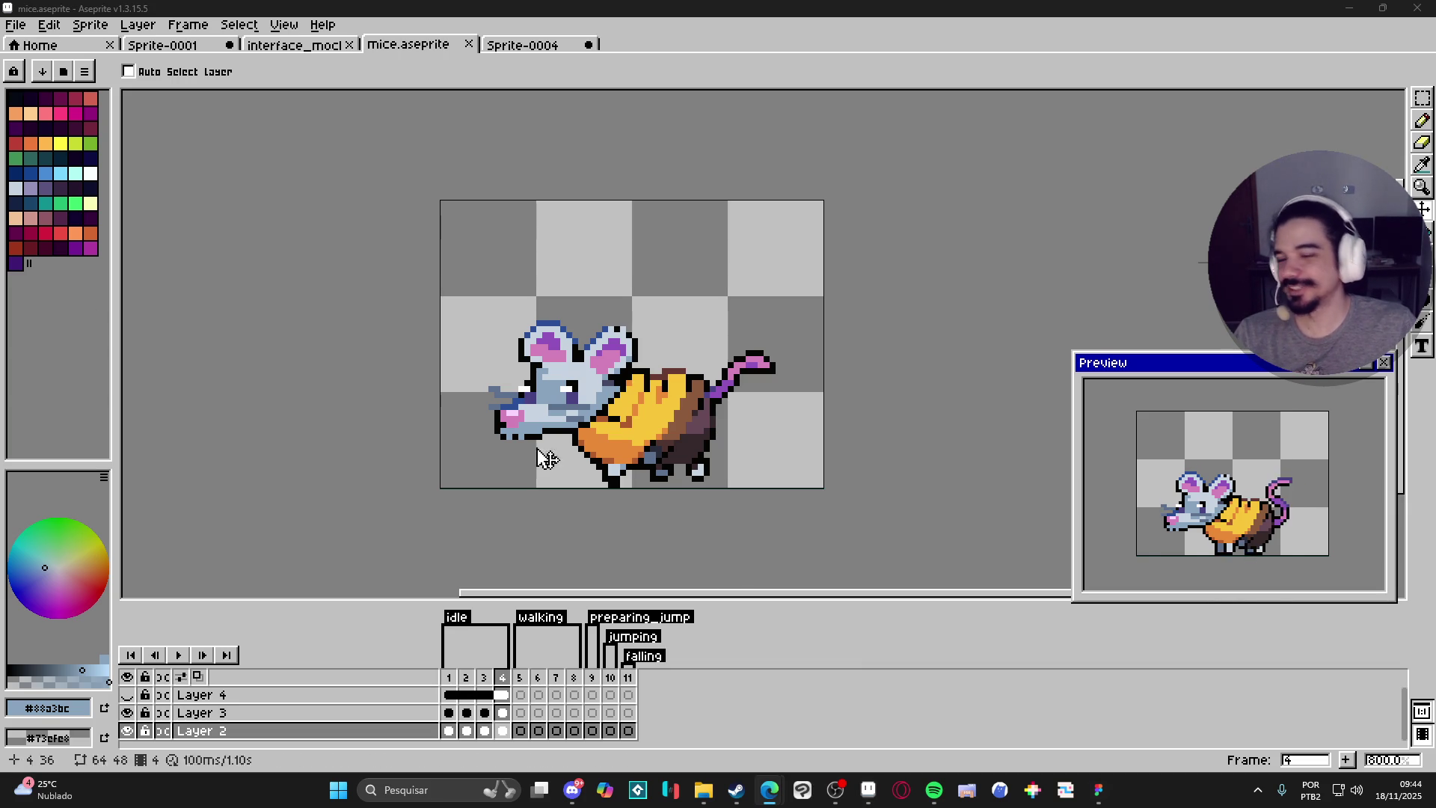
left_click(703, 790)
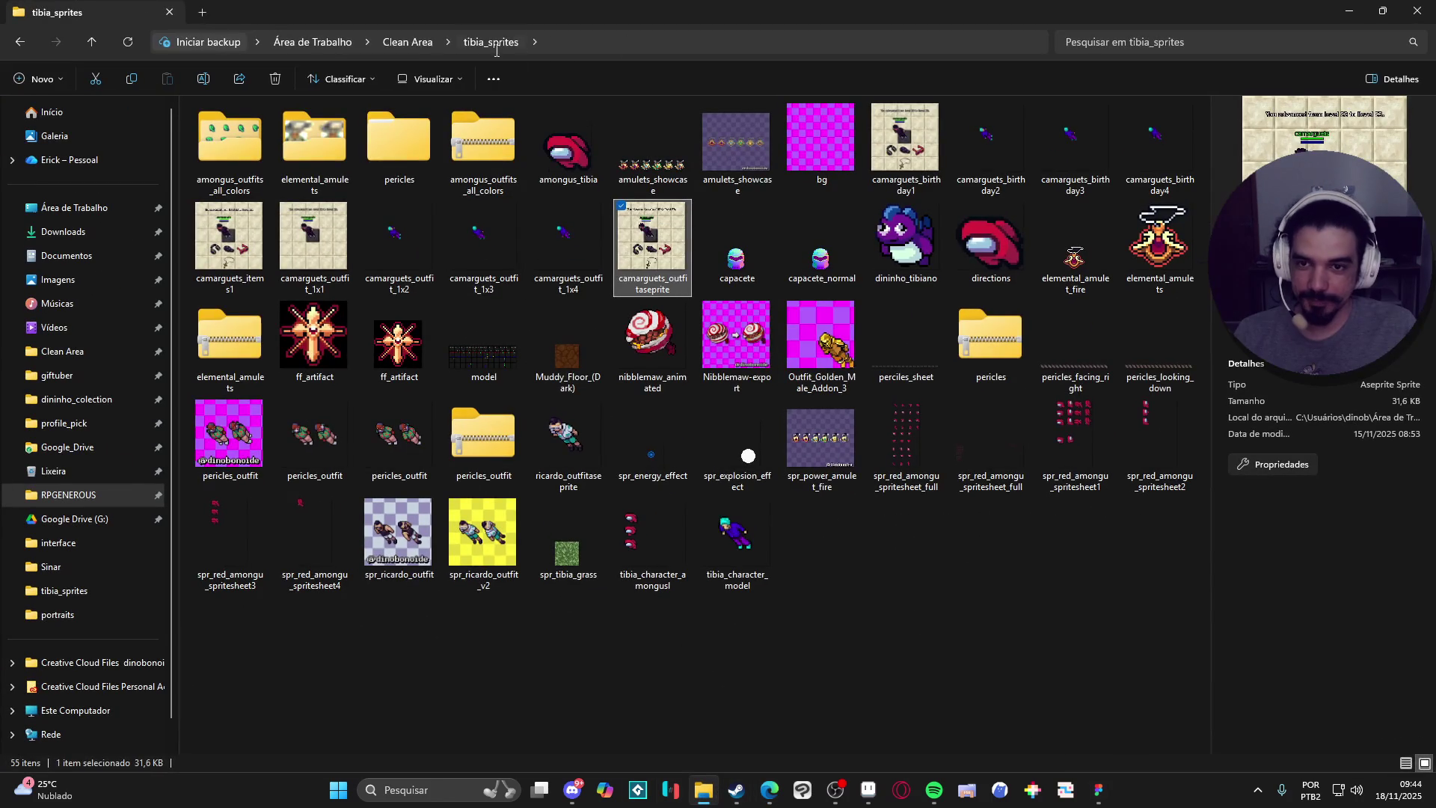
Go to Clean Area > desenhos and open the dininho_estampa_4 drawing in Clip Studio Paint.
left_click(410, 42)
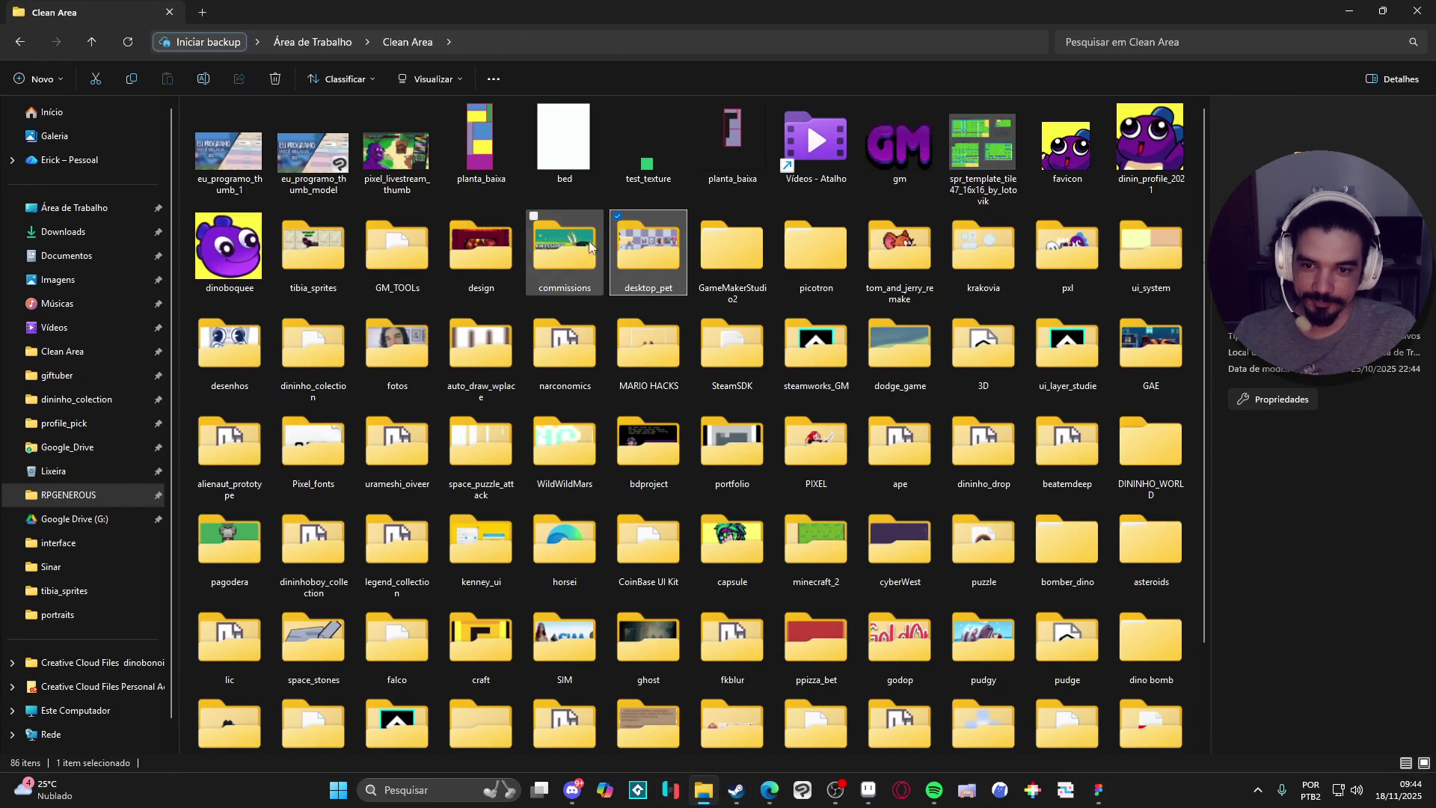
left_click(397, 157)
key("d")
key("d")
key("d")
key("d")
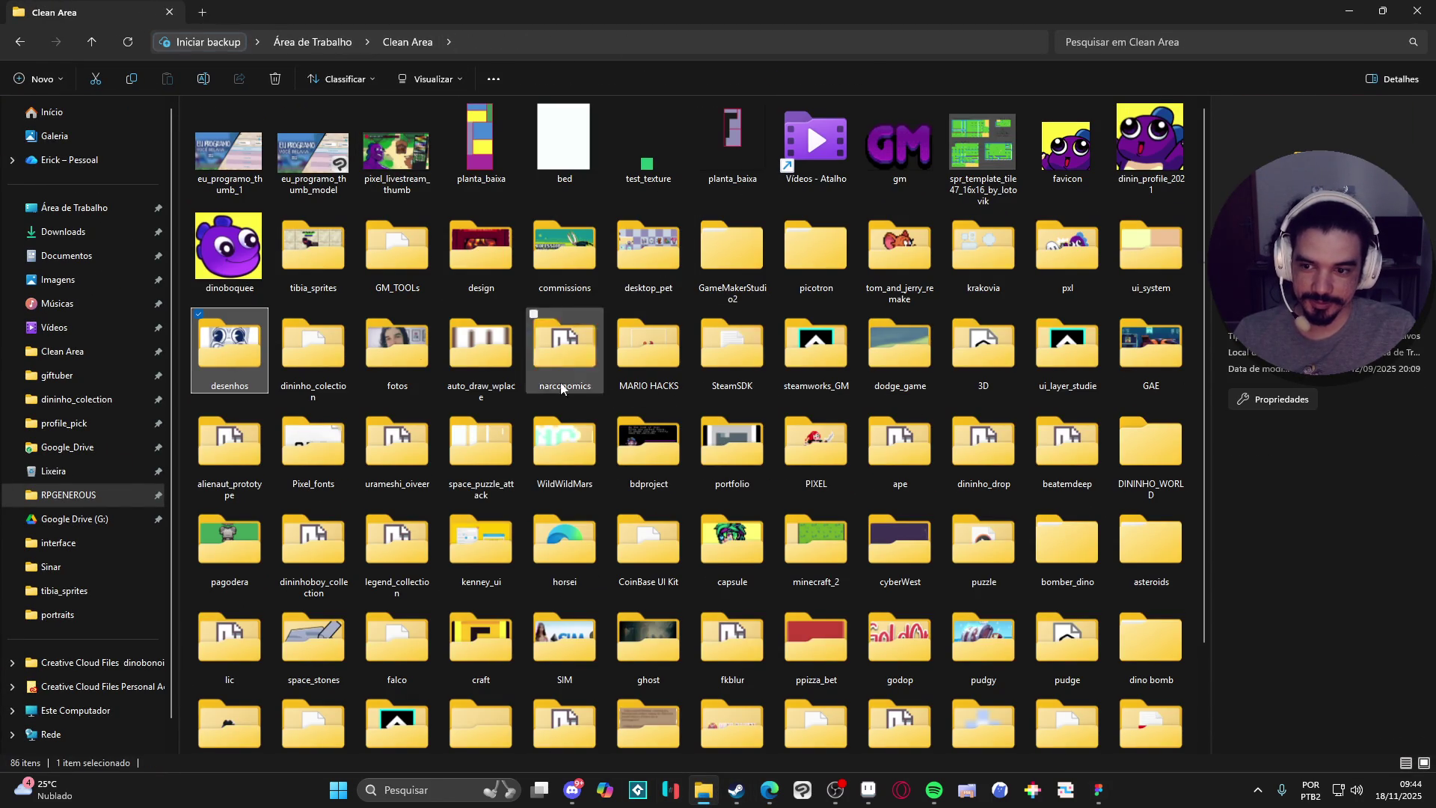
double_click(230, 348)
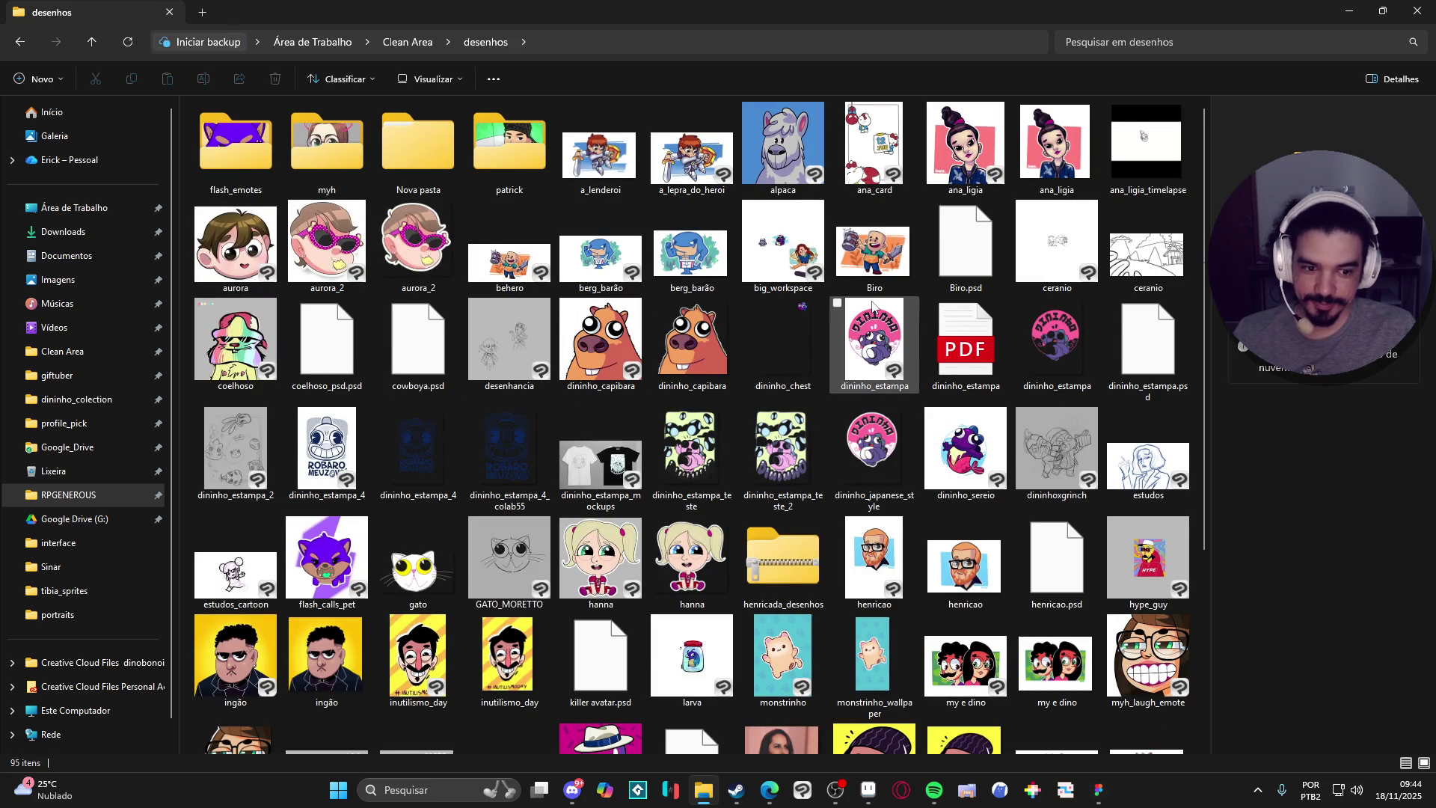
scroll(888, 307, "down", 3)
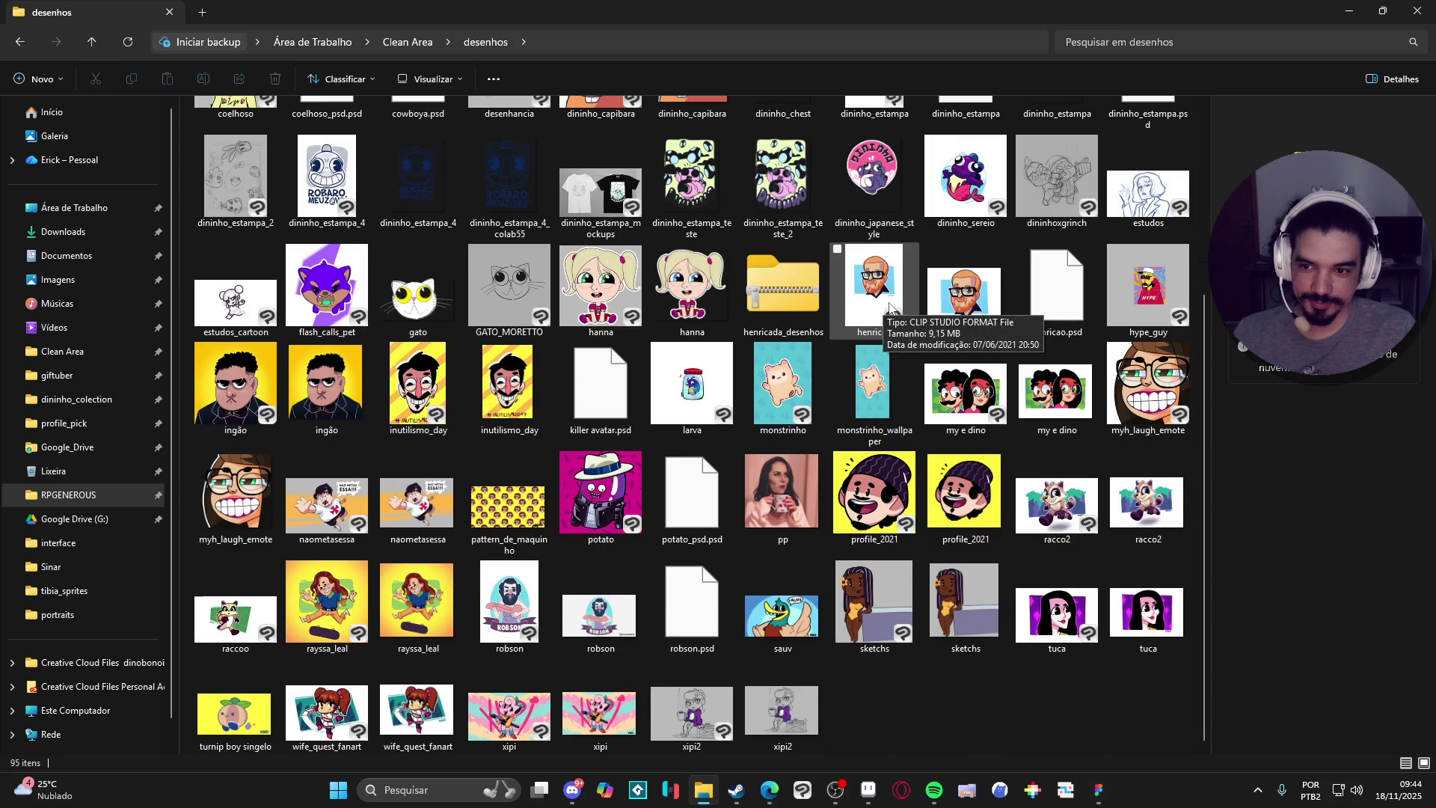
scroll(888, 306, "up", 3)
left_click(349, 434)
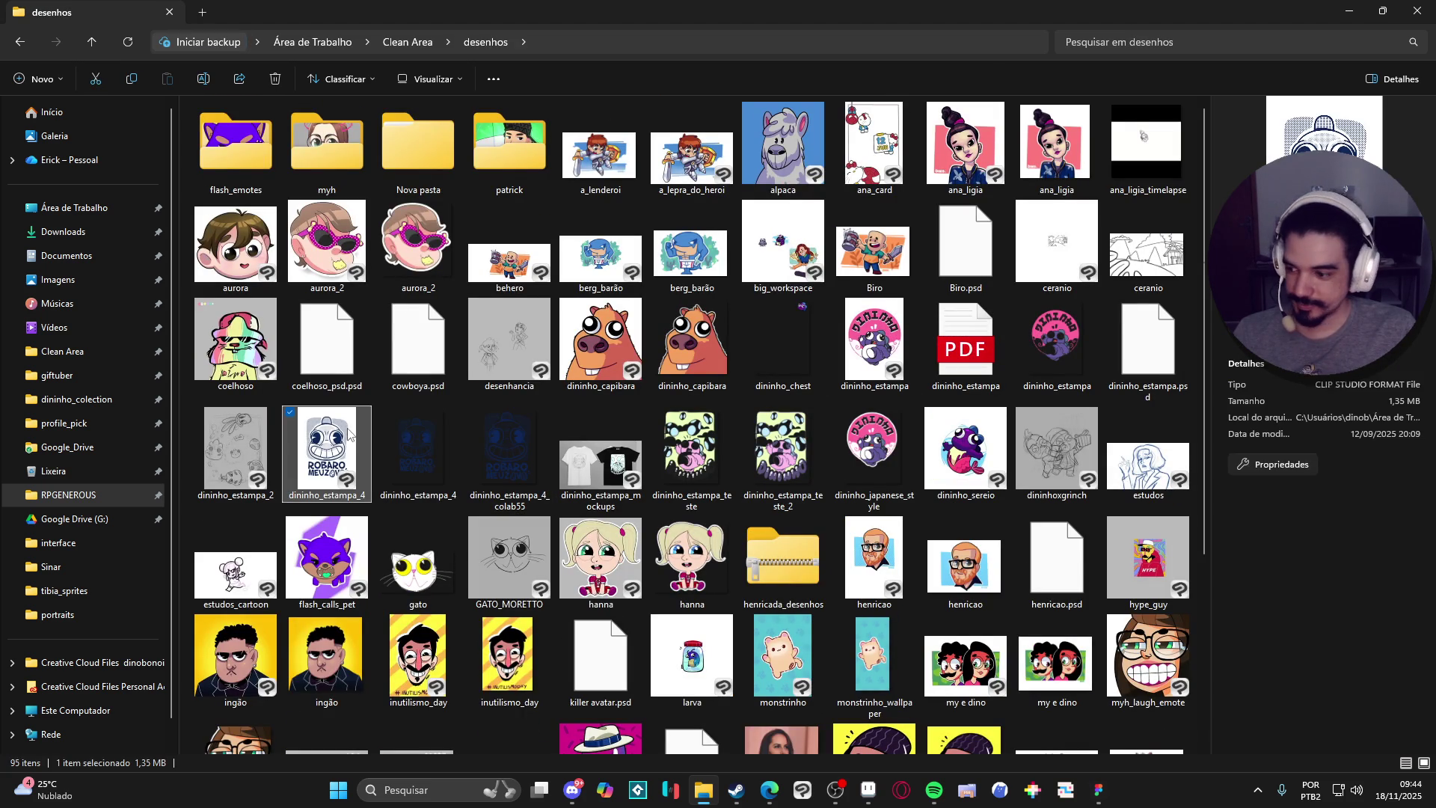
double_click(349, 434)
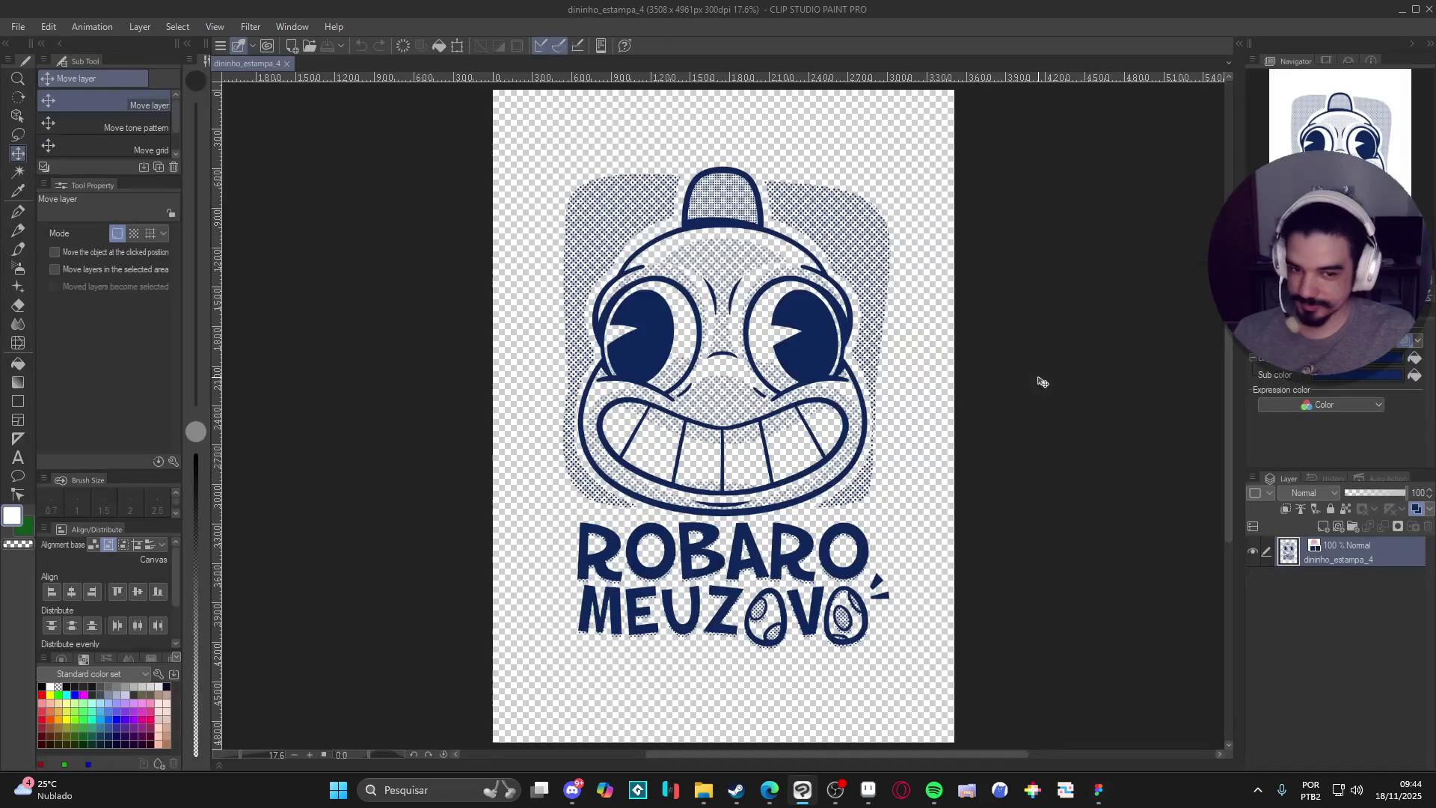
Zoom and pan the ROBARO MEUZOVO shirt design, then minimize Clip Studio Paint and File Explorer.
scroll(1040, 382, "up", 1)
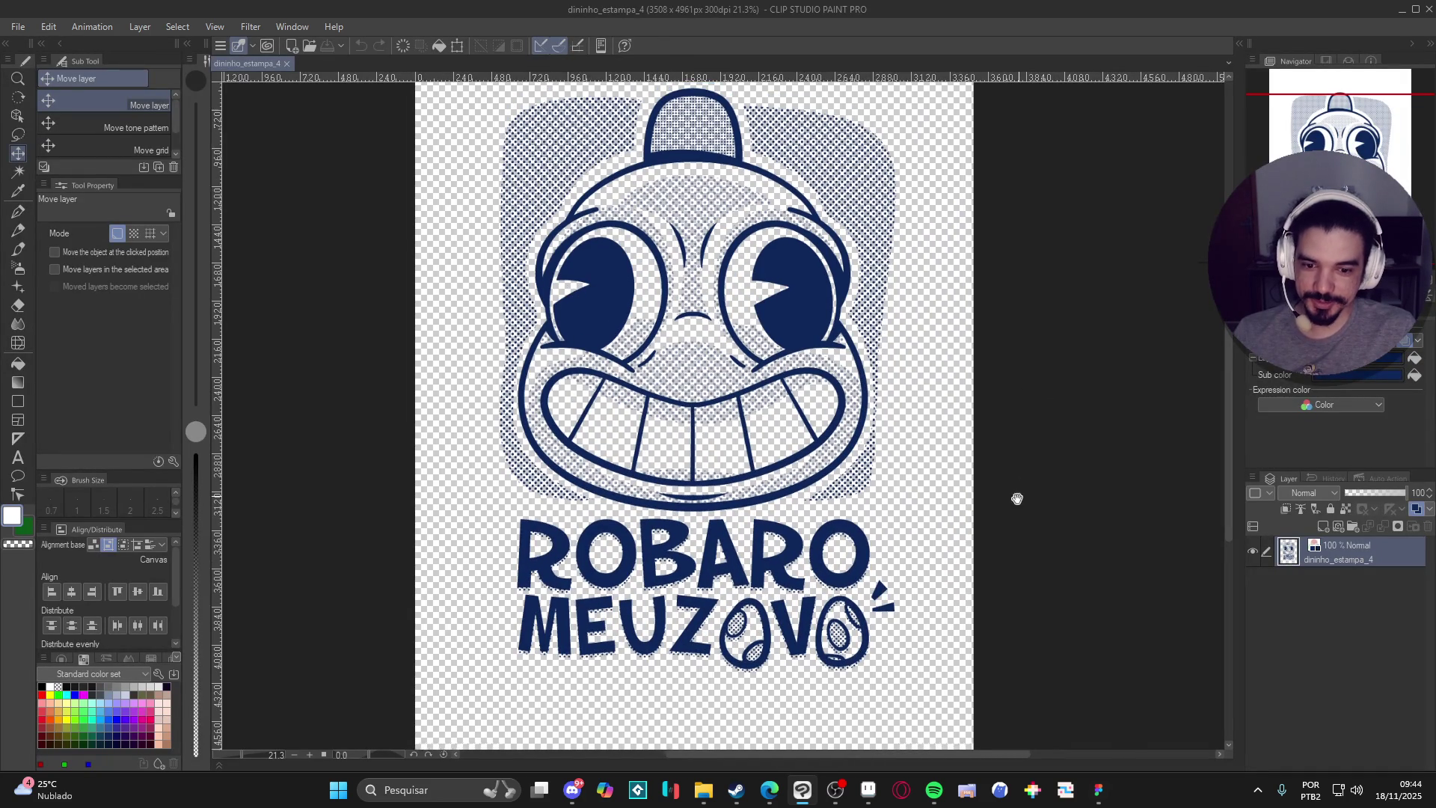
left_click_drag(1017, 498, 984, 534)
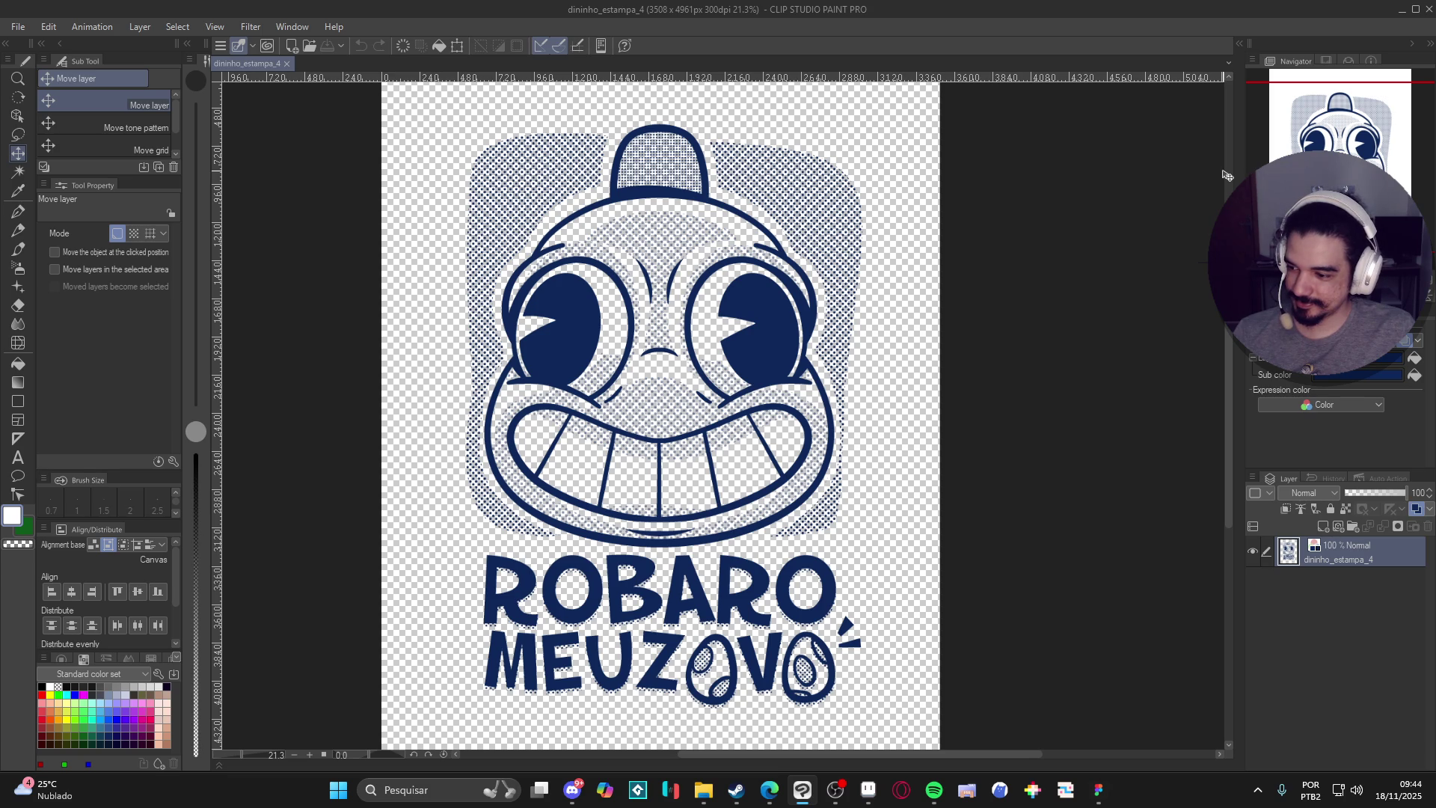
left_click(1403, 11)
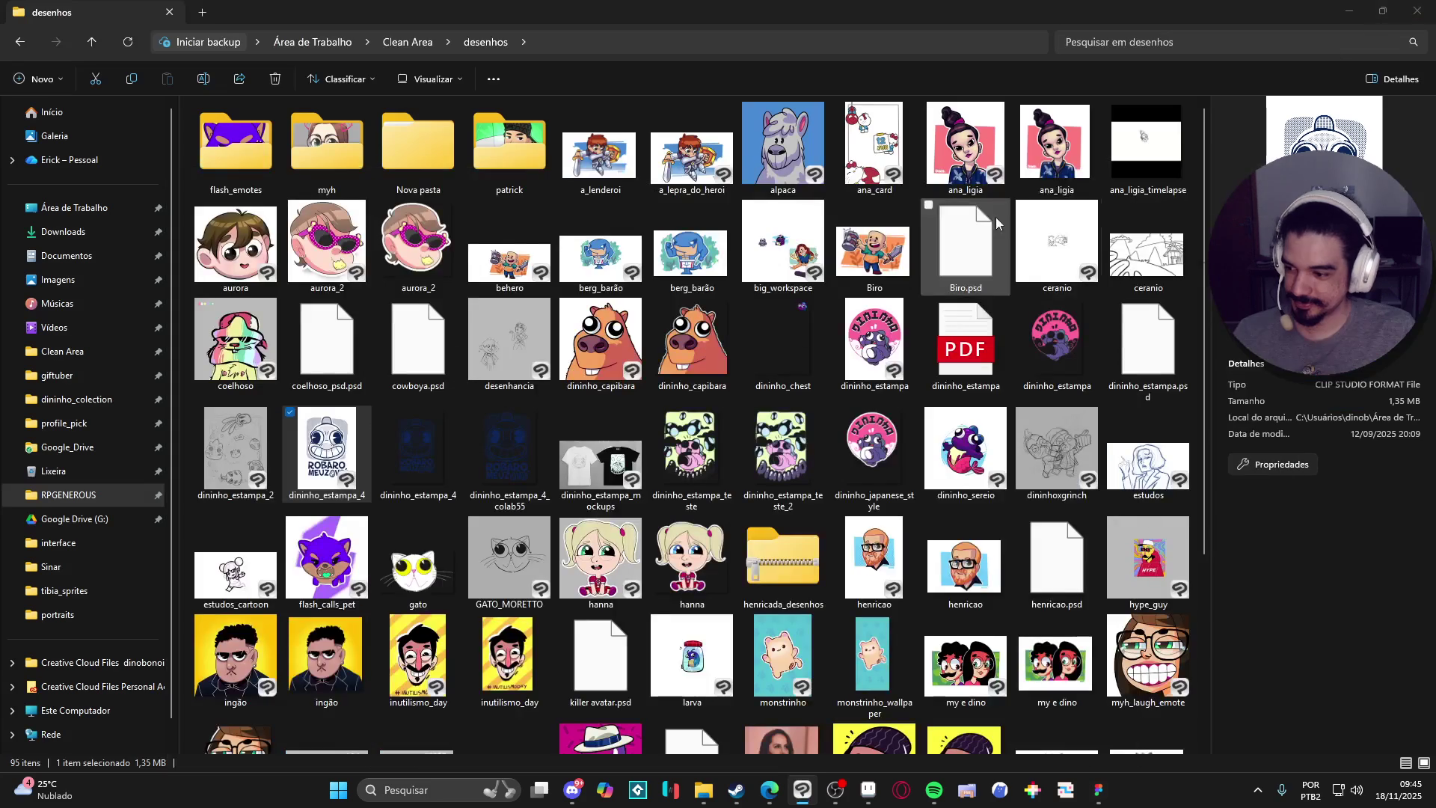
left_click(1349, 9)
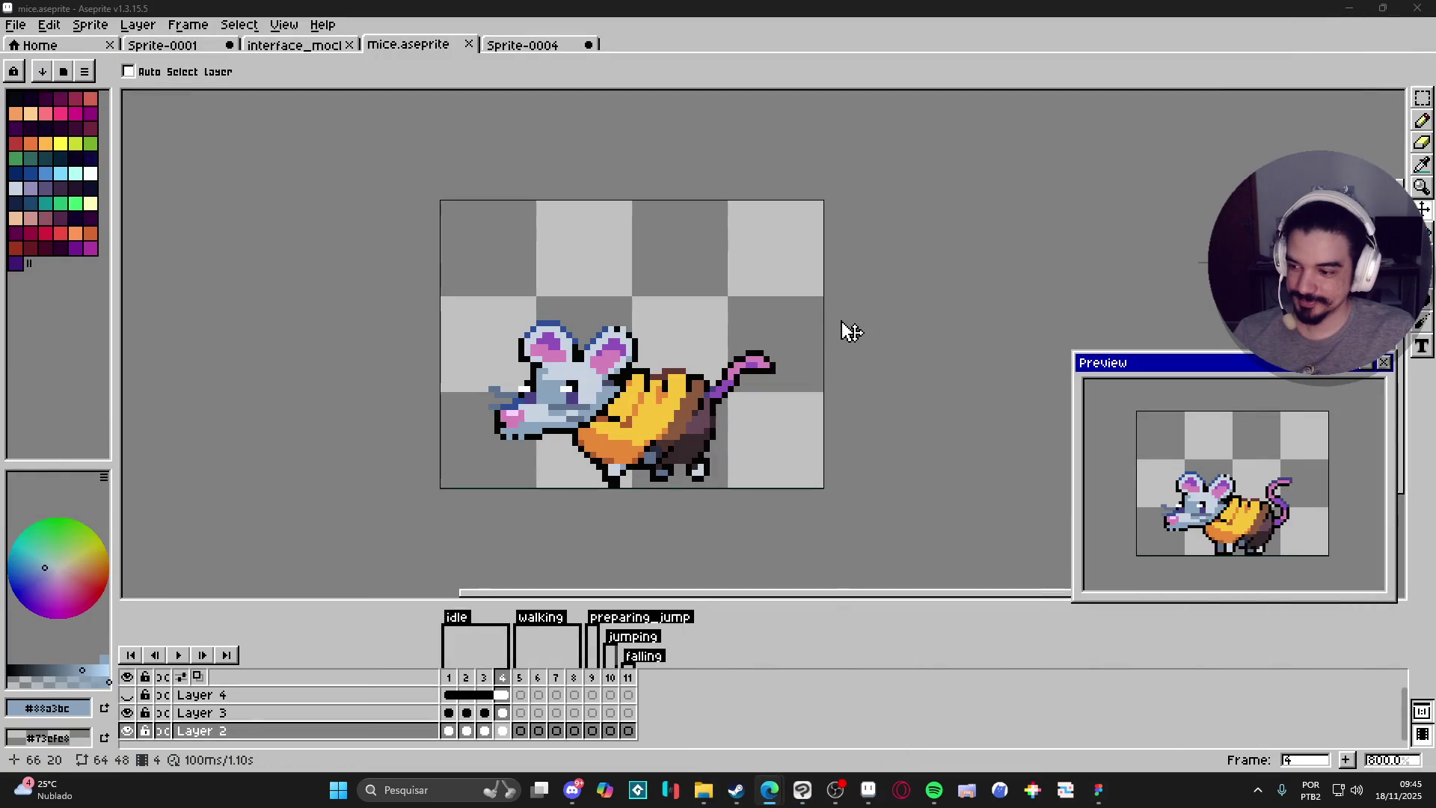
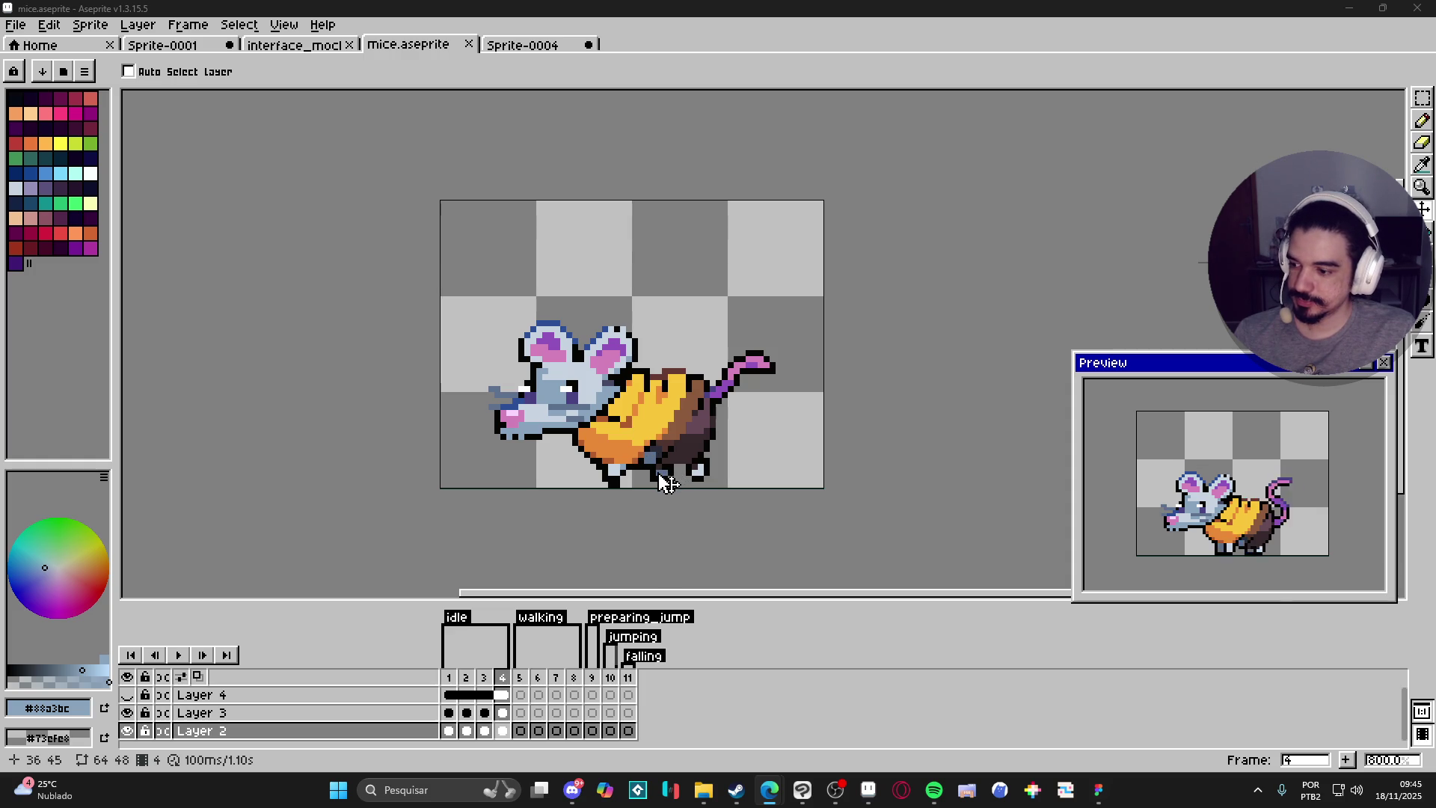
Flip through idle frames 1–3 and settle on frame 2 for editing.
left_click(449, 678)
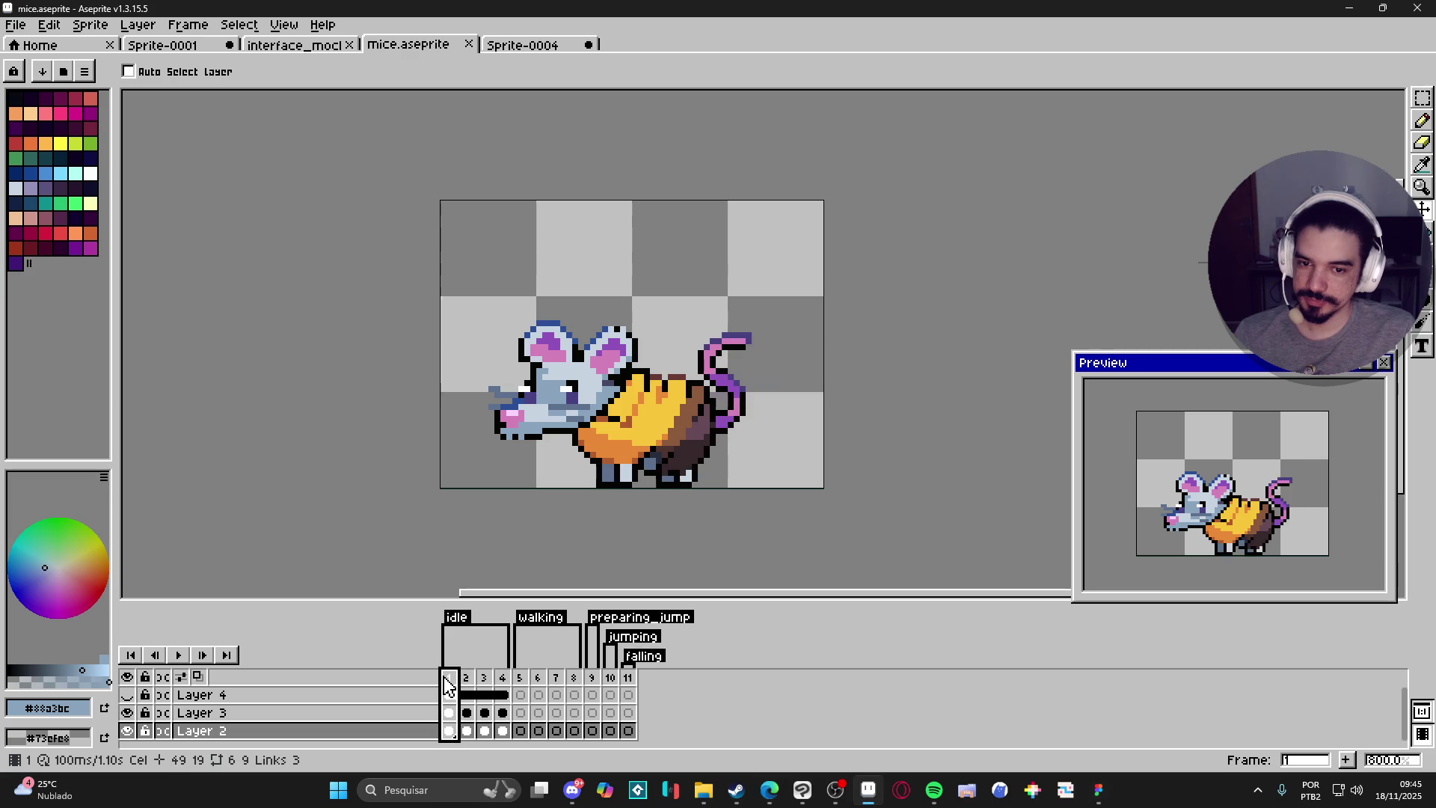
left_click(470, 680)
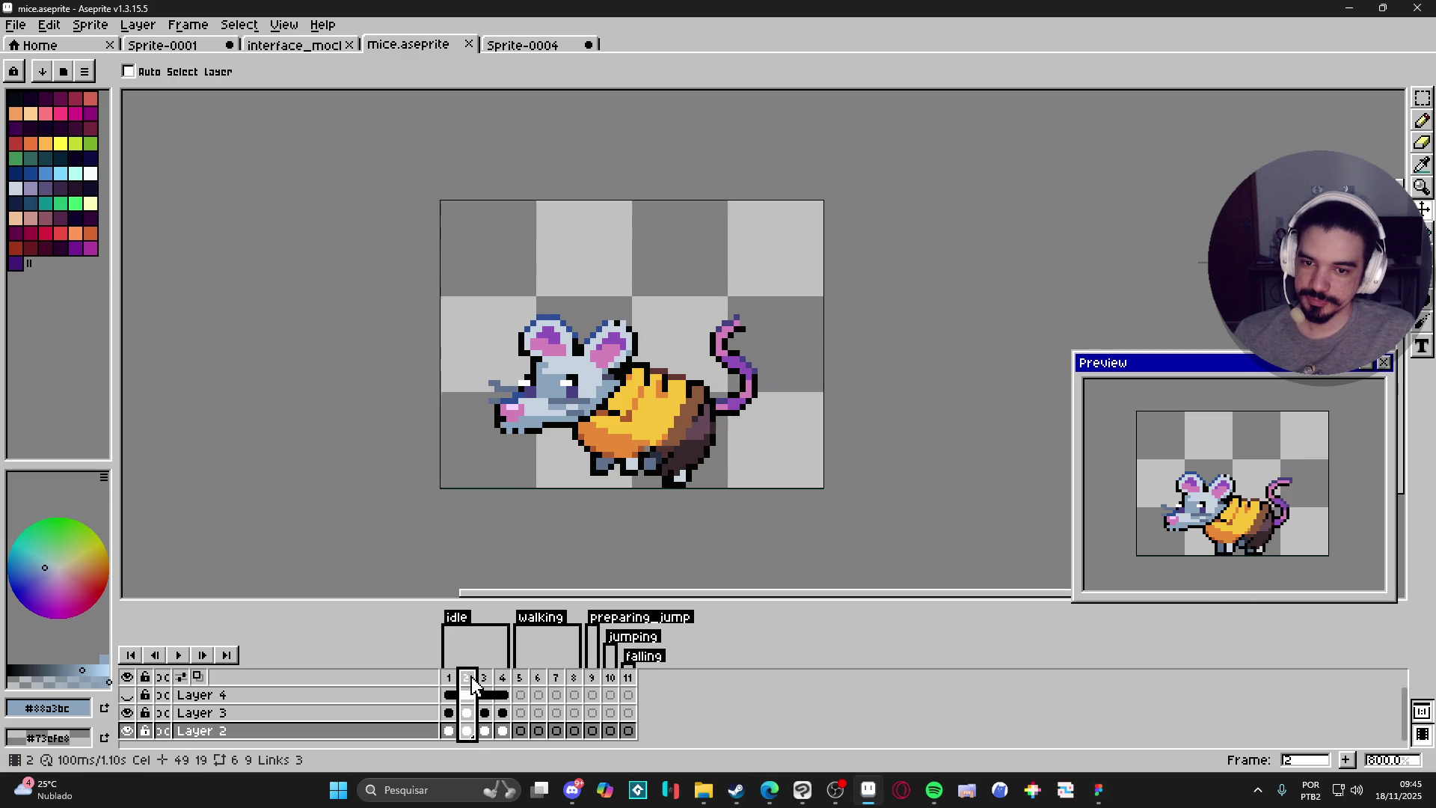
left_click(486, 681)
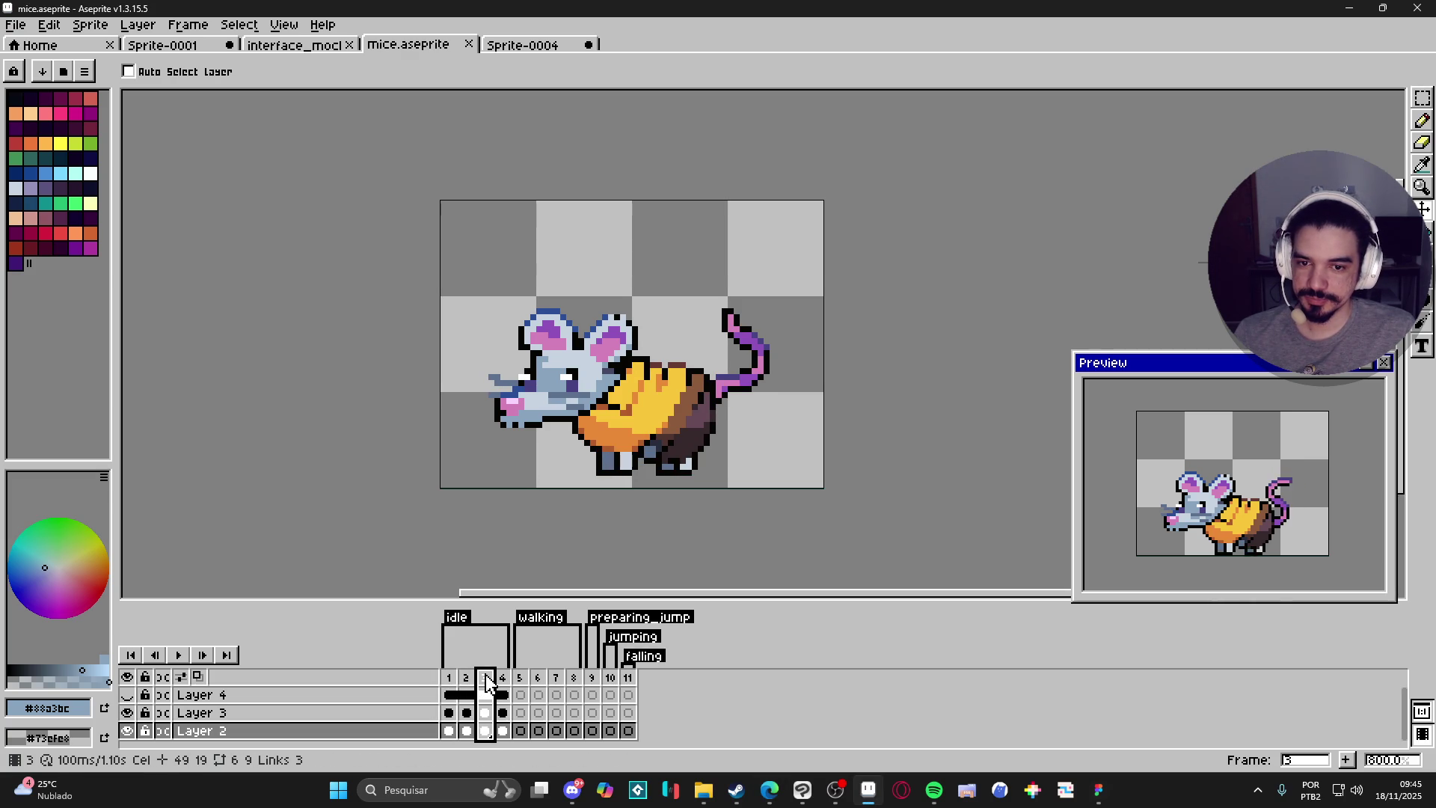
left_click(449, 678)
left_click(467, 678)
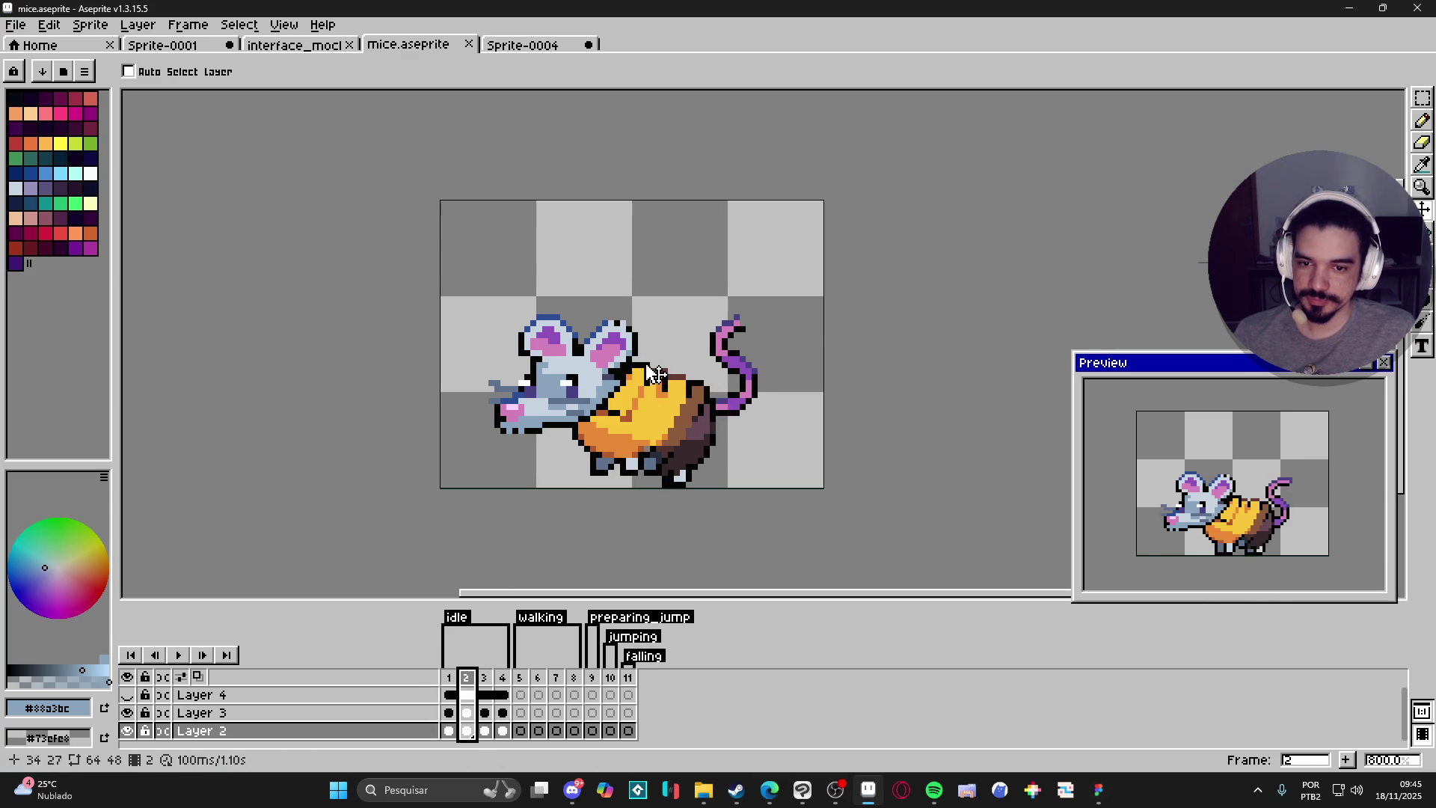
Marquee-select the mouse's right ear together with its base on frame 2.
scroll(644, 320, "up", 3)
key("m")
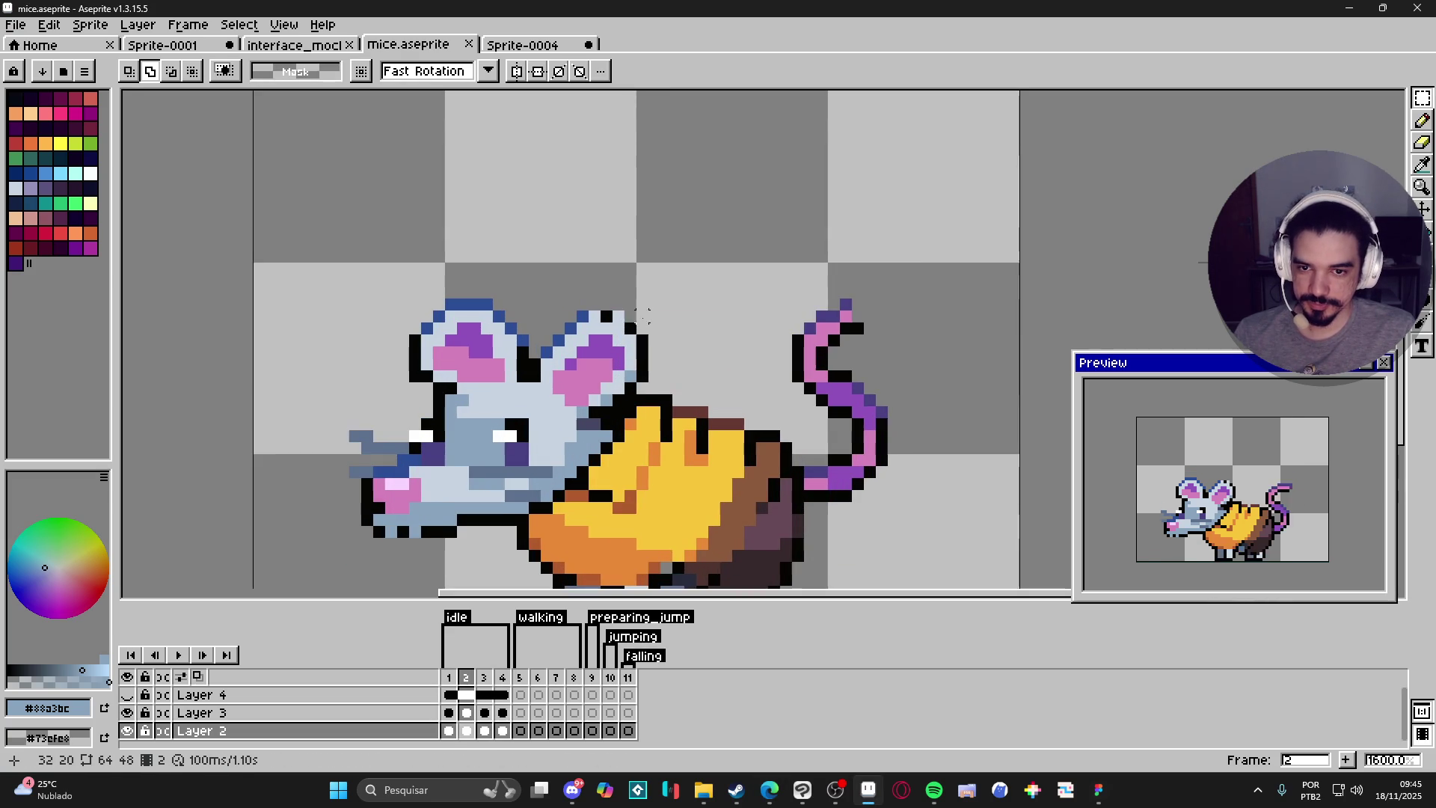
mouse_move(656, 300)
left_mouse_down()
mouse_move(532, 389)
mouse_move(654, 413)
left_mouse_up()
scroll(545, 399, "up", 2)
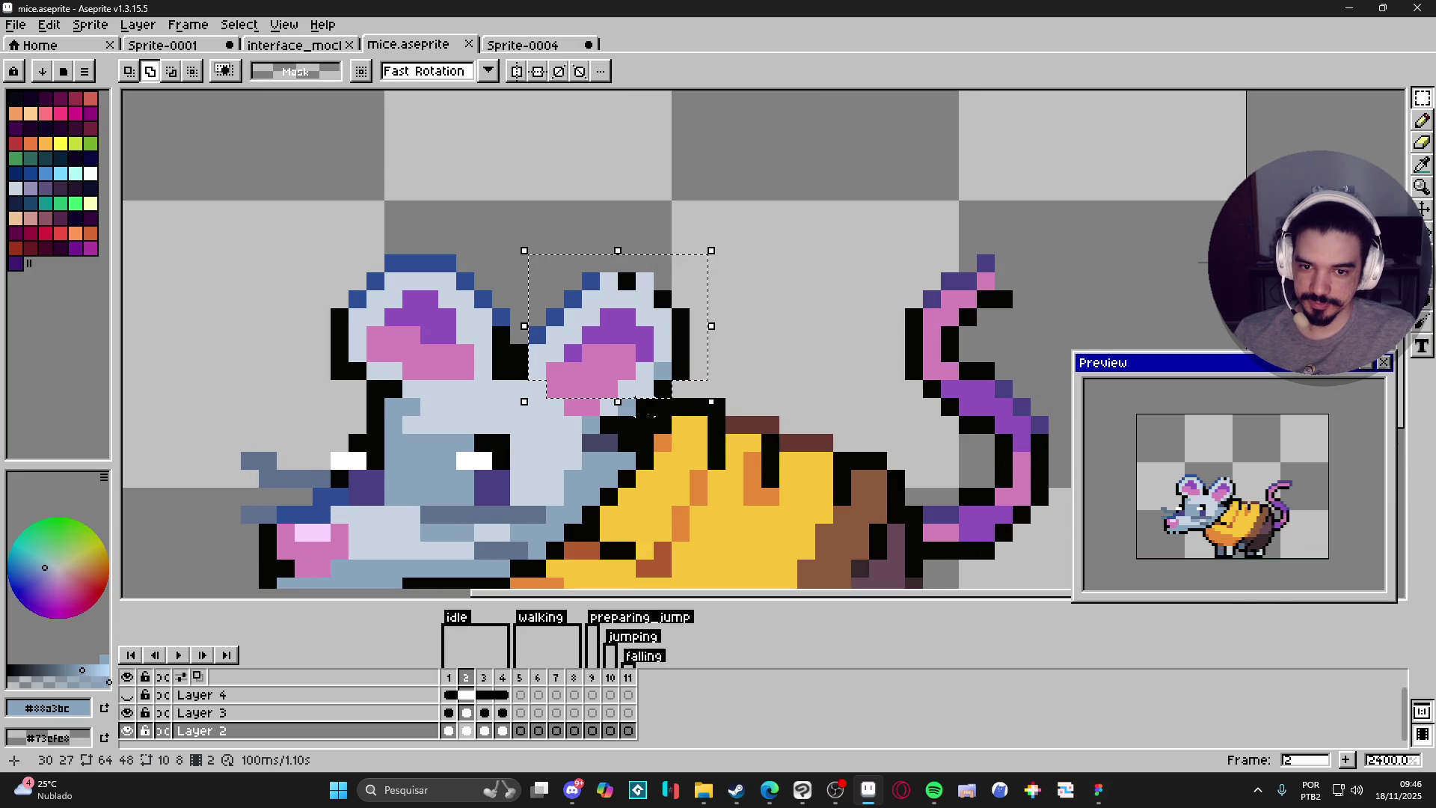
mouse_move(573, 372)
left_mouse_down()
mouse_move(645, 407)
mouse_move(603, 433)
mouse_move(660, 432)
left_mouse_up()
scroll(603, 433, "up", 3)
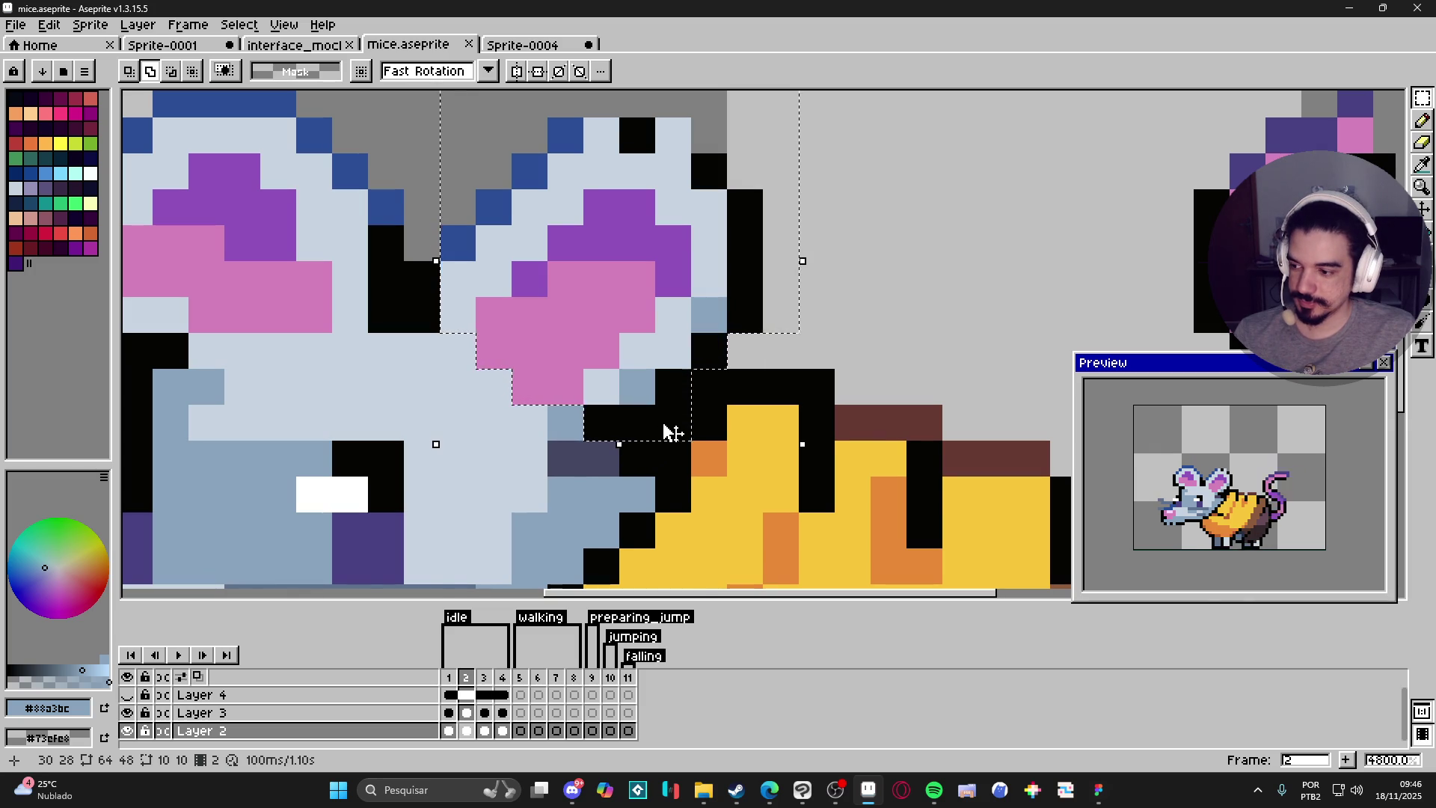
scroll(671, 432, "down", 2)
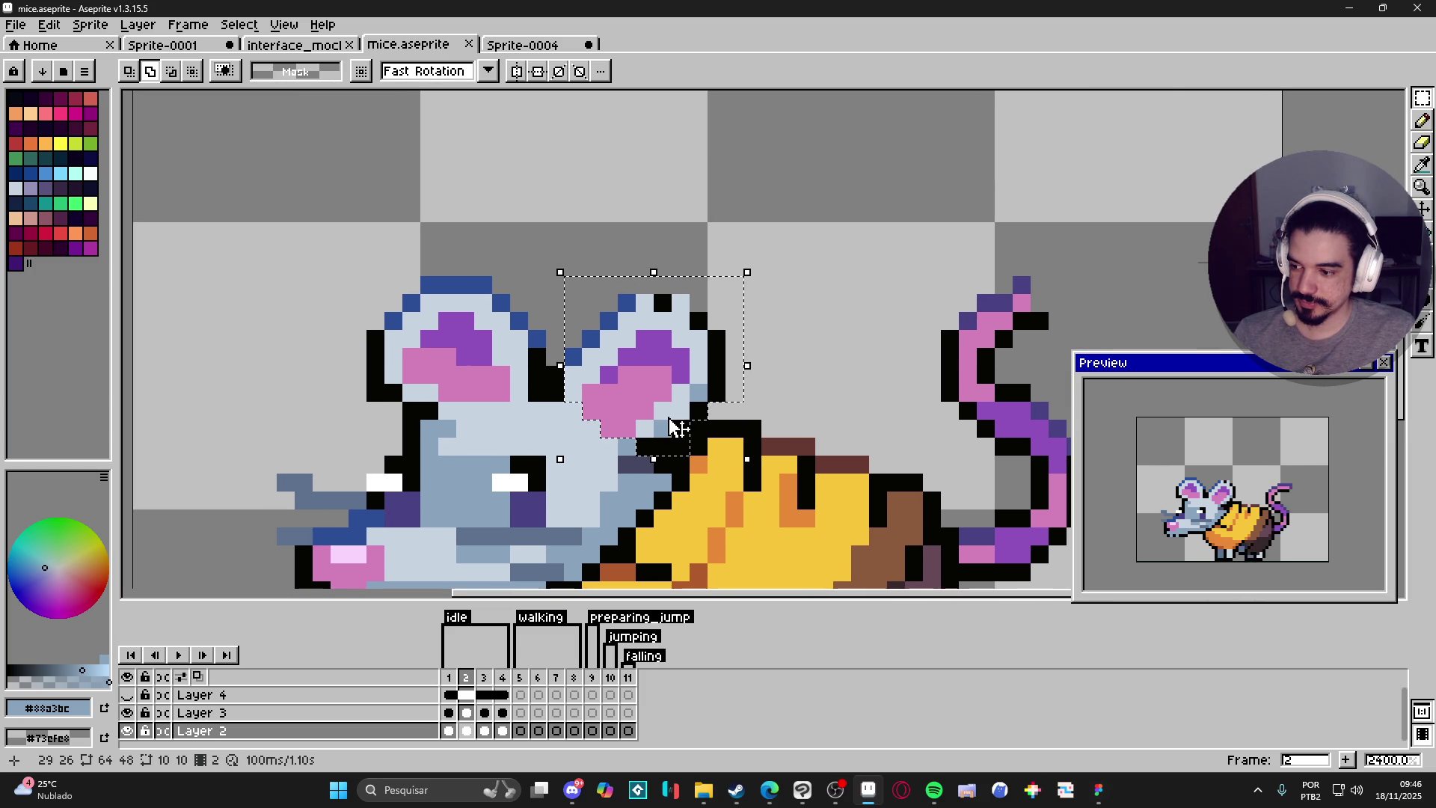
scroll(671, 423, "down", 1)
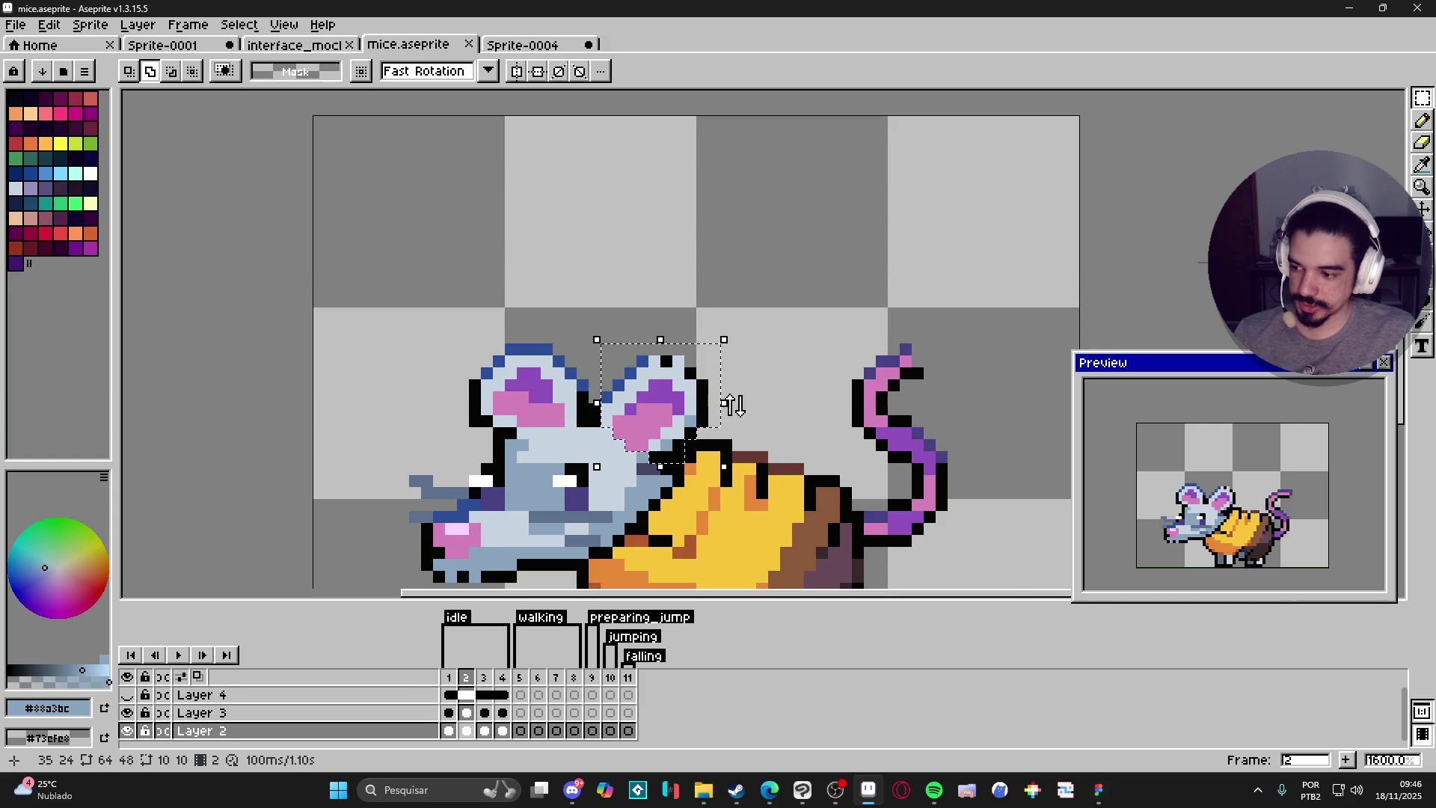
scroll(732, 404, "up", 1)
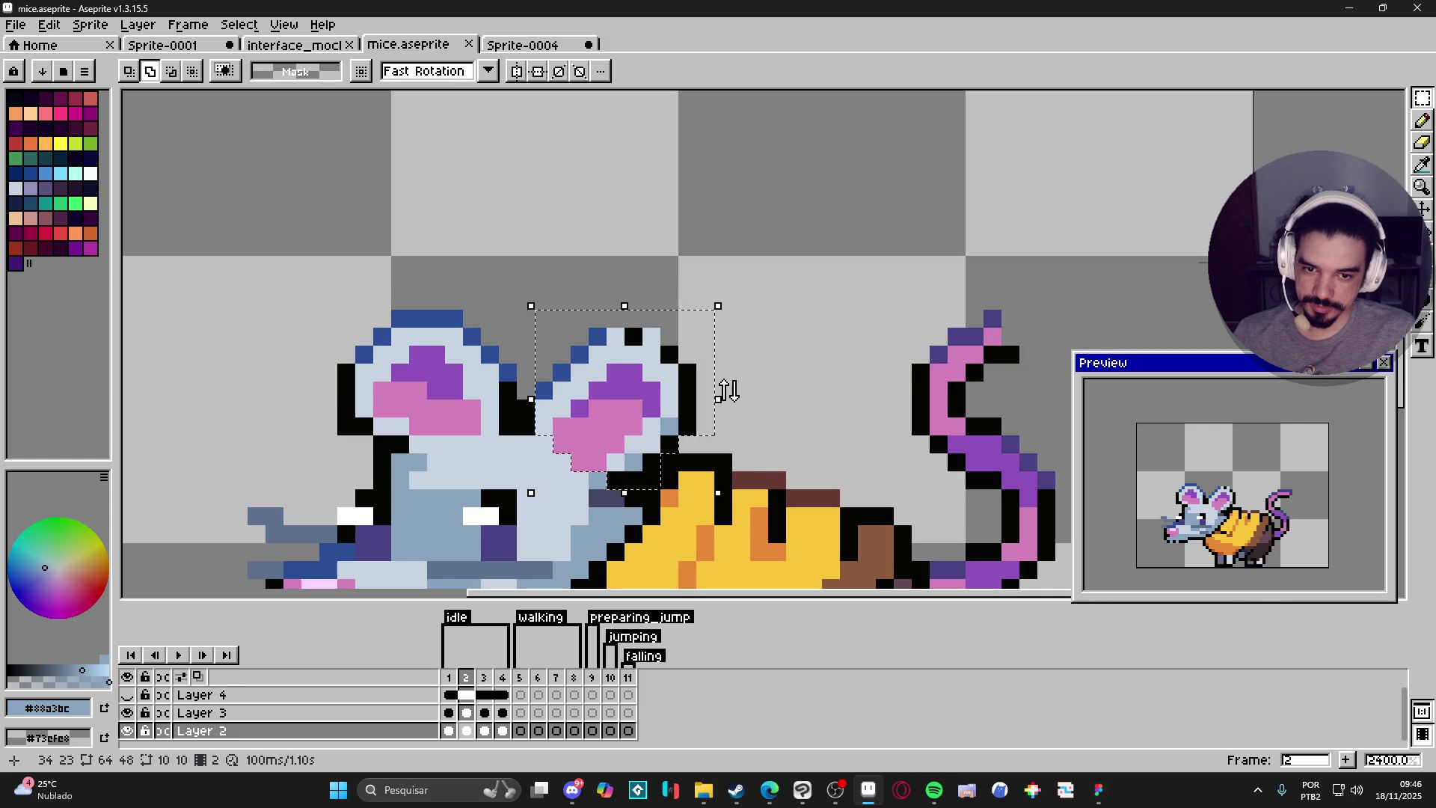
Tilt the right ear about -5.7° and lower it one pixel, then apply the transform.
left_click(729, 390)
left_click_drag(737, 400, 738, 401)
left_click_drag(607, 383, 609, 394)
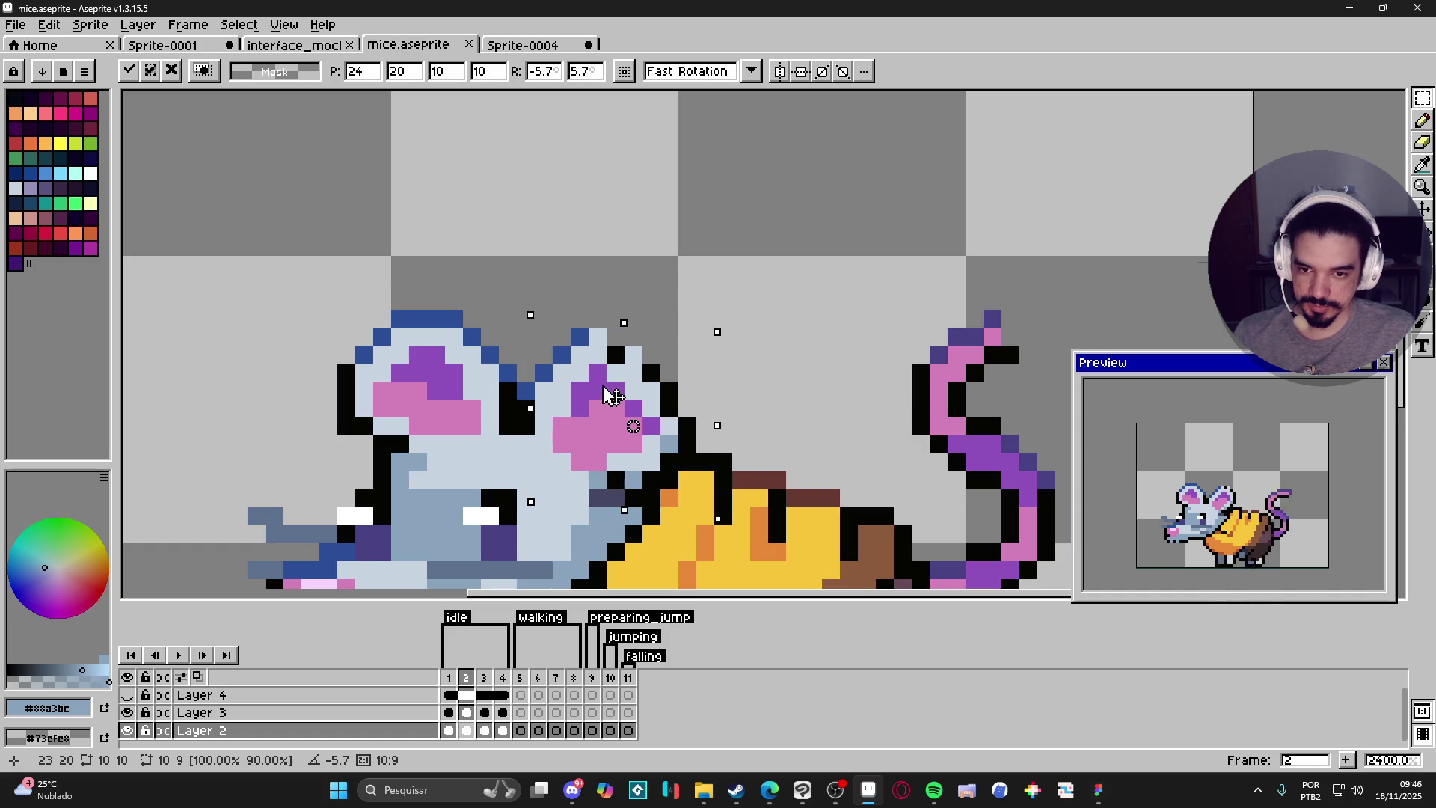
key("Return")
Marquee-select the mouse's left ear on frame 2.
mouse_move(509, 426)
left_mouse_down()
mouse_move(302, 293)
mouse_move(299, 271)
left_mouse_up()
scroll(359, 434, "up", 1)
scroll(302, 387, "down", 1)
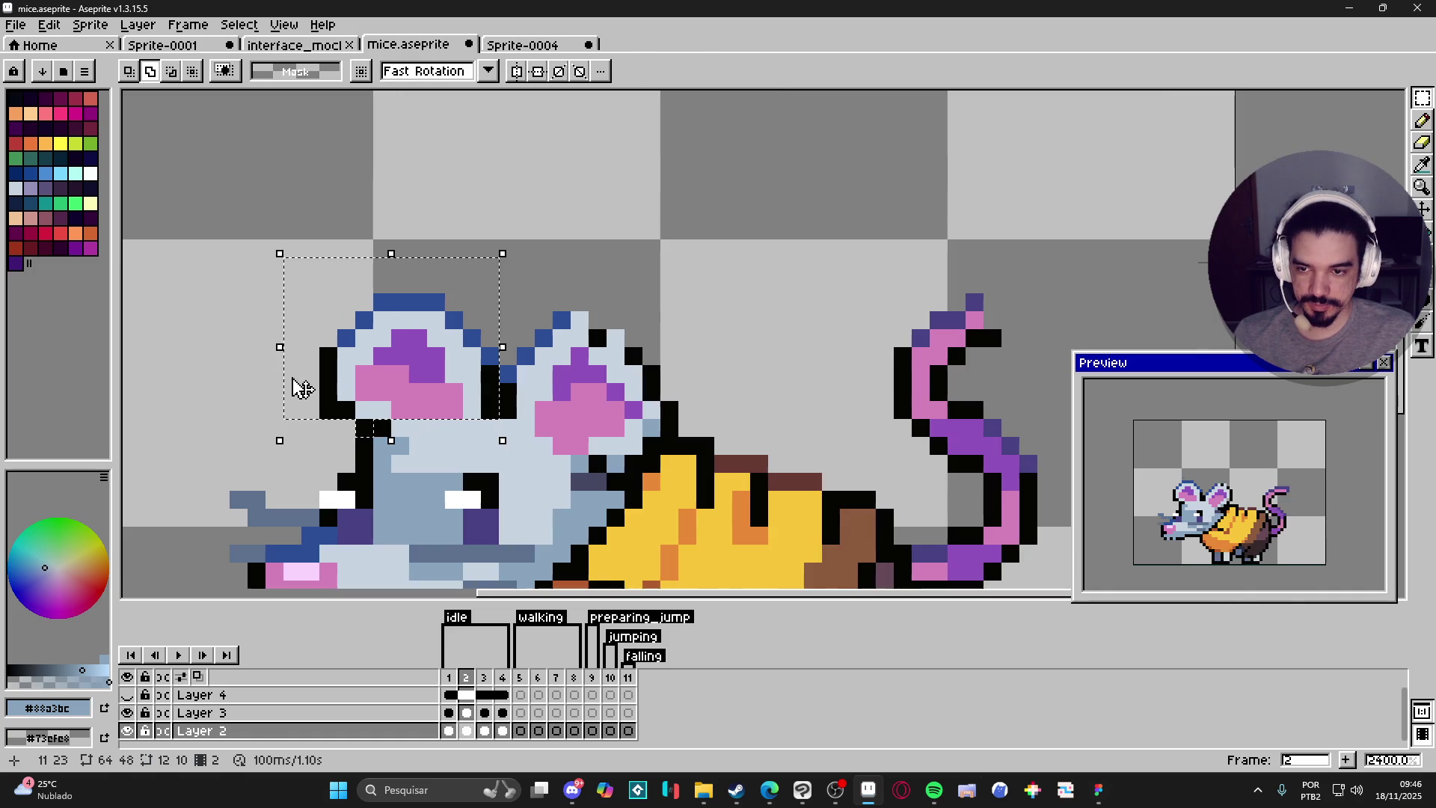
Try shearing the left ear, undoing and redoing to compare a gentler tilt.
left_click(273, 353)
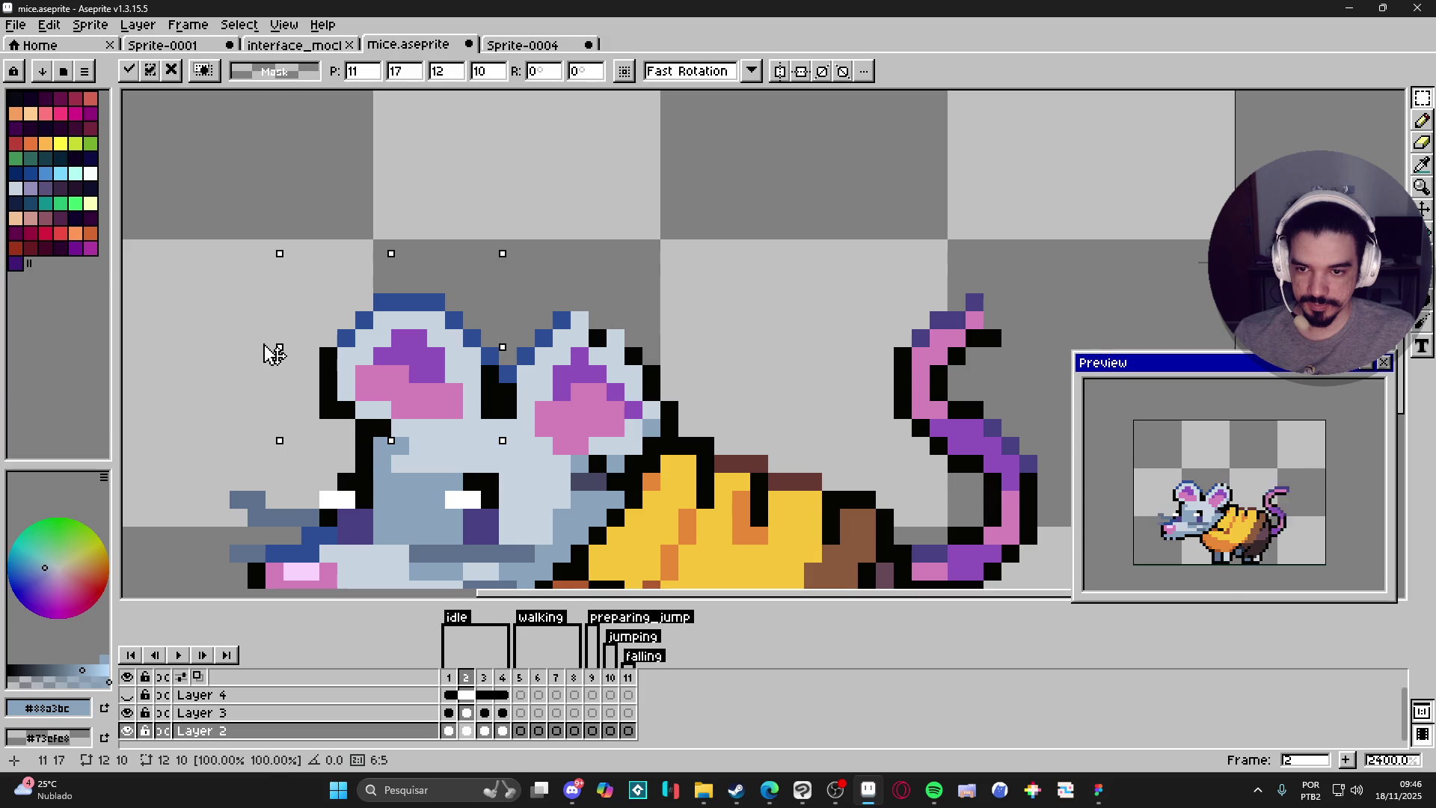
mouse_move(280, 353)
left_mouse_down()
mouse_move(402, 353)
mouse_move(400, 369)
left_mouse_up()
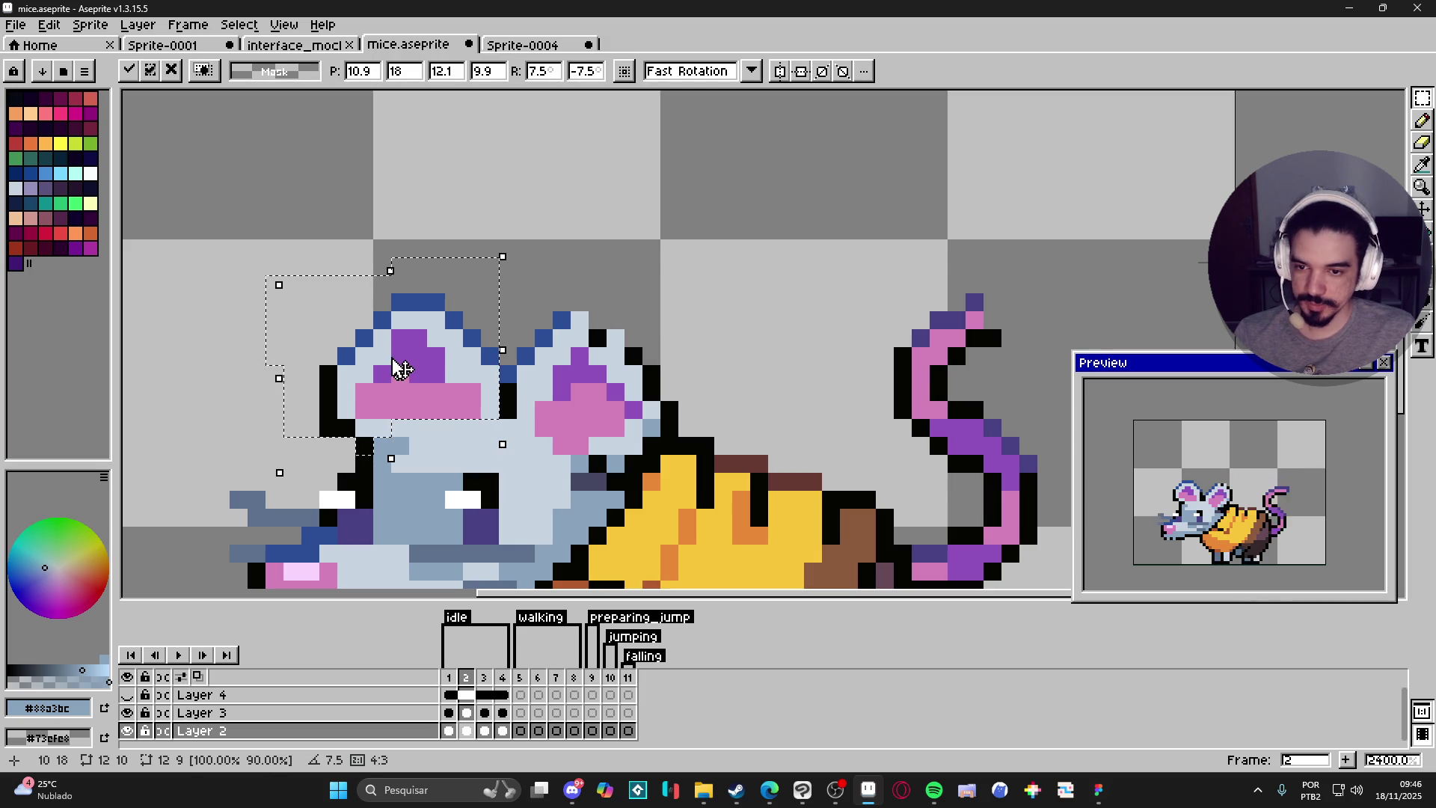
key("Return")
key("ctrl+d")
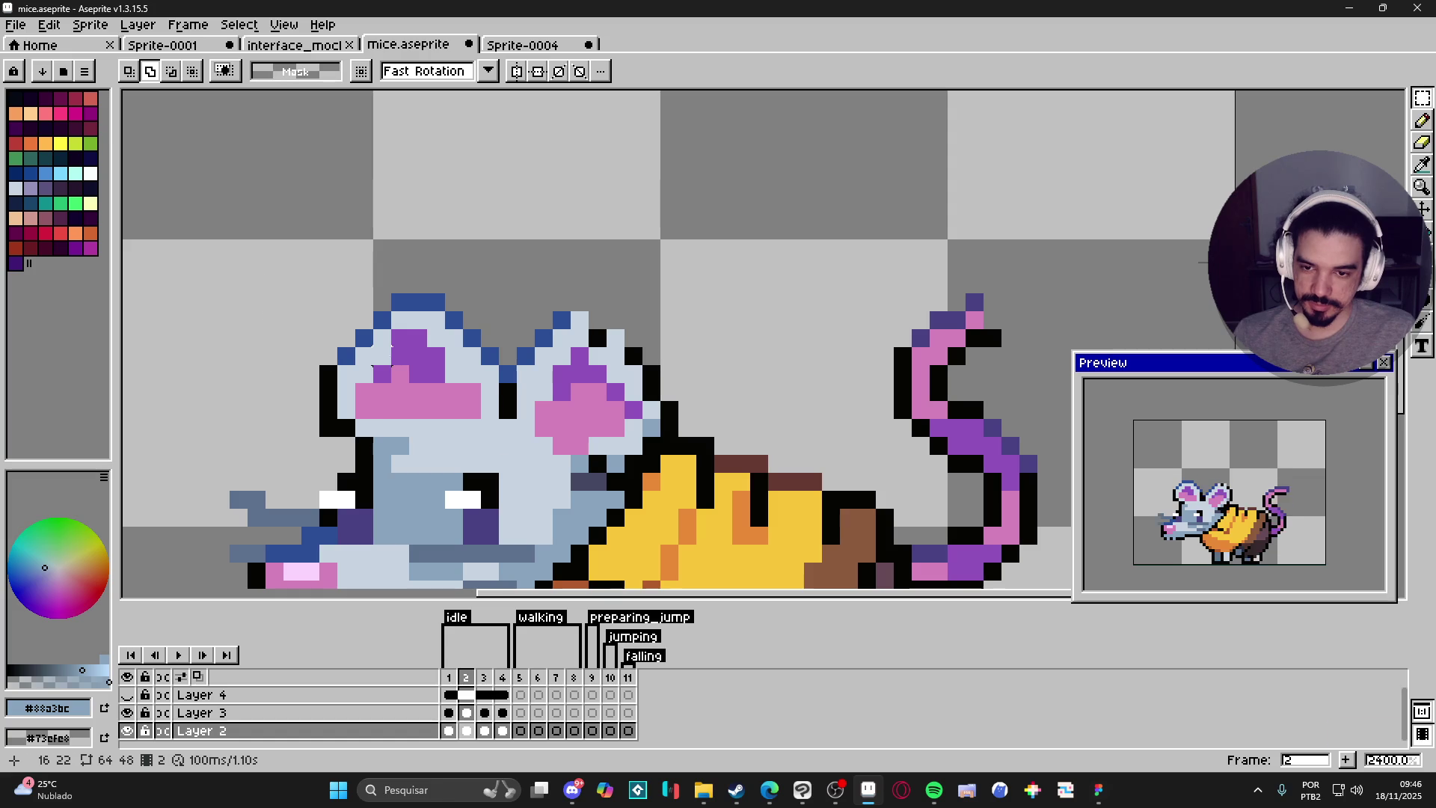
key("ctrl+z")
key("ctrl+z")
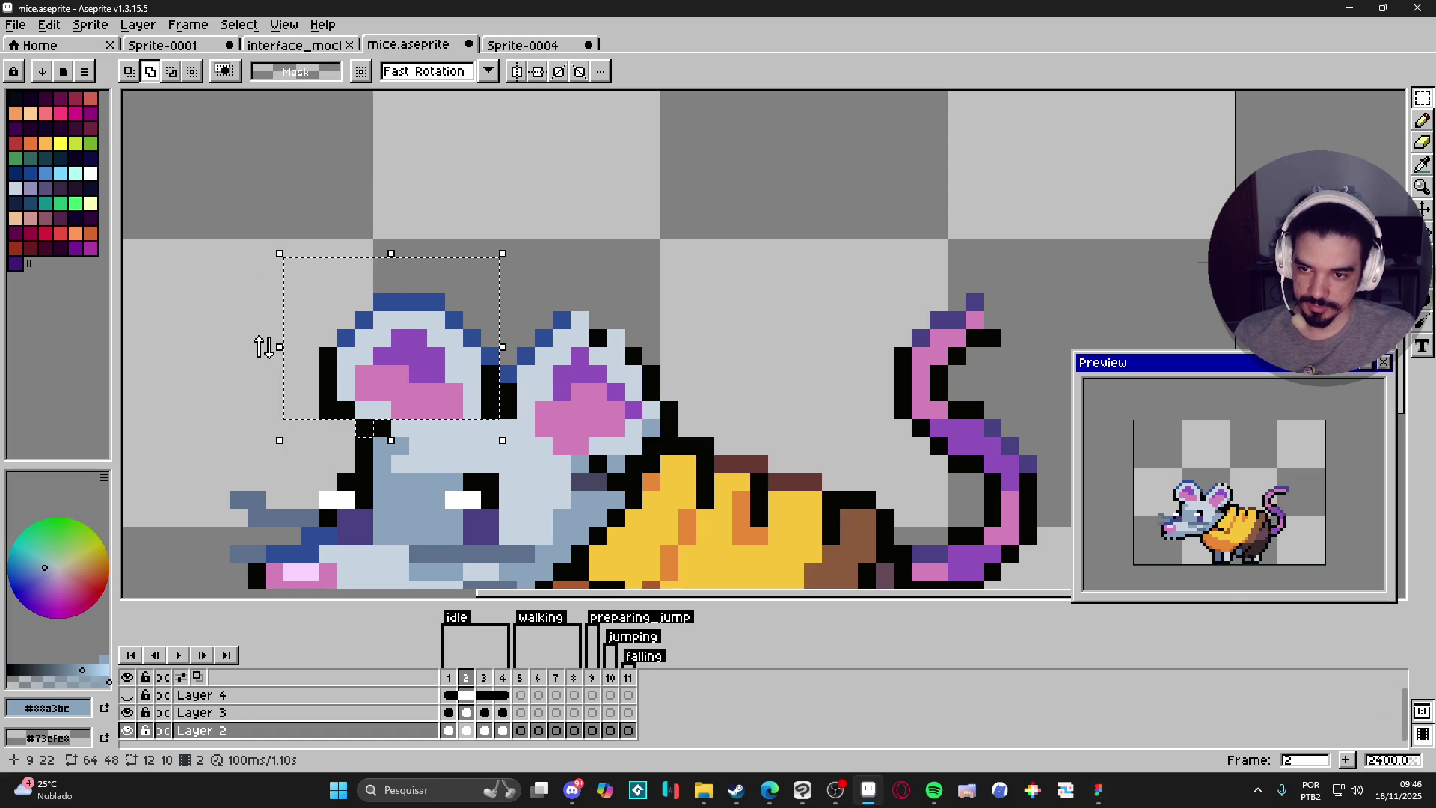
left_click_drag(263, 346, 271, 361)
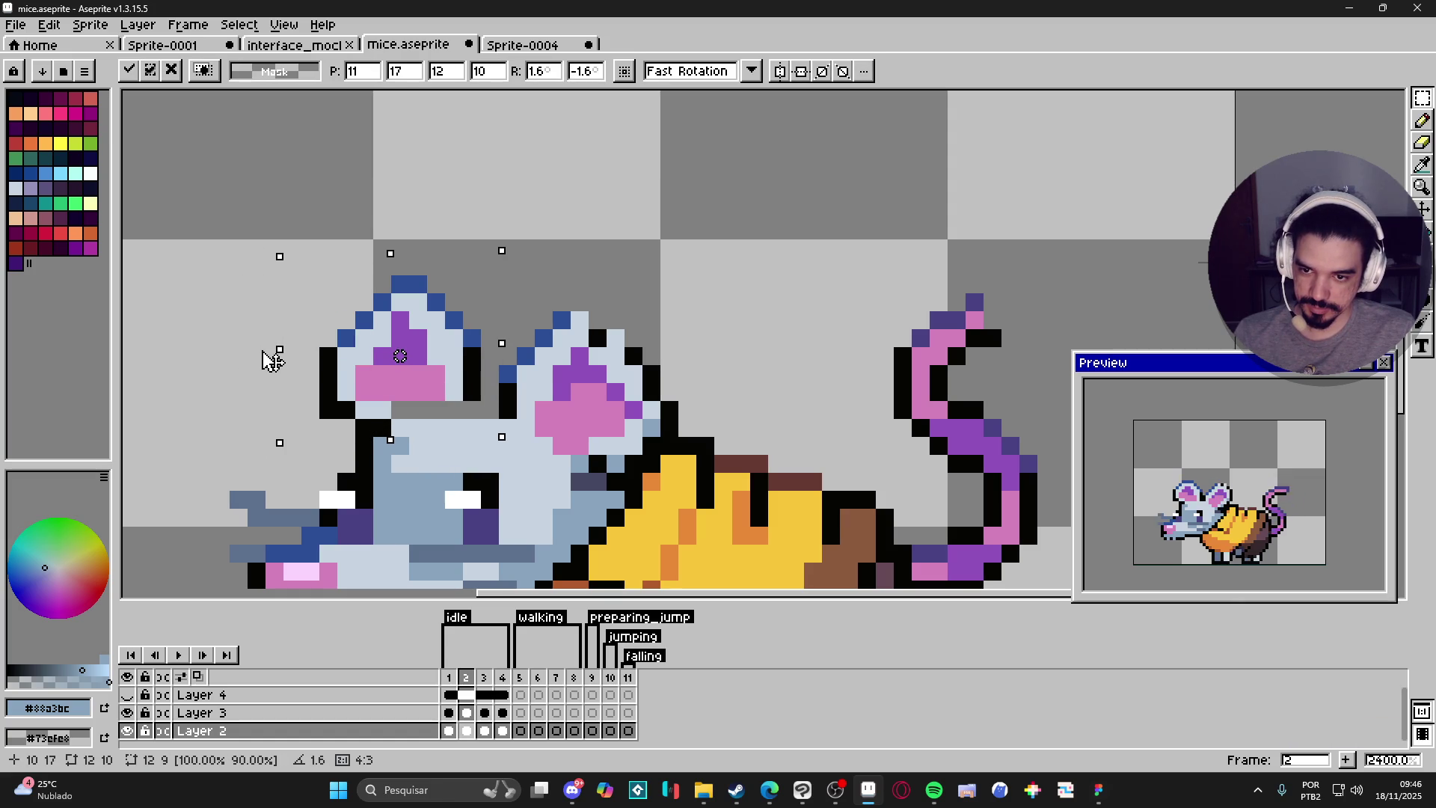
key("ctrl+z")
key("ctrl+y")
Settle the left ear at about 1.2° tilt, lower it one pixel, and advance to frame 3.
left_click_drag(278, 356, 279, 359)
left_click_drag(397, 389, 397, 398)
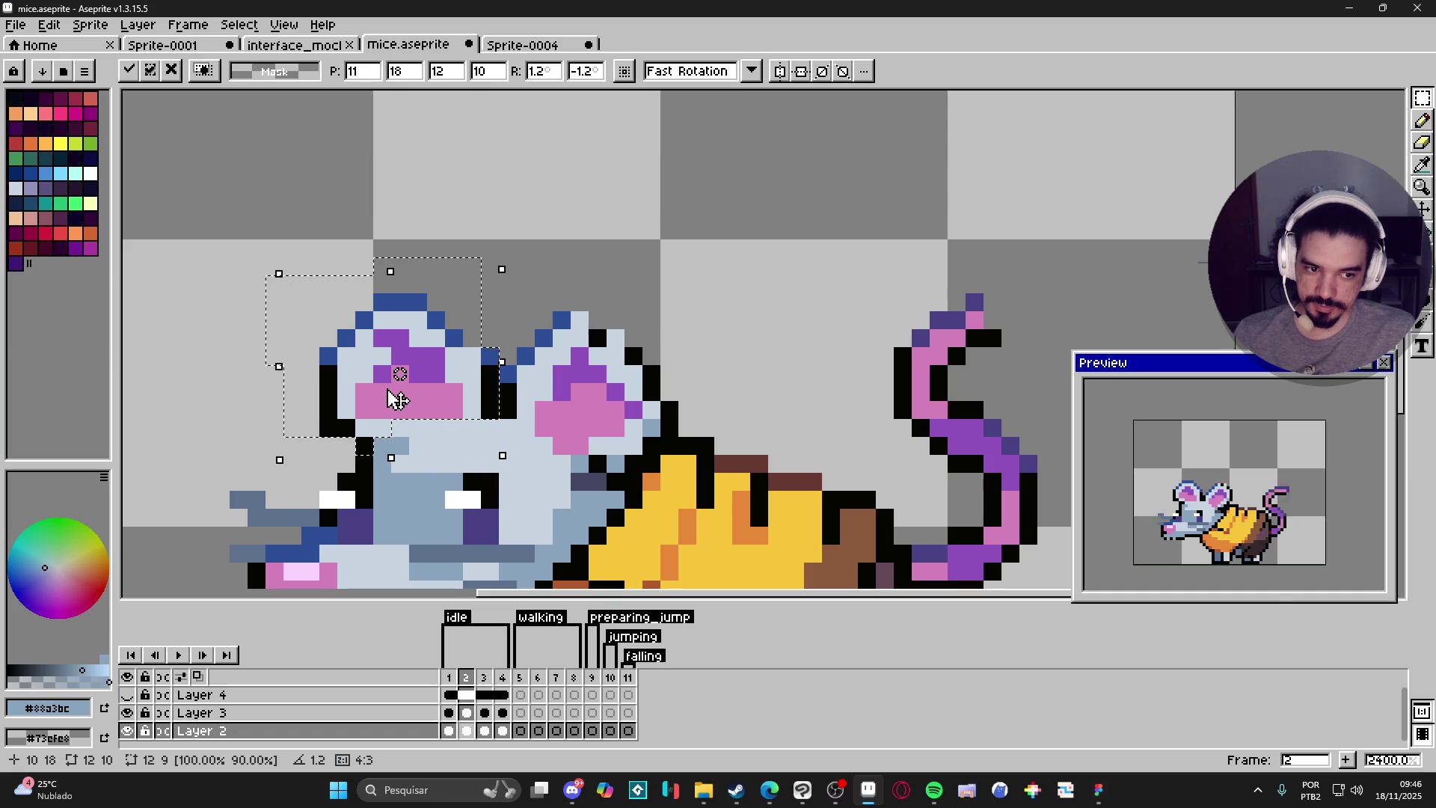
key("Return")
scroll(449, 515, "down", 1)
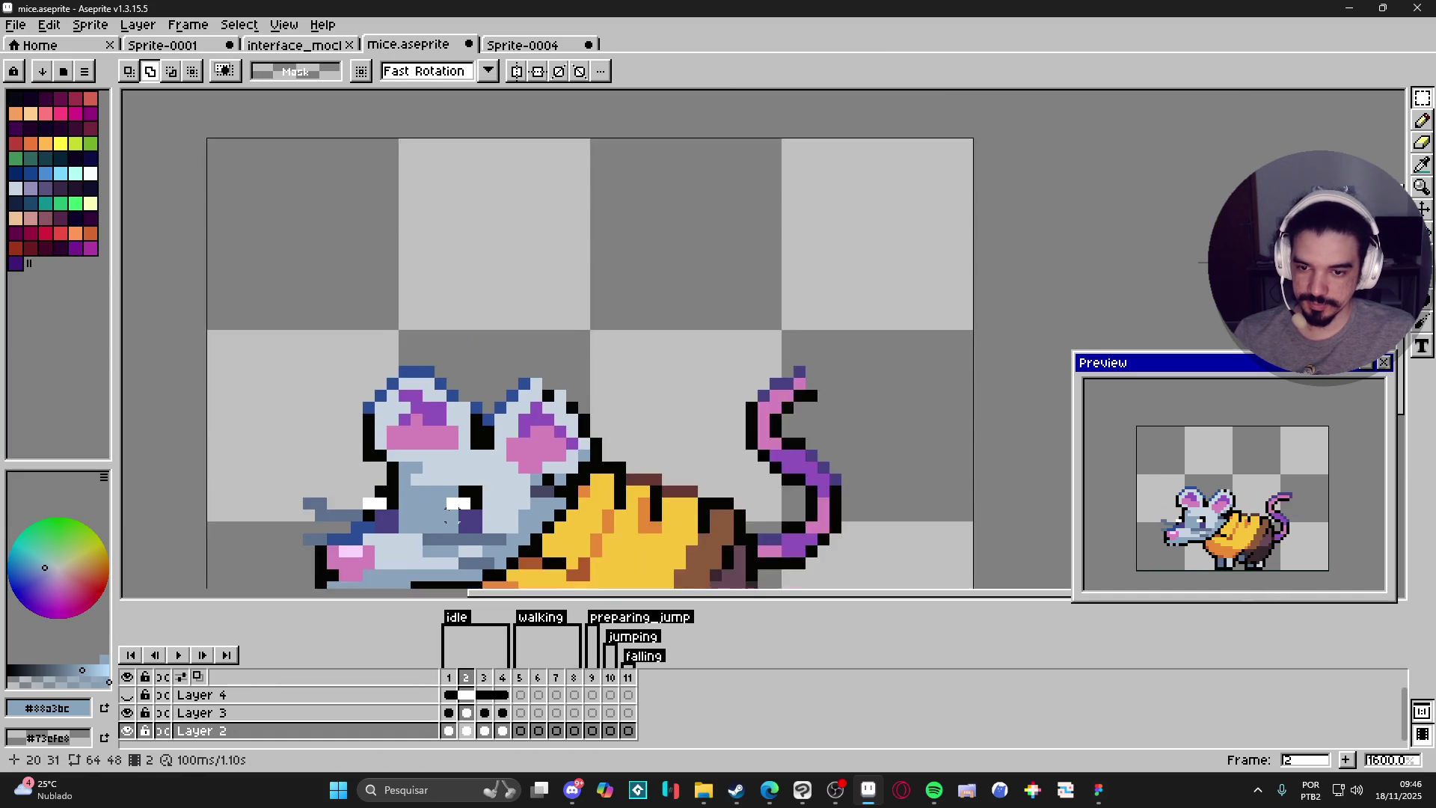
left_click_drag(449, 518, 473, 438)
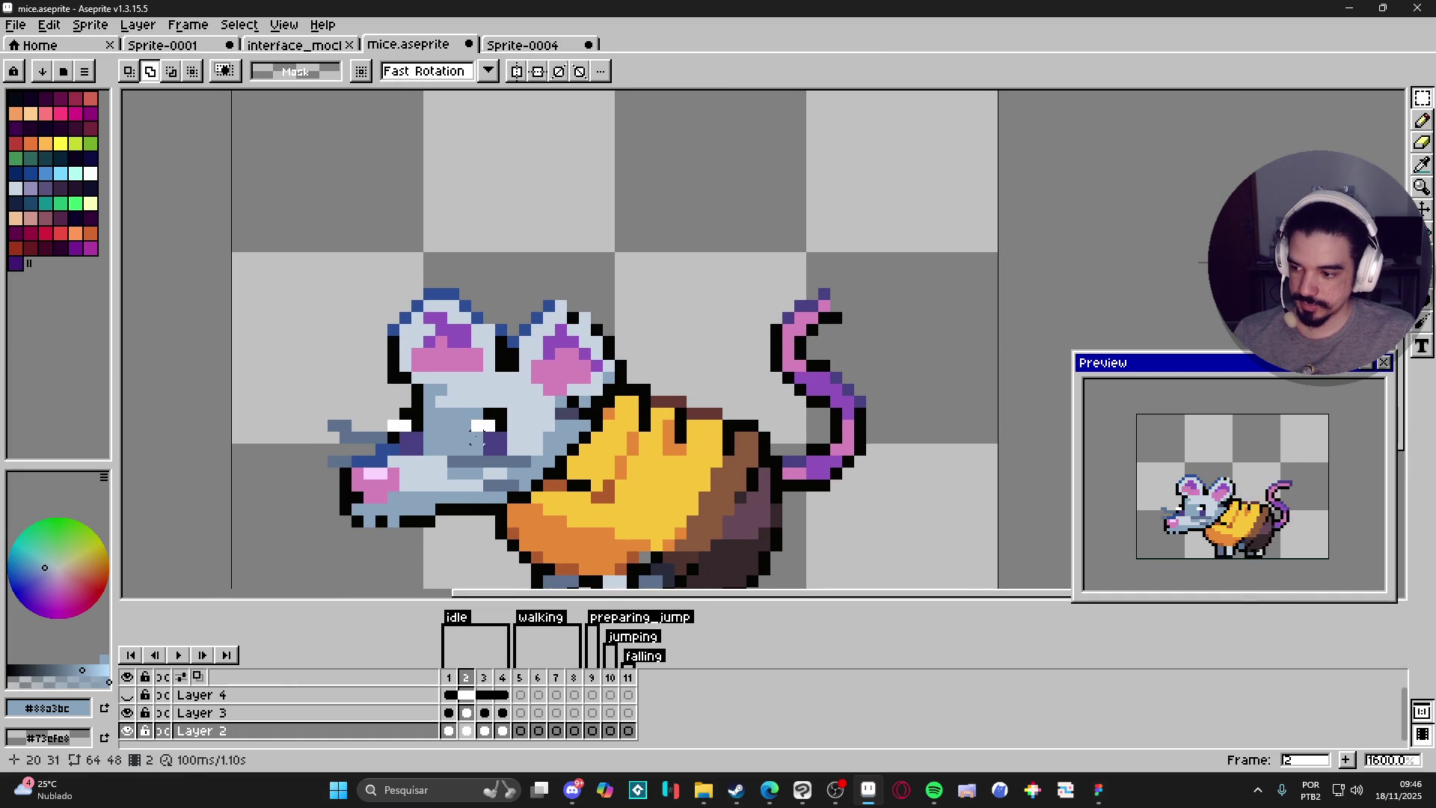
key("Right")
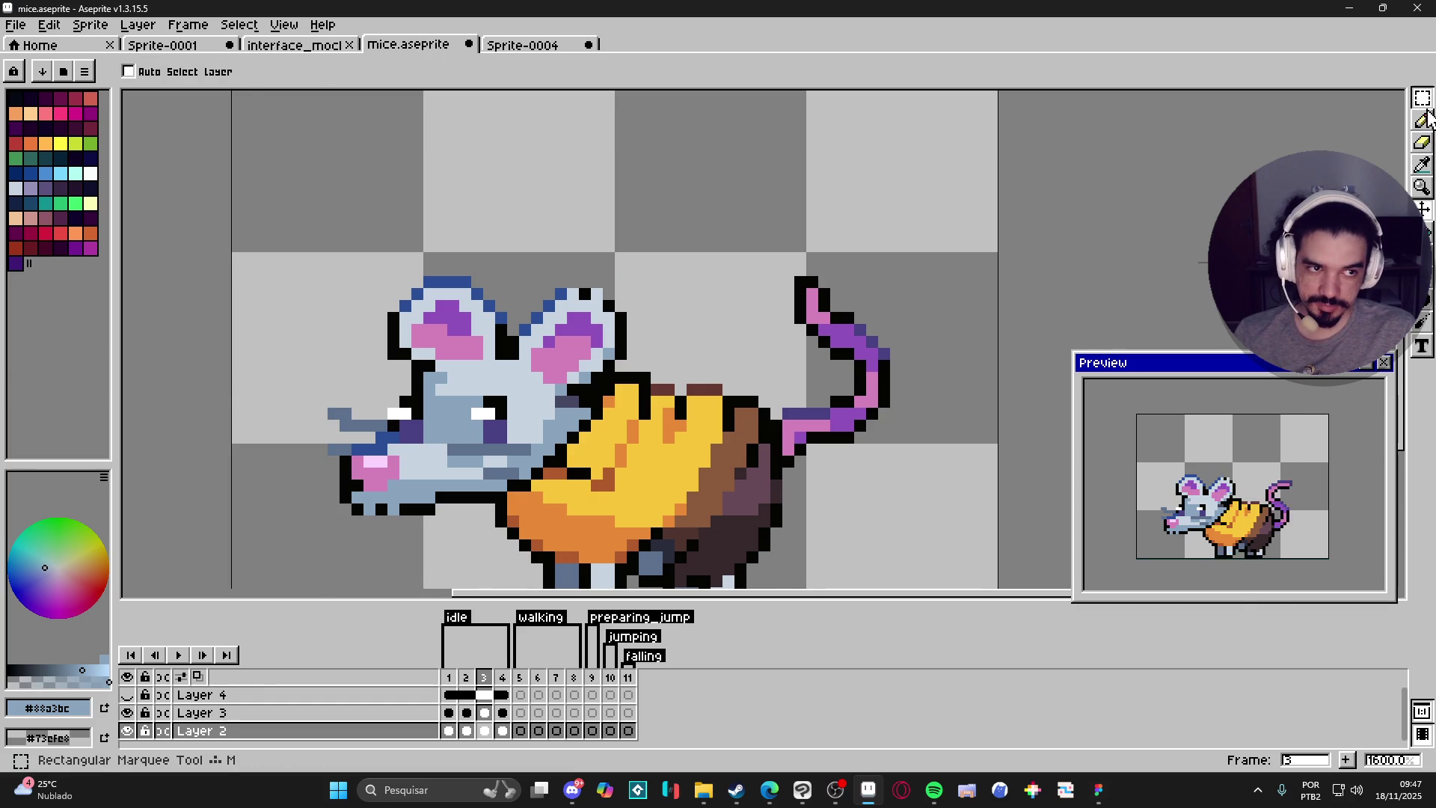
On frame 3, select the right ear with its base and a small block below it.
mouse_move(1422, 98)
scroll(582, 308, "up", 2)
mouse_move(477, 386)
left_mouse_down()
mouse_move(662, 276)
mouse_move(680, 222)
left_mouse_up()
mouse_move(621, 423)
left_mouse_down()
mouse_move(532, 333)
mouse_move(545, 397)
left_mouse_up()
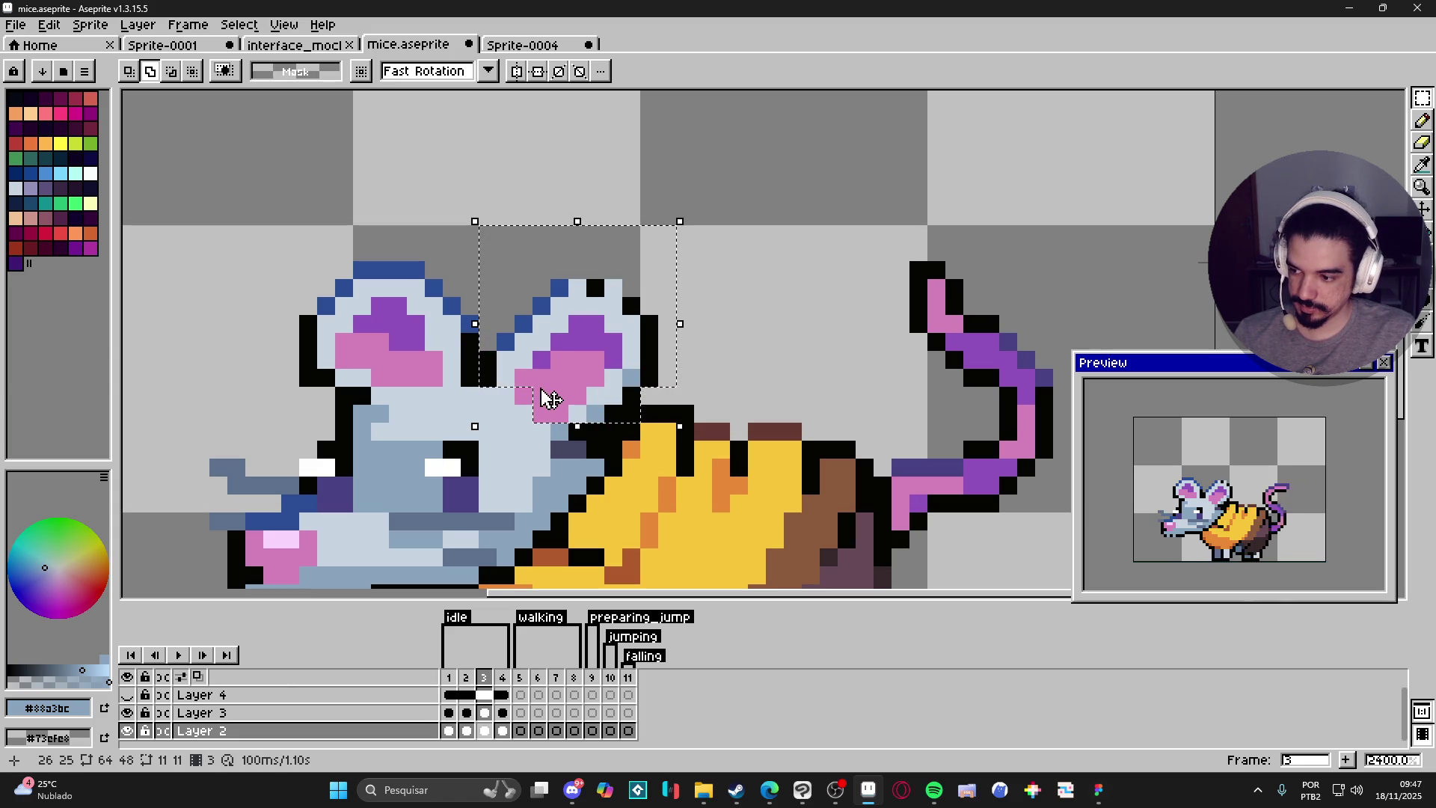
scroll(538, 400, "up", 1)
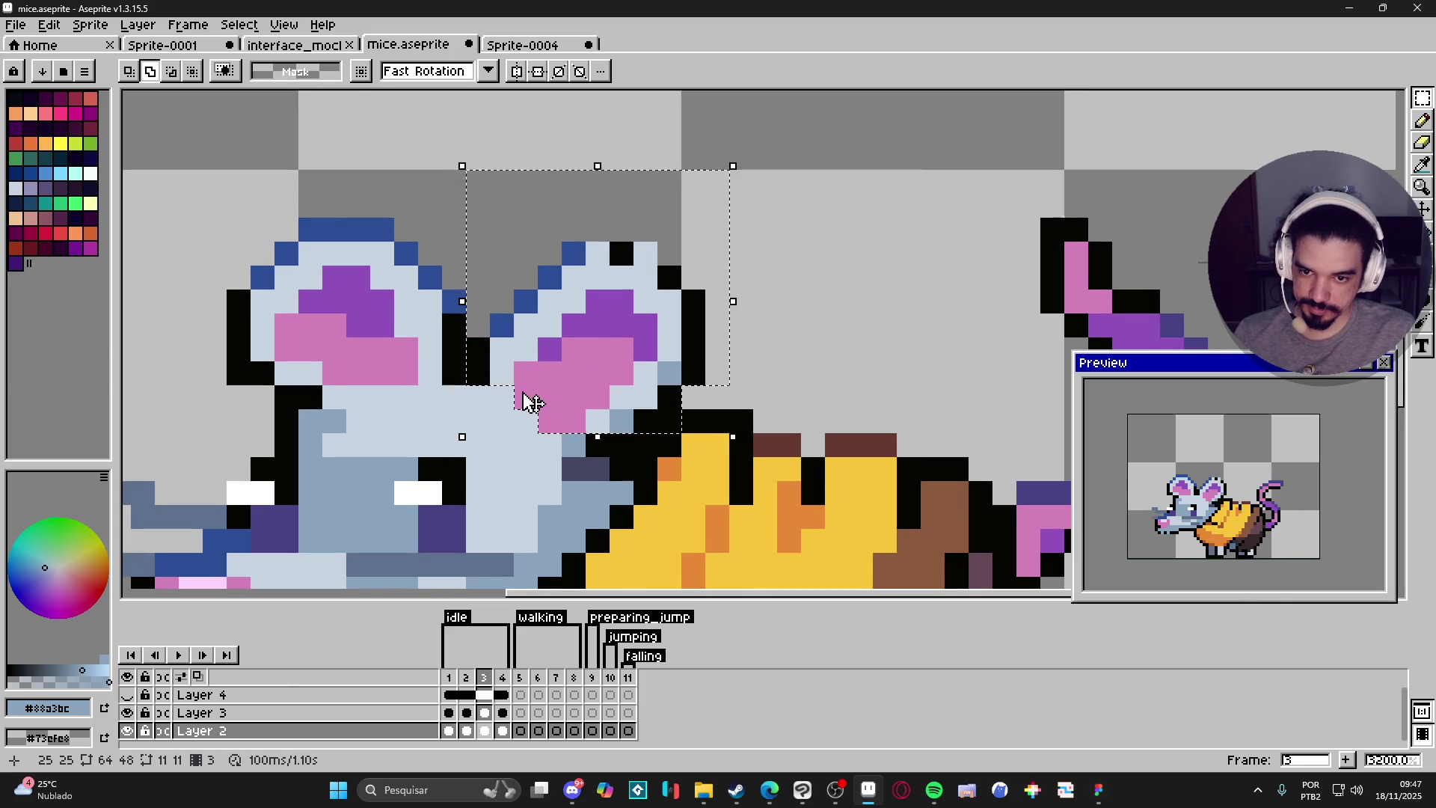
scroll(596, 452, "up", 4)
left_click_drag(646, 452, 683, 457)
scroll(673, 453, "down", 4)
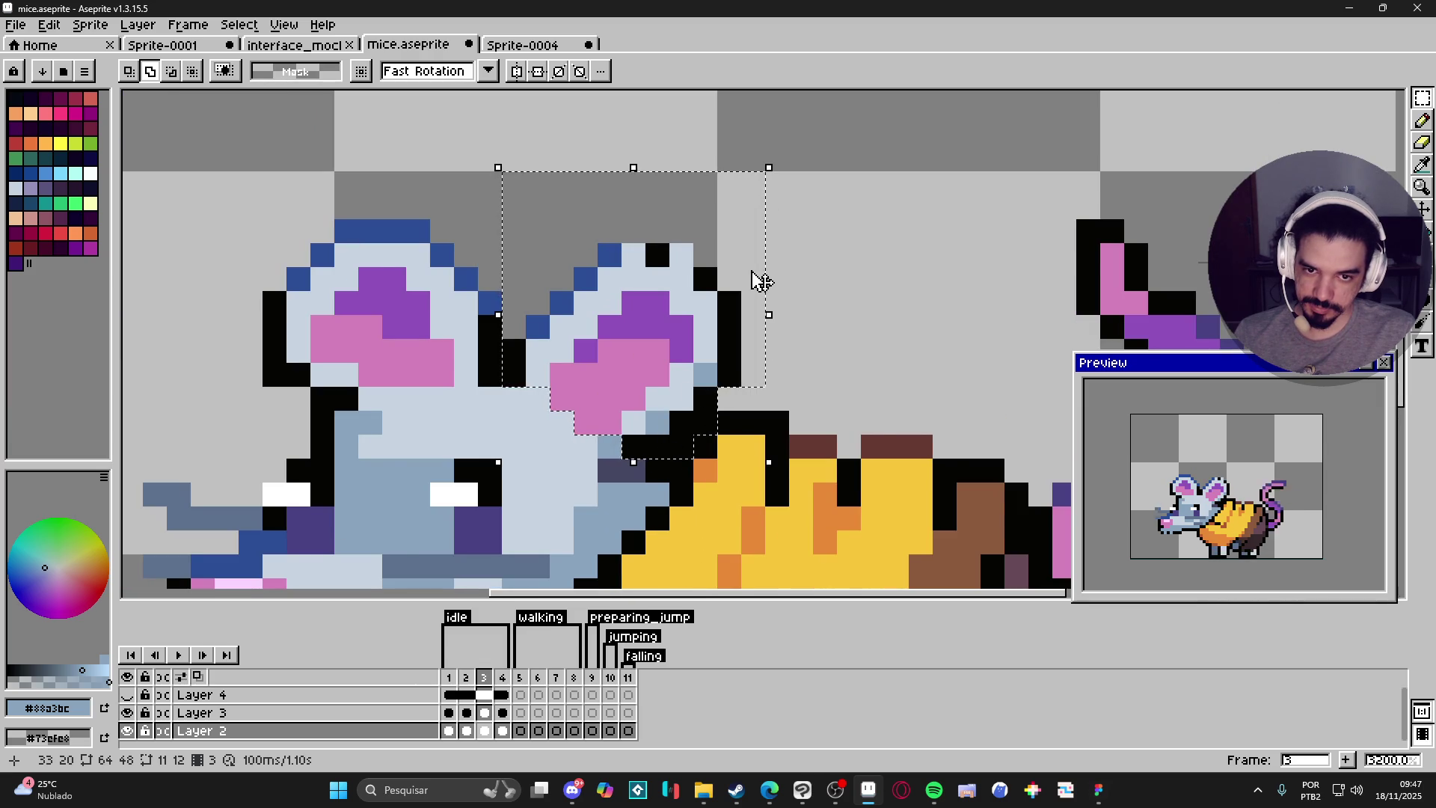
scroll(761, 282, "down", 1)
Tilt the frame 3 right ear slightly and lower it one pixel.
key("ctrl+t")
mouse_move(798, 308)
left_mouse_down()
mouse_move(786, 308)
mouse_move(802, 324)
left_mouse_up()
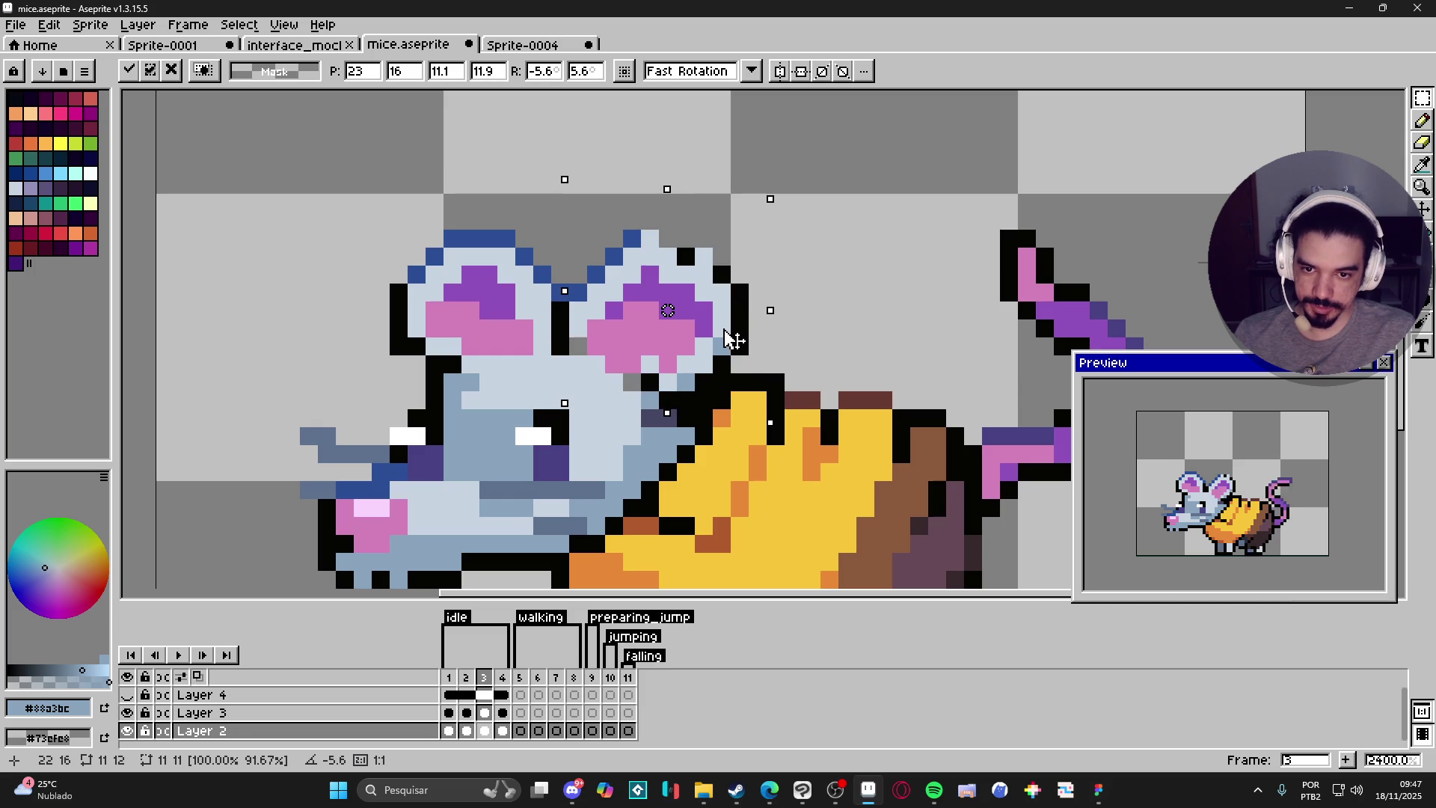
left_click_drag(733, 346, 725, 361)
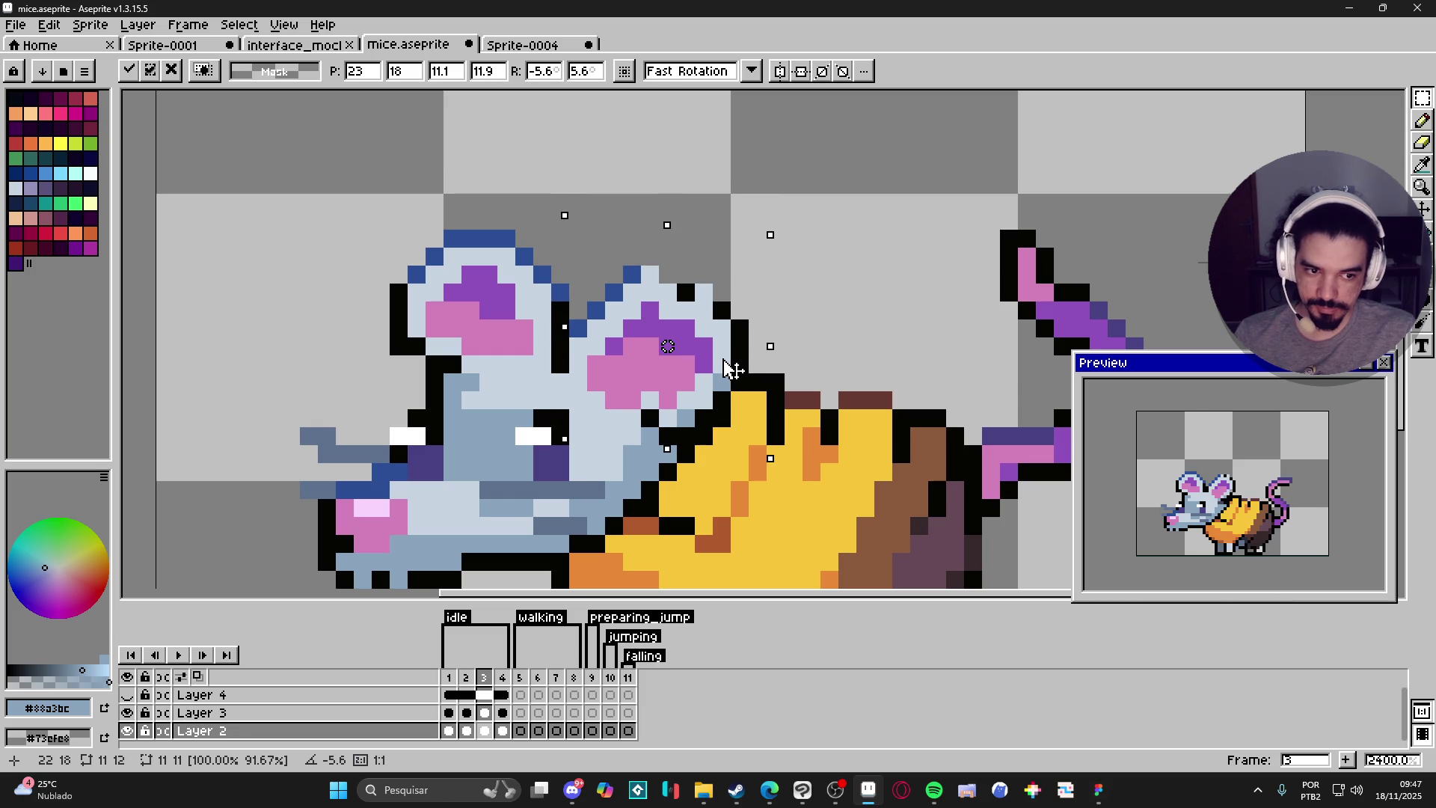
left_click(559, 349)
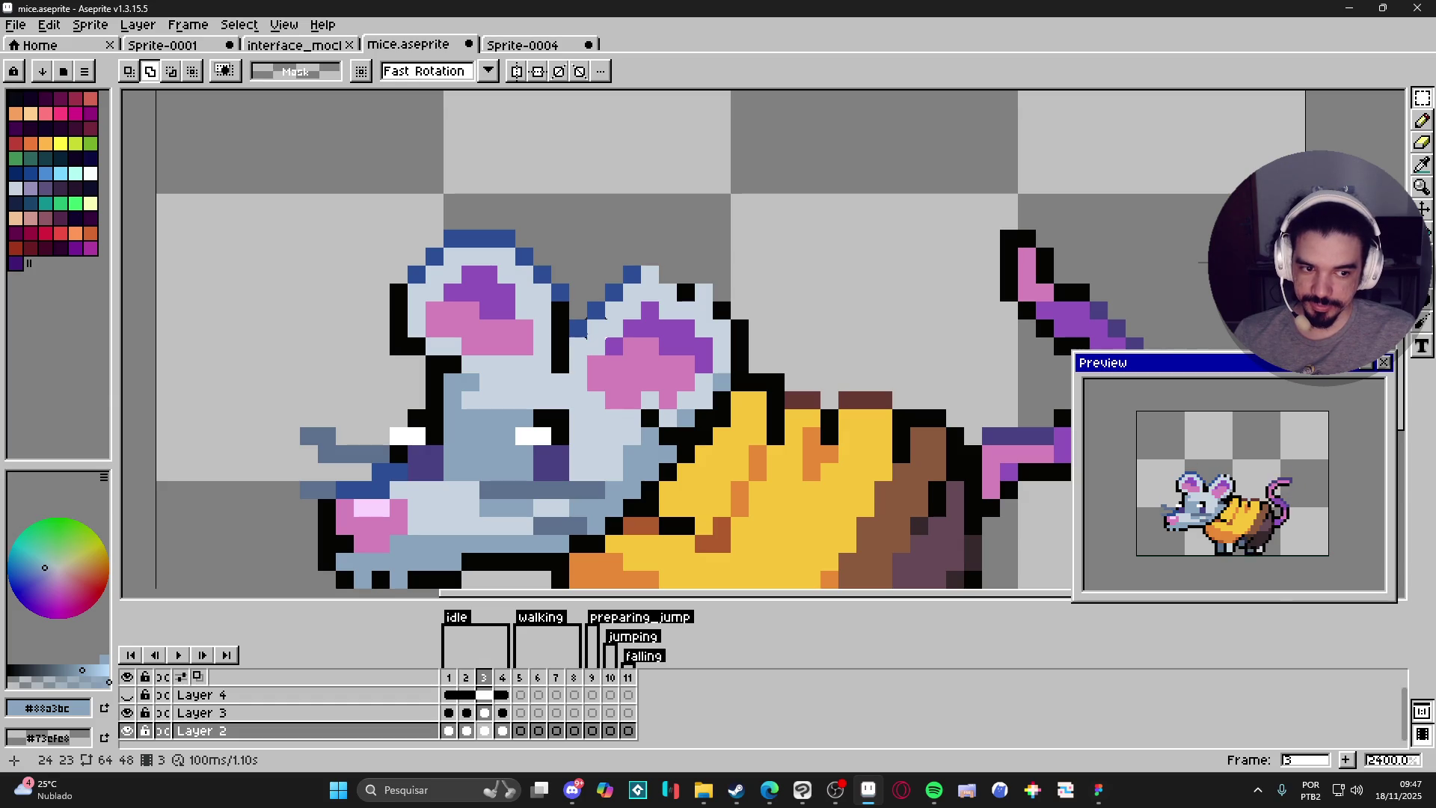
Marquee-select the left ear on frame 3.
scroll(598, 325, "left", 3)
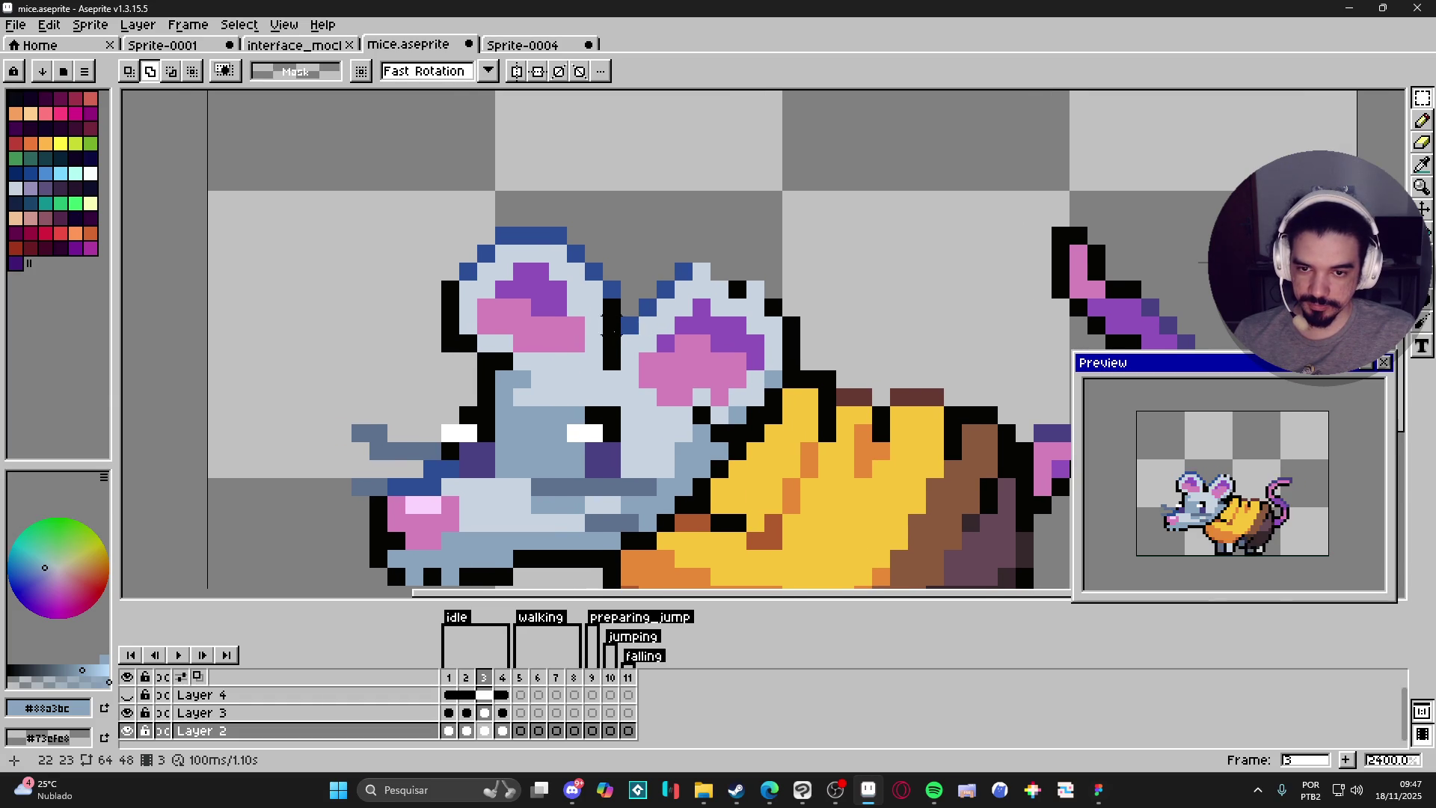
key("v")
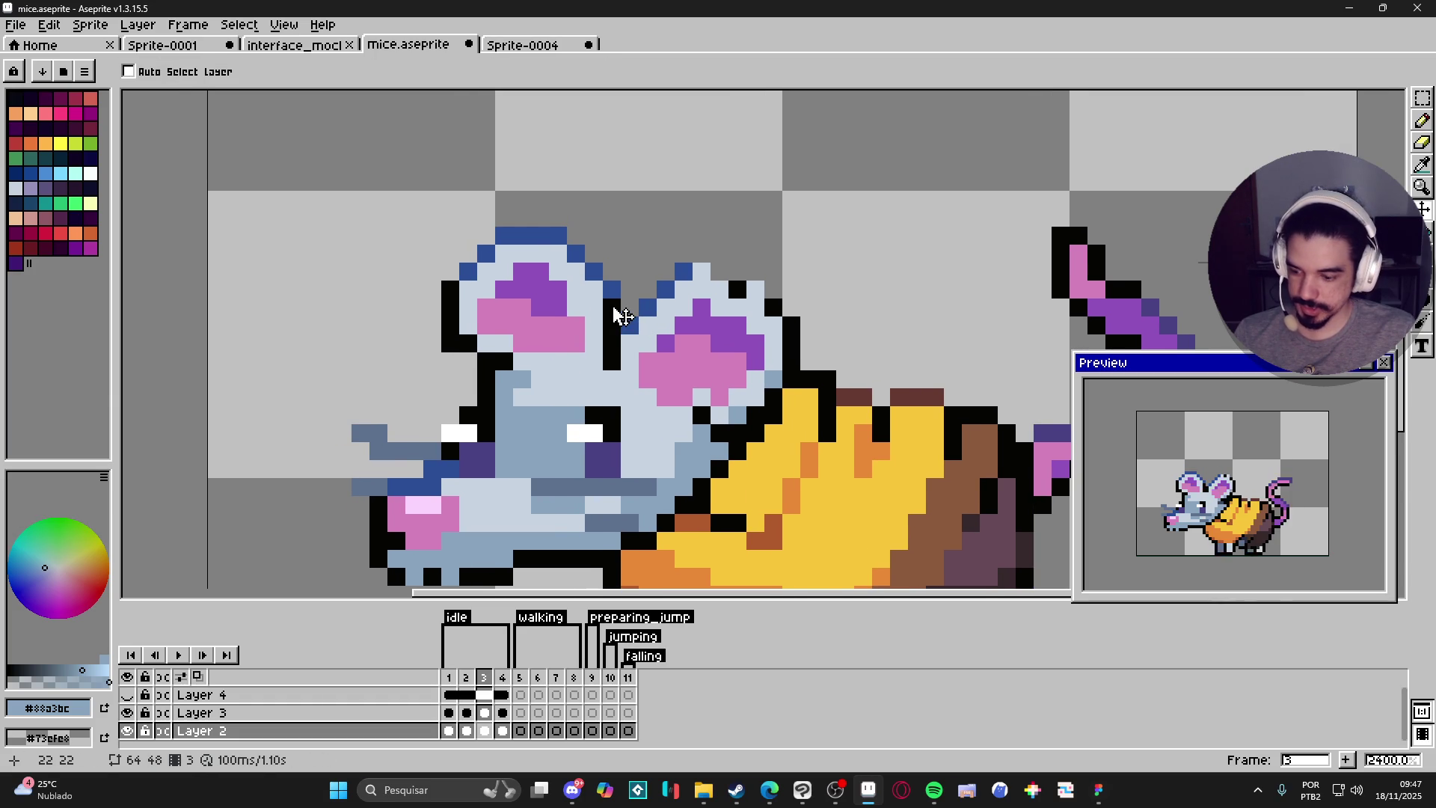
key("m")
left_click_drag(407, 193, 609, 338)
scroll(609, 338, "up", 2)
scroll(449, 329, "down", 3)
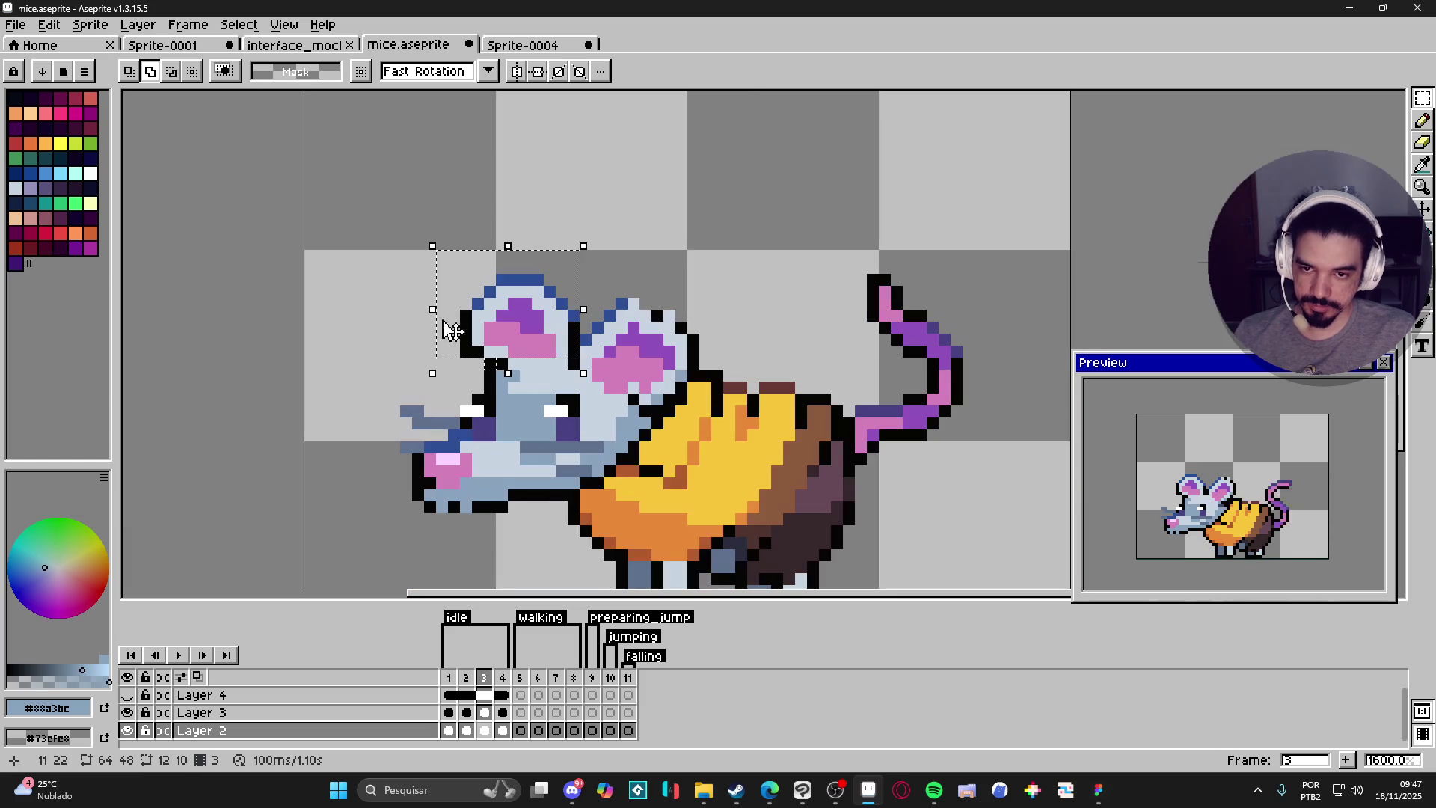
Rotate the left ear about 1.8° and lower it two pixels, committing the change.
left_click_drag(417, 305, 429, 324)
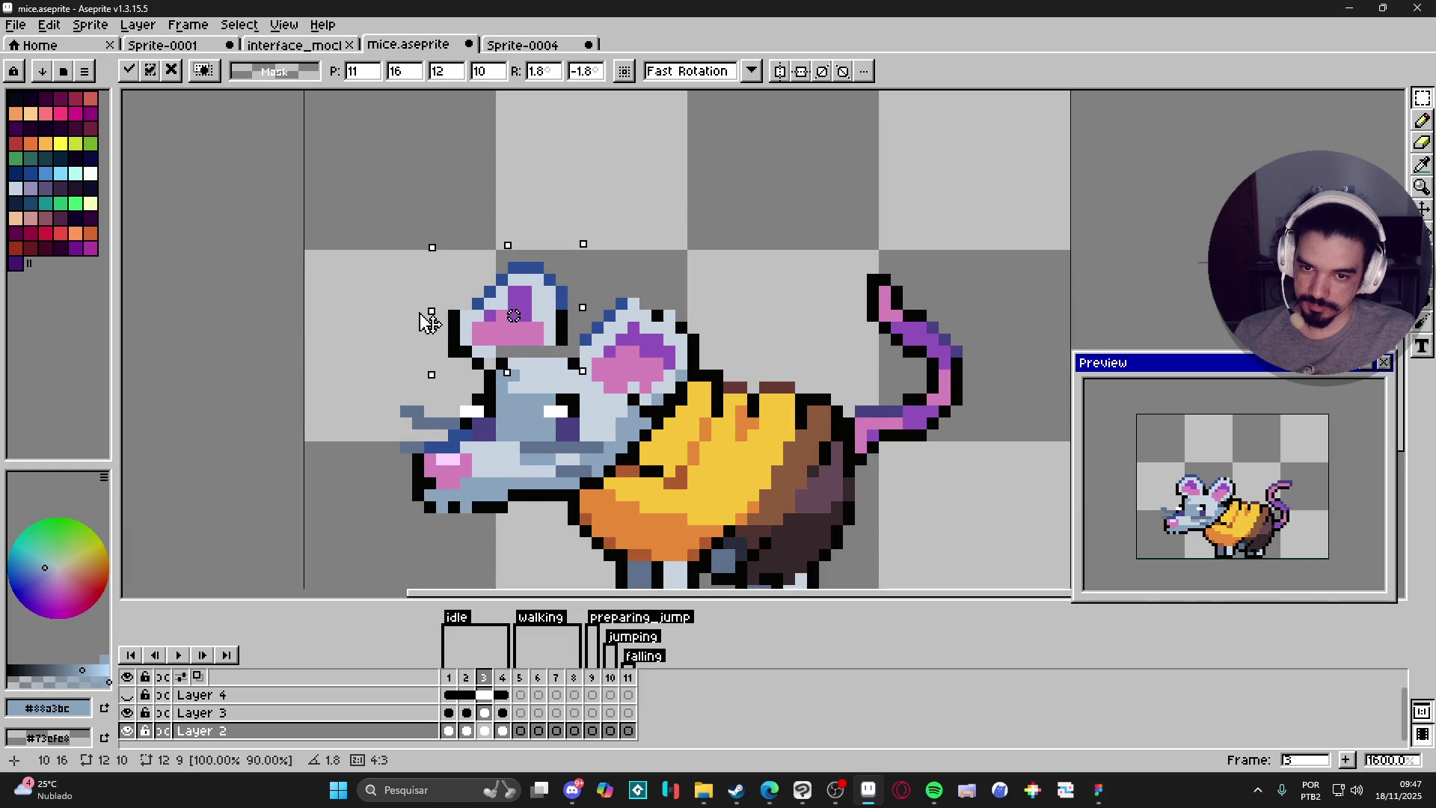
left_click_drag(550, 332, 550, 344)
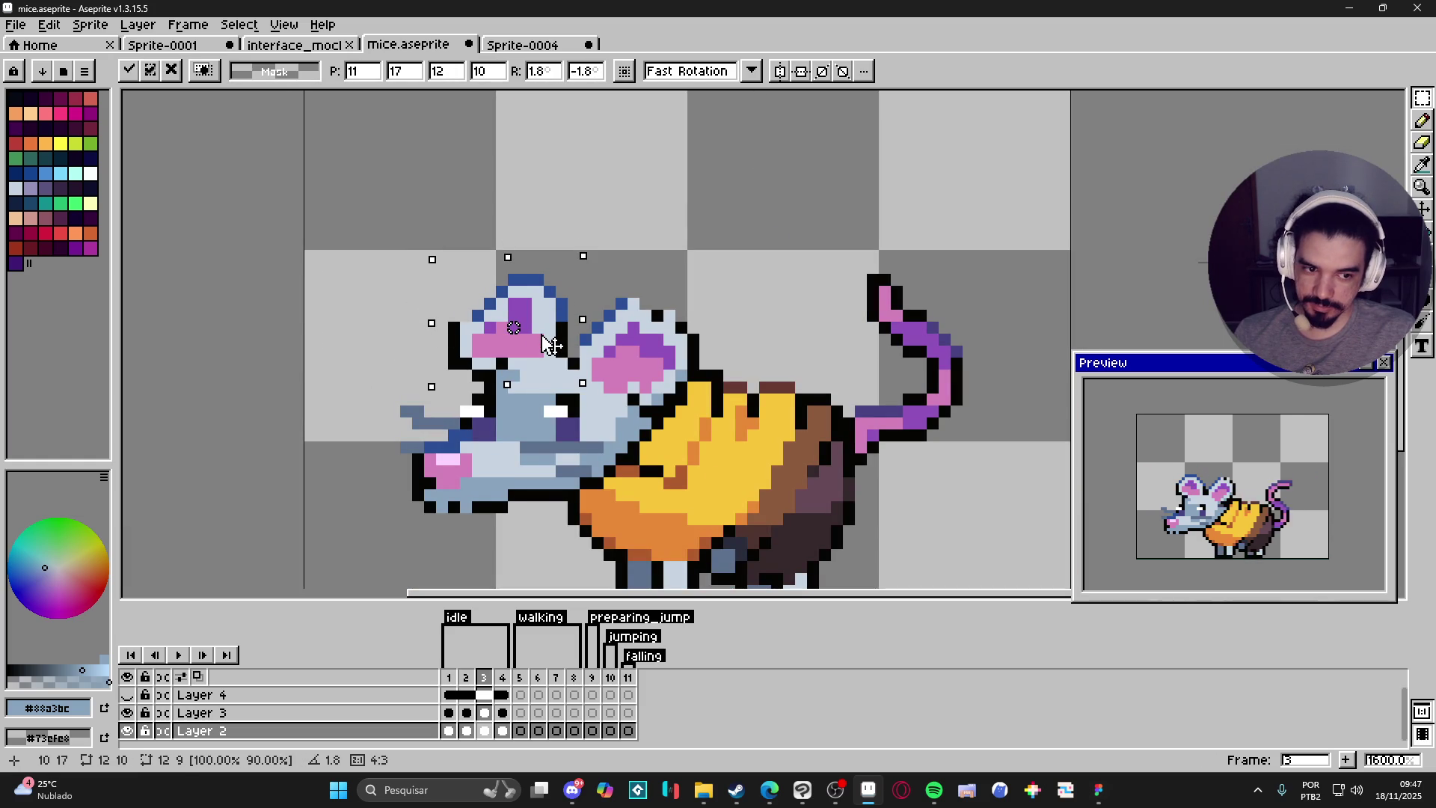
left_click_drag(544, 346, 543, 342)
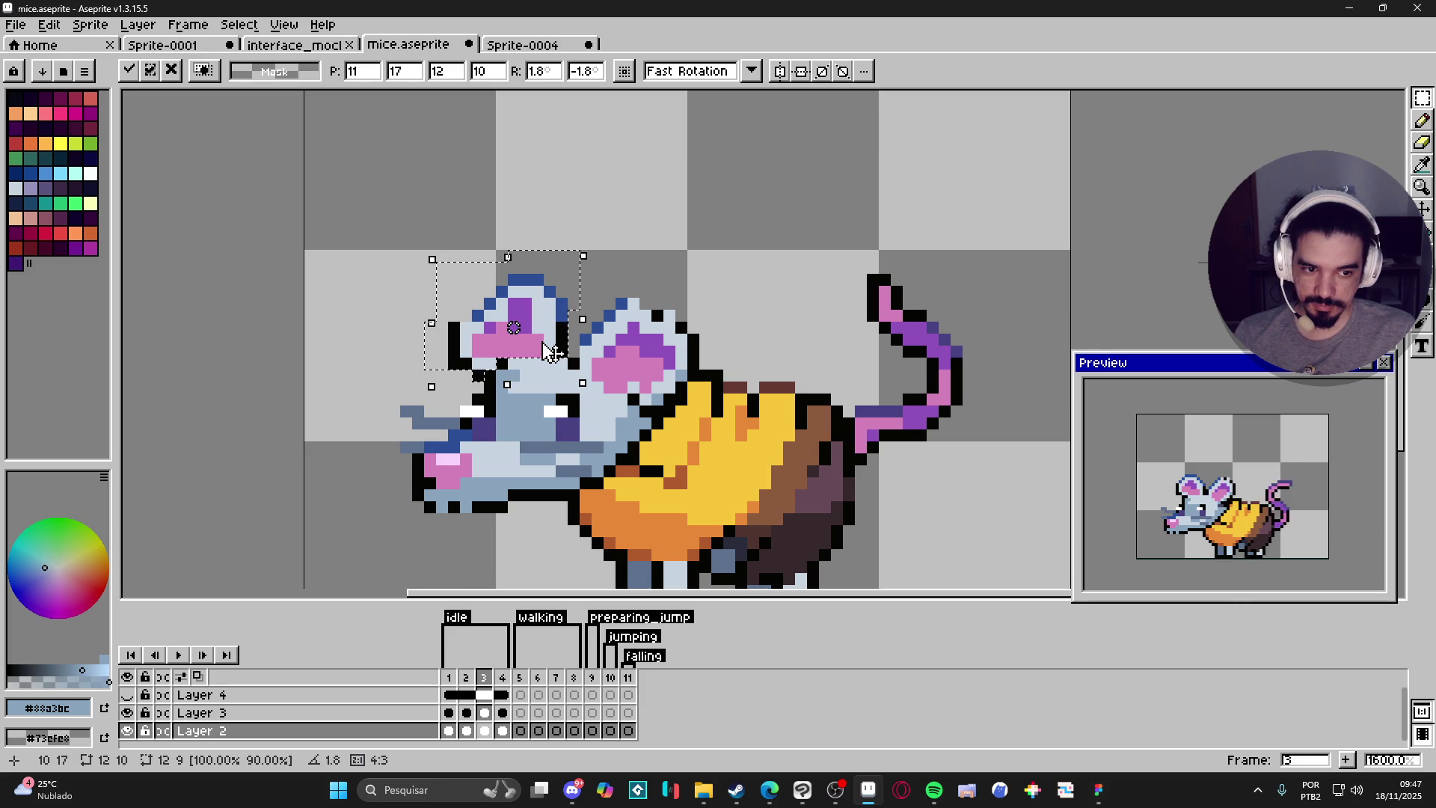
key("Return")
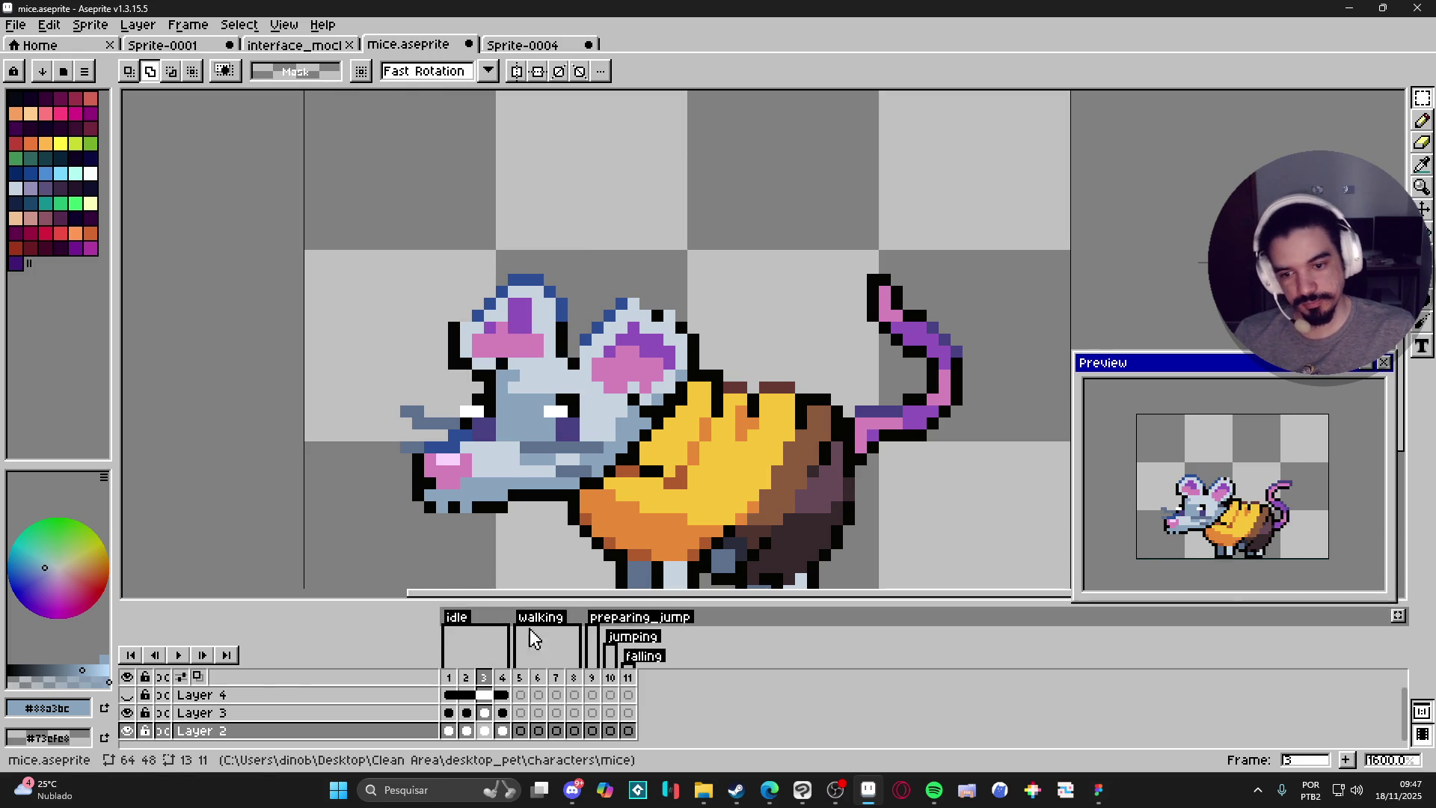
left_click(503, 677)
Go to idle frame 1 and marquee-select the mouse's left ear.
left_click(450, 677)
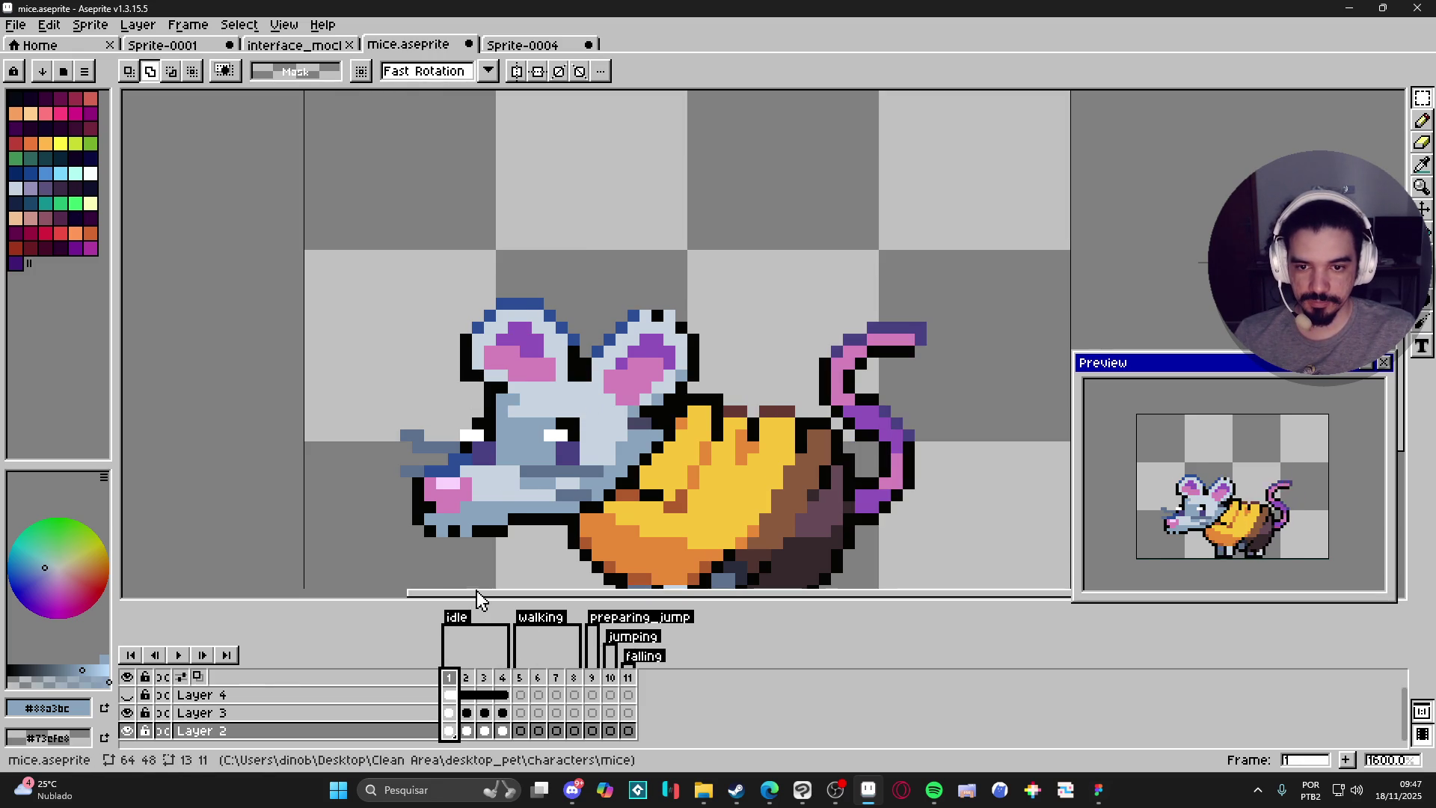
key("v")
key("m")
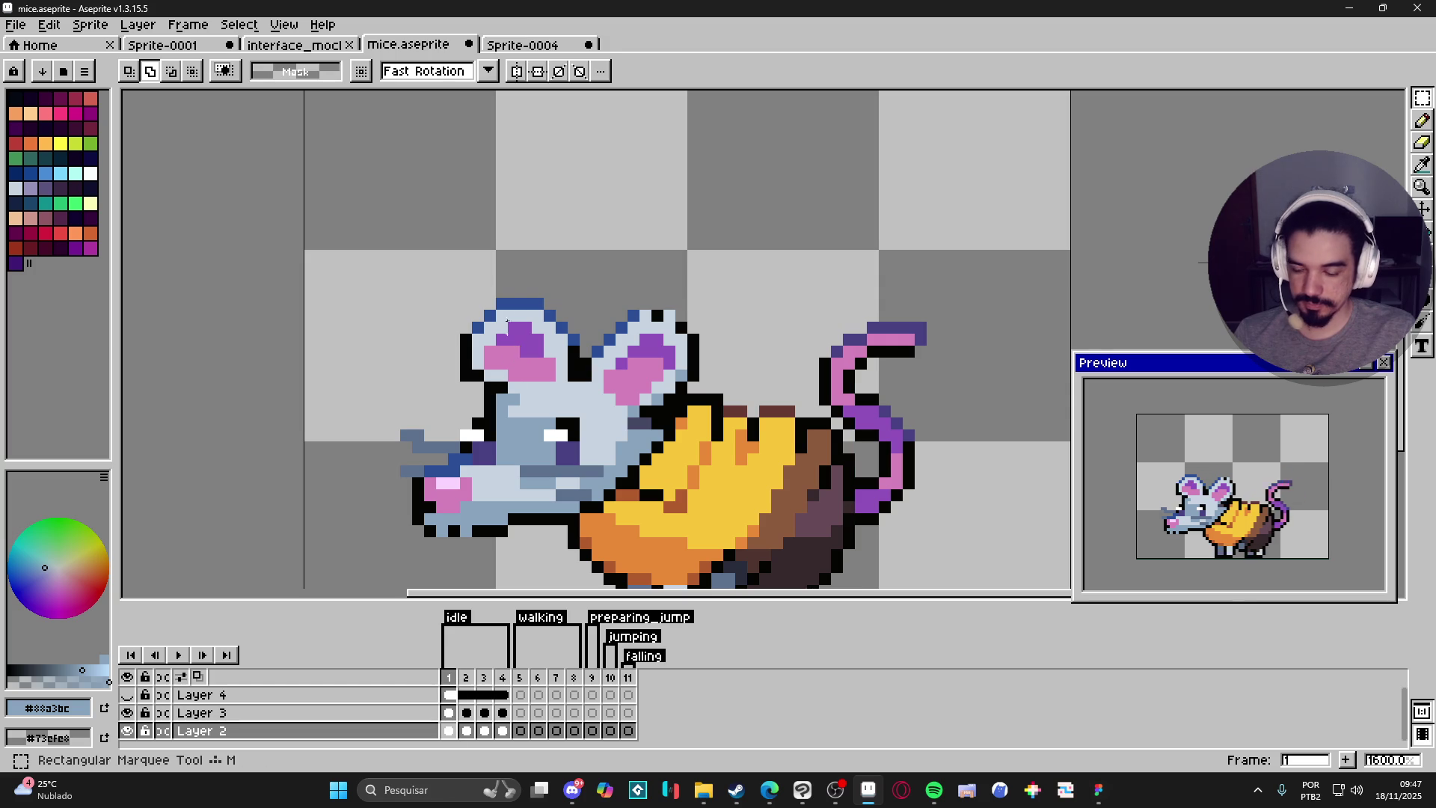
mouse_move(436, 262)
left_mouse_down()
mouse_move(523, 314)
mouse_move(547, 362)
mouse_move(584, 386)
left_mouse_up()
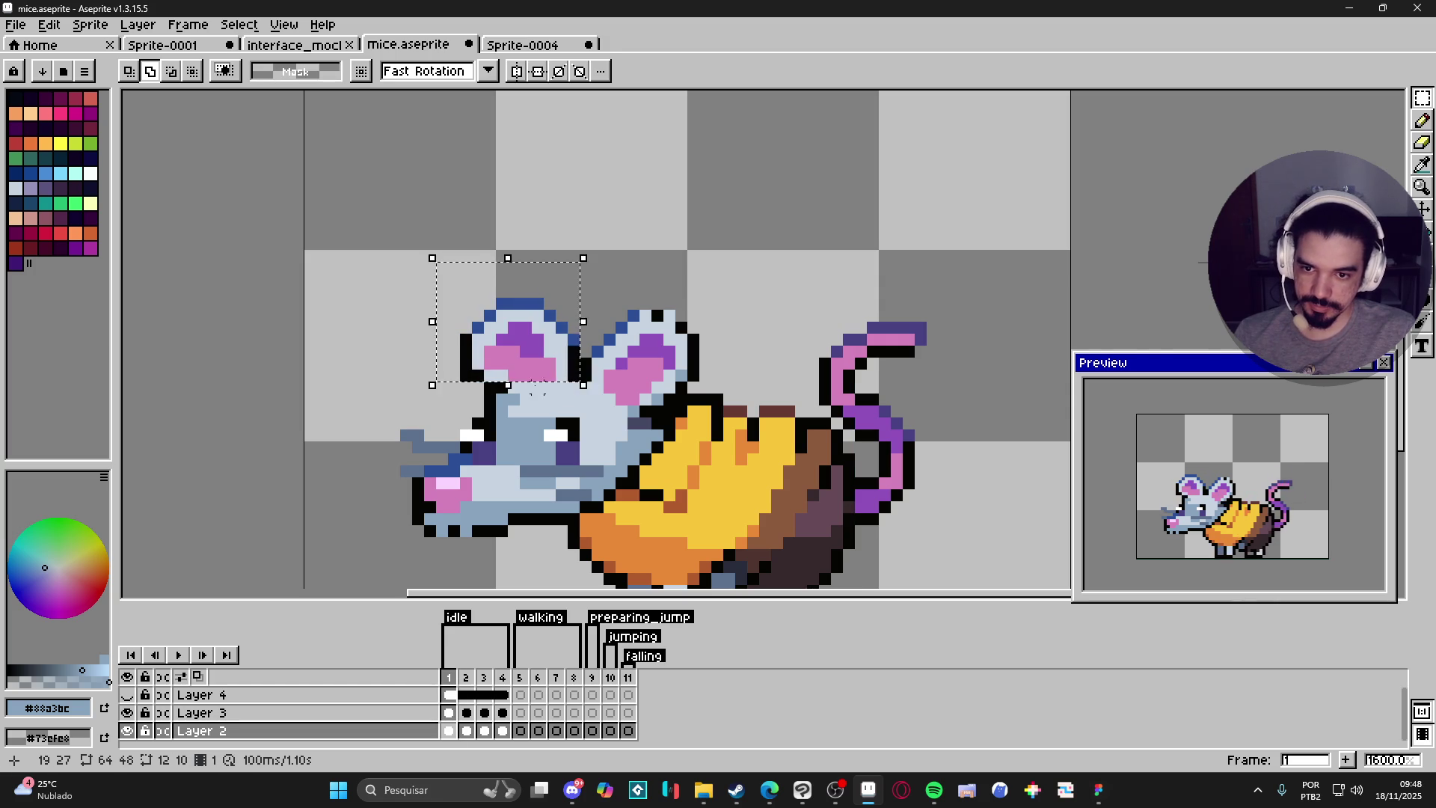
scroll(494, 389, "up", 3)
scroll(487, 401, "down", 1)
Tilt the frame 1 left ear about 9° and shift it right, then commit.
mouse_move(626, 226)
left_mouse_down()
mouse_move(663, 209)
mouse_move(629, 226)
mouse_move(648, 237)
left_mouse_up()
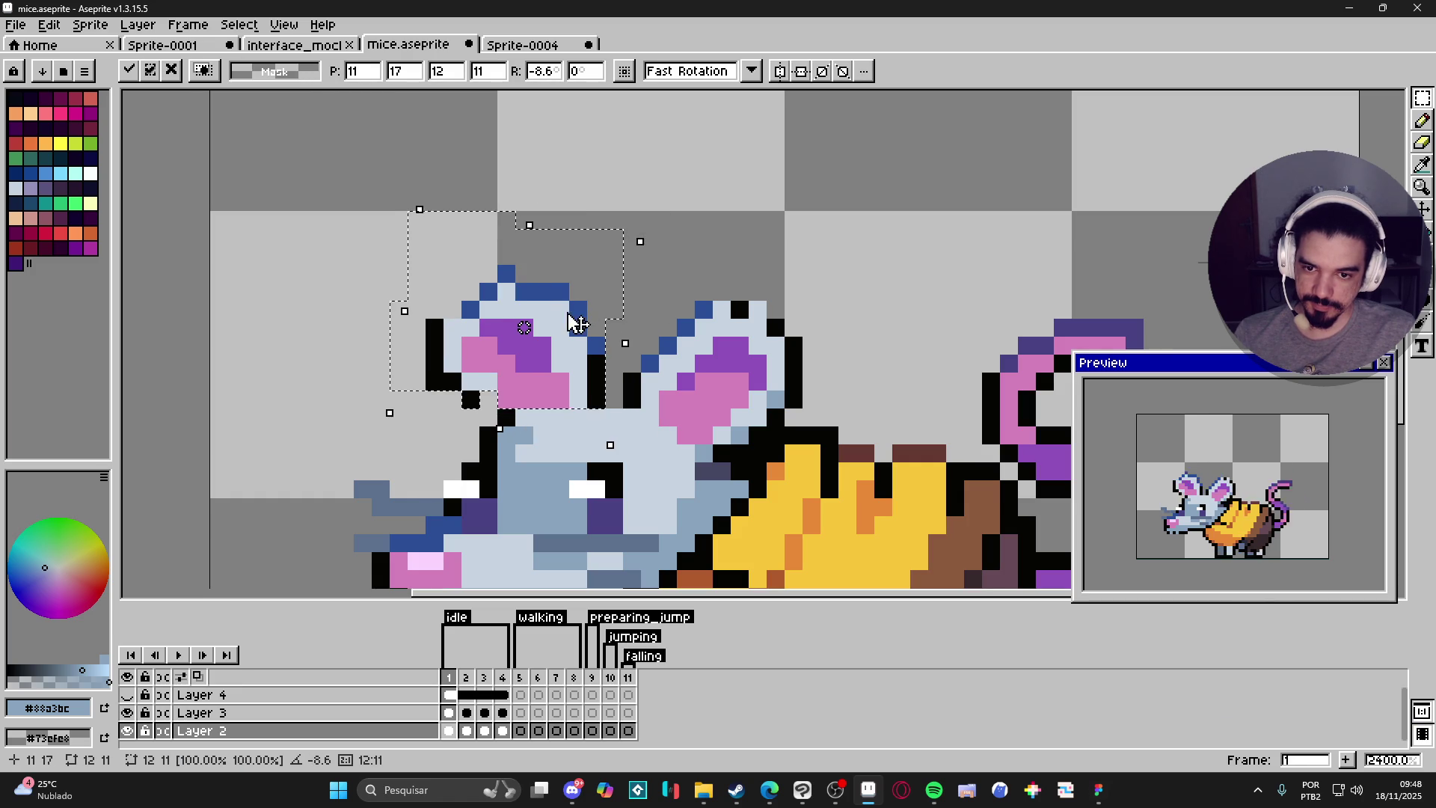
left_click_drag(578, 323, 595, 323)
key("Return")
key("v")
key("ctrl")
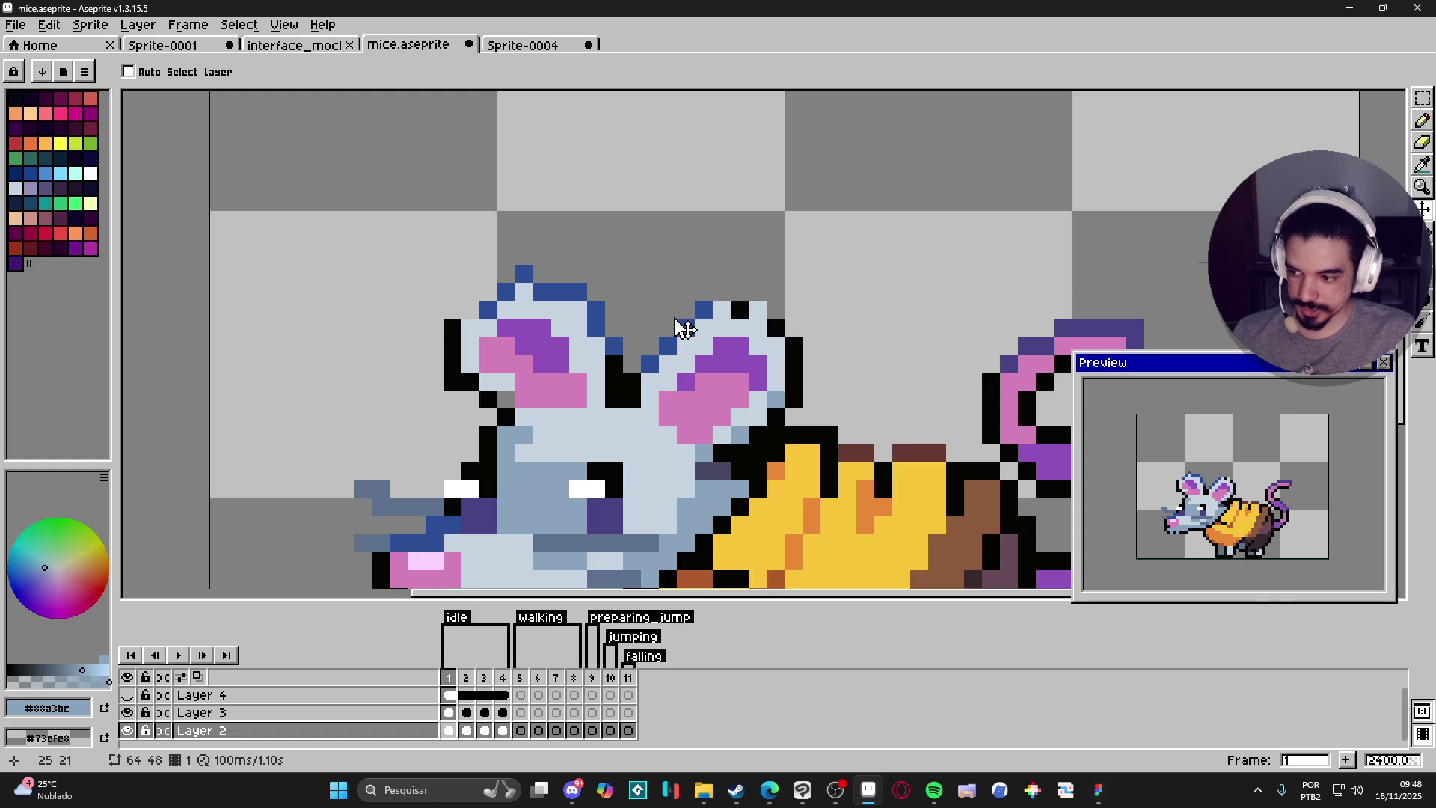
key("m")
Select the right ear plus one row below, rotate it about 5°, and touch up a pixel.
mouse_move(794, 291)
left_mouse_down()
mouse_move(658, 427)
mouse_move(623, 410)
left_mouse_up()
mouse_move(775, 434)
left_mouse_down()
mouse_move(669, 434)
mouse_move(781, 435)
mouse_move(757, 458)
left_mouse_up()
scroll(685, 438, "up", 1)
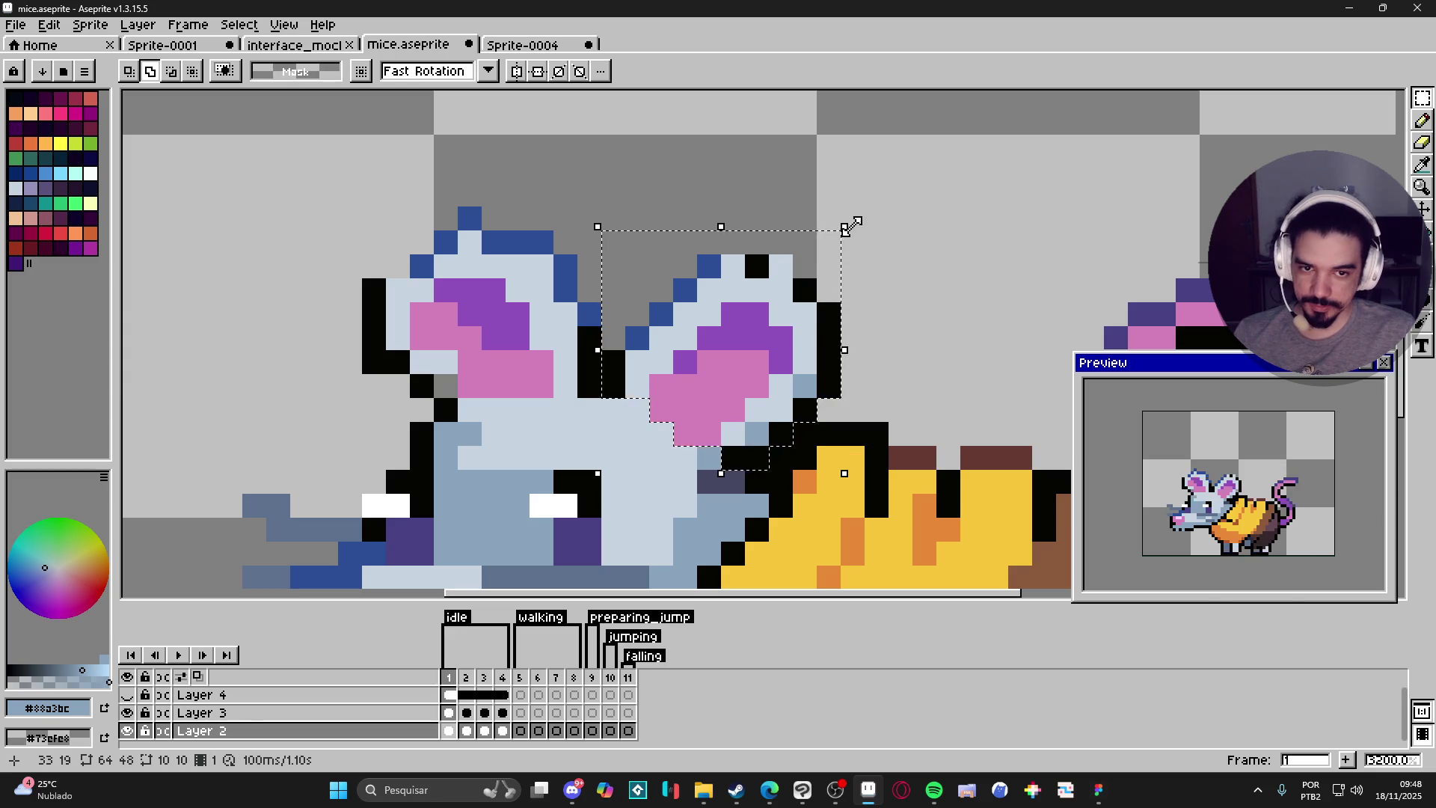
left_click_drag(853, 219, 858, 227)
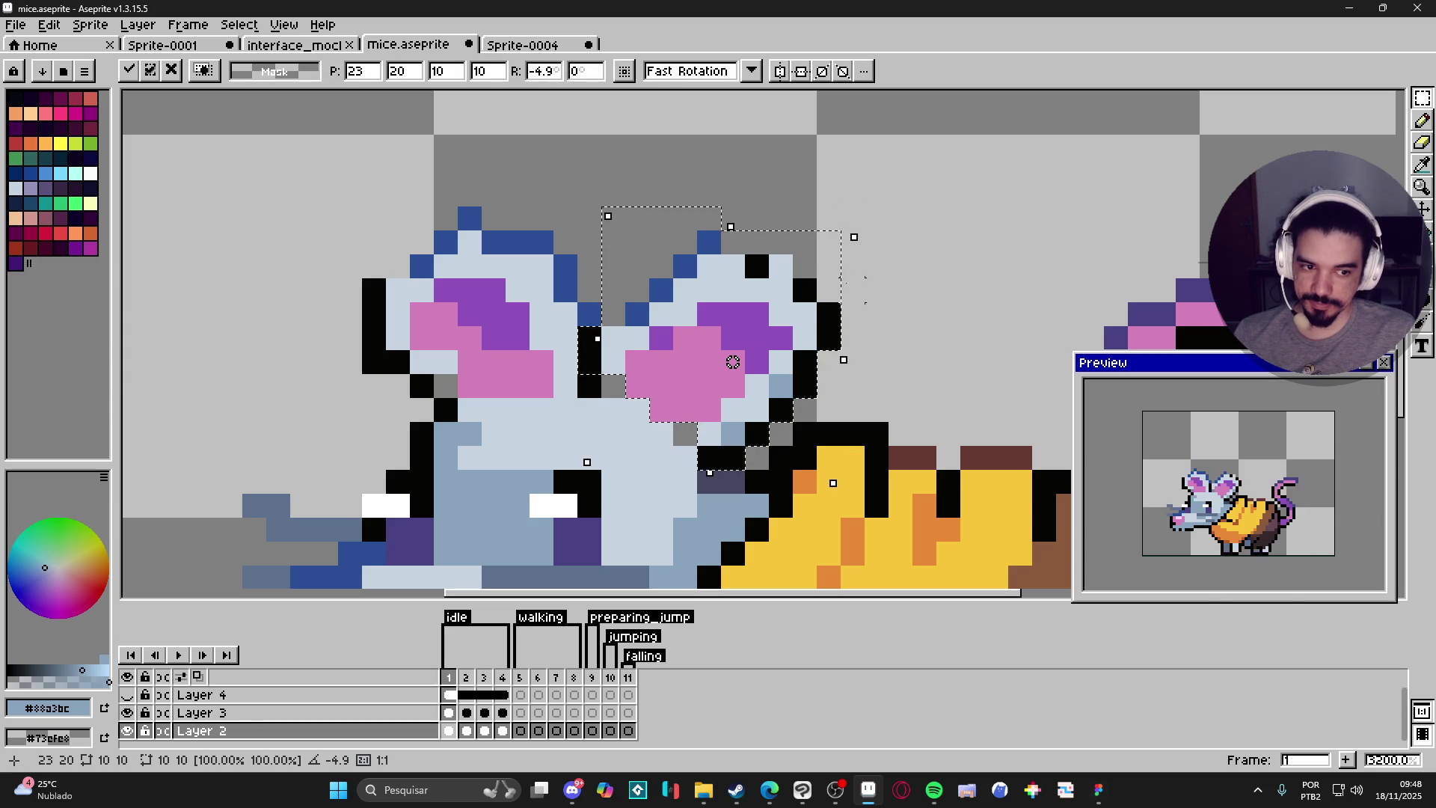
left_click(853, 290)
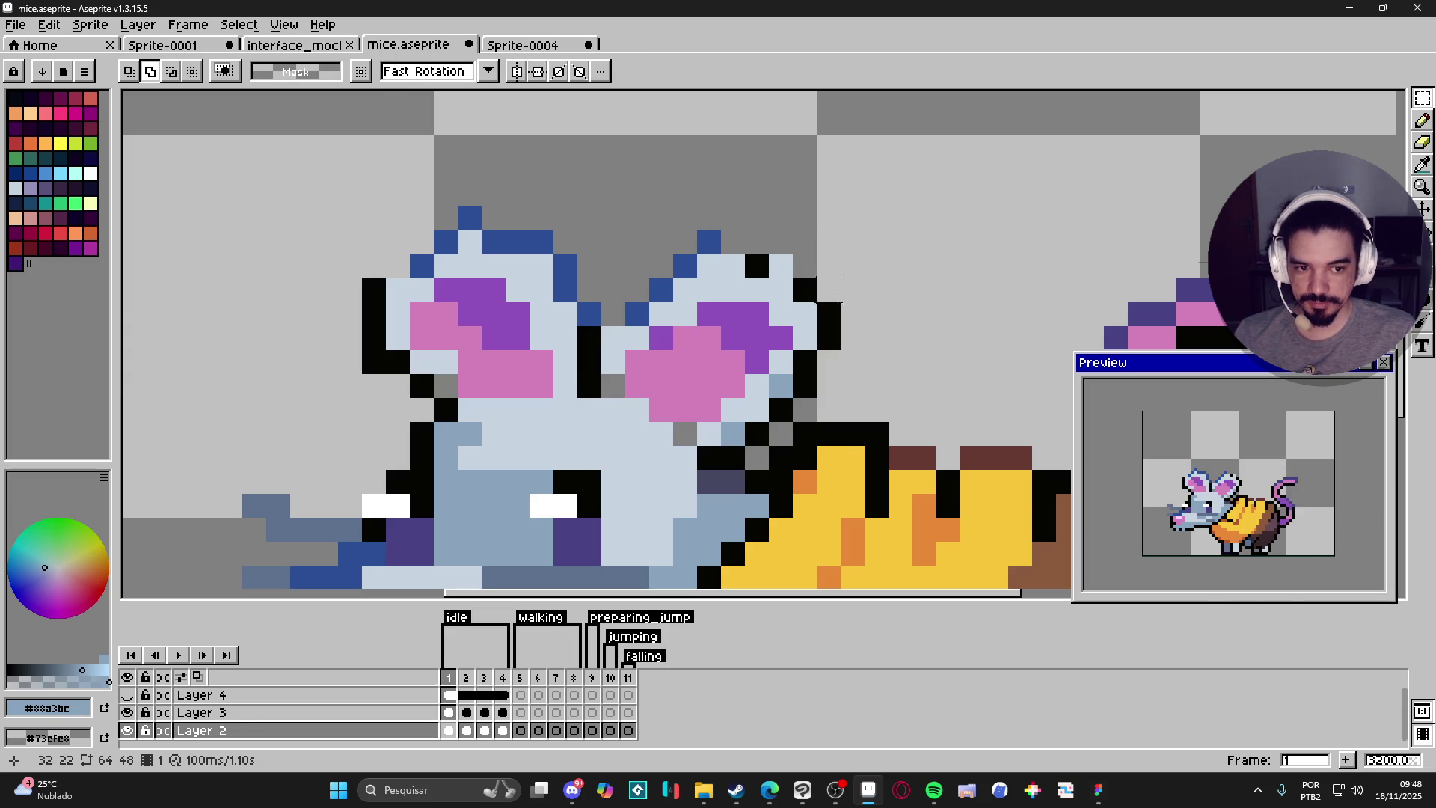
key("b")
left_click(757, 298)
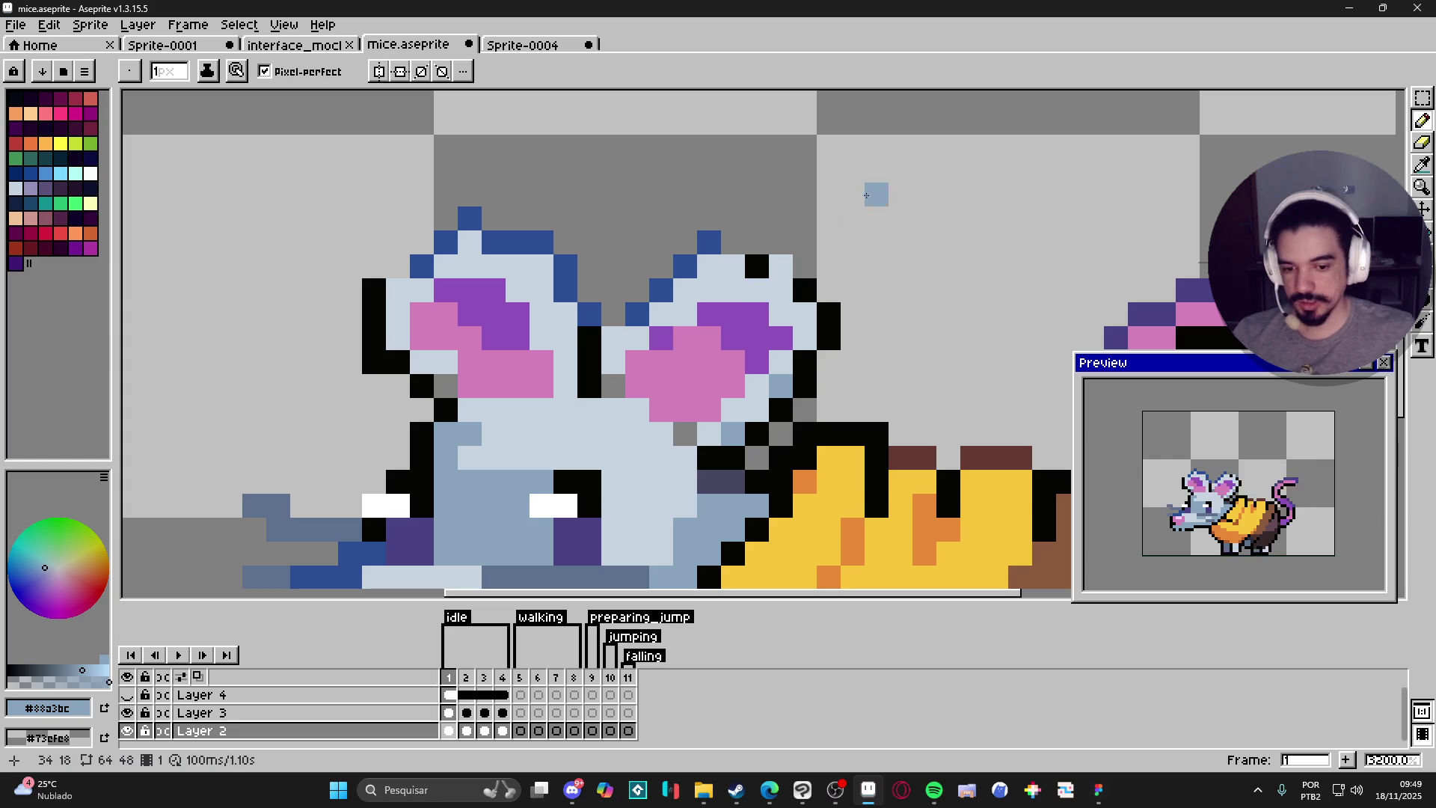
left_click(703, 790)
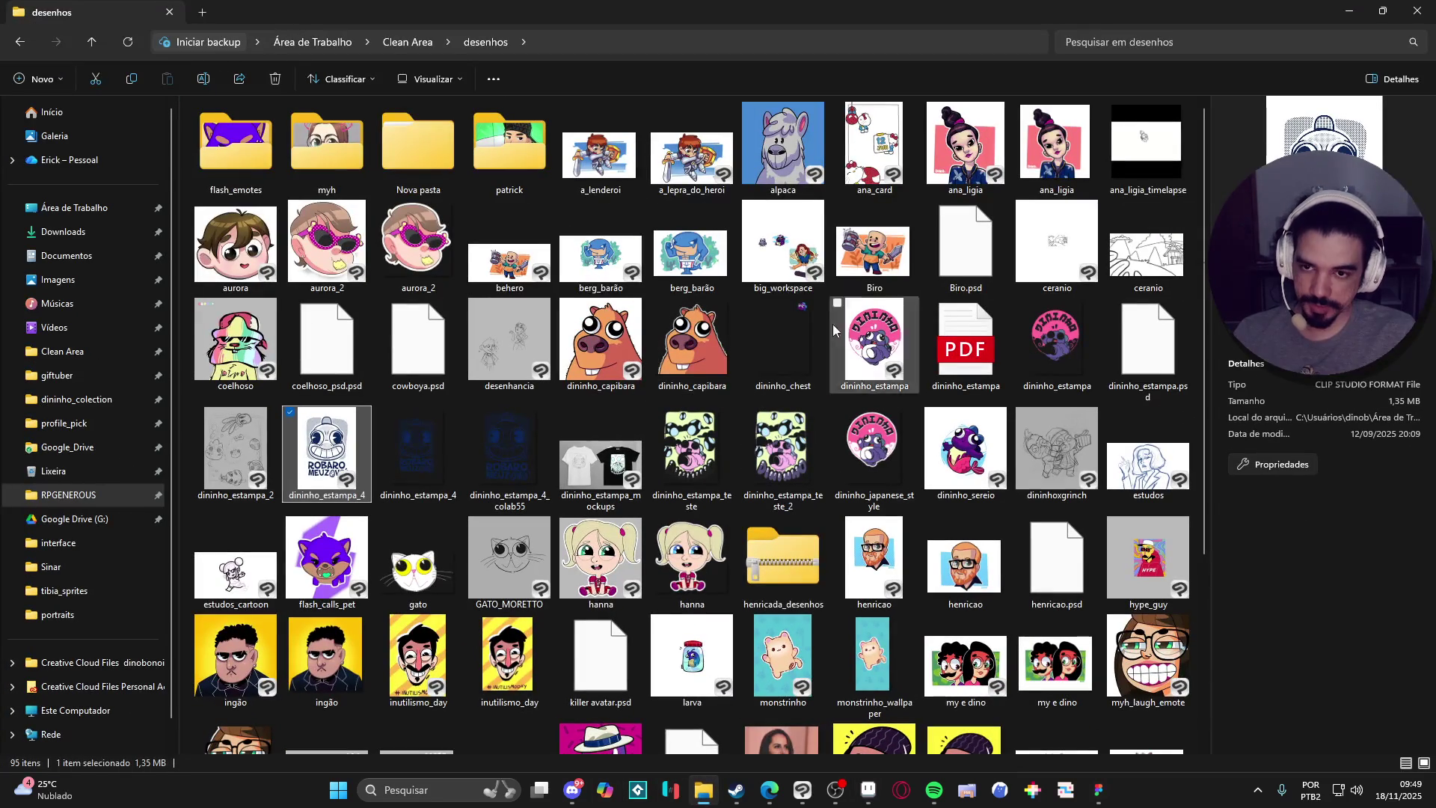
left_click(404, 47)
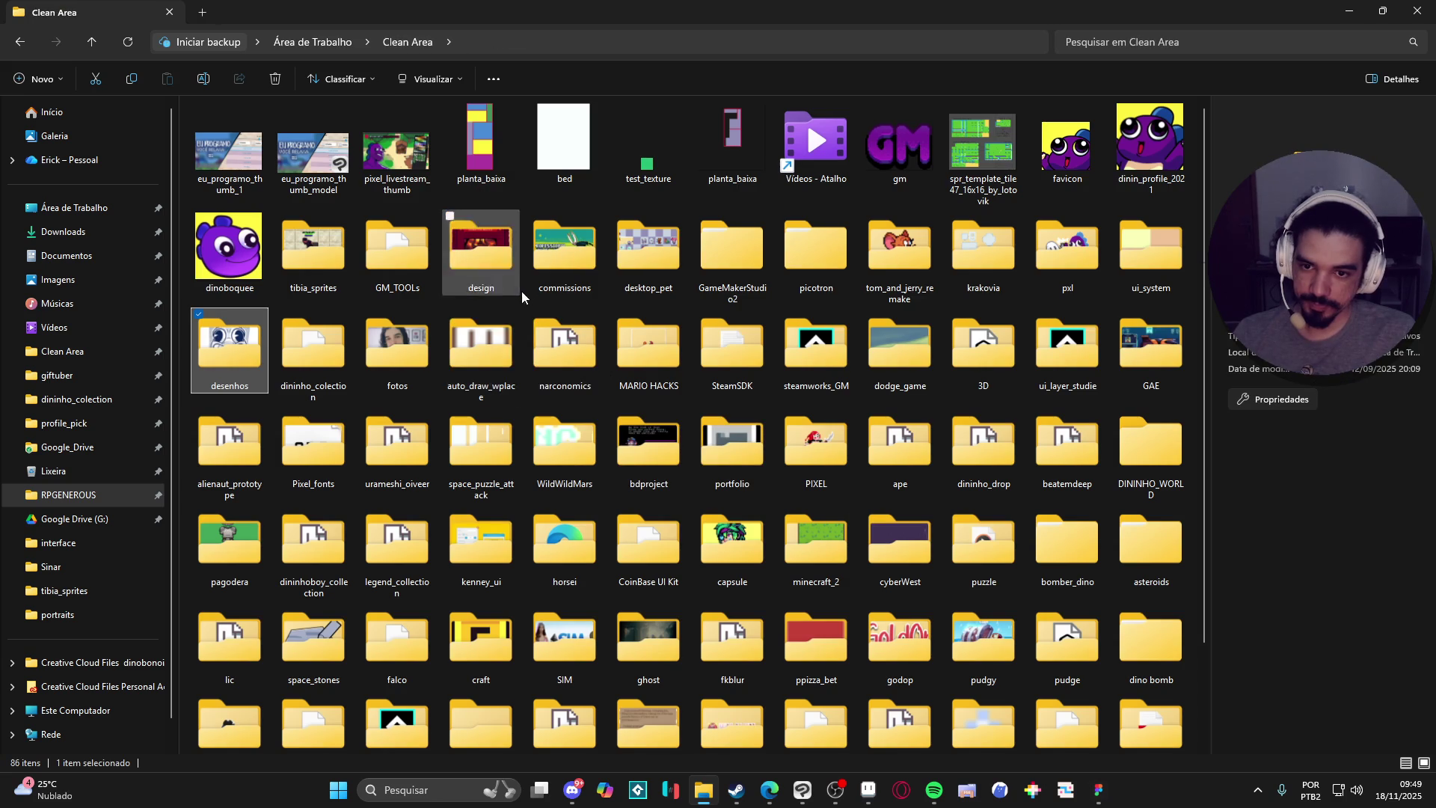
double_click(543, 275)
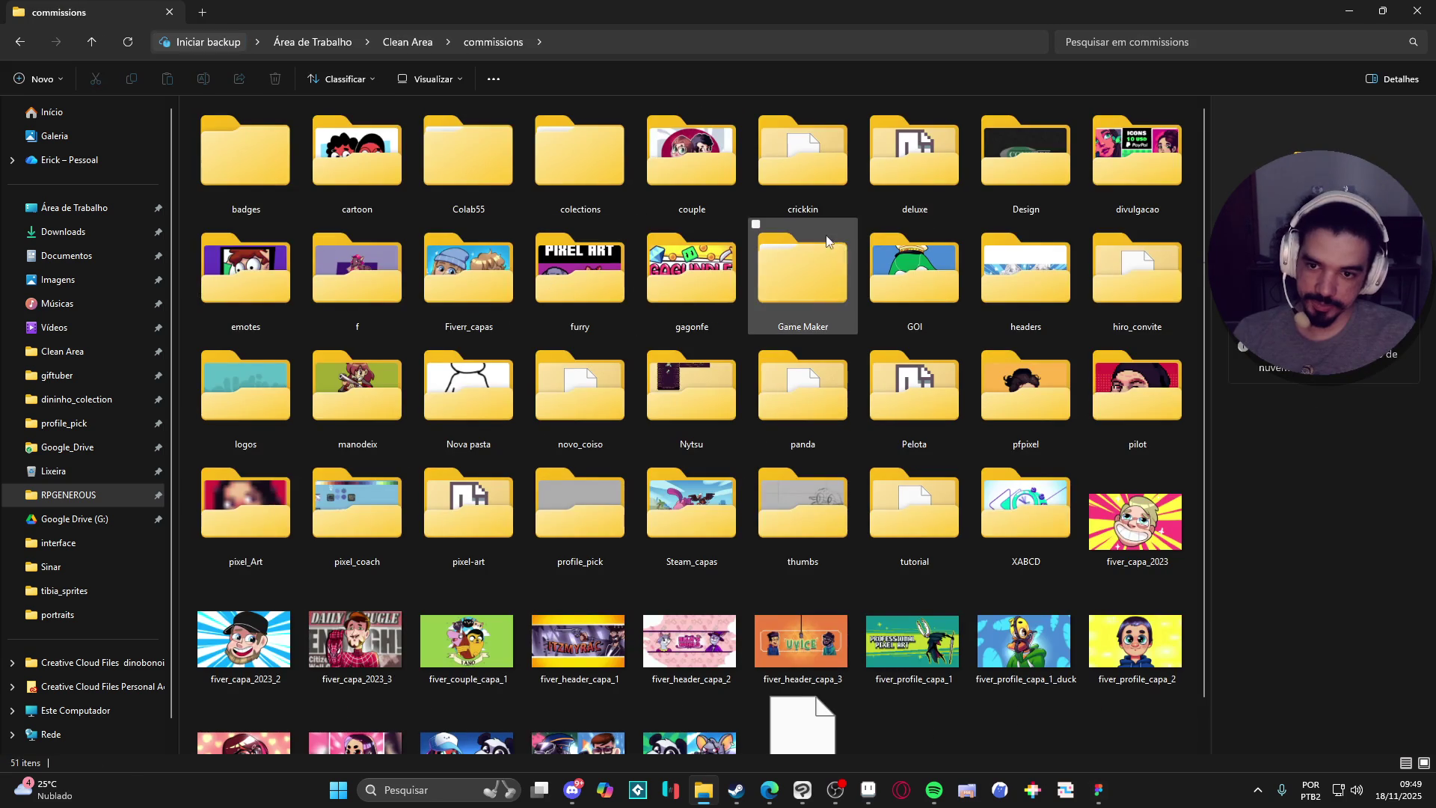
left_click(906, 281)
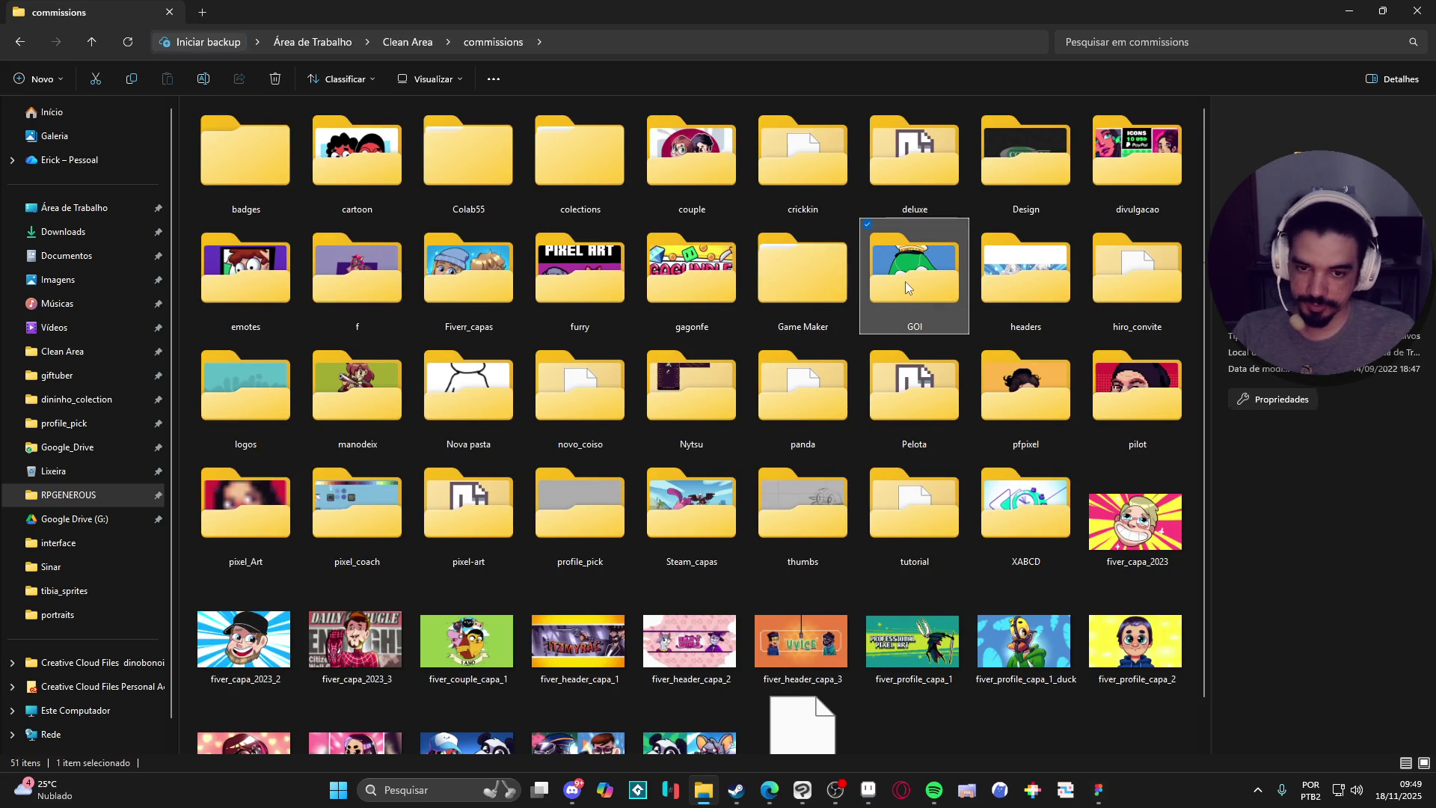
key("Down")
key("Right")
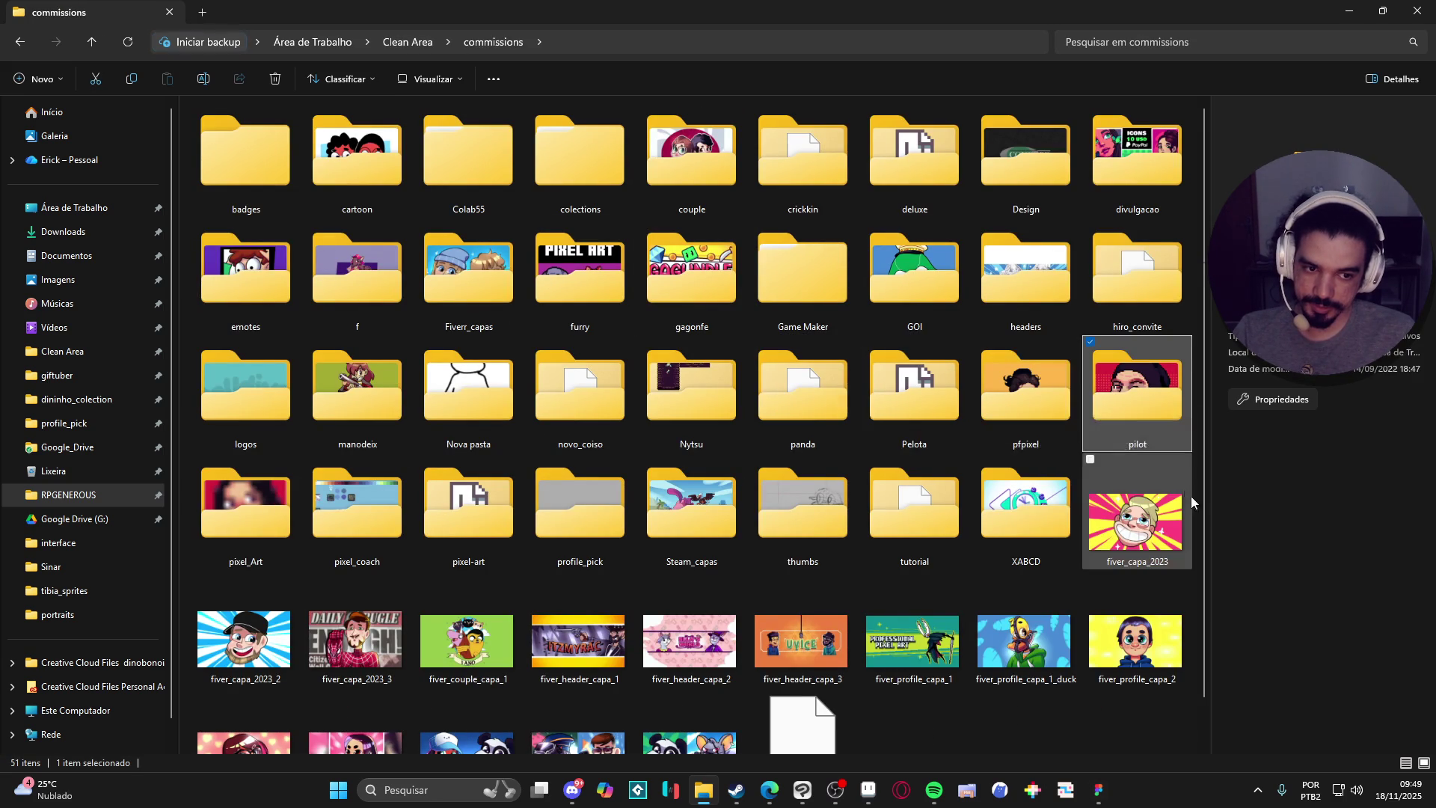
left_click(469, 512)
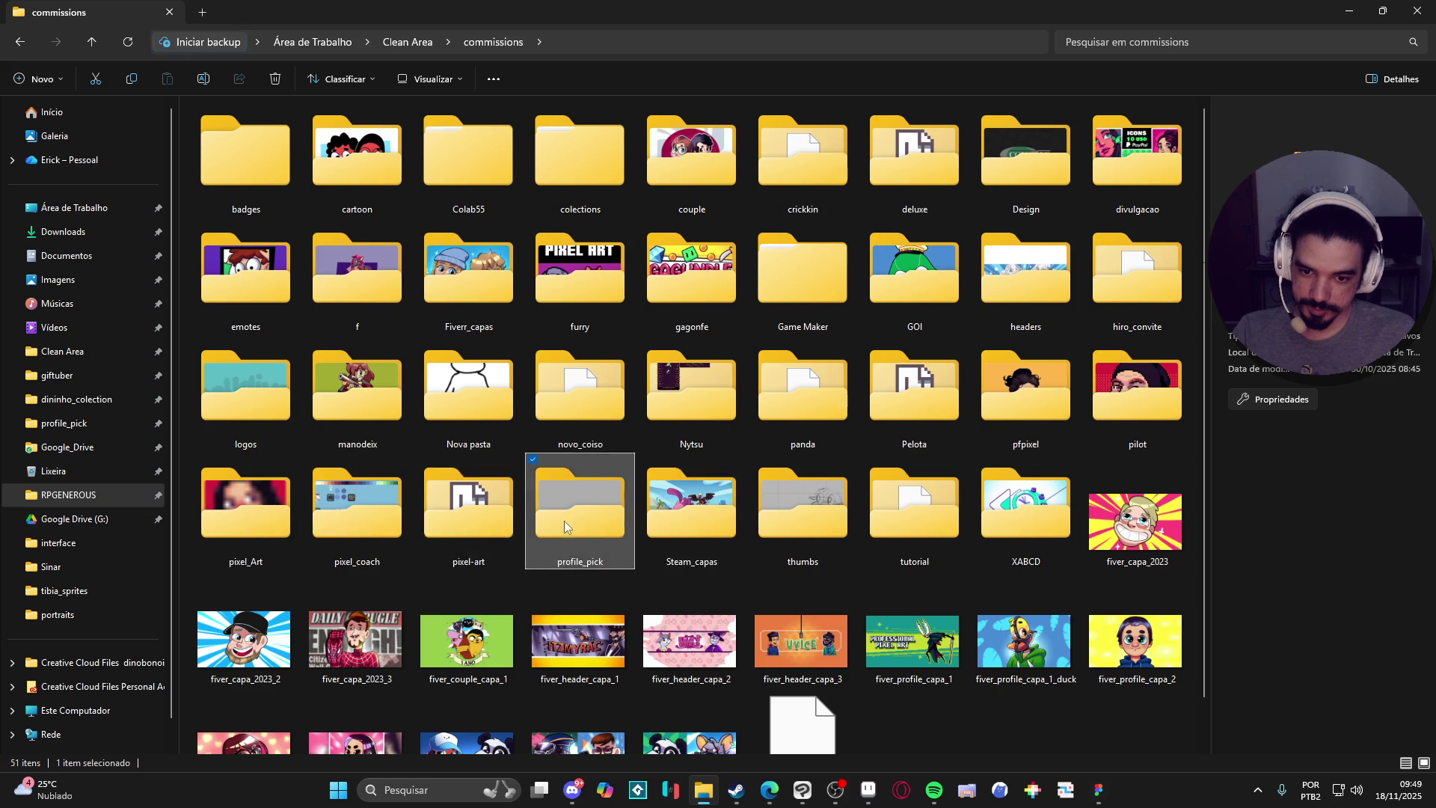
double_click(564, 519)
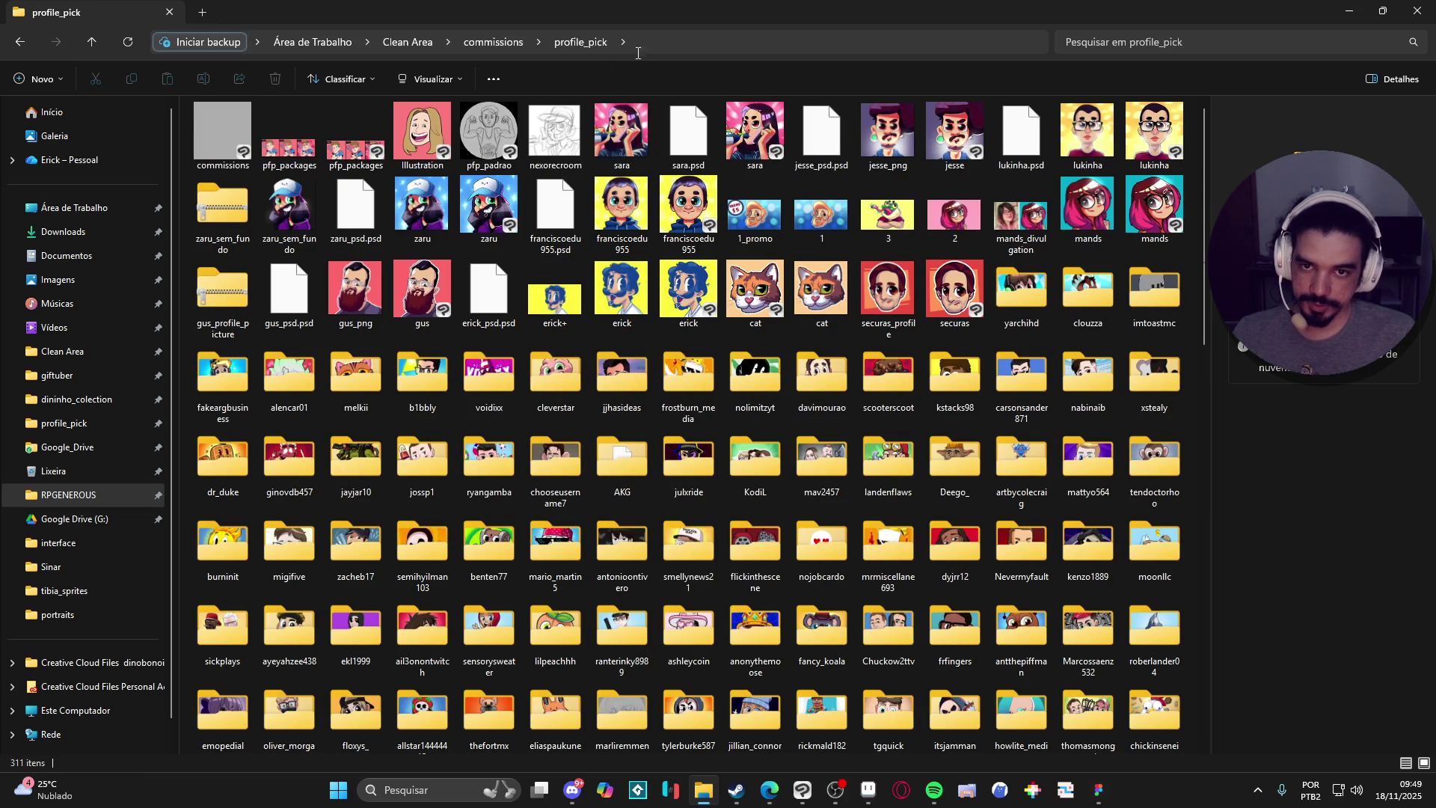
left_click(493, 42)
left_click(1349, 6)
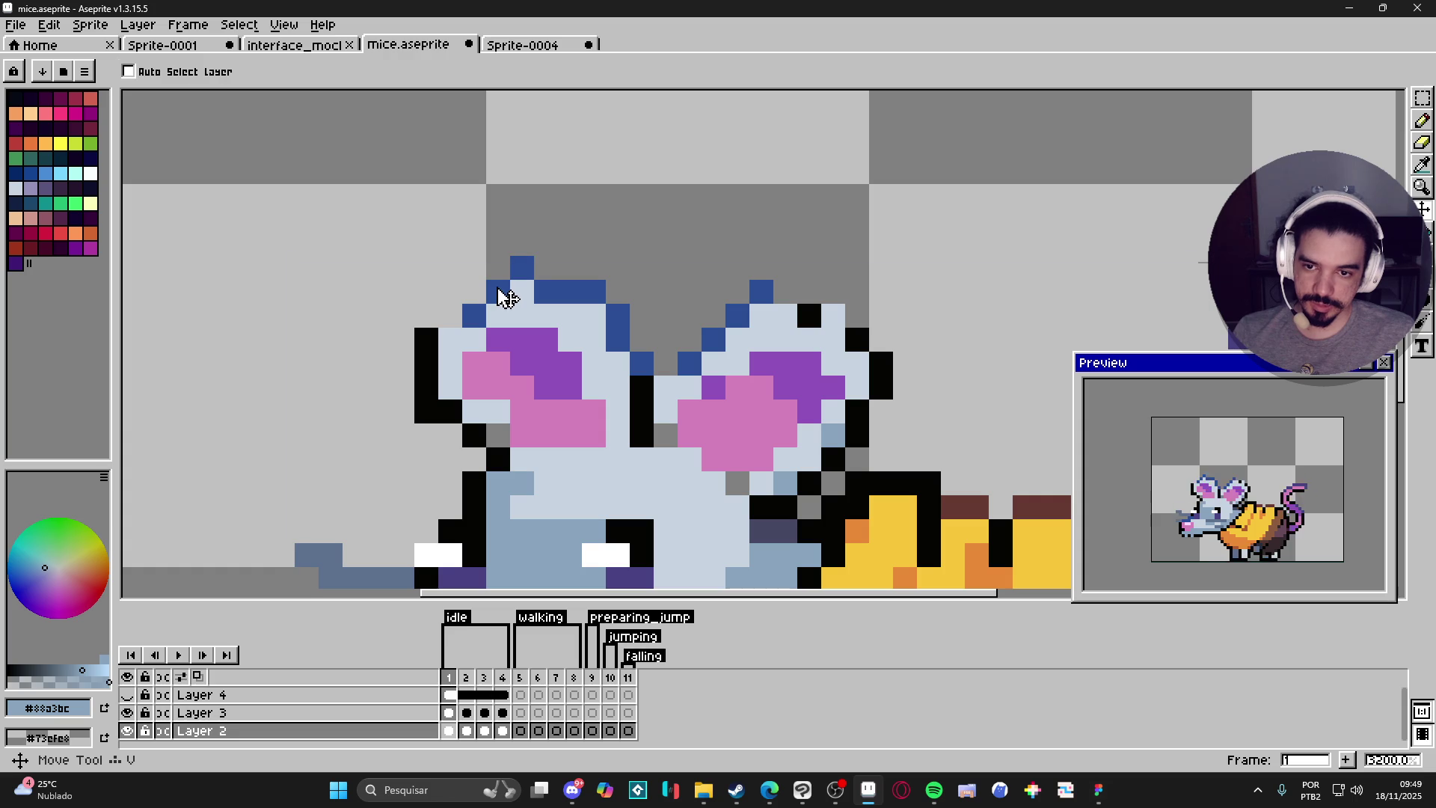
Sample the ear outline's dark blue, then glance at frame 2 and return to frame 1.
left_click(497, 290, "alt")
scroll(522, 352, "down", 1)
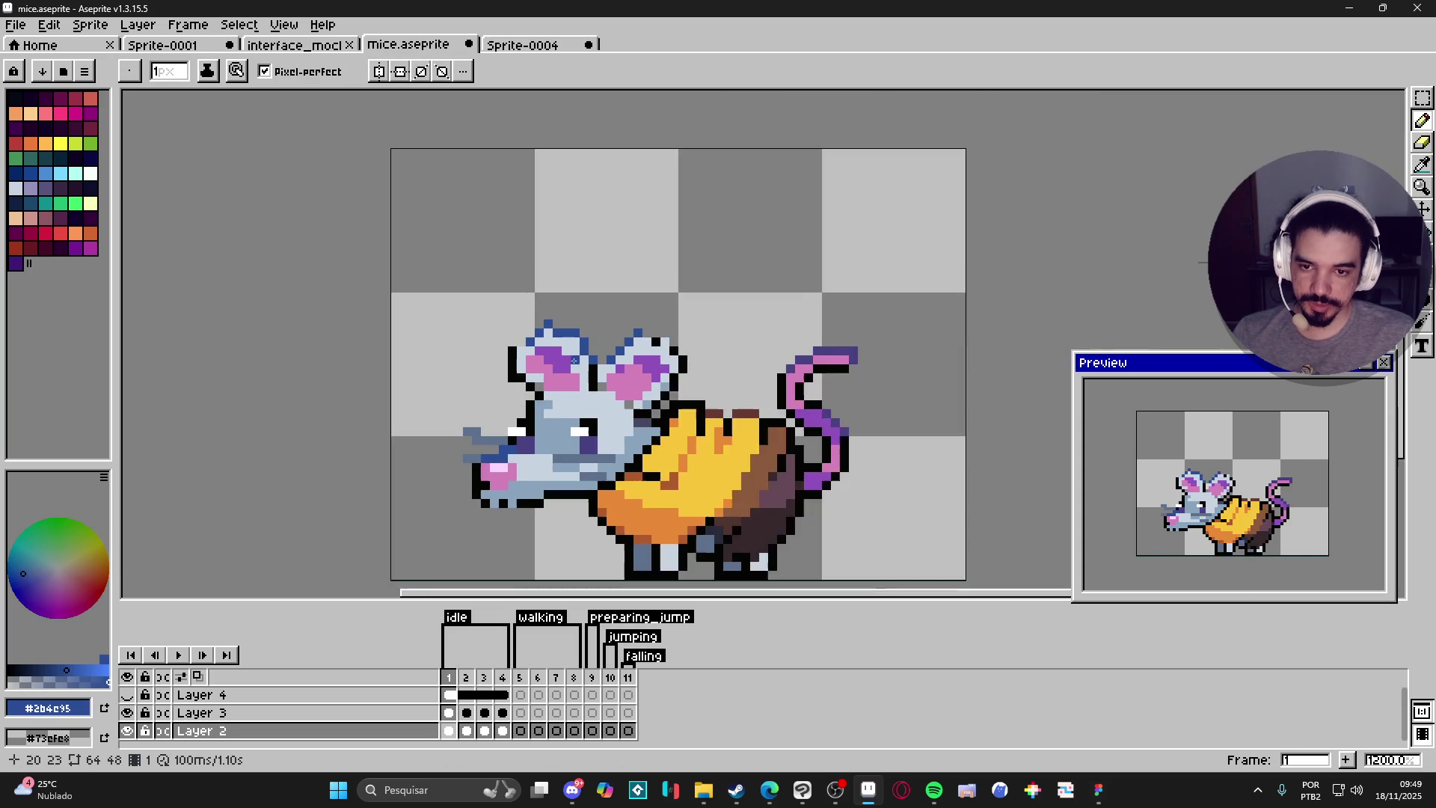
scroll(479, 591, "down", 2)
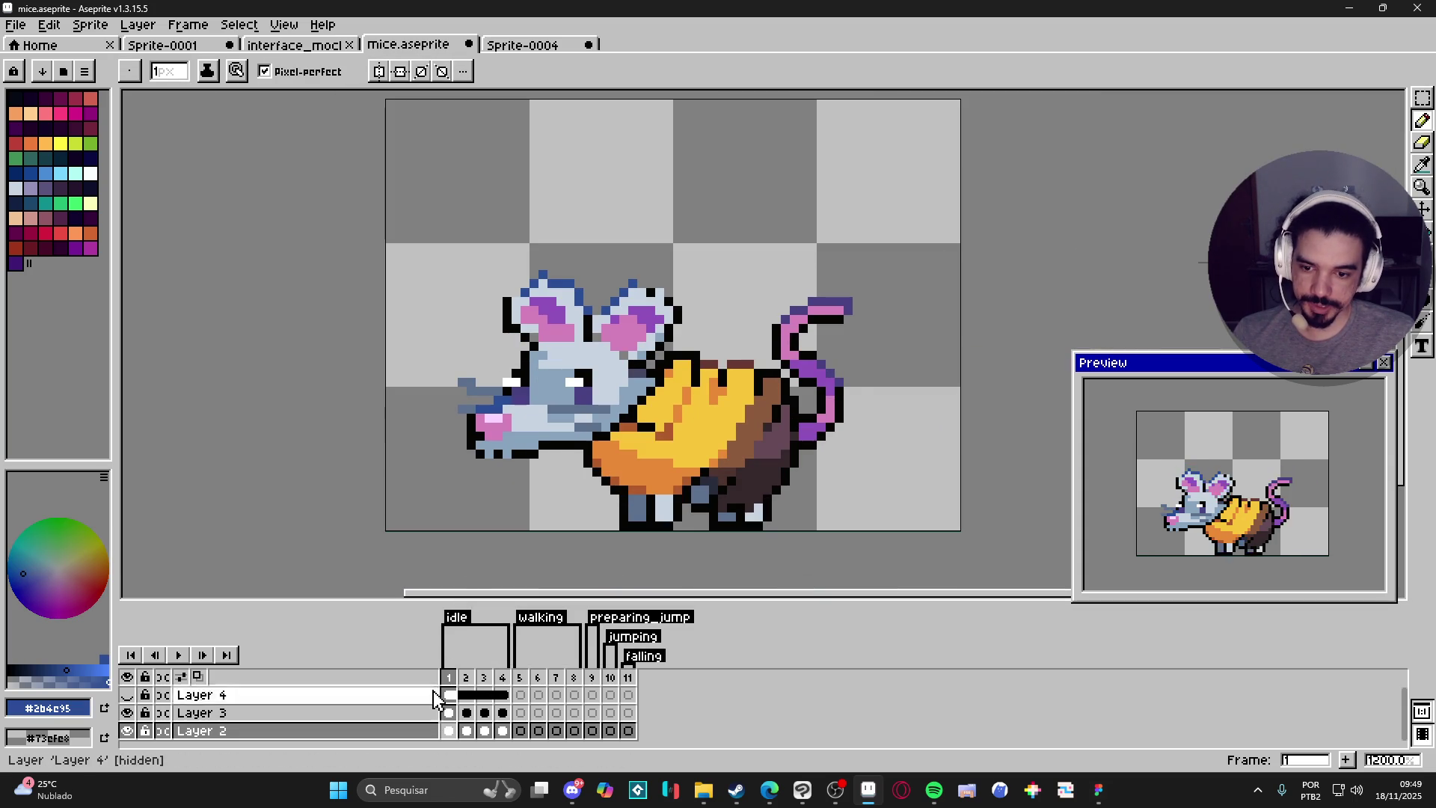
left_click(466, 677)
left_click(448, 677)
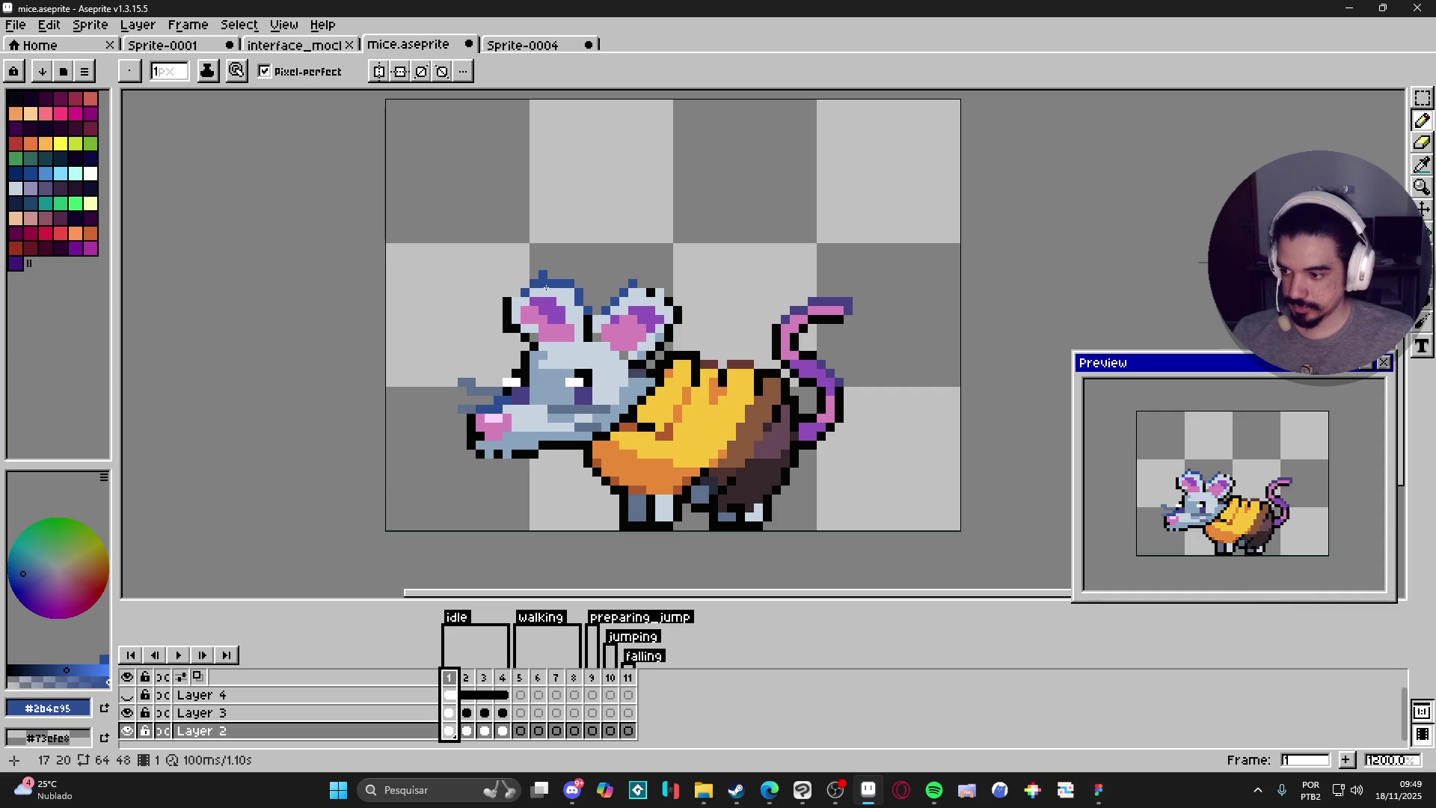
On frame 1, paint the top ear pixel dark blue and the one below light grey.
scroll(546, 287, "up", 3)
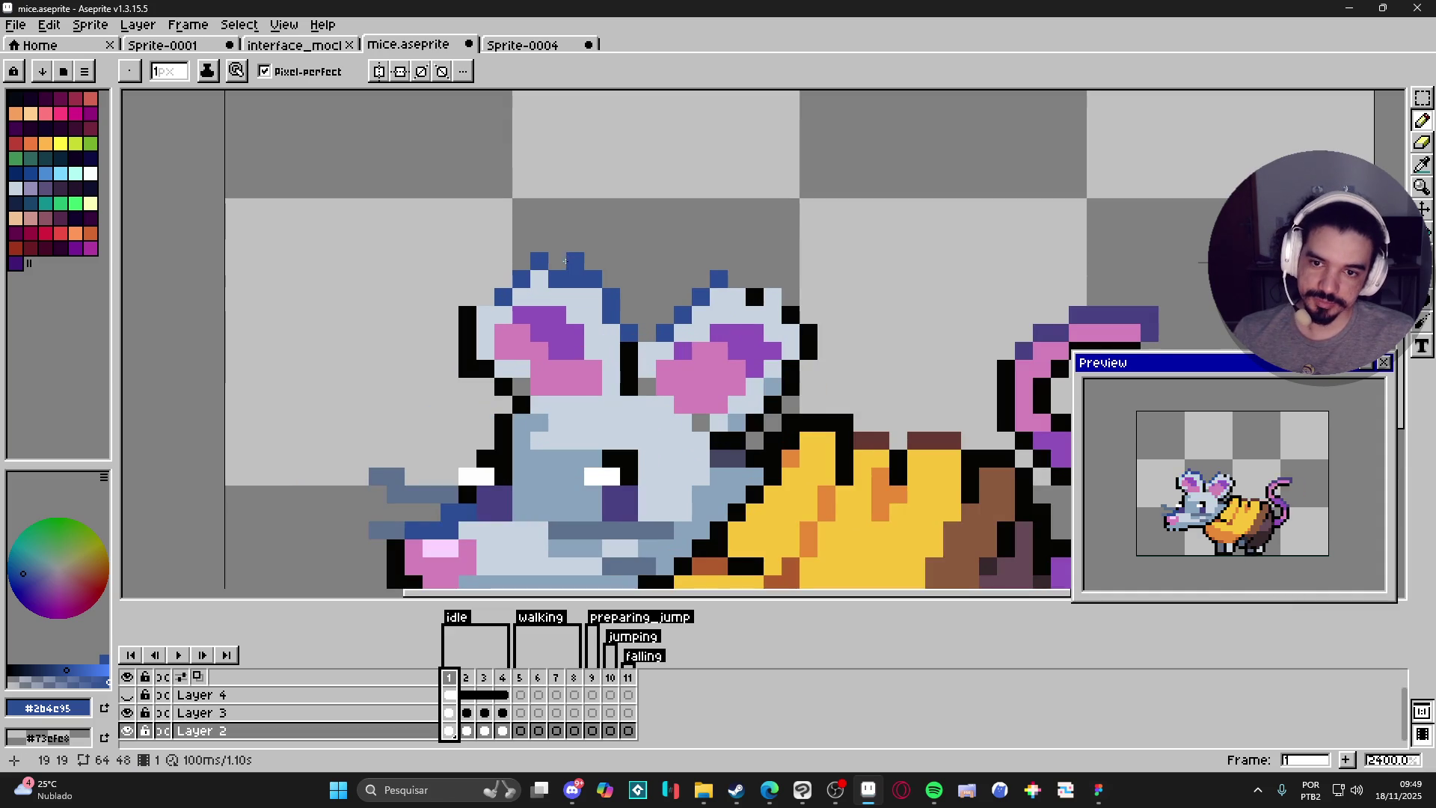
left_click(557, 261)
left_click(540, 281, "alt")
left_click(558, 280)
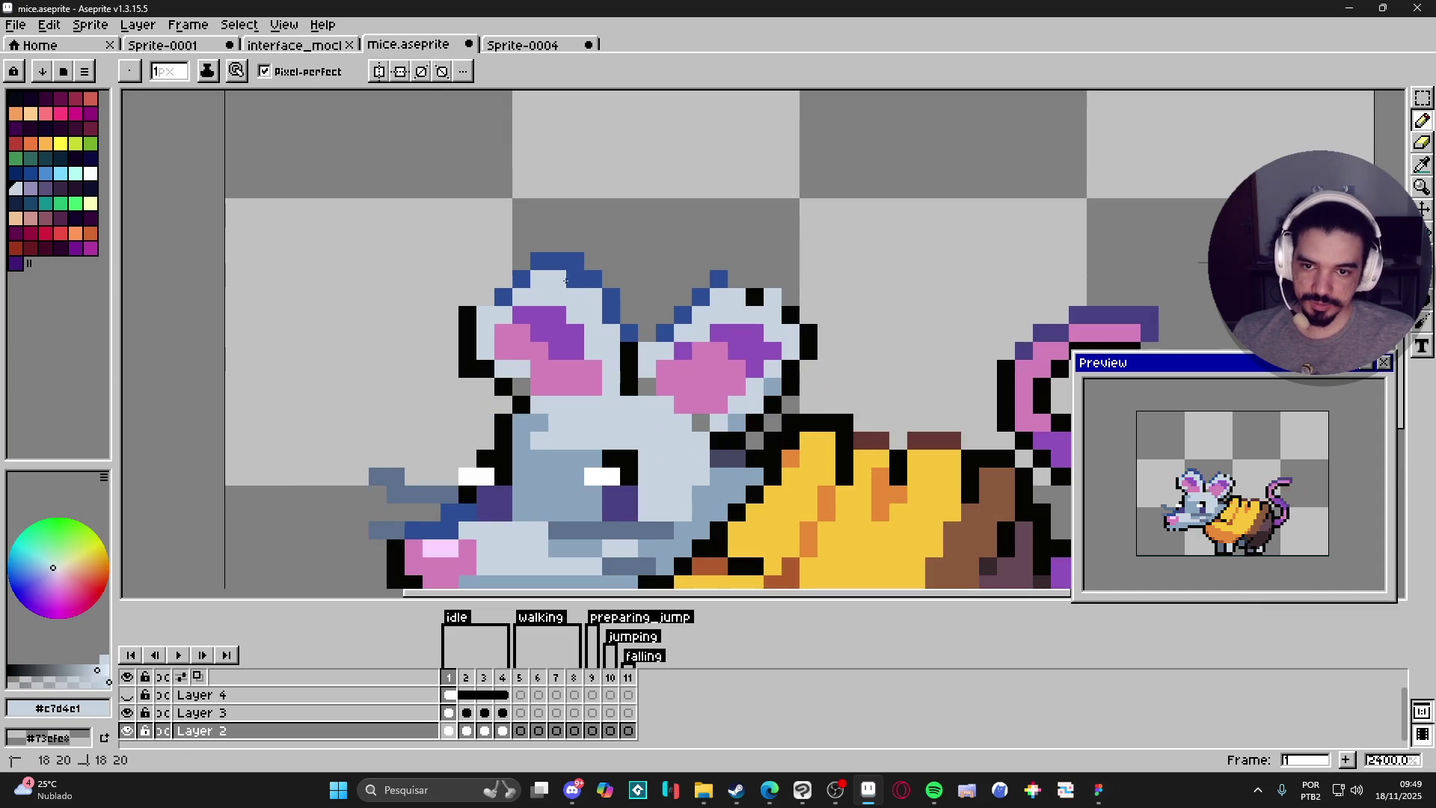
scroll(486, 275, "left", 2)
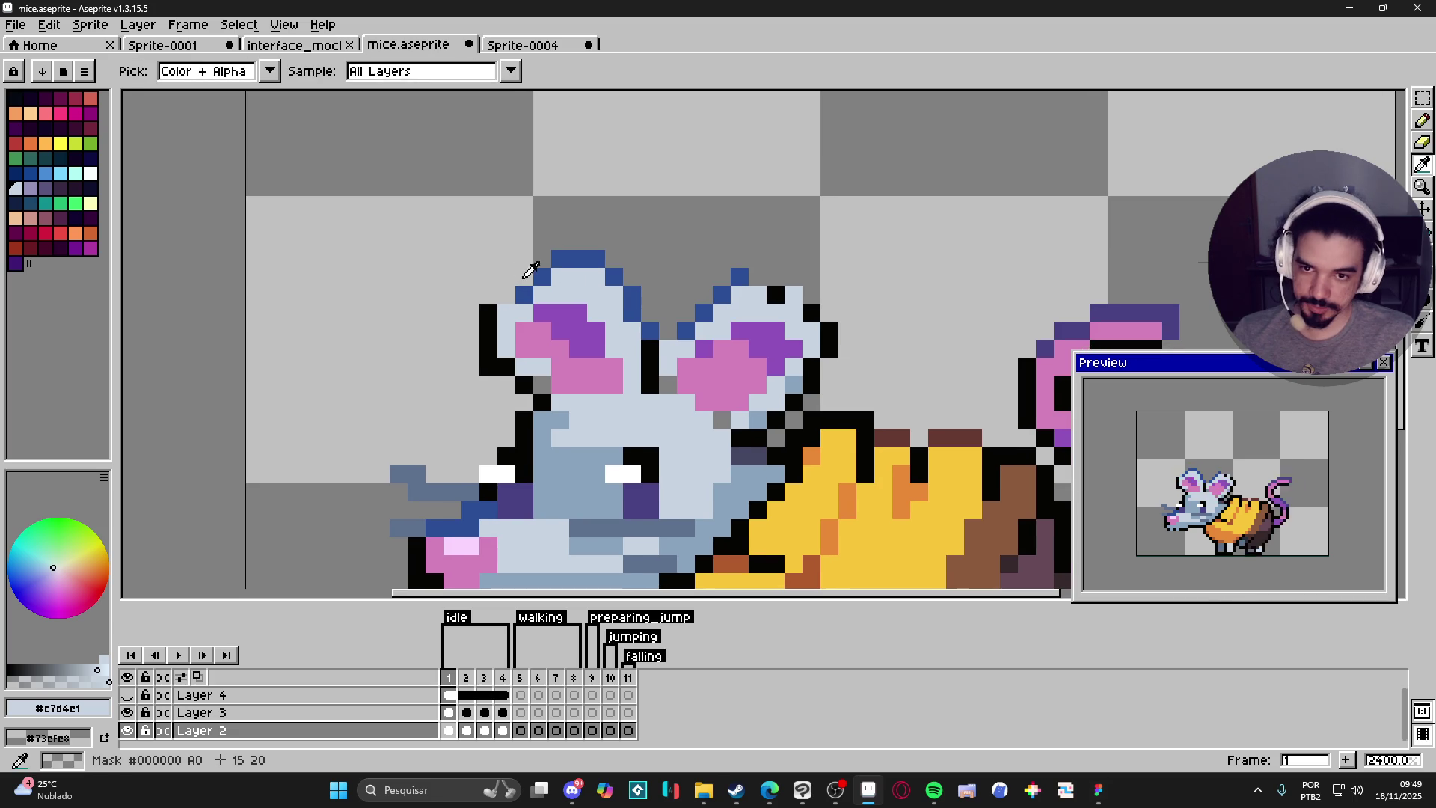
left_click(526, 285, "alt")
left_click(539, 293, "alt")
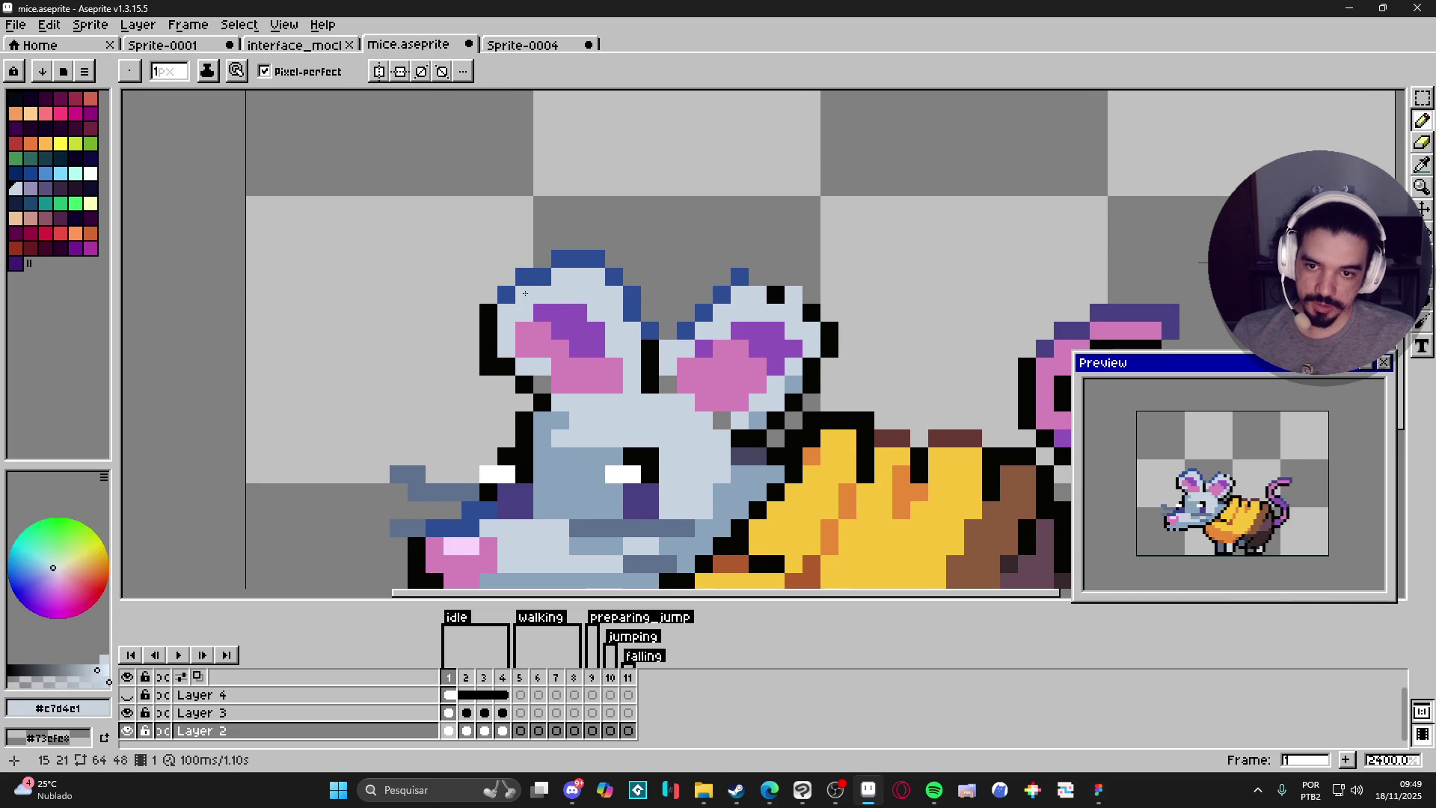
scroll(633, 288, "down", 3)
scroll(671, 283, "up", 1)
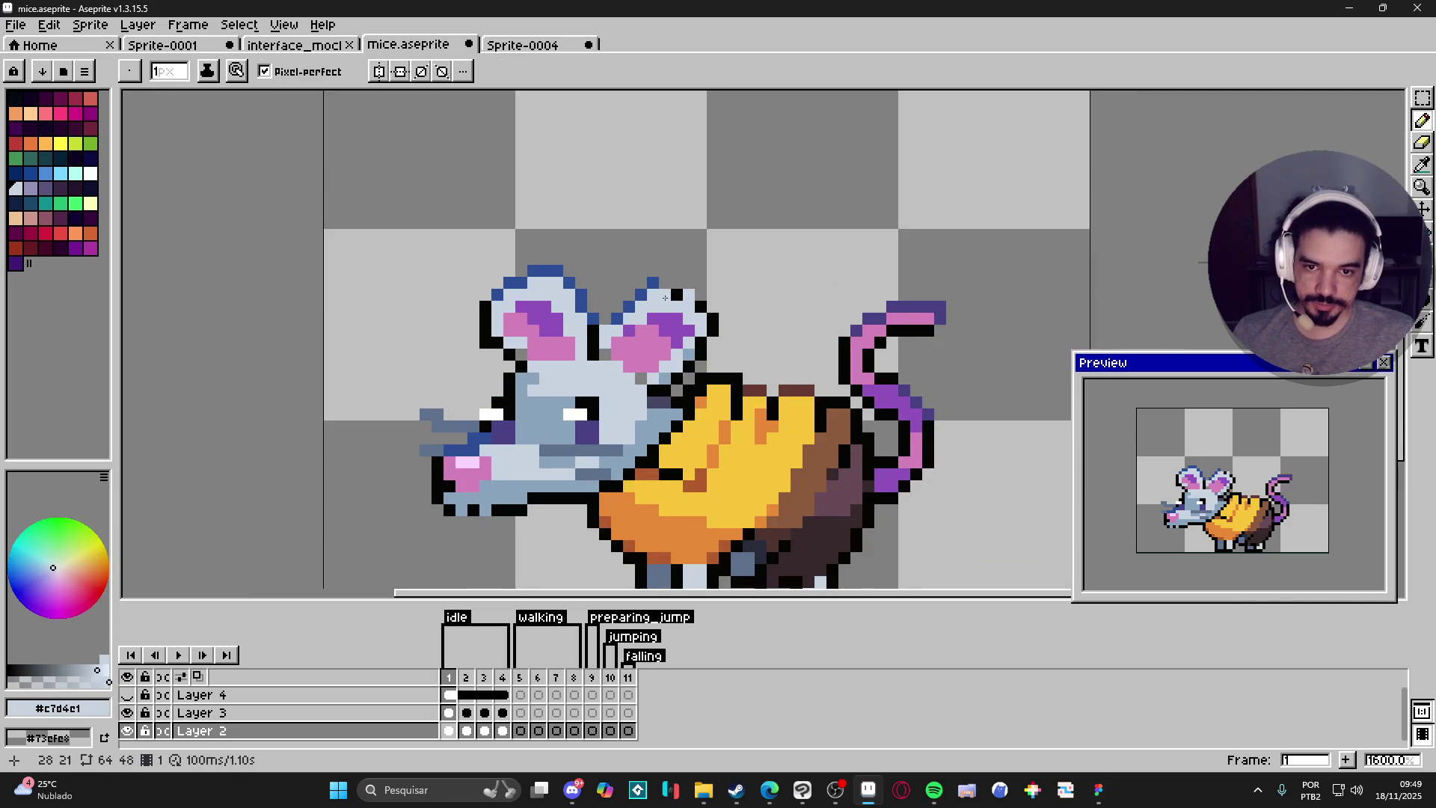
Extend the dark-blue outline along the right ear's top and lighten a black pixel there.
left_click(670, 283, "alt")
left_click_drag(671, 283, 701, 294)
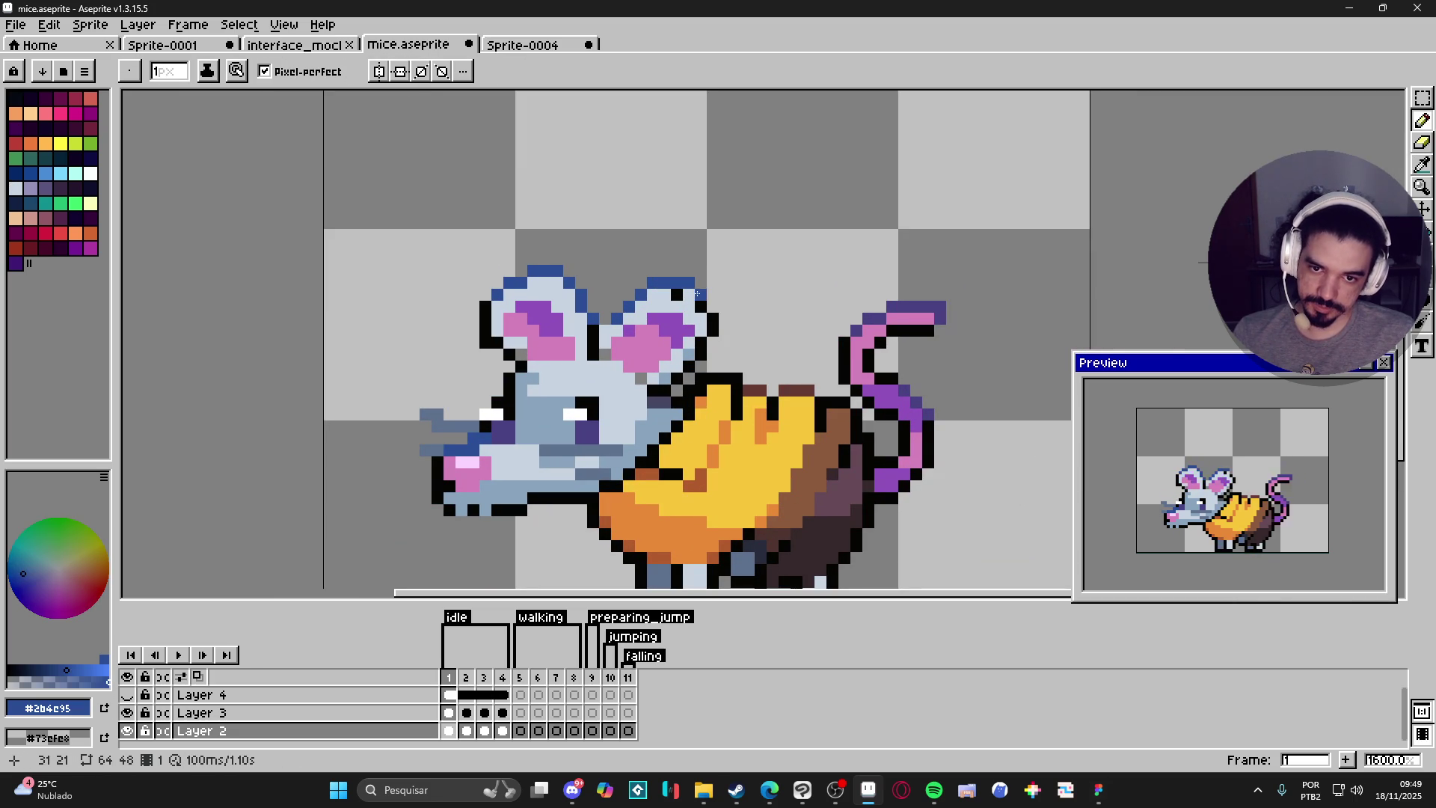
left_click(677, 307, "alt")
left_click(669, 296)
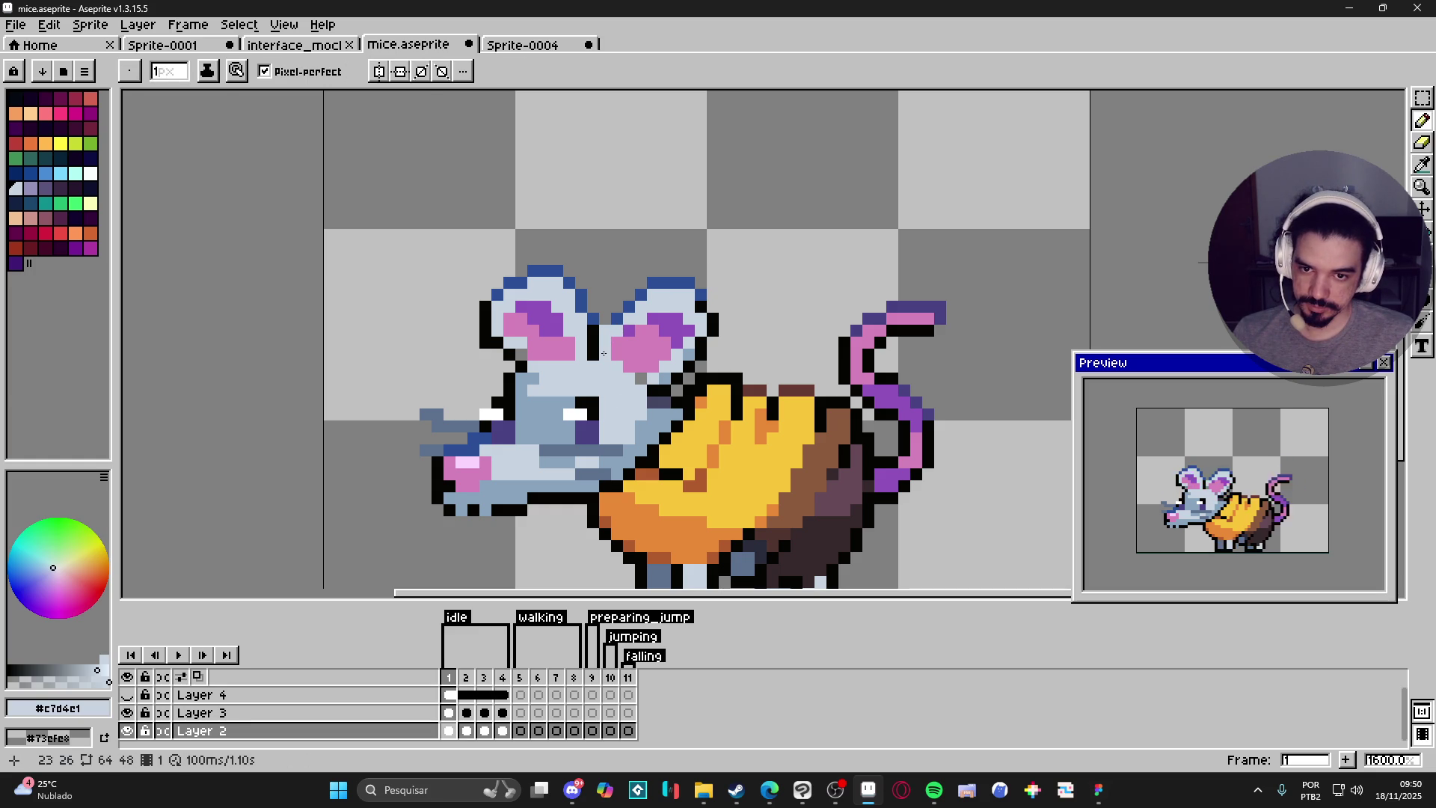
left_click(618, 318, "alt")
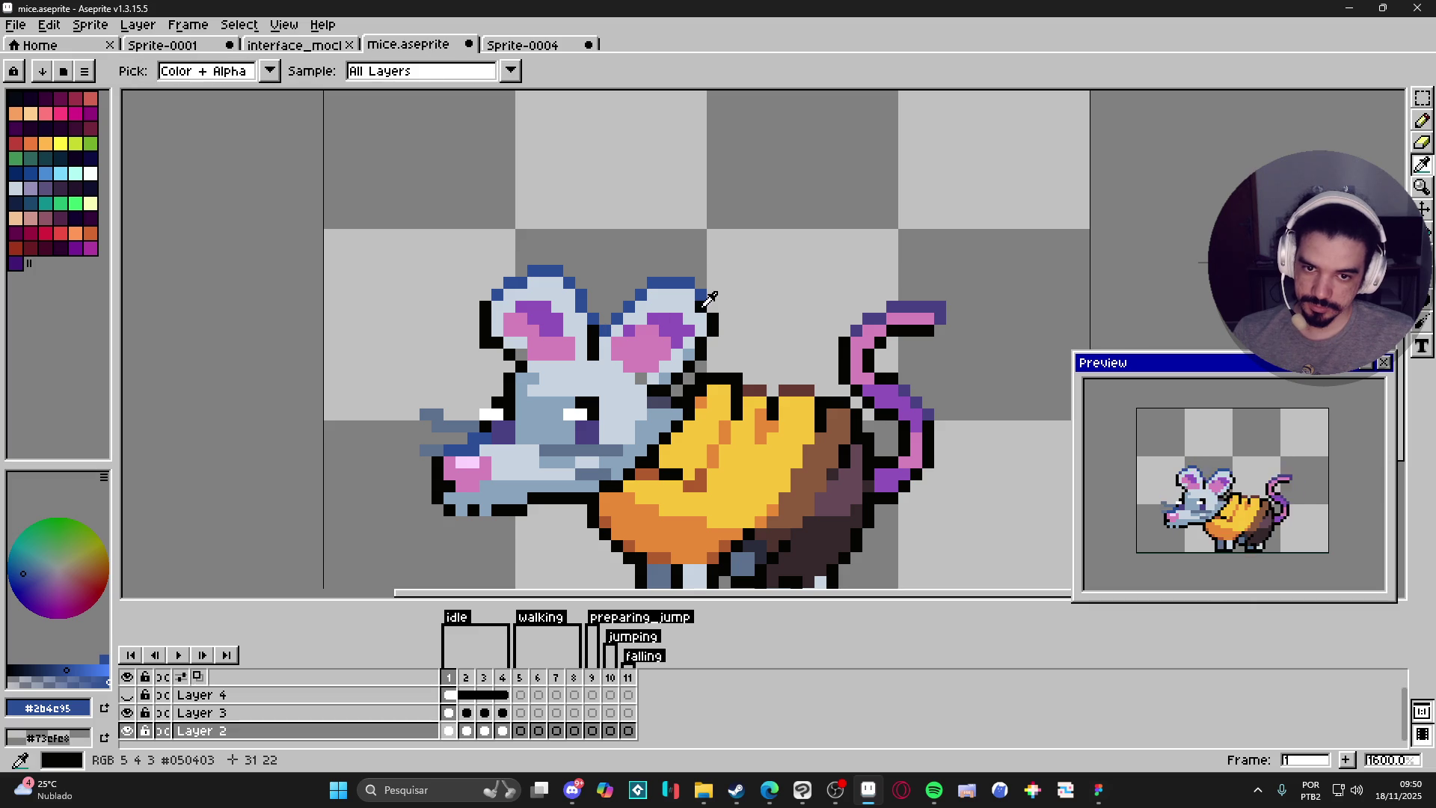
left_click(701, 305, "alt")
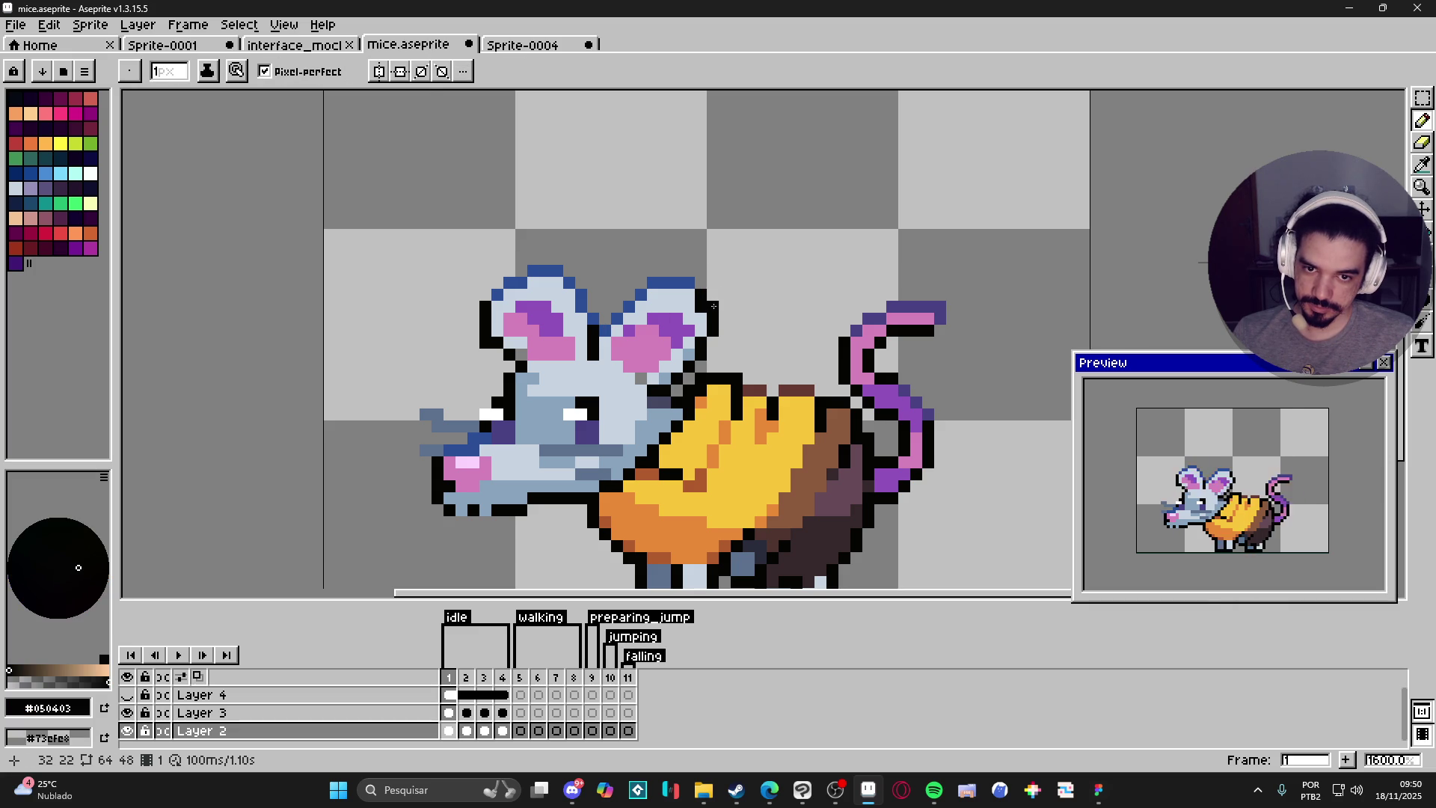
left_click(685, 318, "alt")
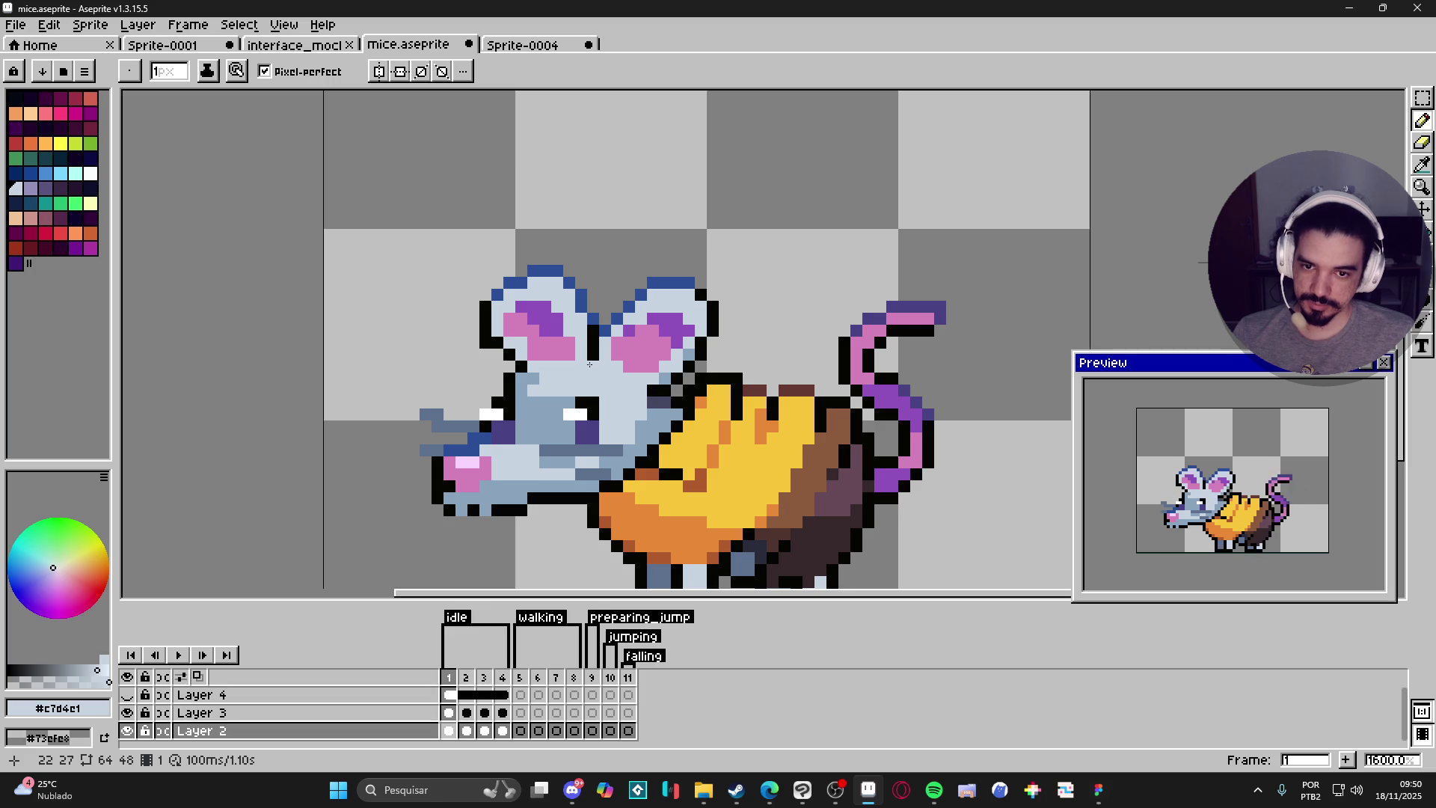
Zoom out and advance to idle frame 2.
scroll(589, 364, "down", 1)
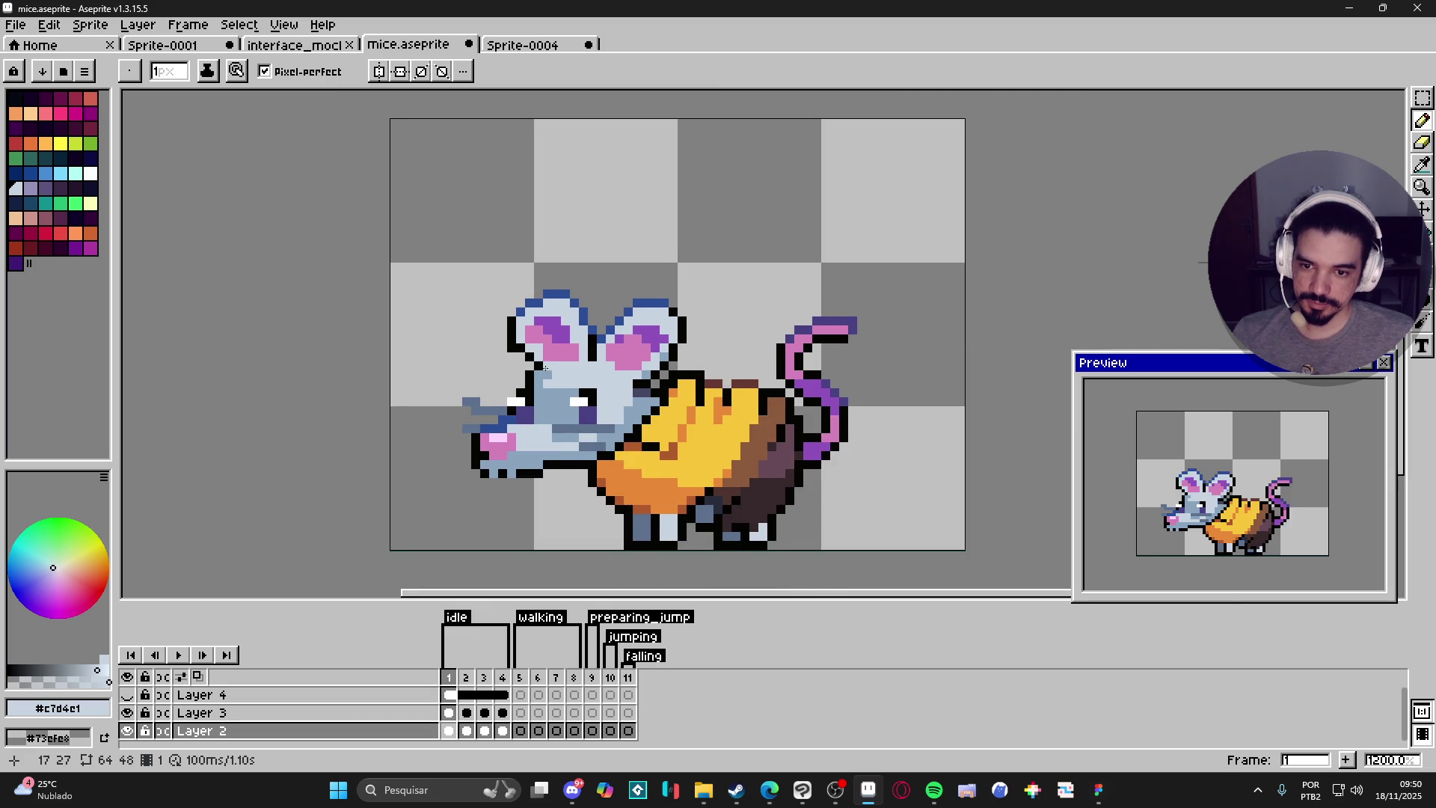
scroll(568, 365, "down", 1)
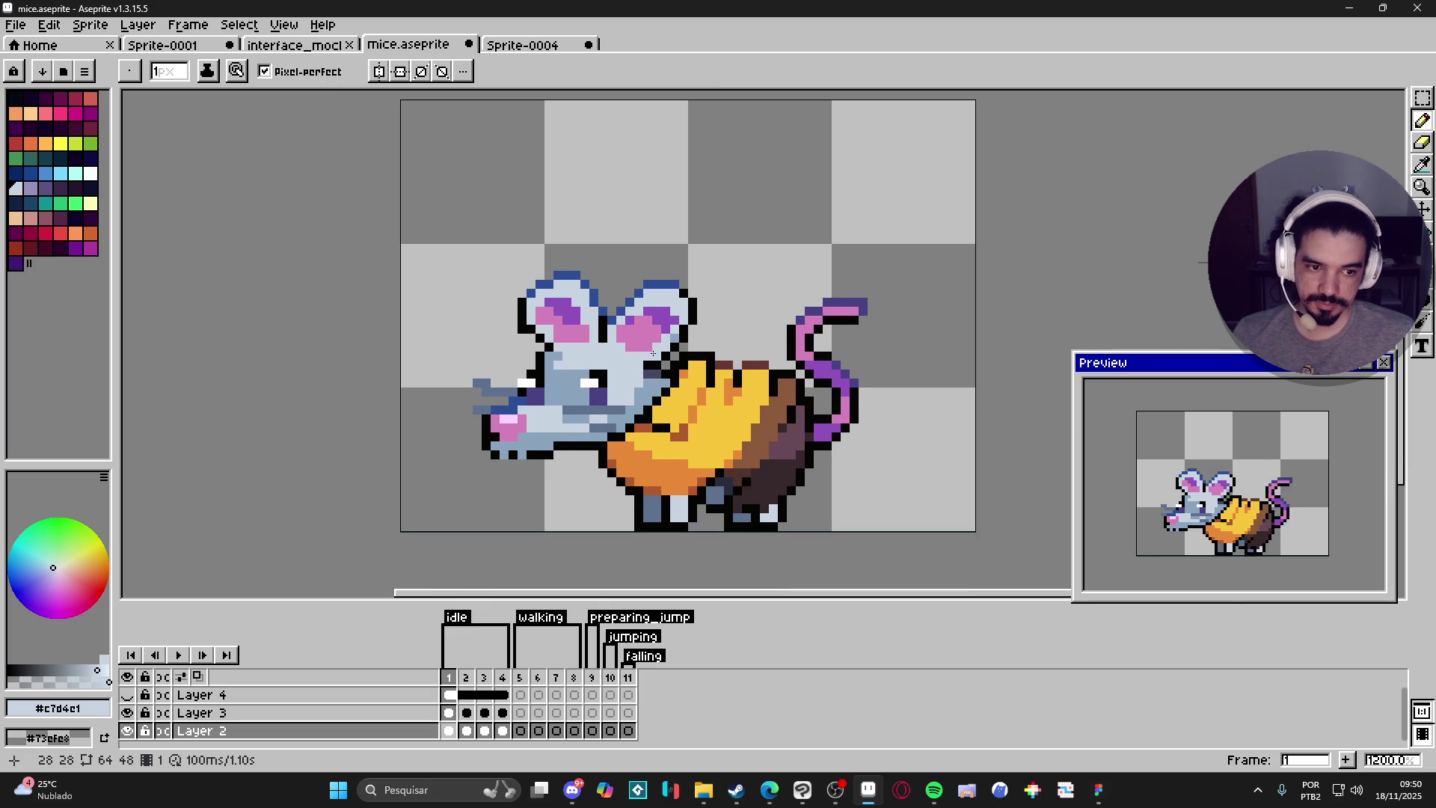
key("Right")
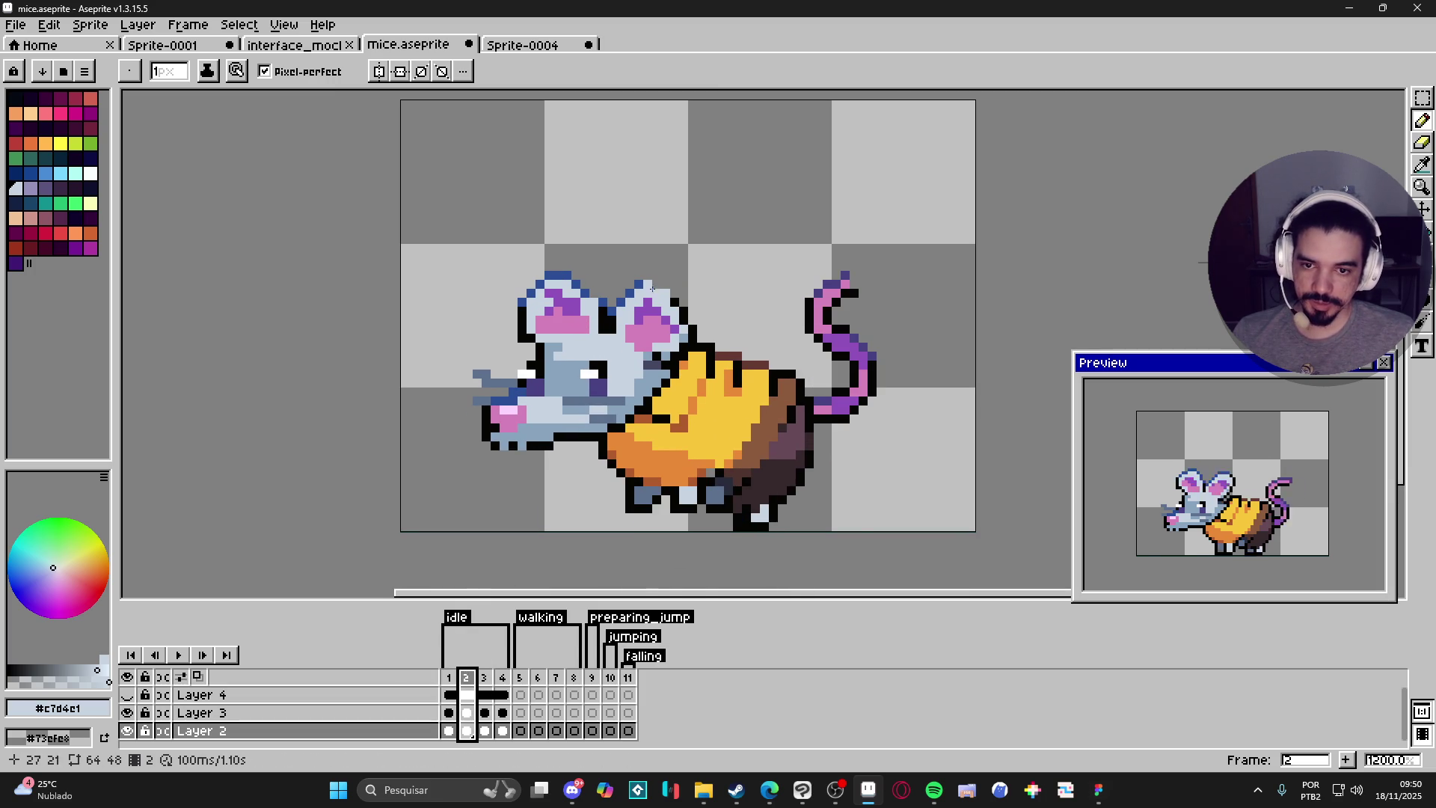
Paint #2b4c95 dark-blue pixels along the top of the right ear on frame 2.
scroll(652, 288, "up", 1)
left_click(656, 280, "alt")
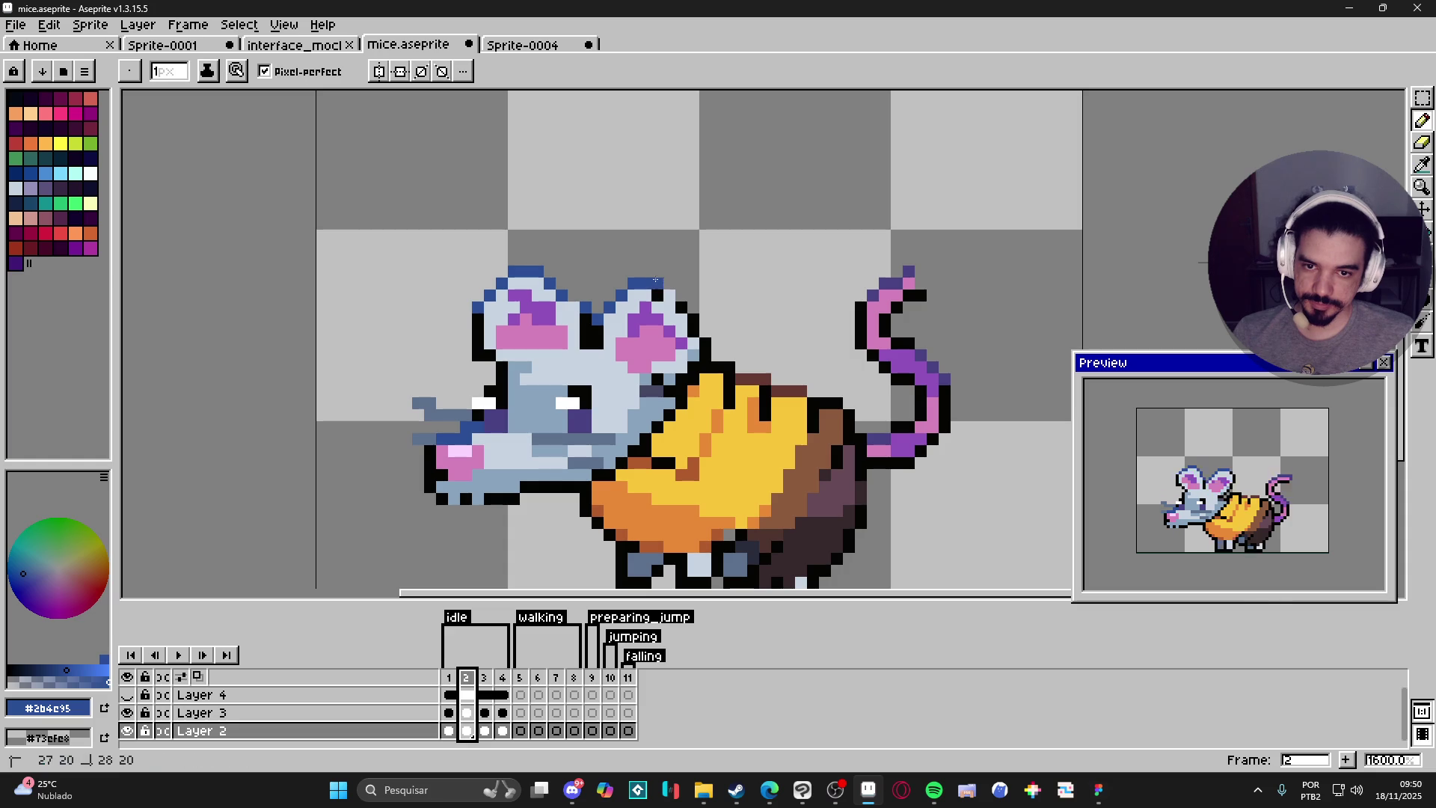
left_click(669, 283)
left_click(669, 296)
left_click(659, 292, "alt")
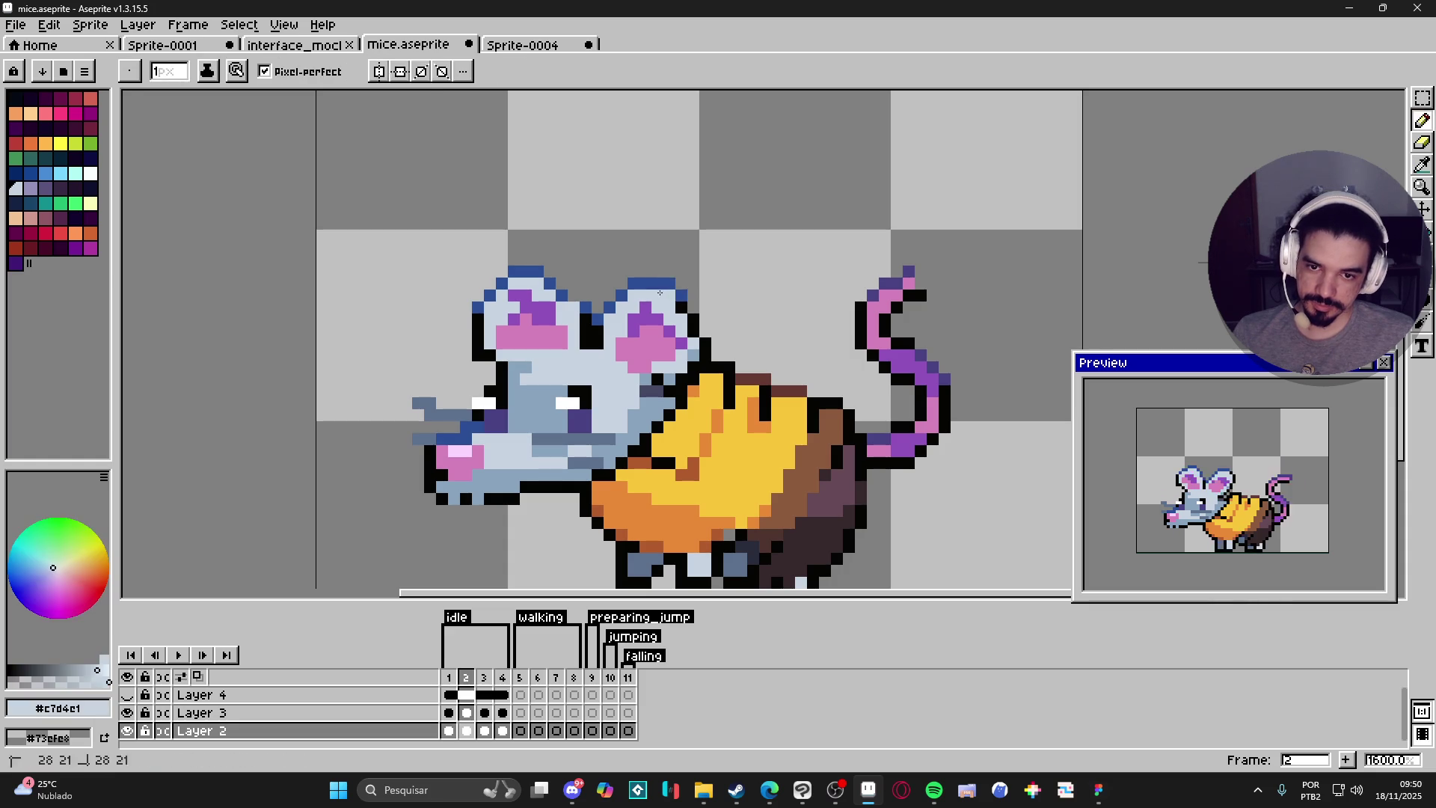
left_click(683, 307)
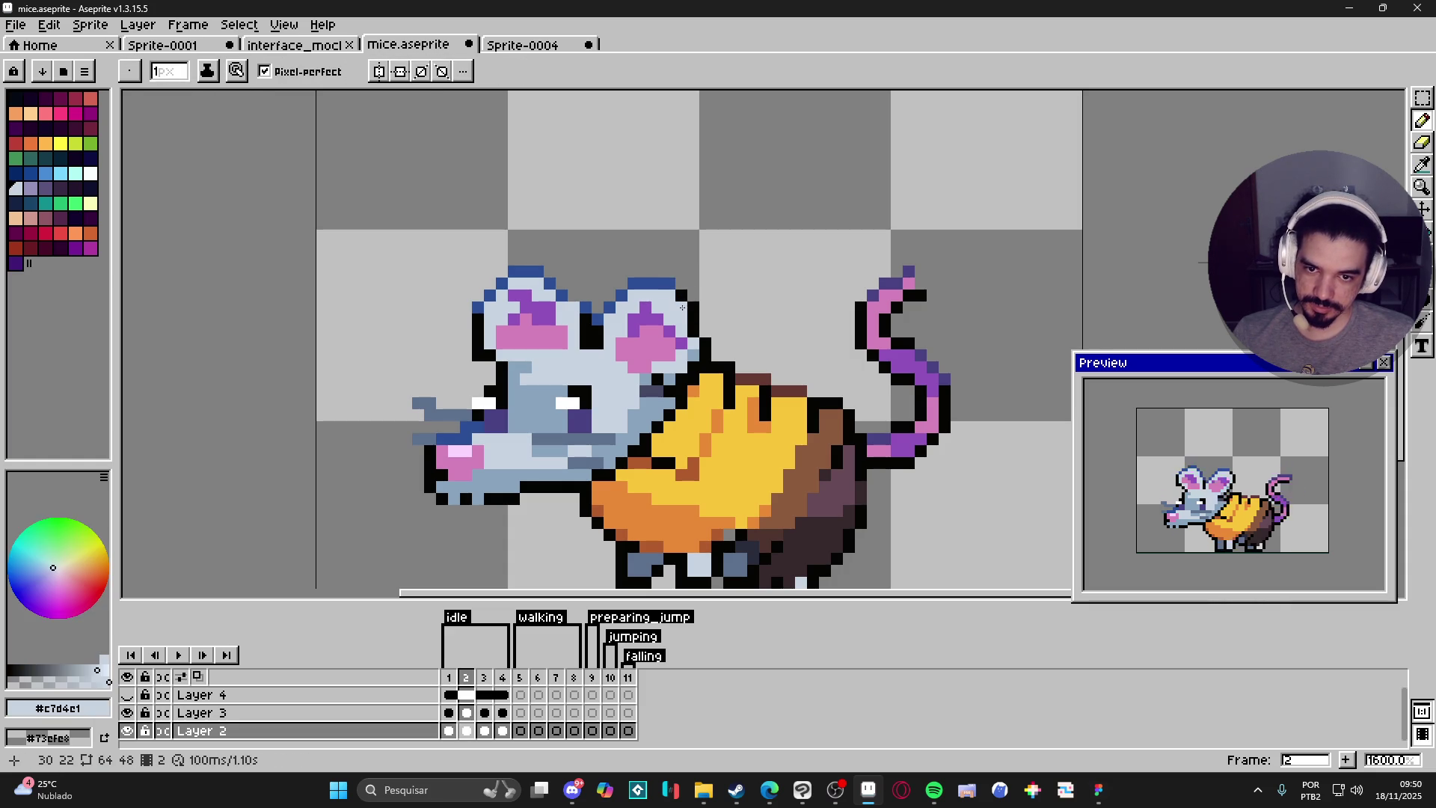
left_click(700, 315, "alt")
left_click(697, 327, "alt")
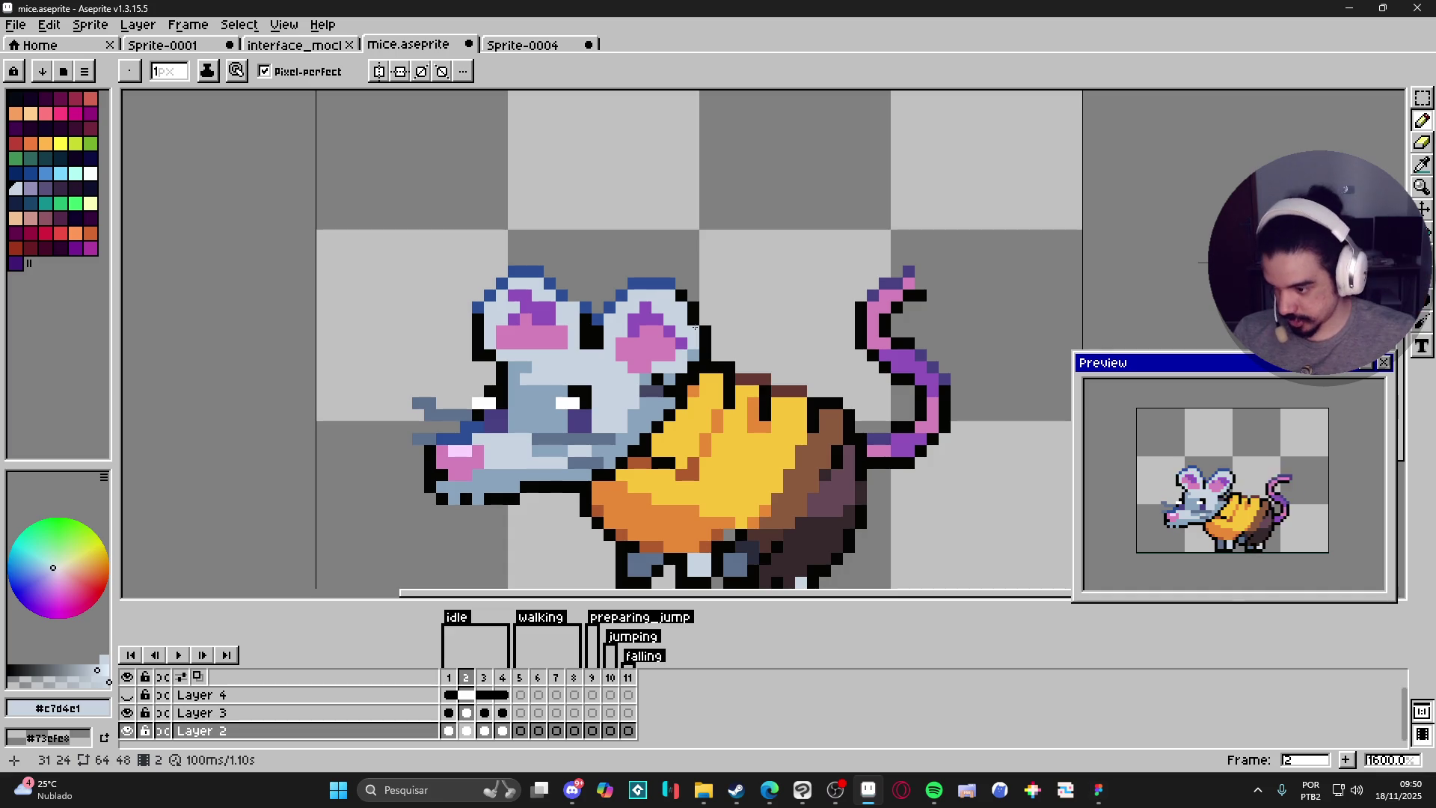
Compare against frame 1, then paint a #9052bc purple shading pixel inside the ear.
scroll(618, 382, "down", 1)
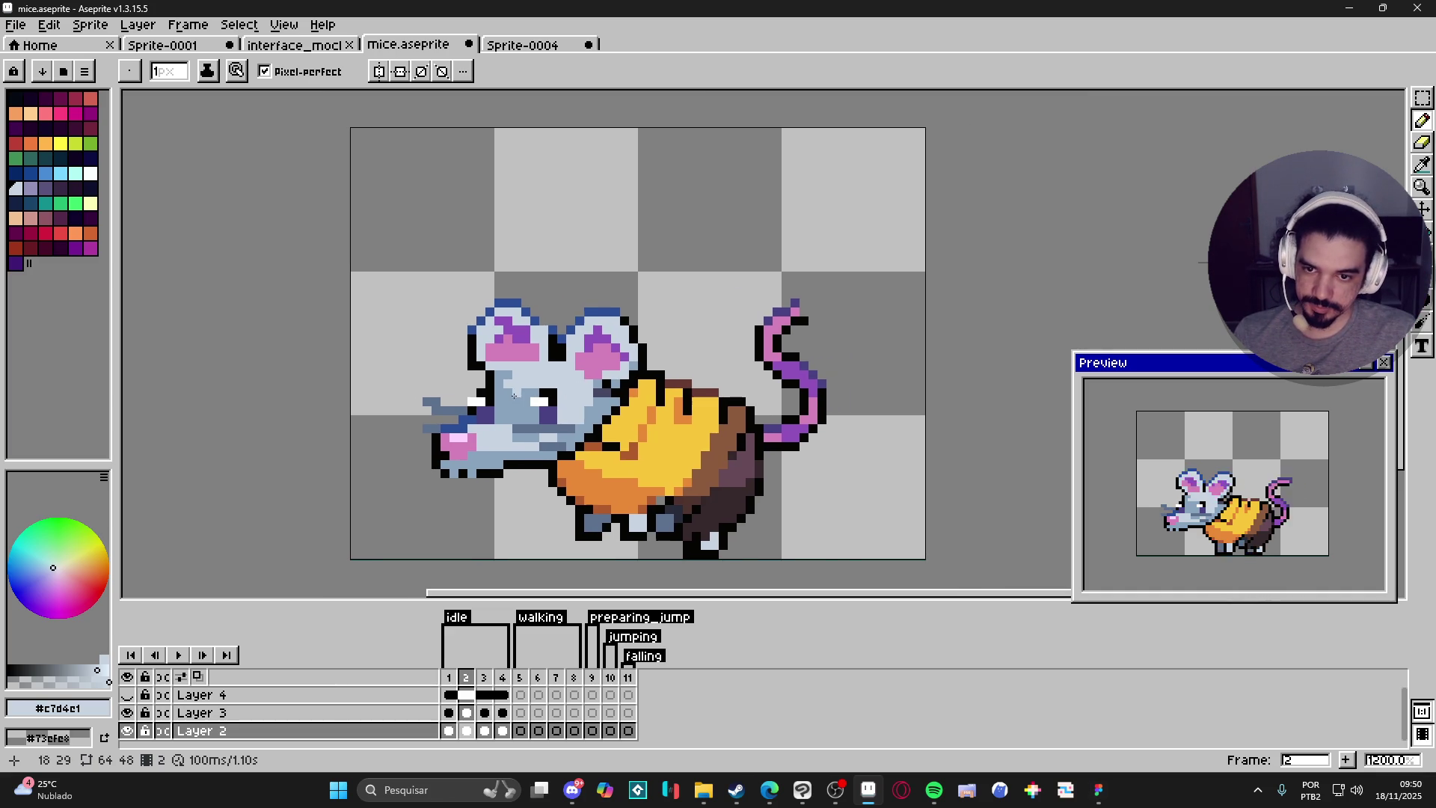
scroll(494, 344, "up", 1)
left_click(453, 677)
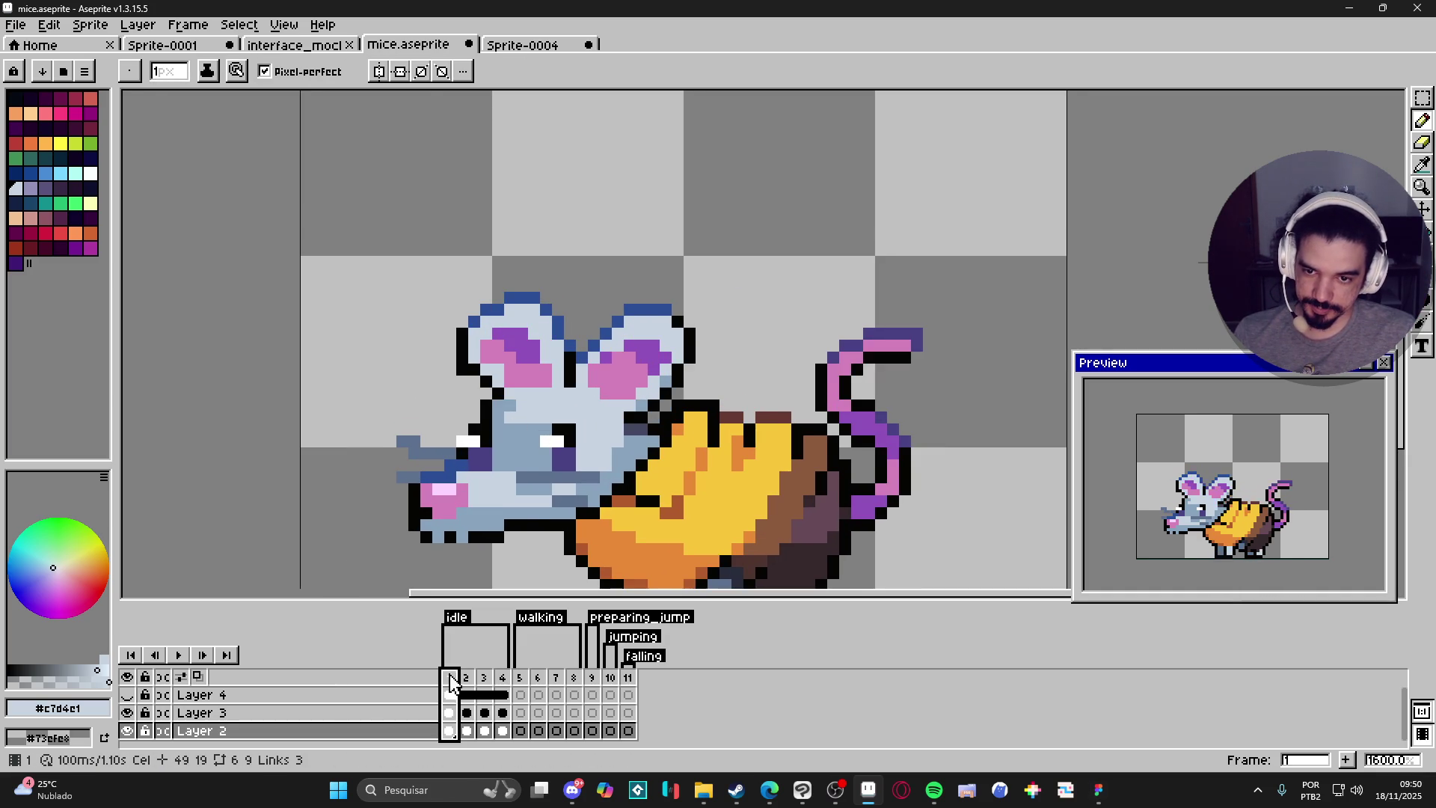
left_click(467, 677)
key("i")
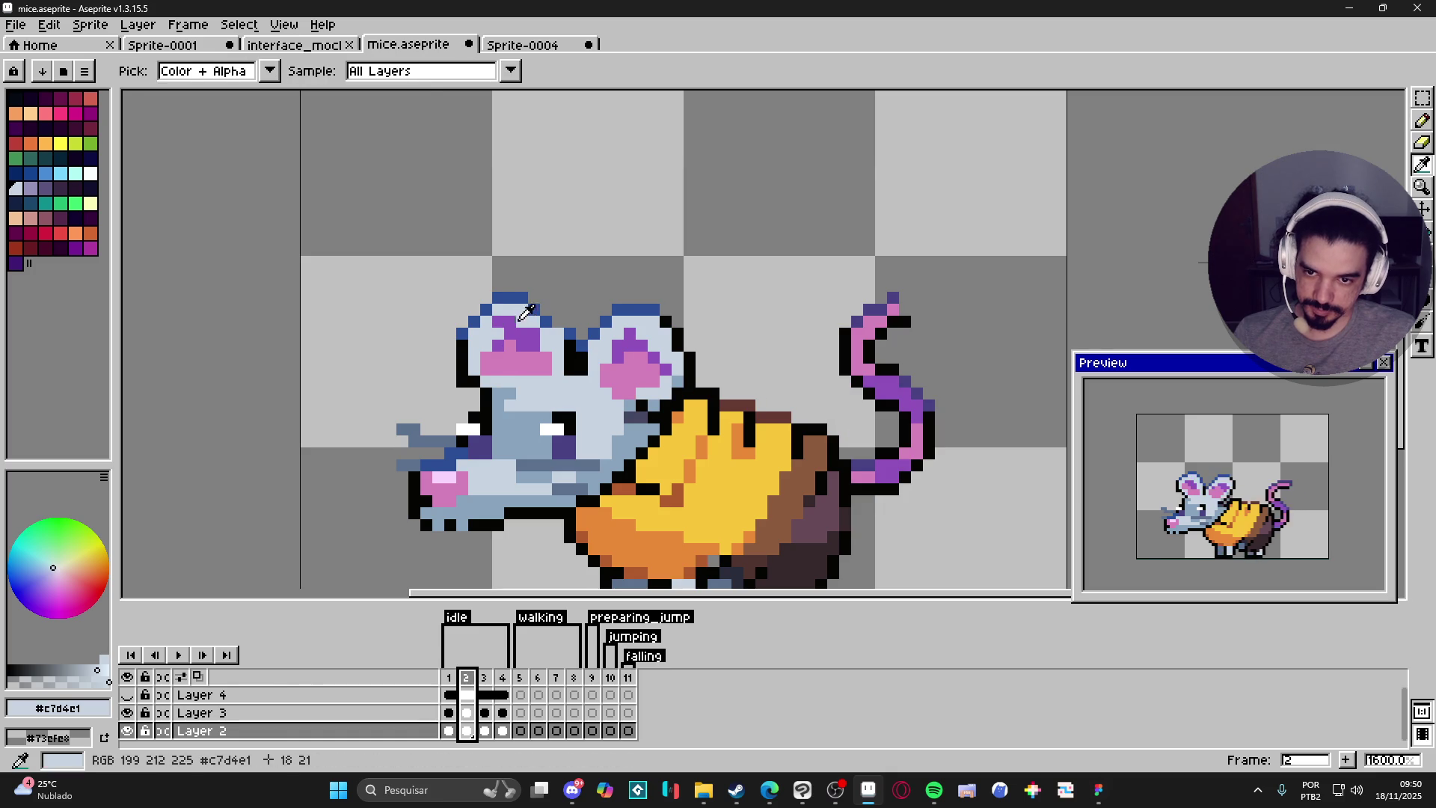
key("alt")
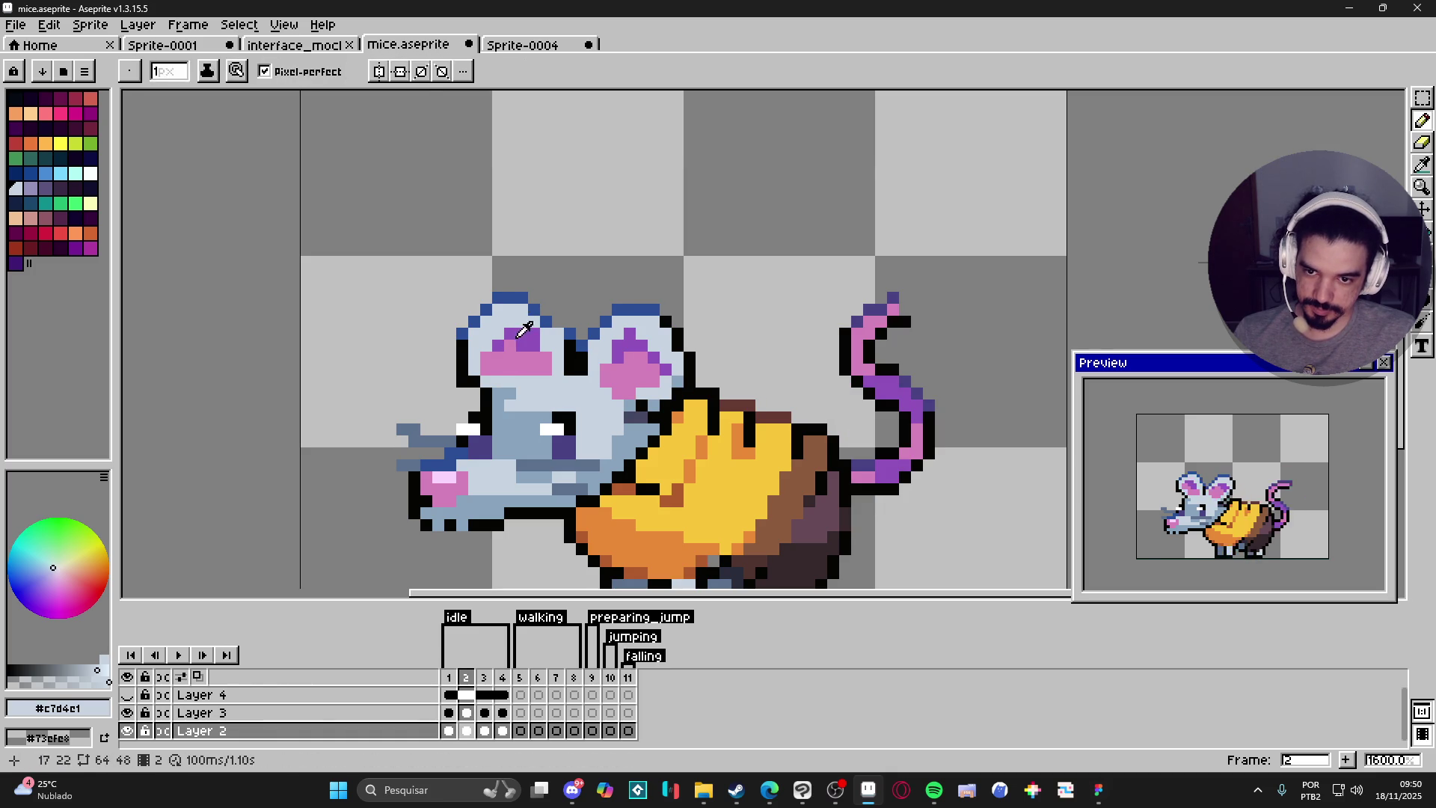
left_click(524, 338, "alt")
left_click(498, 334)
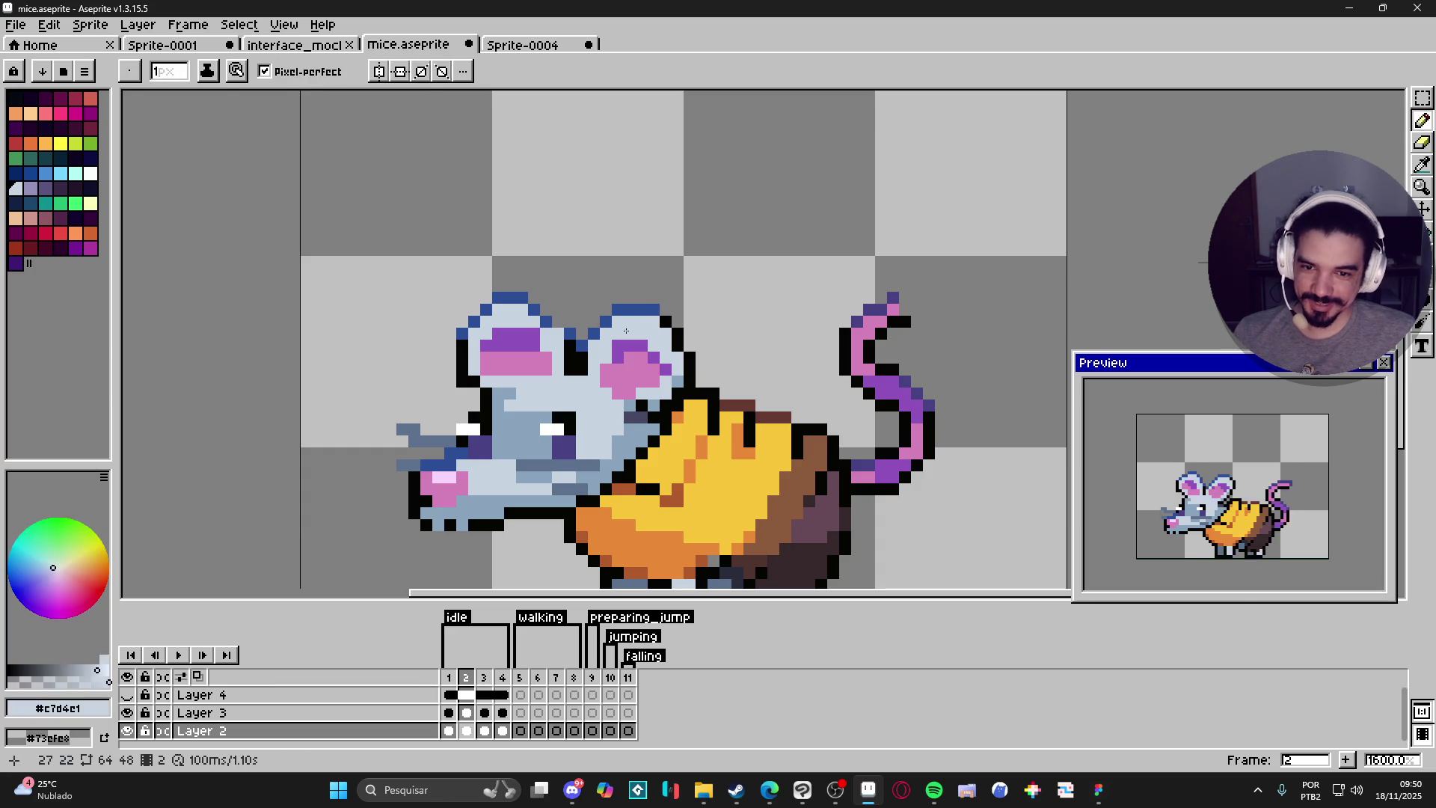
Compare frames 1–3, sample the pale blue-grey from the head, and go to frame 3.
left_click(482, 701)
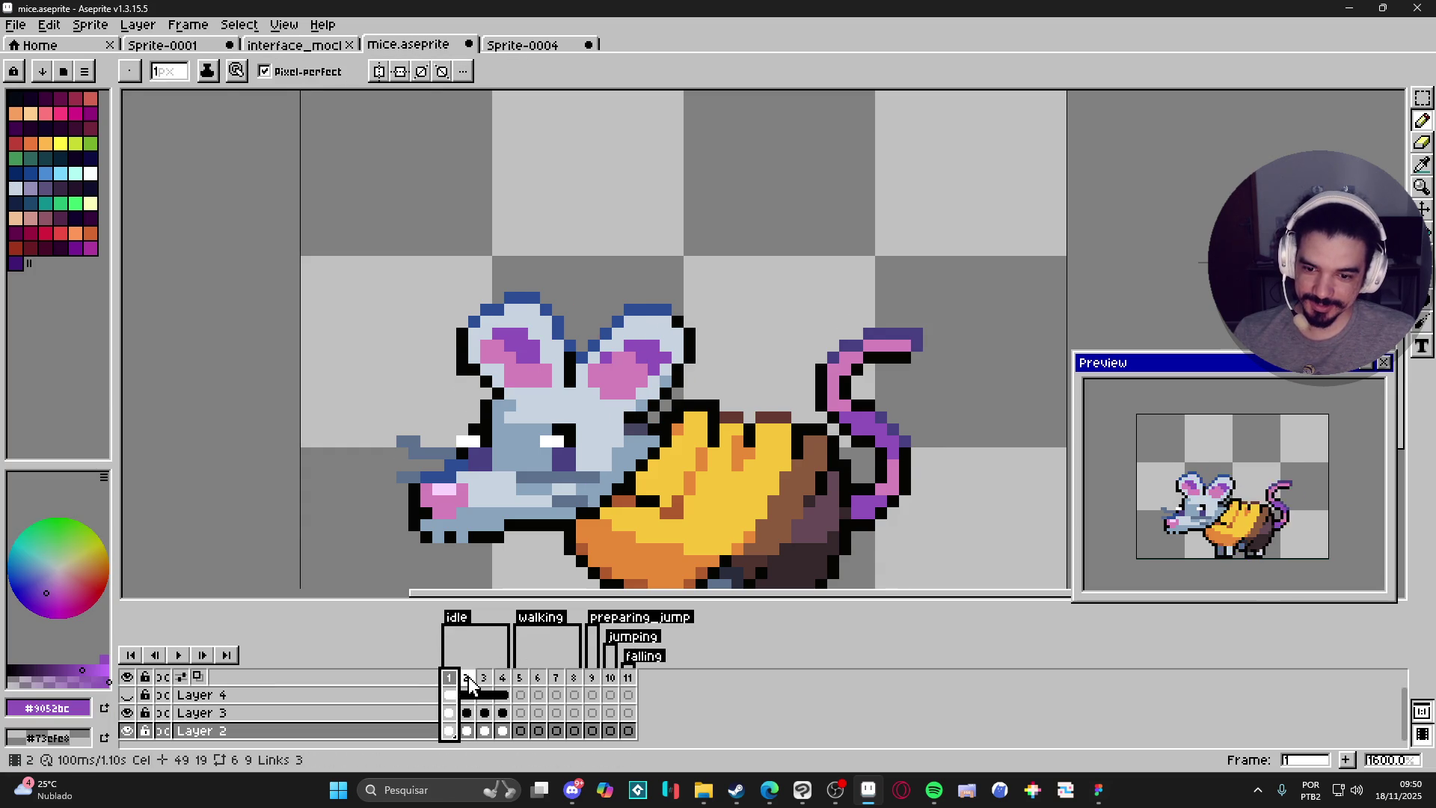
left_click(471, 679)
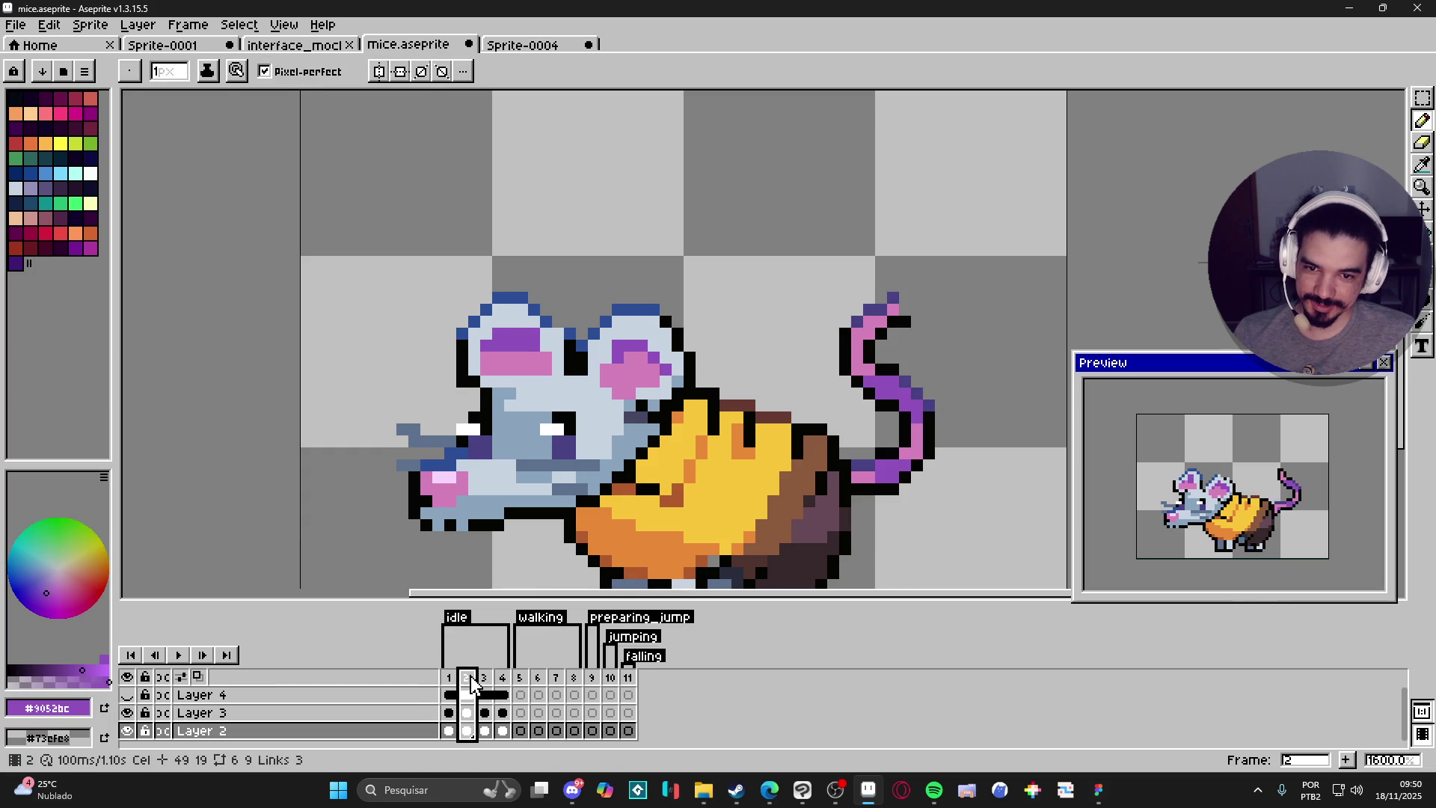
left_click(626, 353)
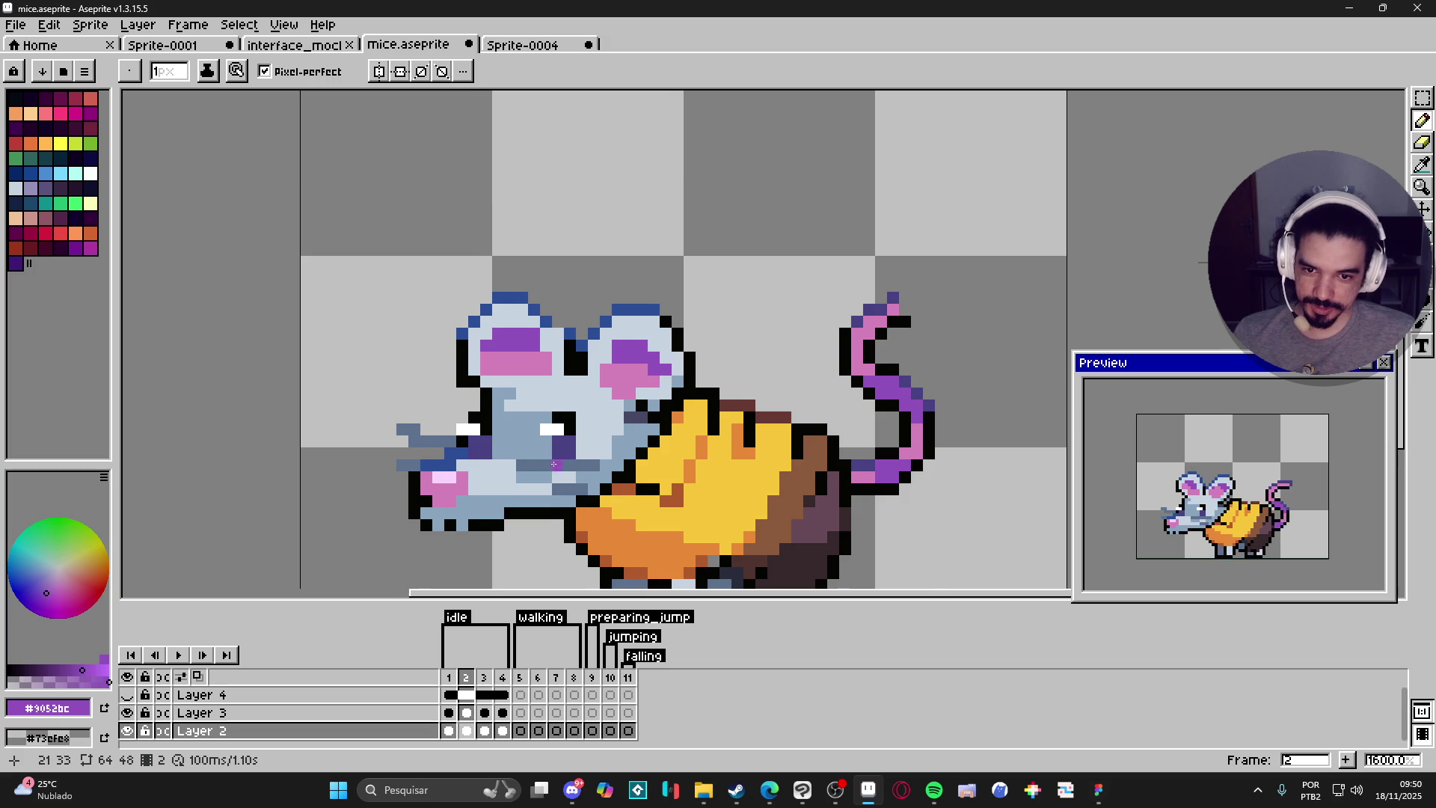
left_click_drag(643, 402, 689, 362)
key("alt")
left_click(706, 364, "alt")
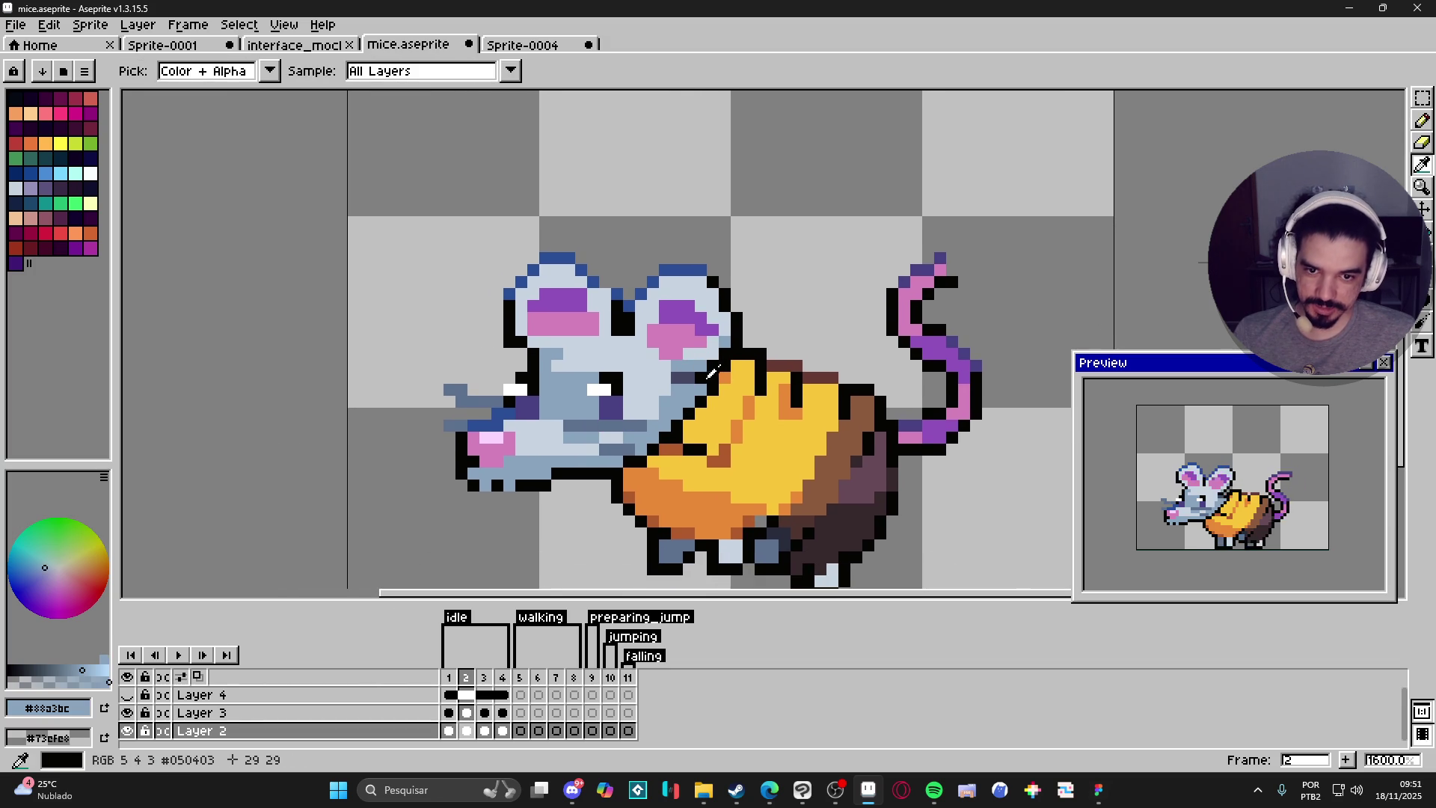
left_click(485, 678)
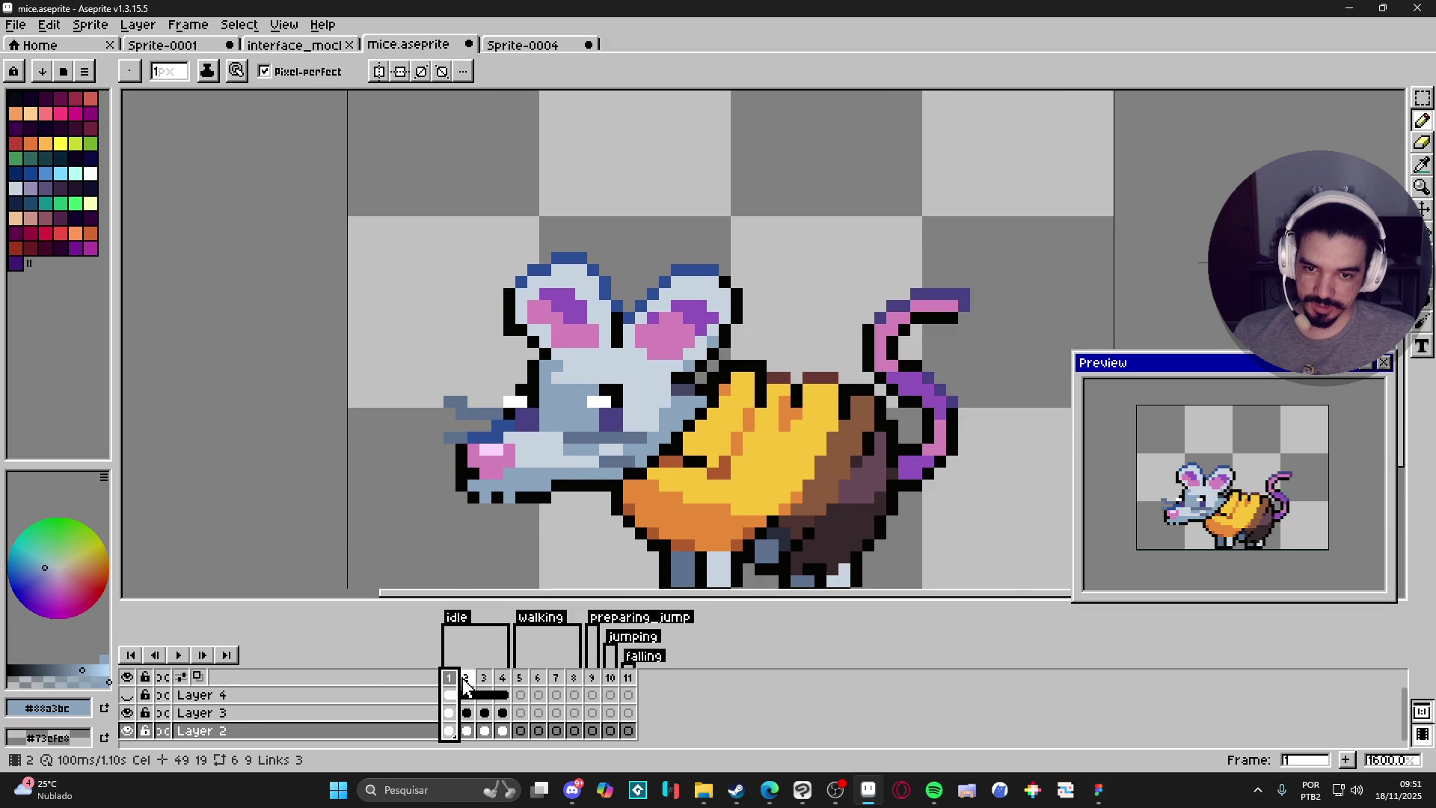
left_click(468, 679)
left_click(485, 678)
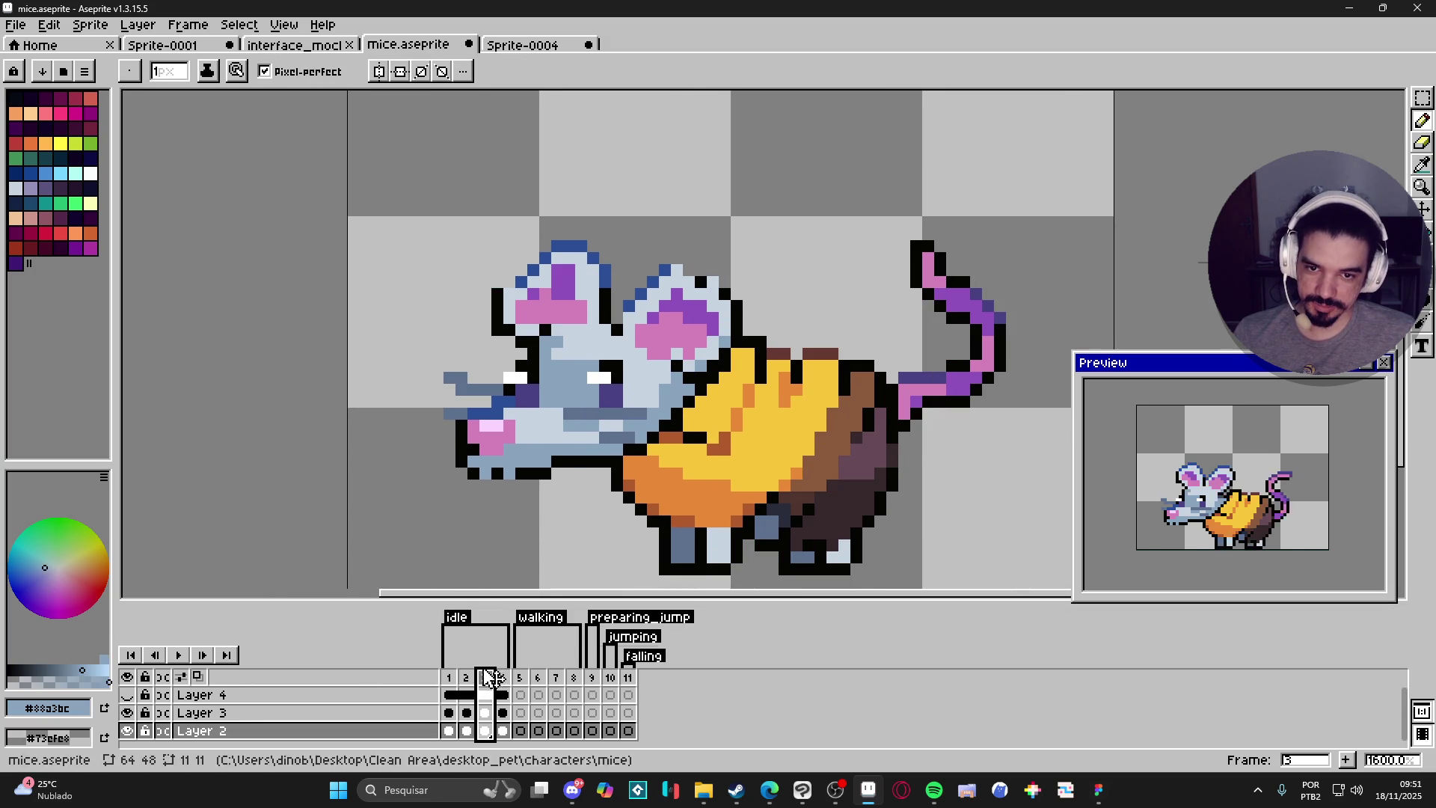
Paint #2b4c95 dark-blue outline pixels along the top of the right ear.
left_click(669, 261, "alt")
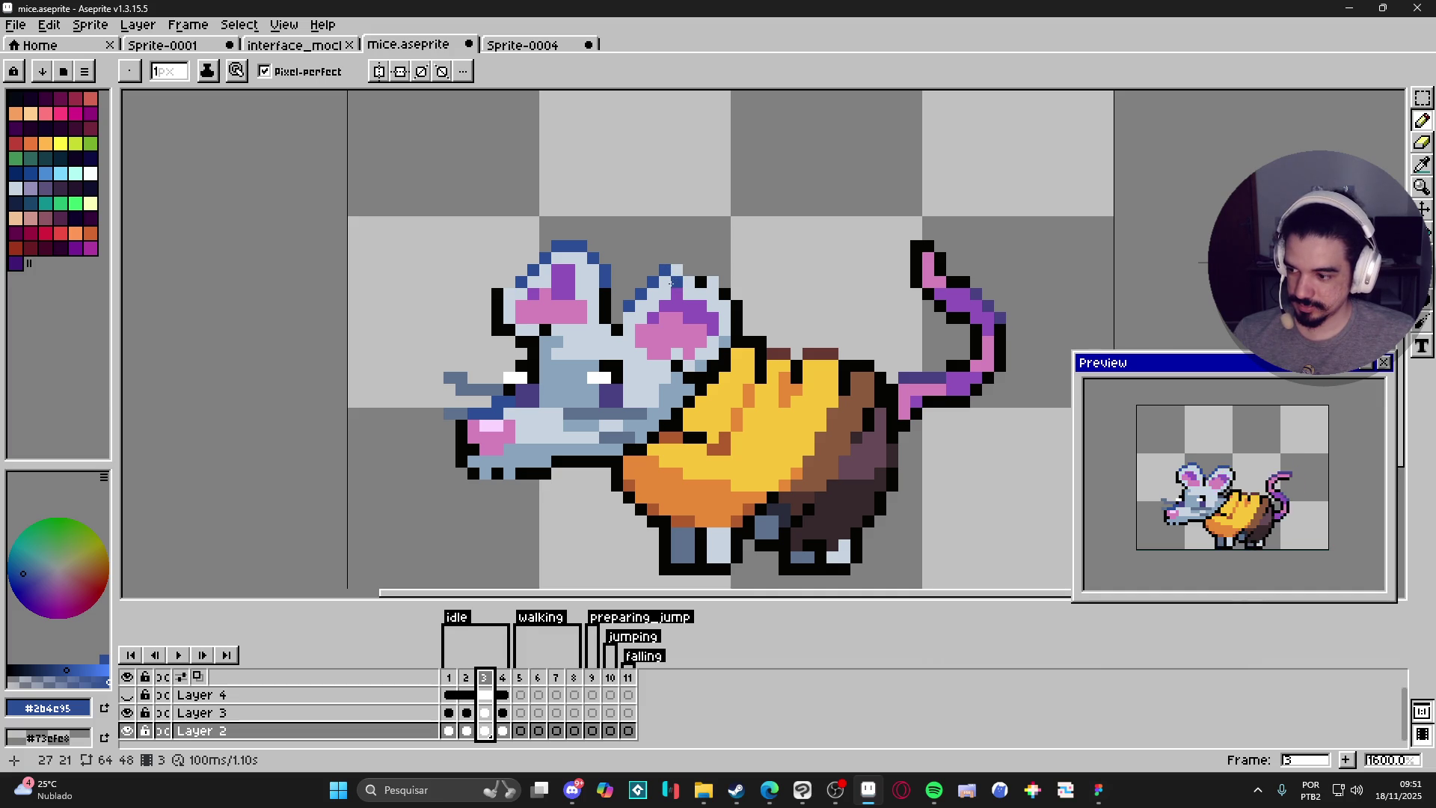
left_click(671, 288)
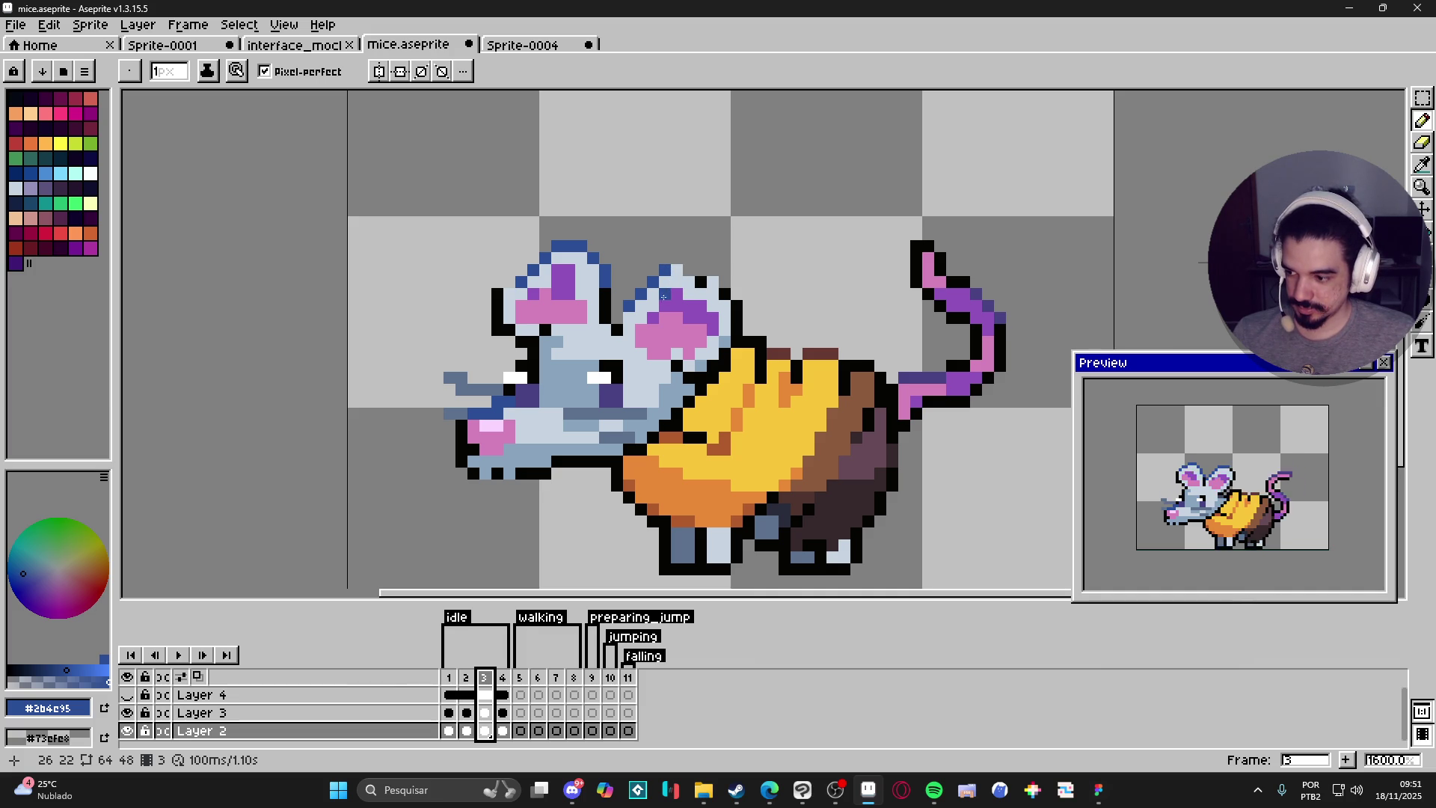
left_click(689, 269)
left_click(677, 269)
left_click_drag(701, 268, 724, 281)
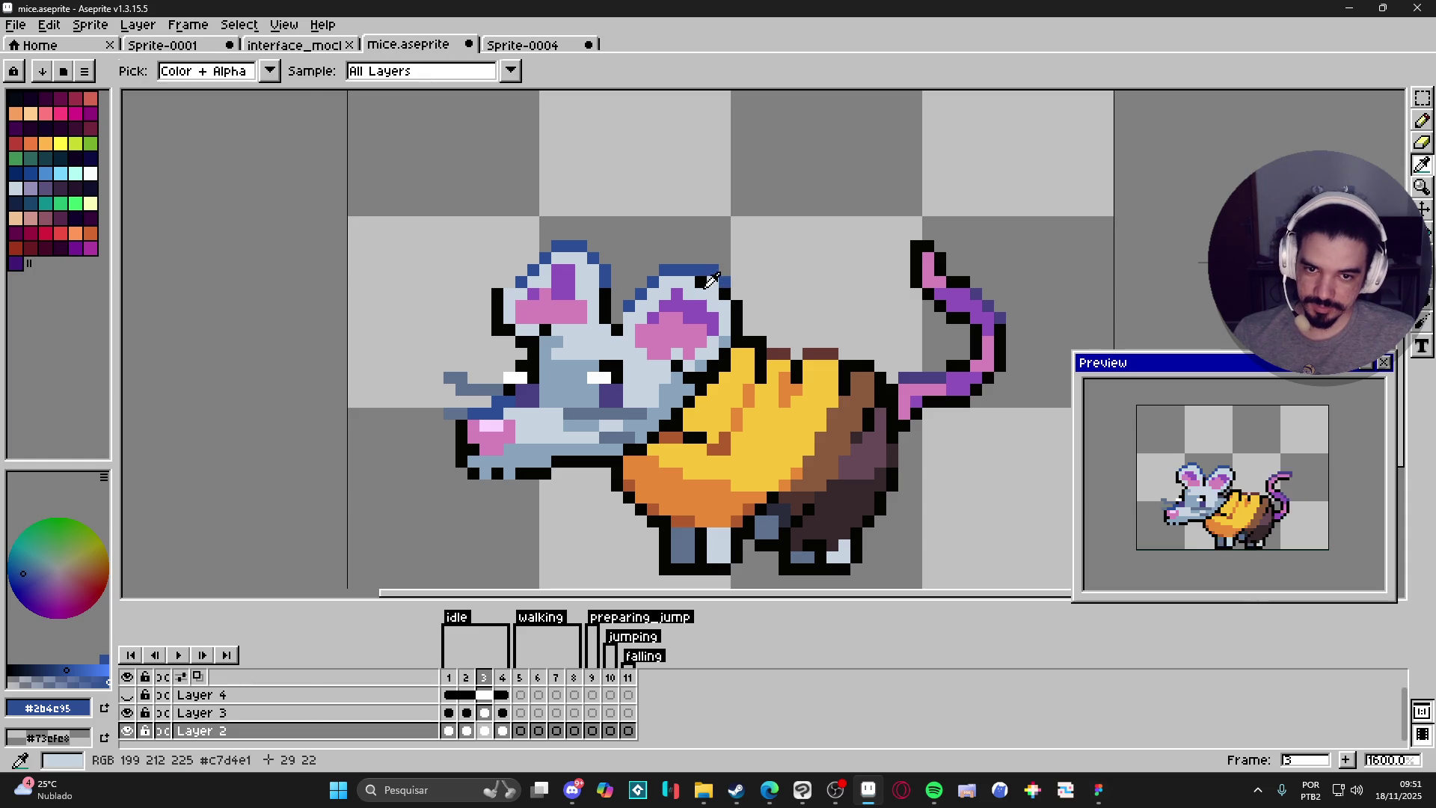
Add a dark-blue pixel at the ear's upper left and erase the stray pixel above it.
left_click(701, 287, "alt")
left_click(665, 269, "alt")
left_click(665, 281)
key("e")
left_click(665, 270)
left_click(686, 289, "alt")
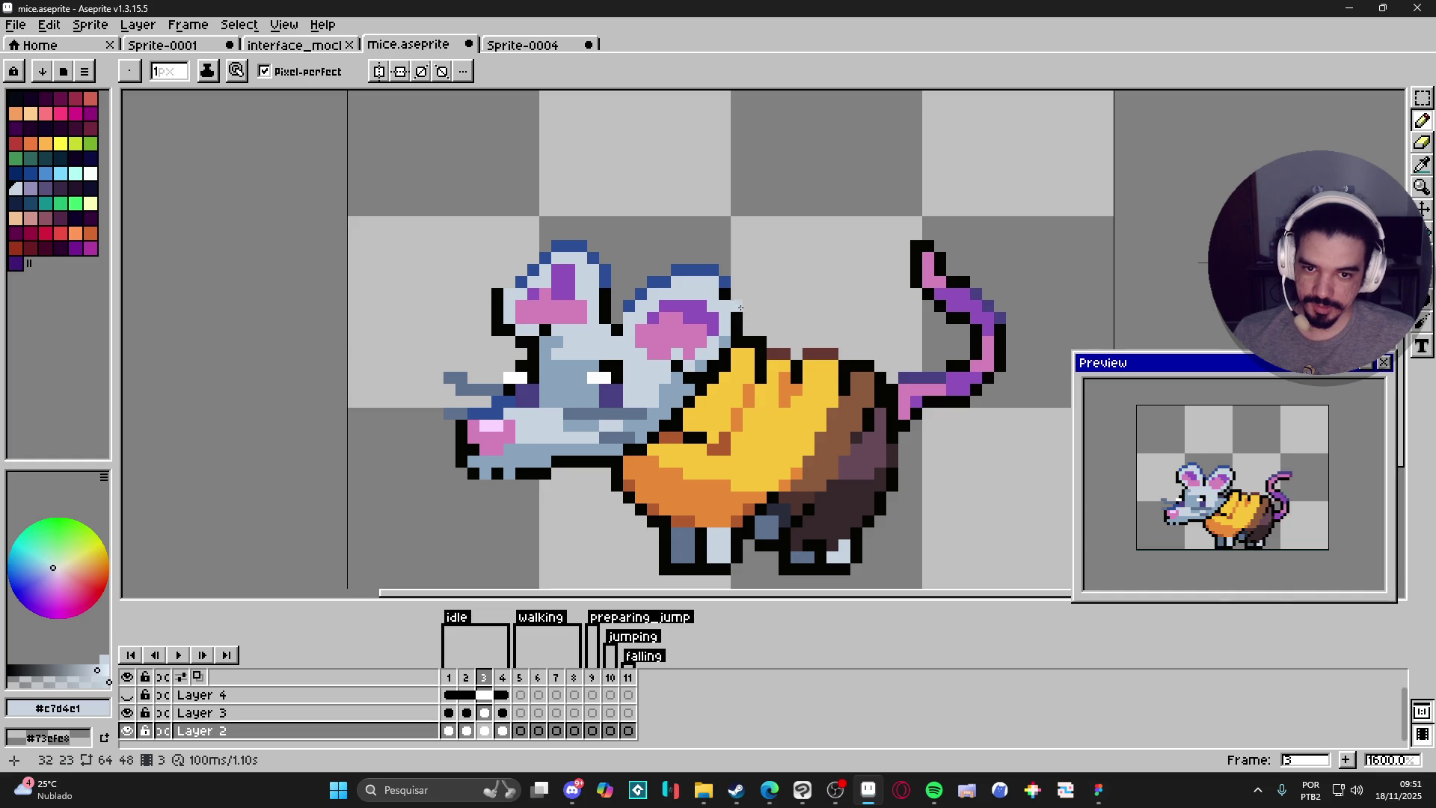
Paint dark-blue outline pixels at the left ear's upper left and one inside it.
key("alt")
left_click(532, 271, "alt")
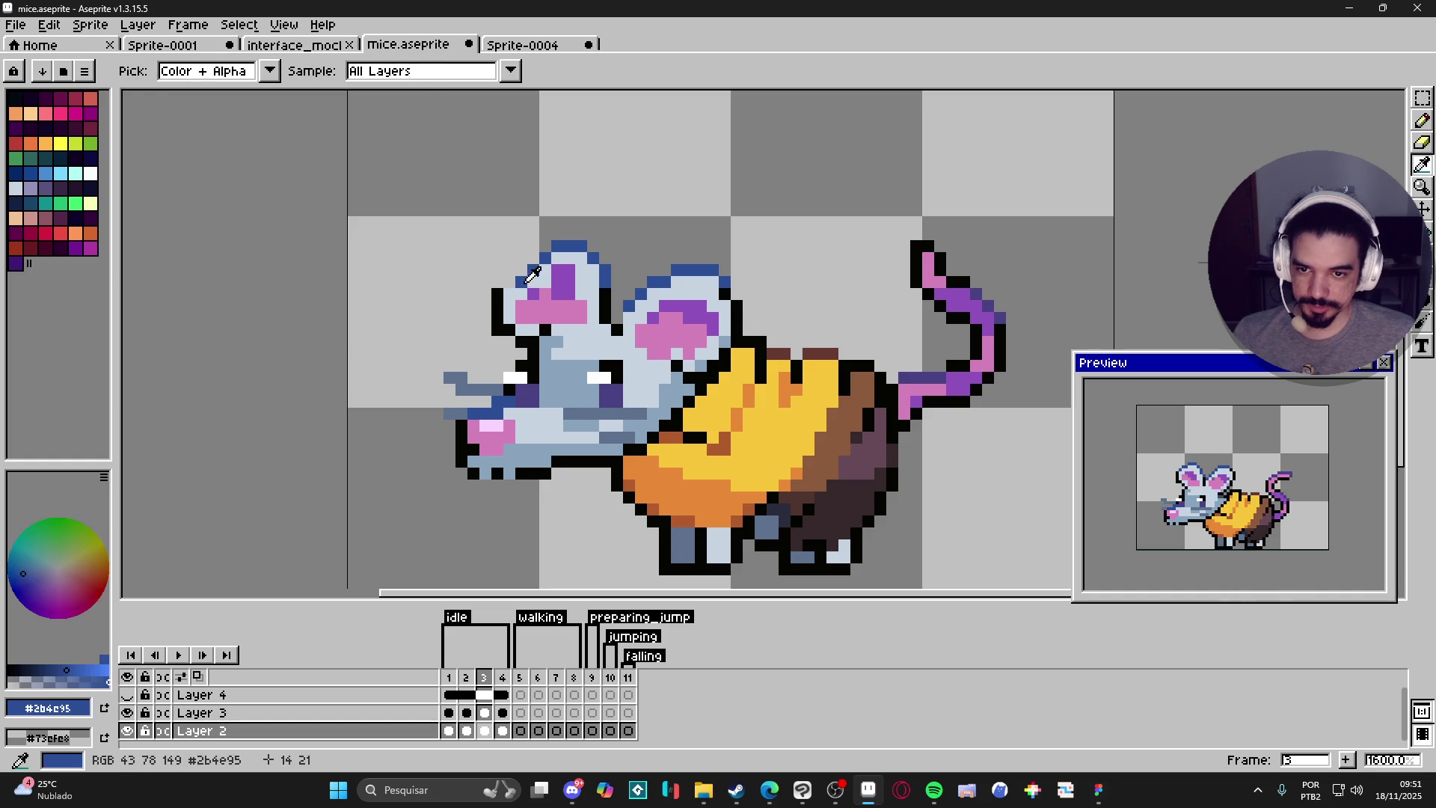
left_click(509, 282)
left_click(521, 352)
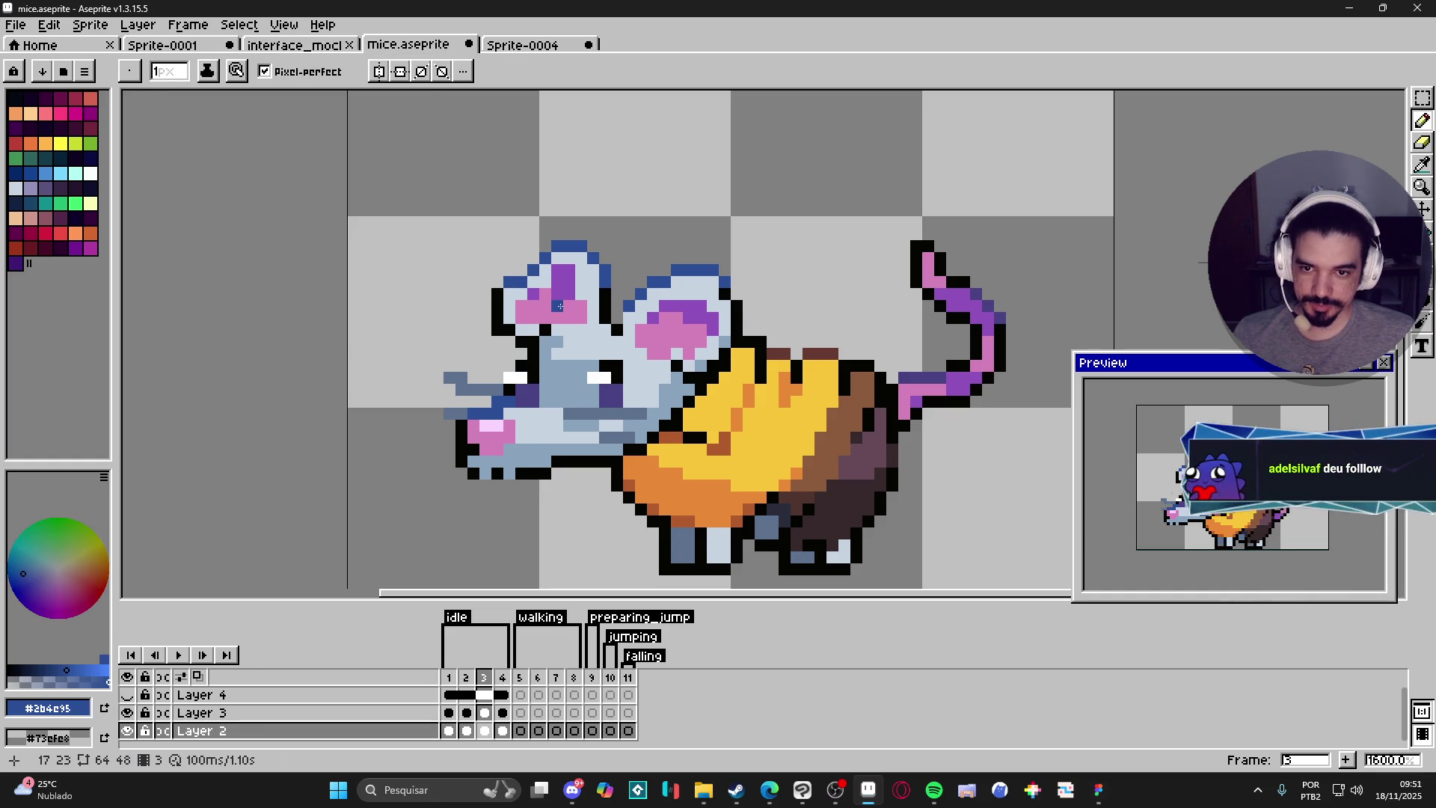
left_click(533, 317)
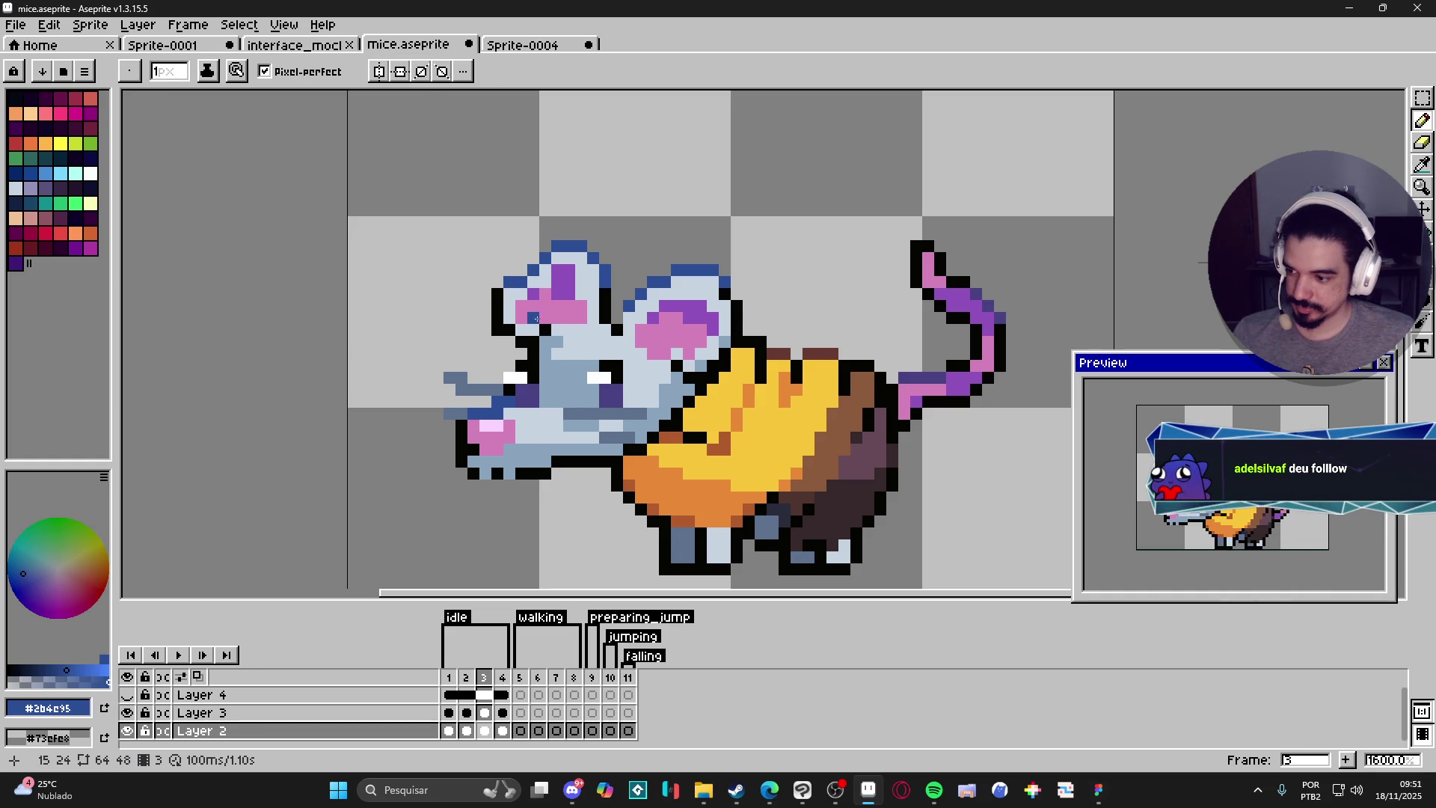
Recolour two left-ear pixels with #9052bc purple shading.
left_click(557, 270, "alt")
left_click(569, 269)
left_click(558, 288, "alt")
left_click(531, 303)
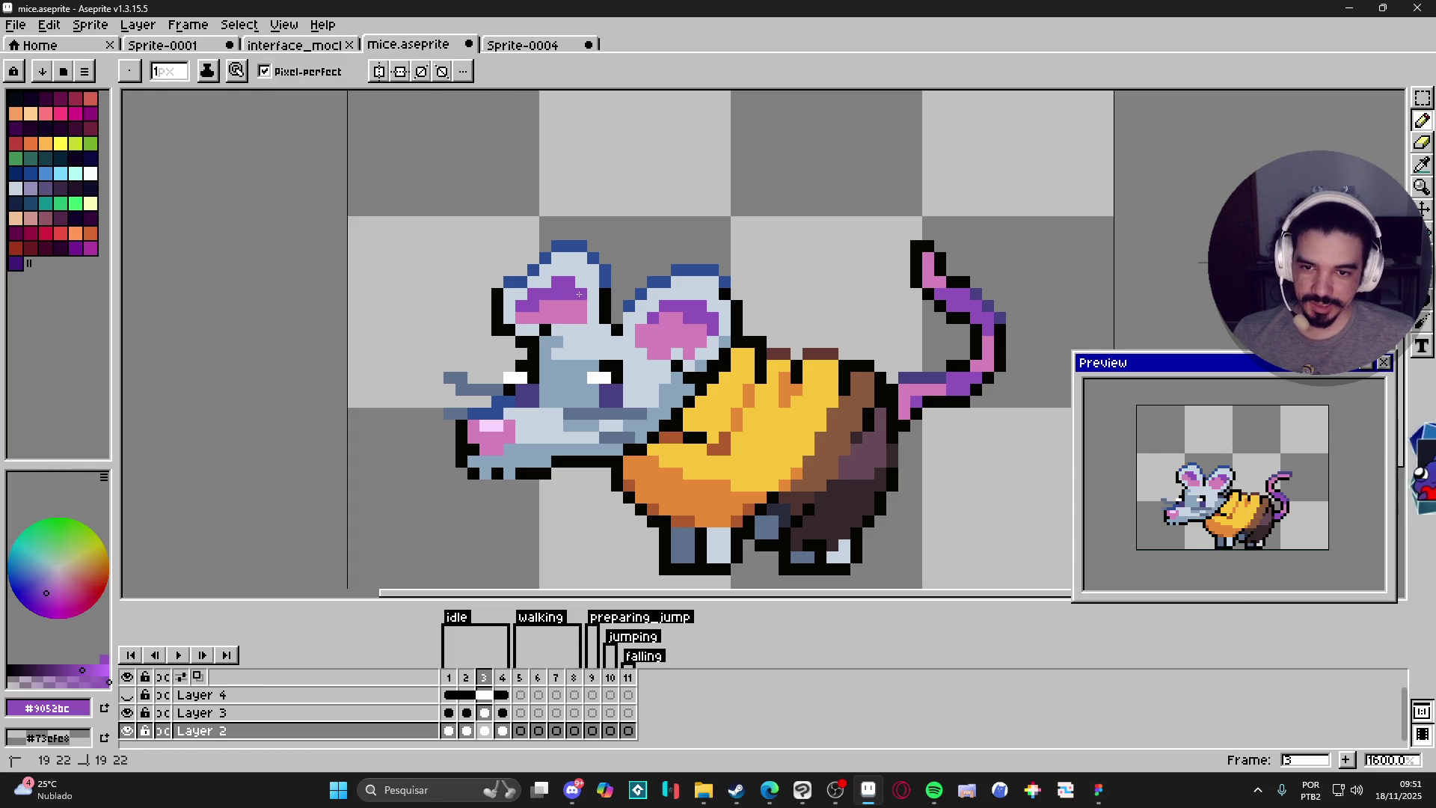
scroll(611, 327, "down", 3)
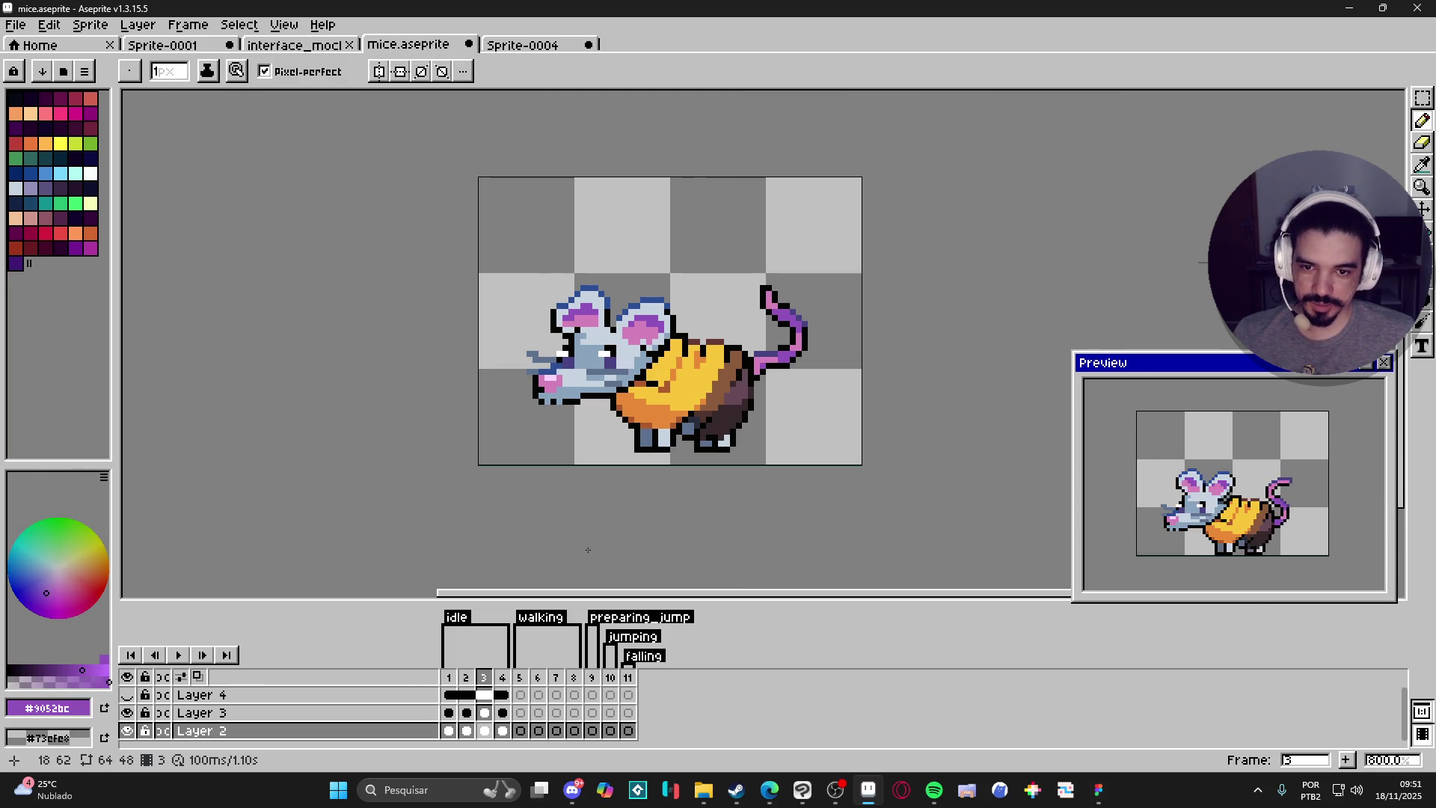
Check frame 4, return to idle frame 3 and pick the pale #c7d4c1 from the ear.
left_click(503, 677)
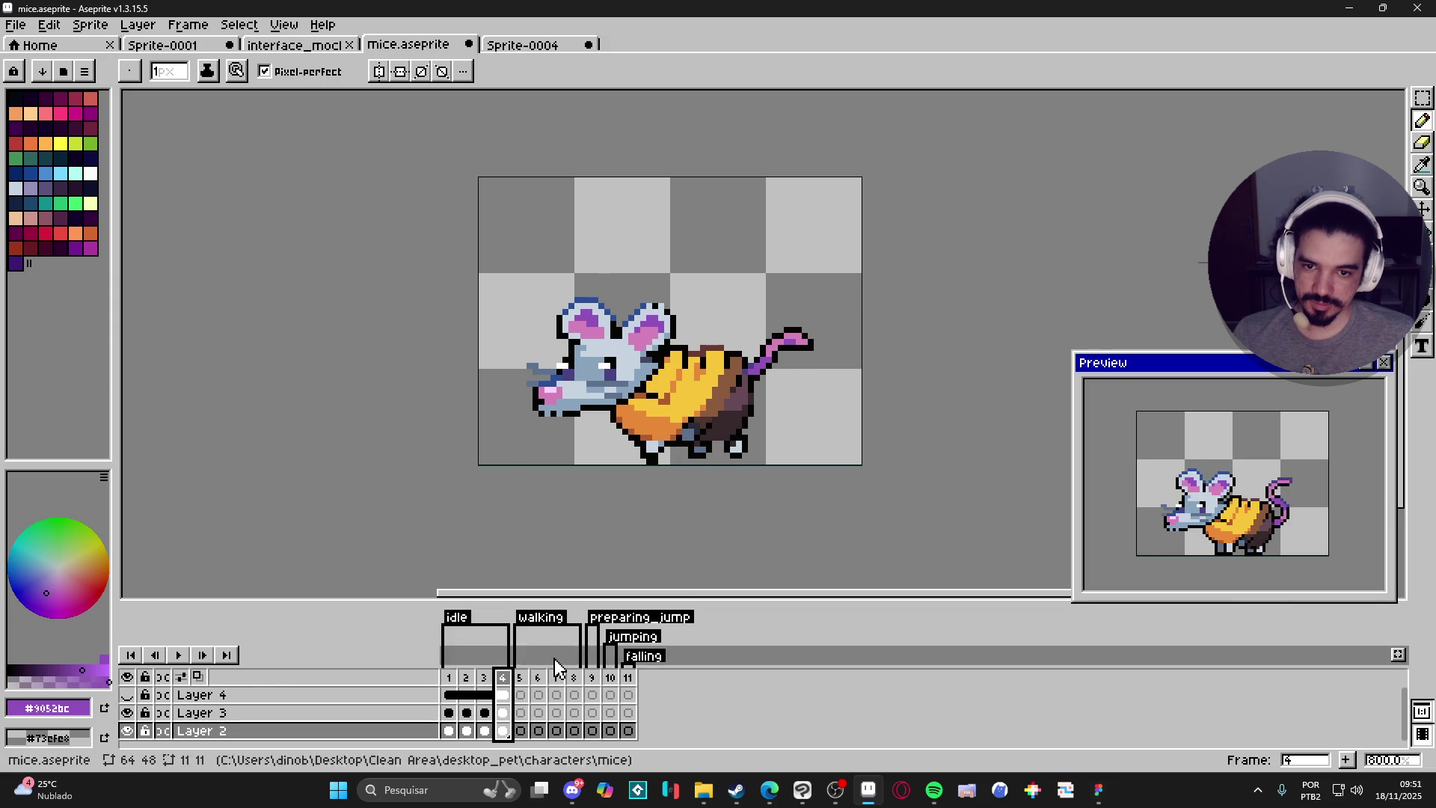
left_click(484, 677)
scroll(656, 327, "up", 3)
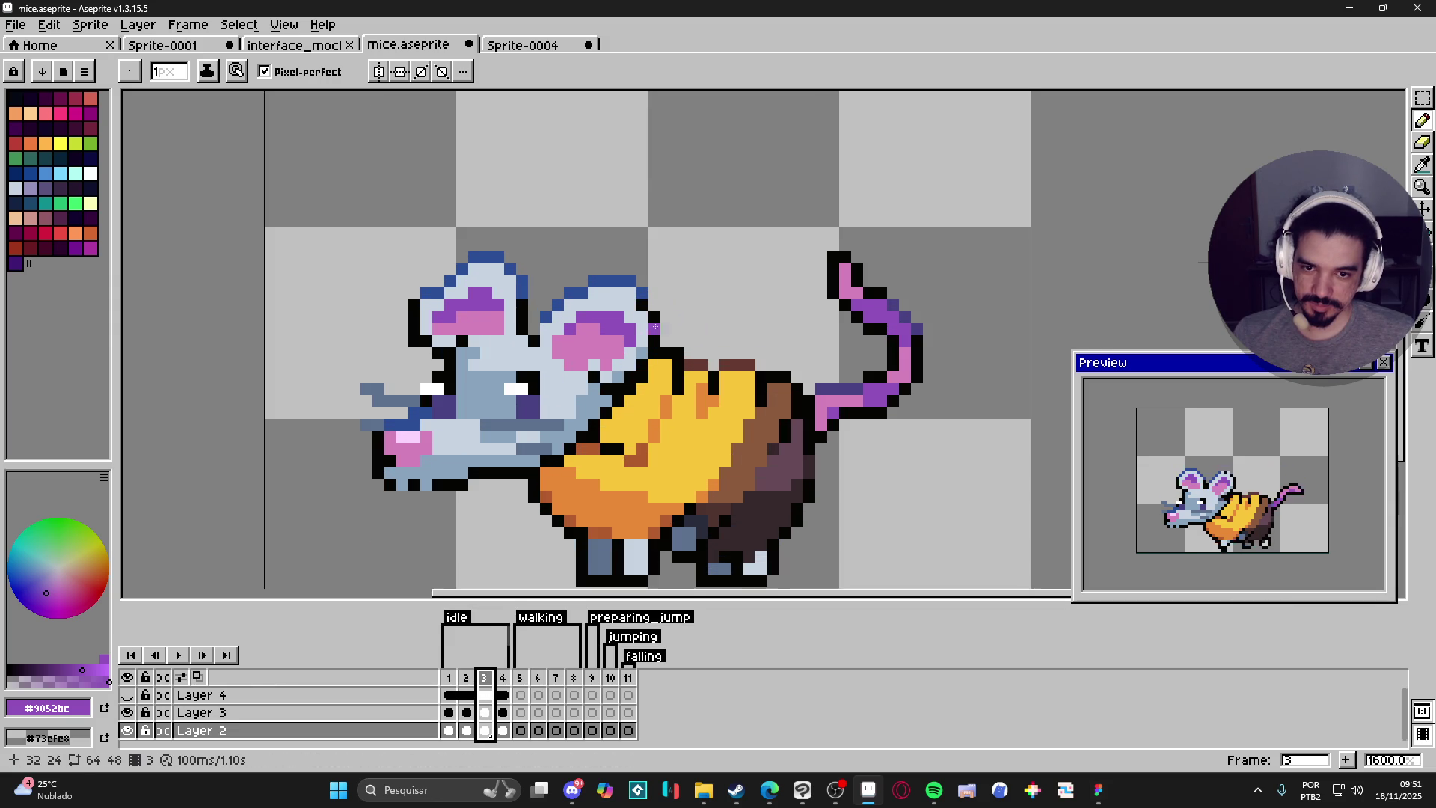
left_click(599, 342, "alt")
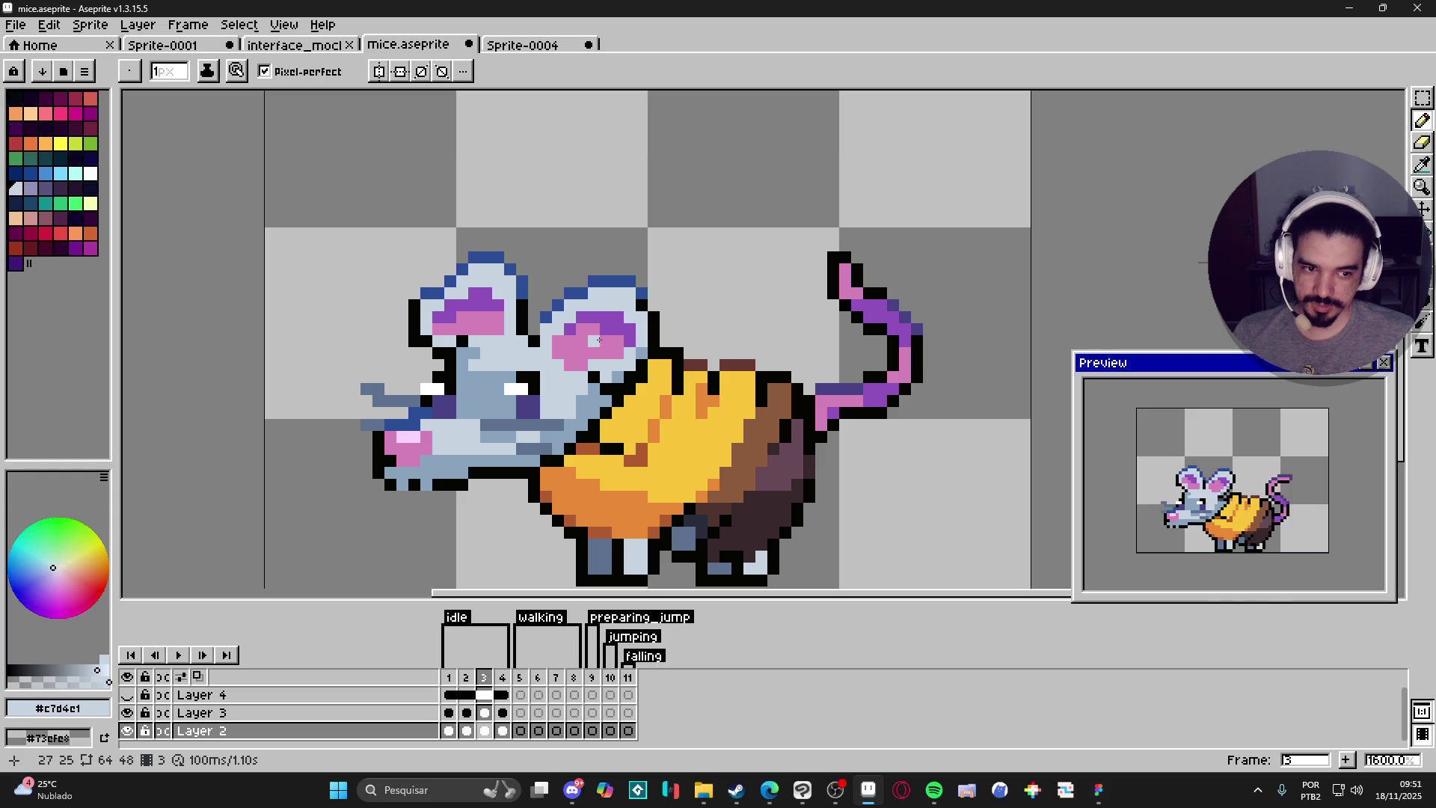
Step back through idle frame 2 to idle frame 1 and zoom out.
left_click(469, 678)
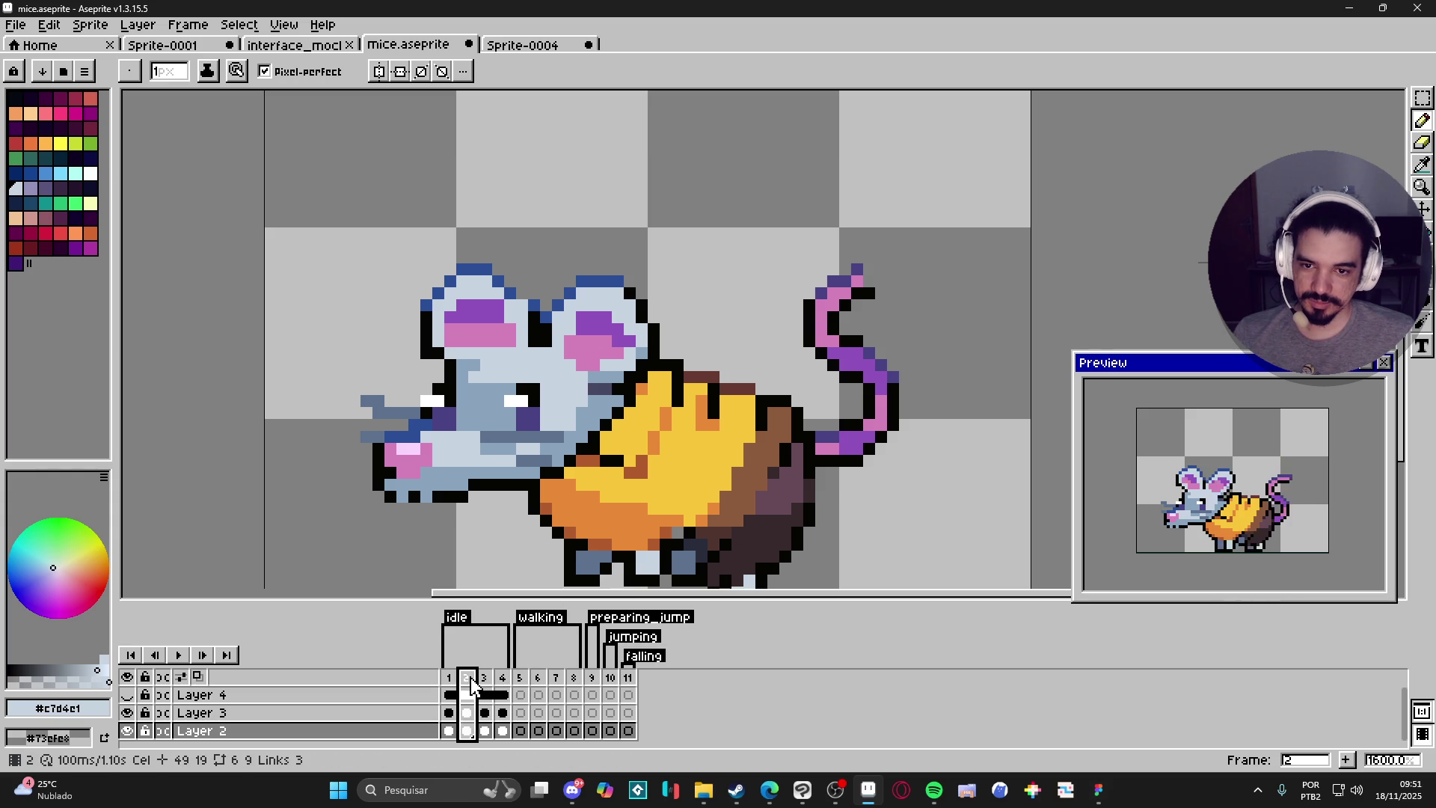
key("Left")
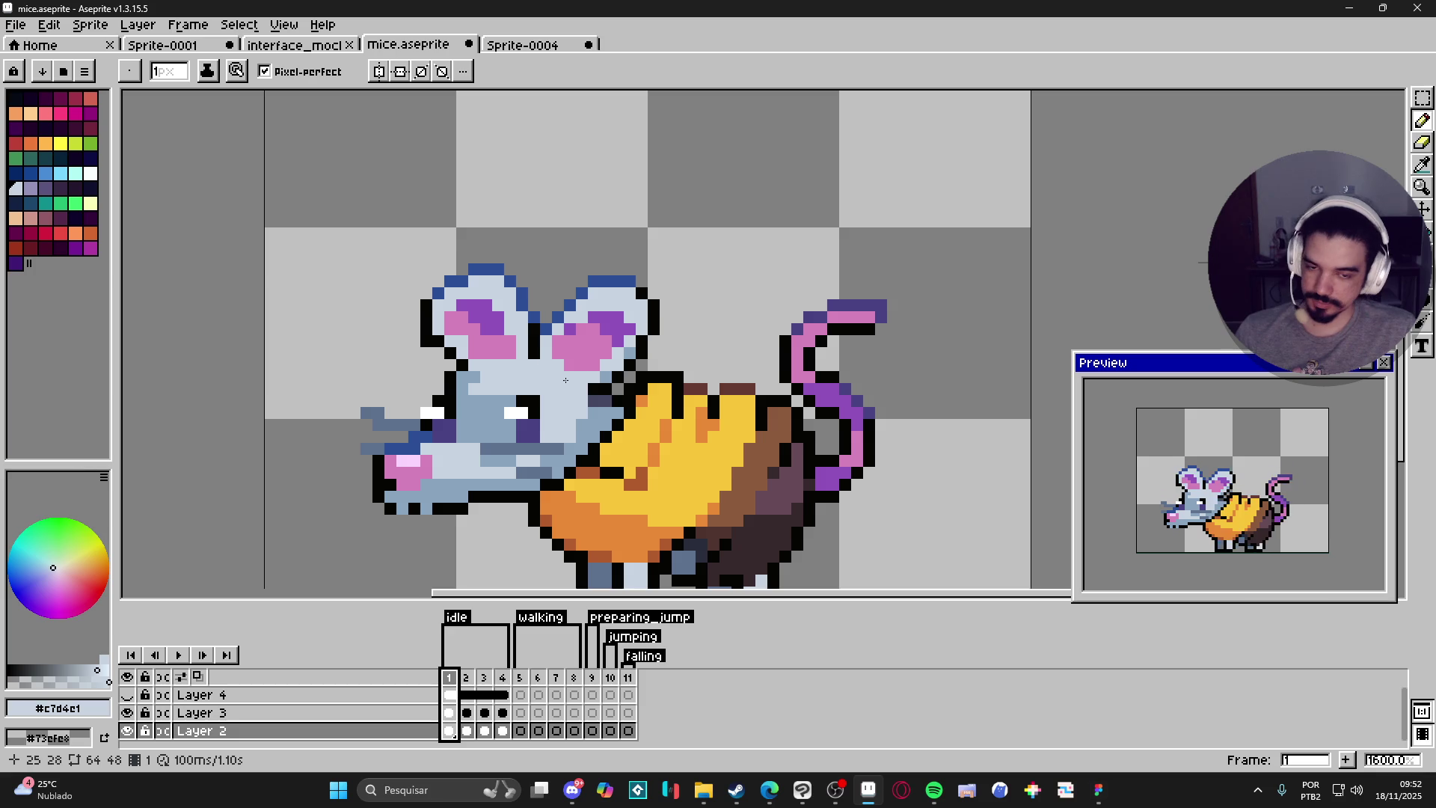
scroll(566, 381, "down", 1)
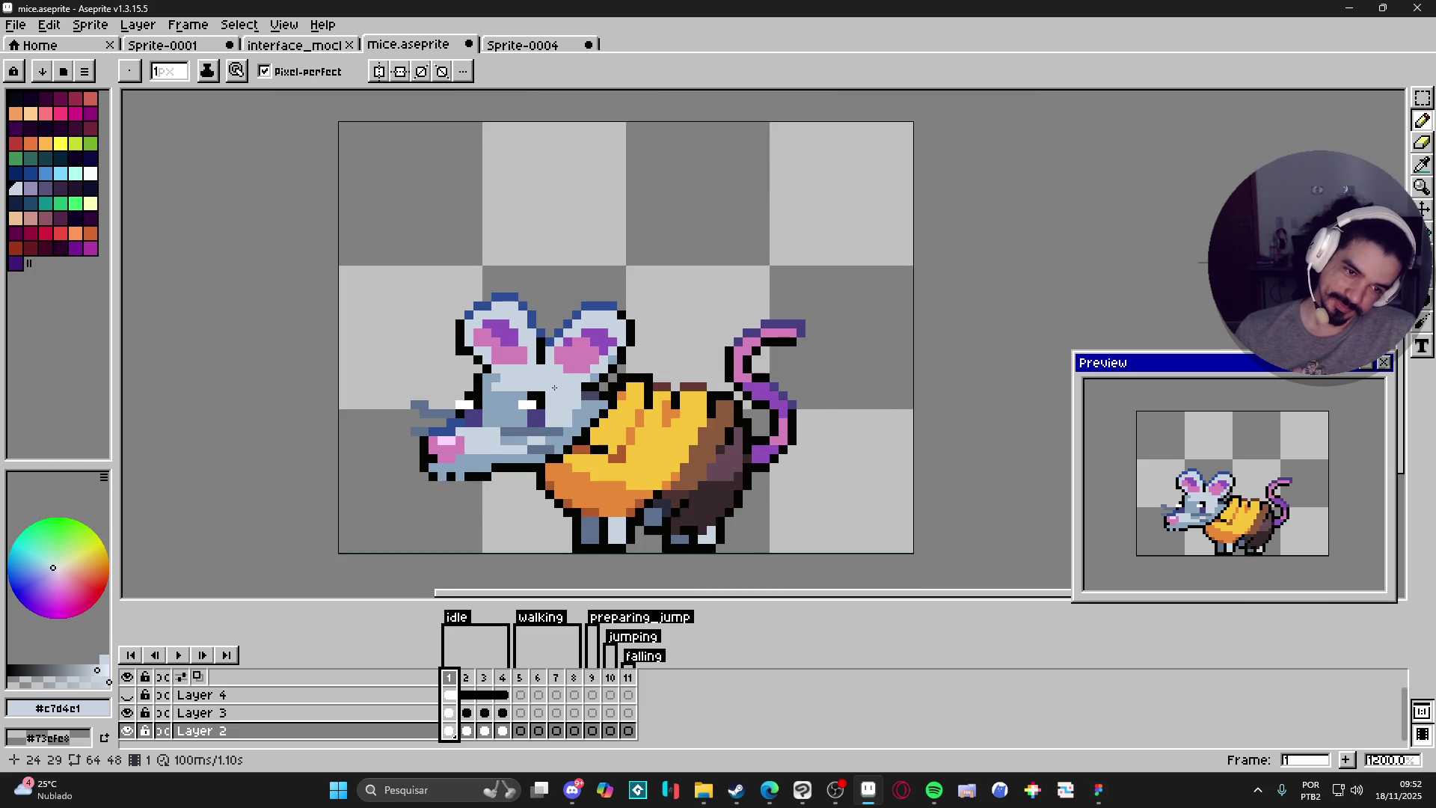
Undo seven recent pencil strokes, ear selections and ear moves, then deselect the right ear.
key("ctrl+z")
key("ctrl+z")
key("ctrl+z")
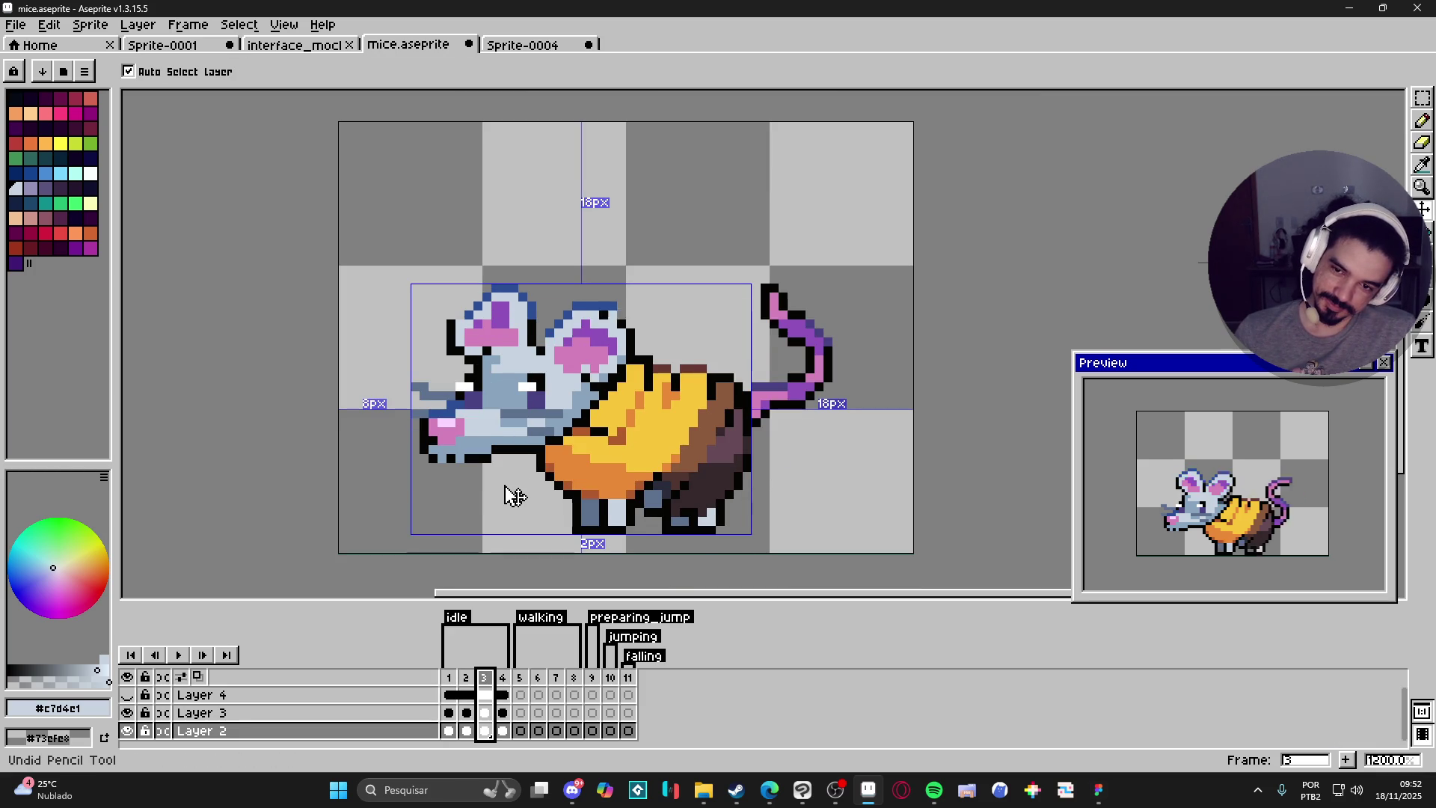
key("ctrl+z")
key("ctrl+z")
key("ctrl+z")
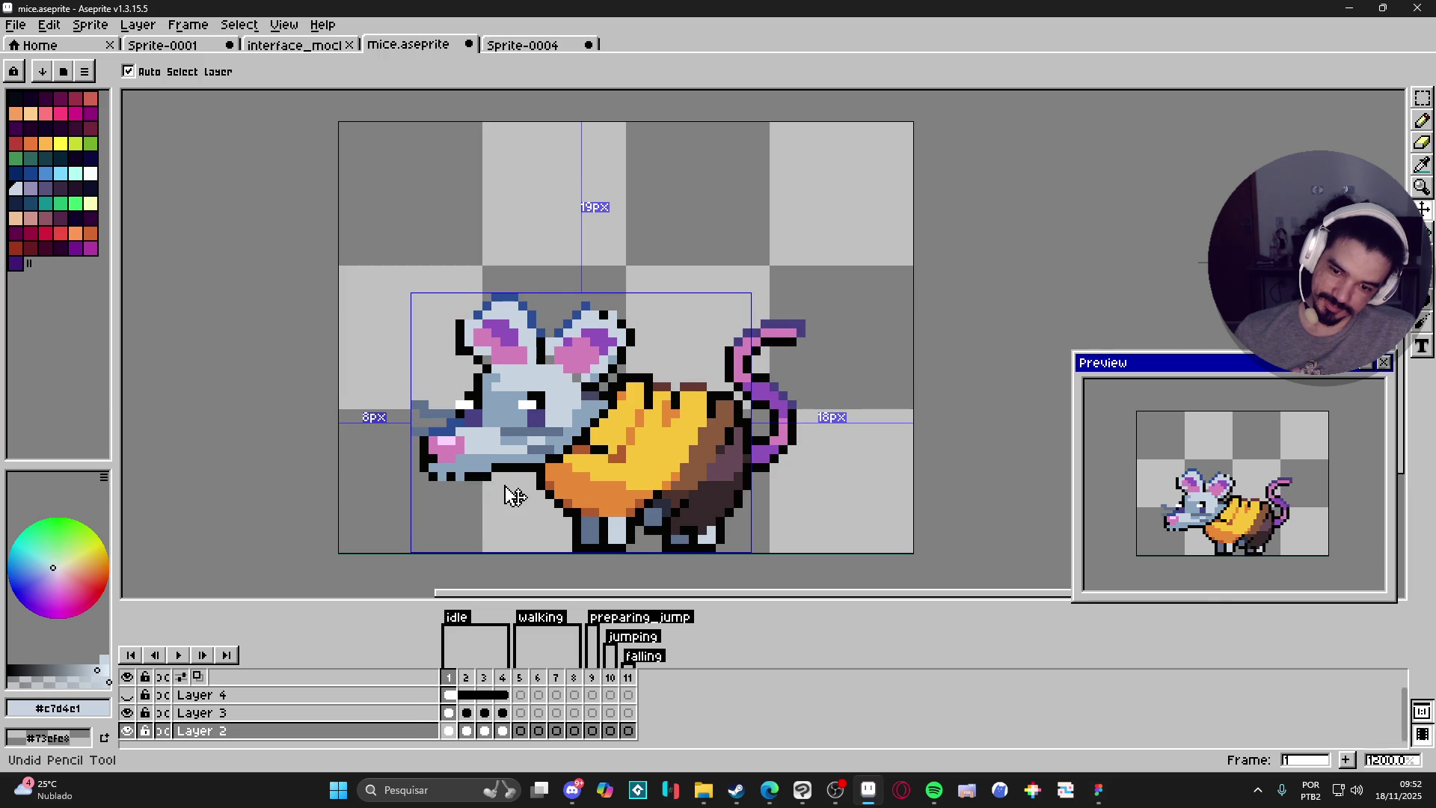
key("ctrl+z")
key("ctrl+z")
key("ctrl+z")
key("ctrl+z")
key("ctrl+z")
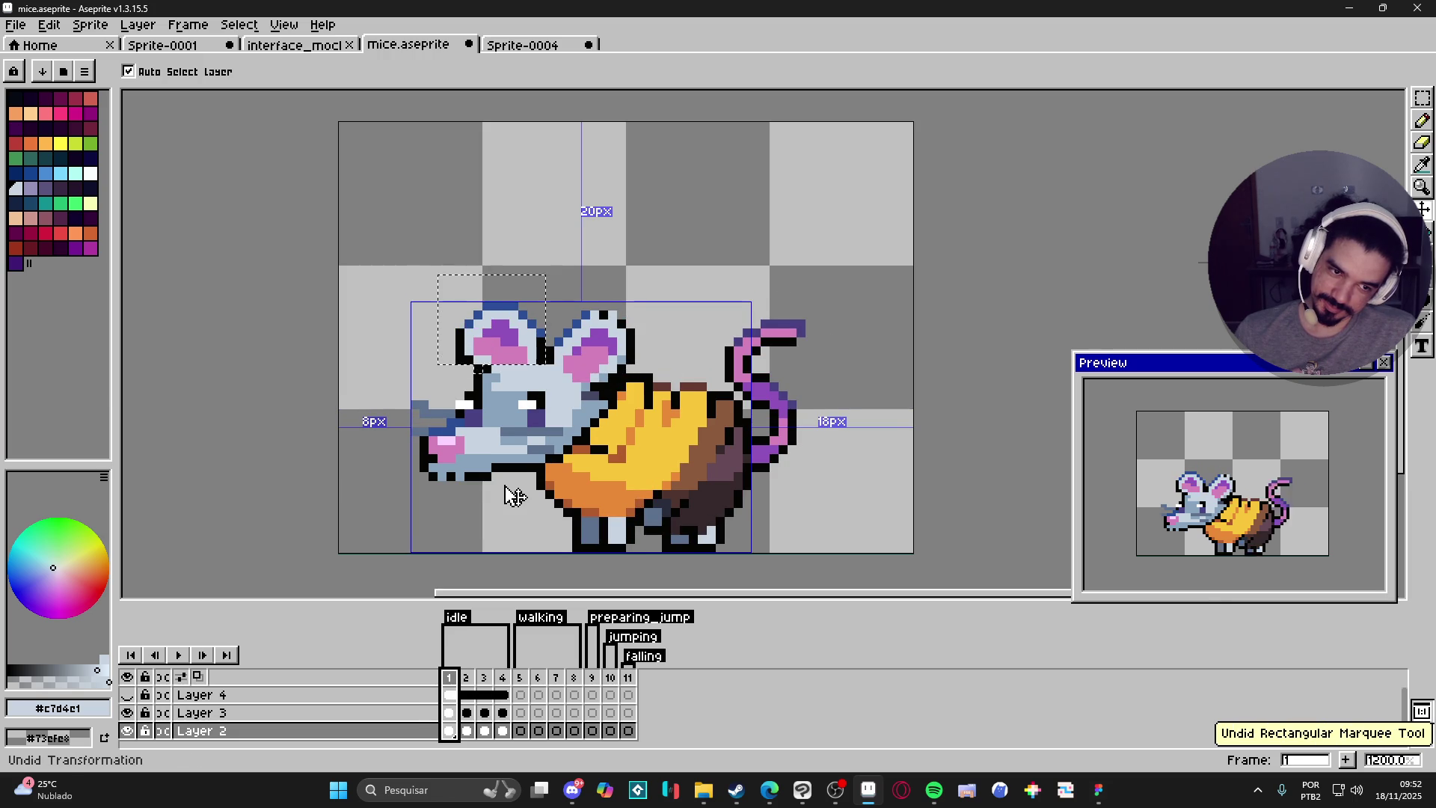
key("ctrl+z")
key("ctrl+z")
key("ctrl+z")
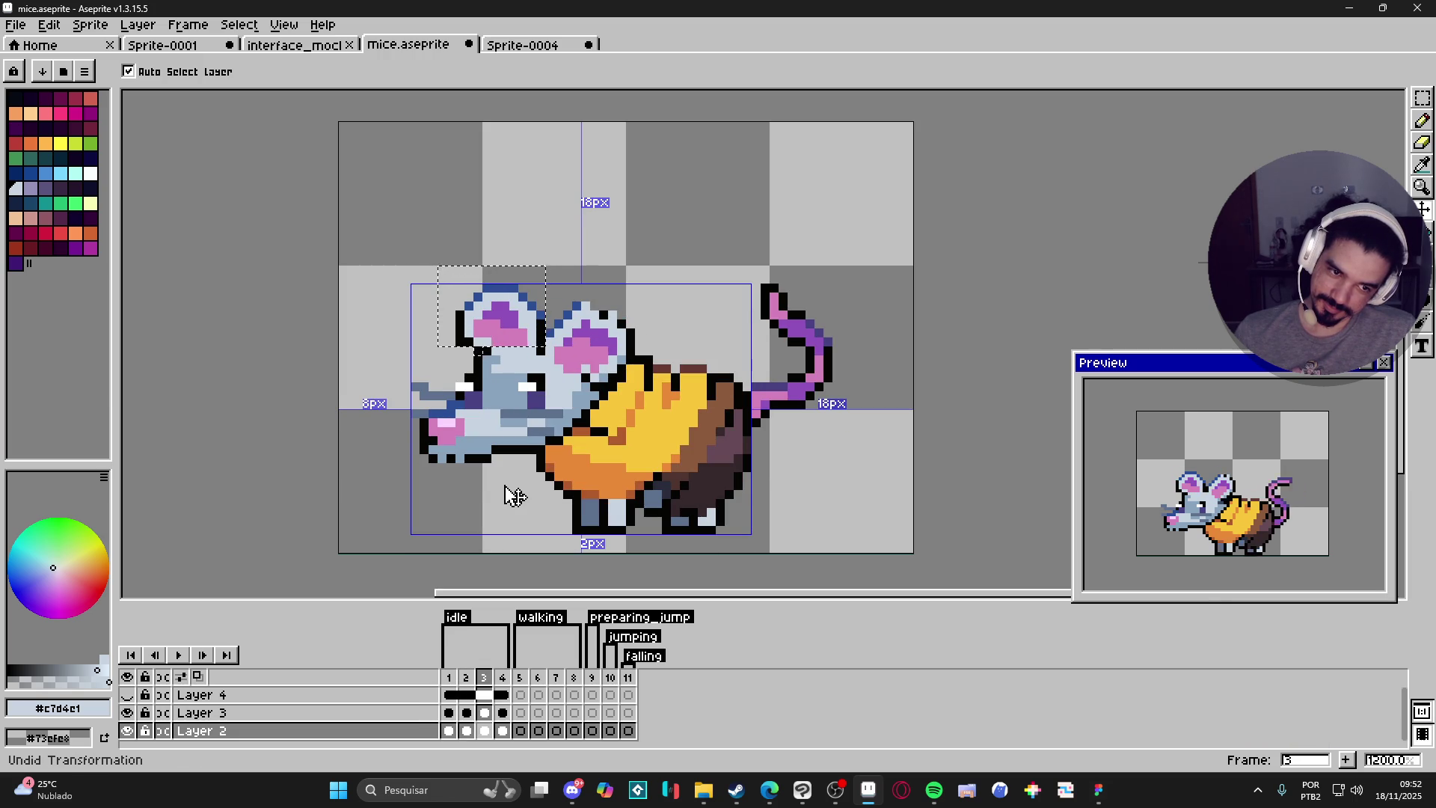
key("ctrl+z")
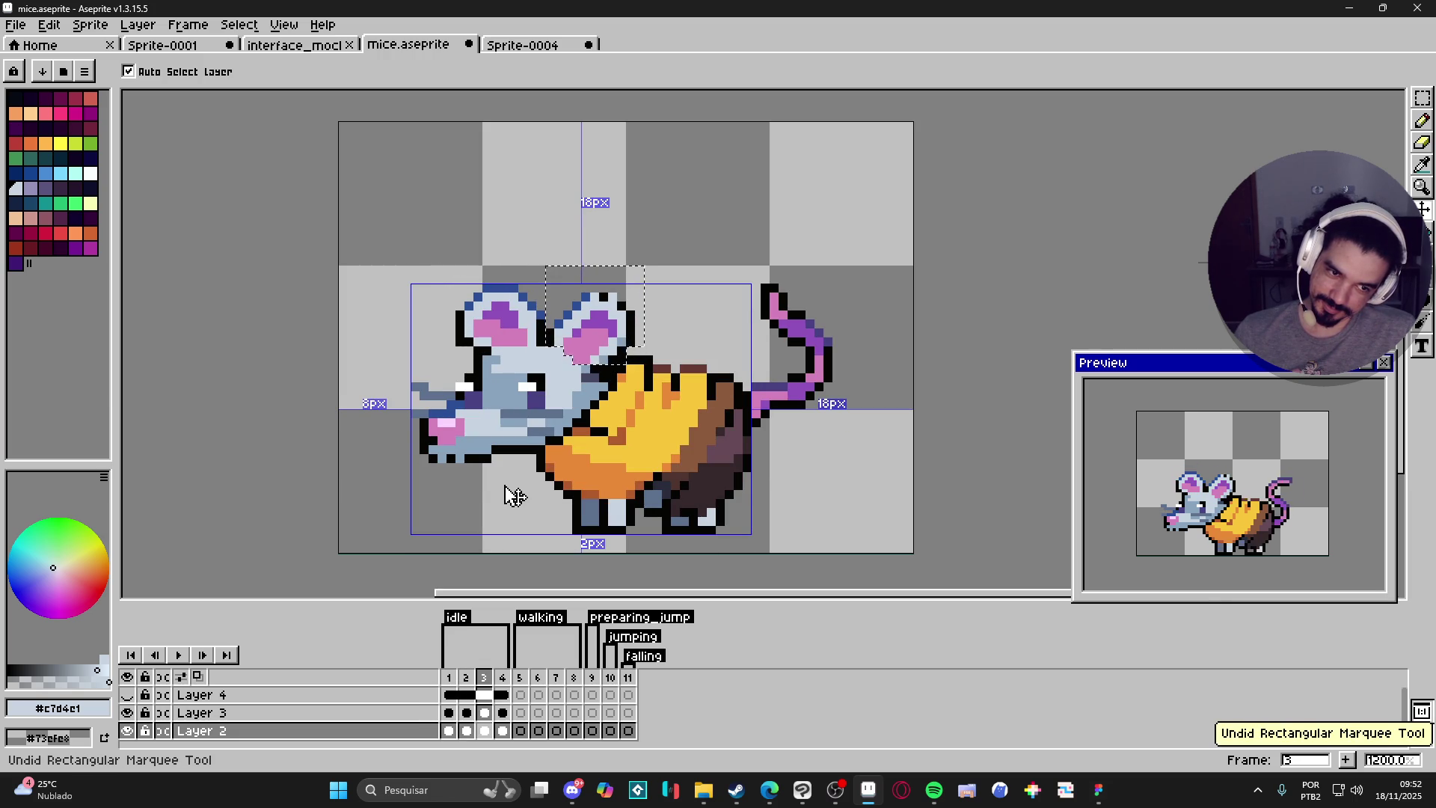
key("ctrl+z")
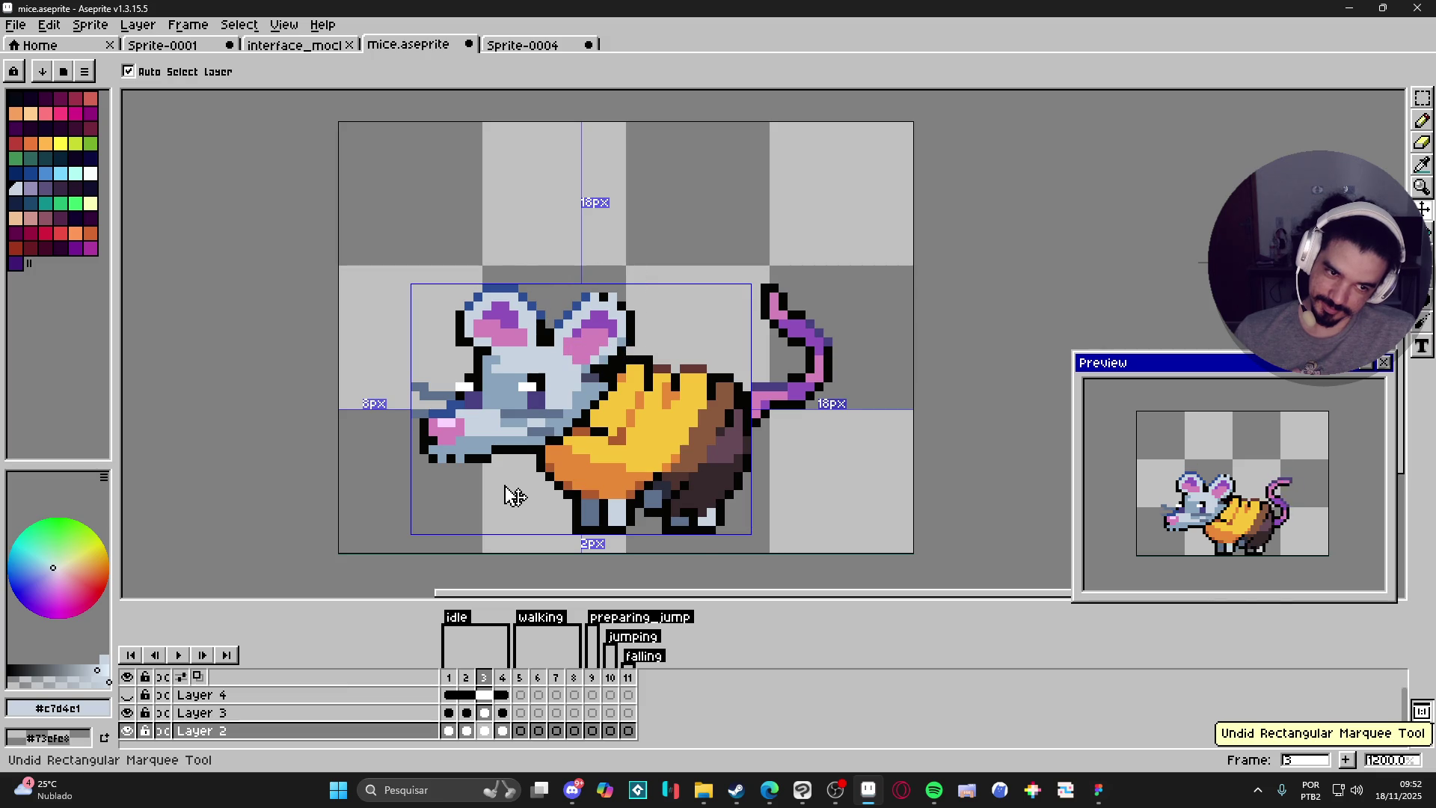
key("ctrl+z")
key("ctrl+z")
key("ctrl+z")
key("ctrl+z")
key("ctrl+z")
key("ctrl+z")
key("ctrl+z")
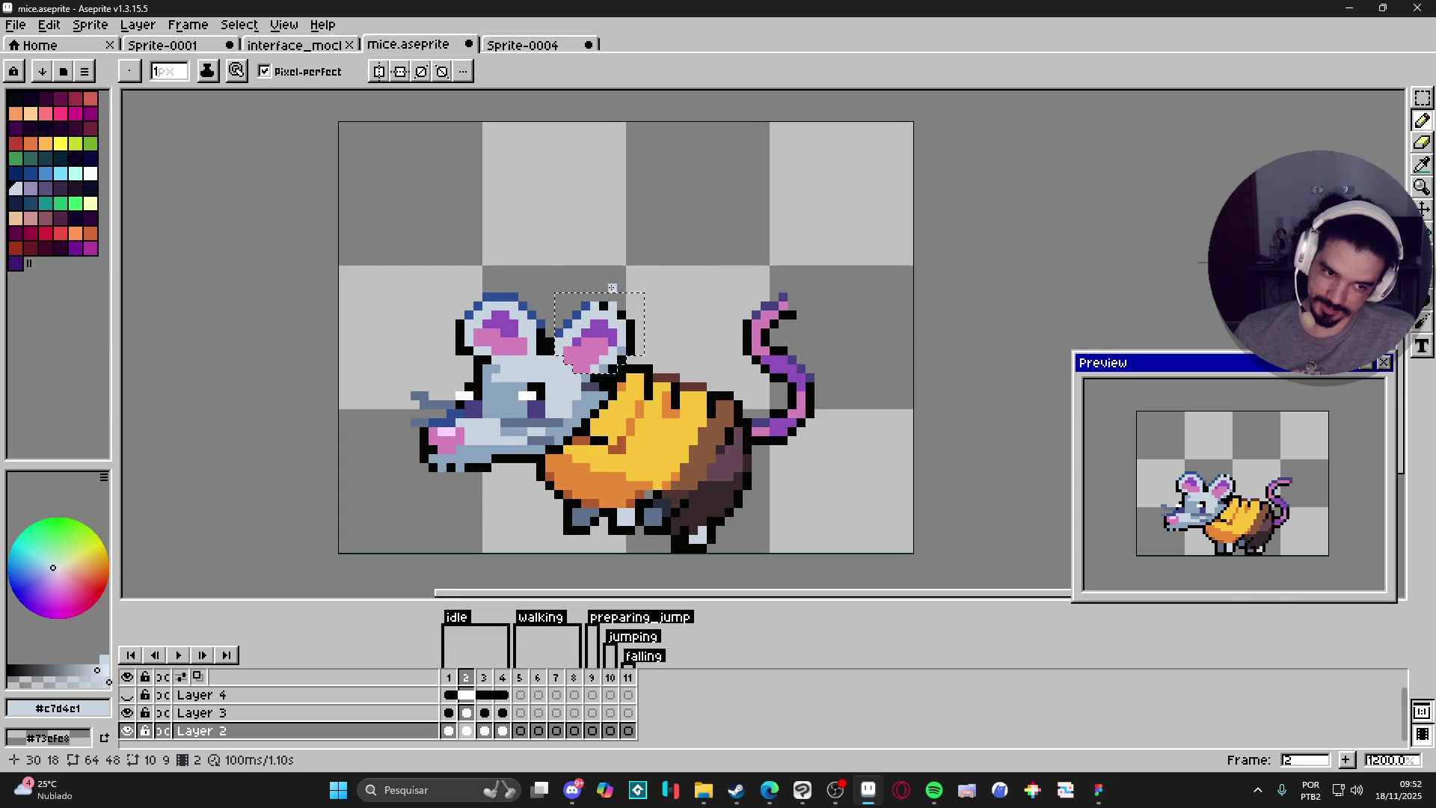
key("ctrl+d")
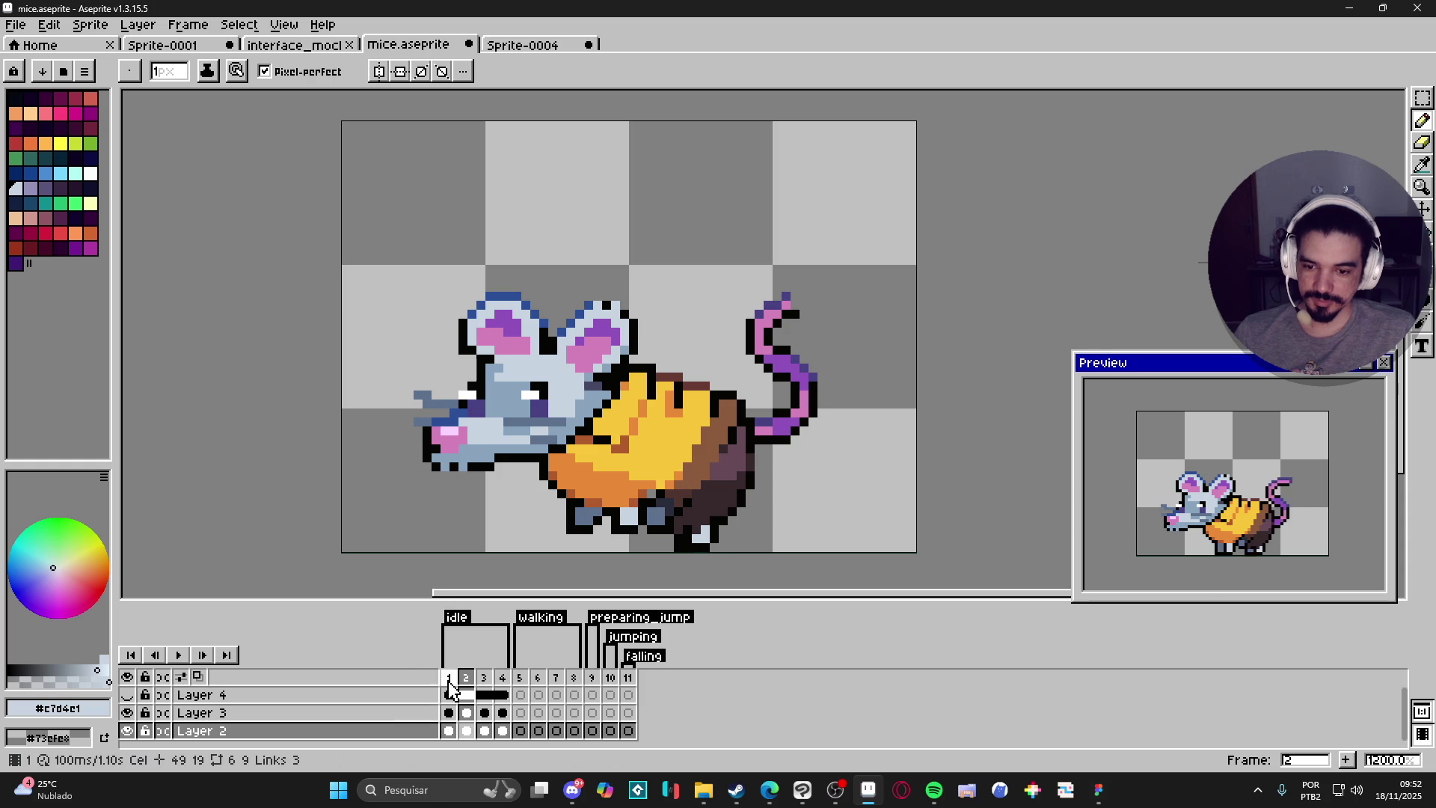
Go to idle frame 1, then bring Steam's Rocket Rats screenshot gallery to the front.
left_click(451, 681)
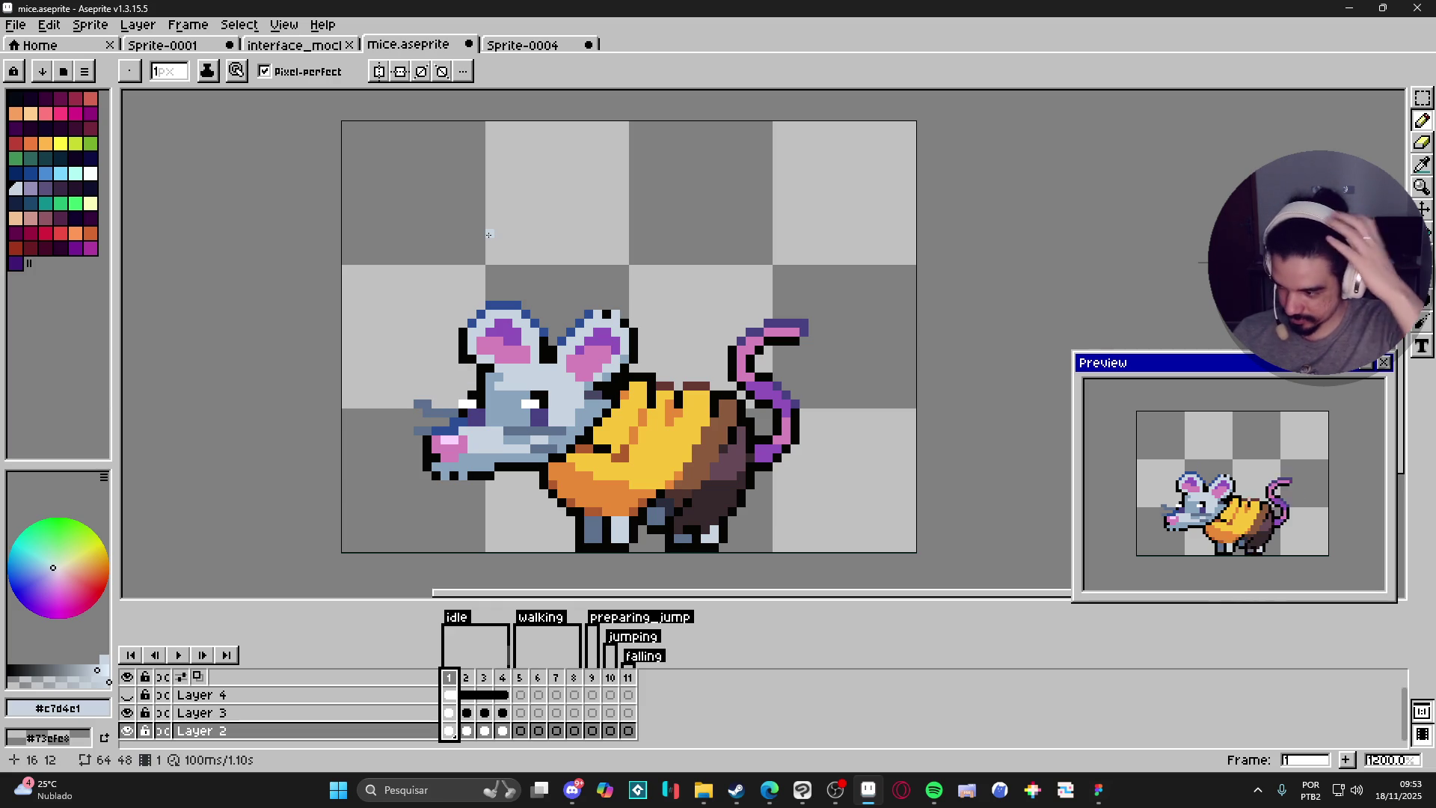
left_click(737, 790)
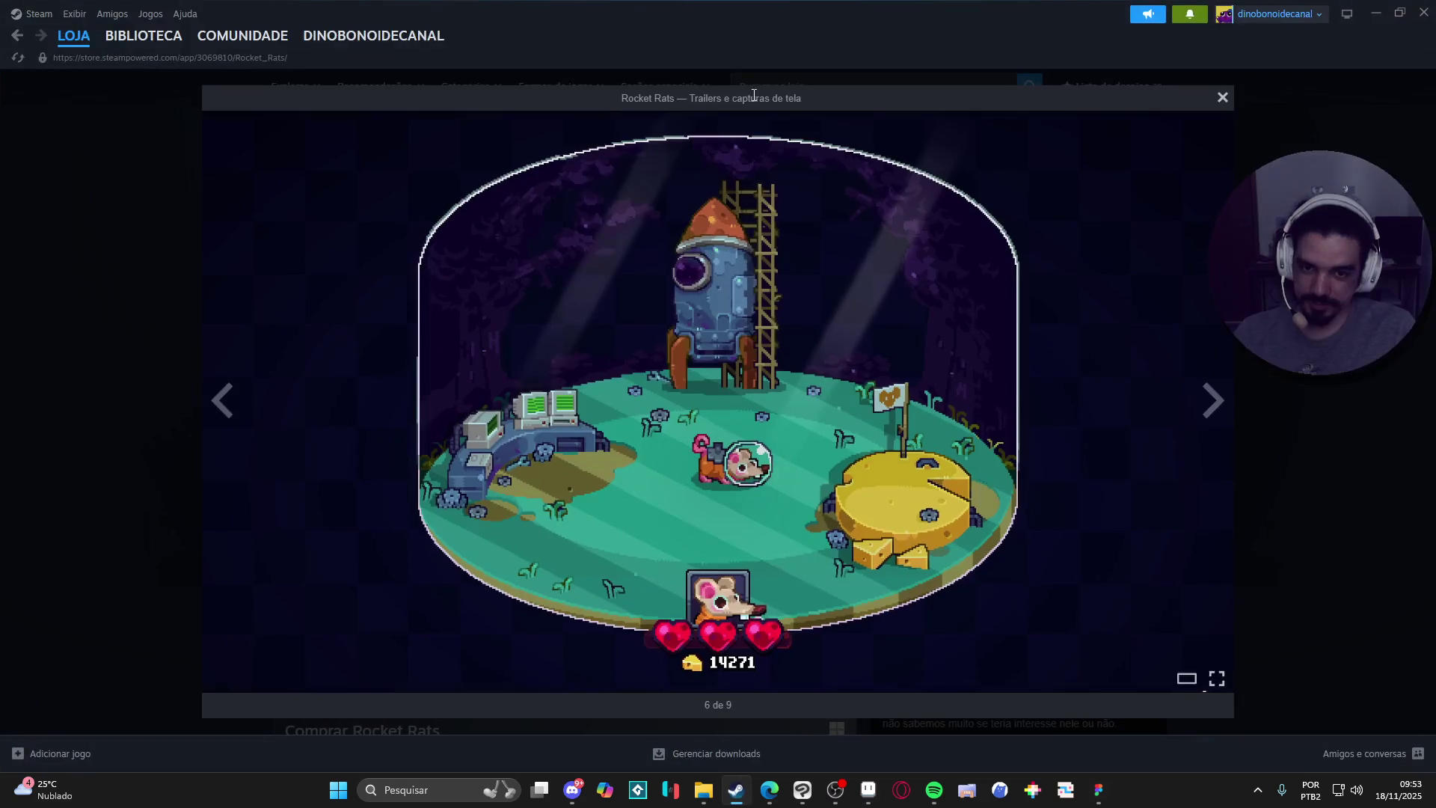
Close the screenshot viewer, search the Steam store for 'diablo II', then switch to the browser.
left_click(1220, 100)
left_click(842, 83)
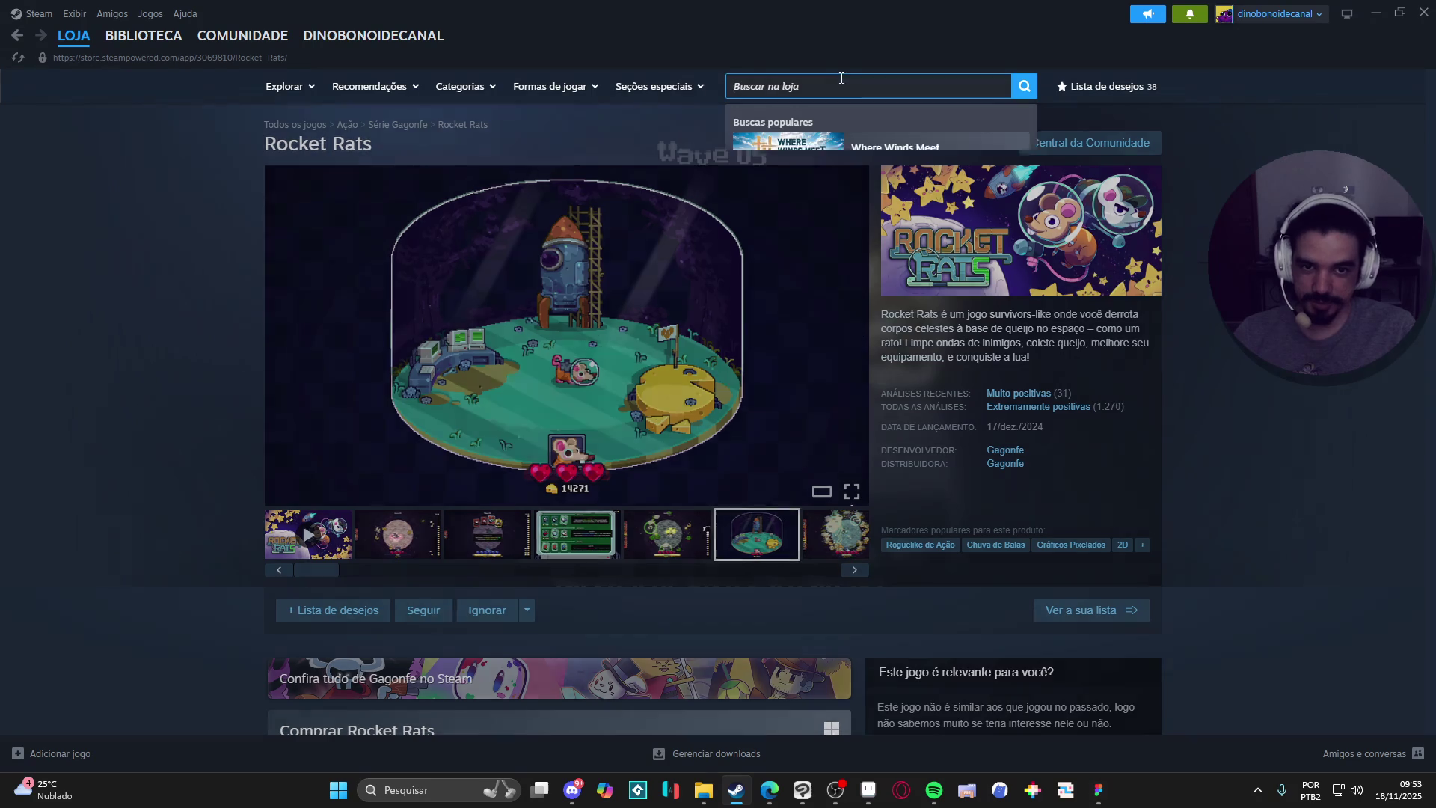
type("diablo 2")
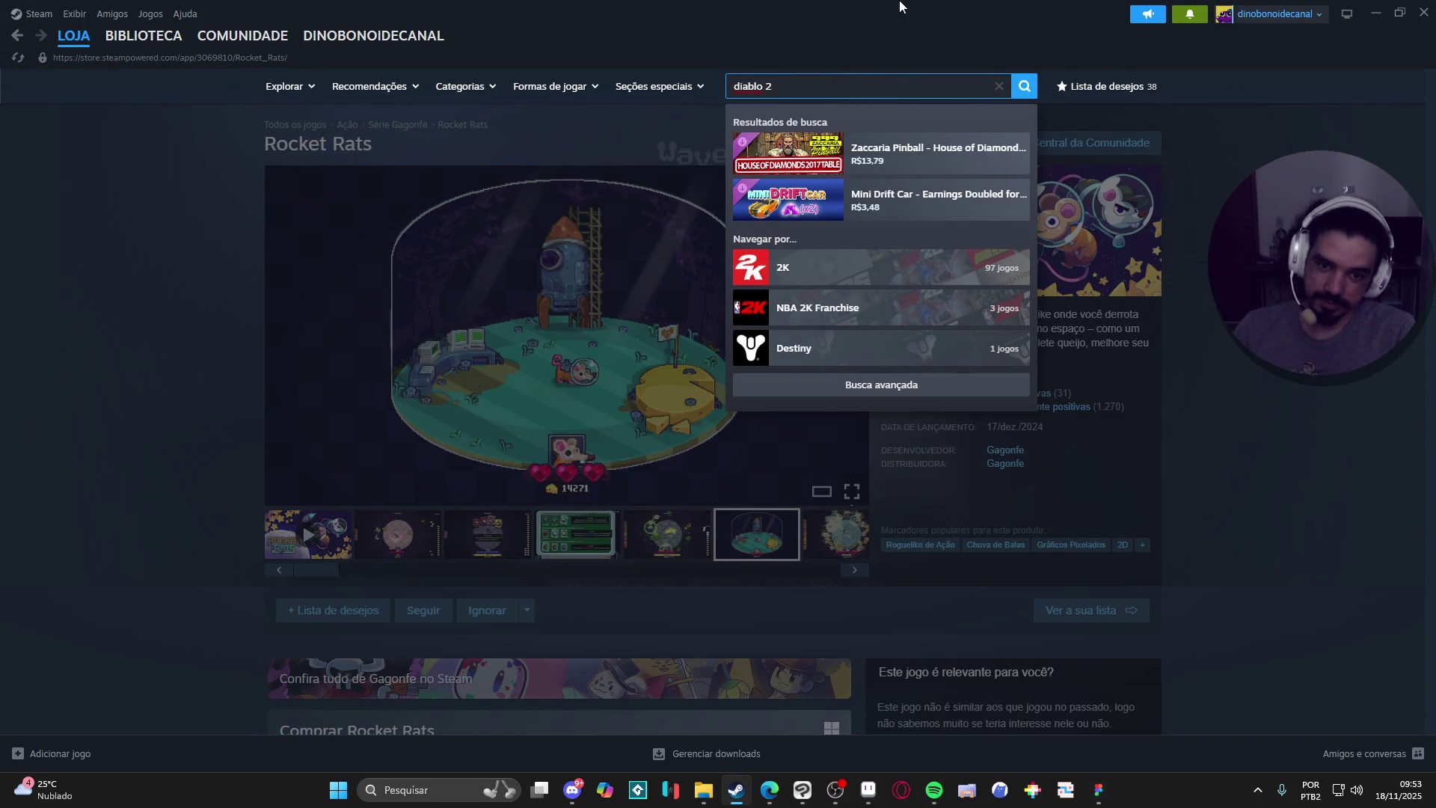
key("BackSpace")
type("II")
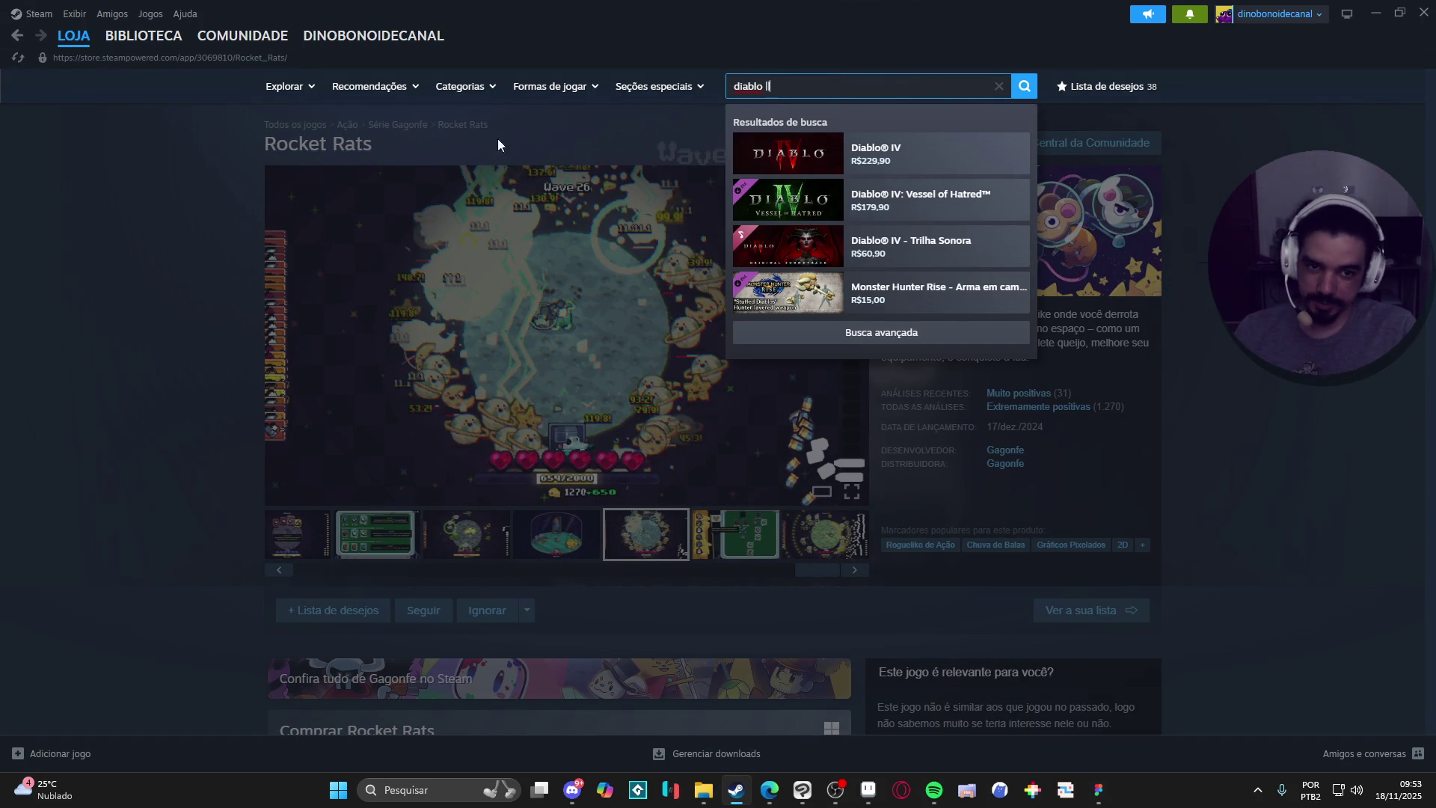
key("alt+Tab")
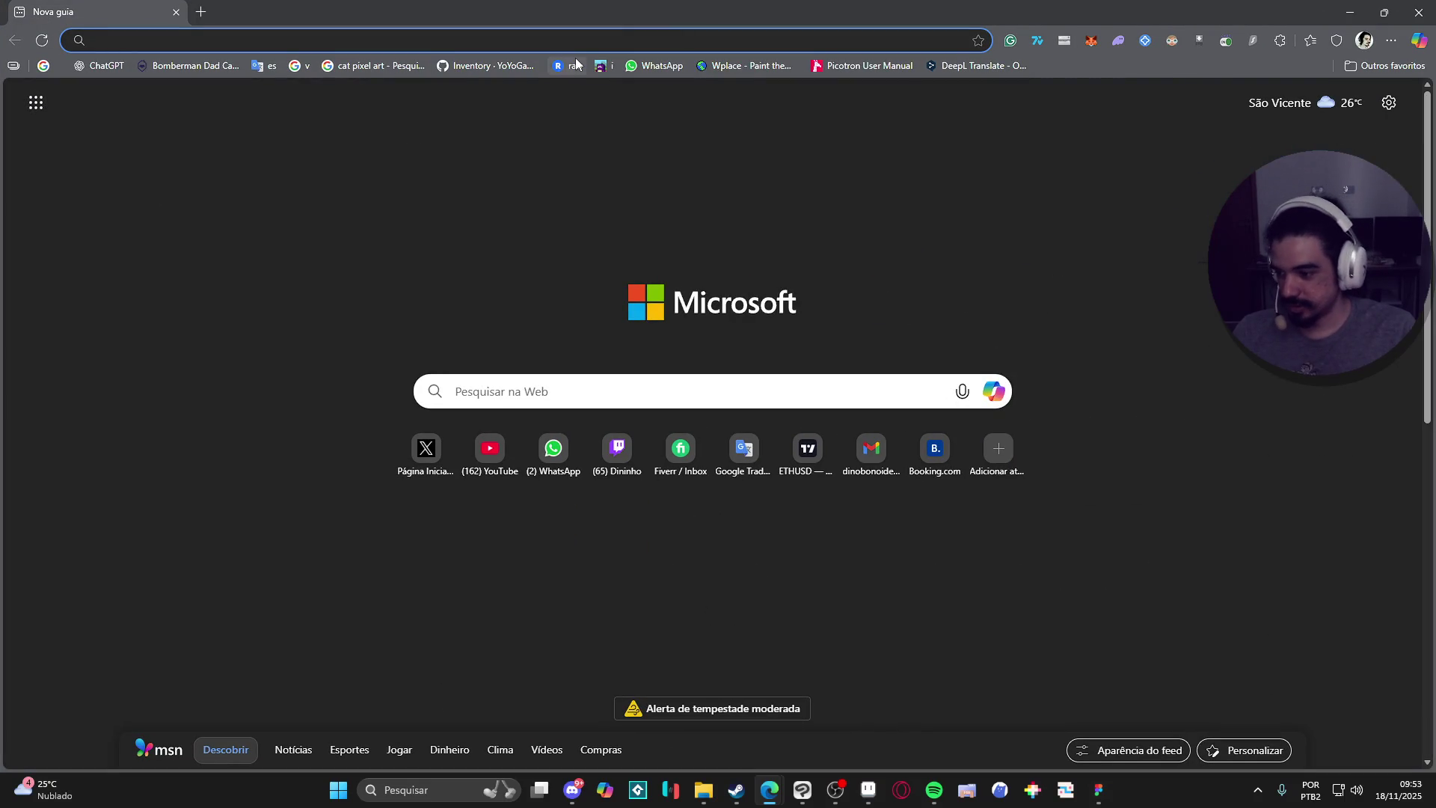
Search the web for 'diablo 2', open a result's source page, then close that Battle.net tab.
type("diablo 2")
key("Return")
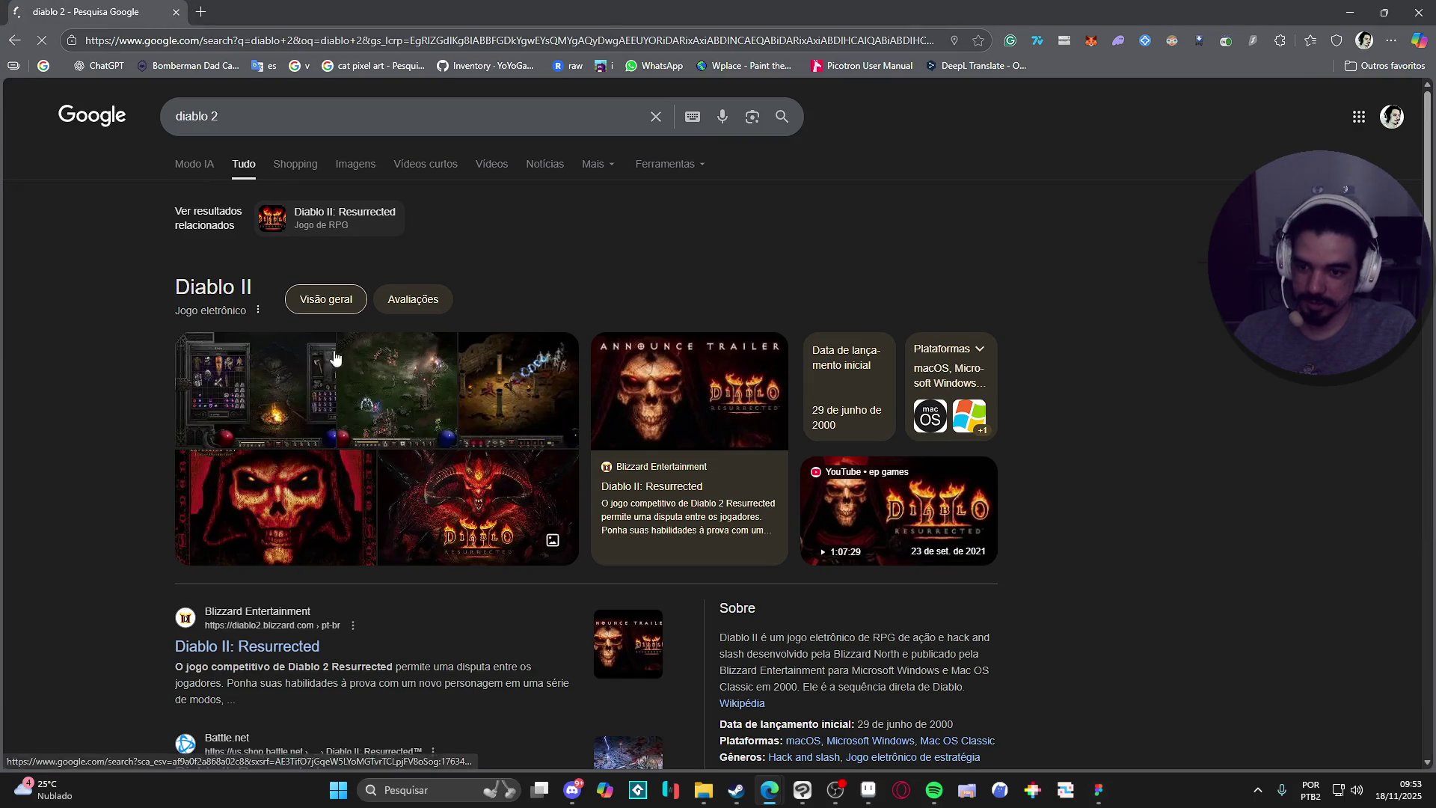
left_click(422, 396)
left_click(979, 344)
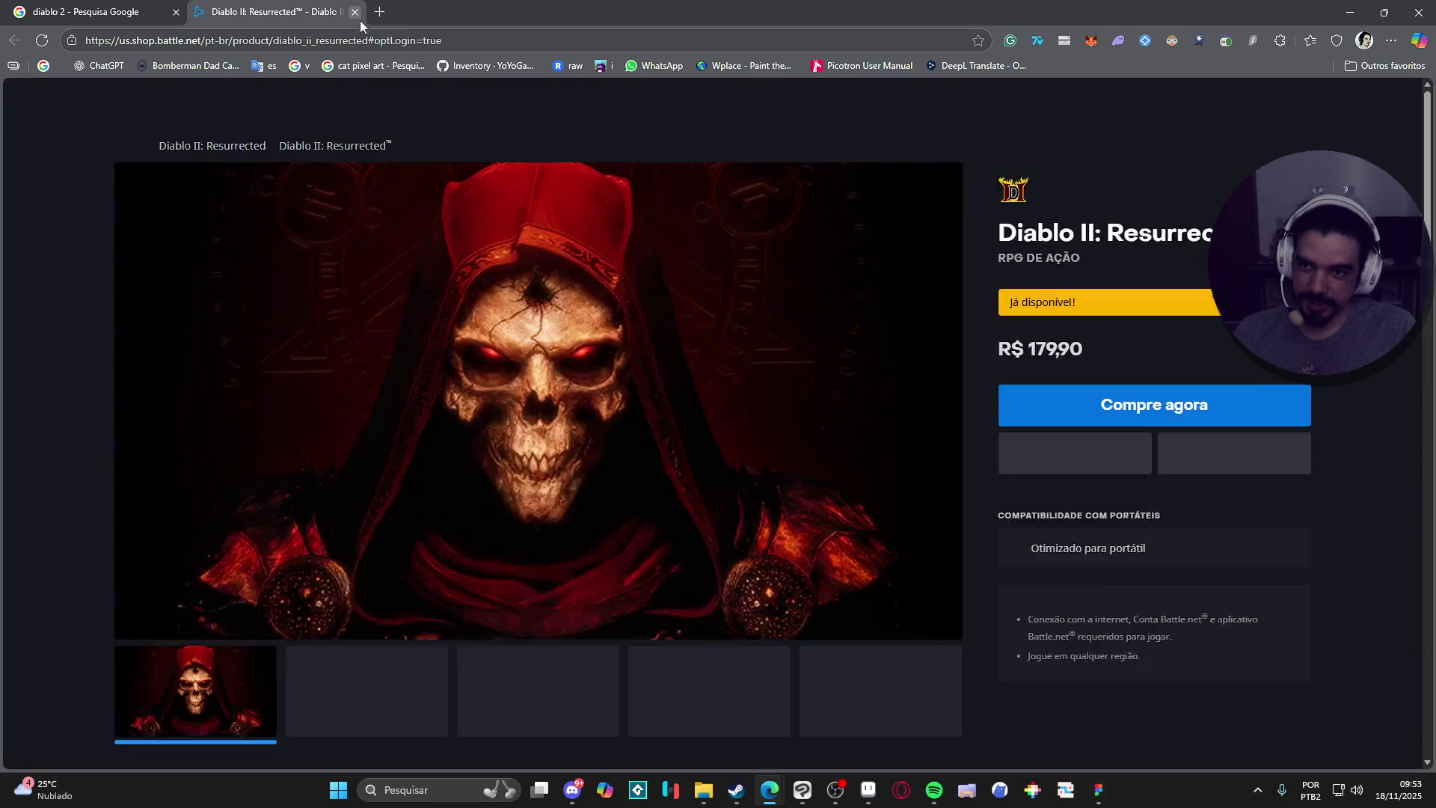
left_click(355, 12)
left_click(525, 404)
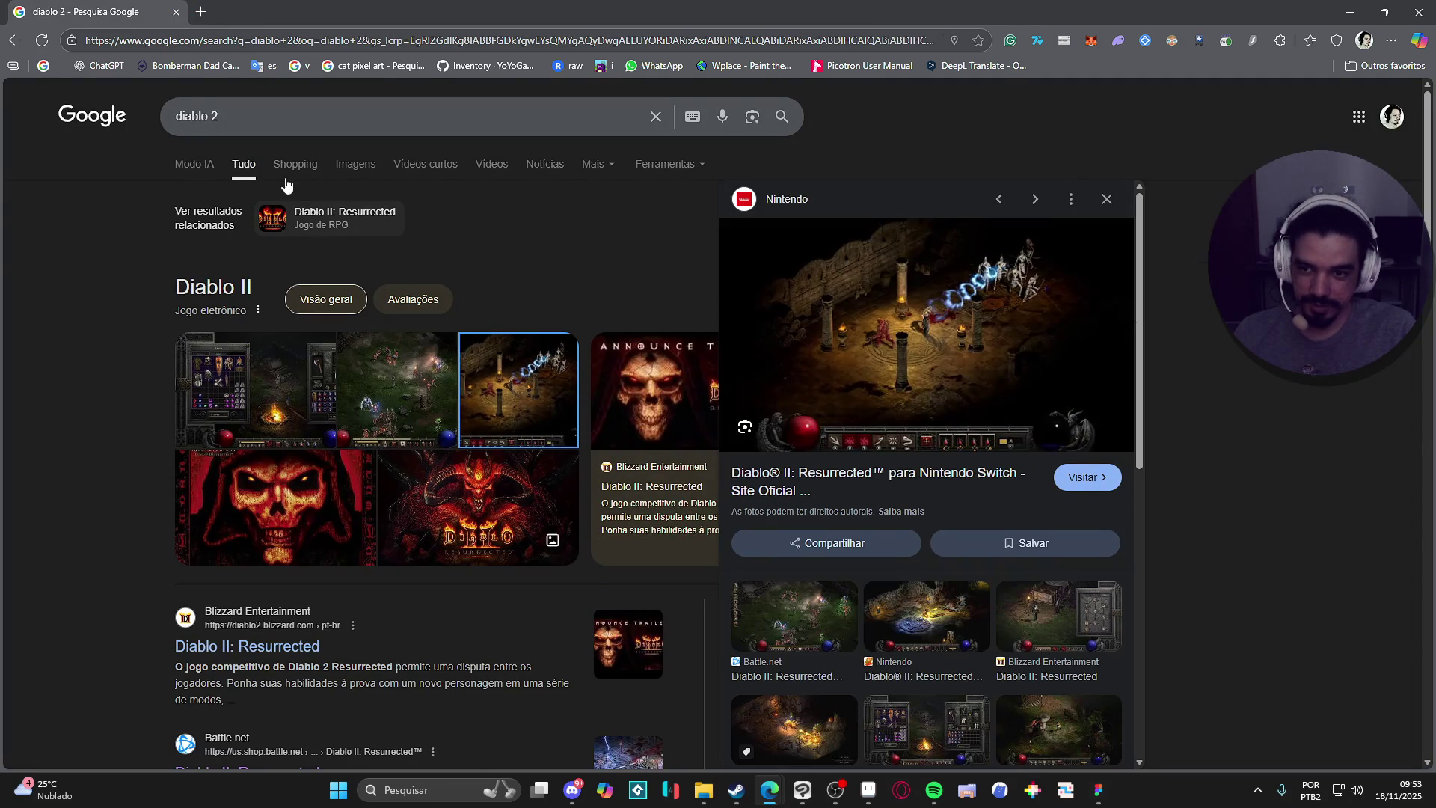
Browse diablo 2 image results, previewing the portal, campfire, warrior, Blizzard and Reddit screenshots.
left_click(359, 176)
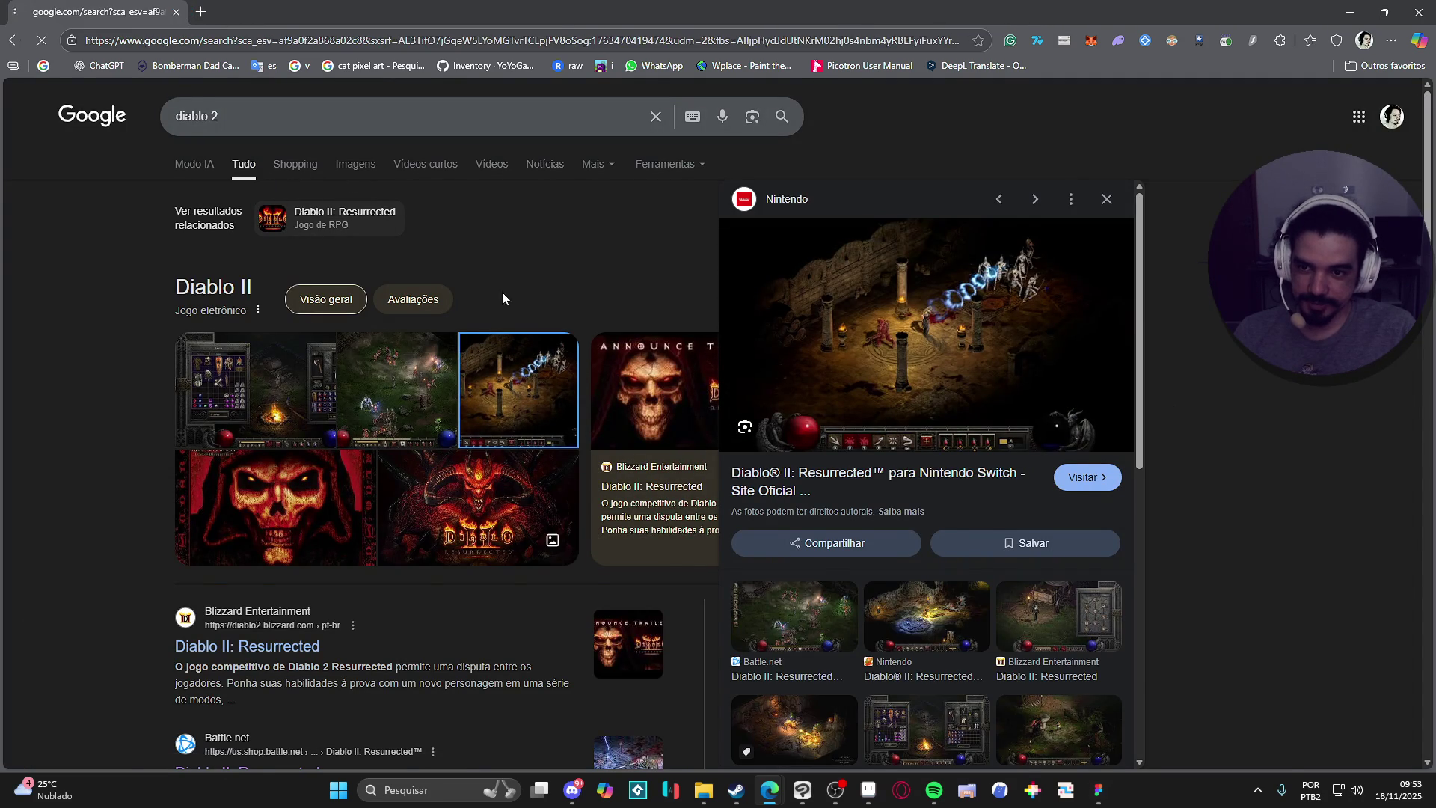
left_click(315, 301)
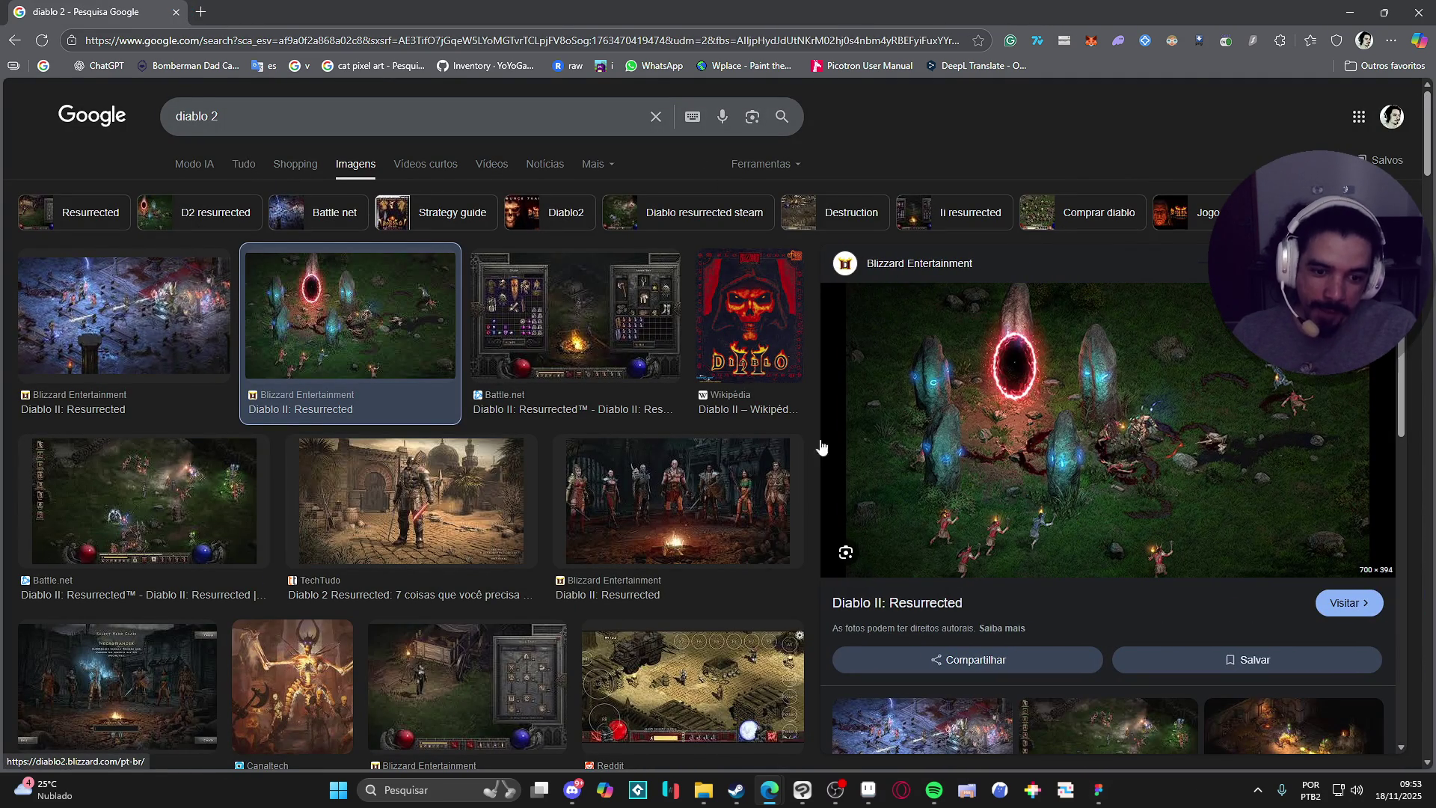
left_click(718, 516)
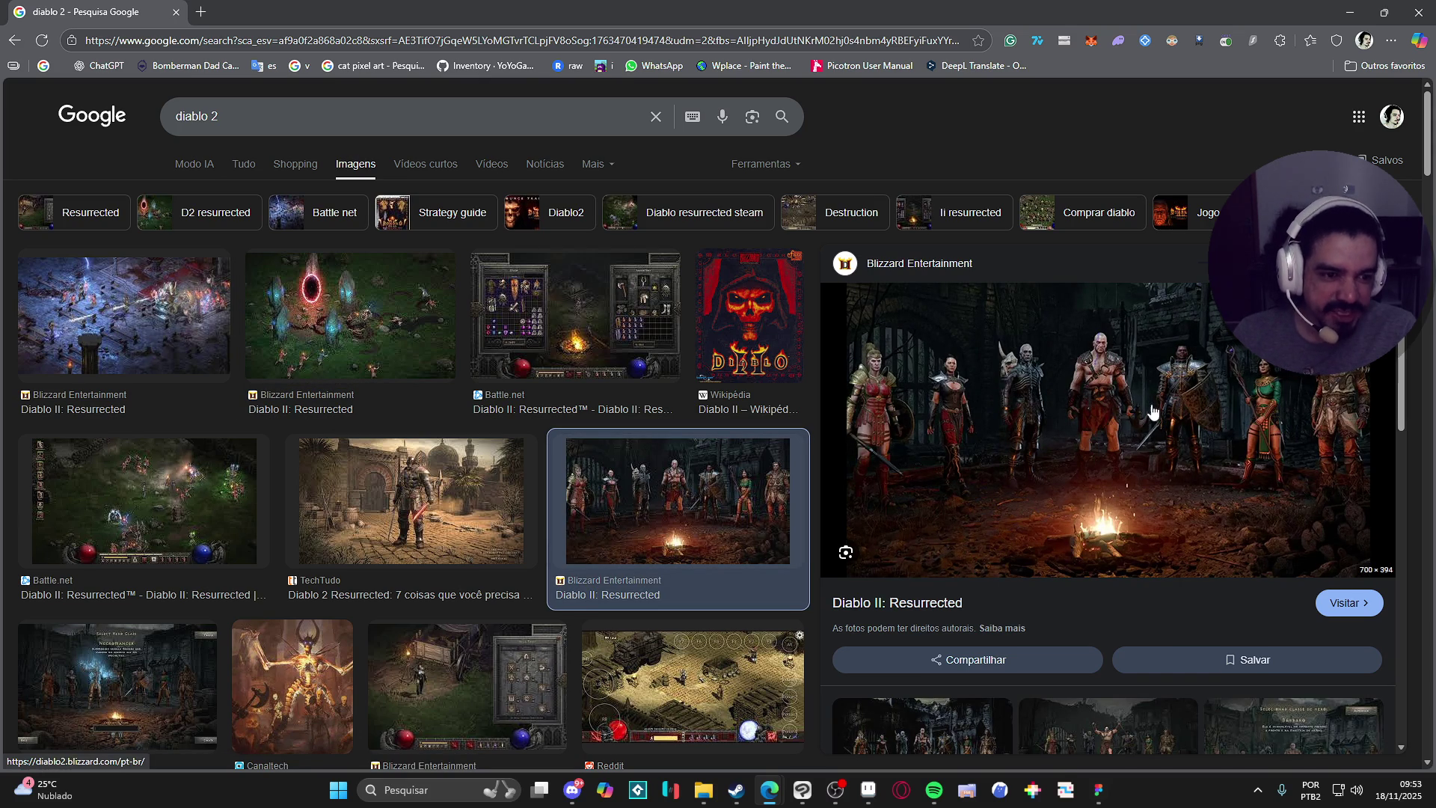
left_click(325, 329)
left_click(370, 508)
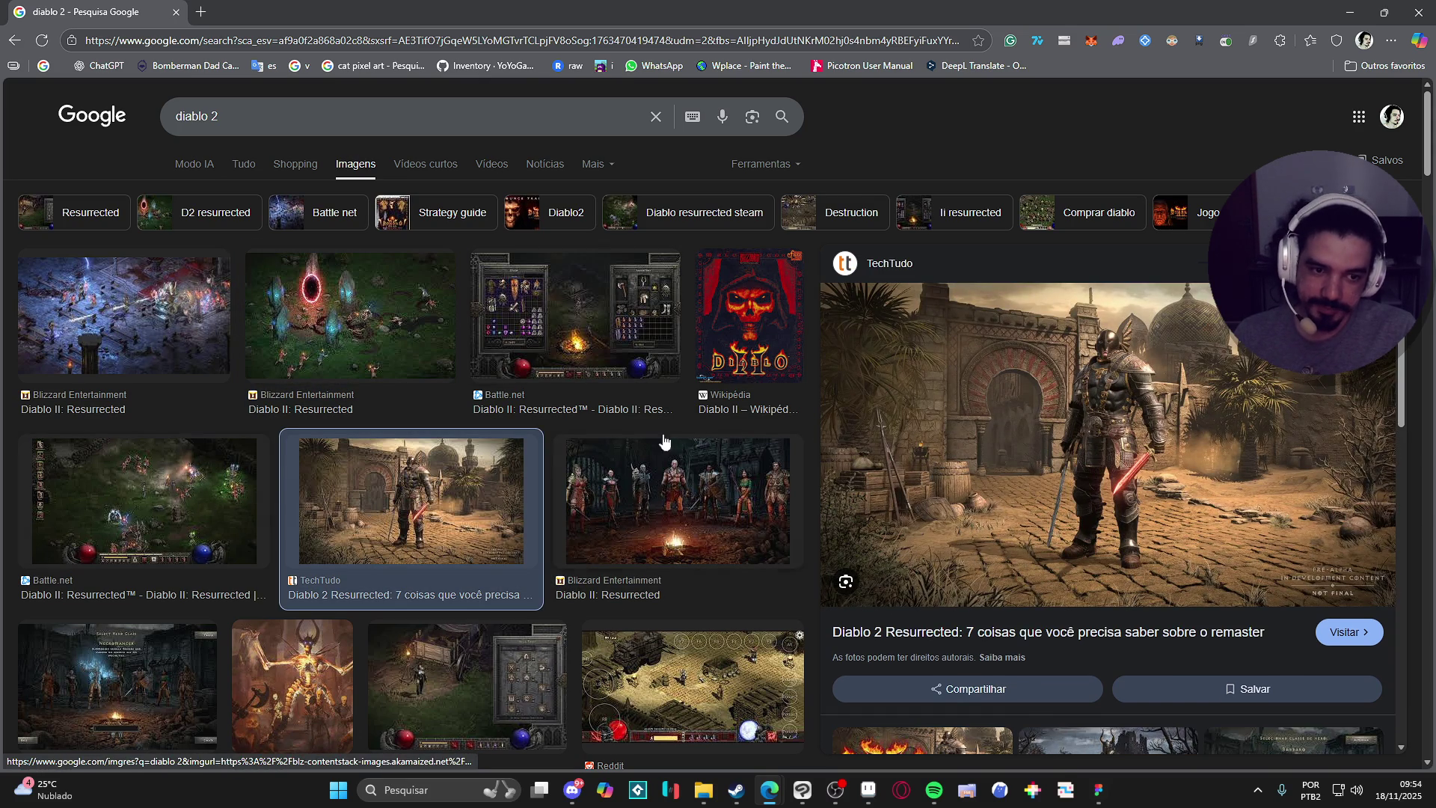
left_click(119, 359)
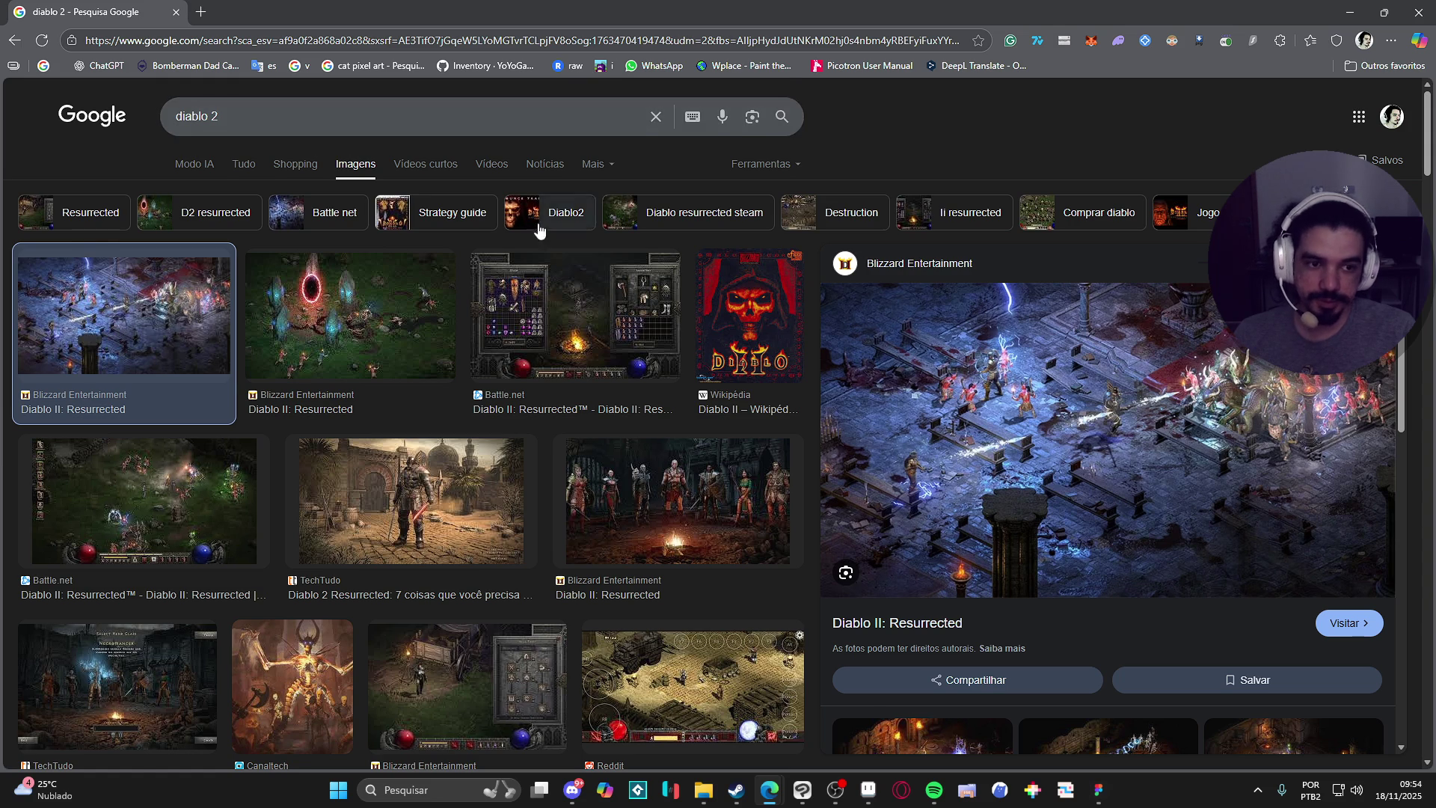
scroll(540, 226, "down", 4)
left_click(744, 378)
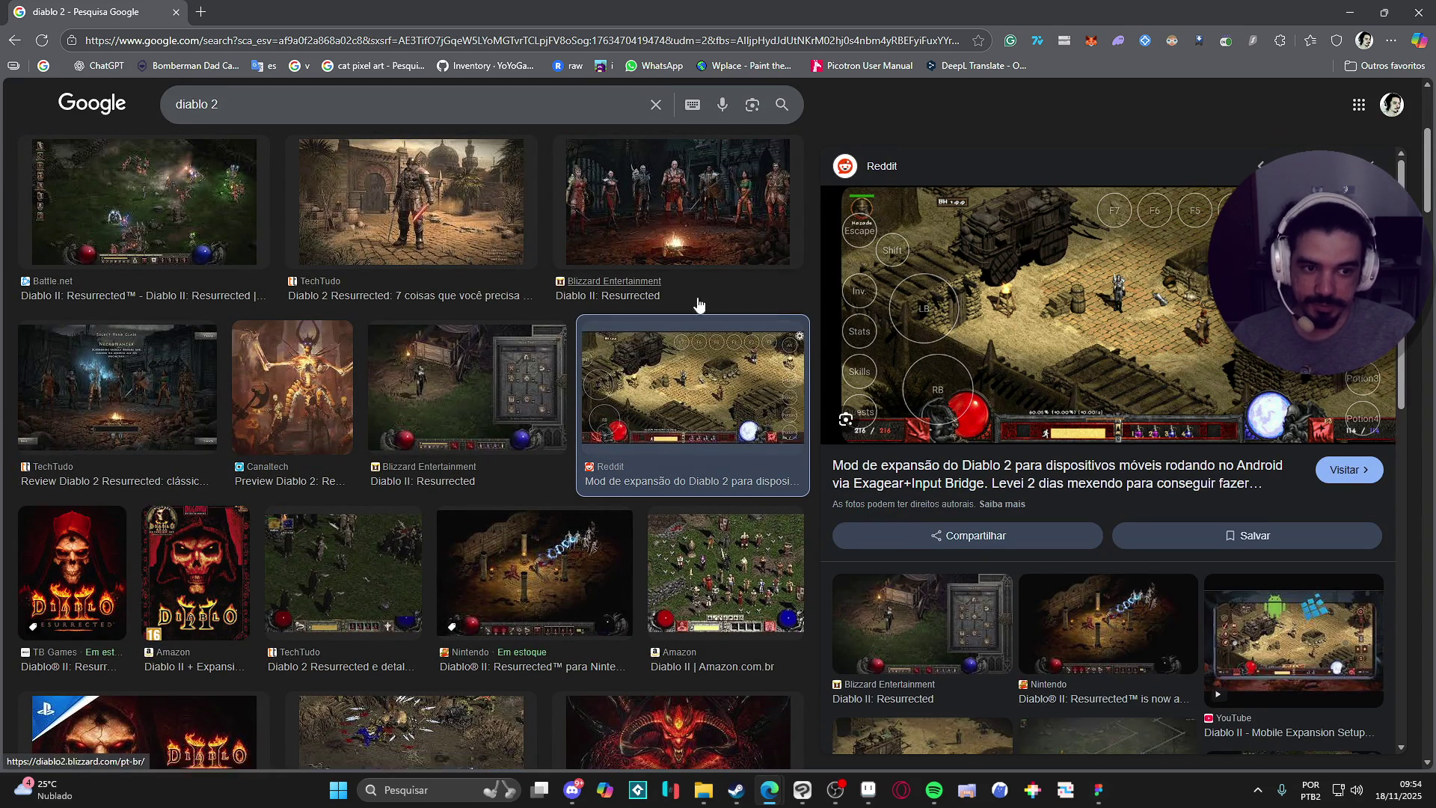
Run an image search for 'lineage 1' and preview the HD remaster image.
left_click(337, 104)
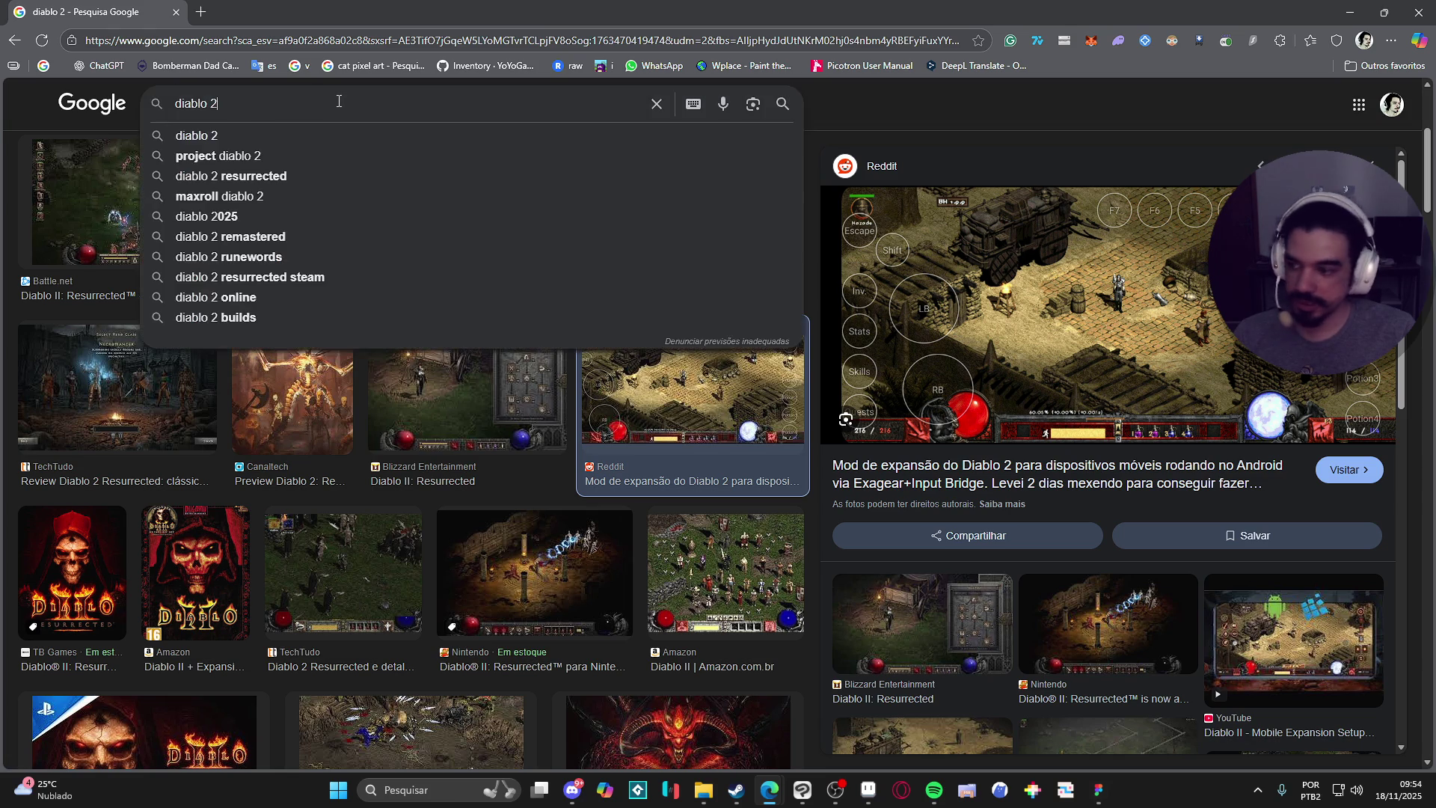
key("ctrl+a")
key("BackSpace")
type("lineage 1")
key("Return")
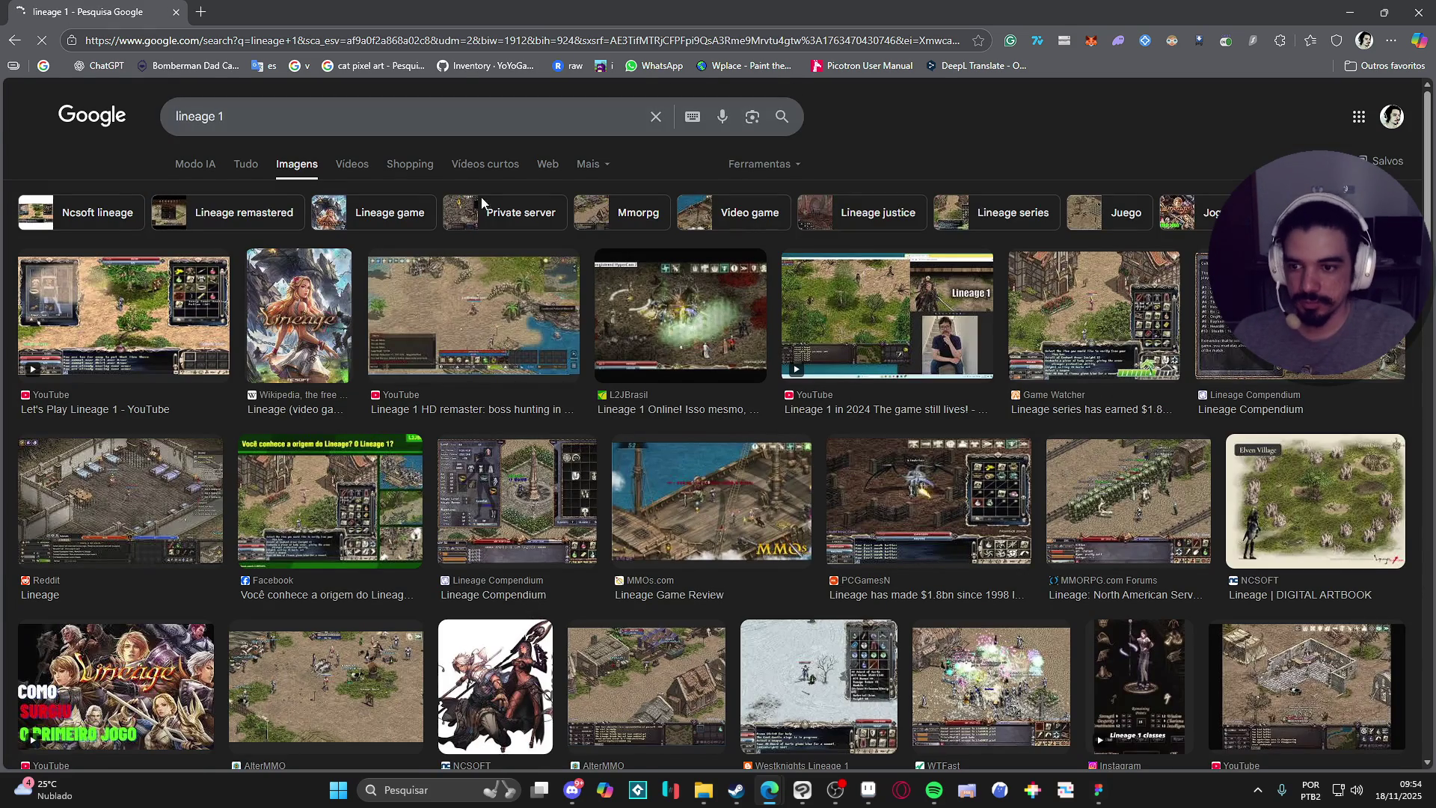
left_click(474, 318)
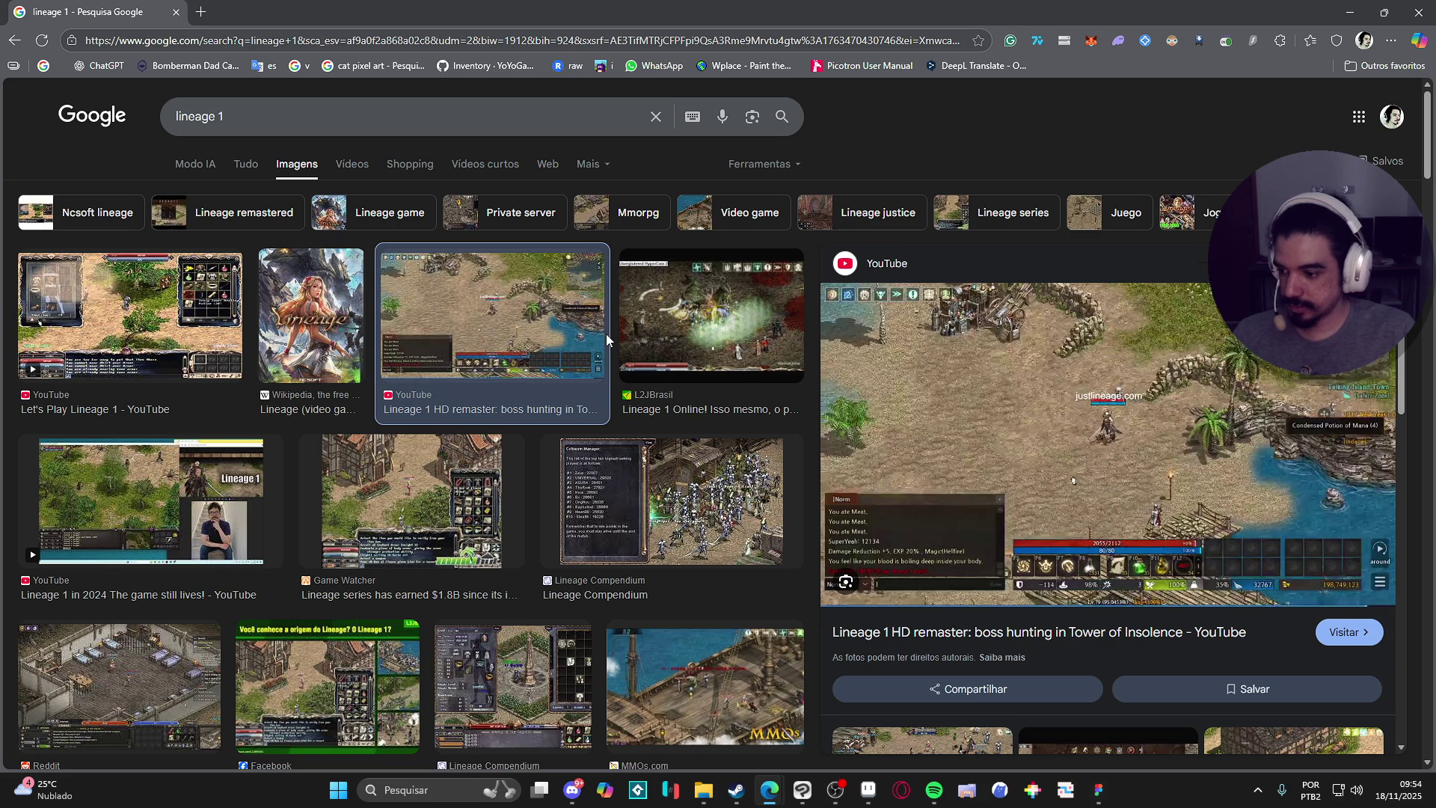
Search images for 'valheim', preview six results, then close the browser window.
left_click(301, 124)
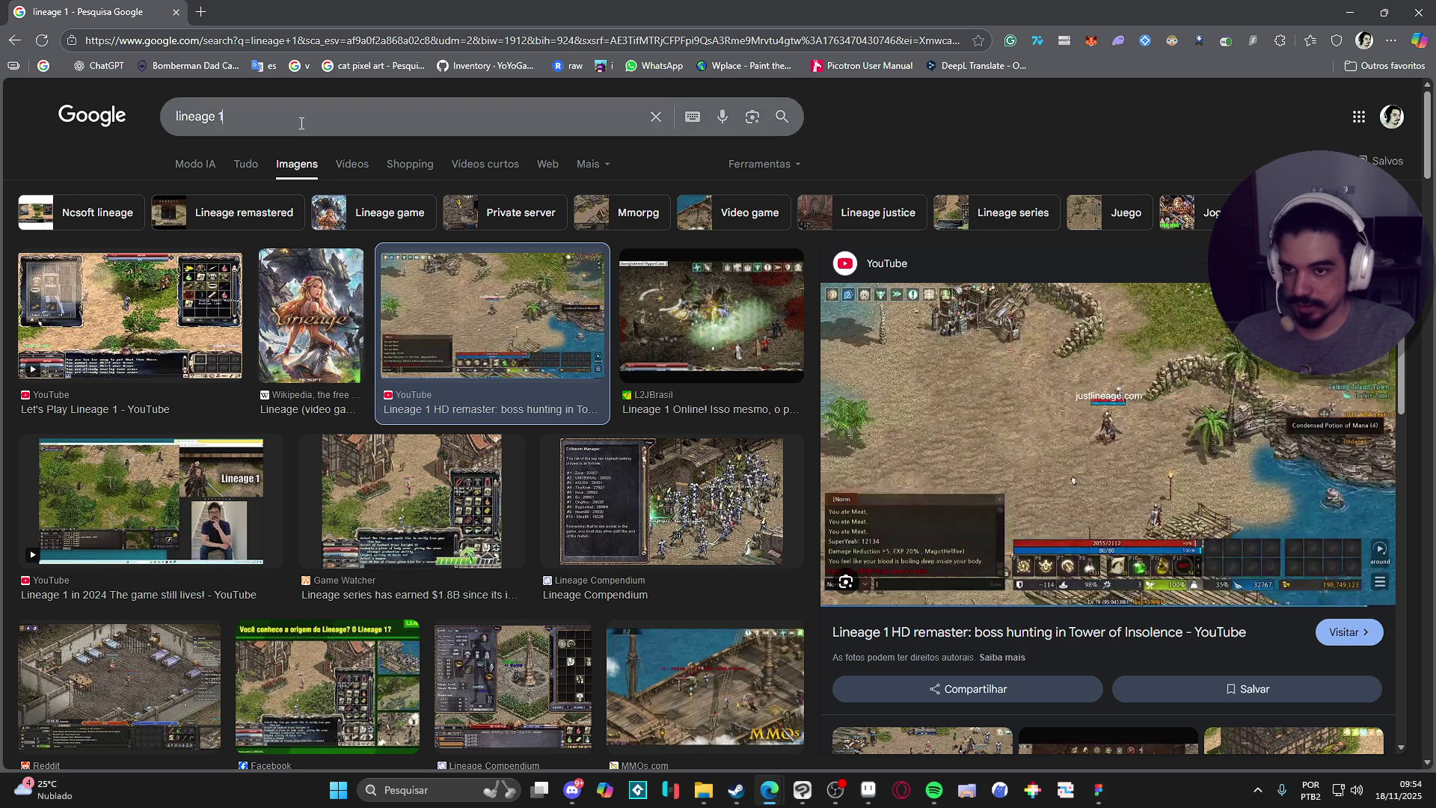
type("valheim")
key("Return")
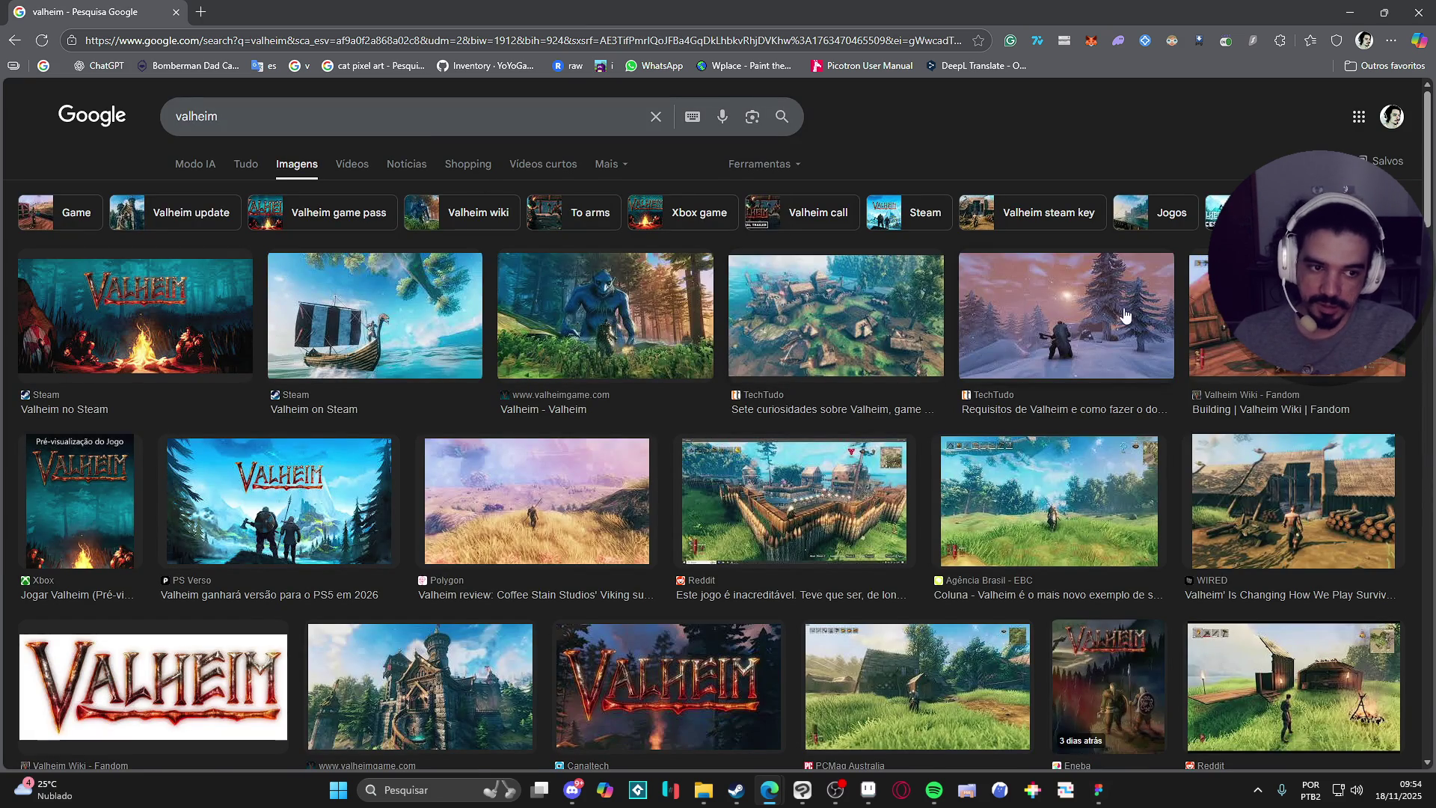
left_click(1126, 317)
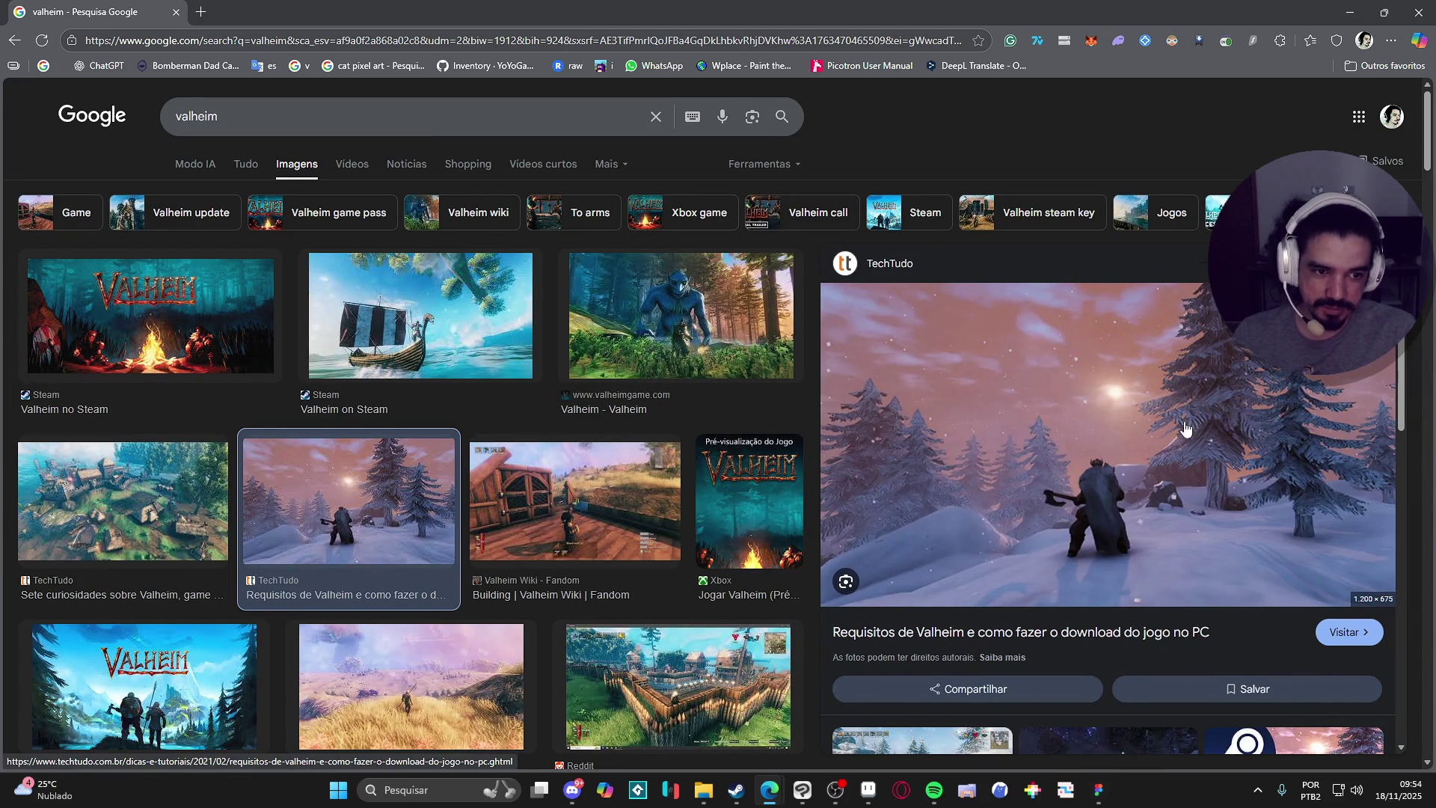
left_click(663, 648)
left_click(775, 473)
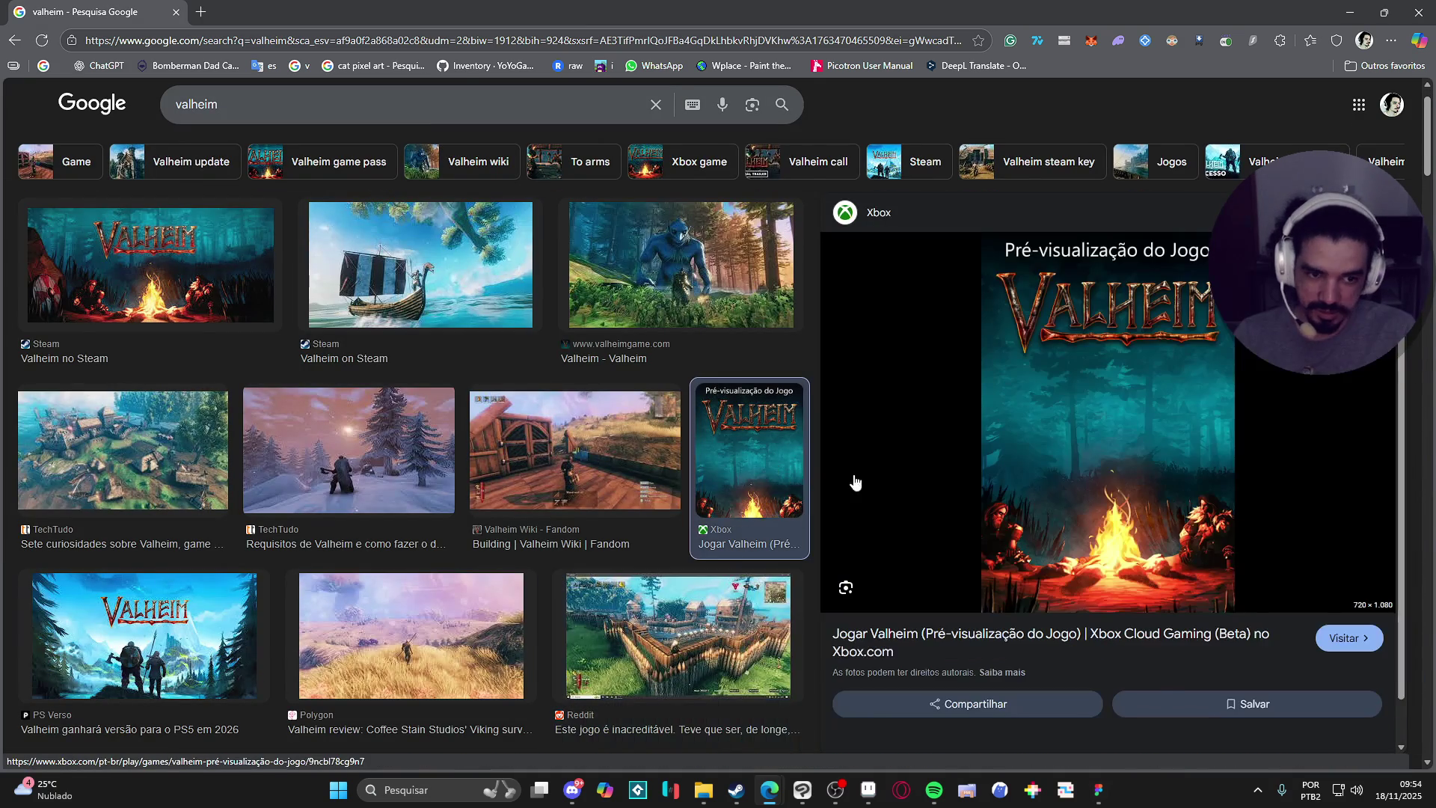
left_click(585, 442)
left_click(621, 367)
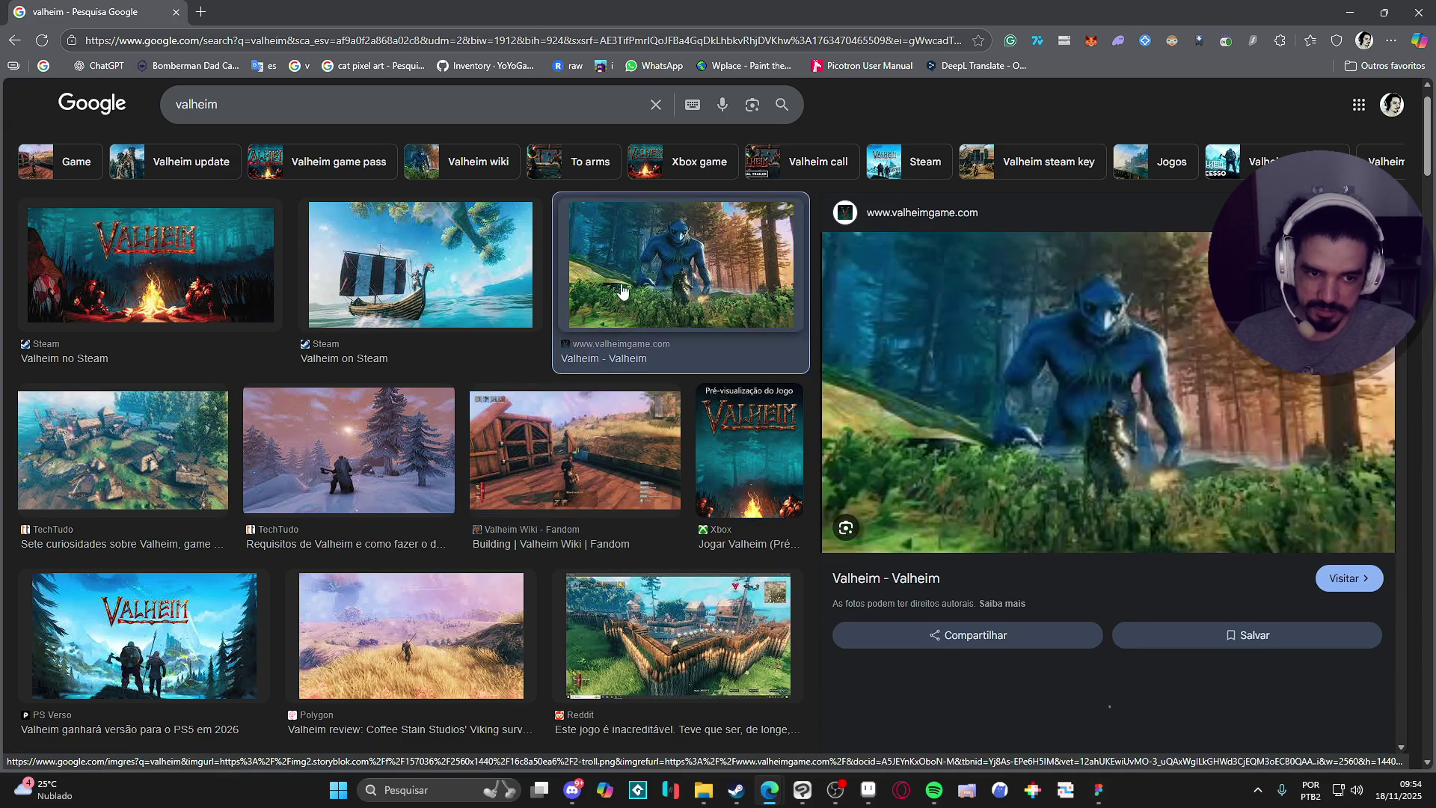
left_click(448, 322)
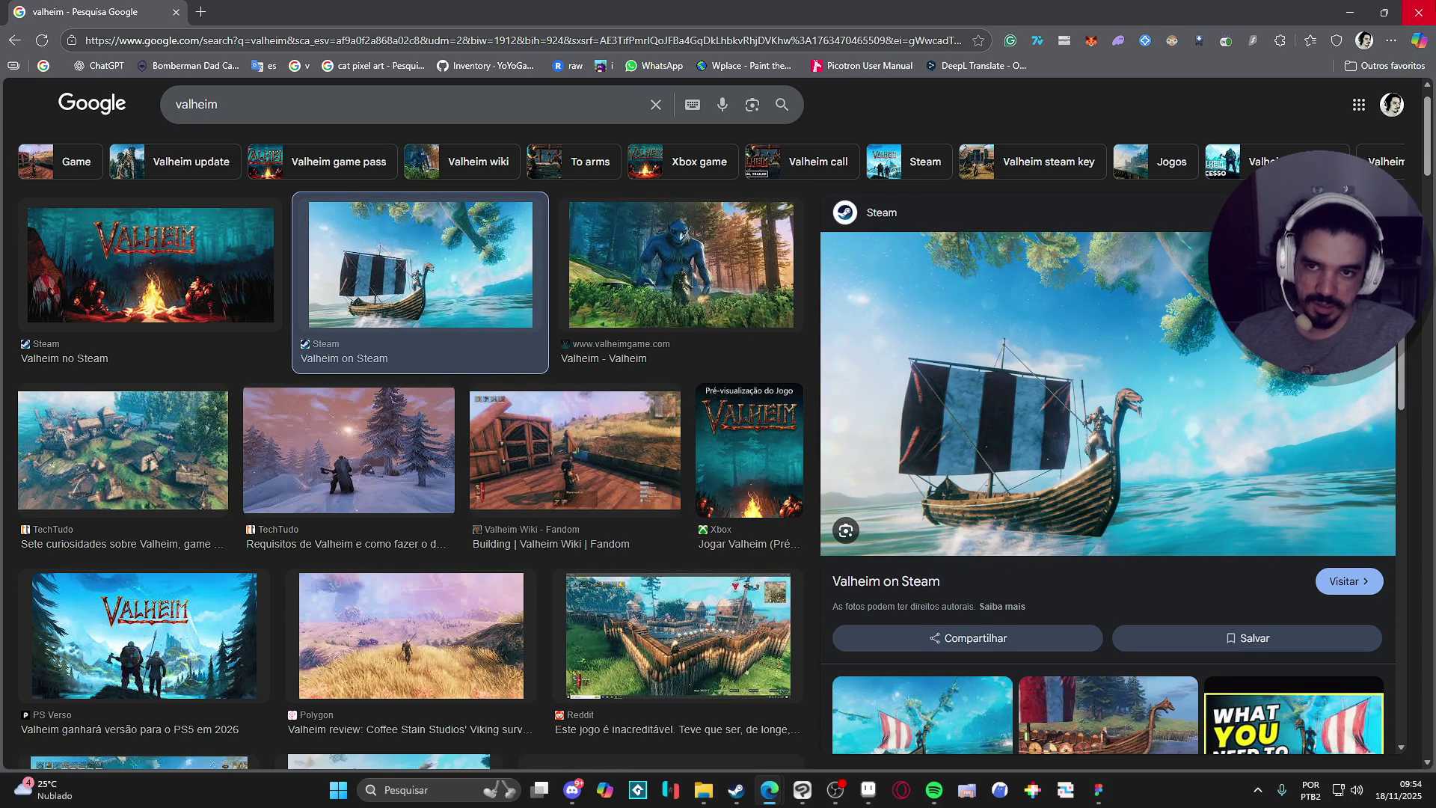
left_click(1419, 12)
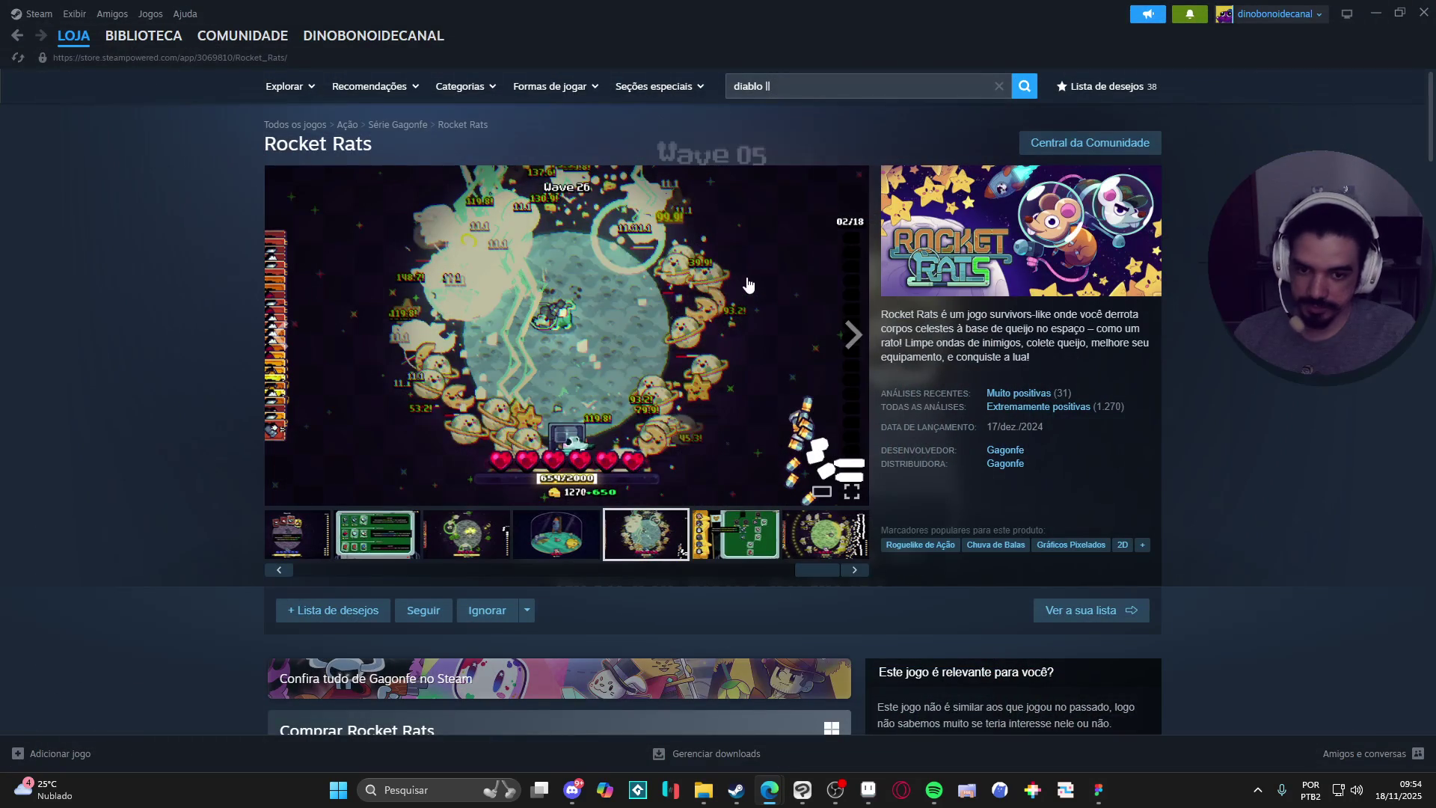
Minimize Steam to bring the mice.aseprite sprite back into view.
left_click(1375, 9)
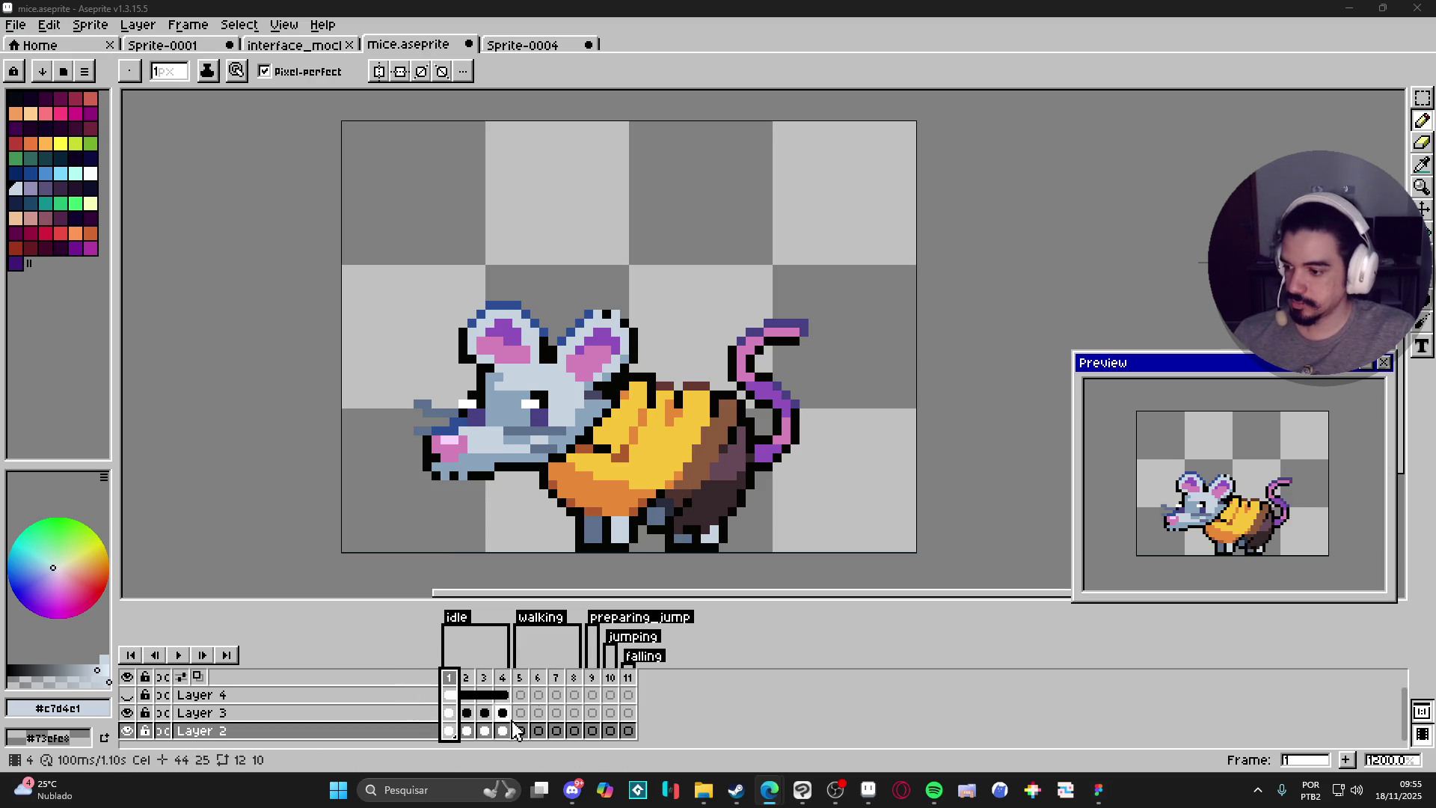
Move through the frames to idle frame 4 with the rectangular marquee ready.
left_click(472, 686)
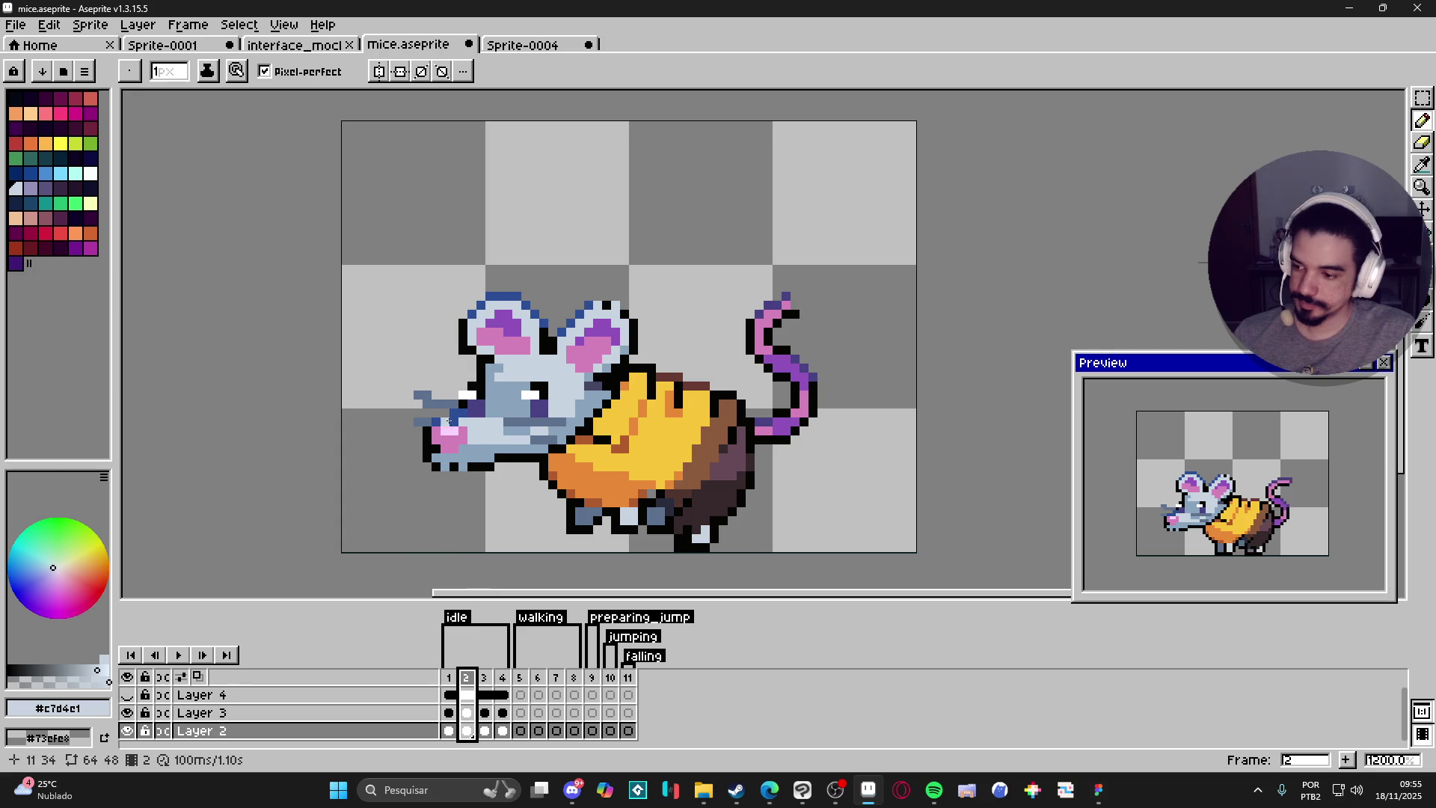
key("v")
key("m")
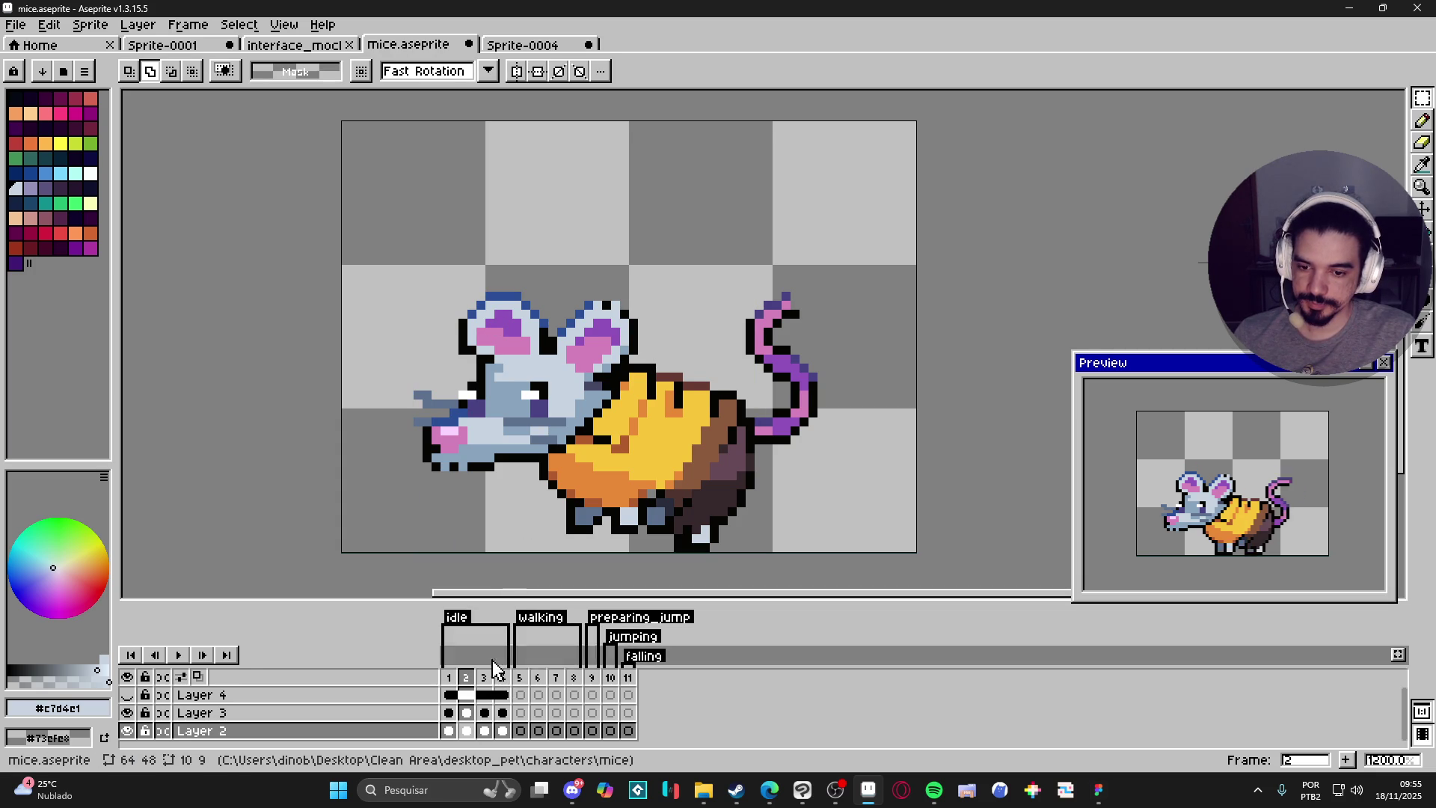
left_click(484, 679)
left_click(505, 679)
key("v")
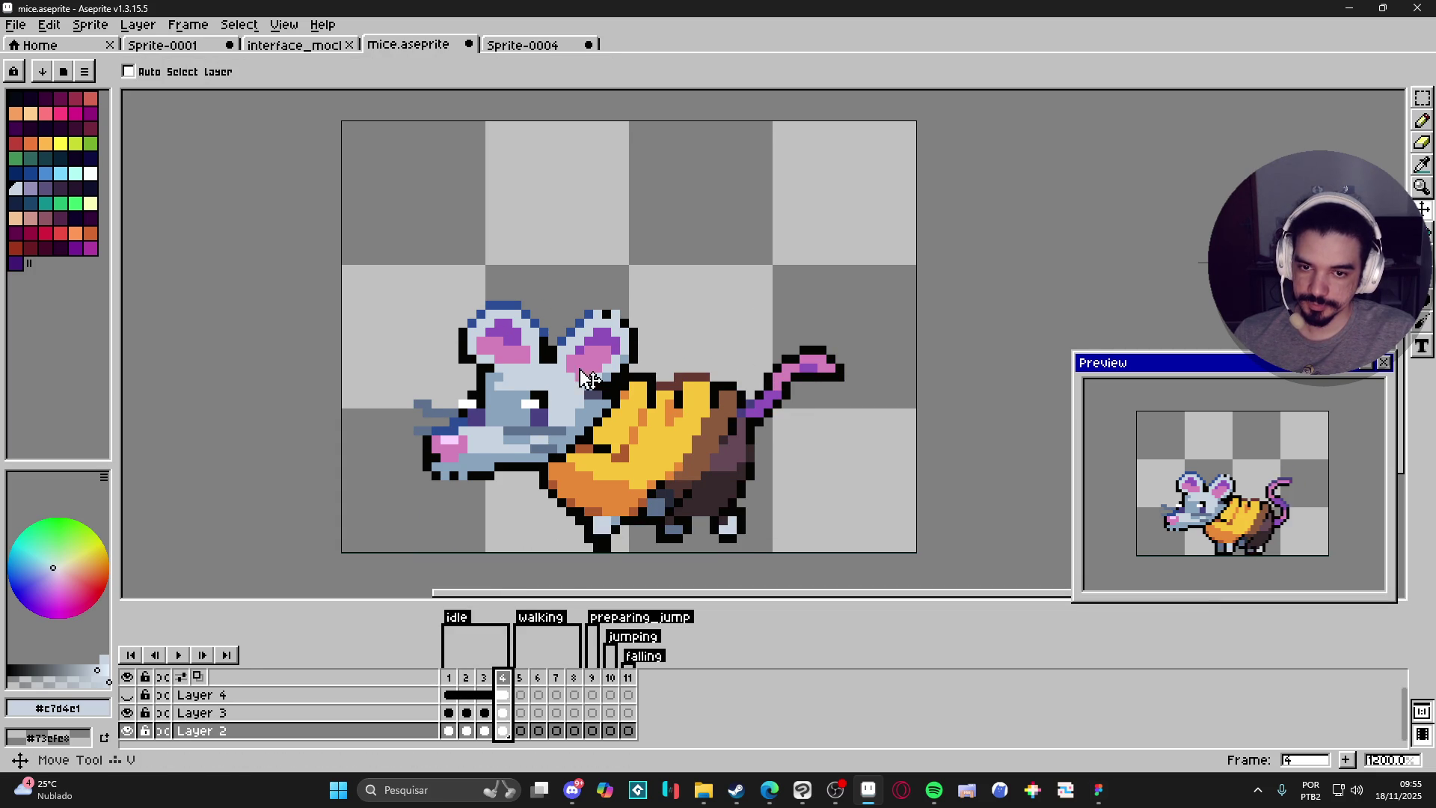
key("m")
scroll(491, 343, "up", 1)
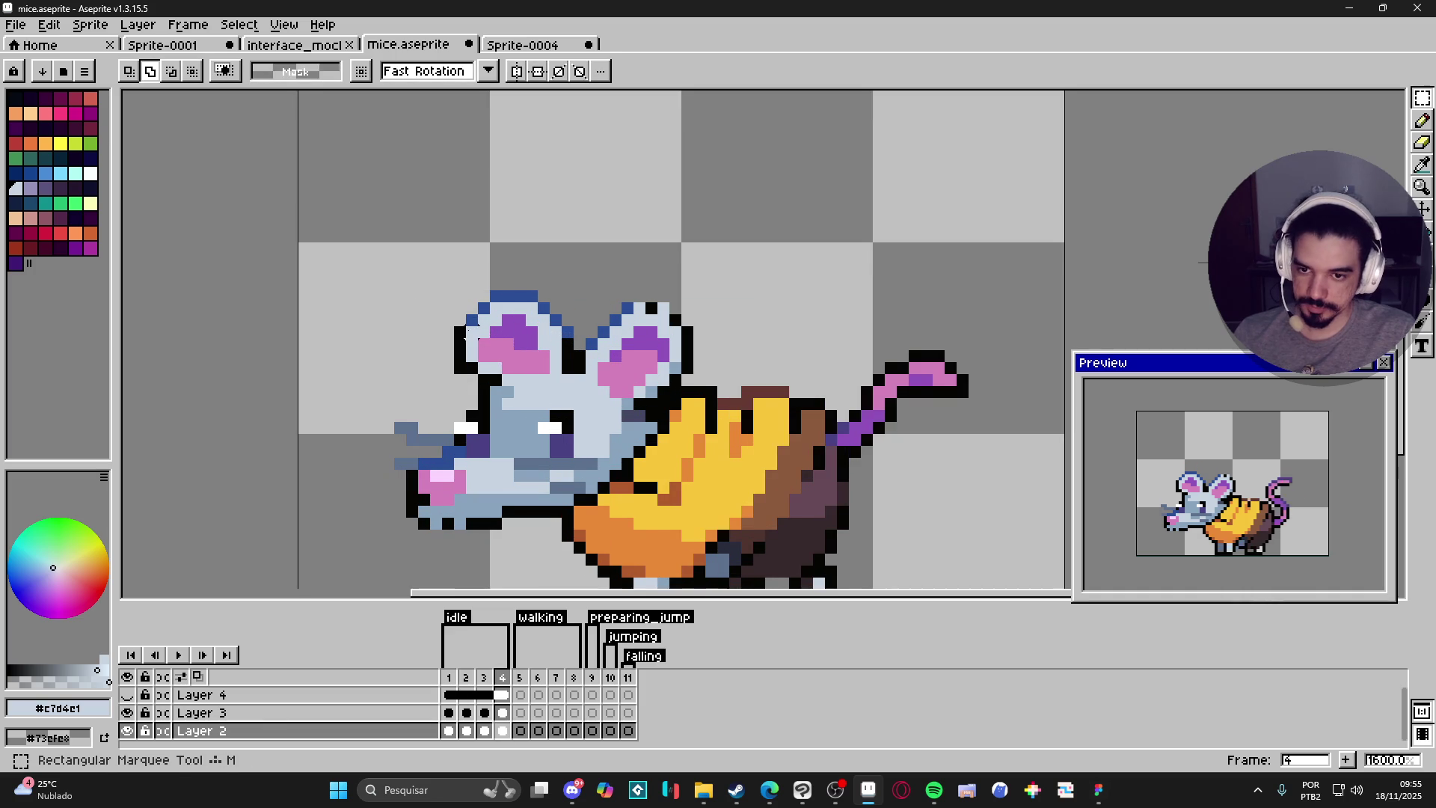
Select the left ear and nudge it one pixel up and right.
mouse_move(442, 278)
left_mouse_down()
mouse_move(532, 368)
mouse_move(540, 350)
left_mouse_up()
key("ctrl+d")
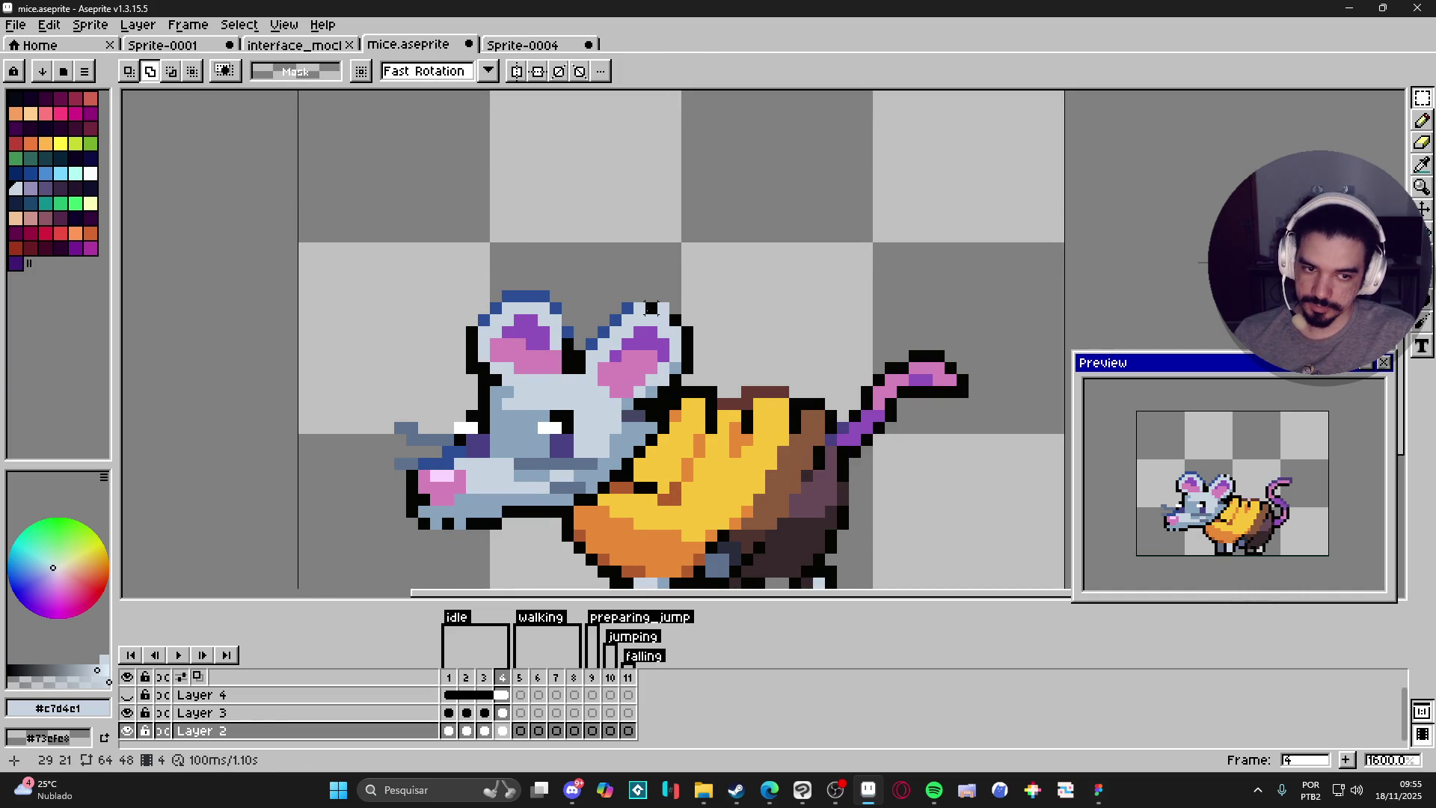
key("ctrl+z")
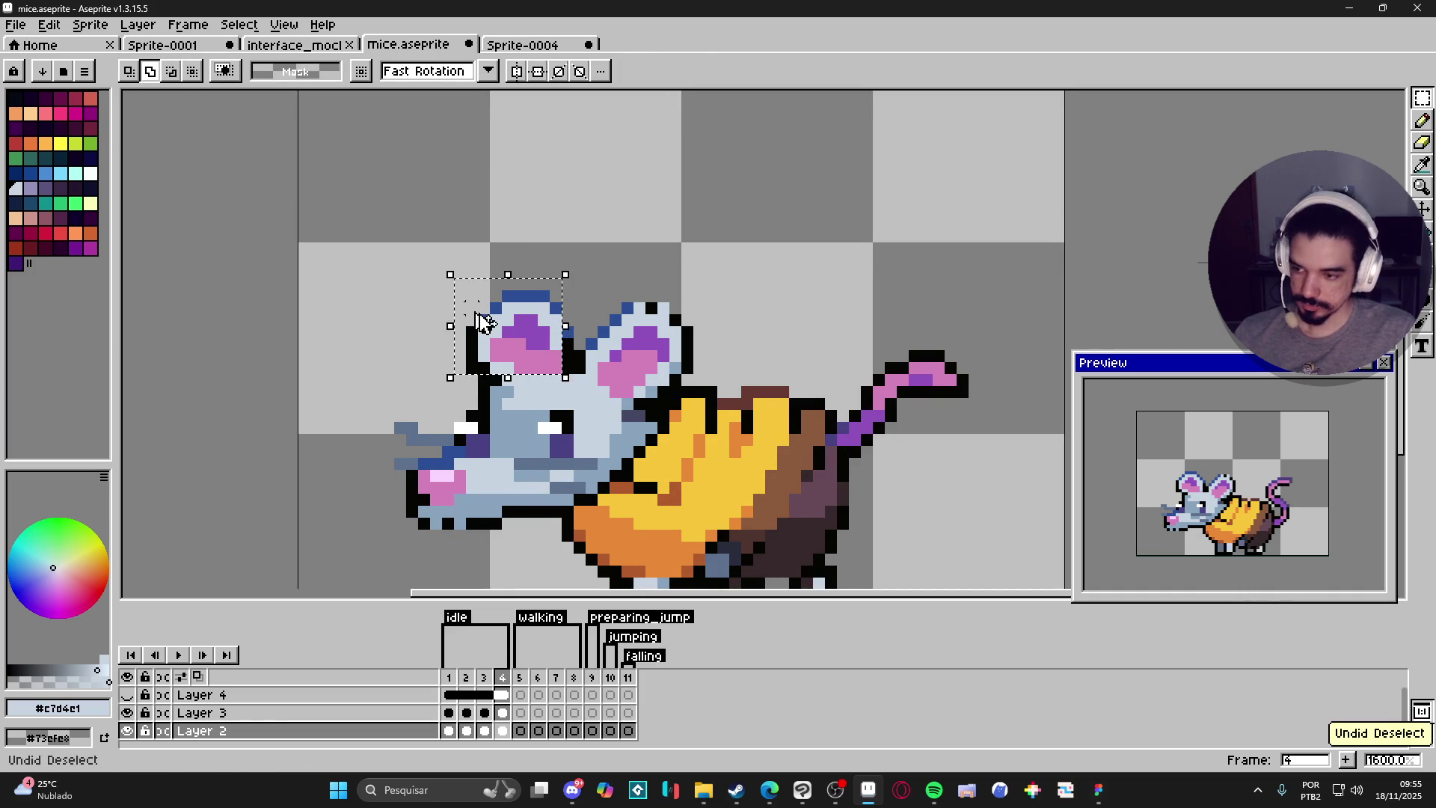
key("ctrl+z")
left_click_drag(523, 345, 537, 324)
key("ctrl+d")
Fill the gap under the left ear with #c7d4c1 and touch up a right-ear pixel.
key("b")
left_click(567, 318, "alt")
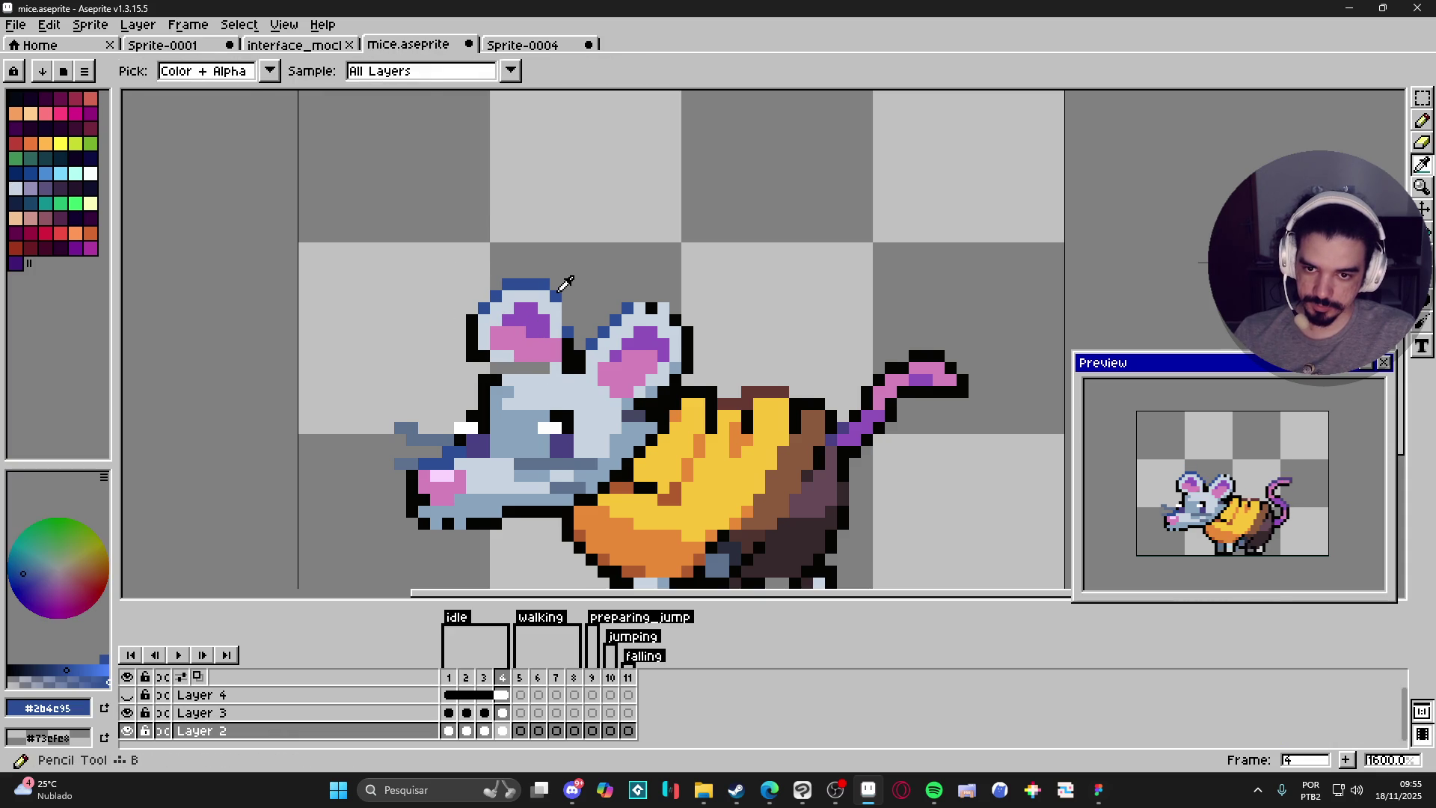
left_click(495, 364, "alt")
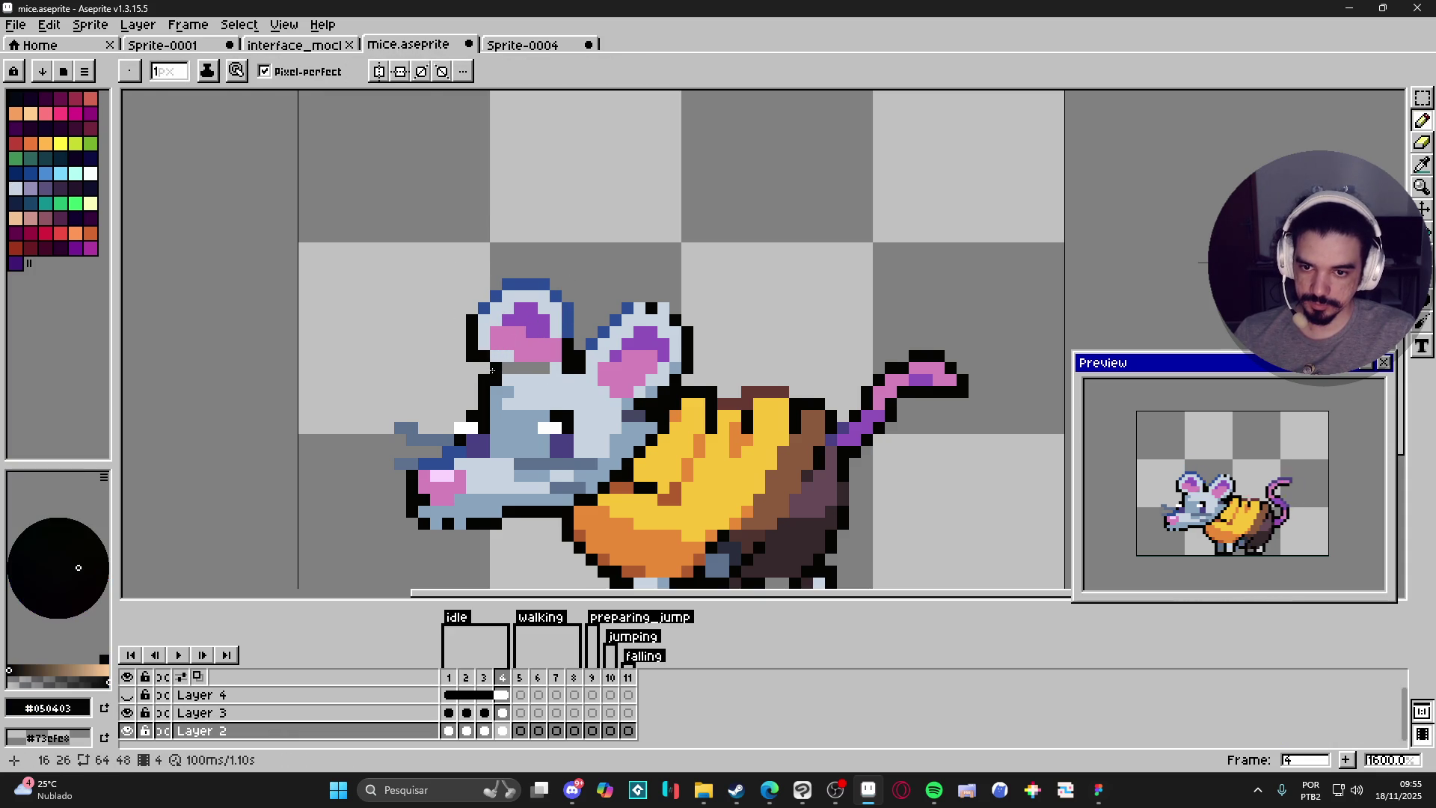
left_click(503, 366, "alt")
left_click_drag(527, 368, 545, 368)
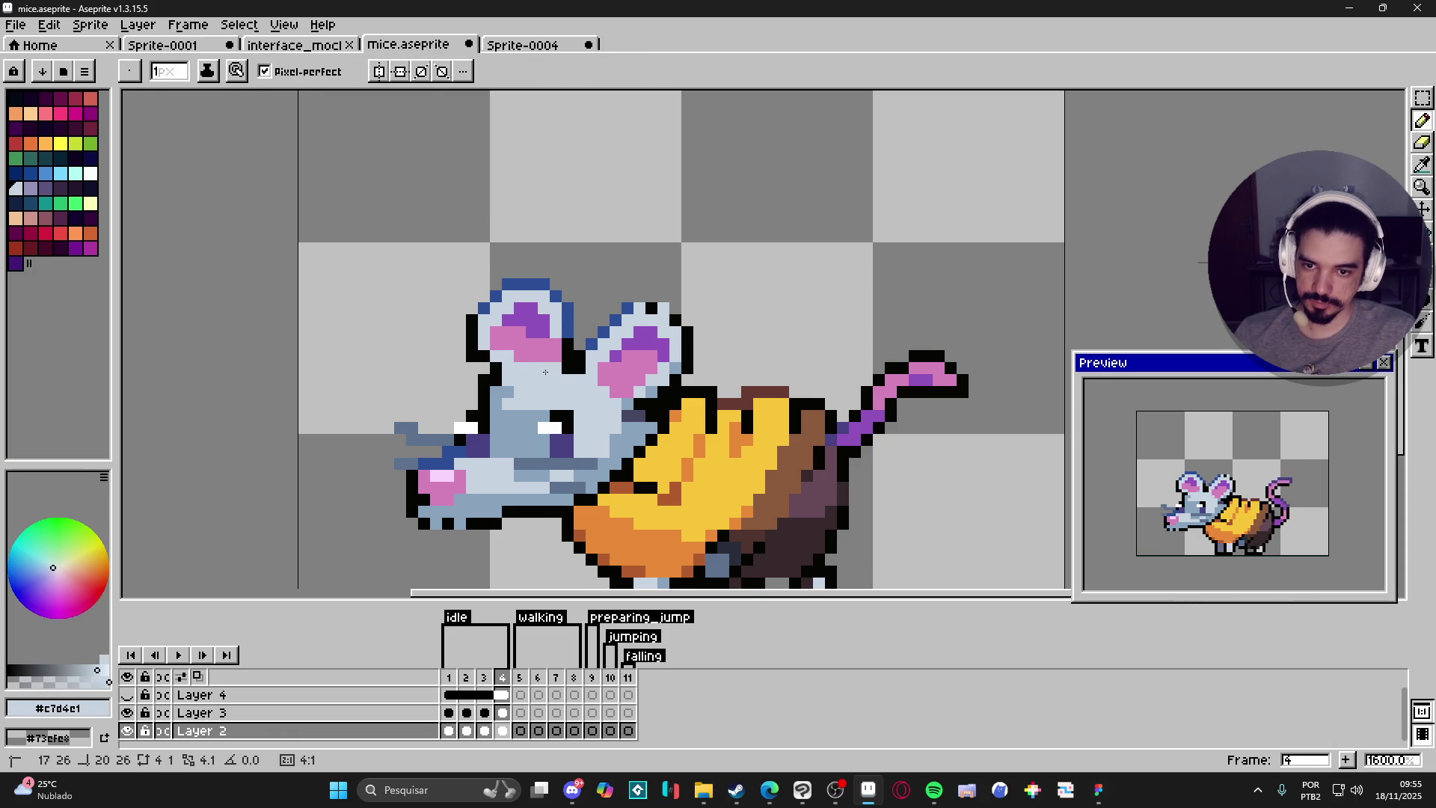
left_click(628, 344)
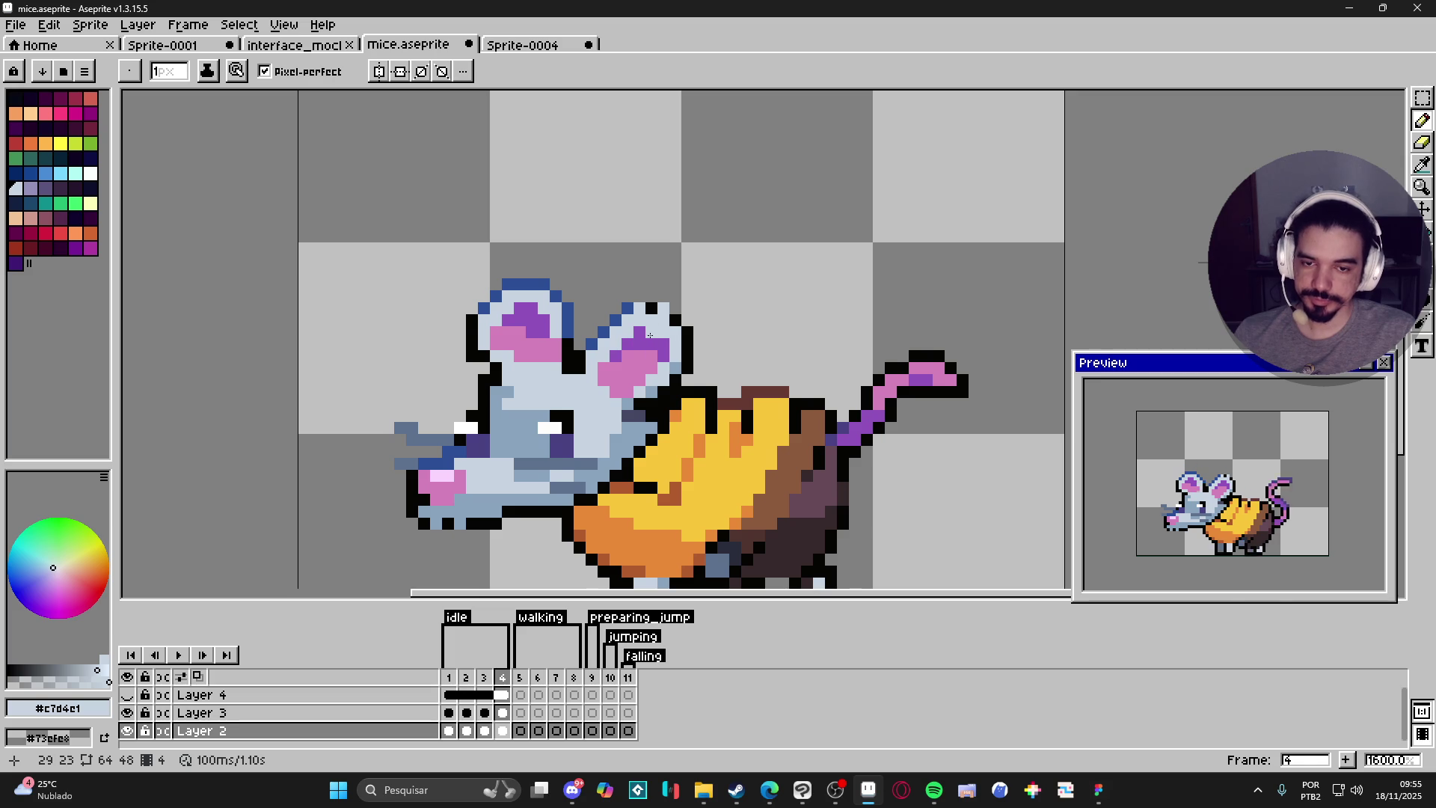
Marquee-select the mouse's right ear.
key("v")
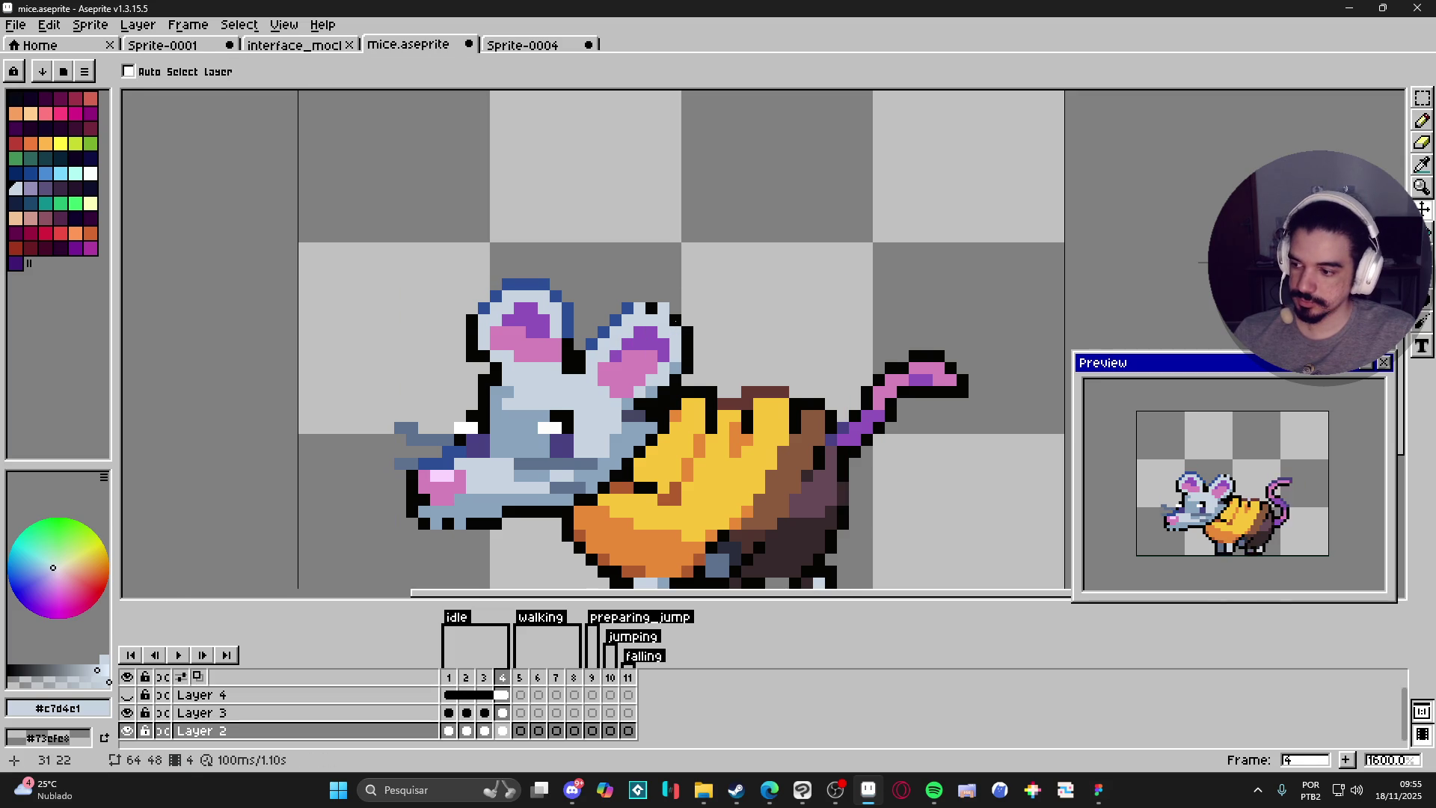
key("m")
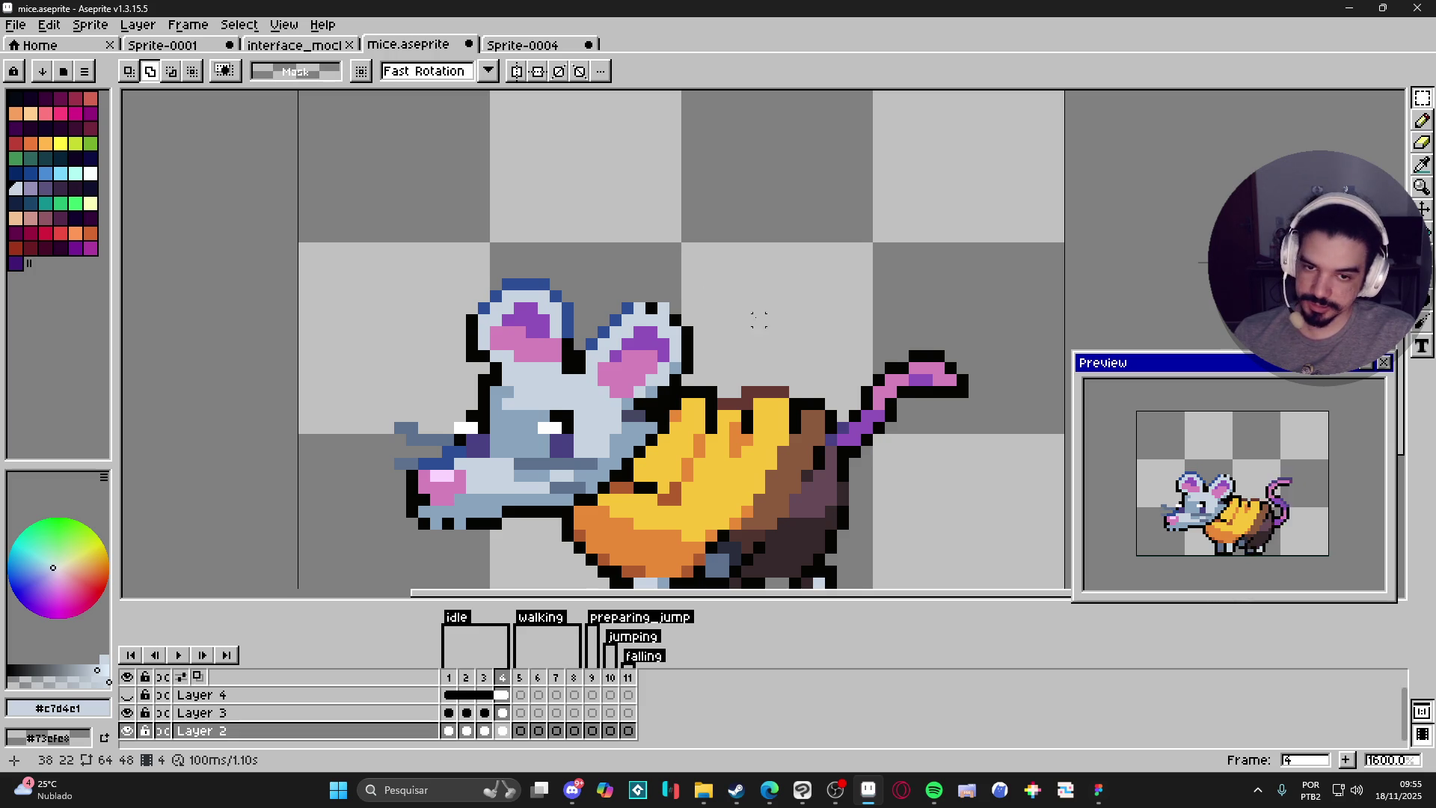
left_click_drag(591, 284, 702, 383)
Draw a straight line across the right ear's base.
scroll(658, 390, "up", 2)
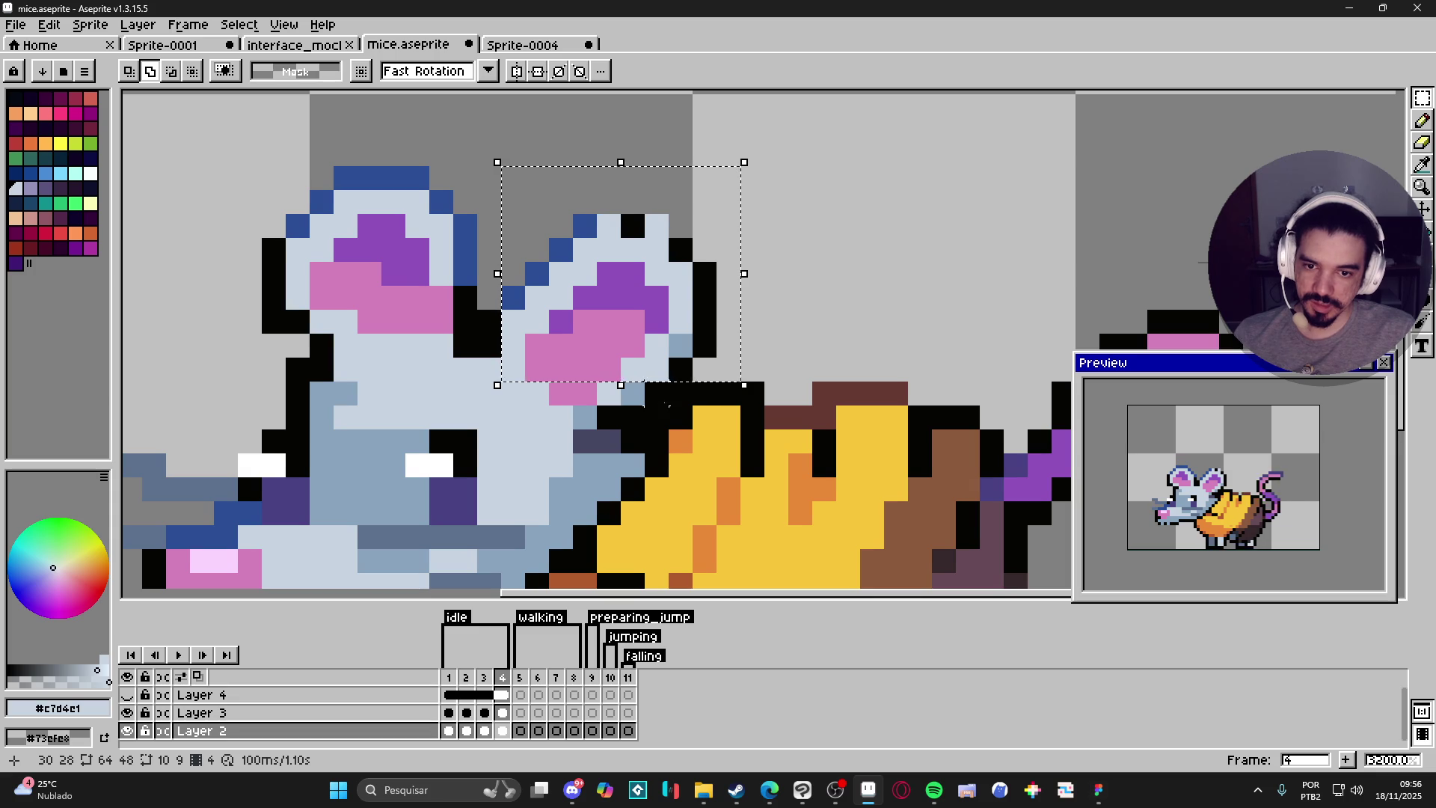
key("l")
mouse_move(561, 369)
left_mouse_down()
mouse_move(680, 393)
mouse_move(608, 419)
mouse_move(668, 433)
left_mouse_up()
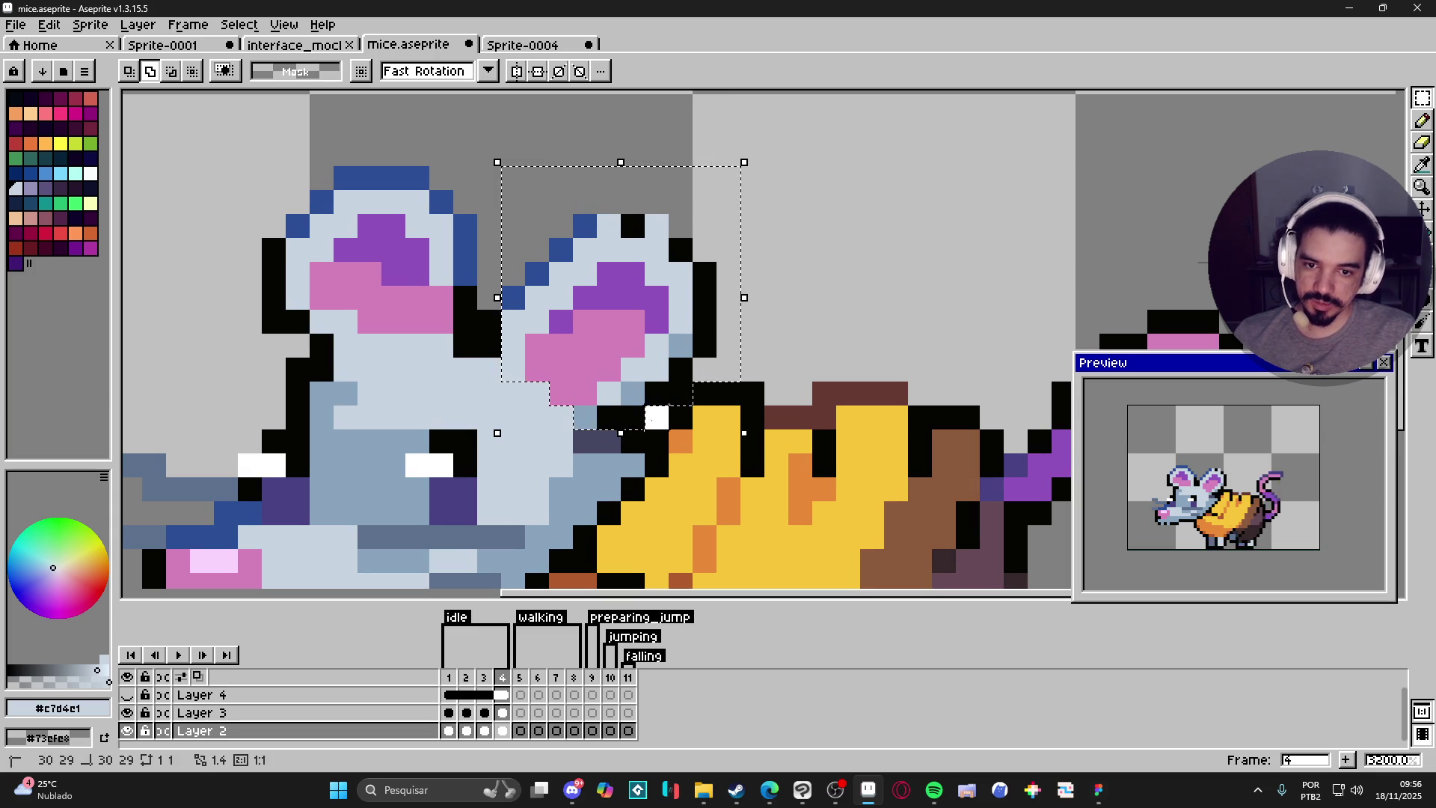
scroll(668, 419, "down", 3)
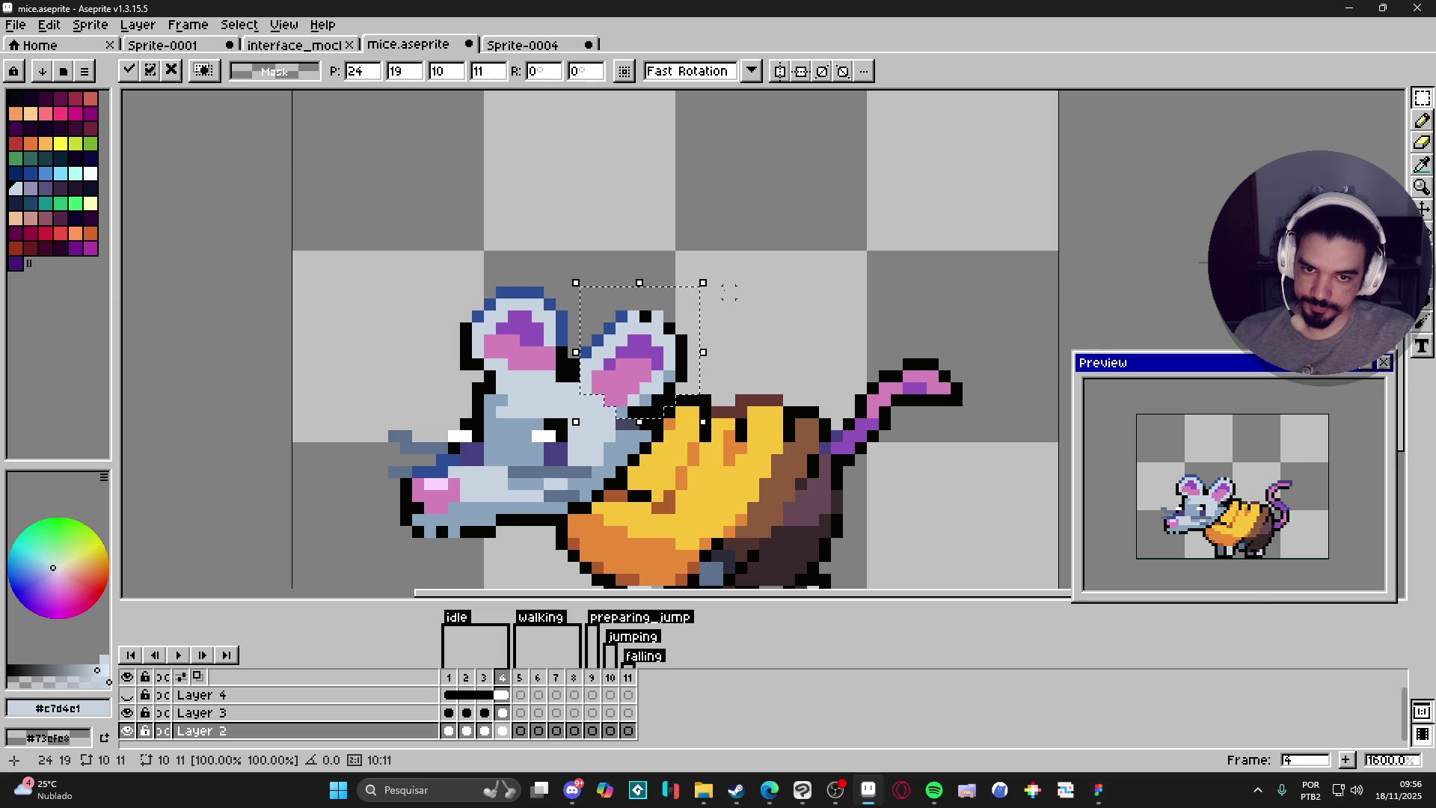
Rotate the right ear about 1°, pick black from the outline, and switch to Steam.
left_click_drag(714, 281, 727, 278)
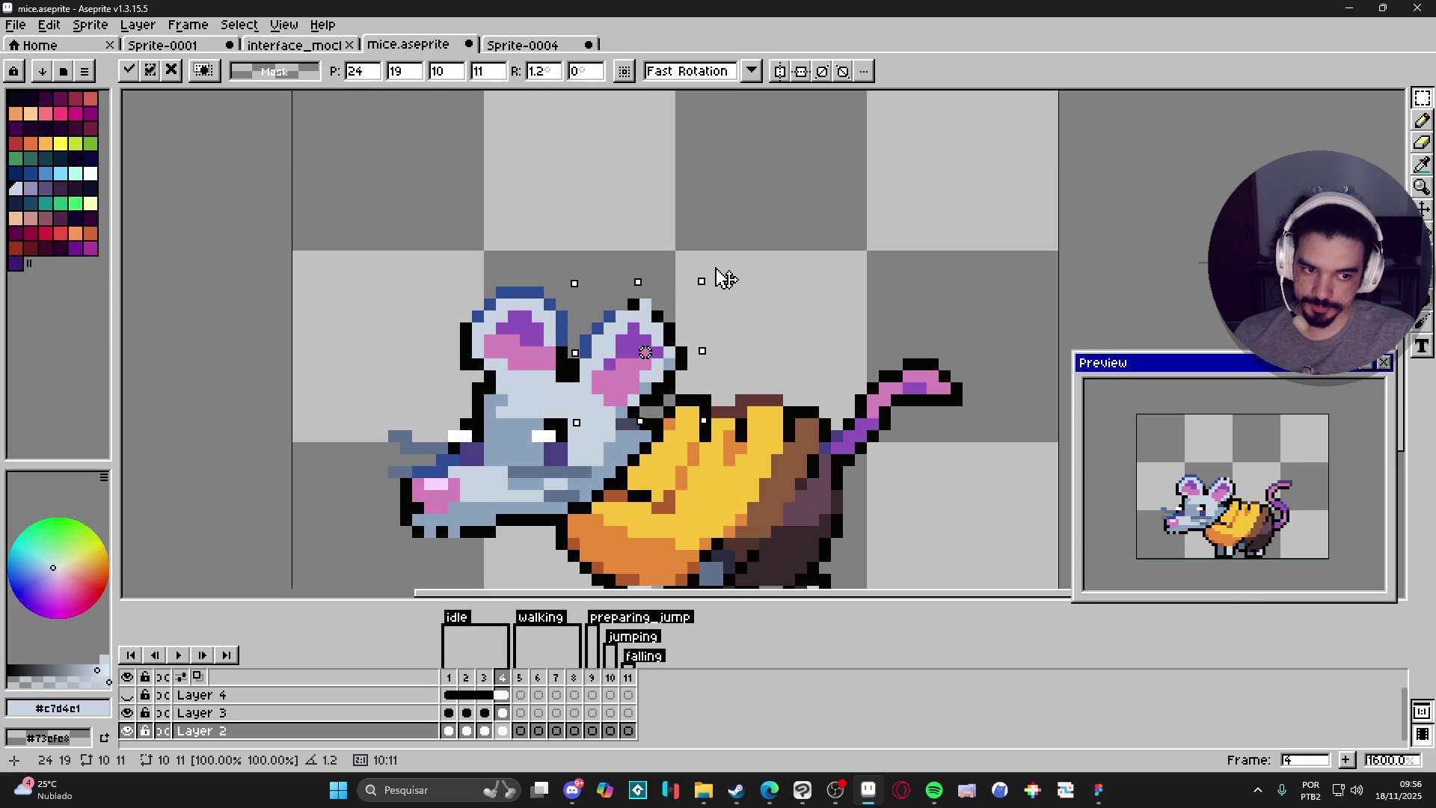
key("b")
left_click(621, 305, "alt")
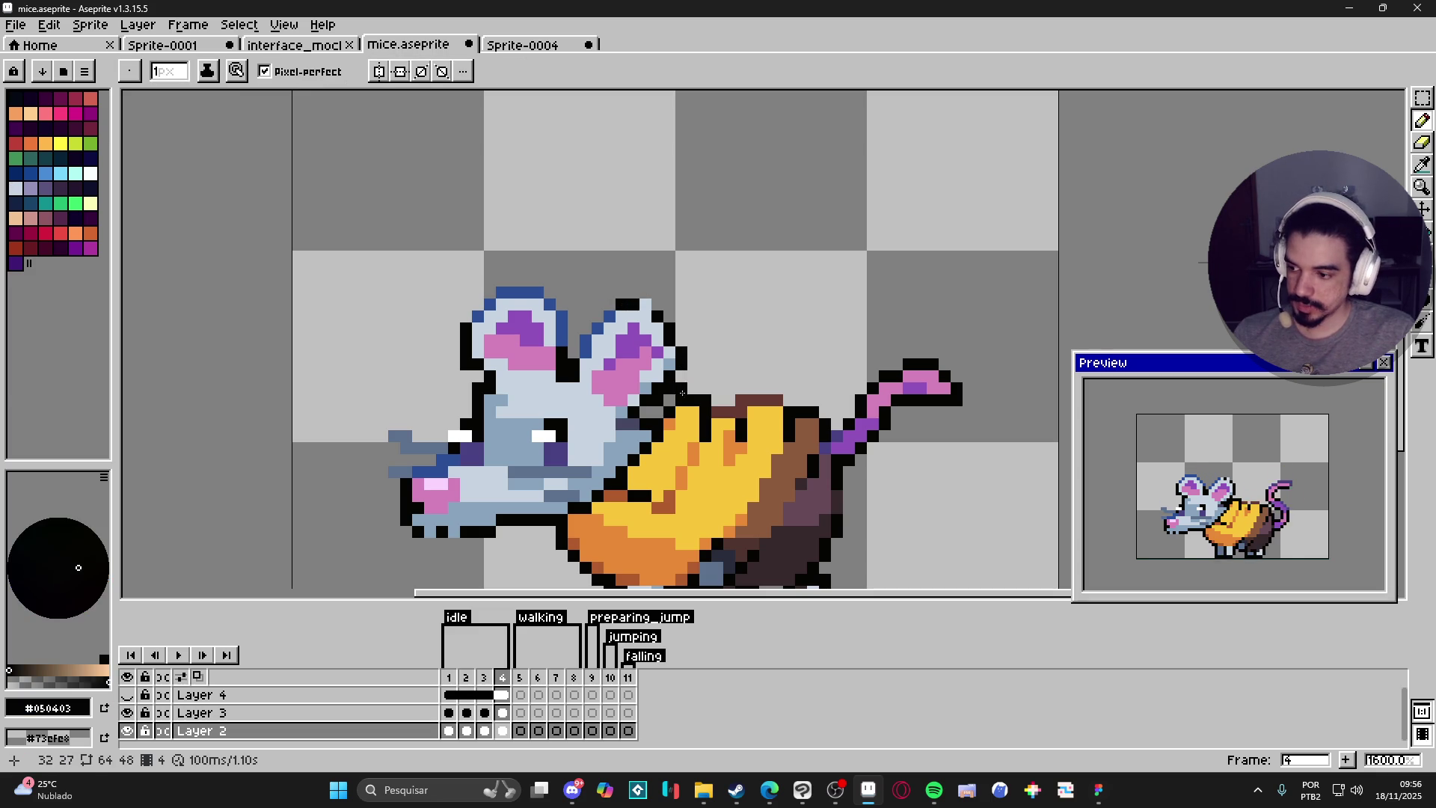
key("alt+Tab")
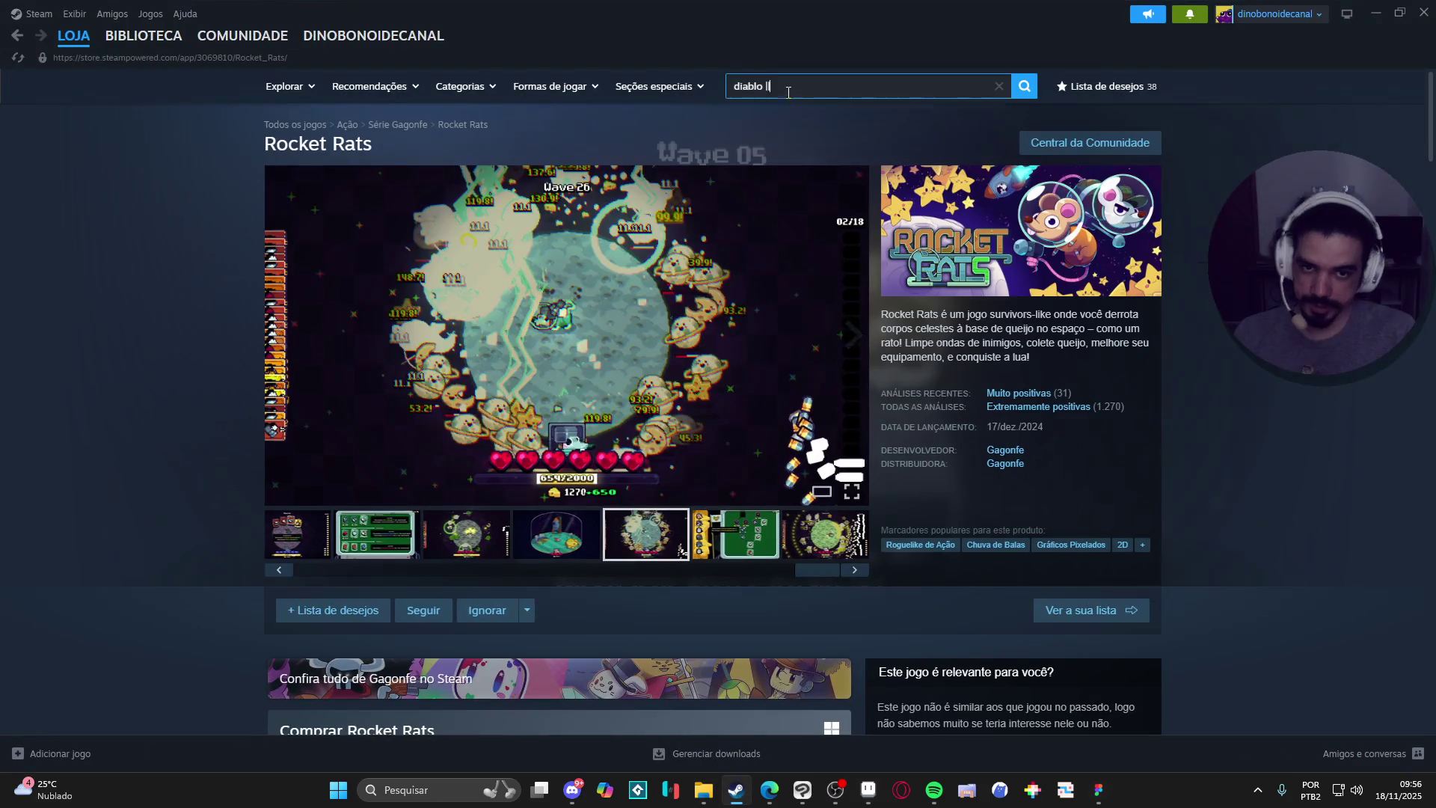
Search the store for Dead Cells and open its third screenshot in the large viewer.
triple_click(789, 92)
type("dead")
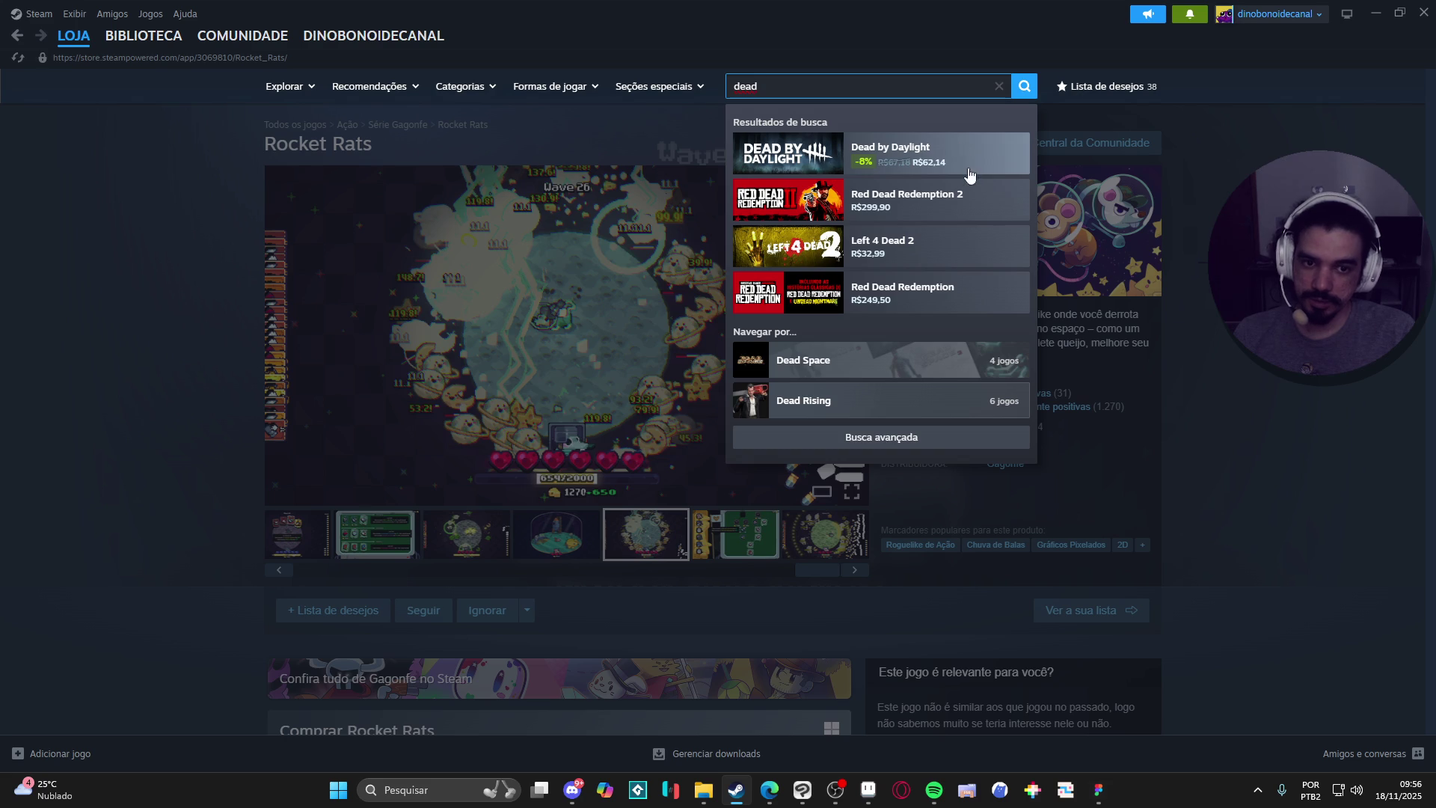
type("ce")
left_click(950, 154)
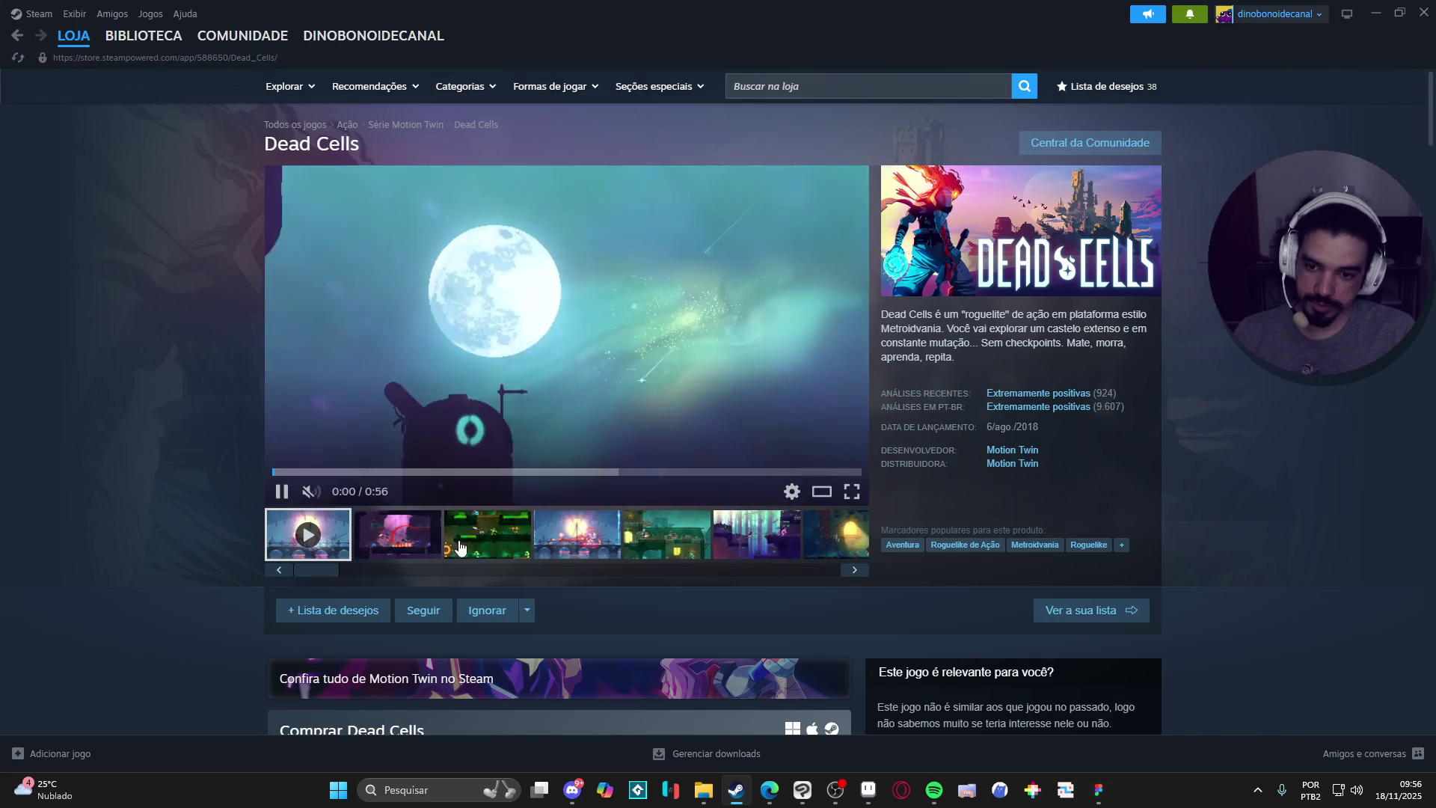
left_click(526, 549)
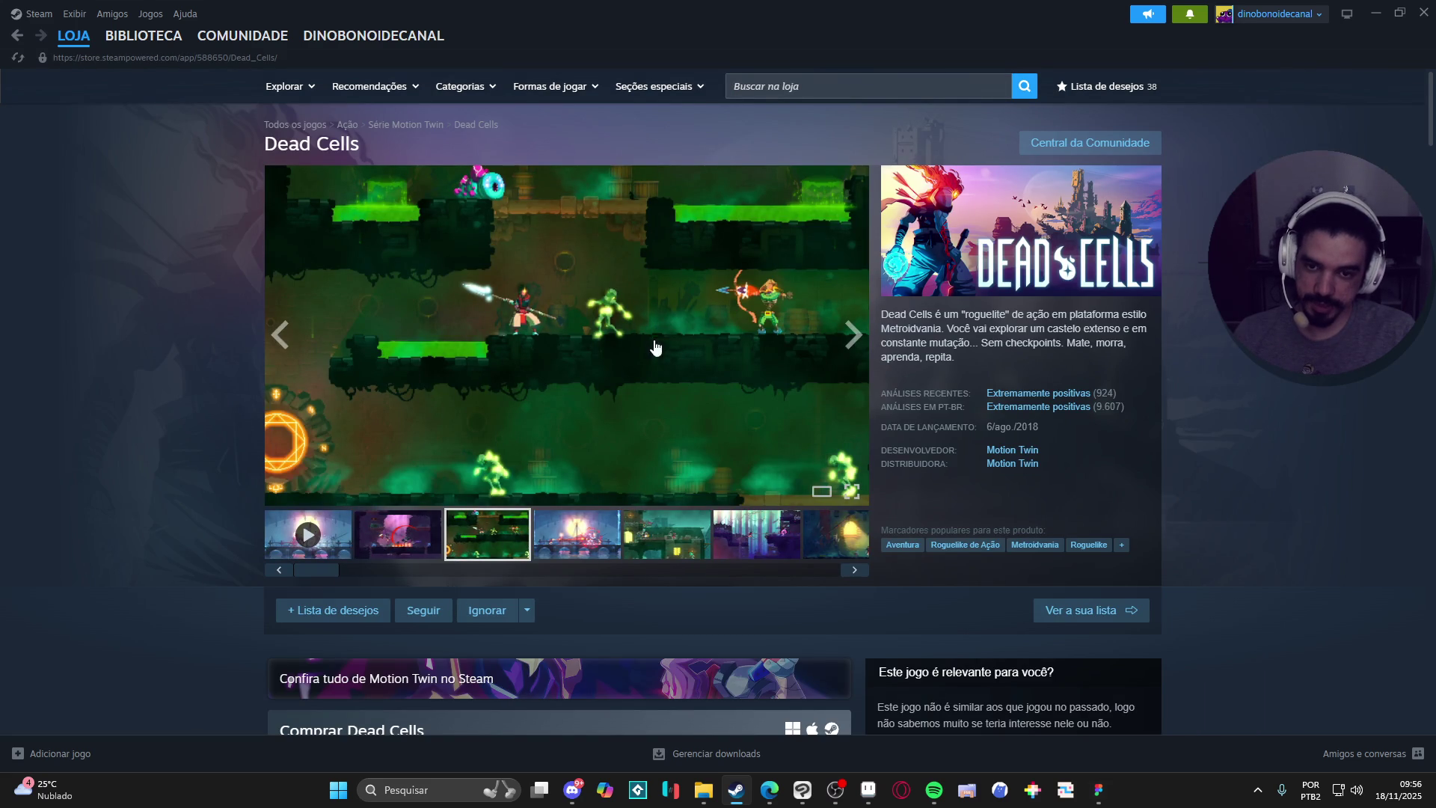
left_click(693, 297)
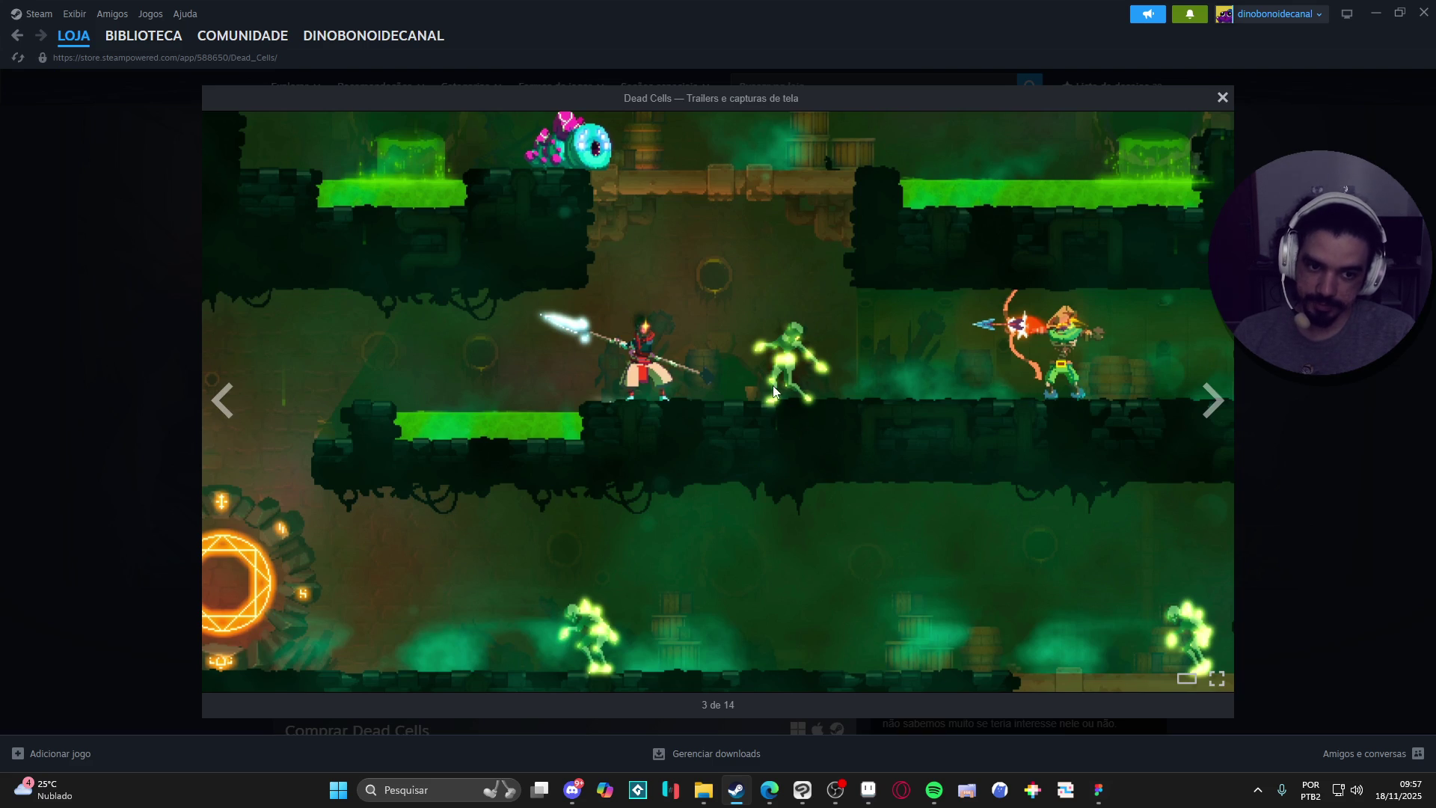
Page ahead to screenshot 7 of 14, close the viewer and minimize Steam.
left_click(1212, 403)
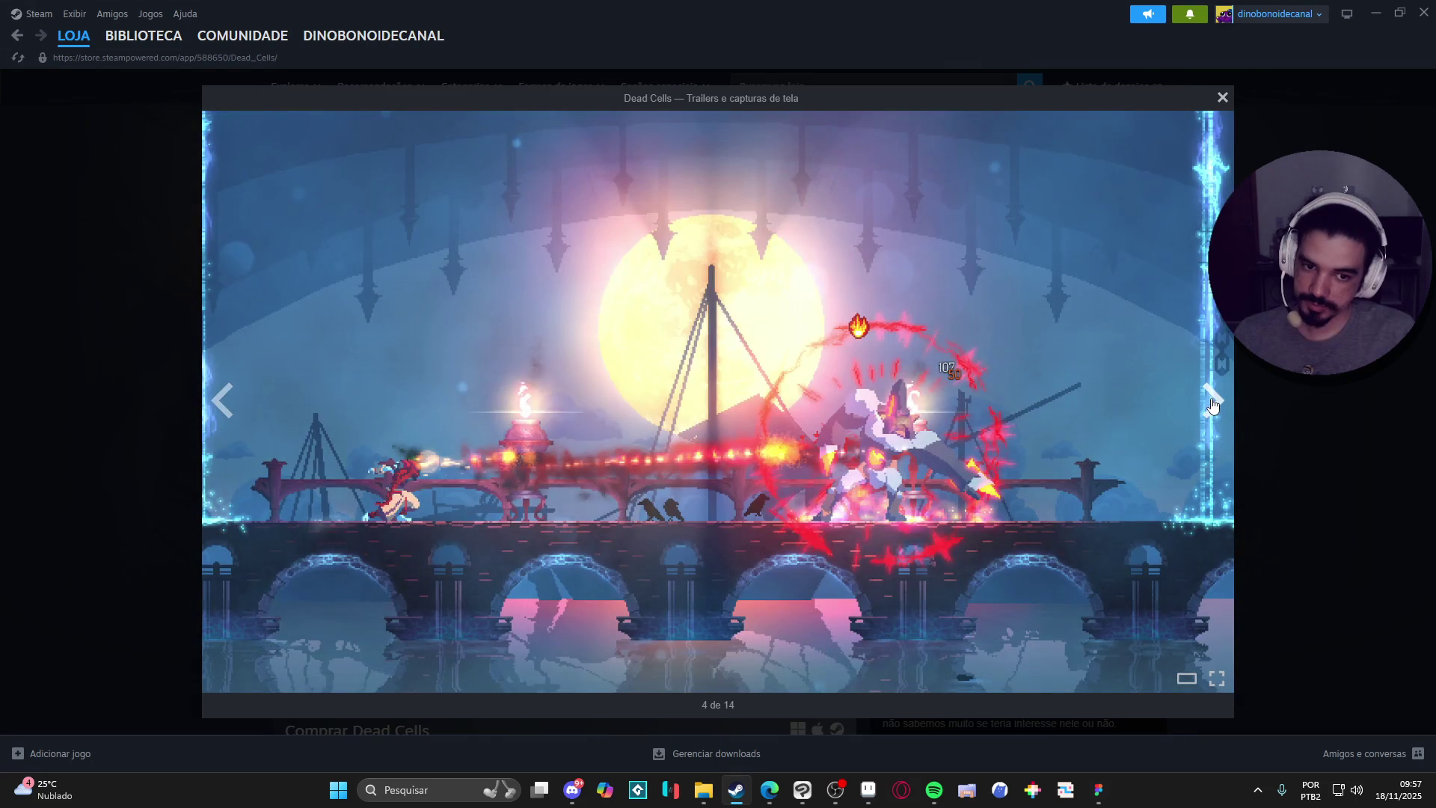
left_click(1213, 404)
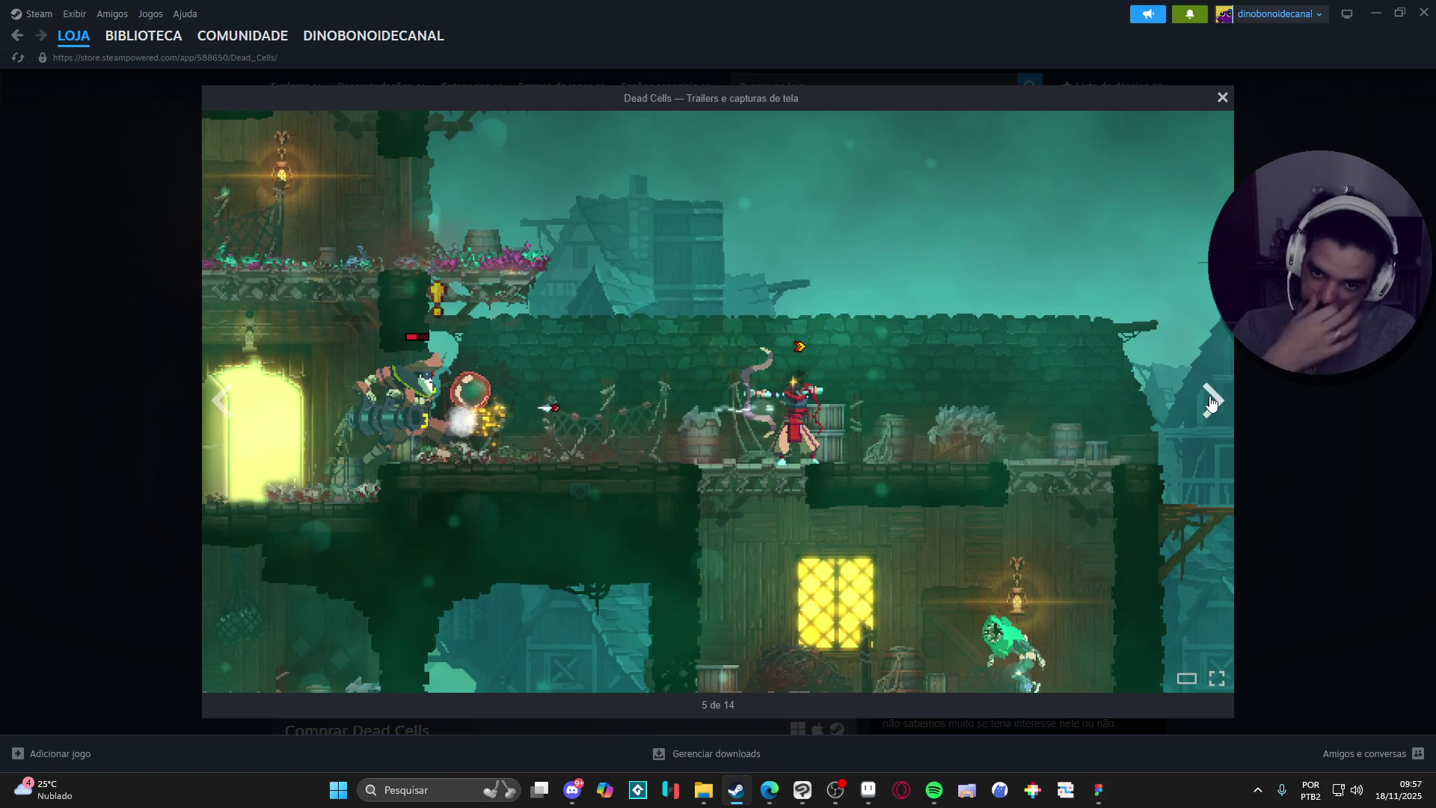
left_click(1213, 402)
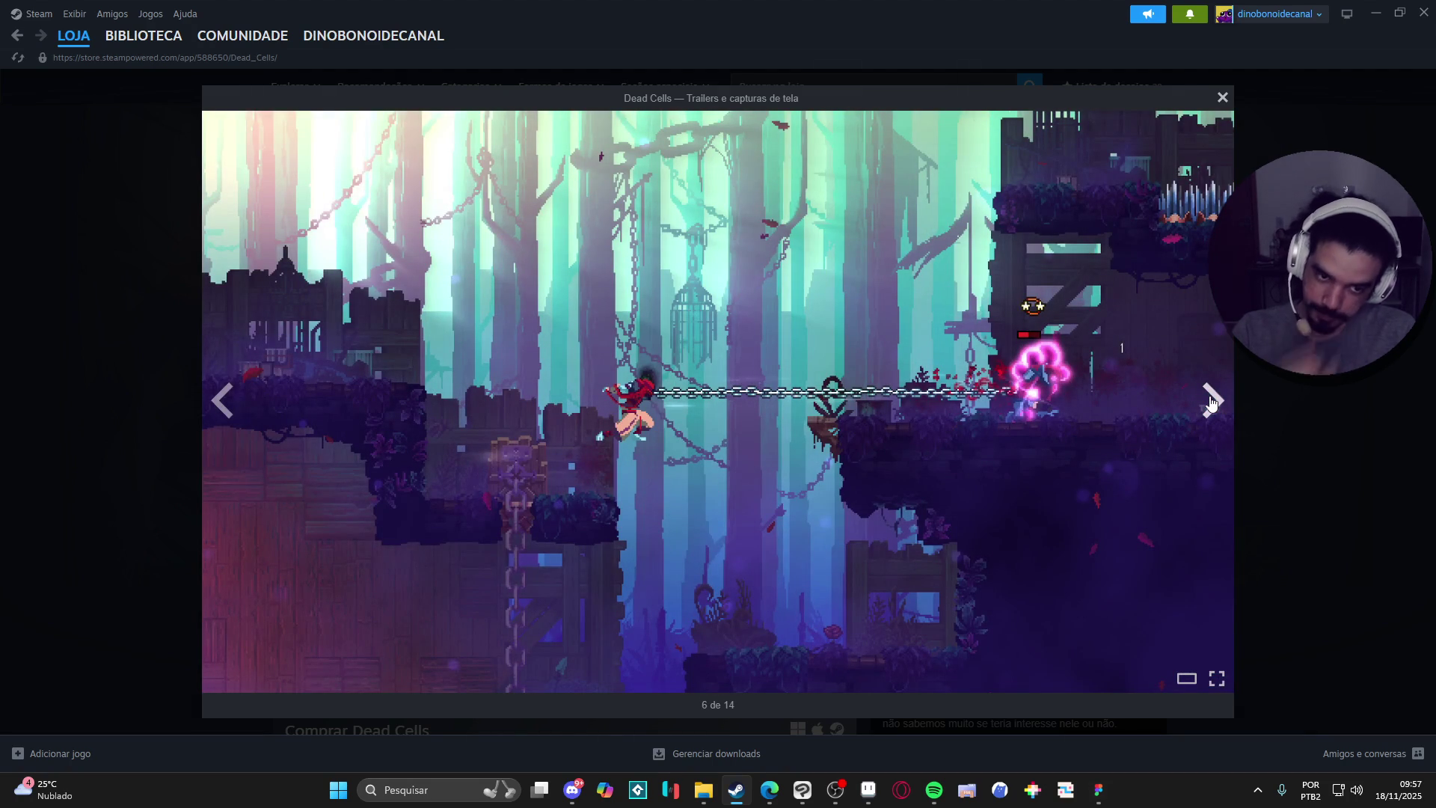
left_click(1209, 404)
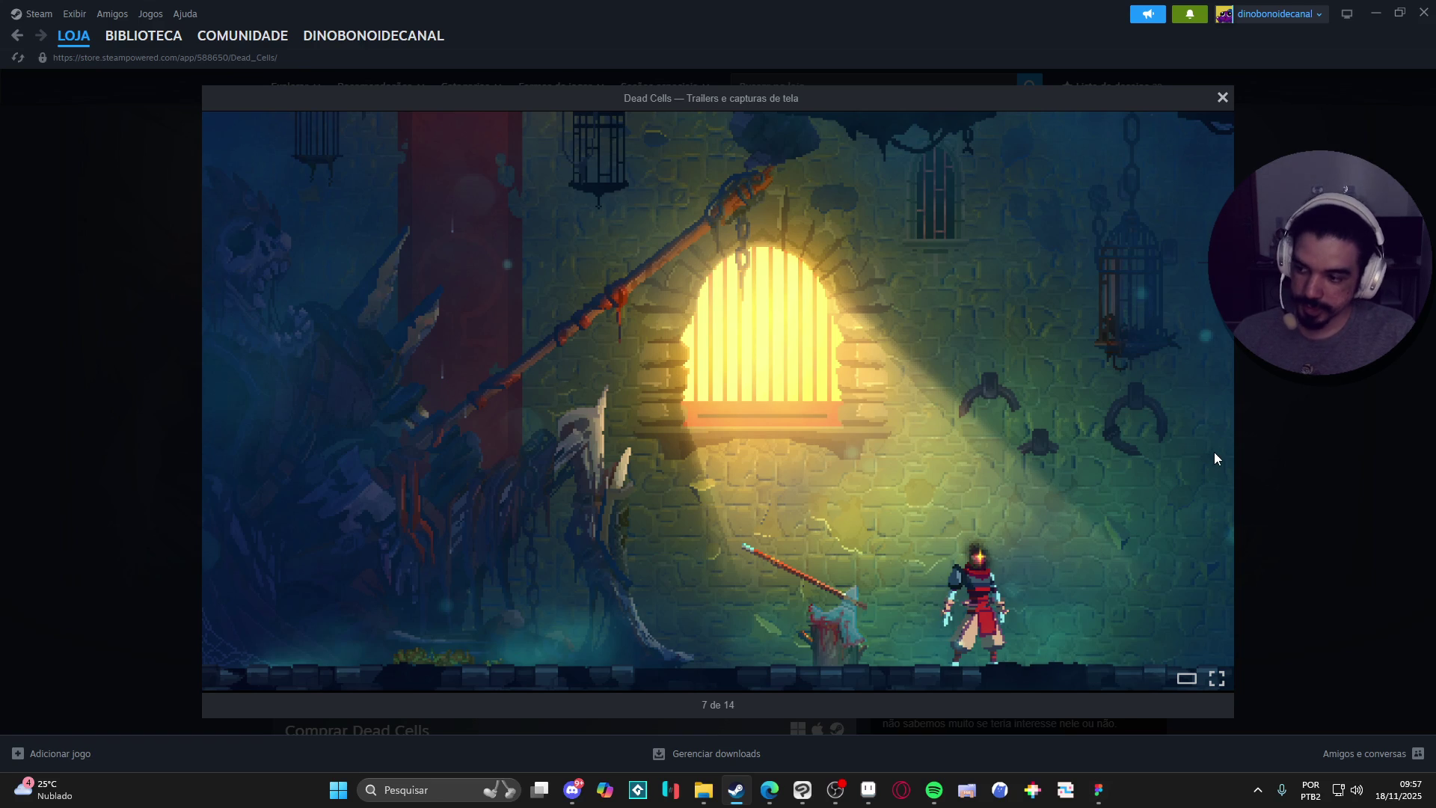
key("Escape")
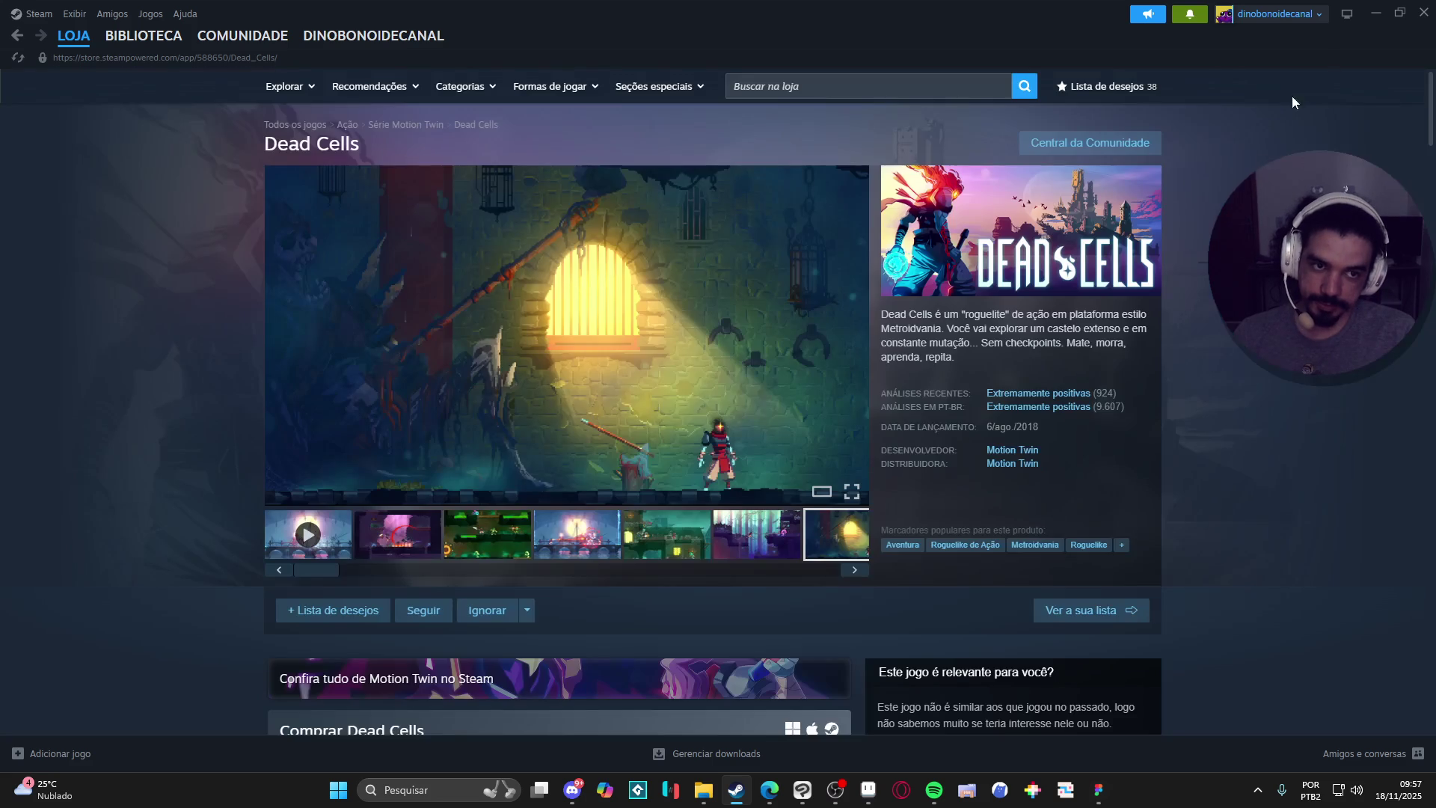
left_click(1386, 8)
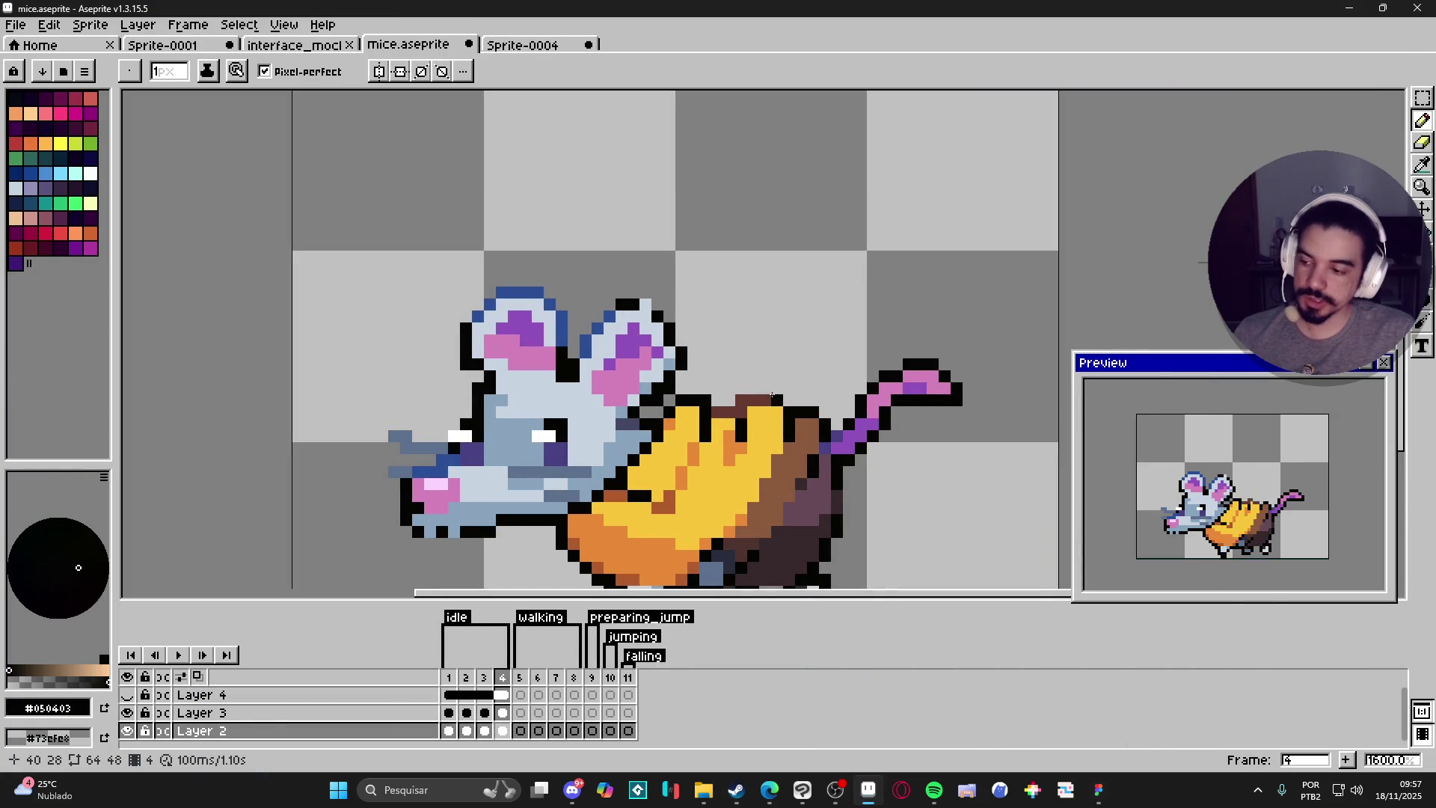
Pick the ear's pale grey on frame 4, then step back to idle frames 1 and 2 to compare poses.
left_click(484, 677)
left_click(507, 685)
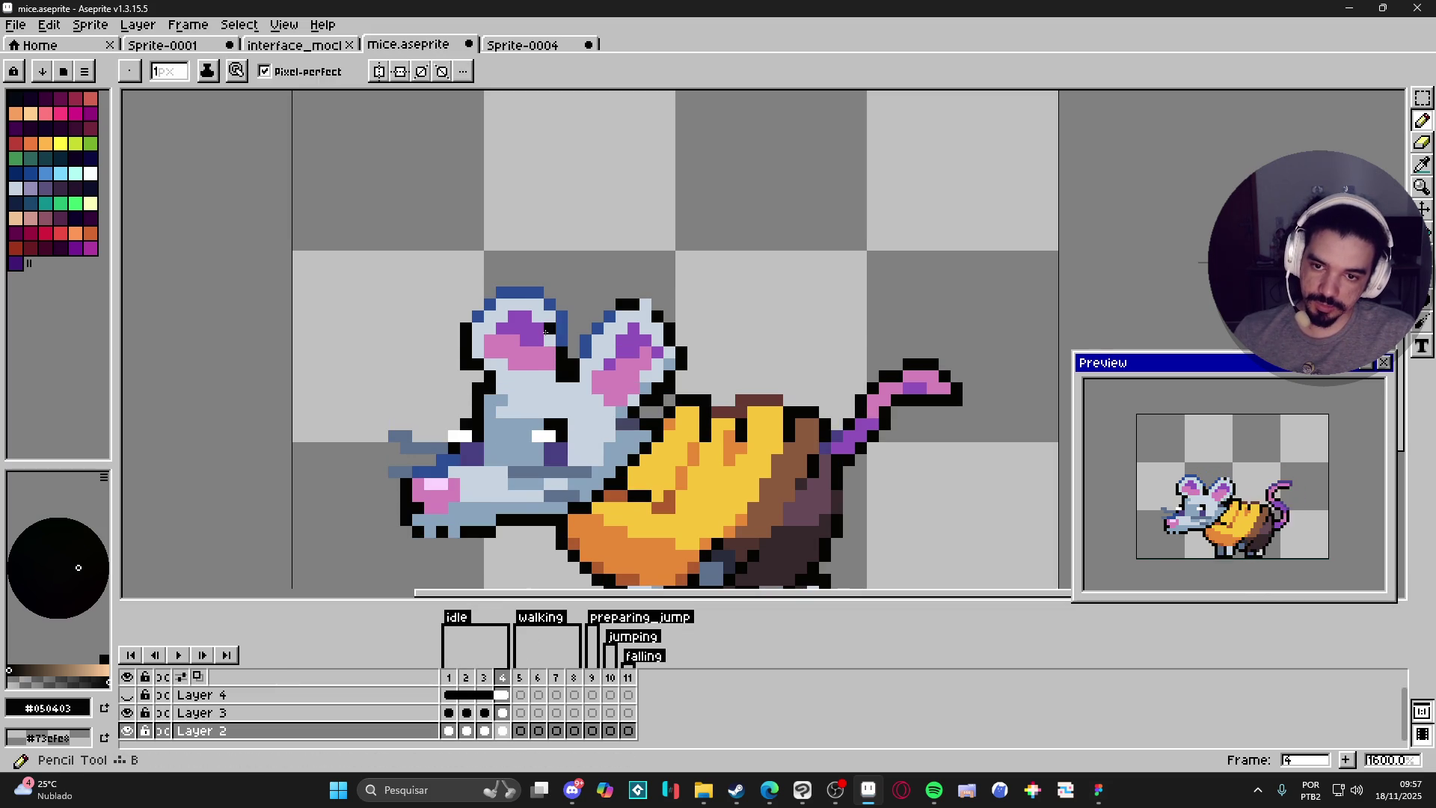
left_click(545, 332, "alt")
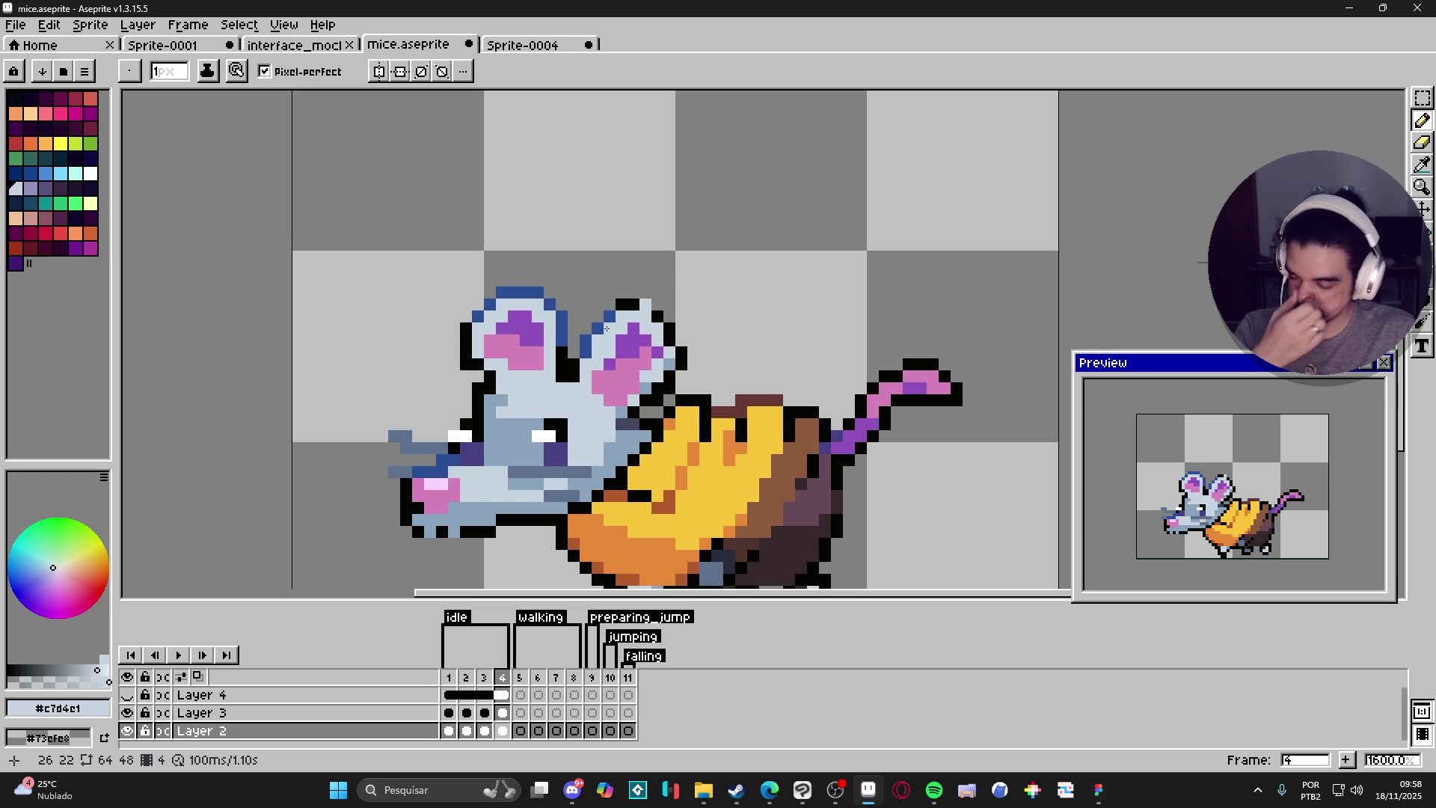
left_click(449, 683)
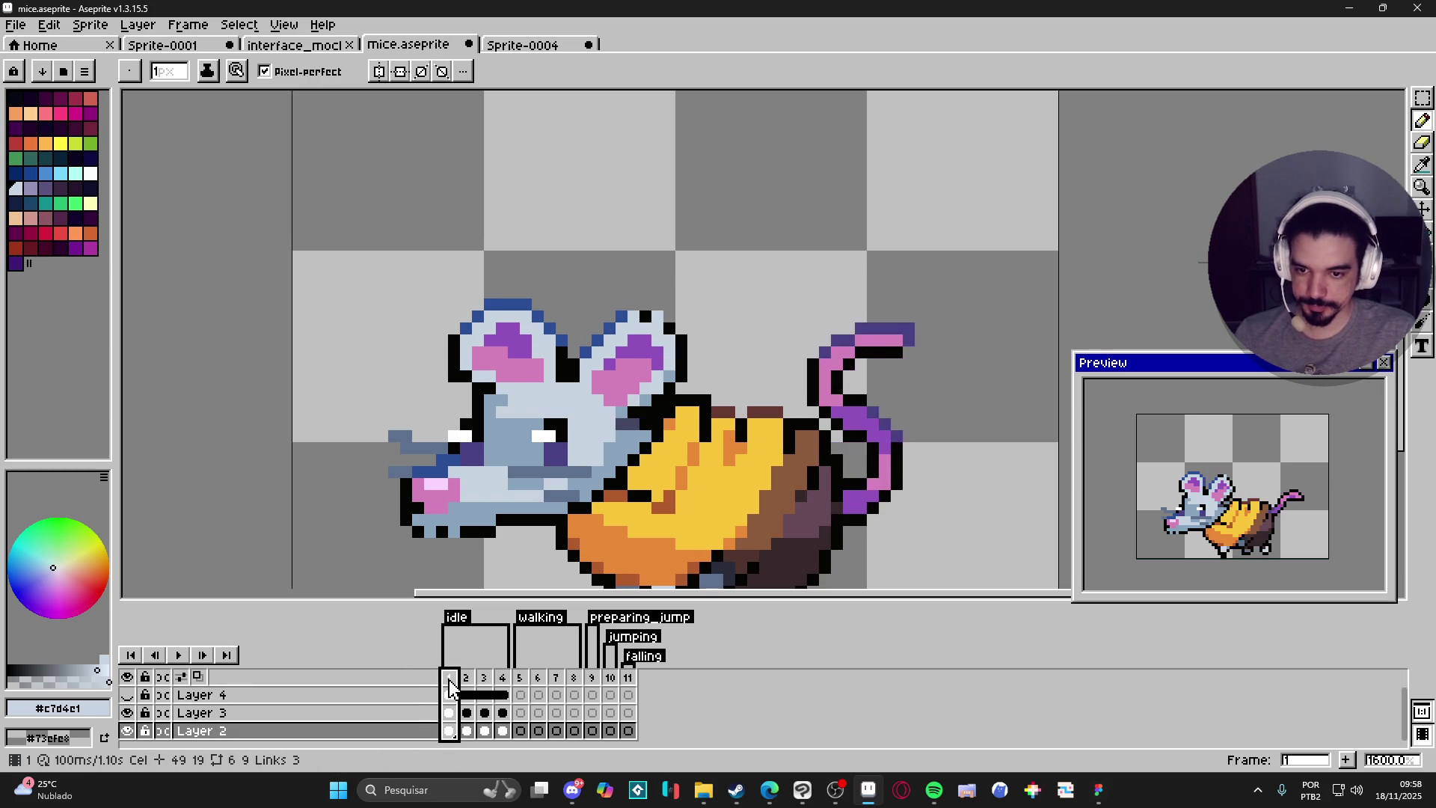
left_click_drag(509, 477, 536, 416)
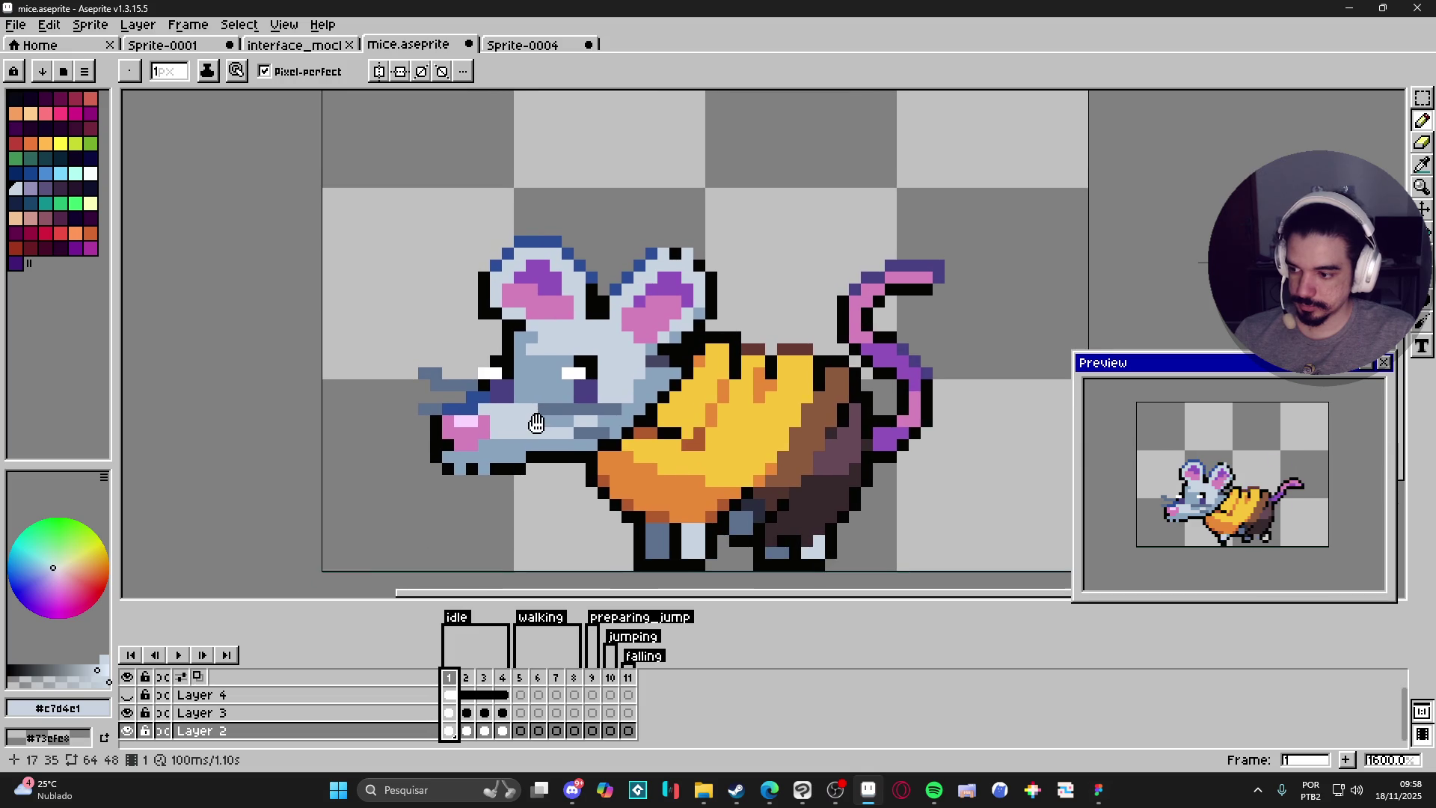
left_click(472, 697)
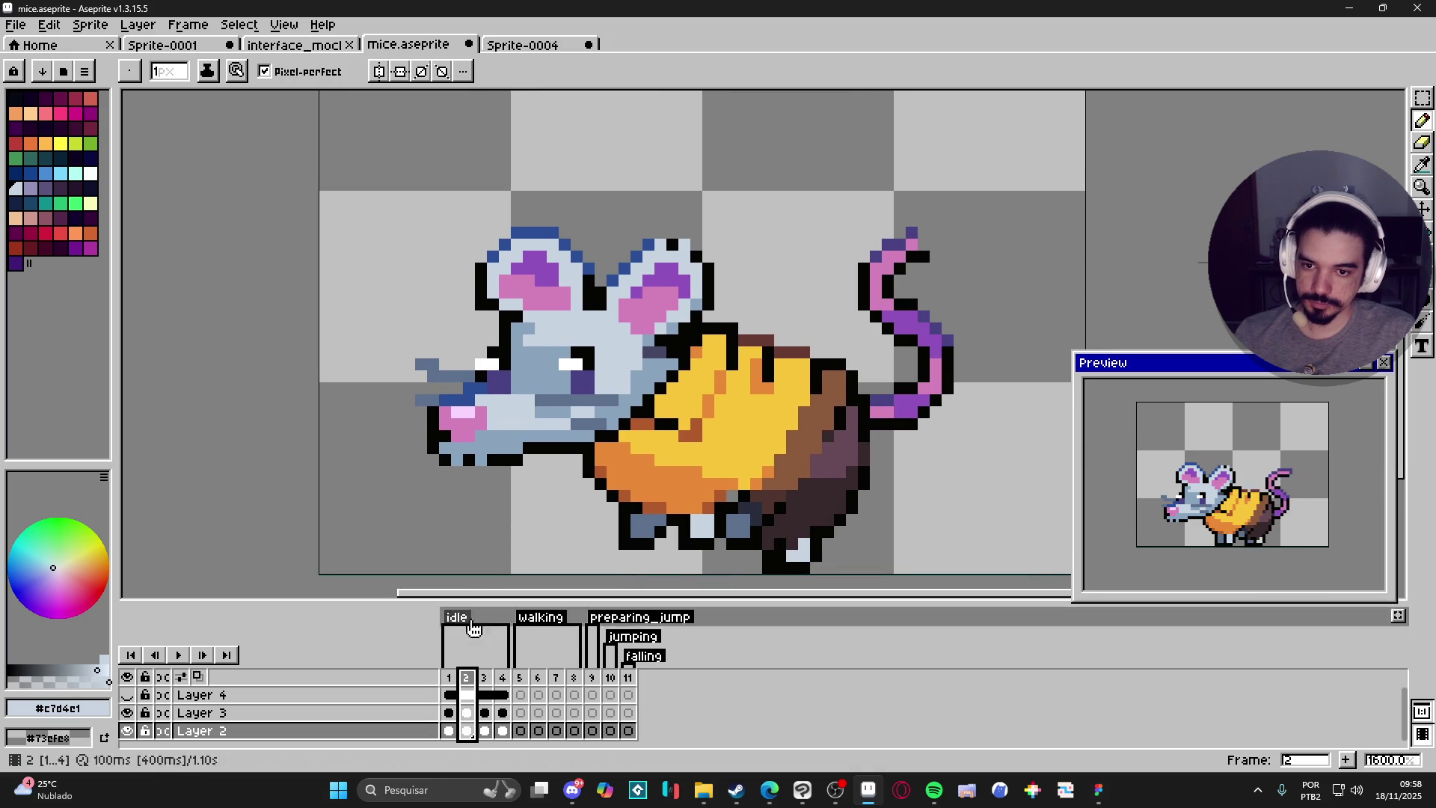
On frame 3, sample the whisker's grey-blue and fill the selected white whisker pixels with it.
left_click(487, 682)
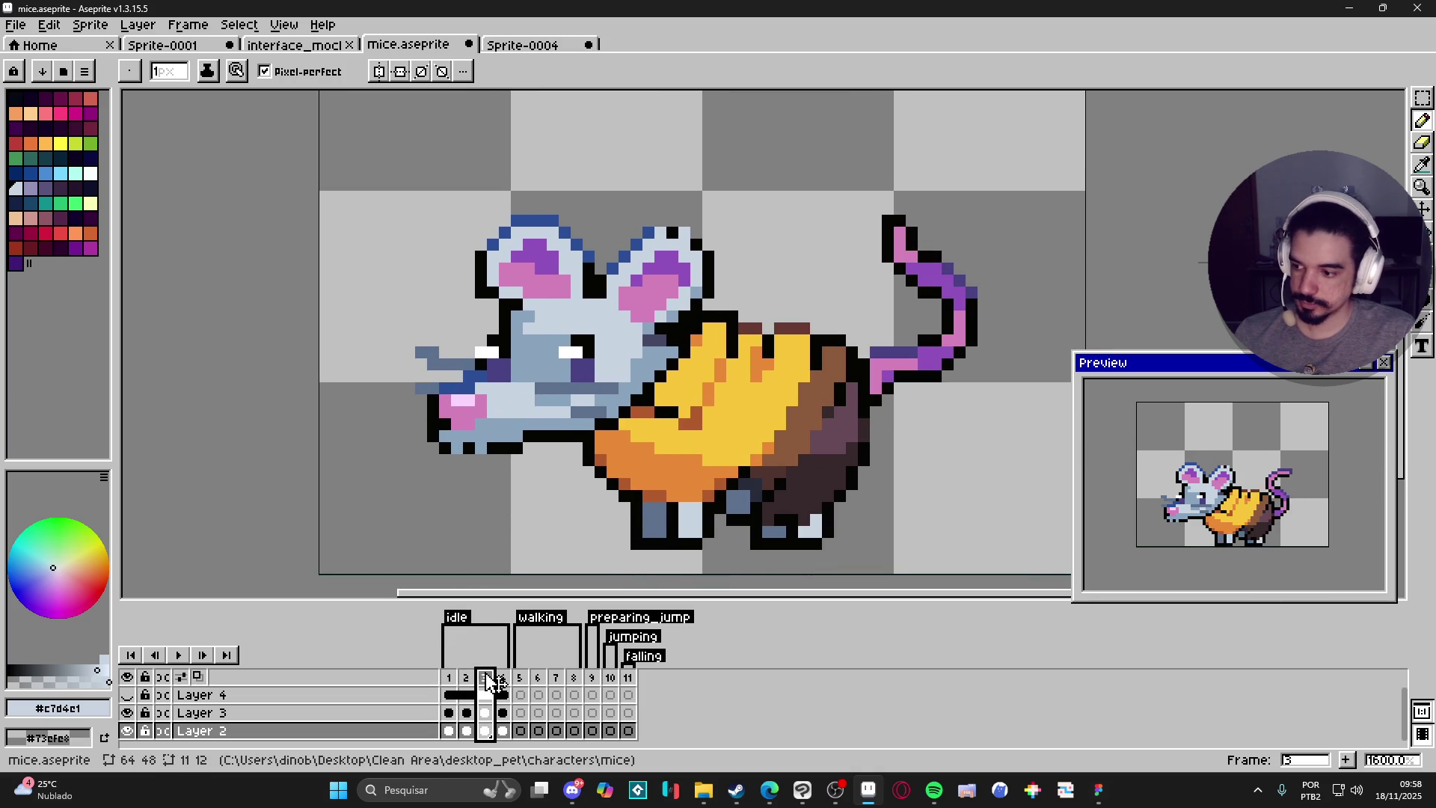
key("v")
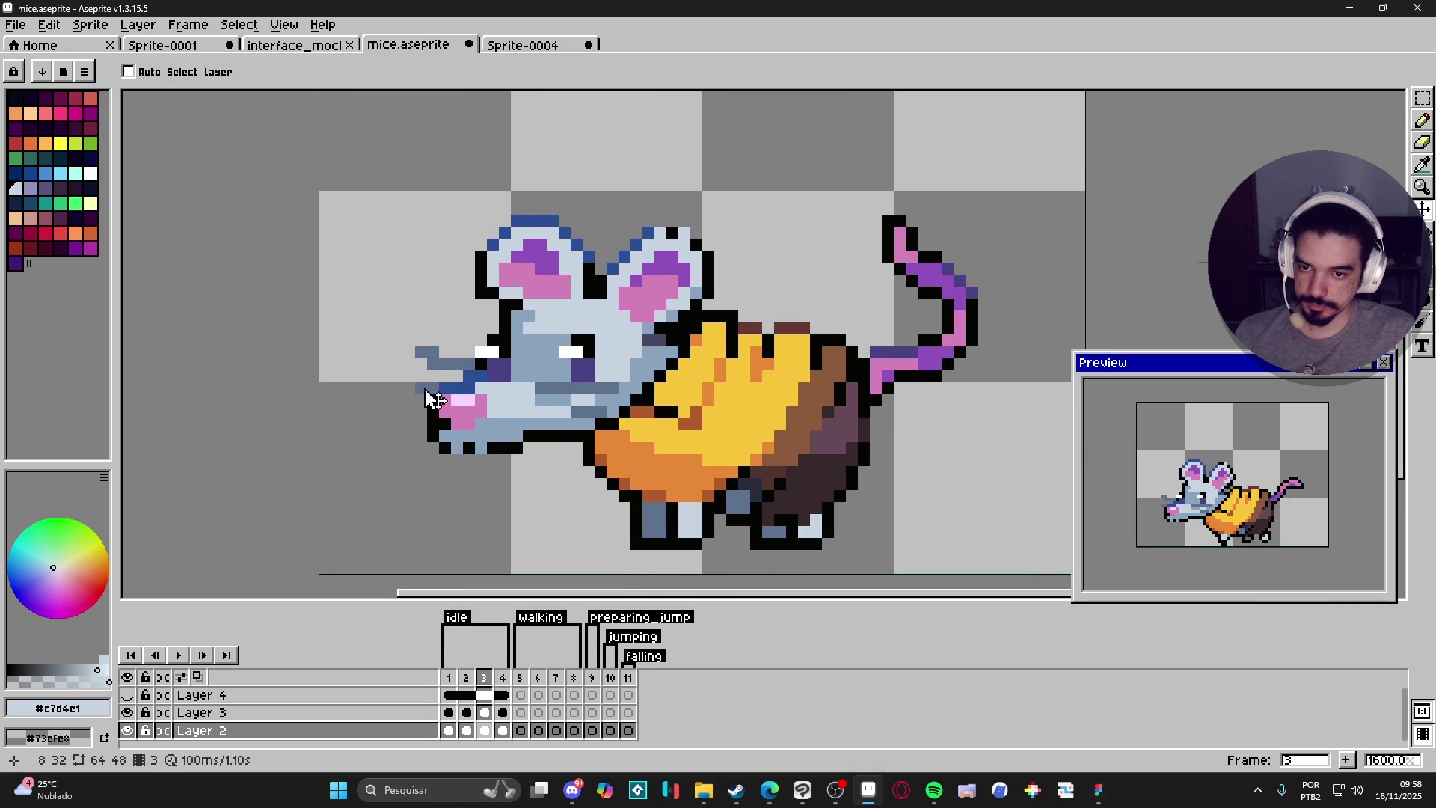
key("b")
left_click(422, 394, "alt")
key("e")
key("b")
key("m")
left_click_drag(416, 352, 452, 365)
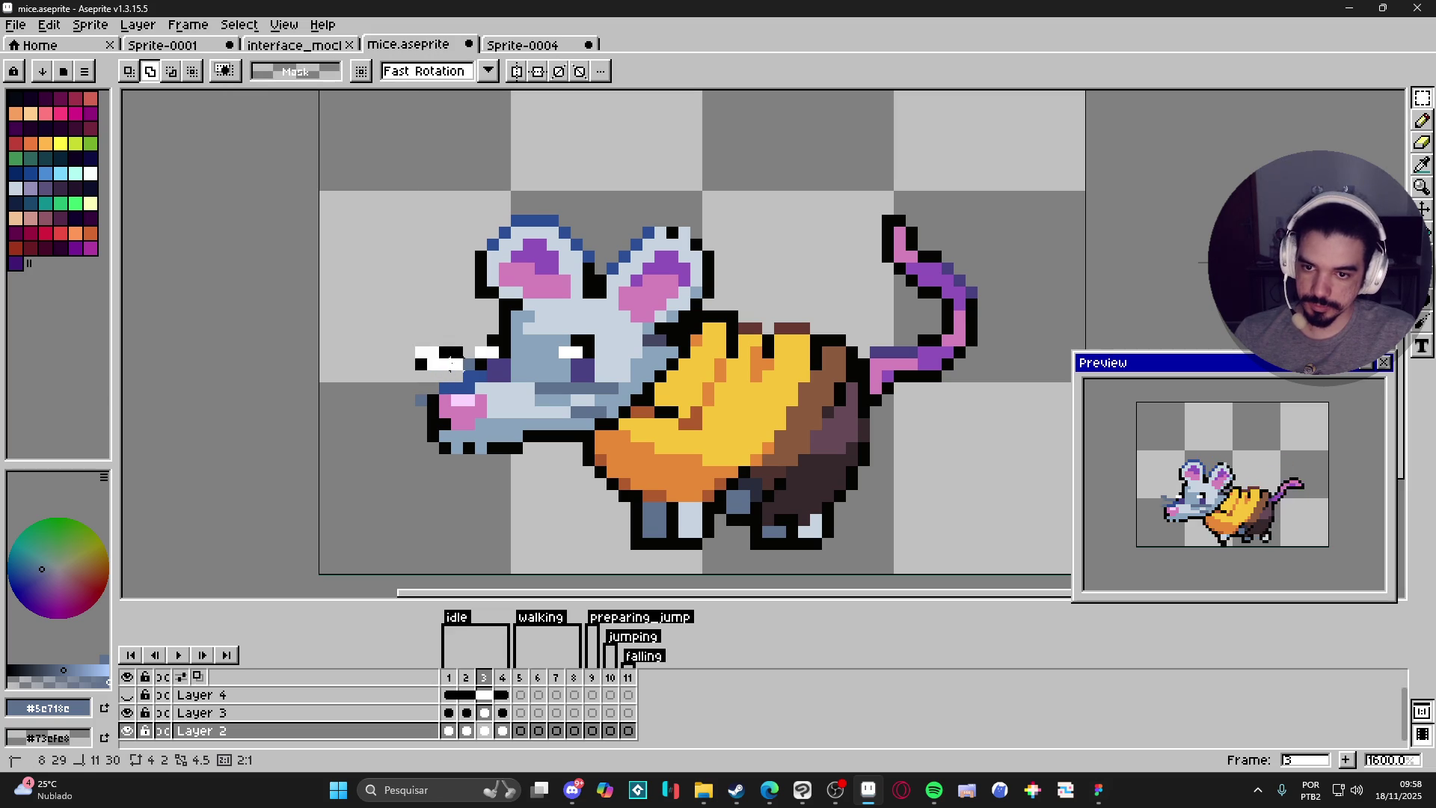
key("f")
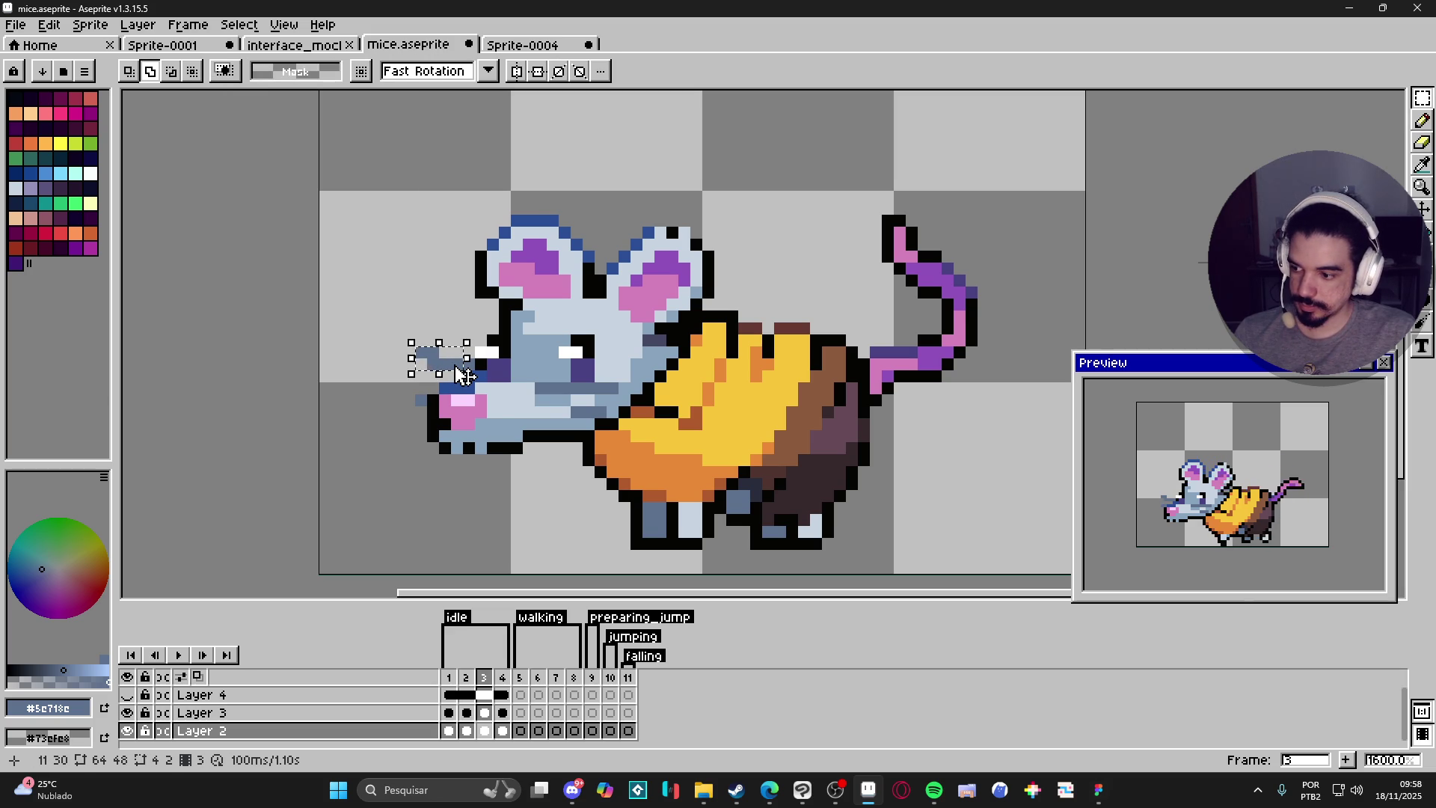
Nudge the whisker down and fill more pixels, undo those whisker edits, then select the strip beside the mouth.
key("Down")
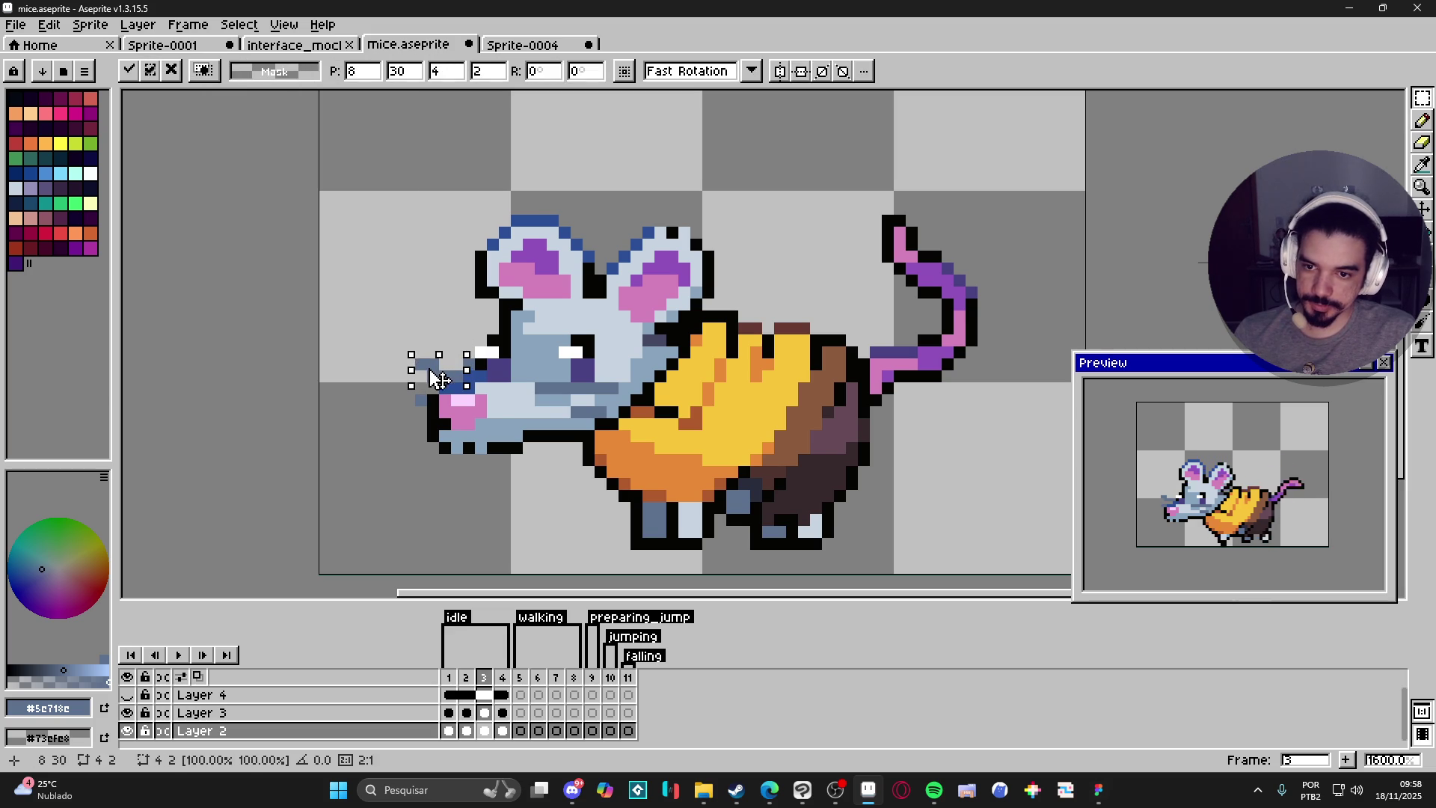
left_click(499, 389)
left_click_drag(614, 388, 577, 387)
key("f")
key("ctrl+d")
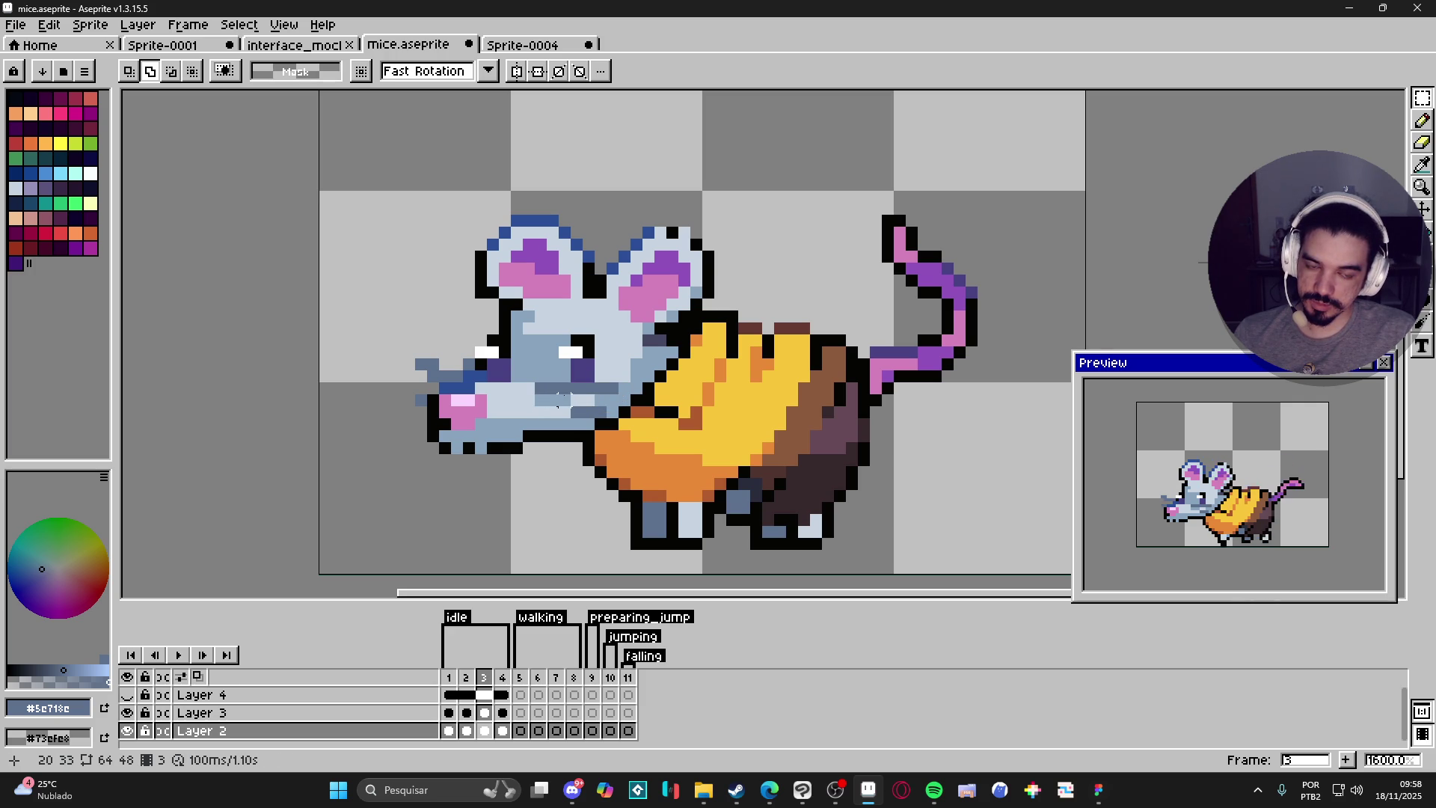
key("ctrl+z")
key("ctrl+z")
key("ctrl+z")
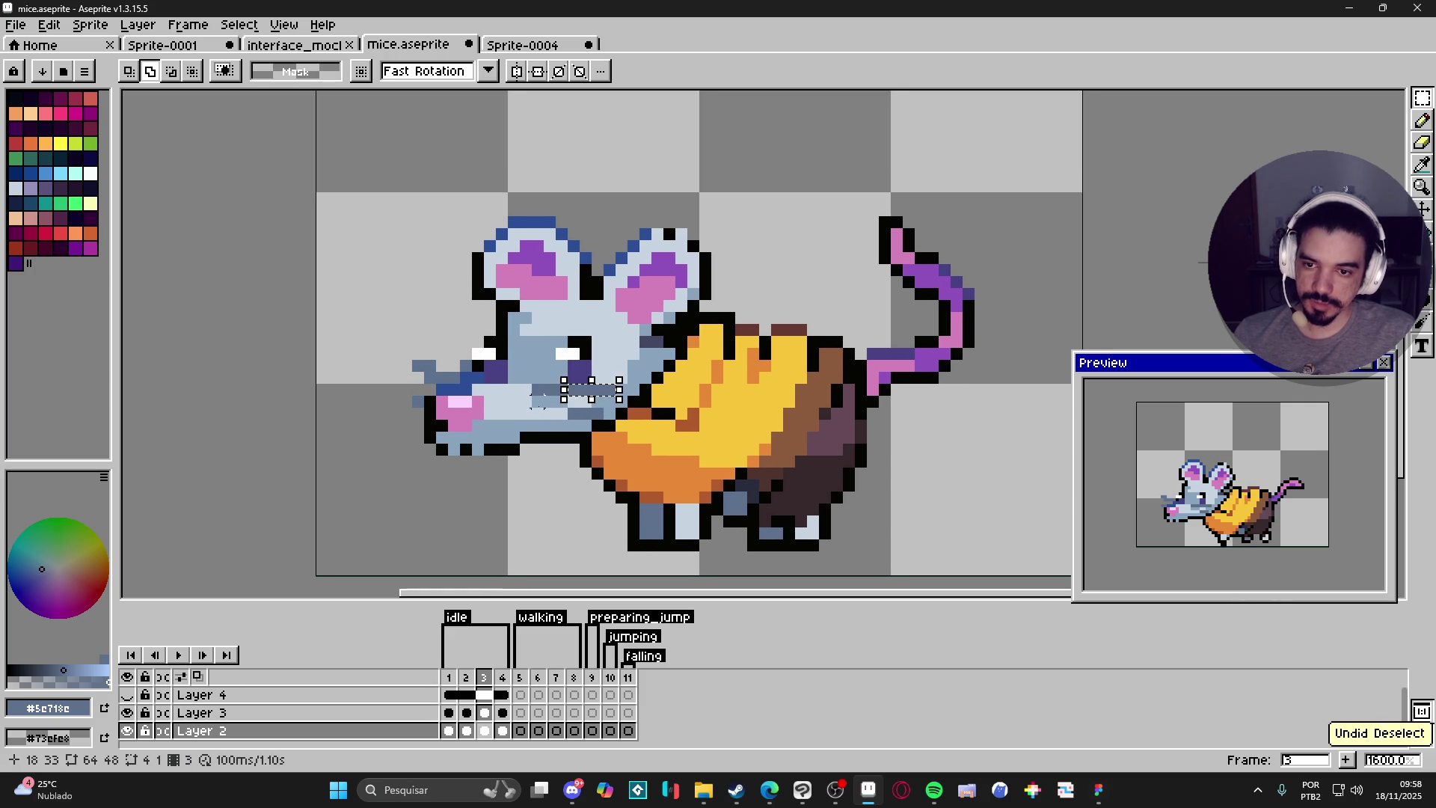
key("ctrl+z")
key("ctrl+z")
key("ctrl+z")
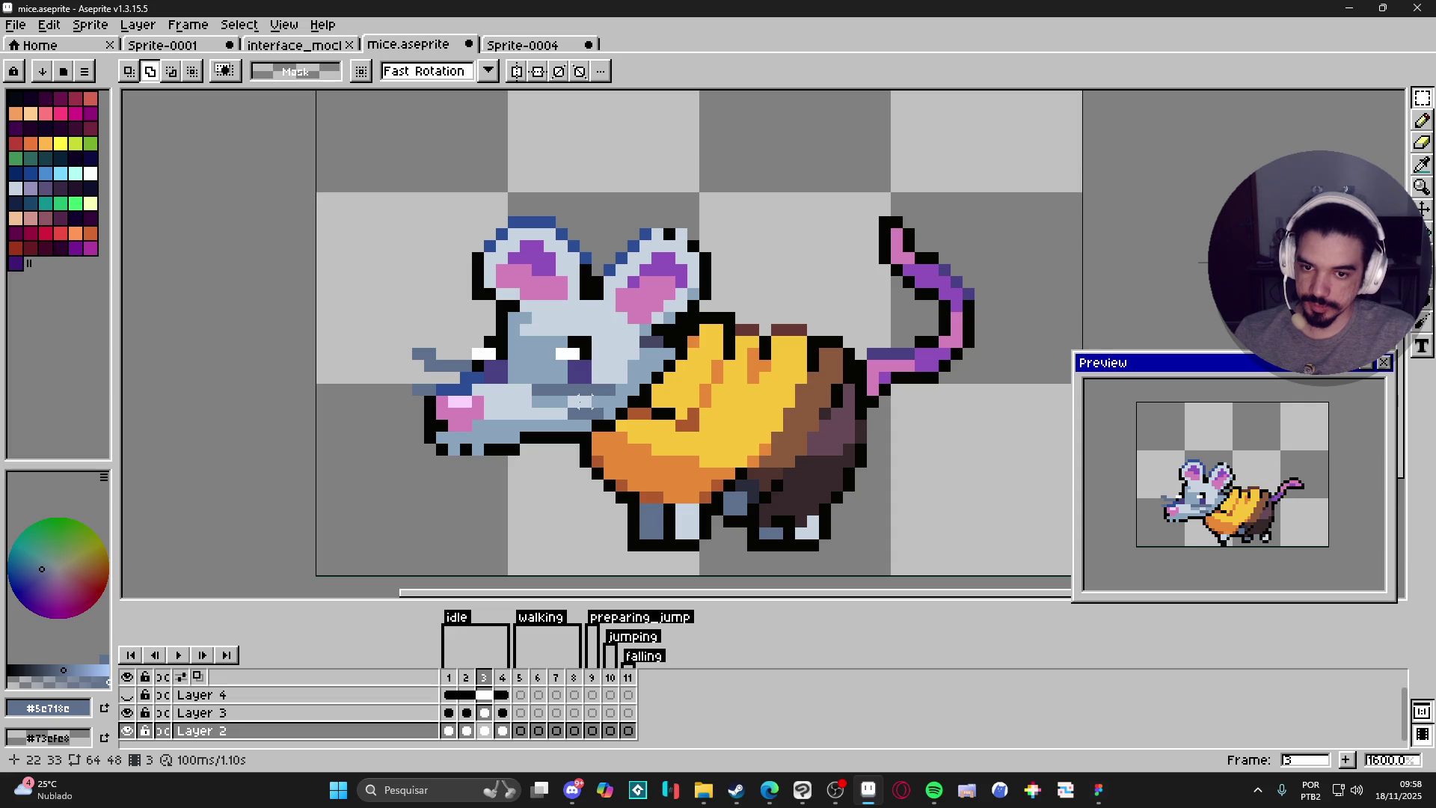
mouse_move(609, 389)
left_mouse_down()
mouse_move(582, 389)
mouse_move(580, 413)
mouse_move(534, 408)
left_mouse_up()
Extend the mouth-line selection two pixels left, then drop the selection.
scroll(580, 413, "up", 6)
scroll(545, 410, "down", 3)
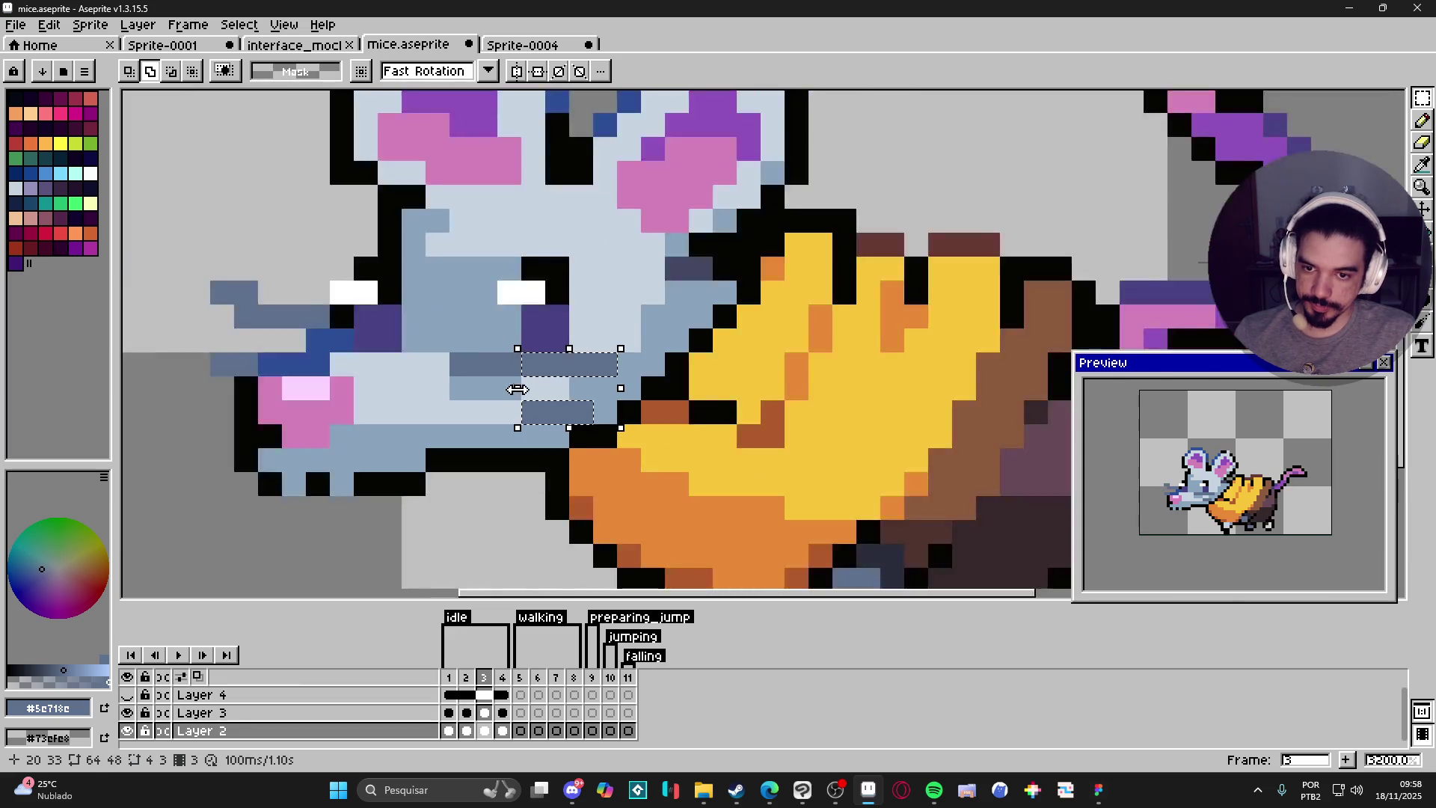
scroll(524, 396, "up", 4)
left_click(469, 382)
left_click_drag(469, 382, 513, 379)
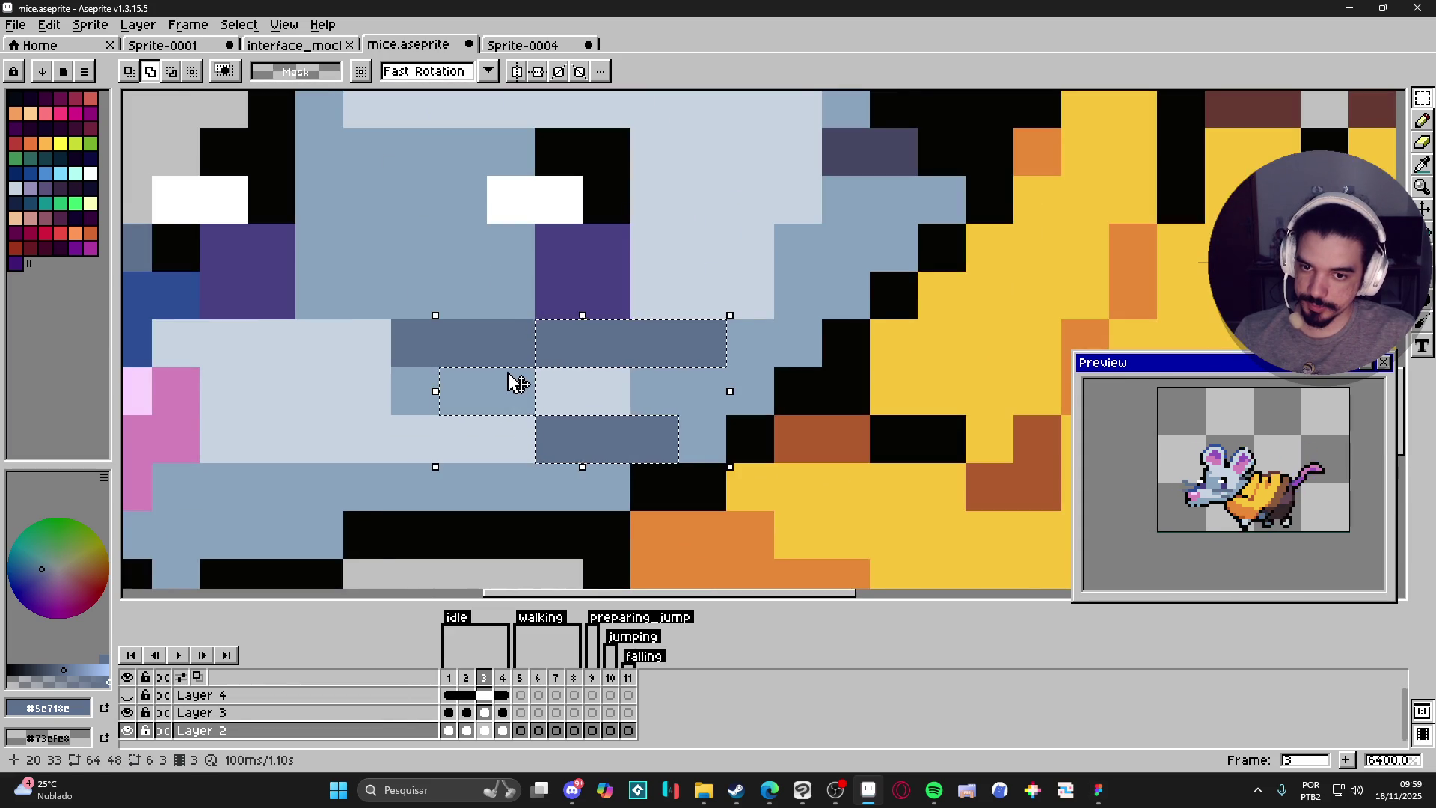
scroll(514, 379, "down", 8)
key("ctrl+d")
Sample the face's blue-grey (#88a3bc) and paint the pale cheek pixels with it.
scroll(554, 370, "up", 2)
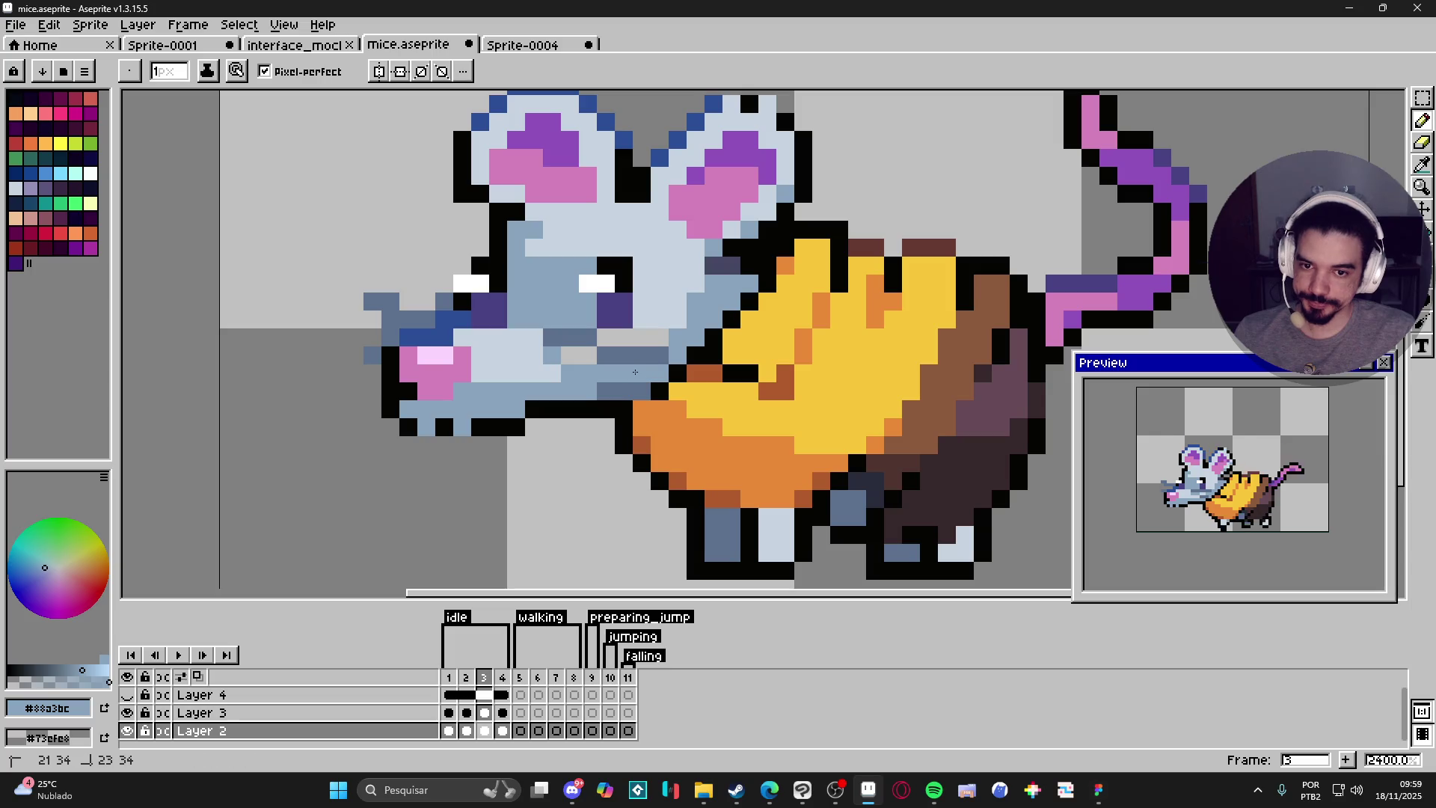
key("b")
left_click(561, 357, "alt")
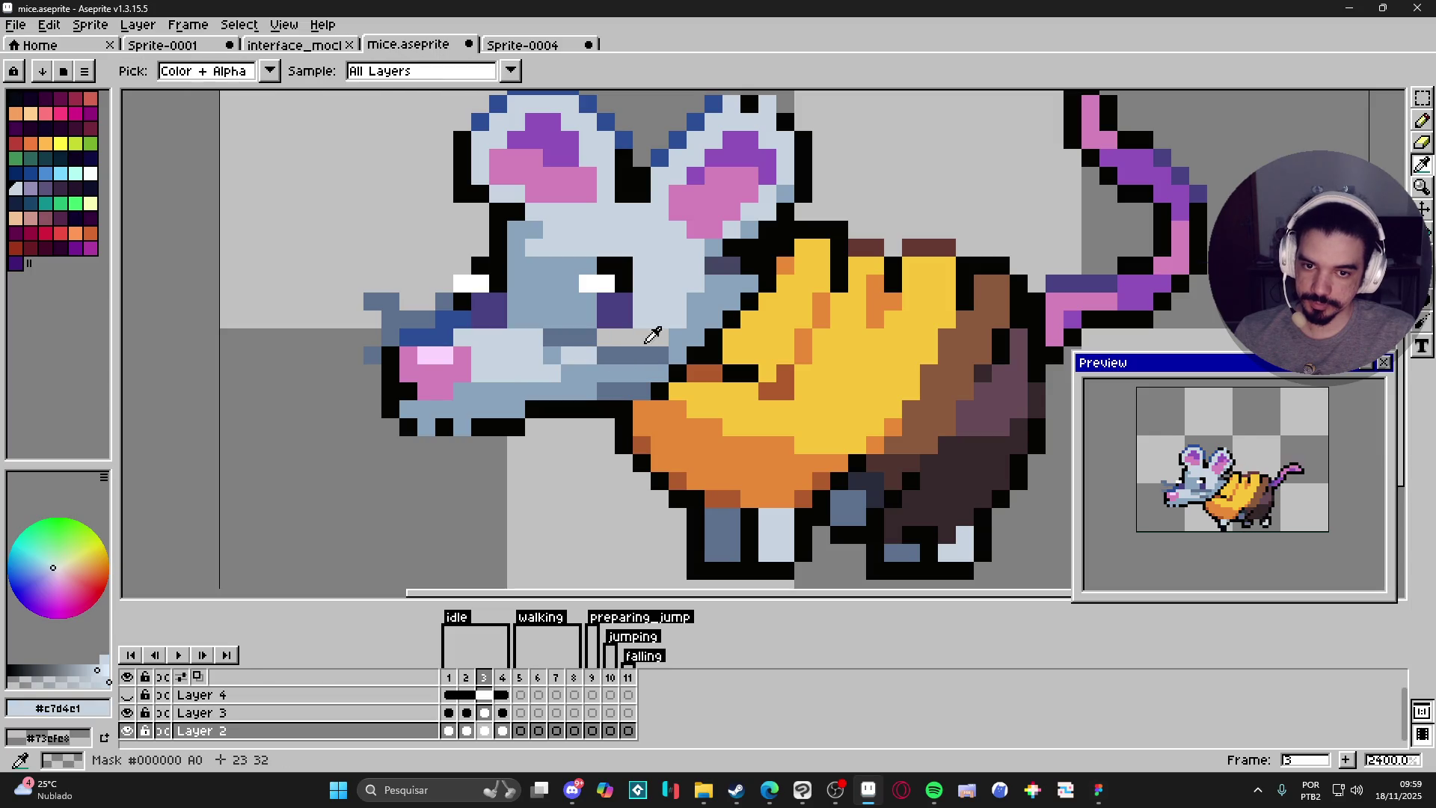
left_click(658, 333, "alt")
left_click_drag(655, 340, 611, 344)
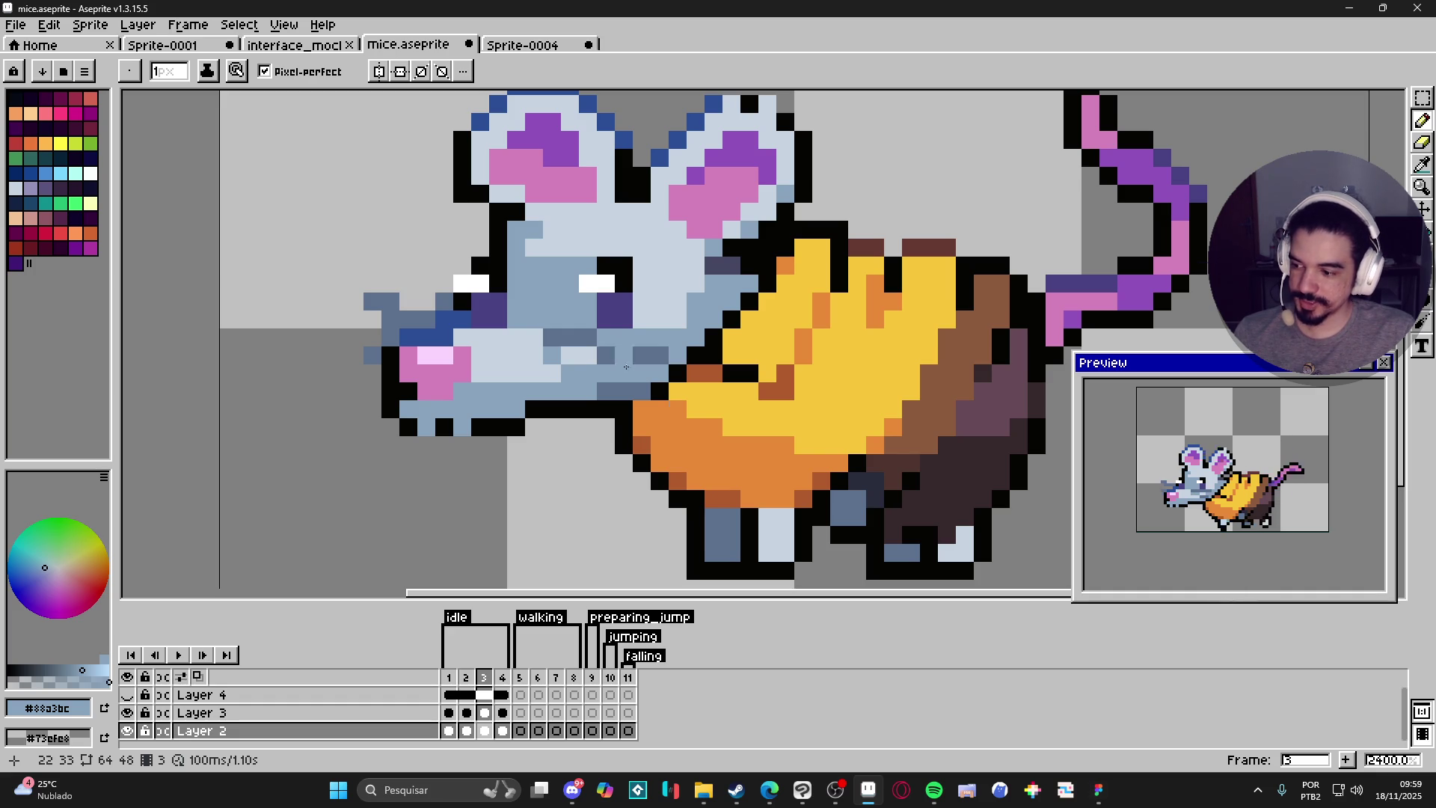
left_click(932, 799)
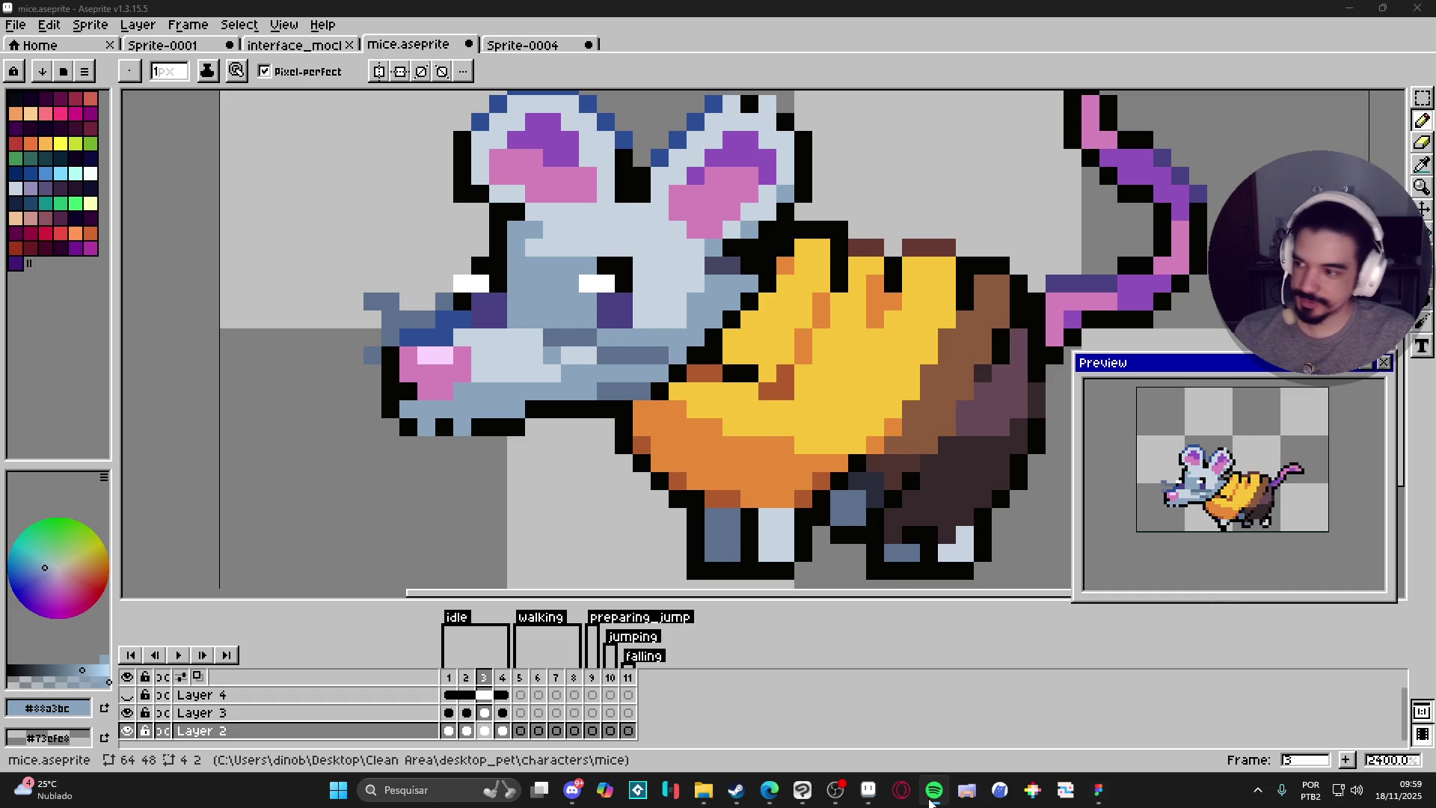
Maximize the Spotify window, then switch back to Aseprite.
double_click(828, 399)
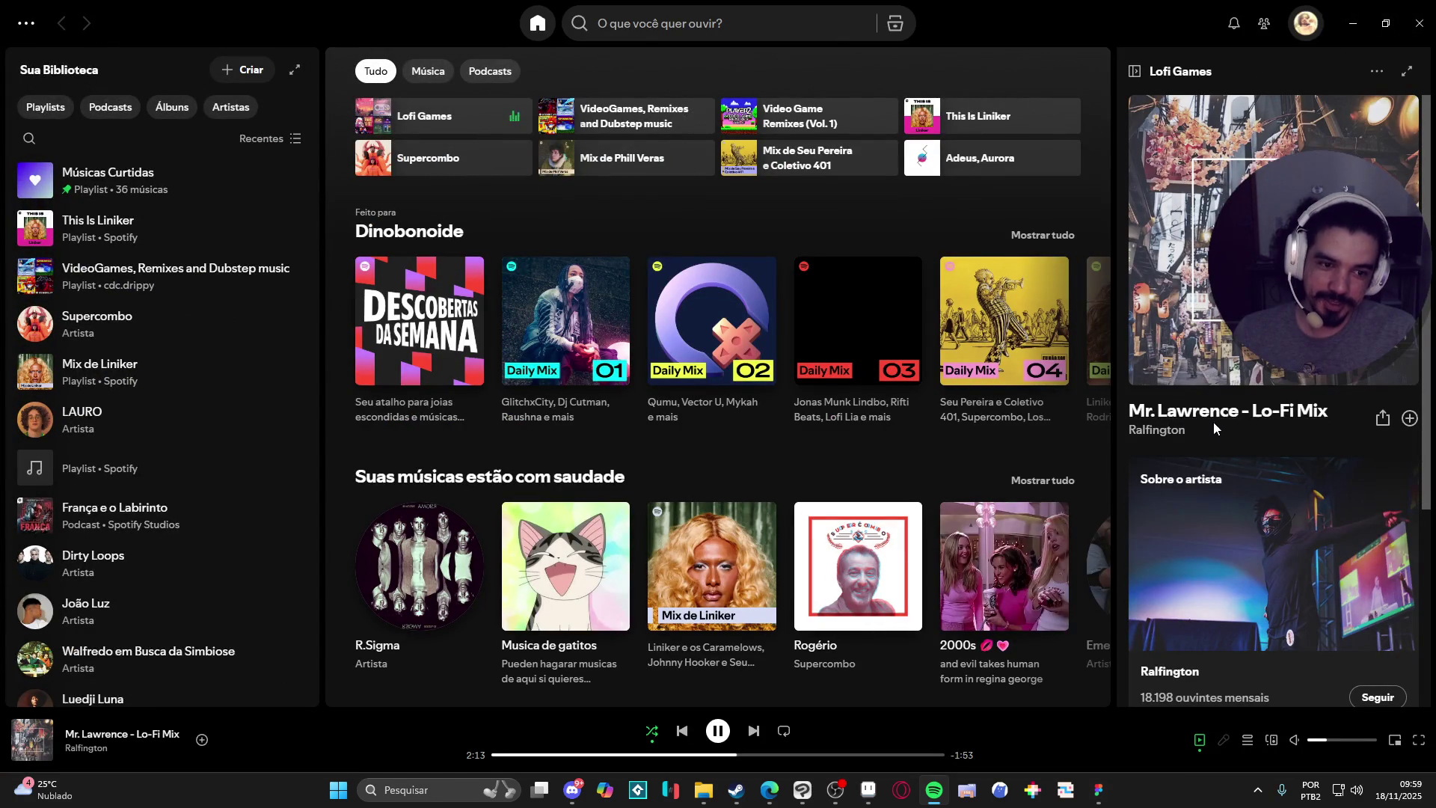
key("alt+Tab")
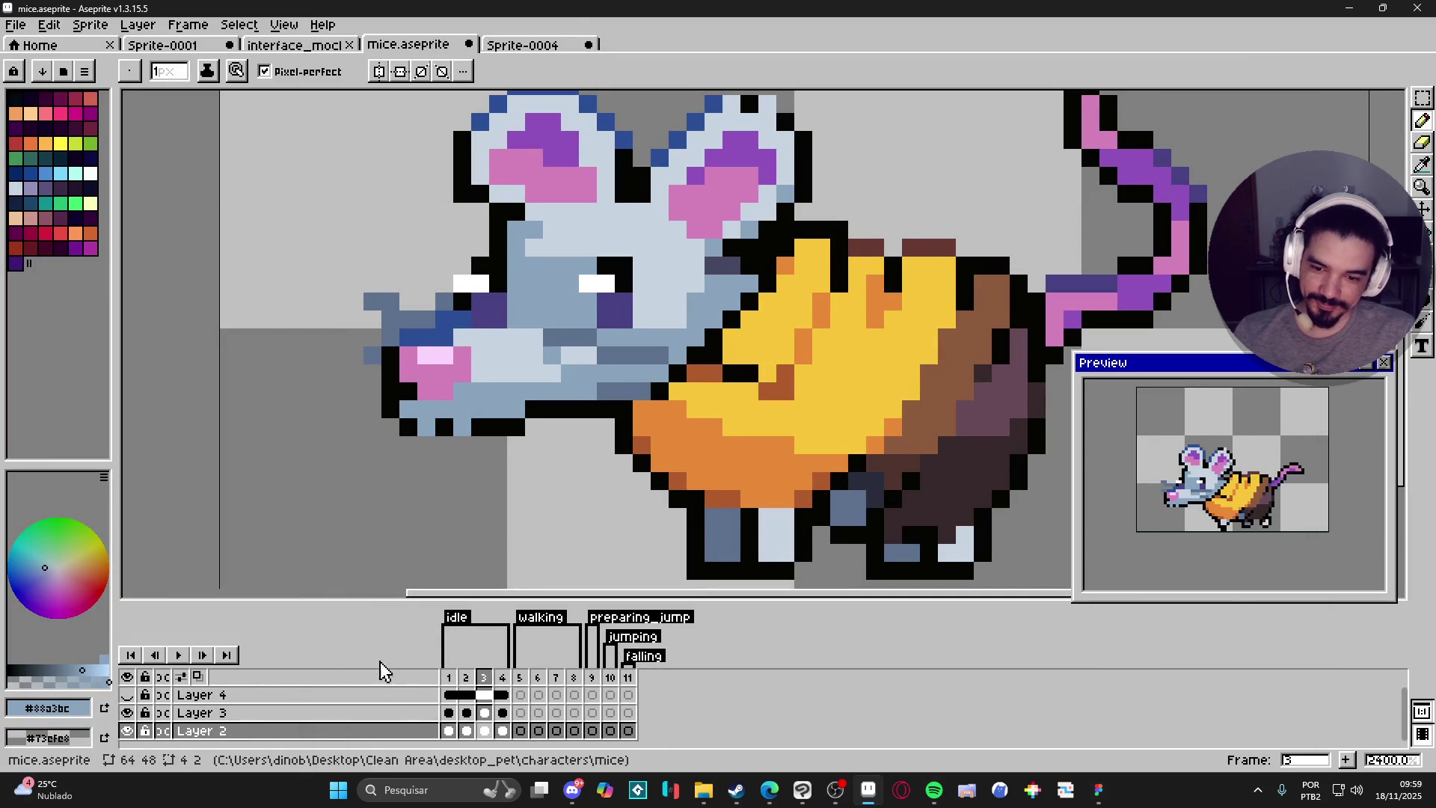
Go to frame 4 and select a row of pixels across the mouse's face.
left_click(502, 679)
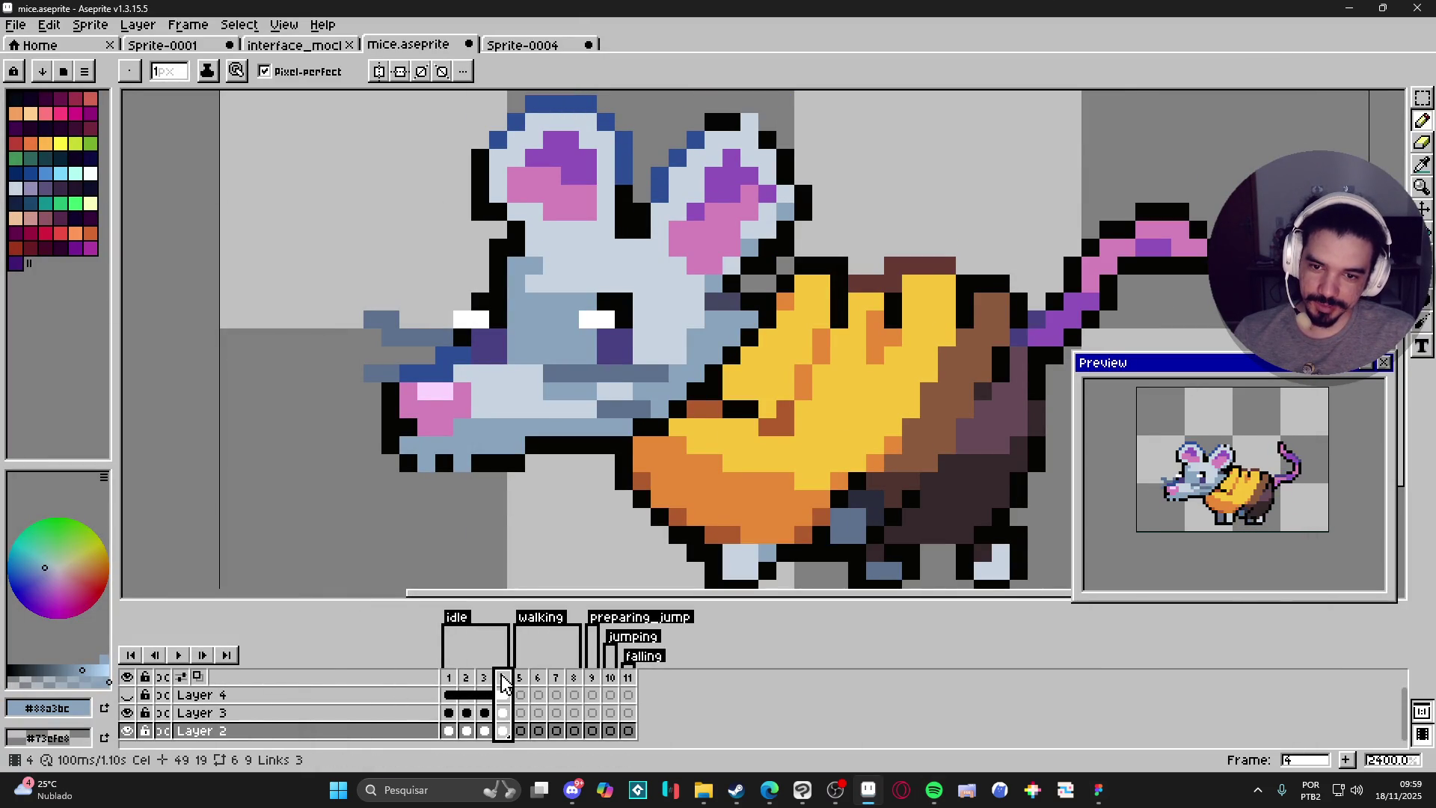
left_click(449, 678)
left_click(501, 677)
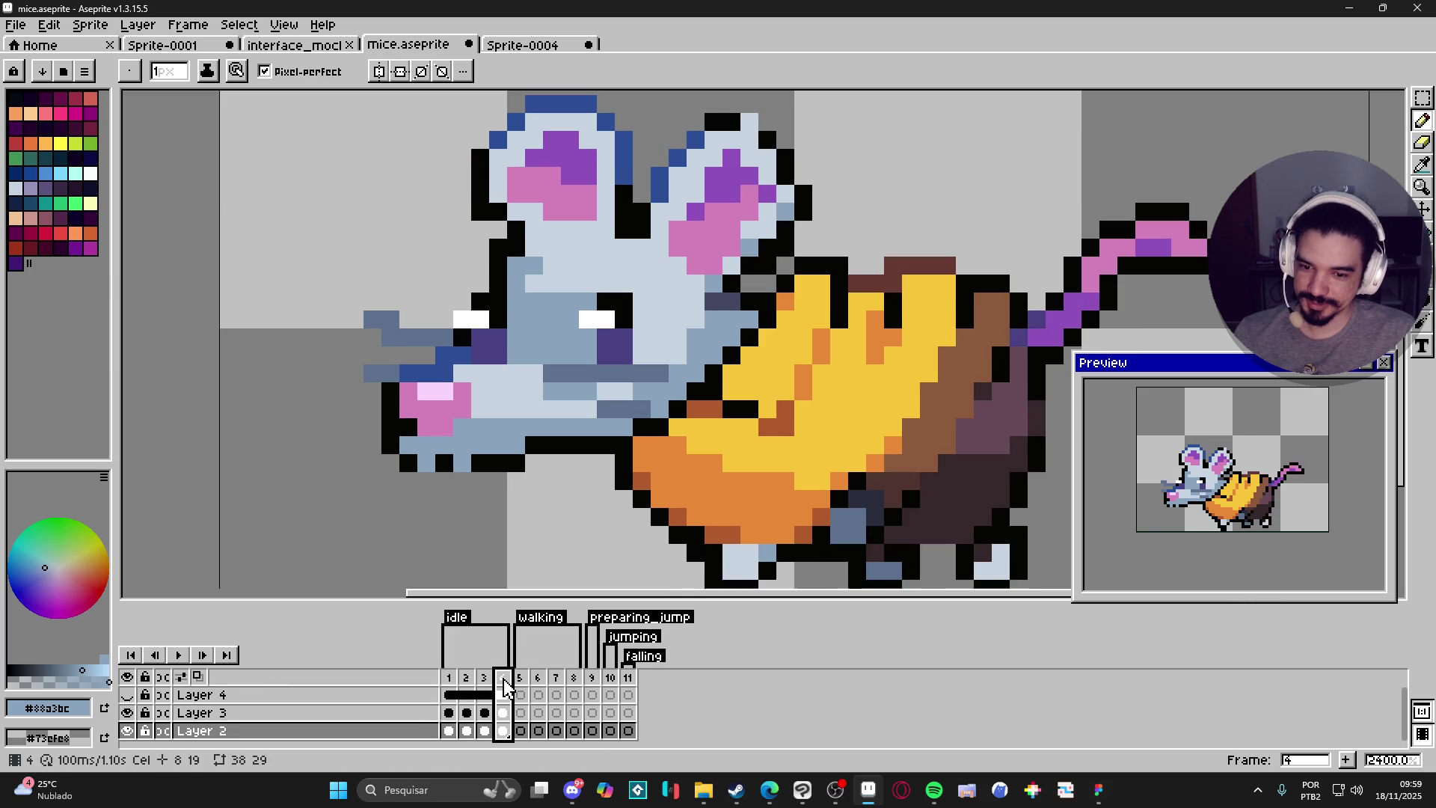
key("v")
key("m")
mouse_move(668, 374)
left_mouse_down()
mouse_move(578, 374)
mouse_move(661, 369)
mouse_move(664, 355)
left_mouse_up()
Sample the face's pale grey and repaint the mouth pixels with it.
scroll(612, 392, "up", 1)
mouse_move(665, 416)
left_mouse_down()
mouse_move(591, 416)
mouse_move(627, 395)
mouse_move(646, 414)
left_mouse_up()
key("b")
left_click(576, 416, "alt")
left_click(604, 391)
key("ctrl+z")
left_click(580, 371)
left_click_drag(604, 368, 675, 368)
scroll(593, 384, "down", 1)
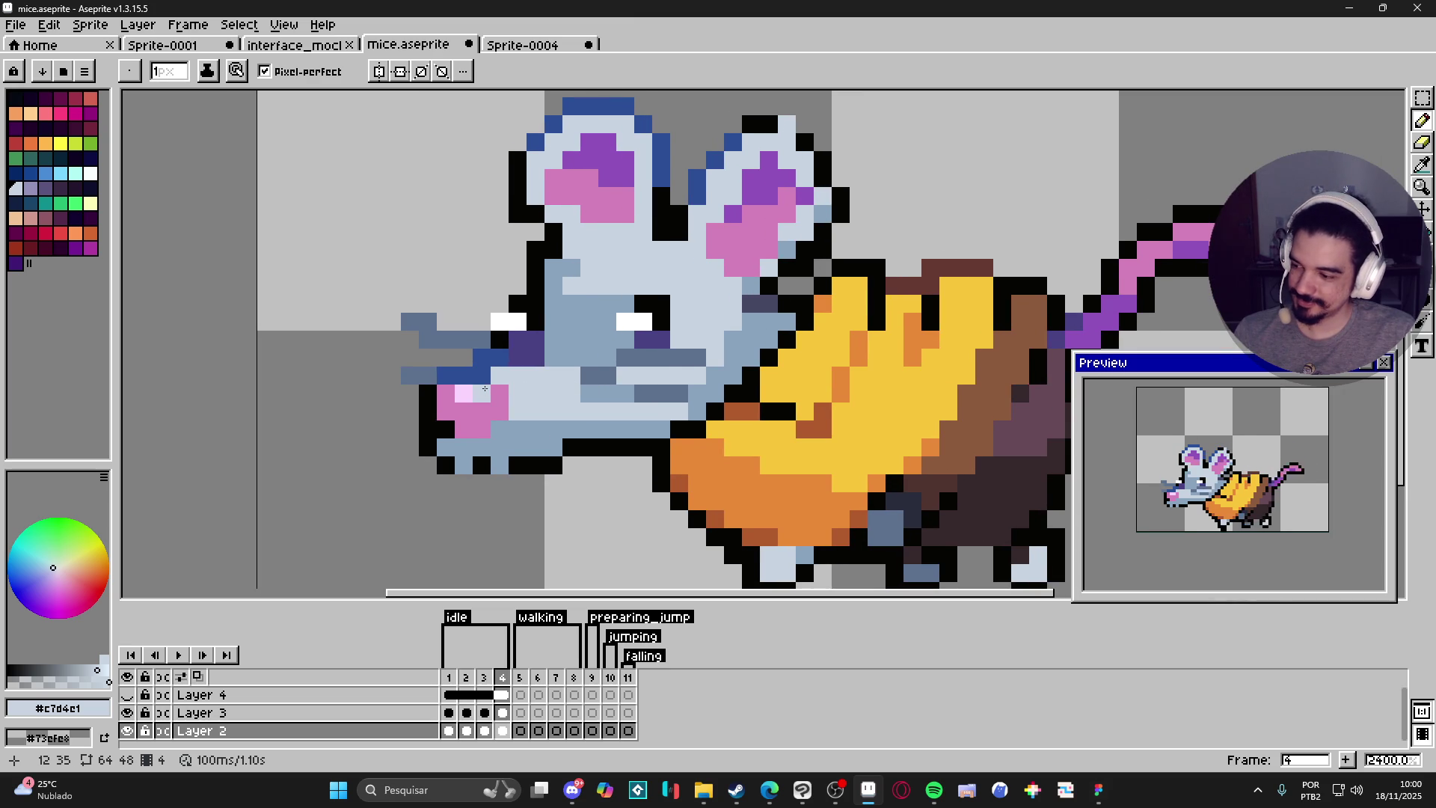
Shift the whisker pixels, plus a 2-pixel whisker piece, up one pixel.
key("m")
scroll(404, 341, "up", 1)
left_click_drag(396, 306, 471, 340)
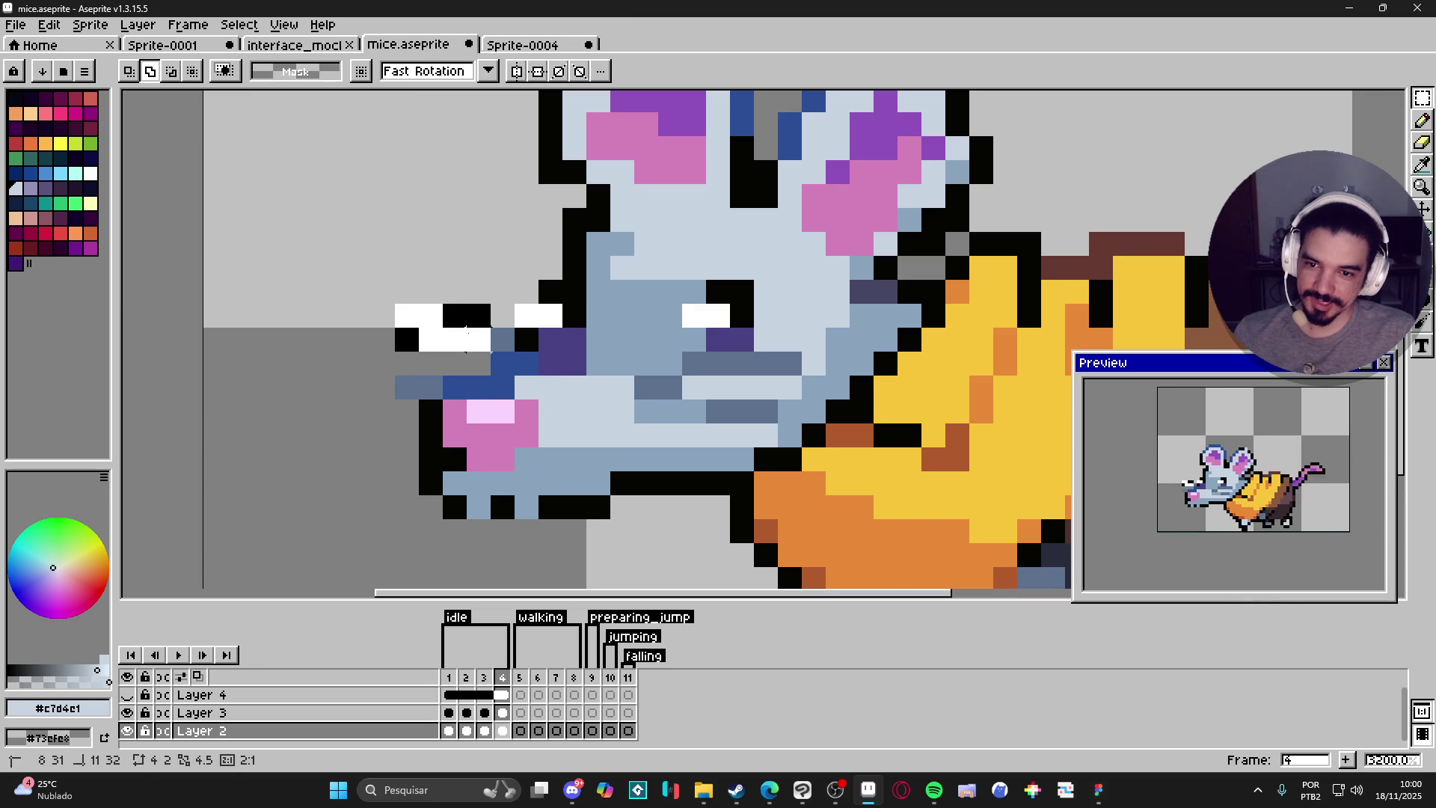
key("Up")
key("ctrl+d")
mouse_move(396, 378)
left_mouse_down()
mouse_move(441, 398)
mouse_move(421, 367)
left_mouse_up()
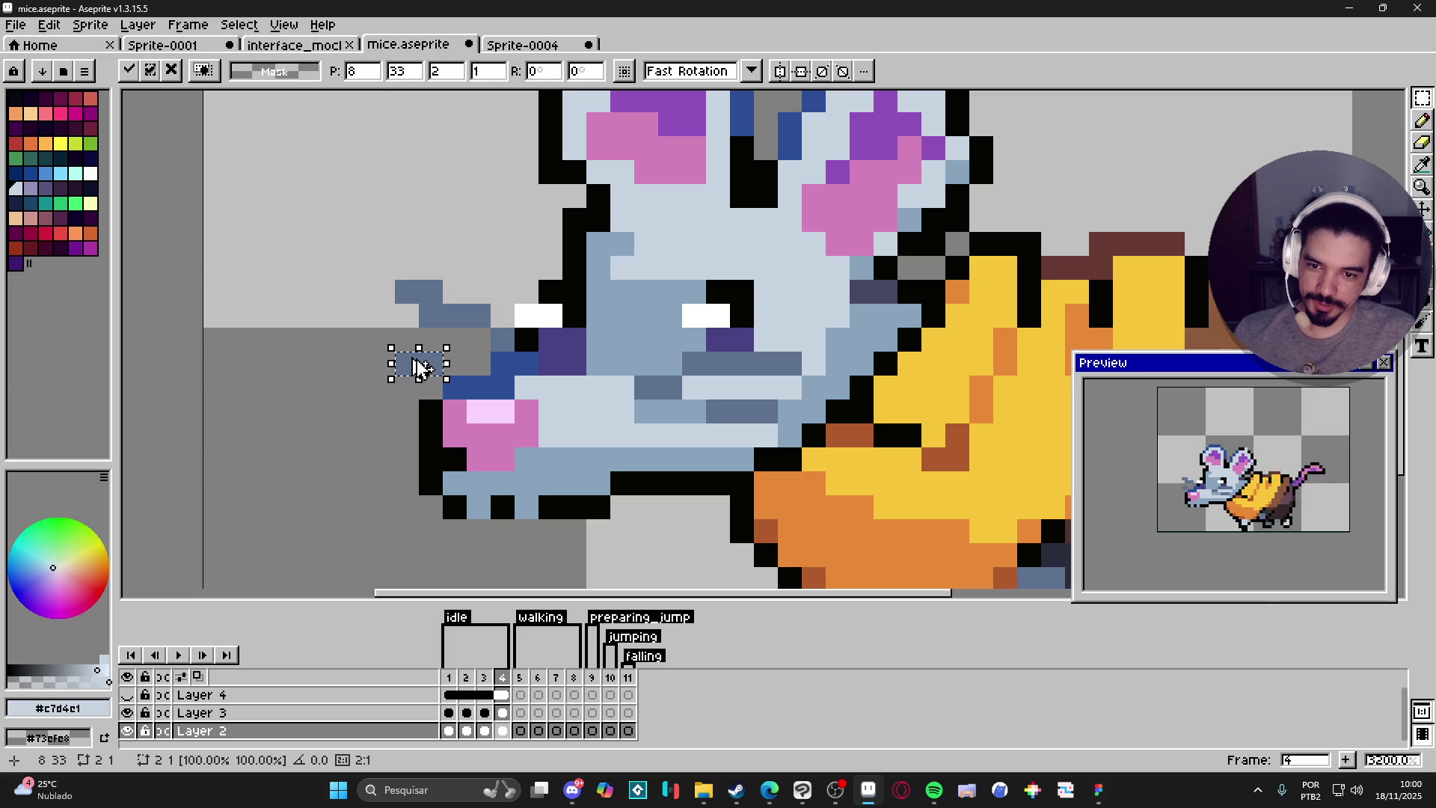
key("Return")
Repaint a whisker pixel light grey and move two more whisker pixels up one pixel.
key("b")
left_click(407, 364)
key("m")
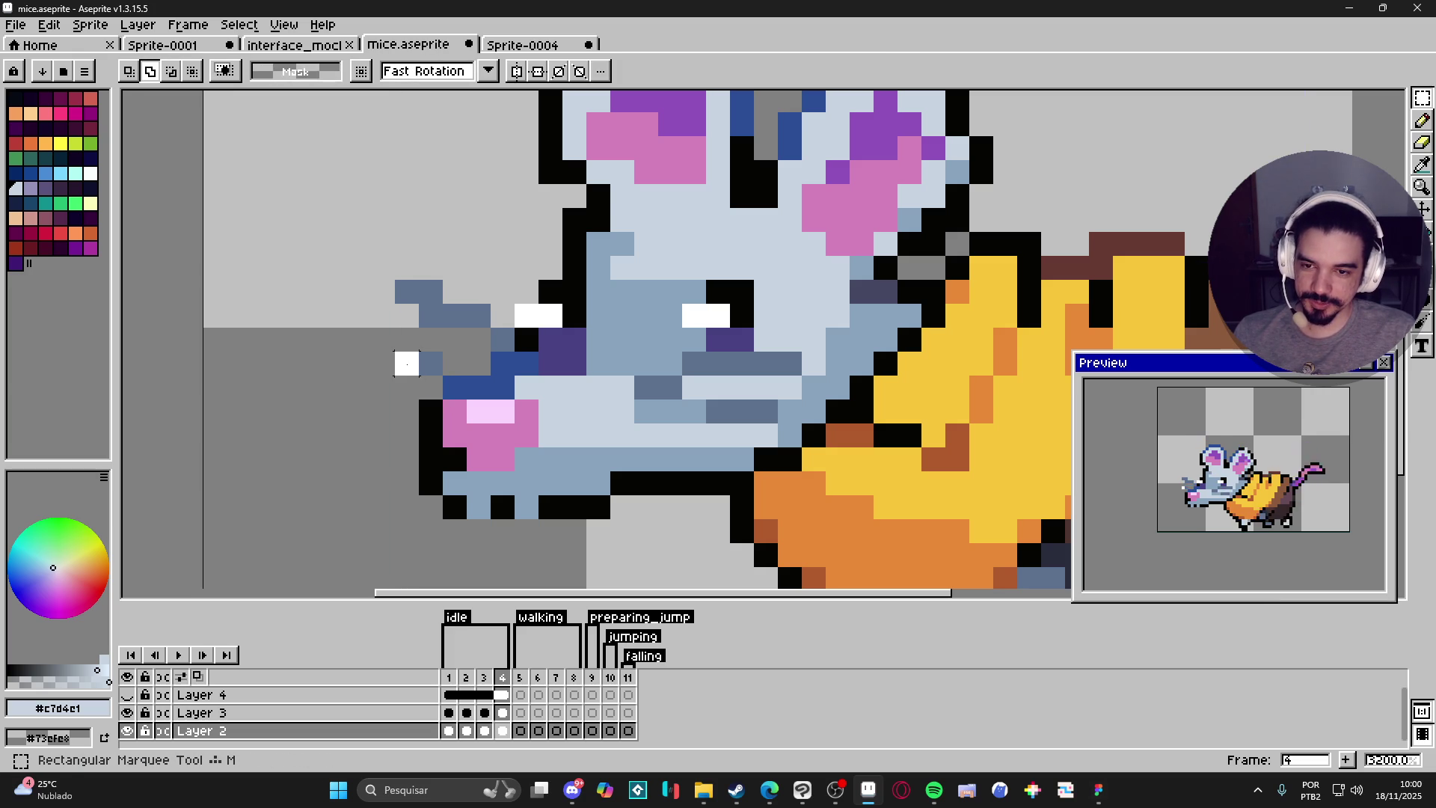
mouse_move(441, 374)
left_mouse_down()
mouse_move(397, 353)
mouse_move(481, 362)
left_mouse_up()
key("Return")
Sample the whisker's blue-grey (#5c718c), paint the grey whisker pixel with it, and zoom out.
key("i")
left_click(410, 298)
key("b")
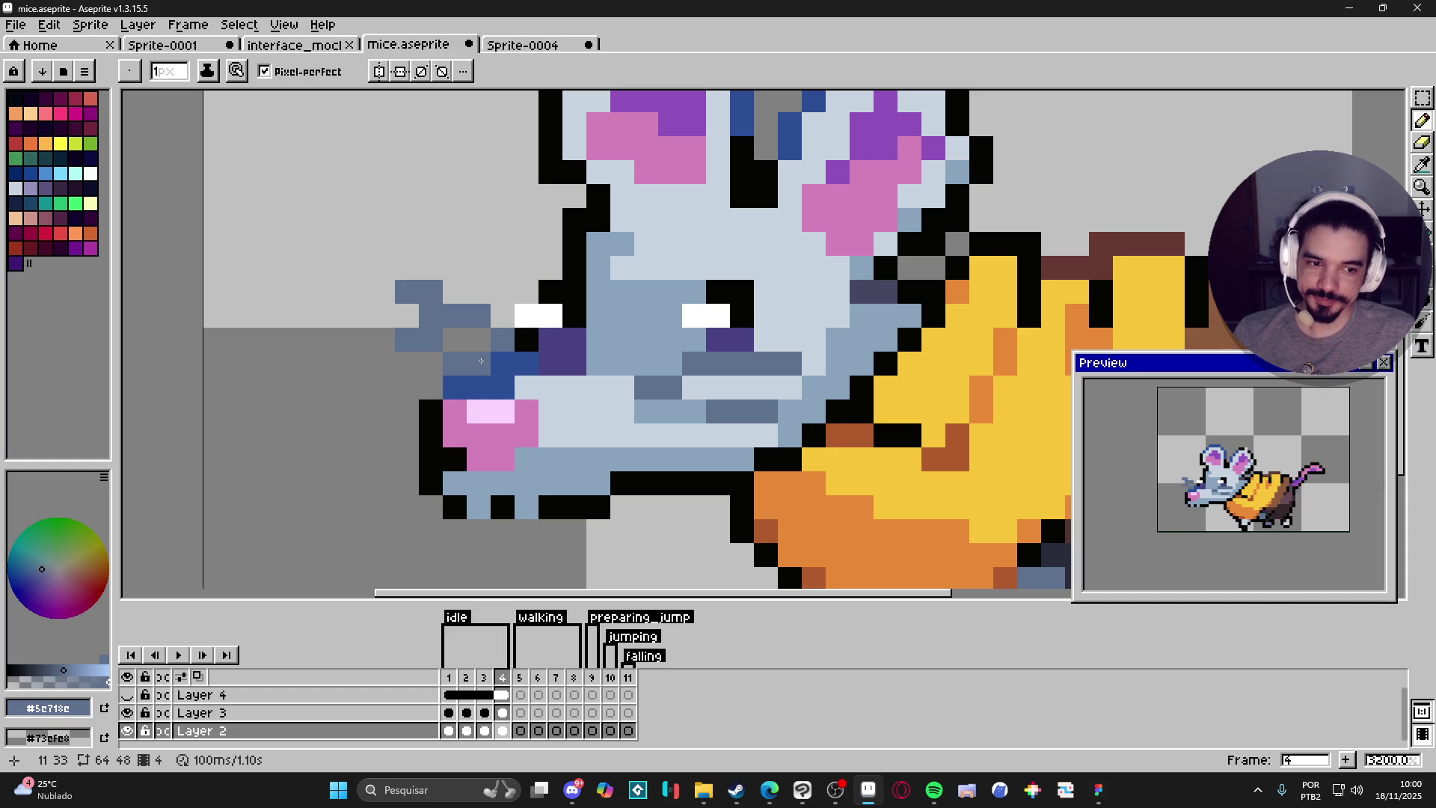
left_click(486, 351)
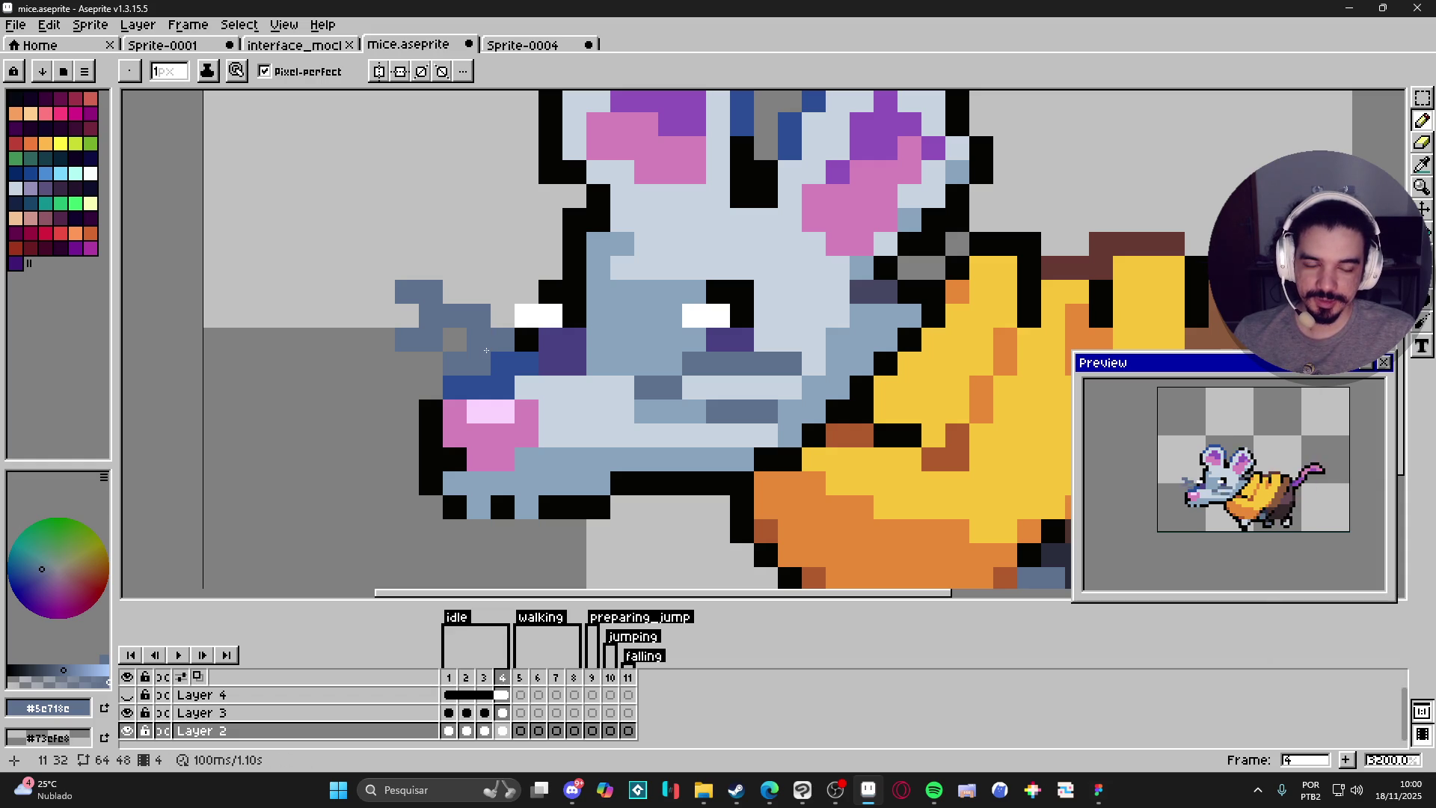
scroll(487, 351, "down", 1)
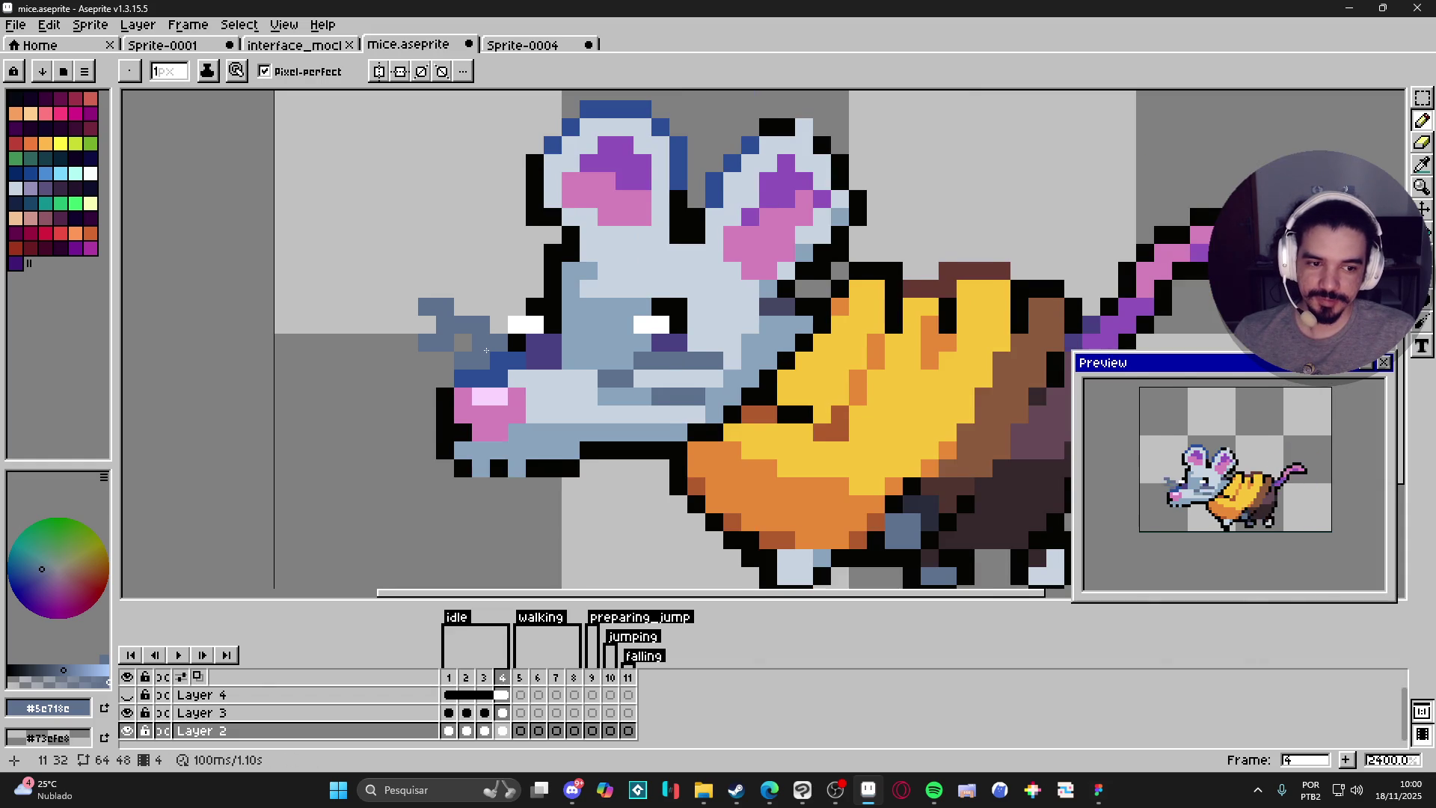
scroll(468, 371, "down", 1)
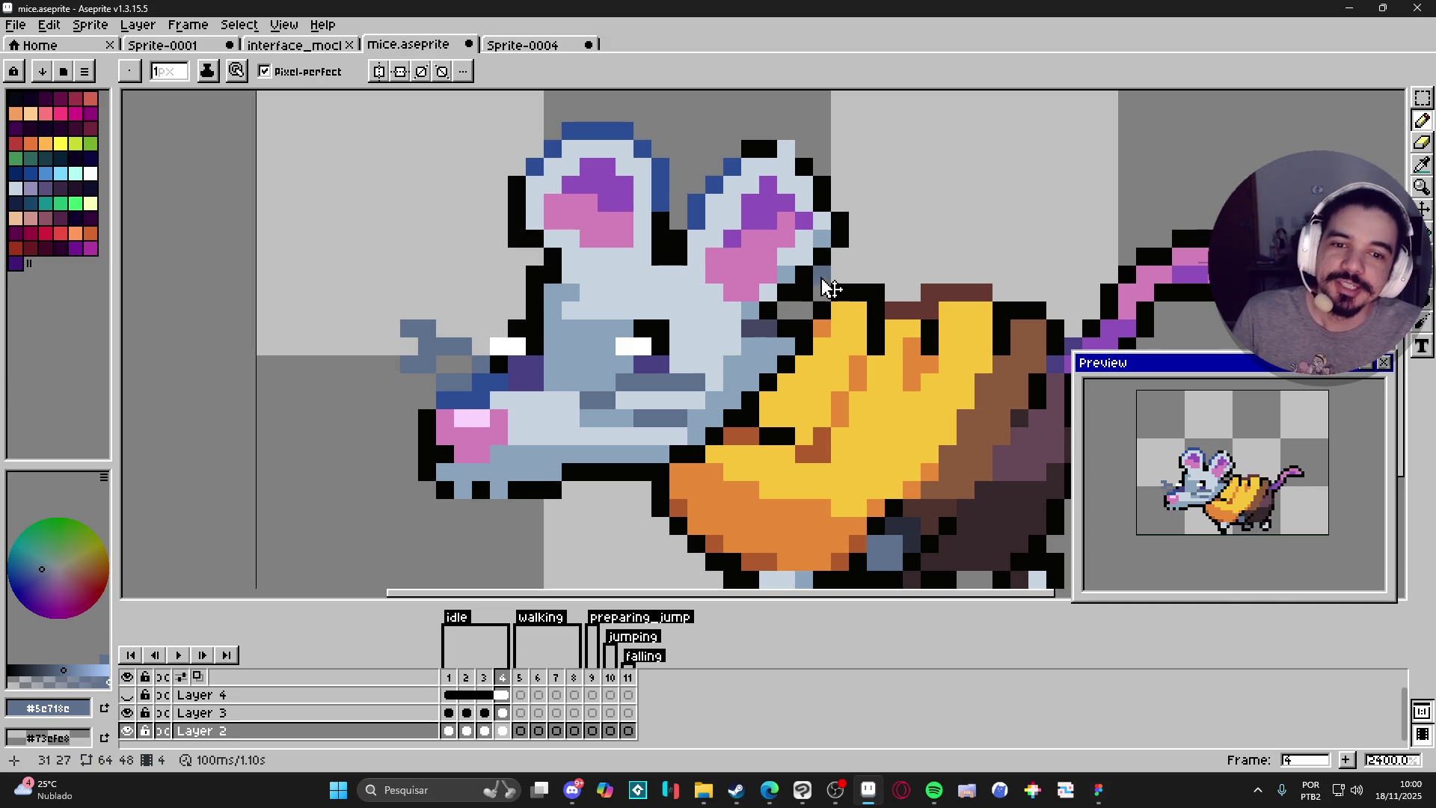
key("e")
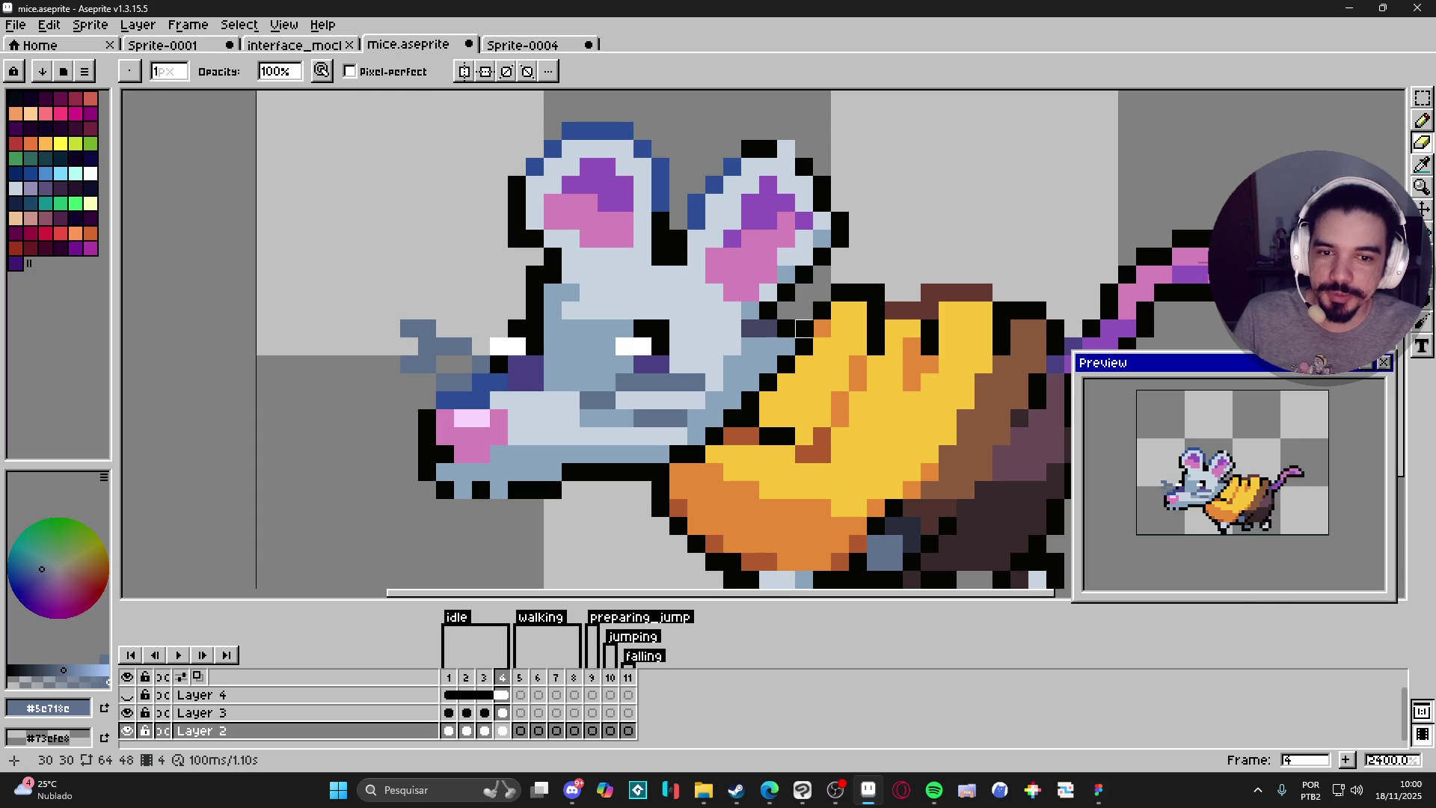
key("b")
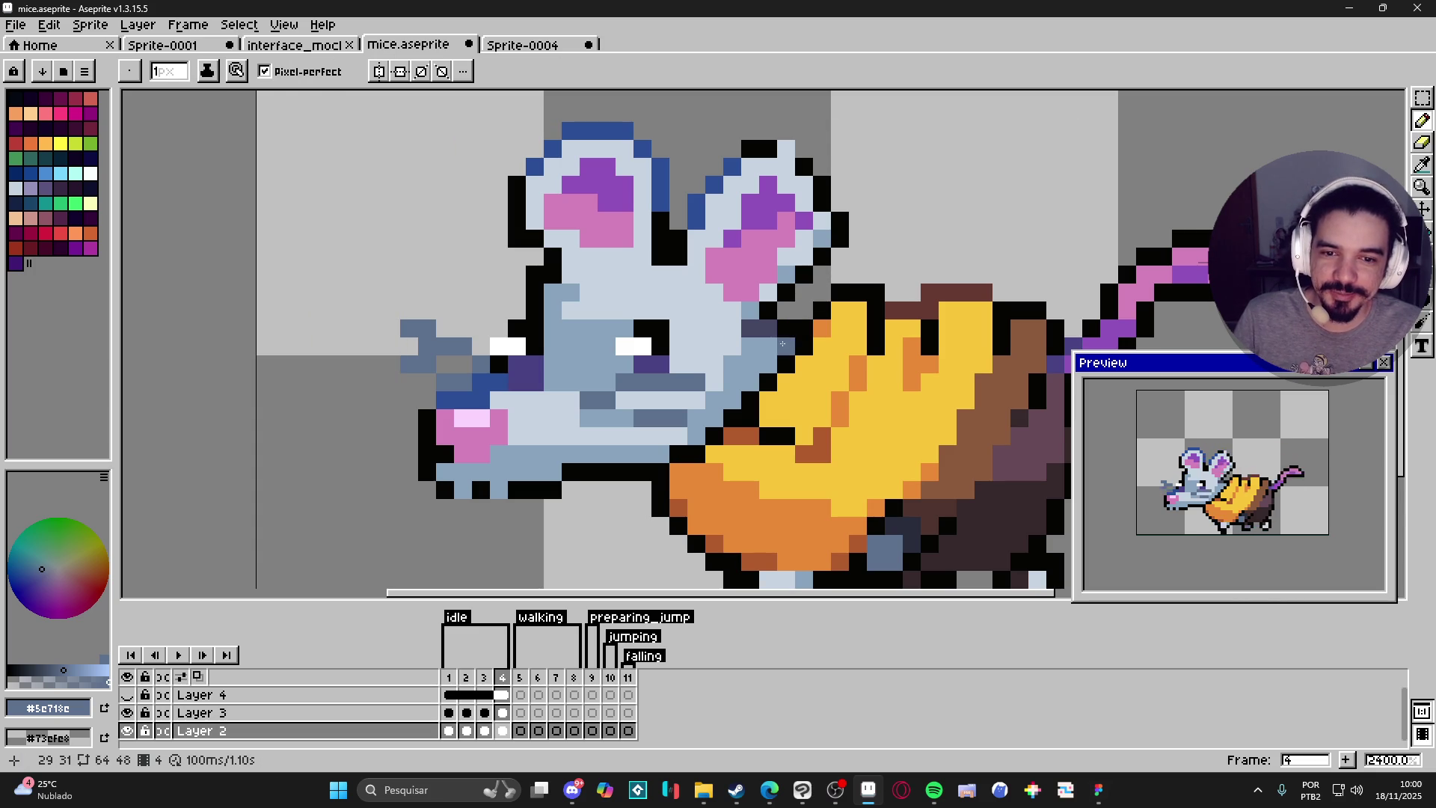
scroll(787, 361, "down", 3)
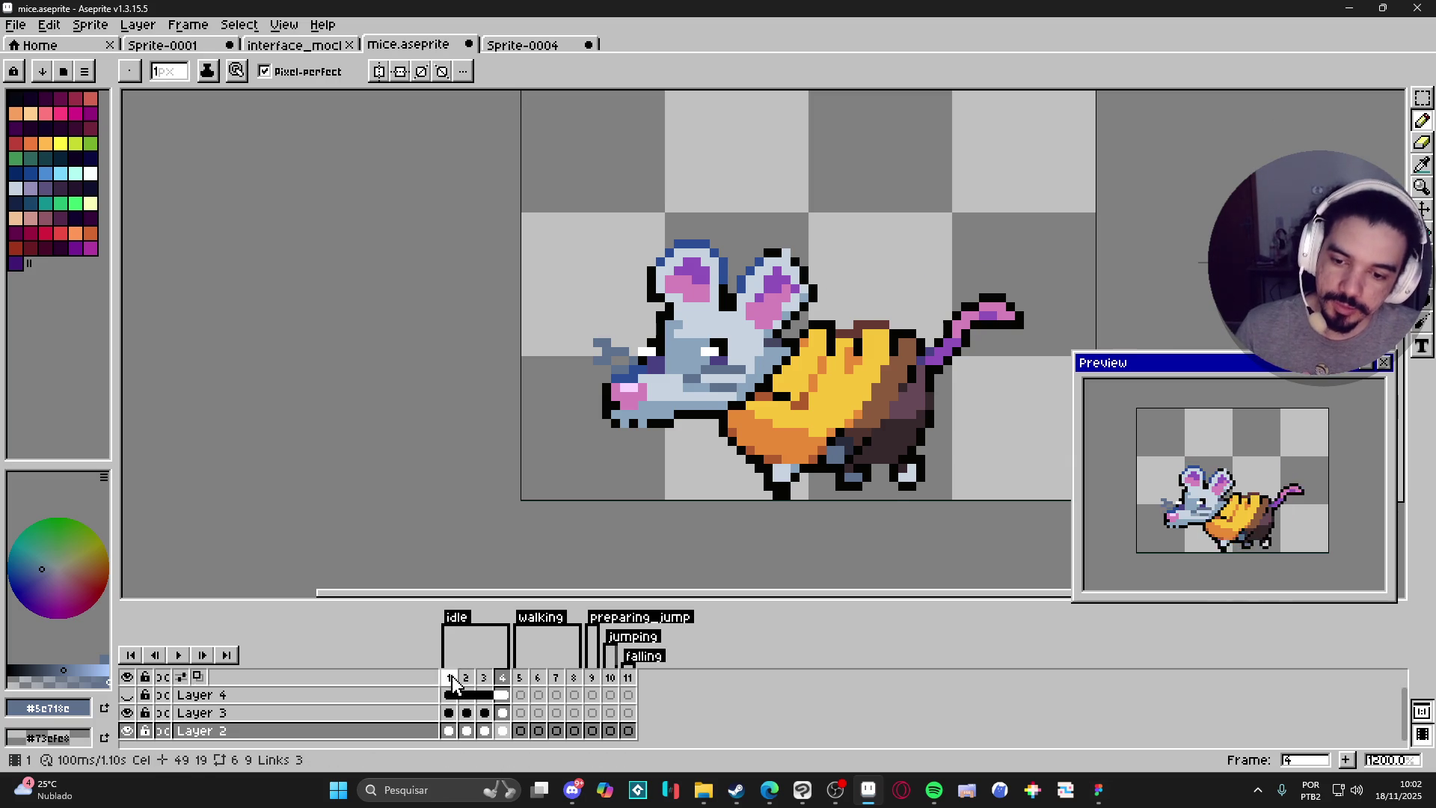
Step through frames 2–4 and sample the cheese's yellow, orange and black outline colours on frame 4.
left_click(484, 678)
left_click(473, 678)
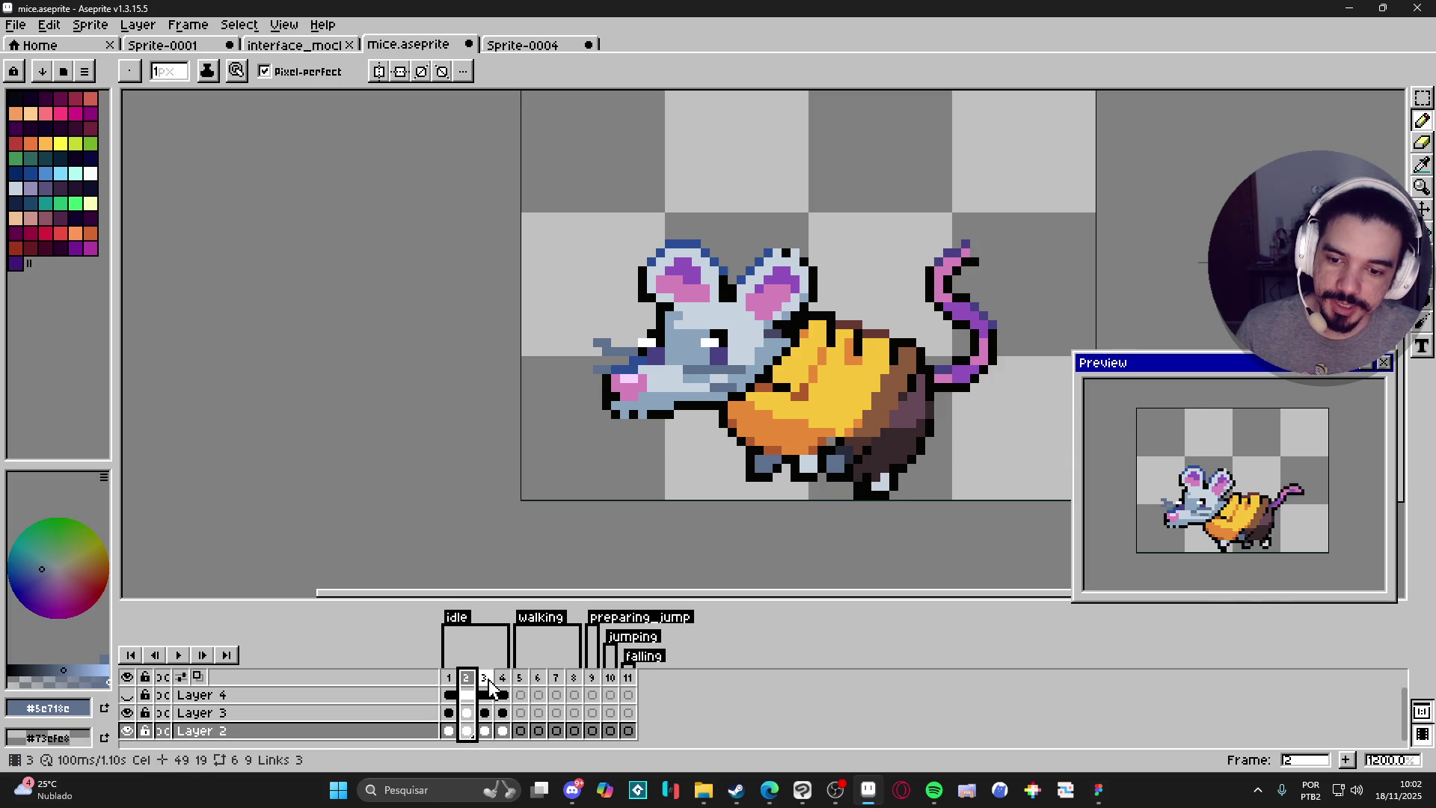
left_click(484, 677)
left_click(502, 678)
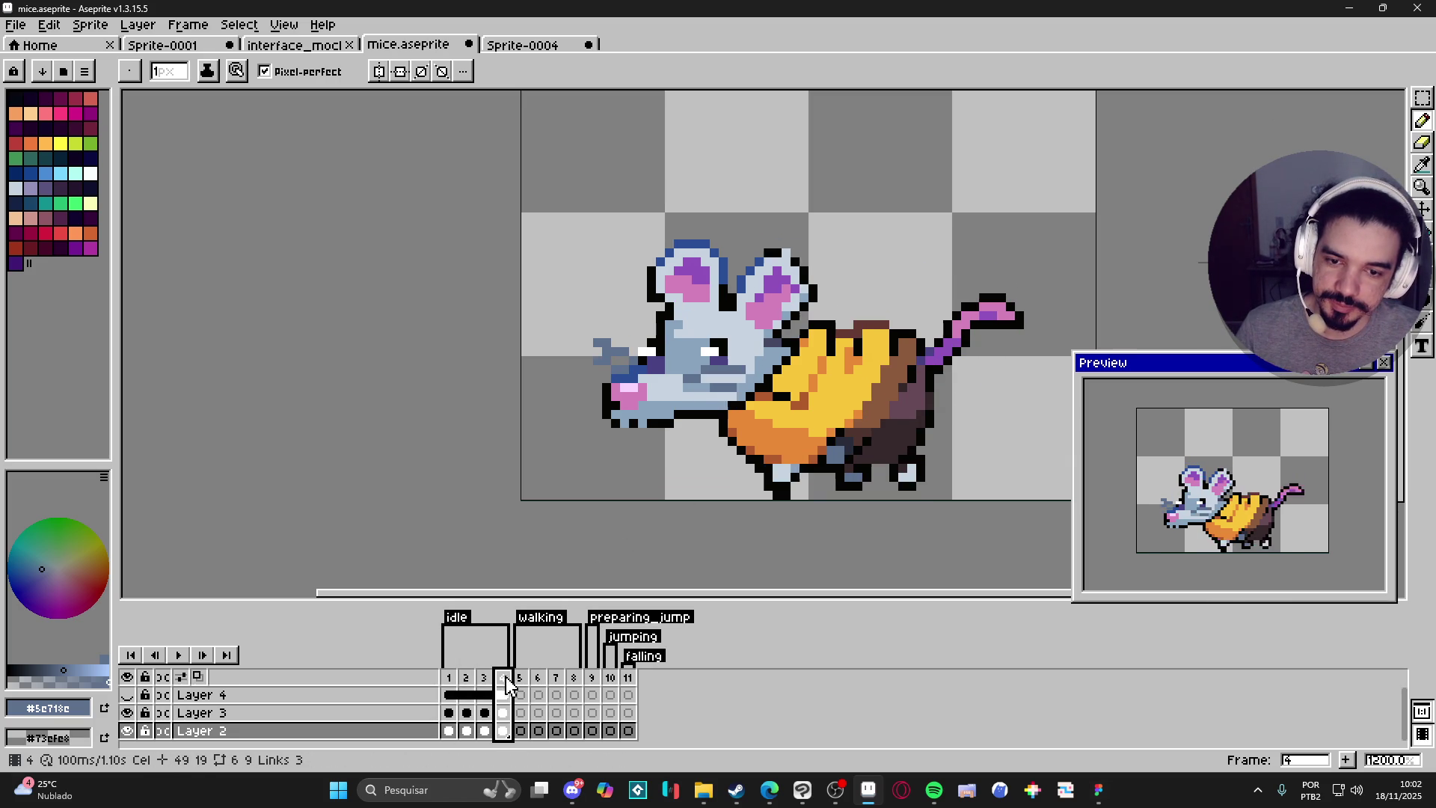
left_click(788, 397, "alt")
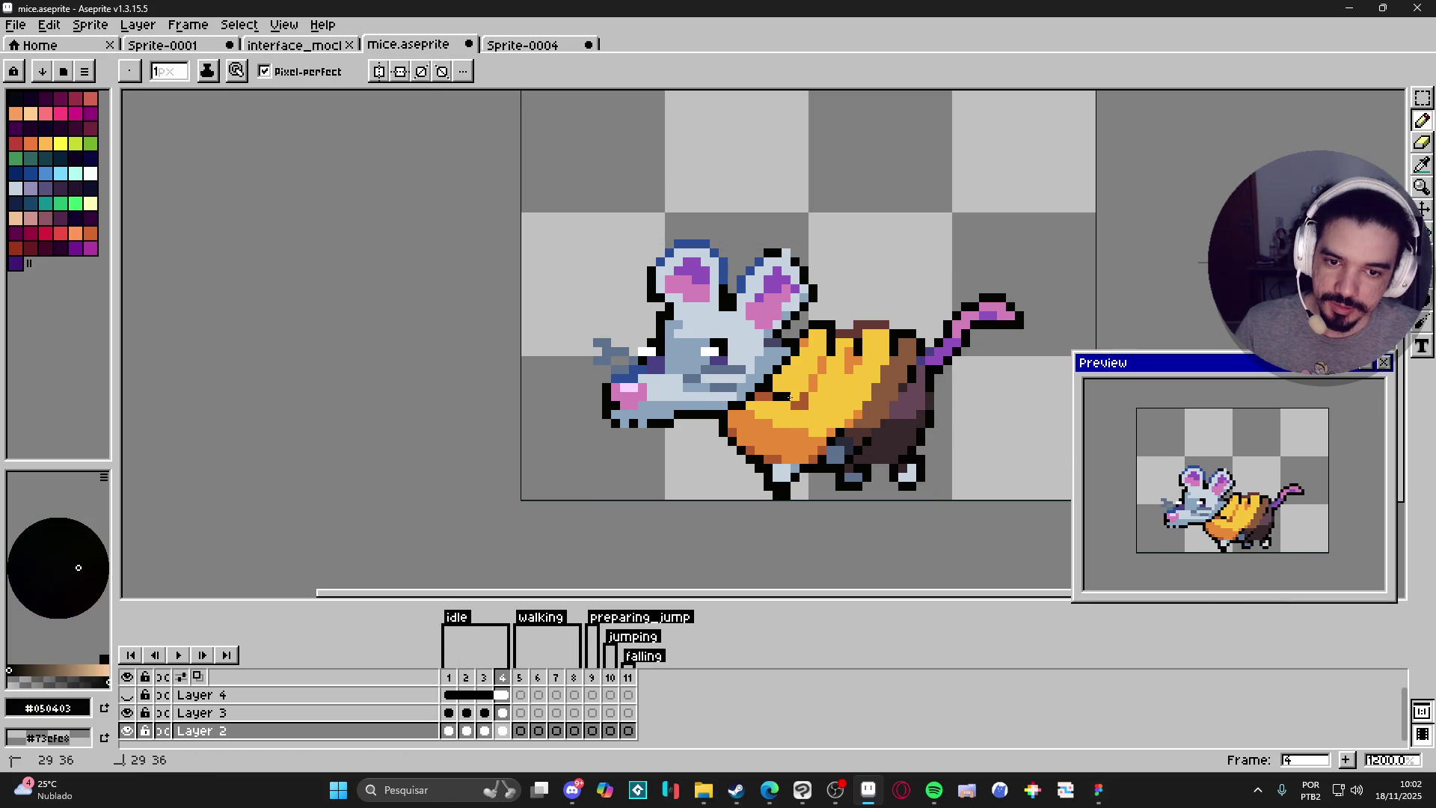
left_click(807, 411, "alt")
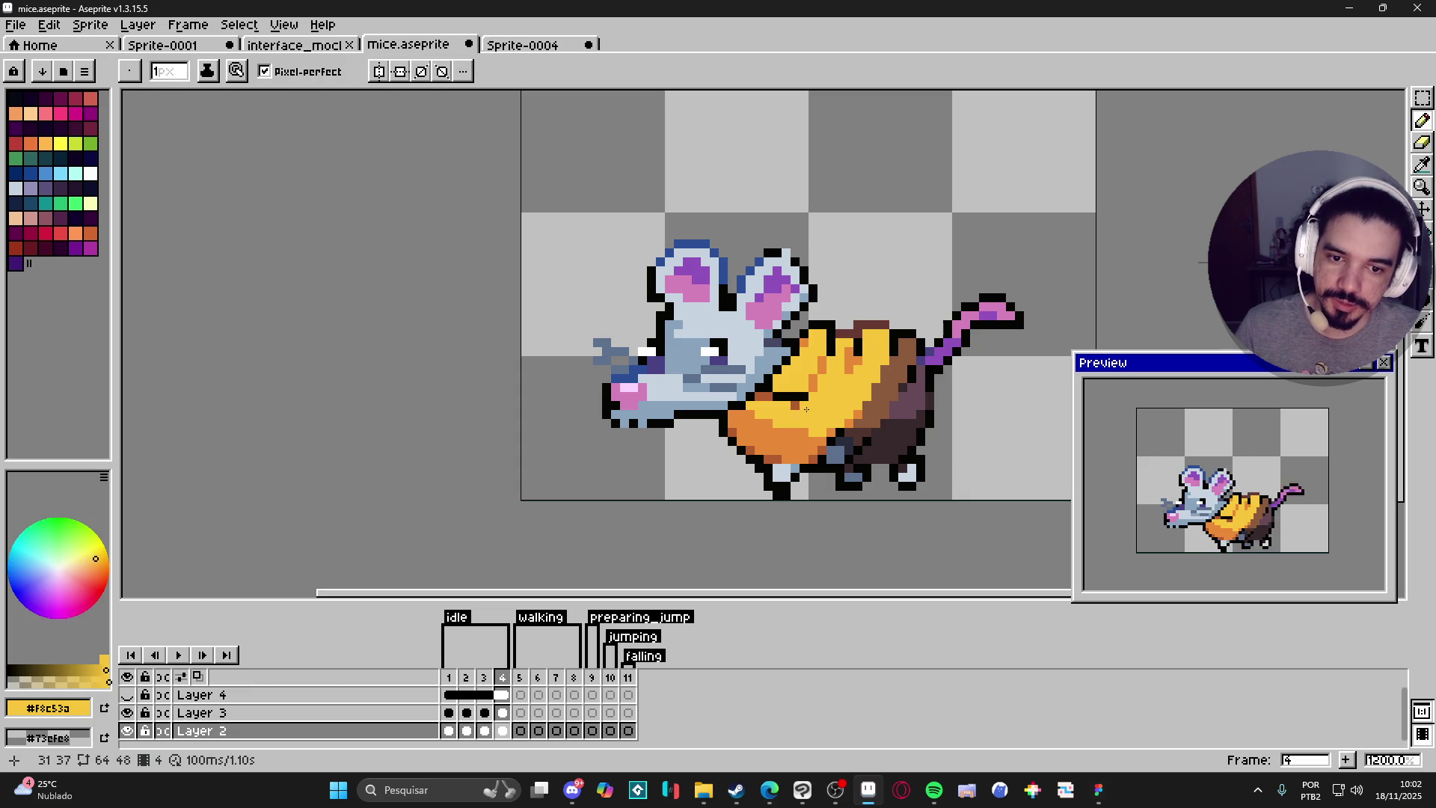
left_click(838, 341, "alt")
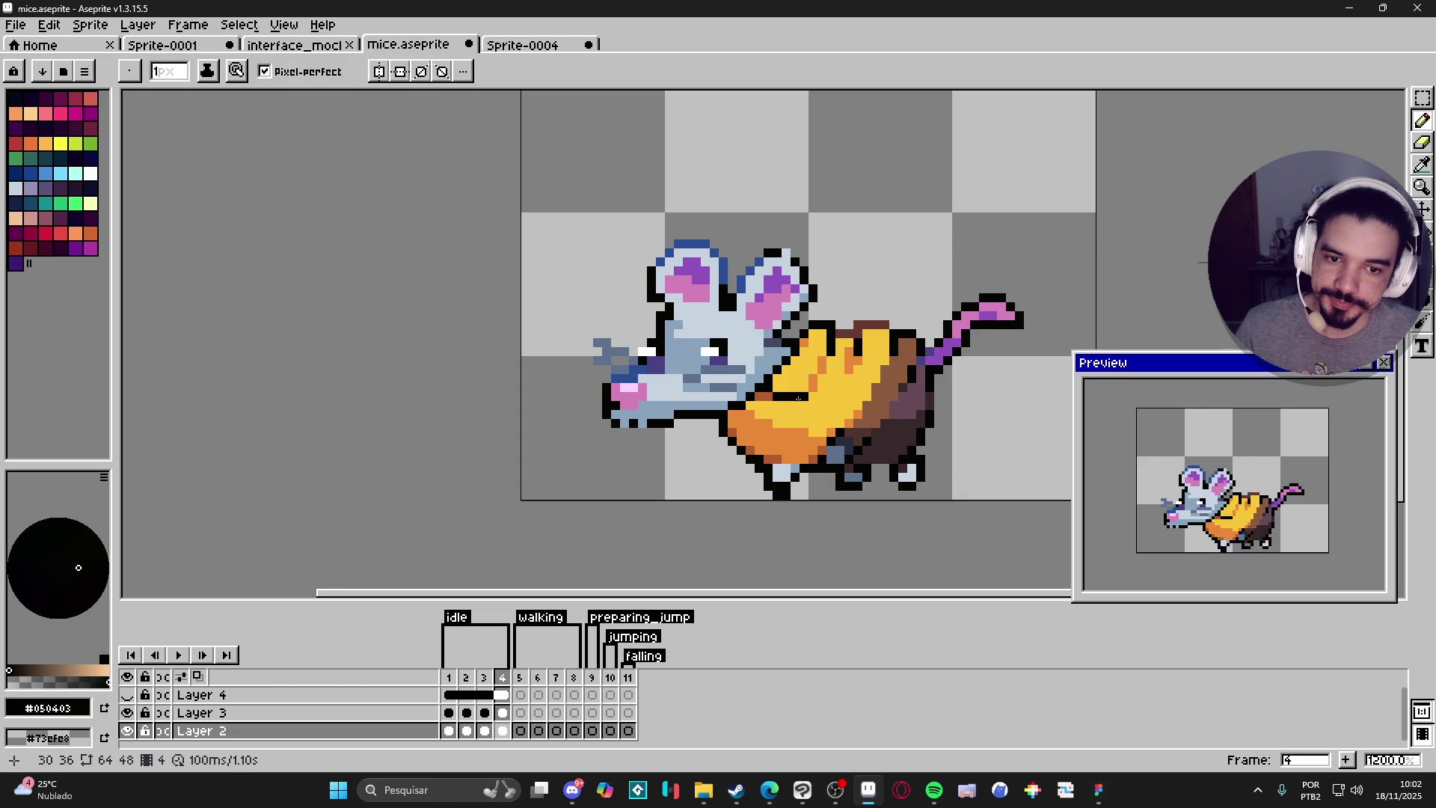
key("alt")
left_click(816, 379, "alt")
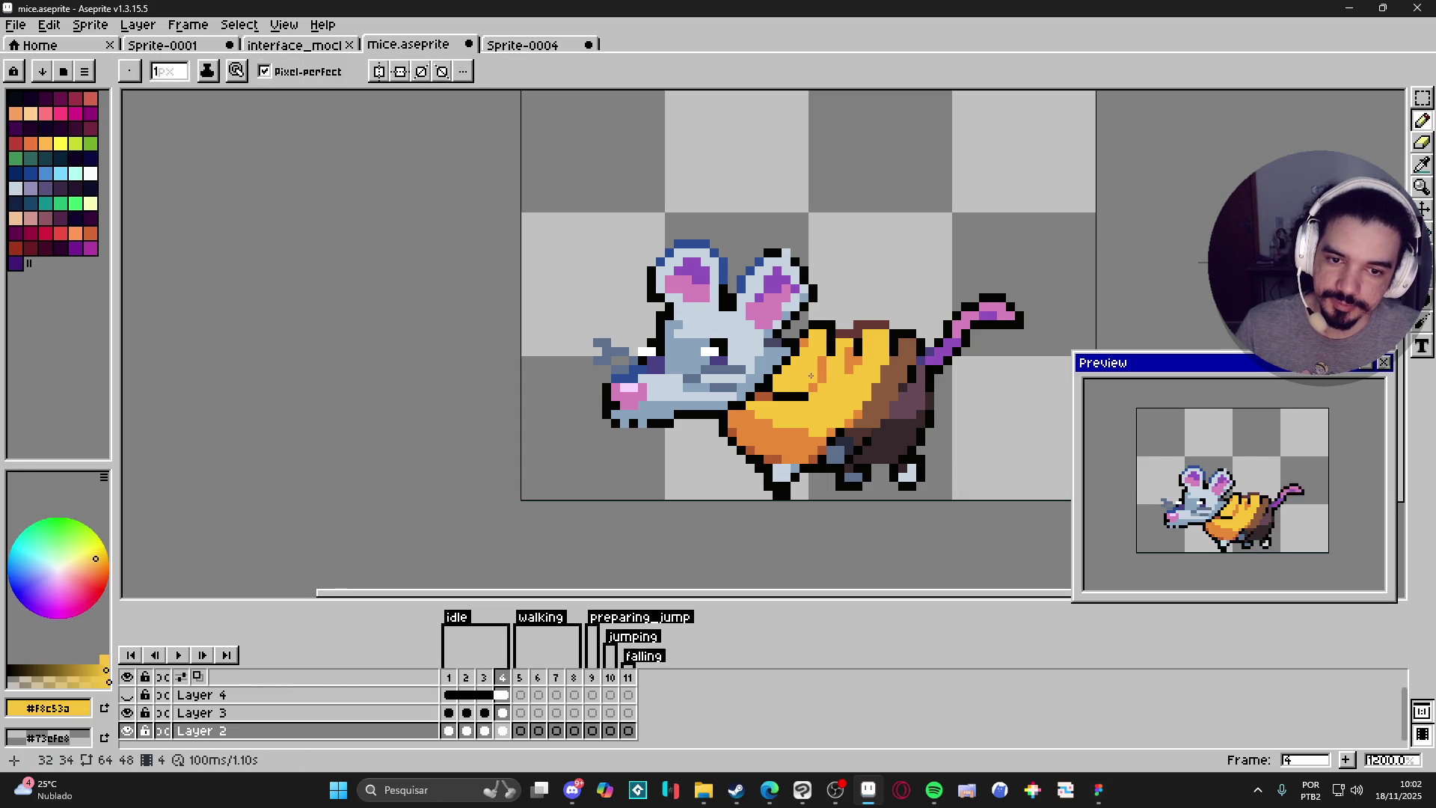
left_click(825, 361, "alt")
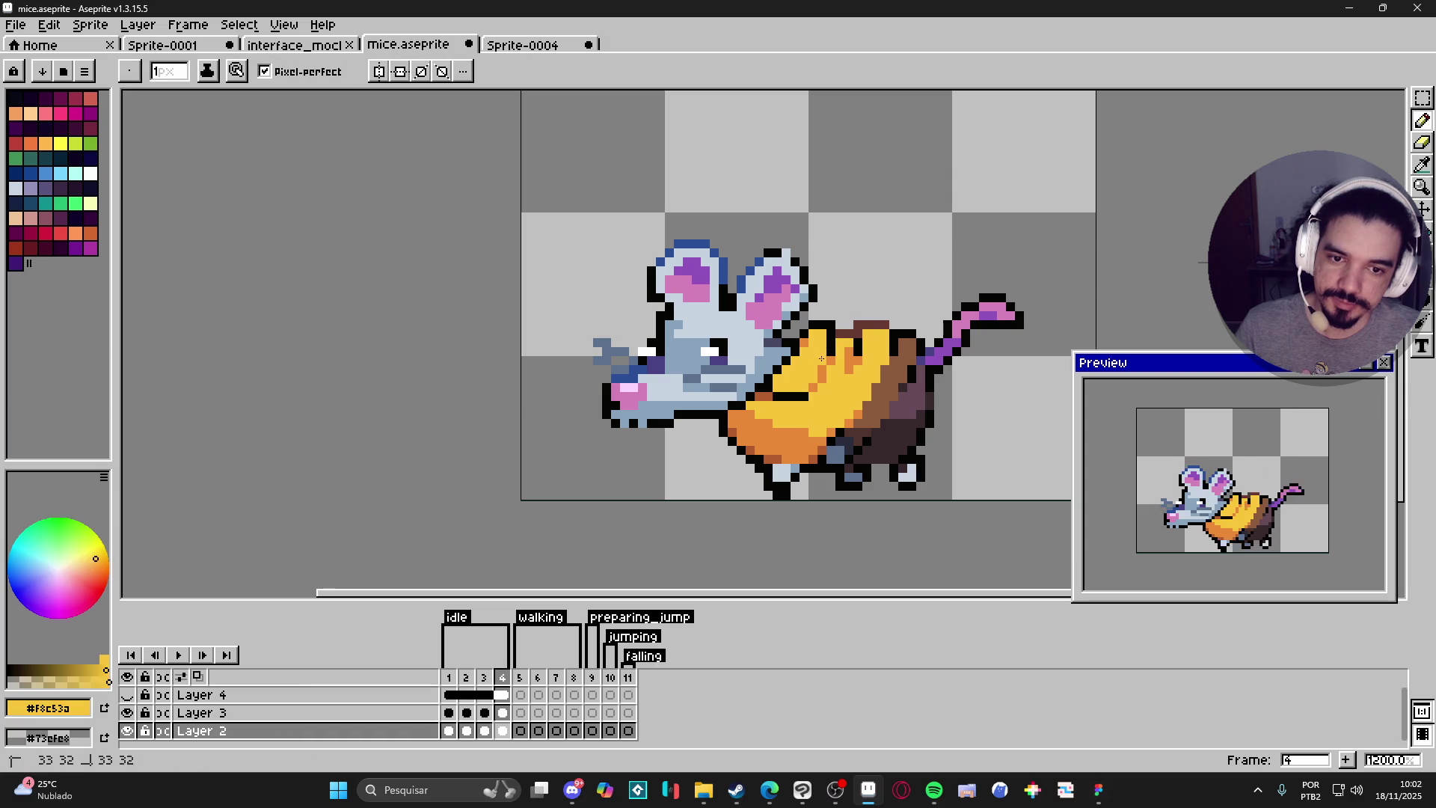
key("alt")
left_click(832, 356, "alt")
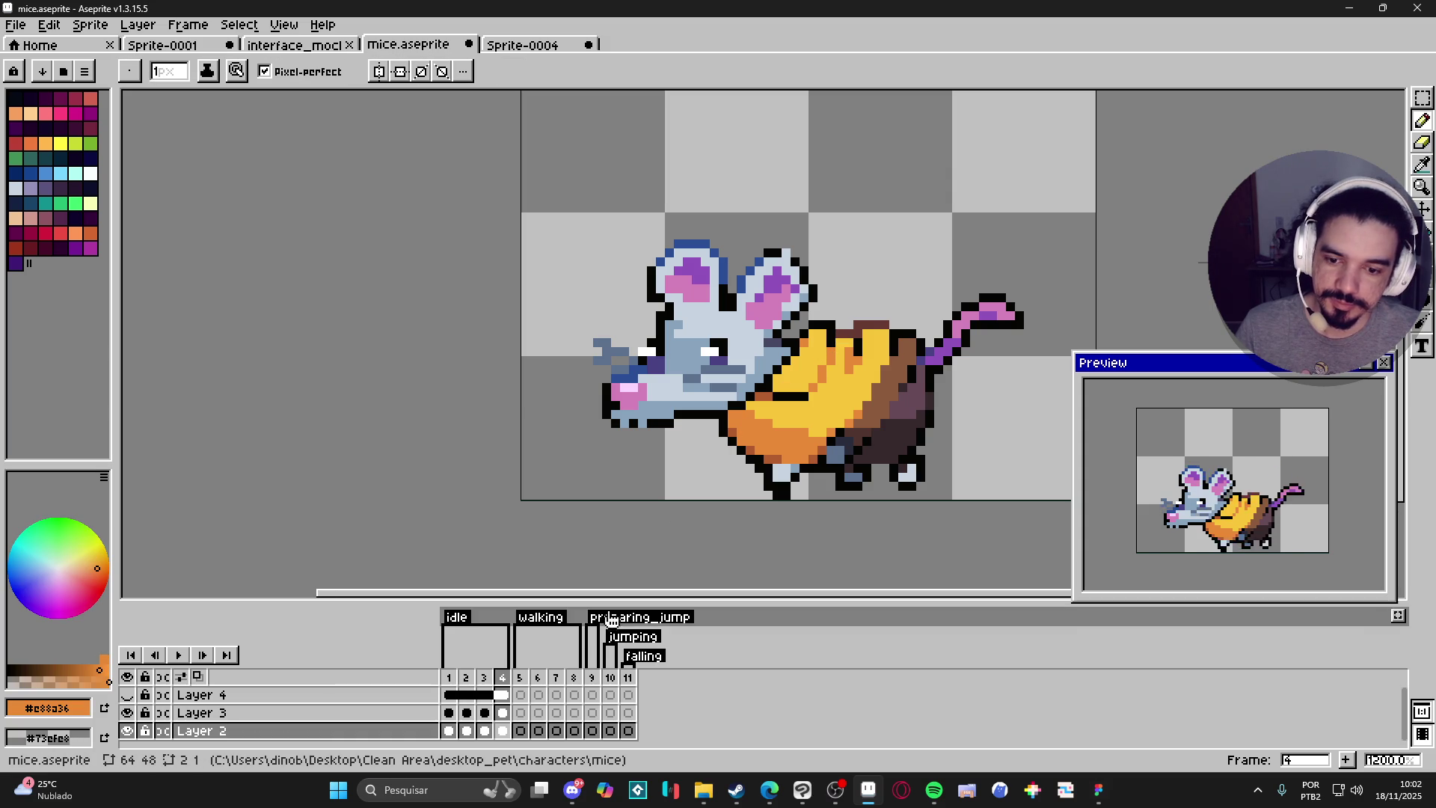
On frame 2, sample the outline, yellow cheese and brown rind colours for comparison.
left_click(448, 679)
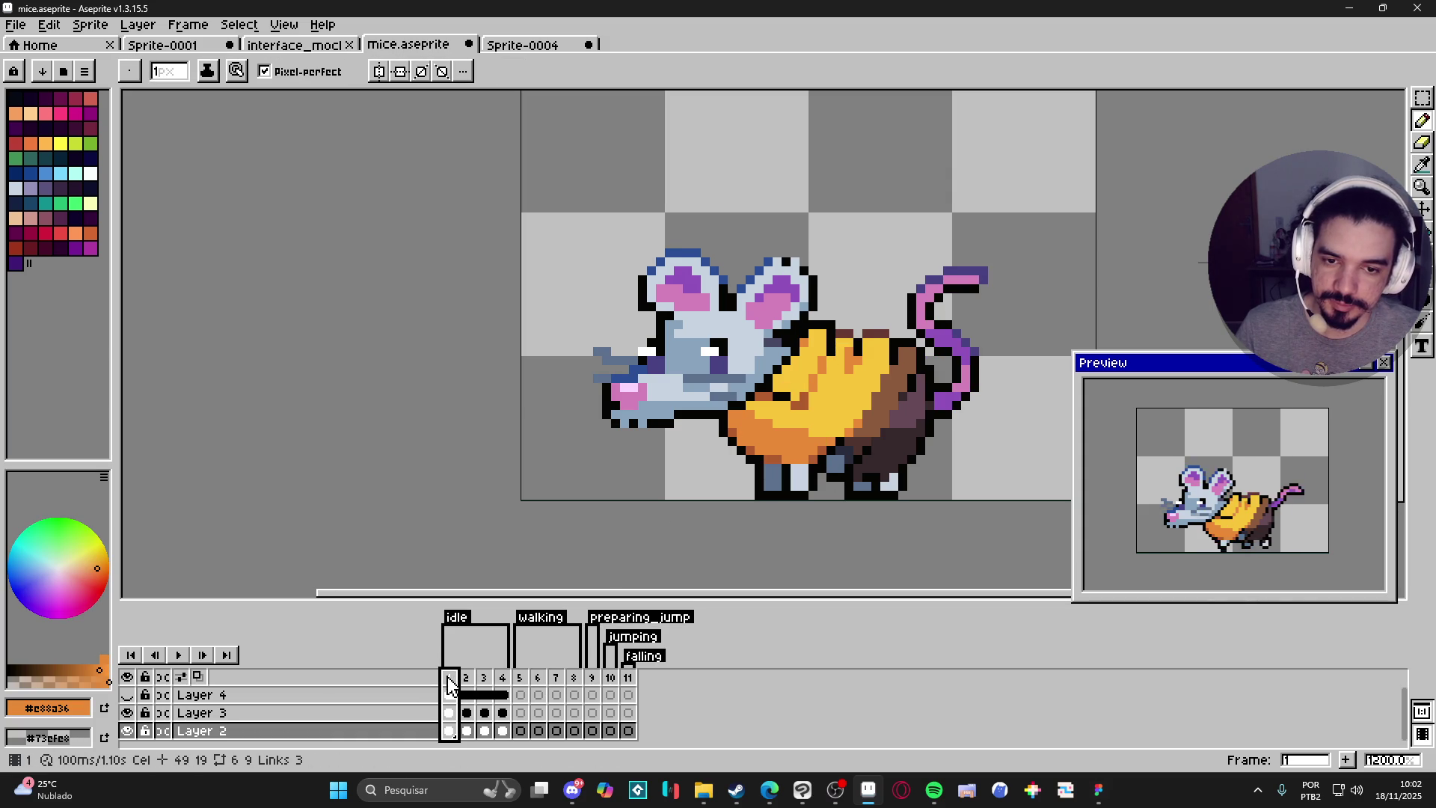
left_click(466, 678)
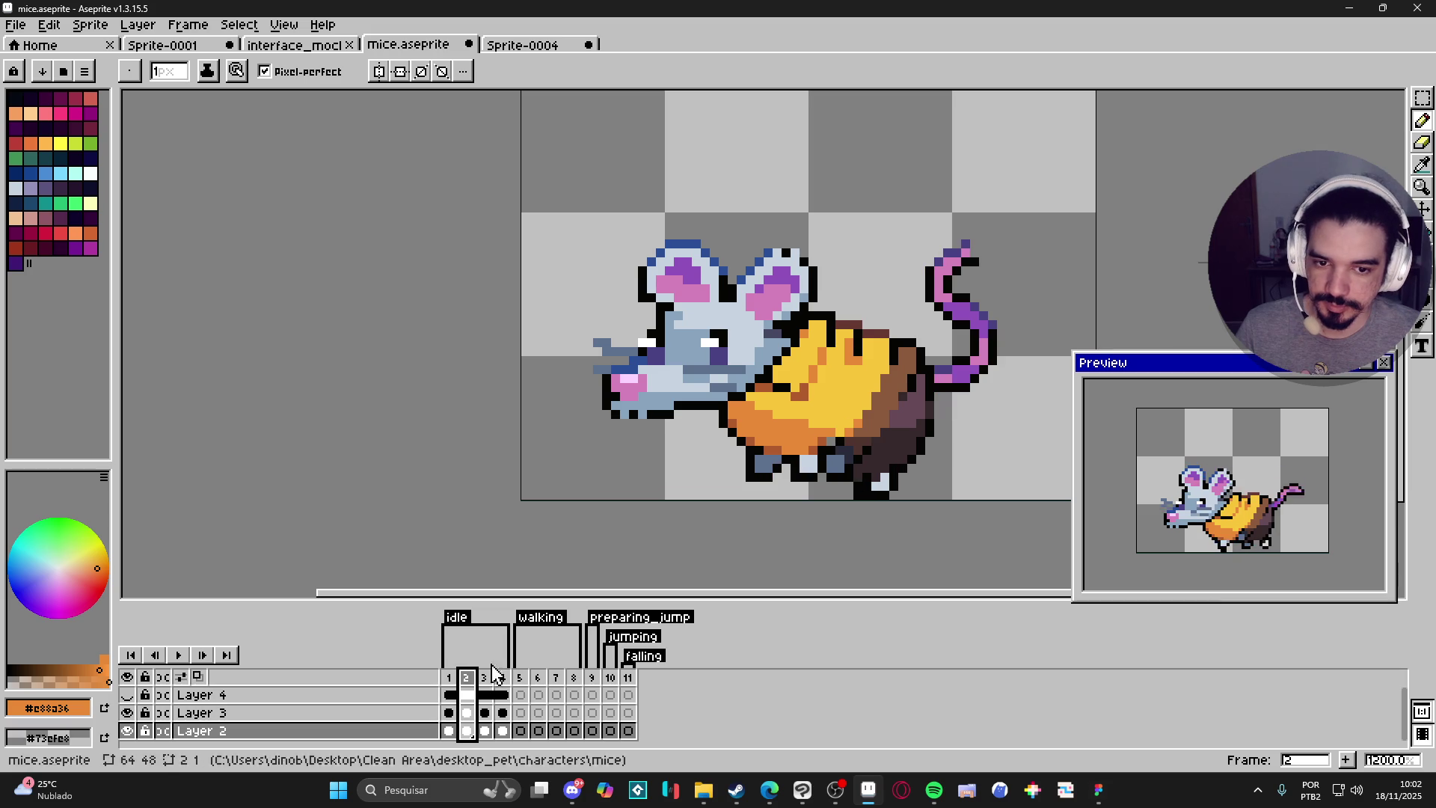
left_click(784, 404, "alt")
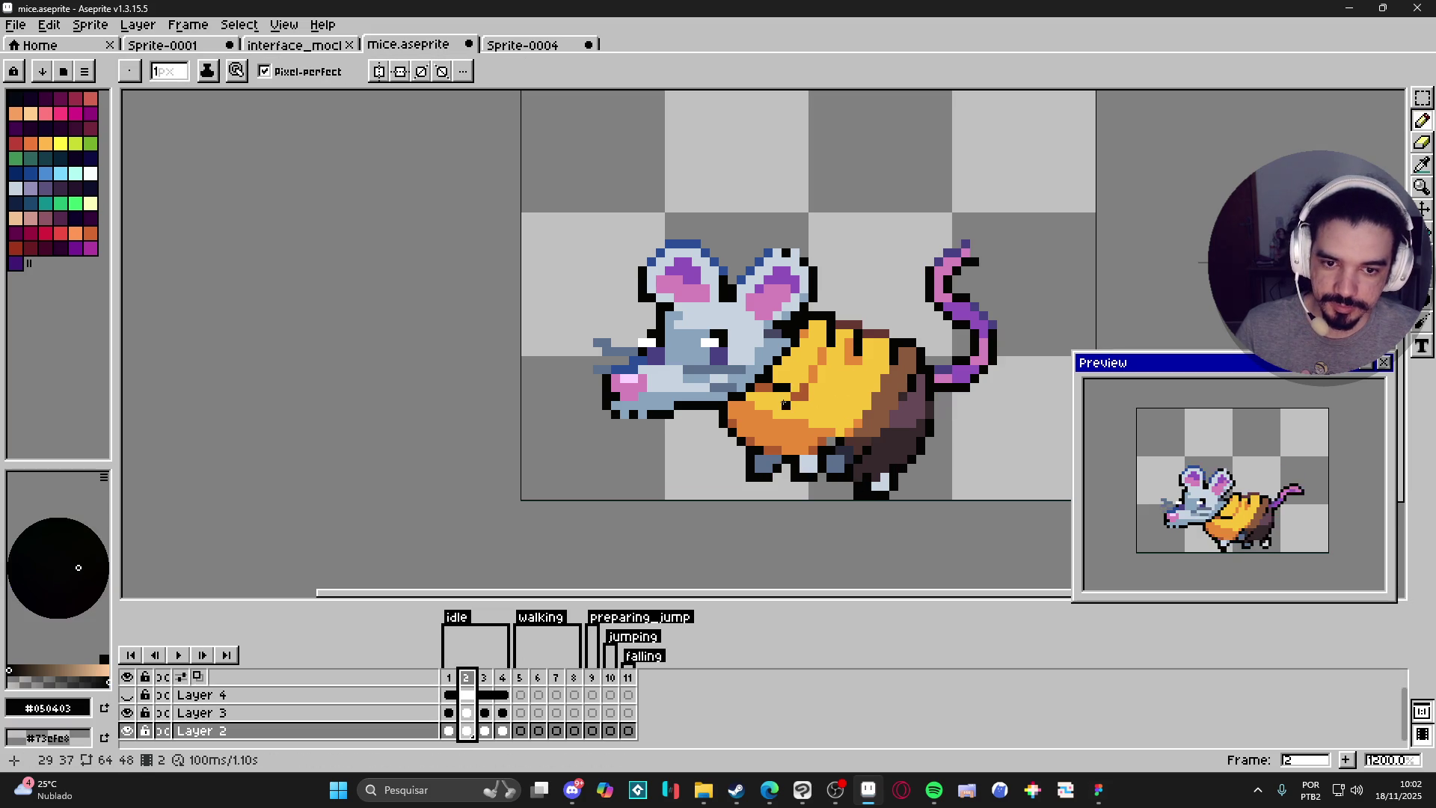
left_click(787, 398, "alt")
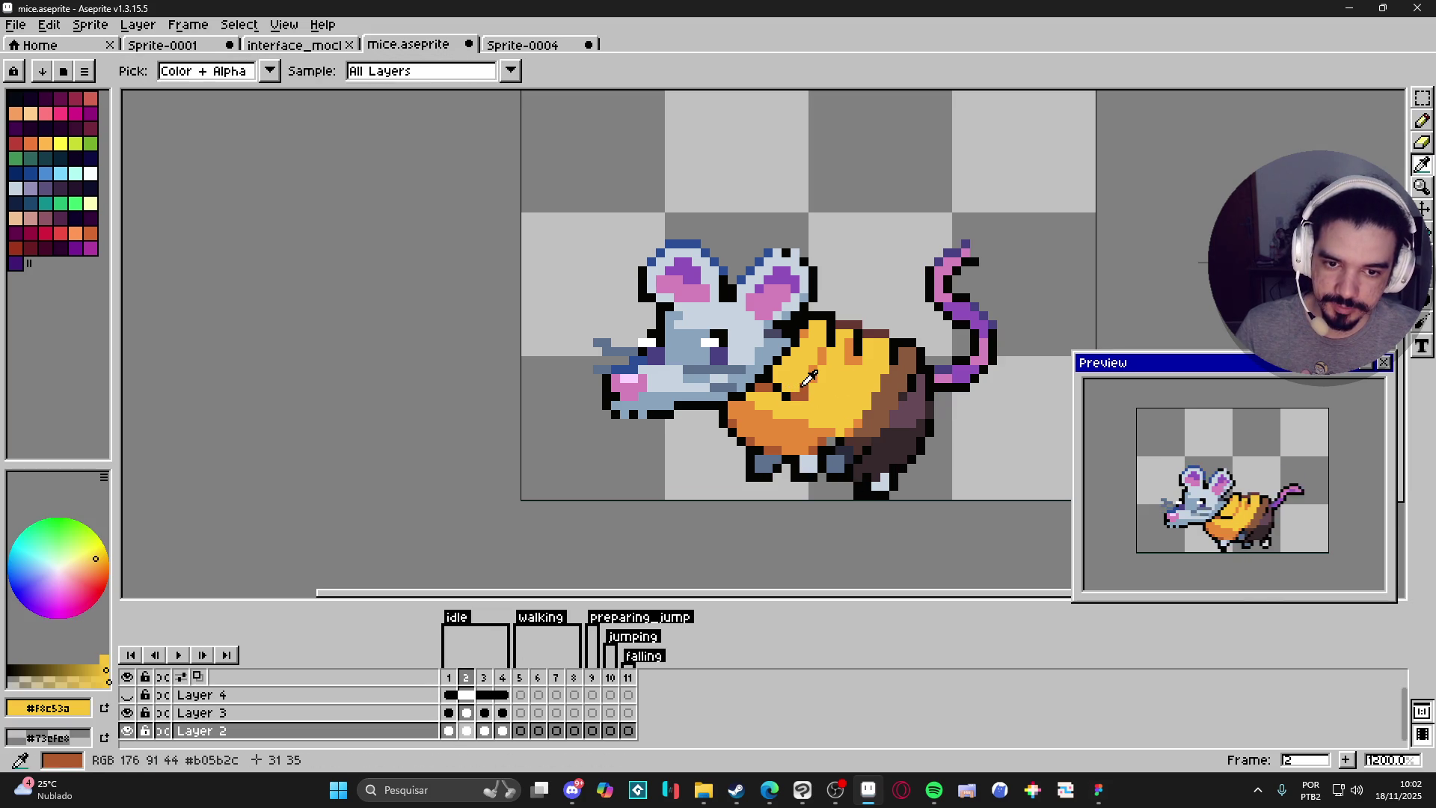
left_click(804, 386, "alt")
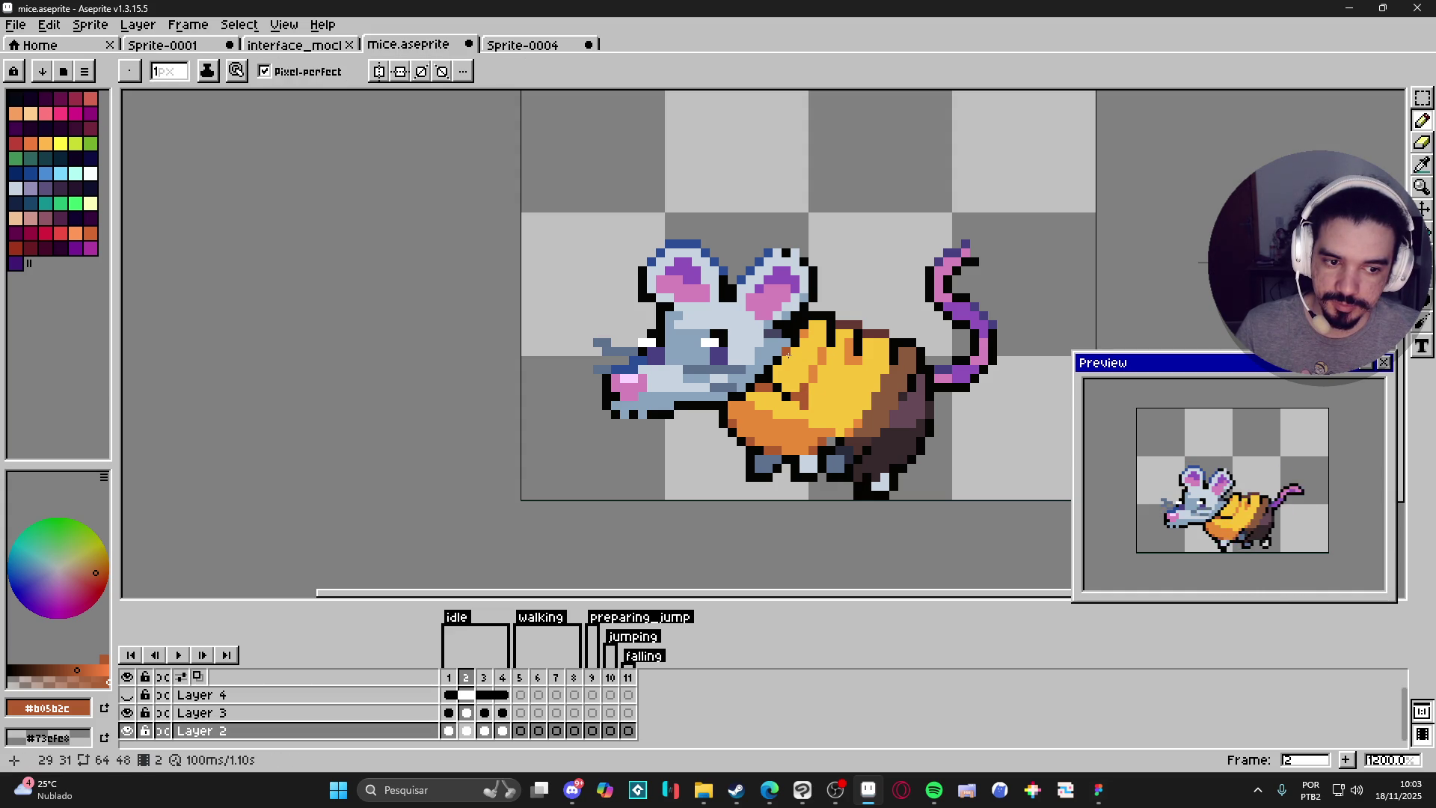
Save mice.aseprite.
left_click(239, 24)
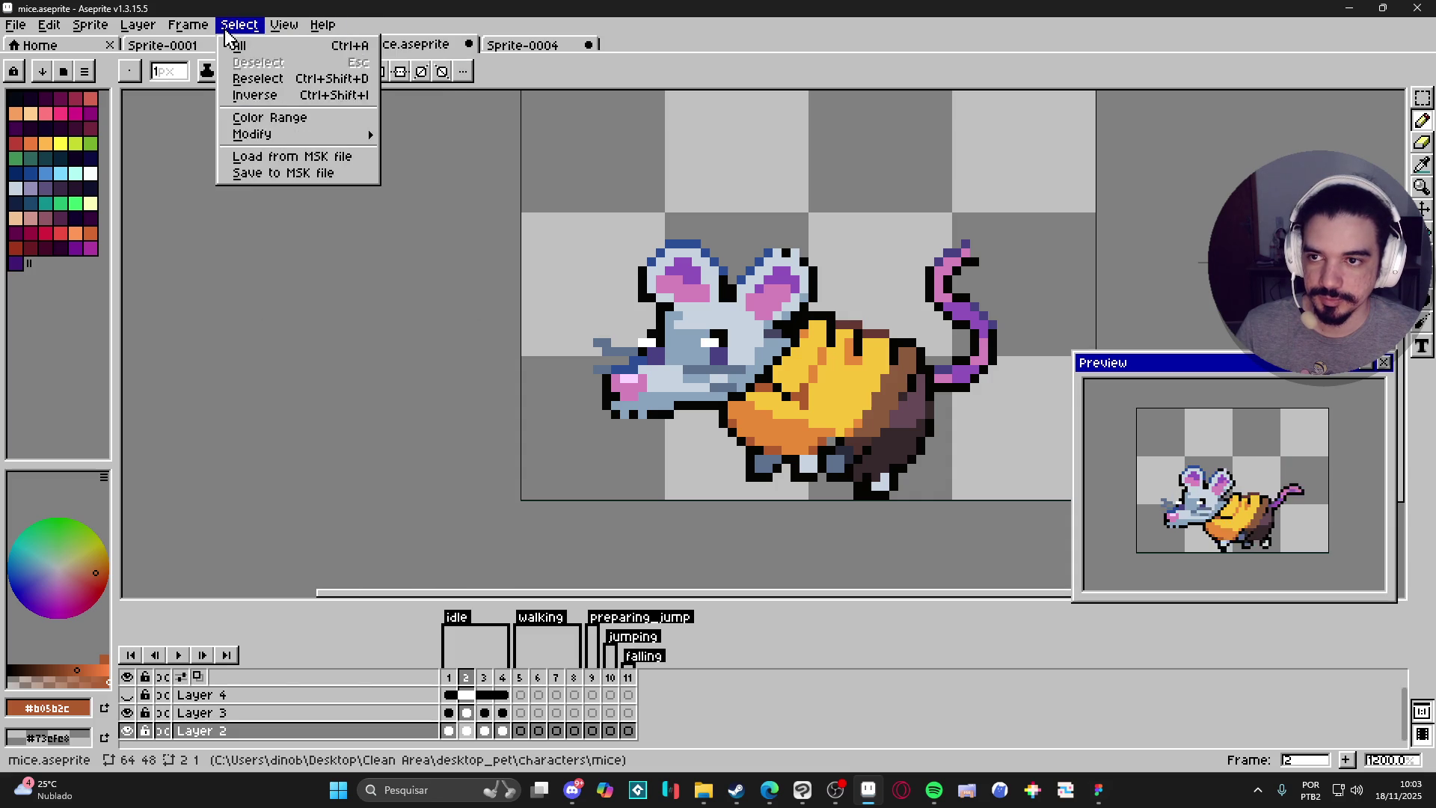
mouse_move(276, 34)
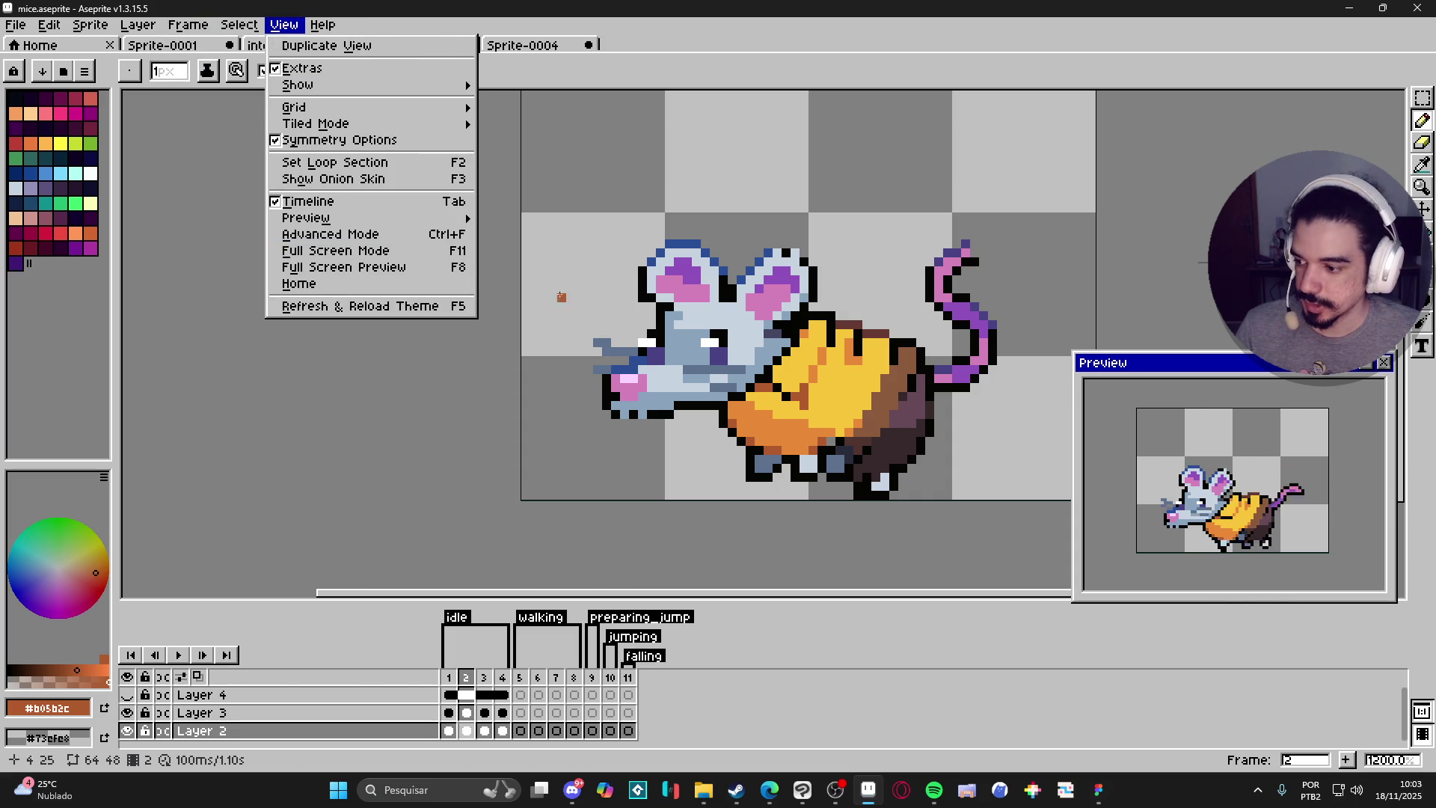
left_click(588, 308)
key("ctrl+s")
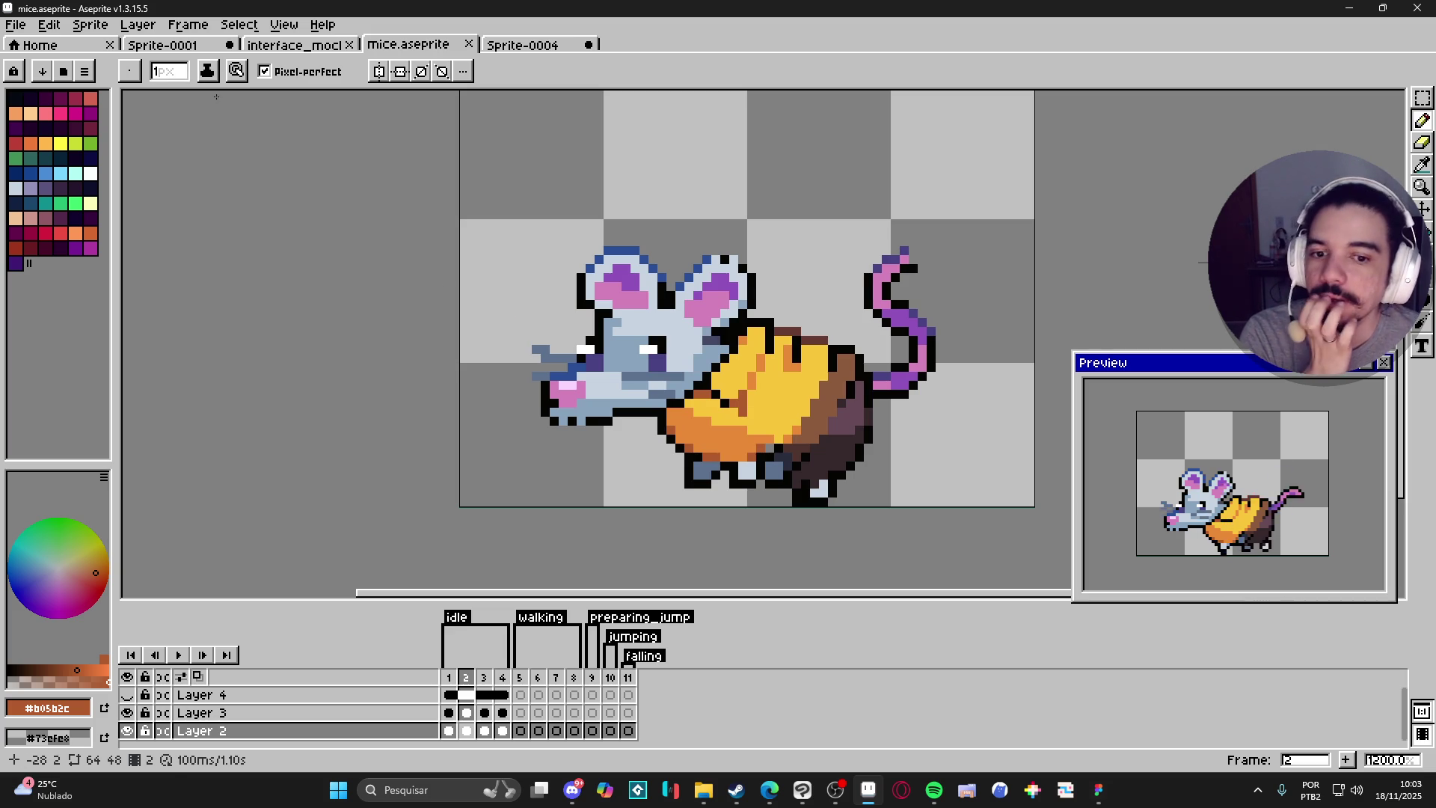
Recentre the view on the sprite and sample the orange cheese shade.
scroll(592, 349, "down", 1)
left_click_drag(631, 387, 593, 436)
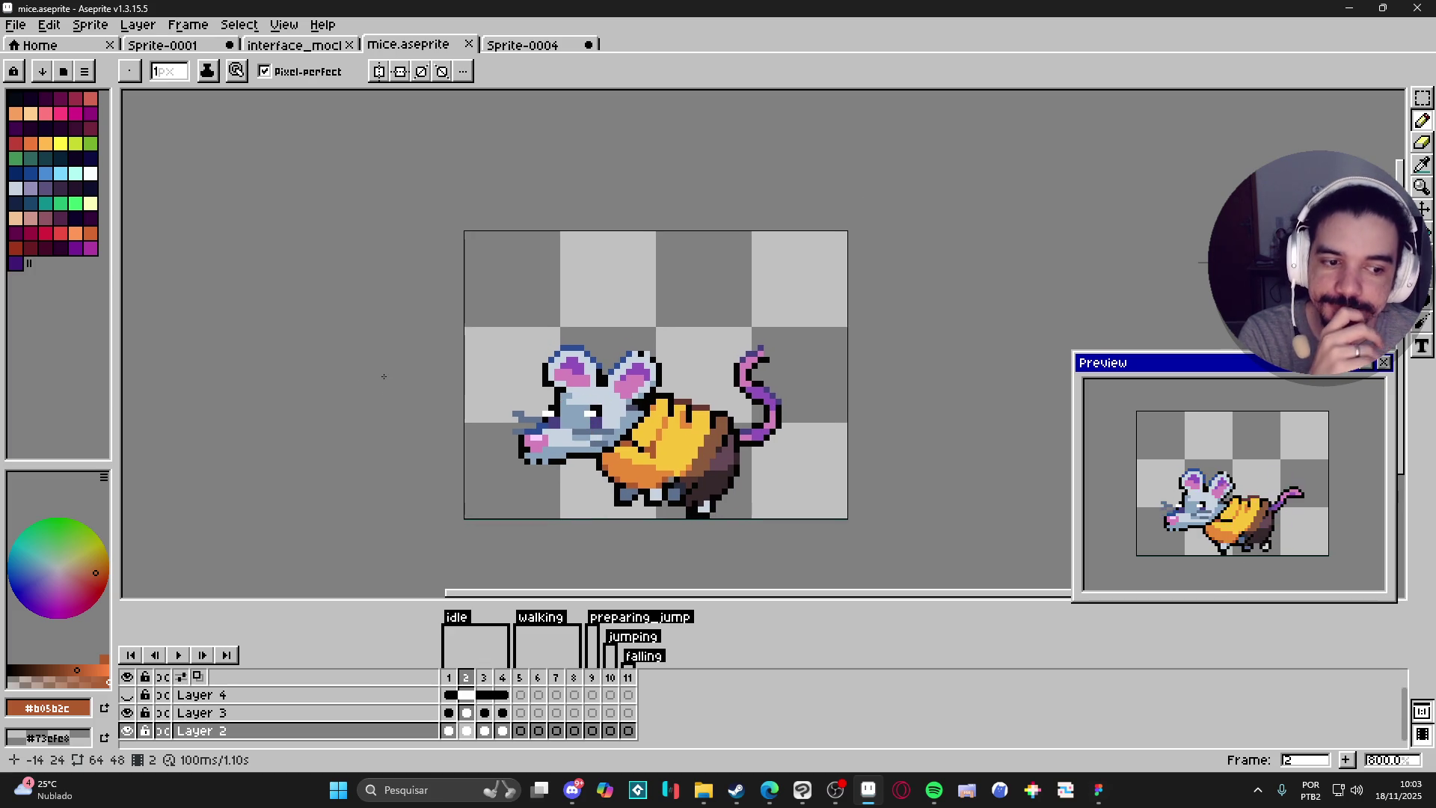
scroll(656, 477, "up", 3)
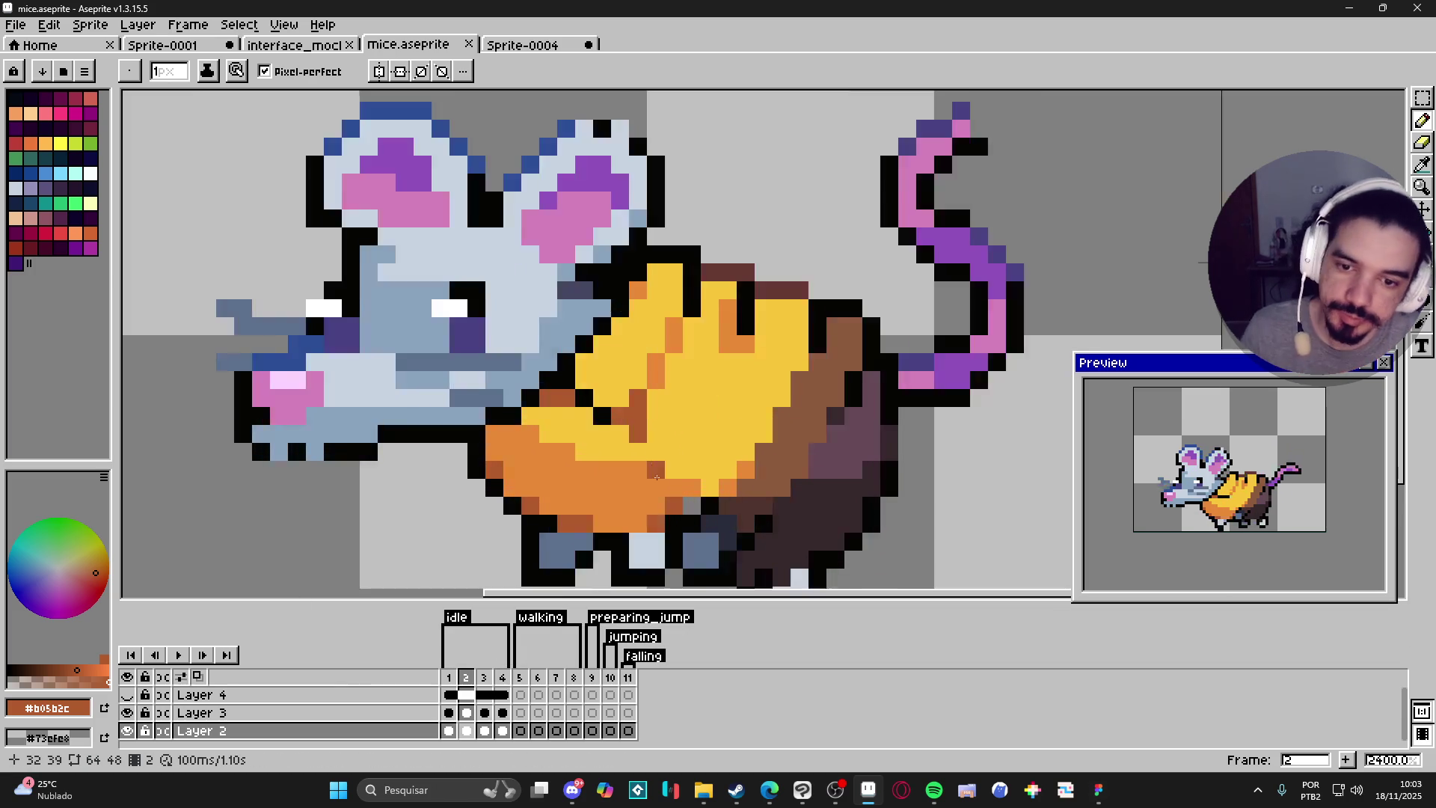
scroll(657, 476, "up", 1)
left_click(644, 481, "alt")
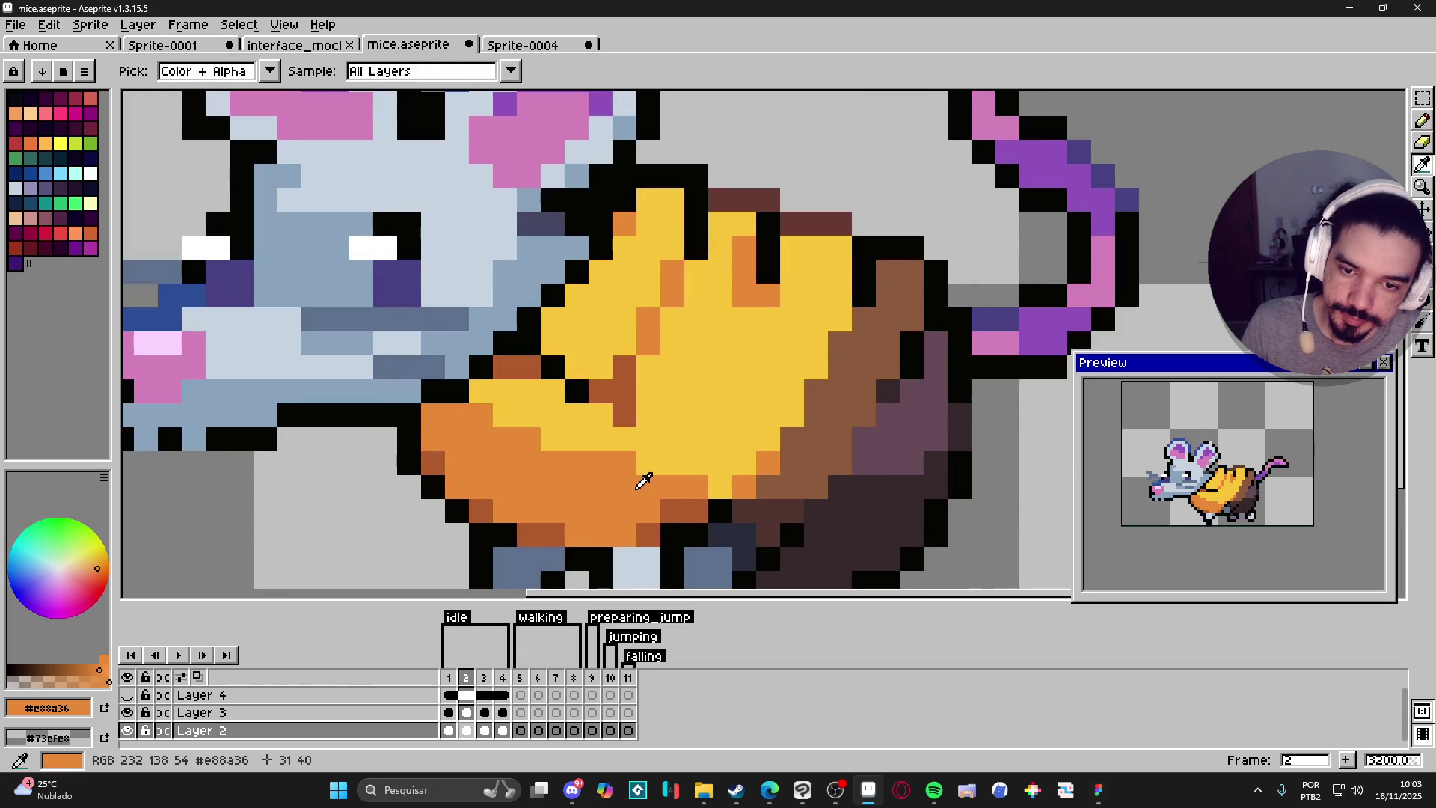
scroll(644, 481, "down", 4)
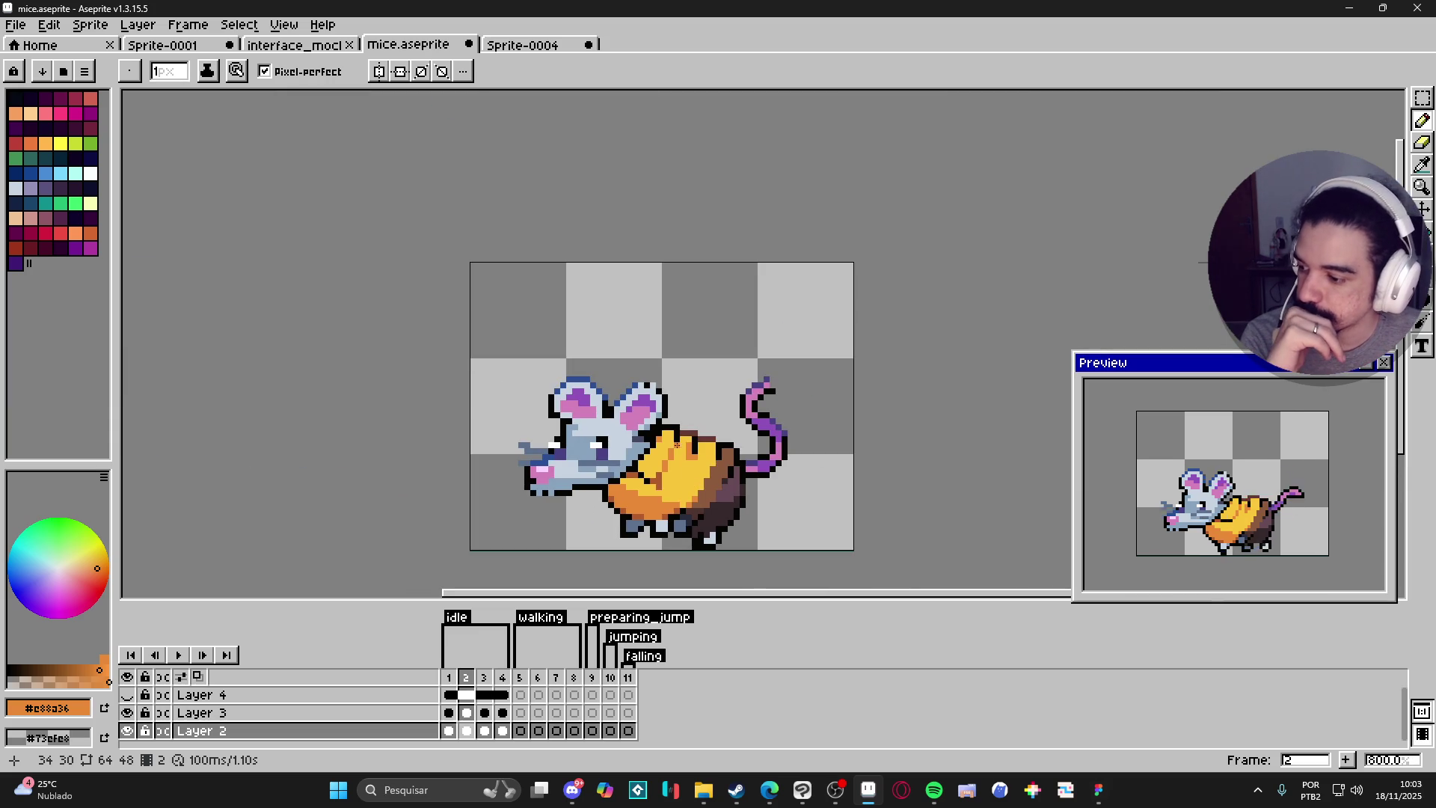
scroll(654, 444, "up", 1)
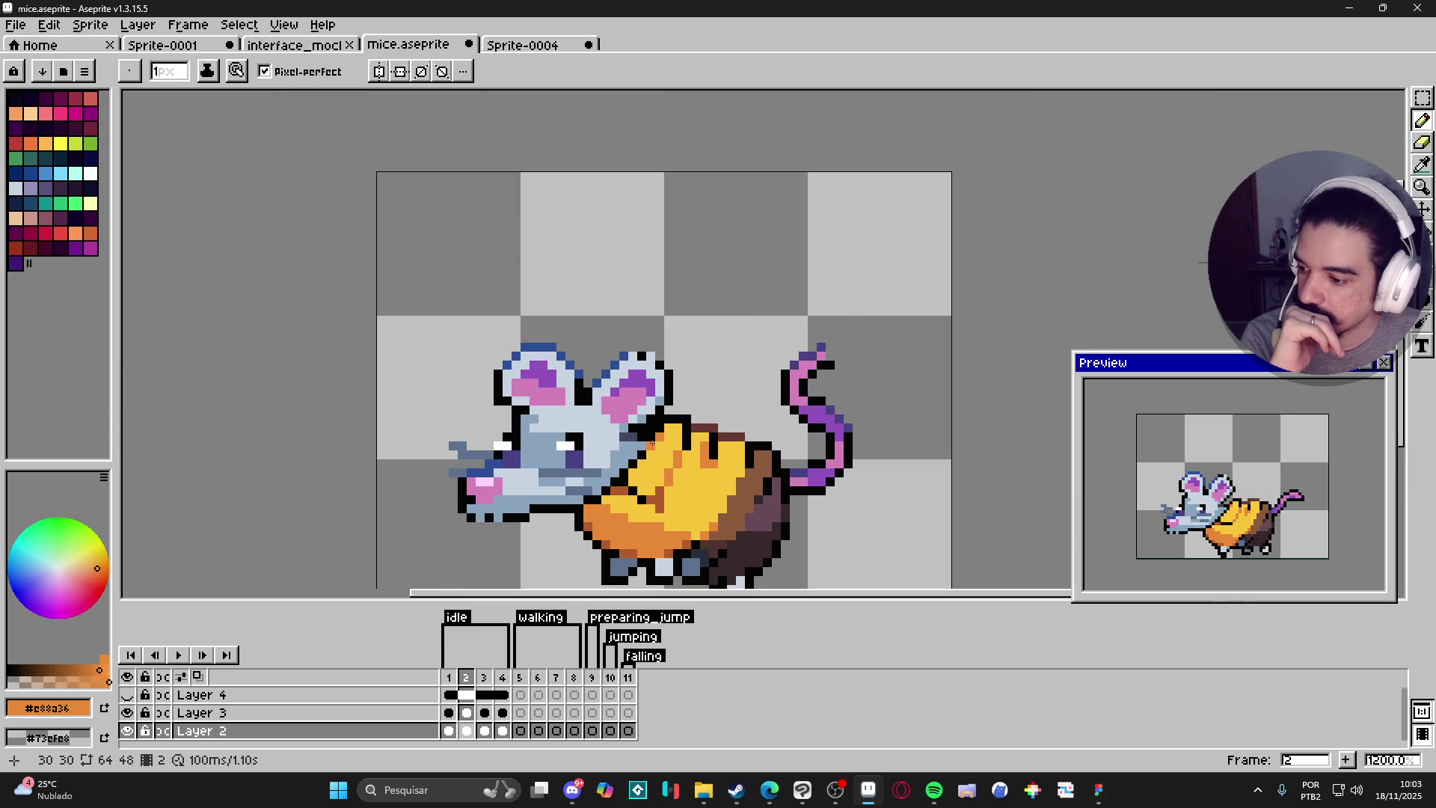
scroll(653, 445, "down", 1)
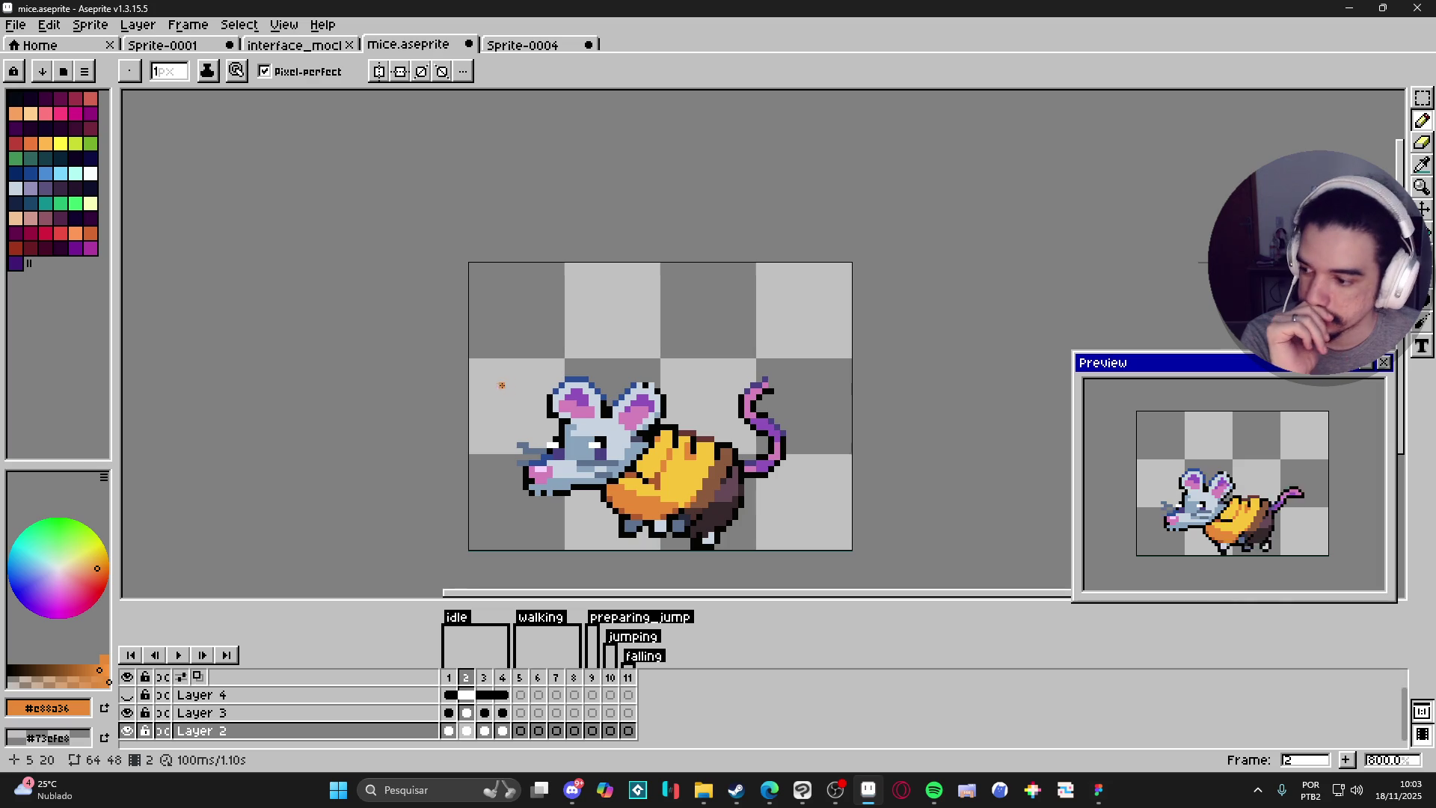
key("alt+Tab")
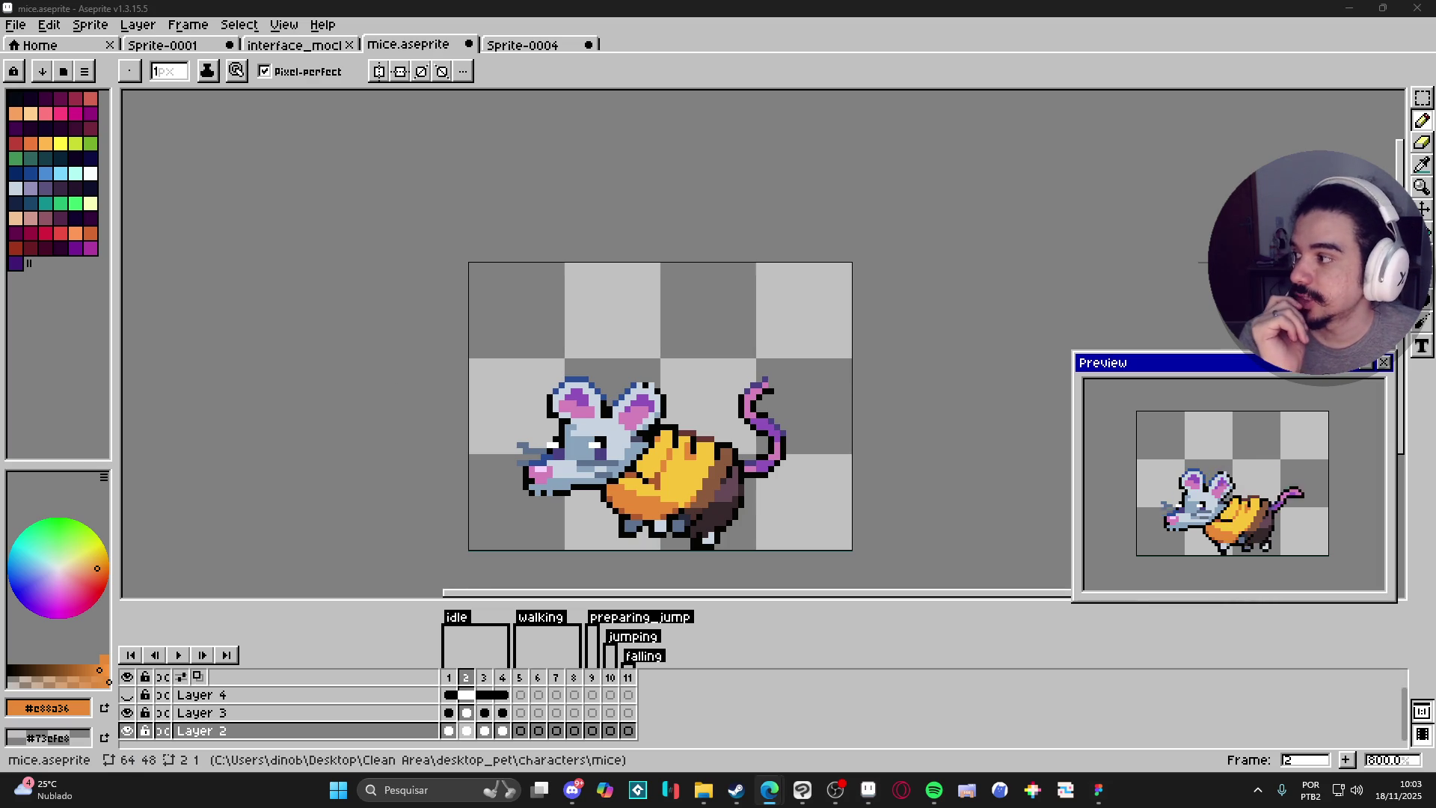
Go to tibia.com, continue to the full Tibia website, then close the browser.
type("tibia")
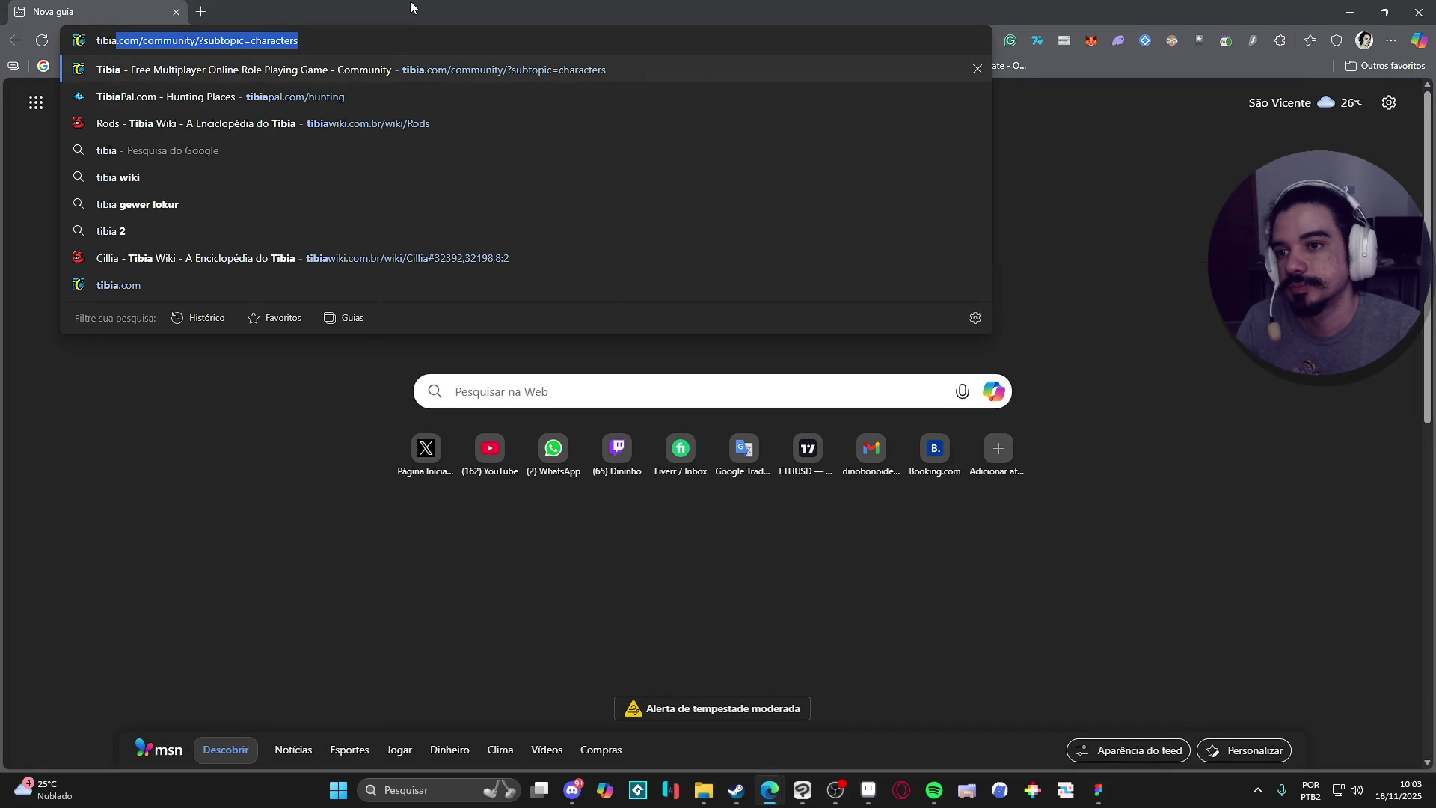
key("Return")
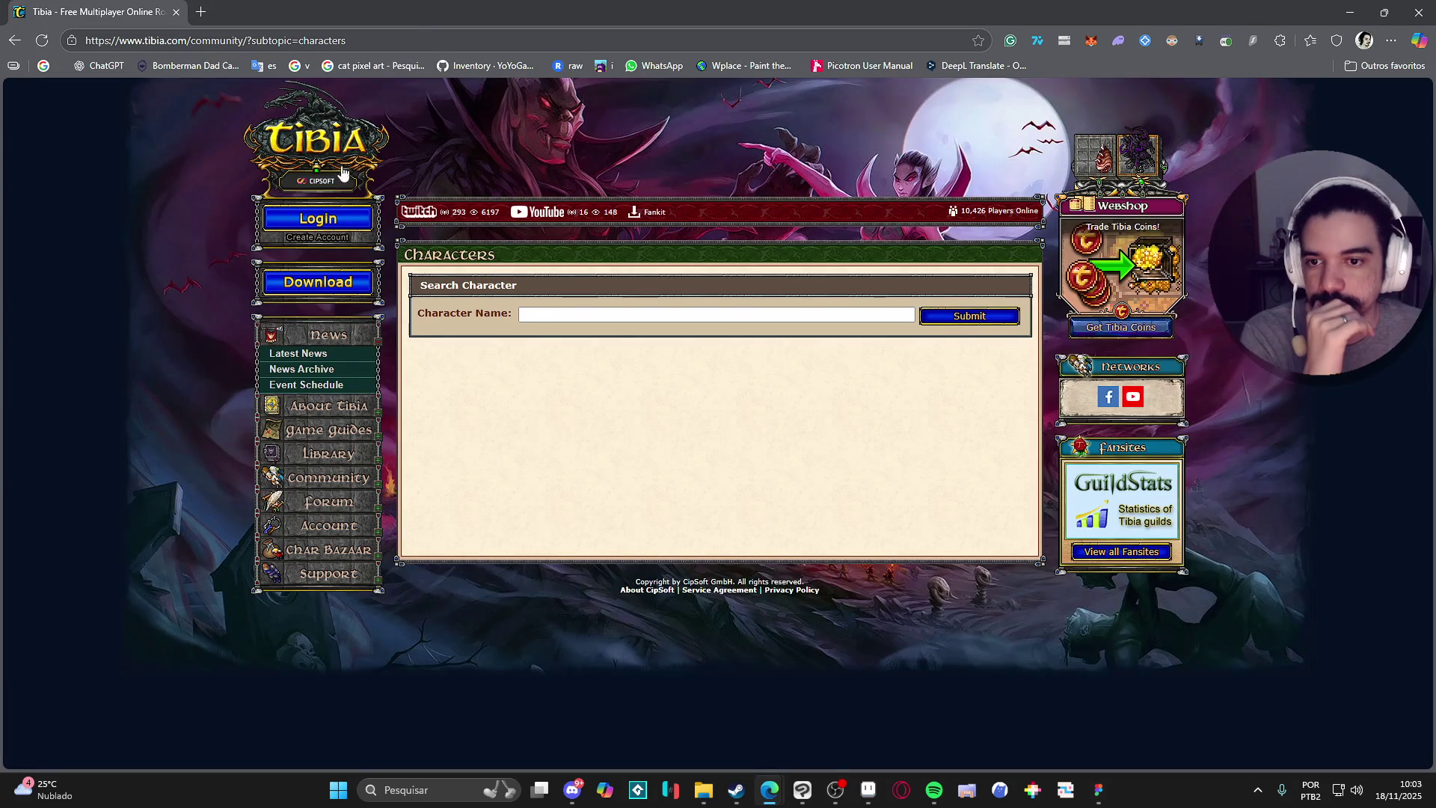
left_click(322, 171)
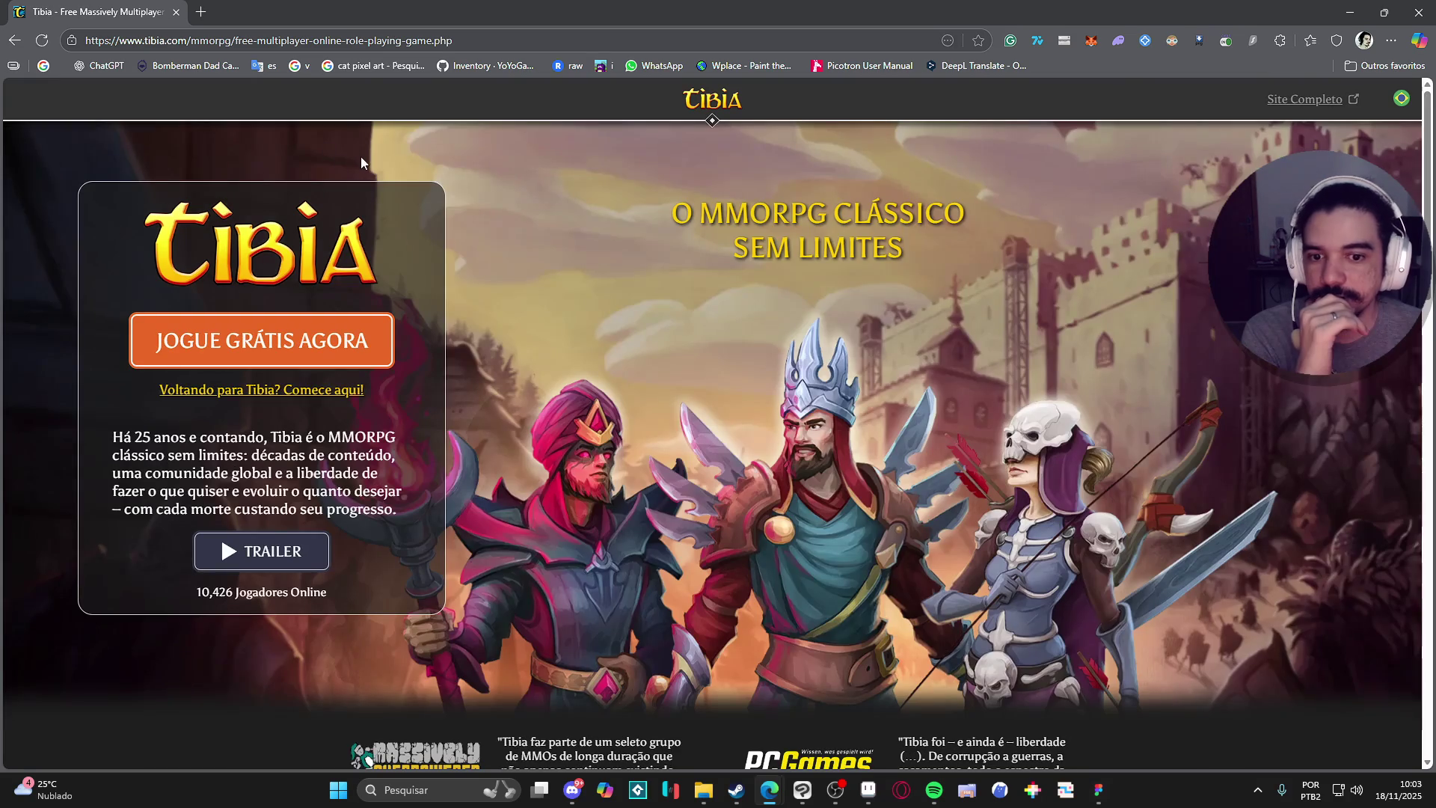
scroll(644, 253, "down", 20)
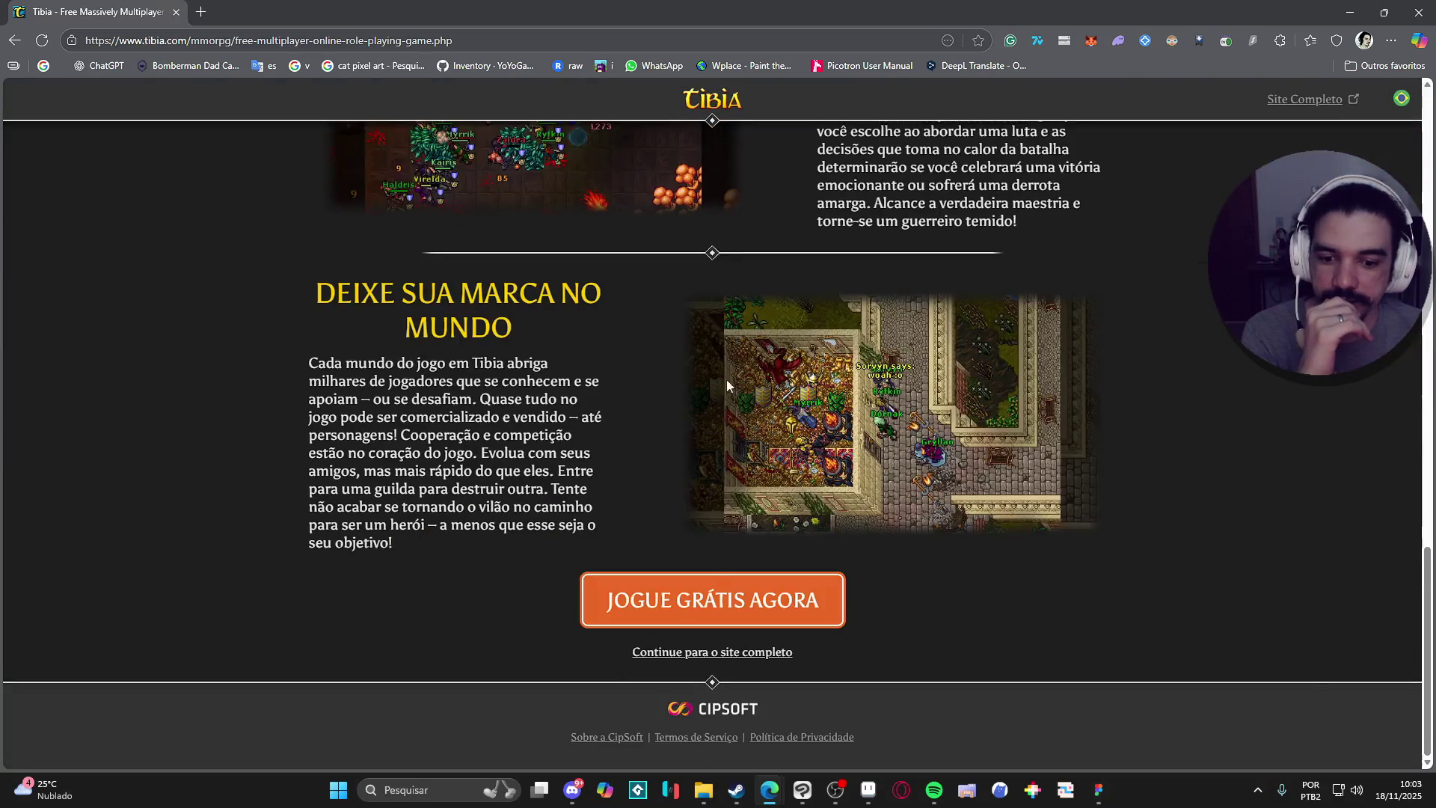
left_click(713, 656)
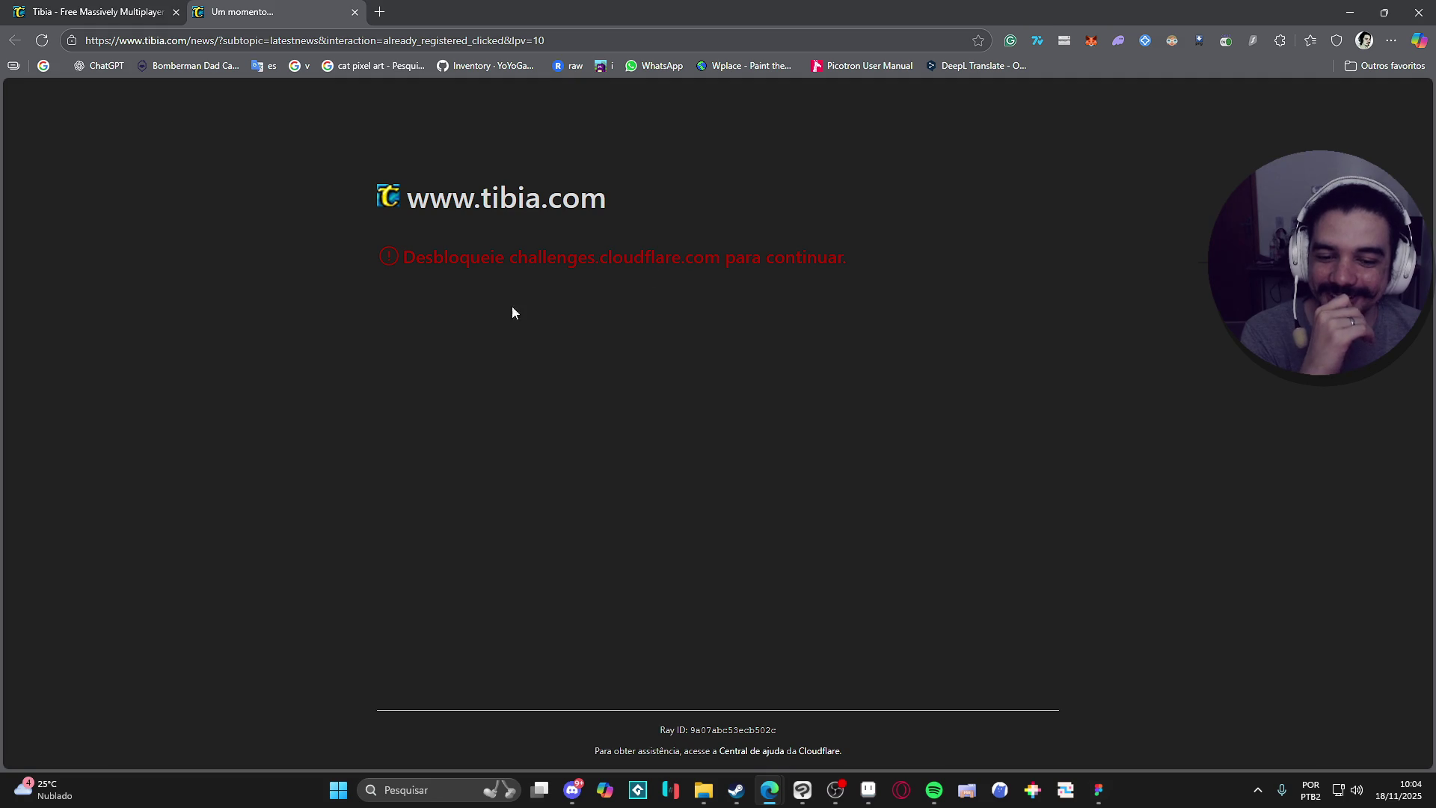
mouse_move(886, 239)
left_mouse_down()
mouse_move(382, 196)
mouse_move(398, 256)
left_mouse_up()
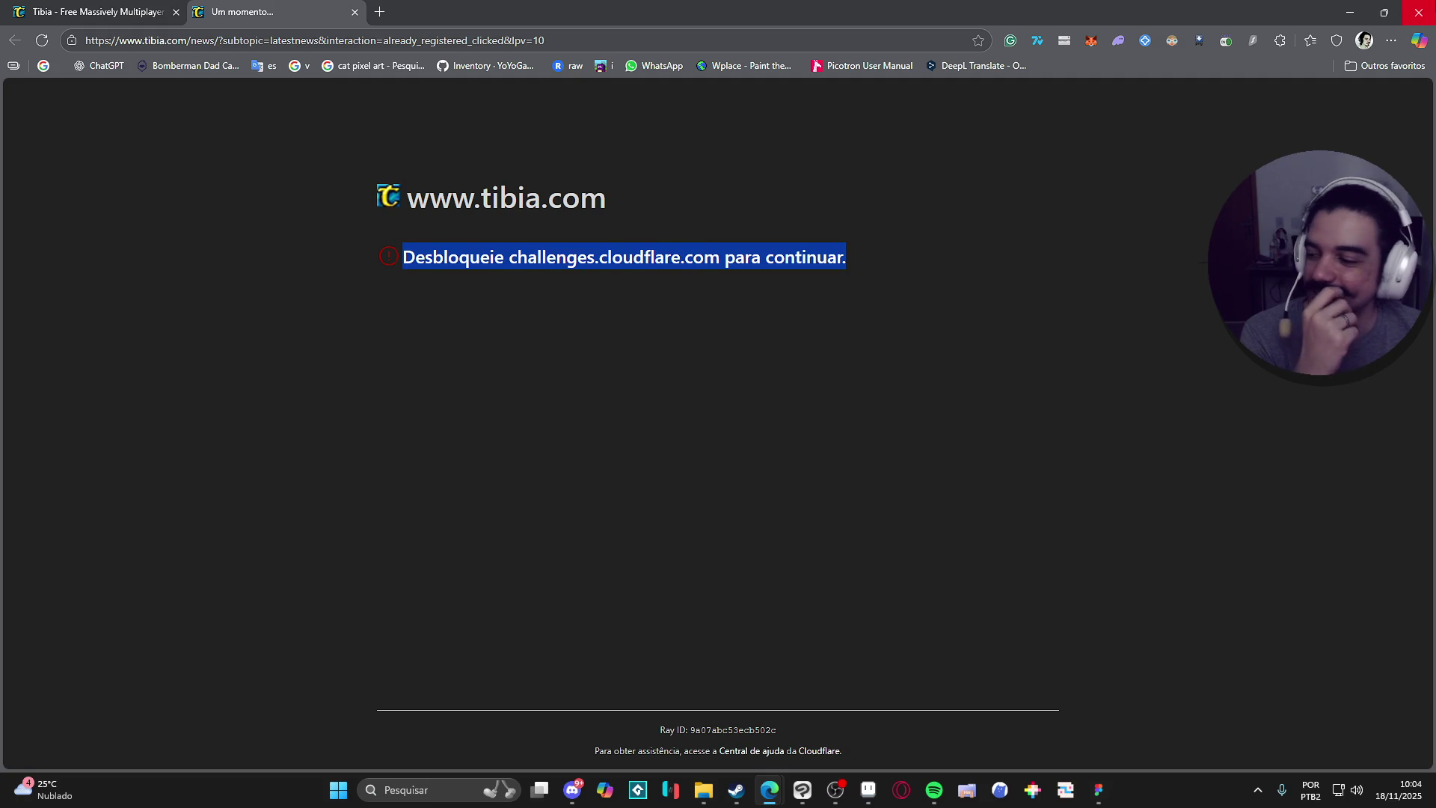
left_click(1419, 10)
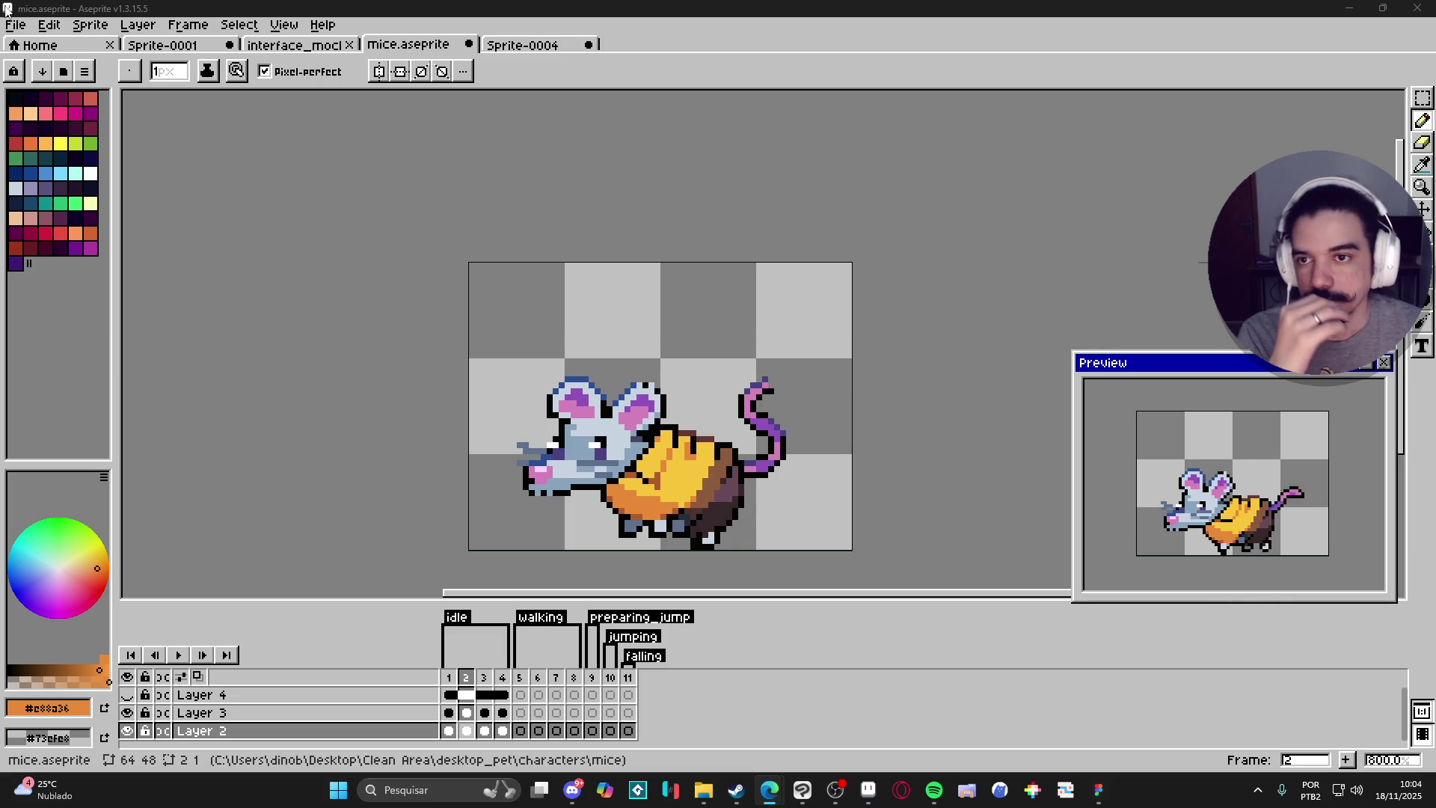
Set the Duration of frames 1–11 to 80 ms in Frame Properties.
left_click(281, 26)
mouse_move(204, 36)
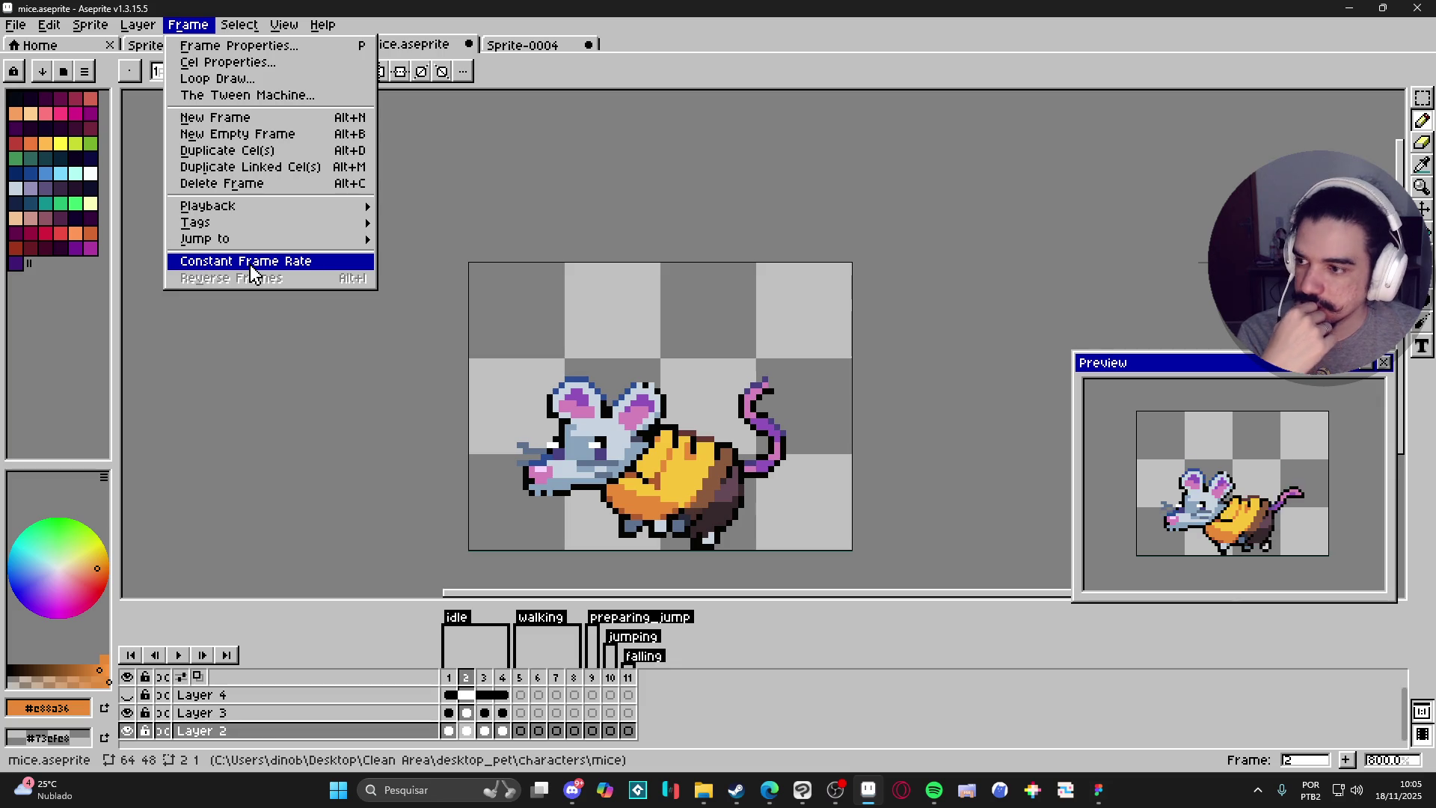
left_click(251, 263)
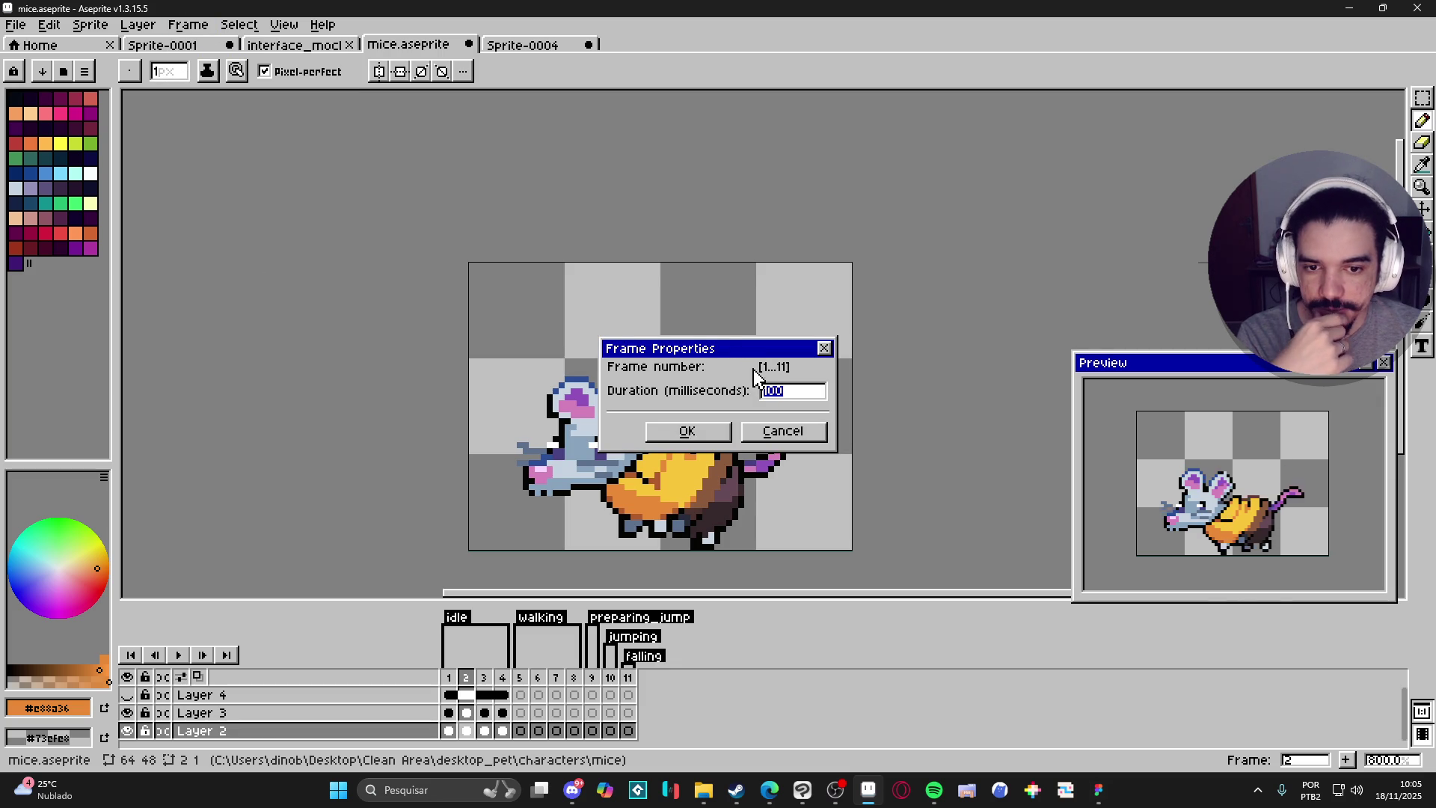
mouse_move(746, 348)
left_mouse_down()
mouse_move(902, 264)
mouse_move(986, 187)
left_mouse_up()
key("Return")
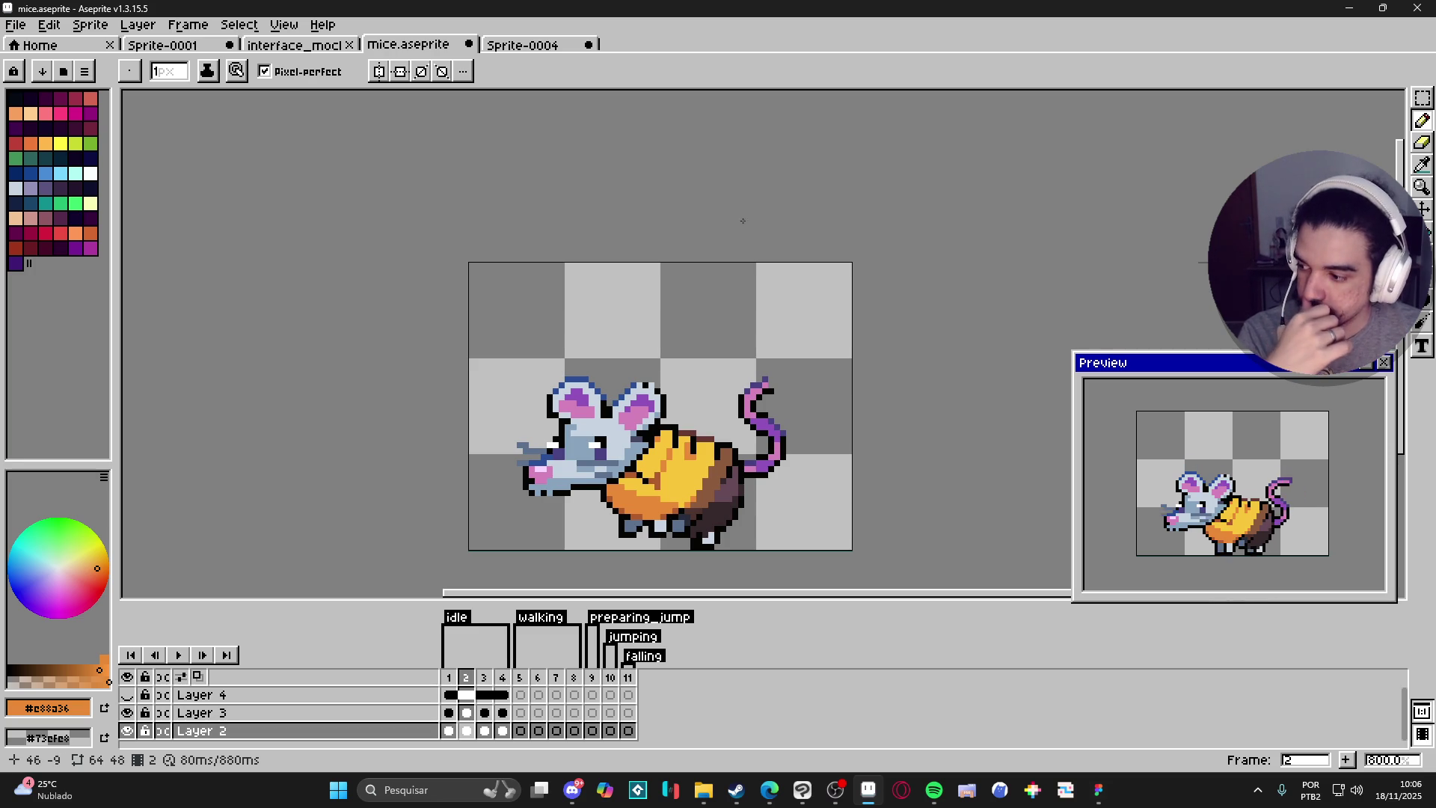
Rename the idle tag on frames 1–4 to 'walking'.
left_click(520, 695)
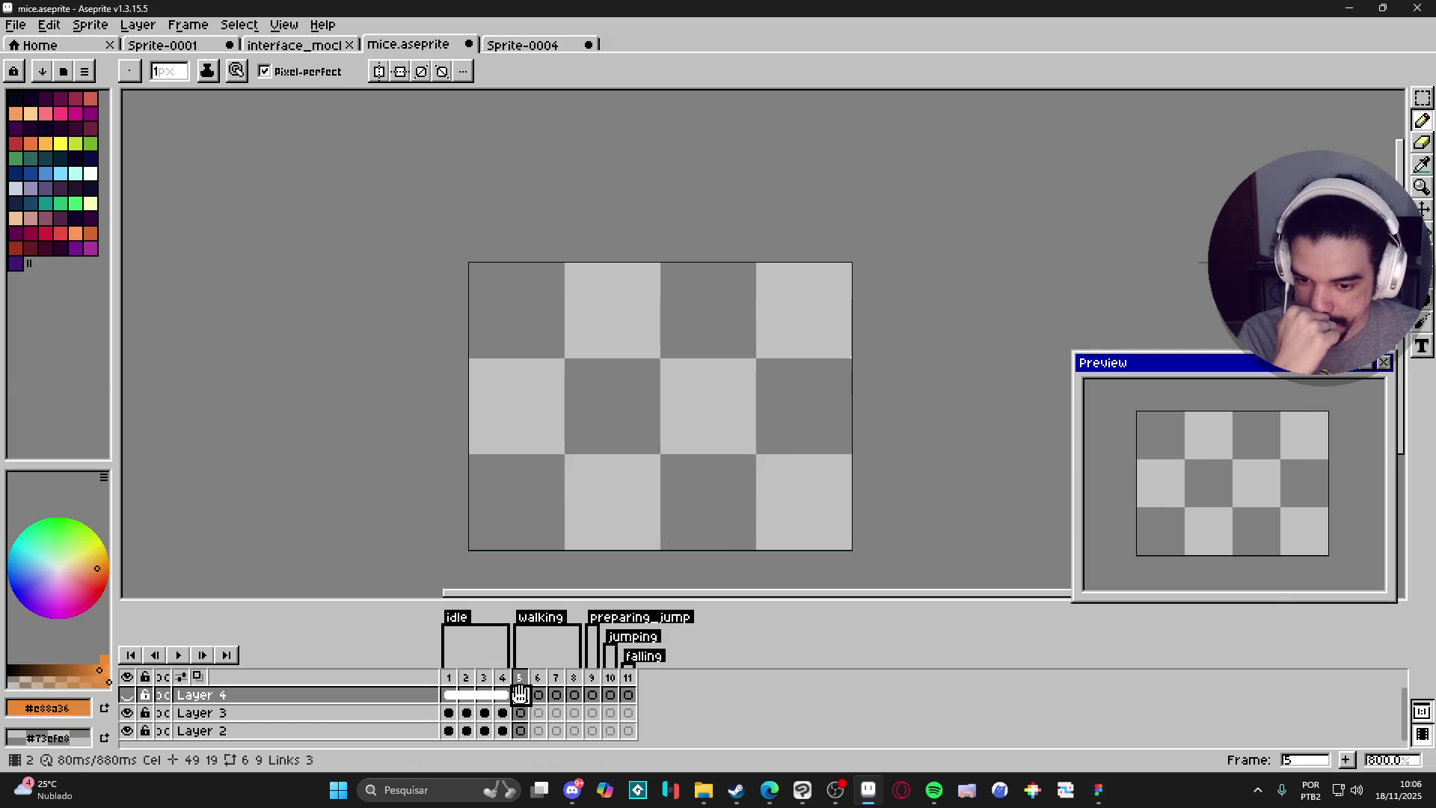
left_click(452, 715)
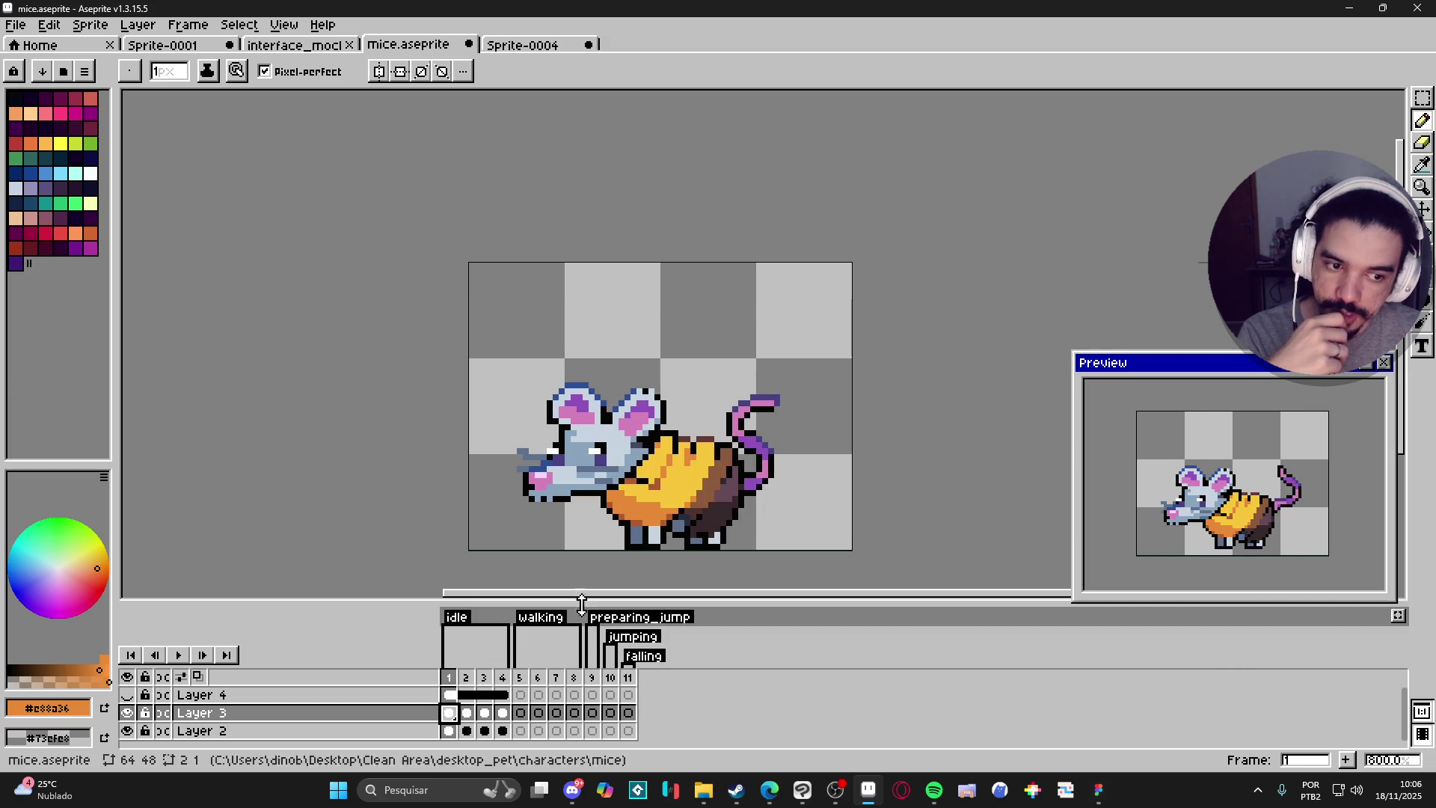
double_click(458, 619)
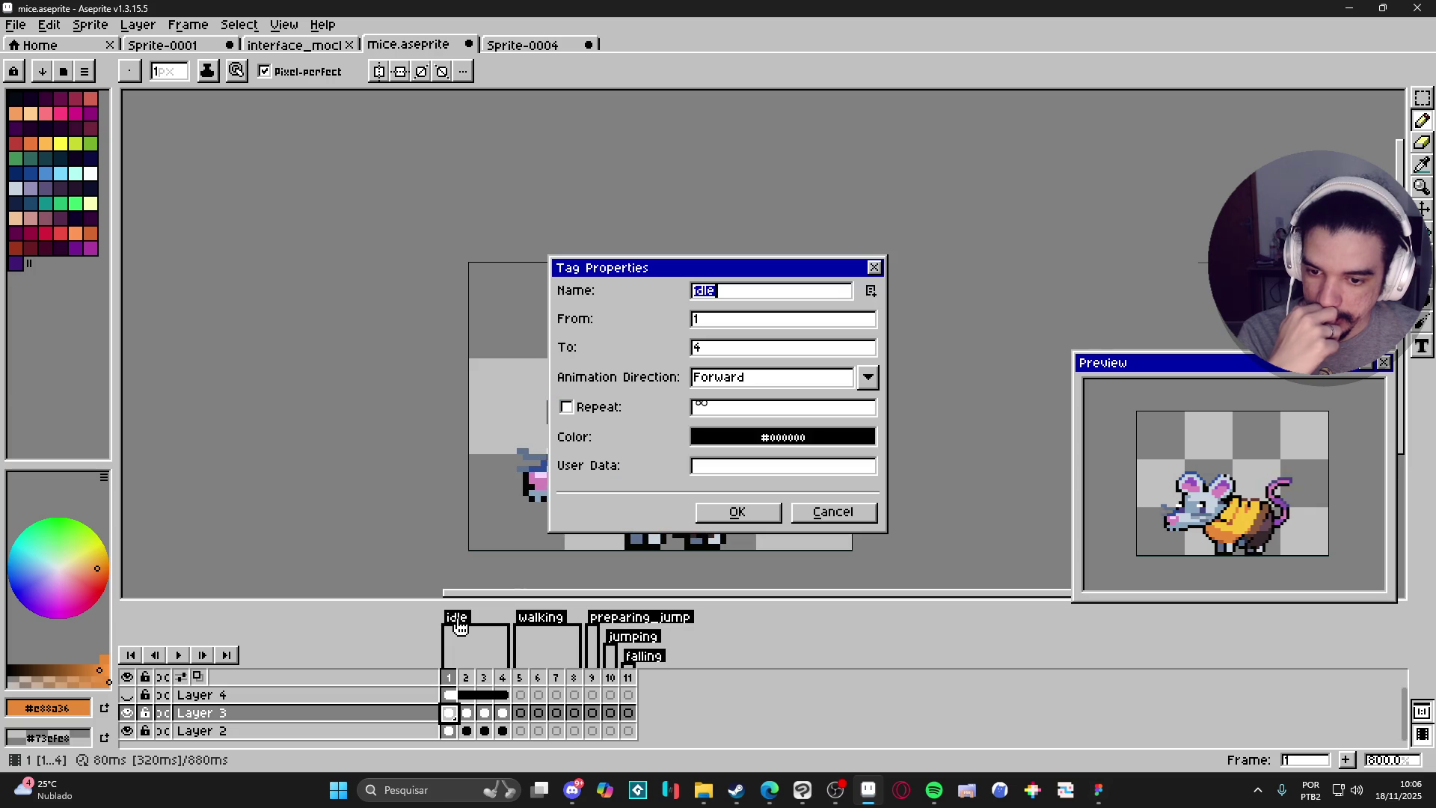
type("walking")
key("Return")
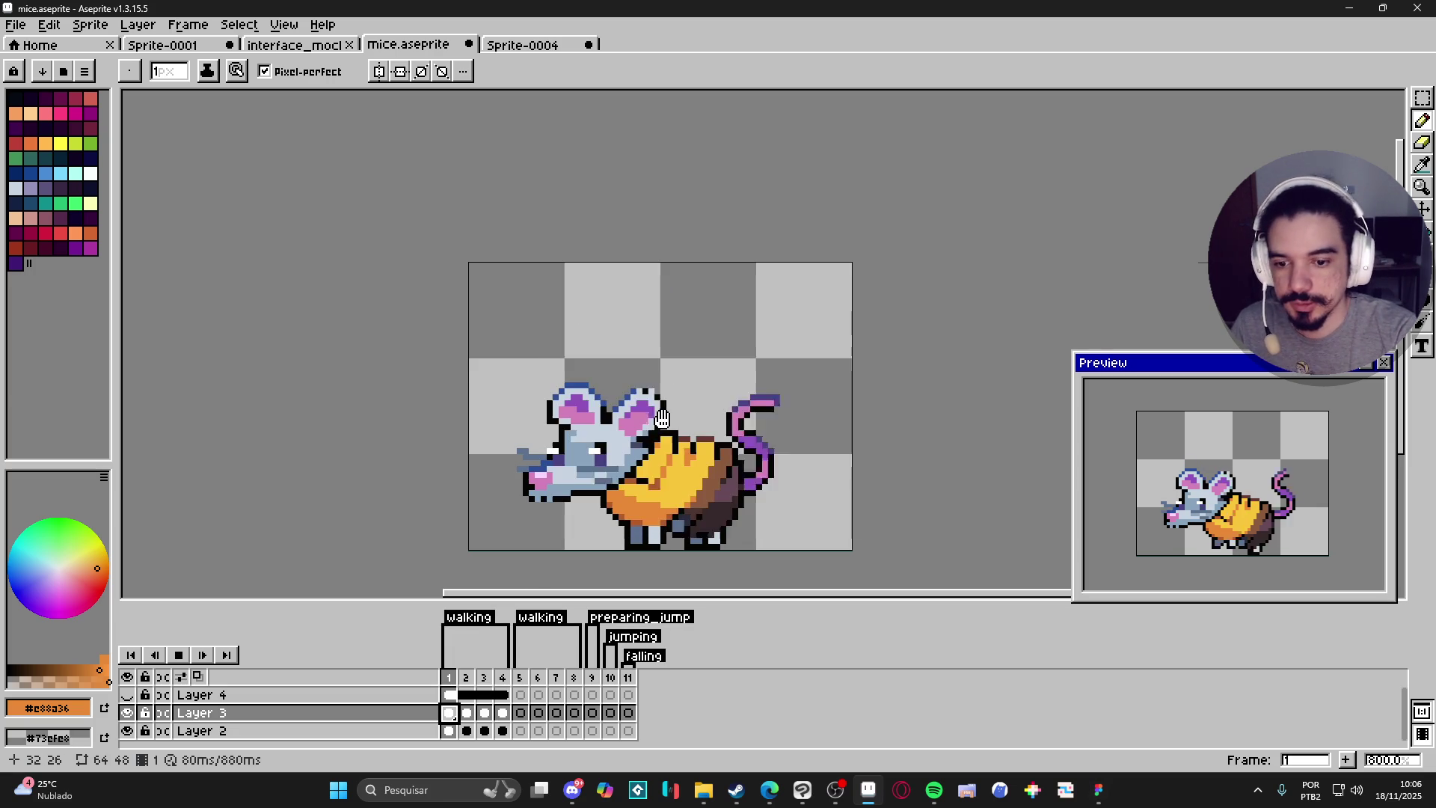
key("Return")
Rename the second 'walking' tag on frames 5–8 to 'idle'.
double_click(540, 617)
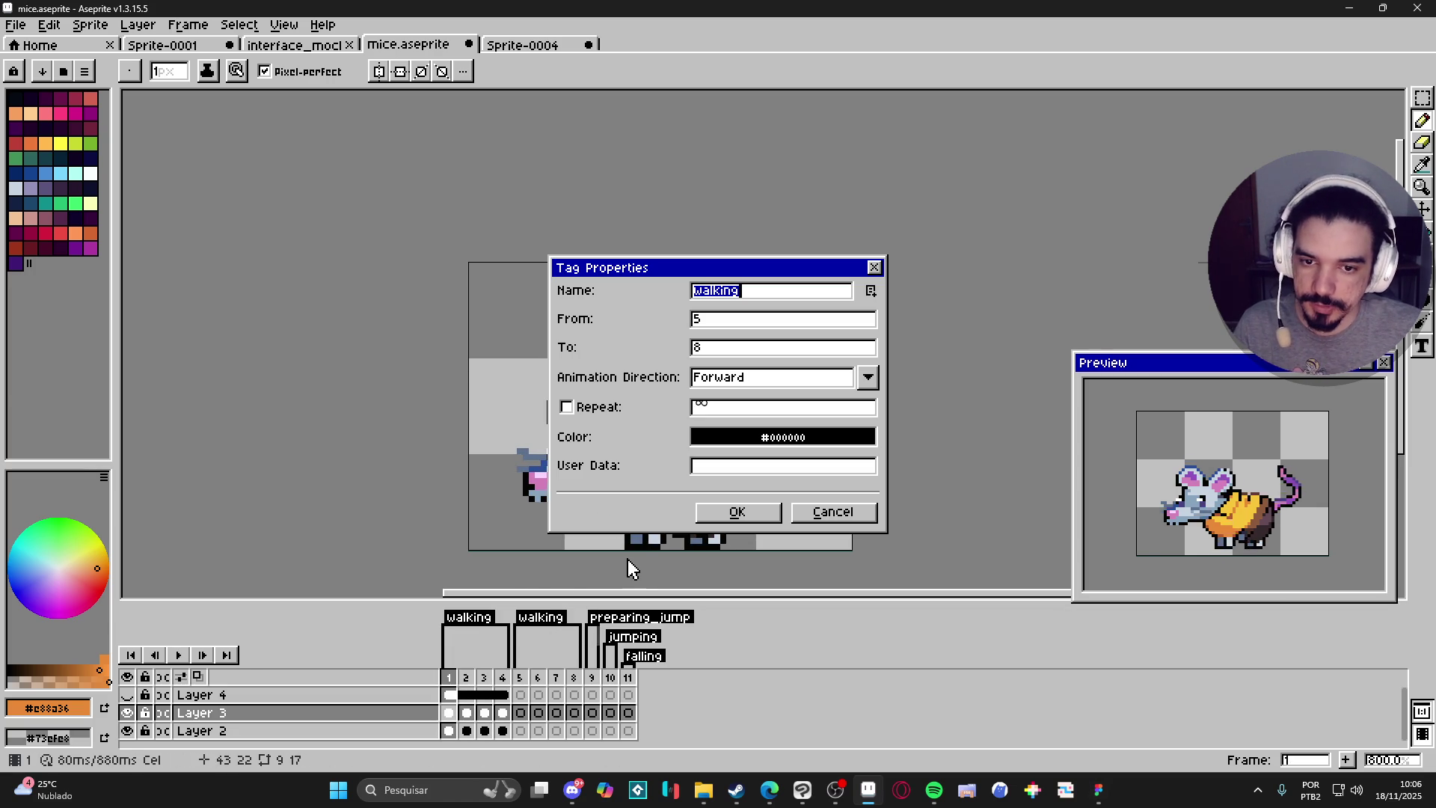
type("idle")
key("Return")
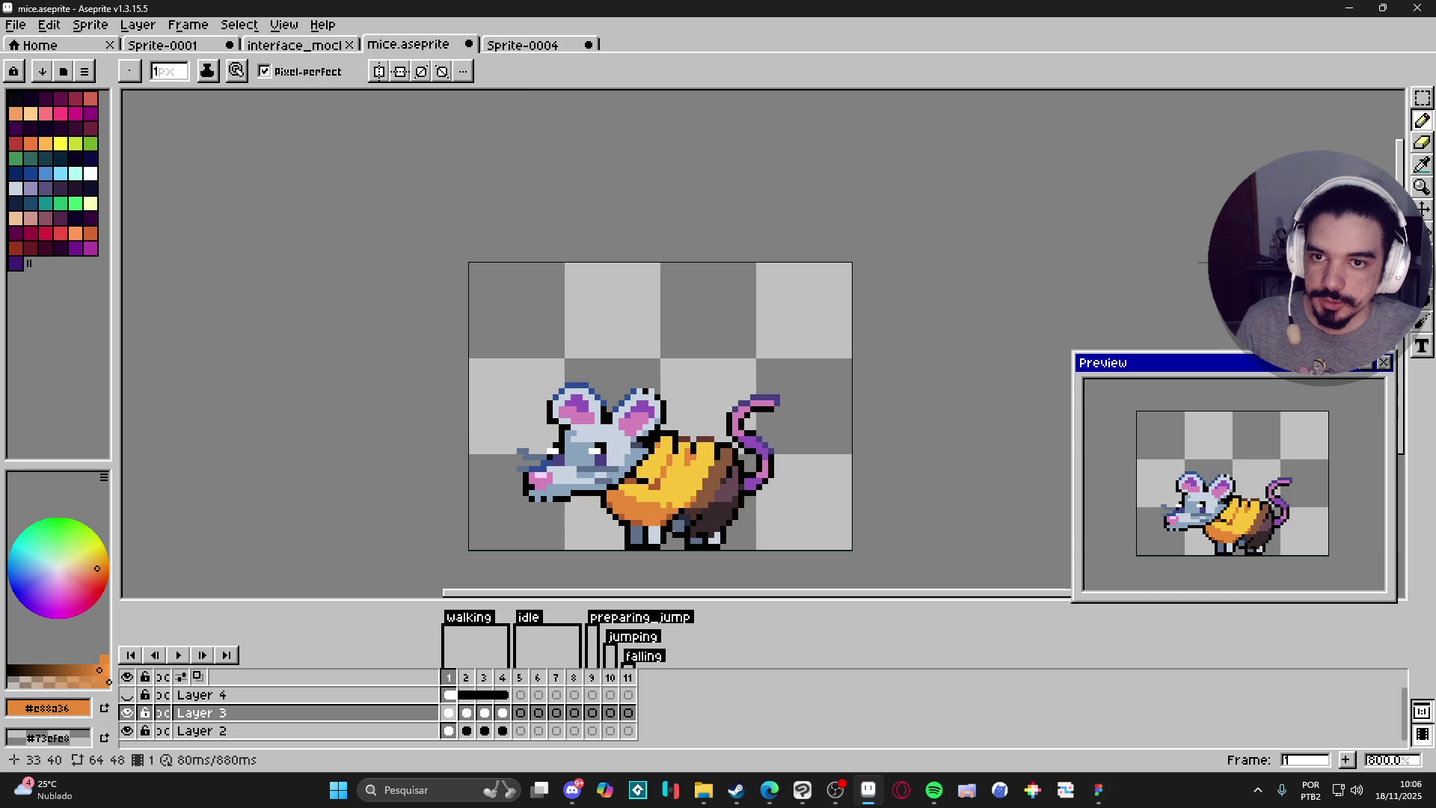
left_click(704, 790)
scroll(748, 337, "down", 1)
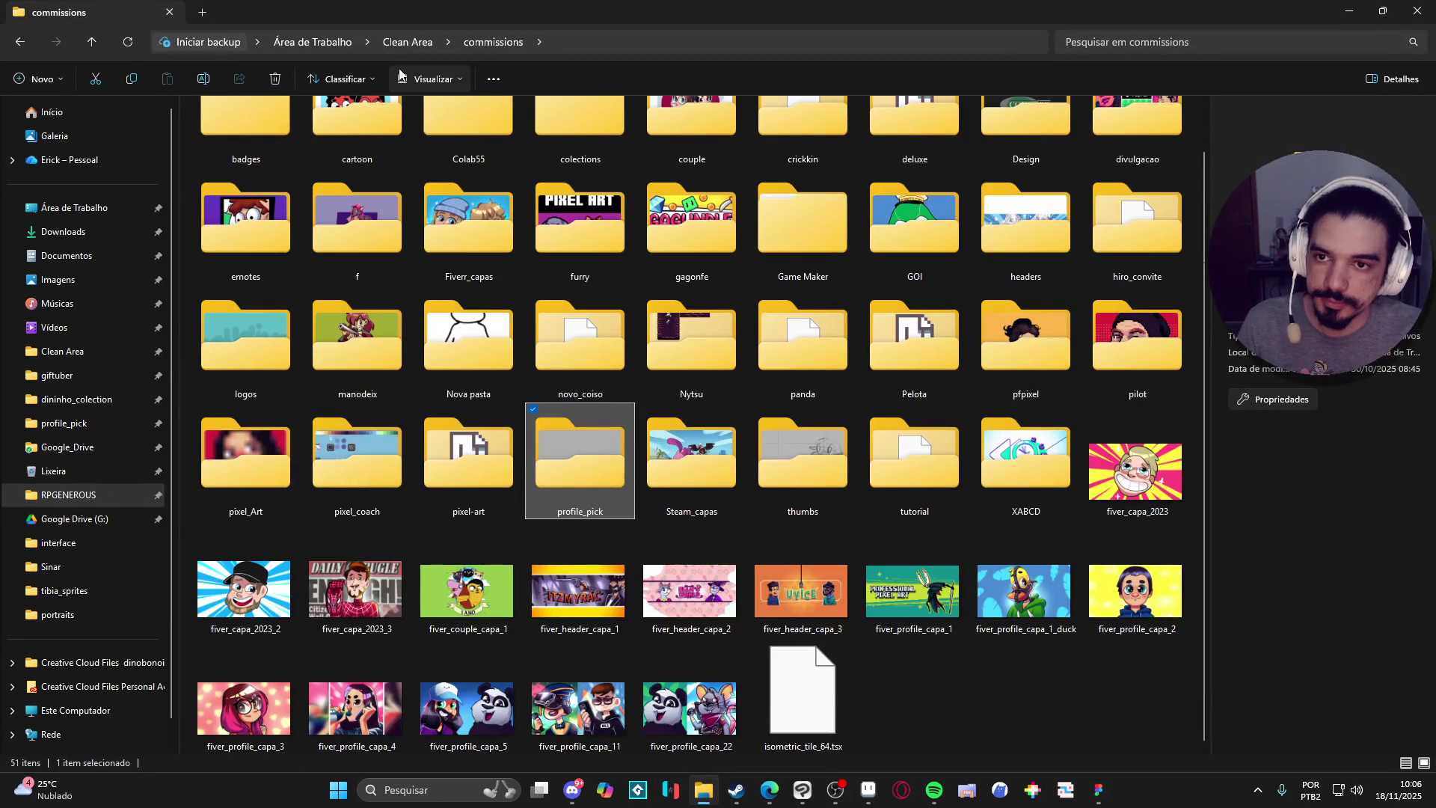
Open the Área de Trabalho folder from the navigation pane.
left_click(84, 217)
key("alt+Up")
key("alt+Up")
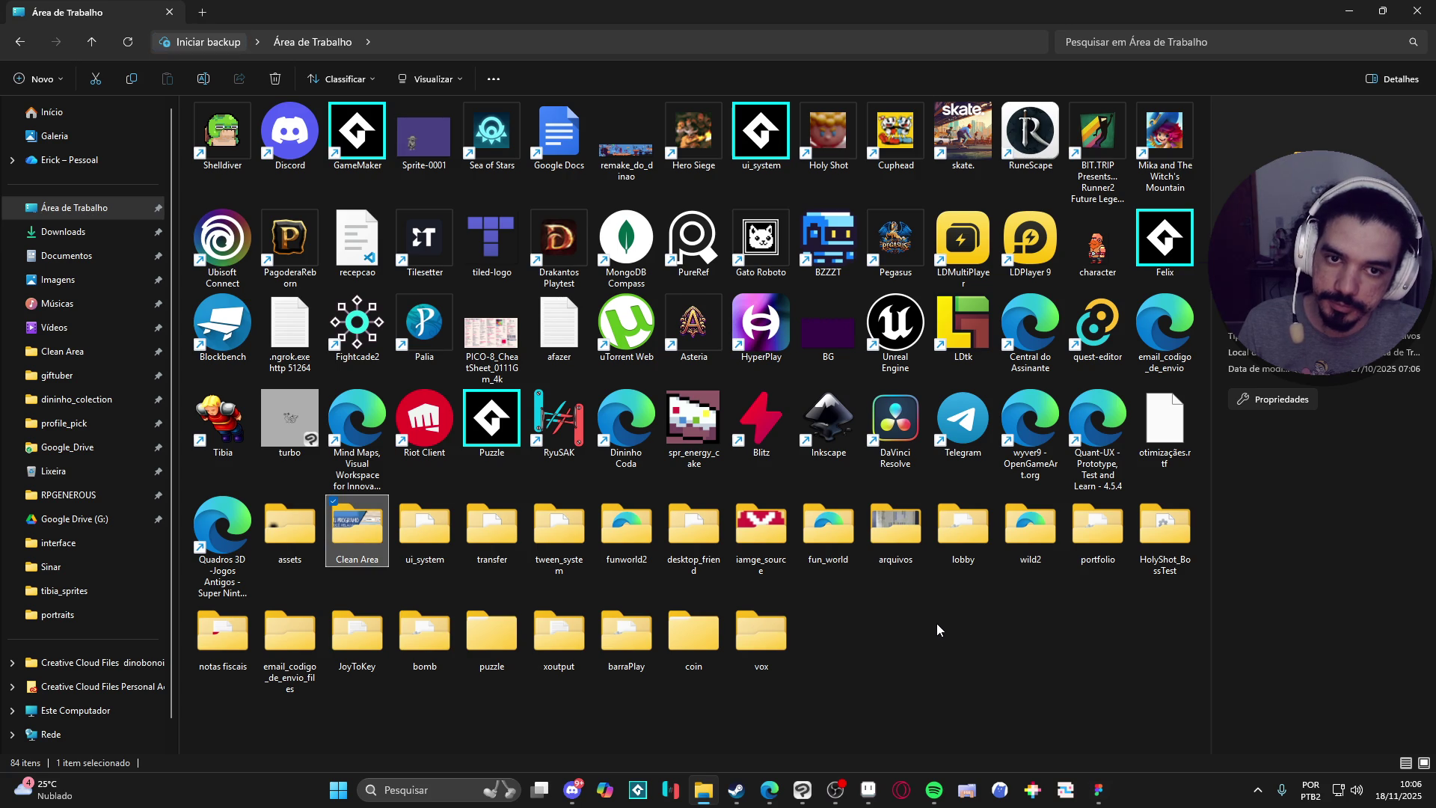
Scroll Figma's Spiritalis file to the combat-interface battle screen mockup, then minimize Figma.
left_click(1099, 790)
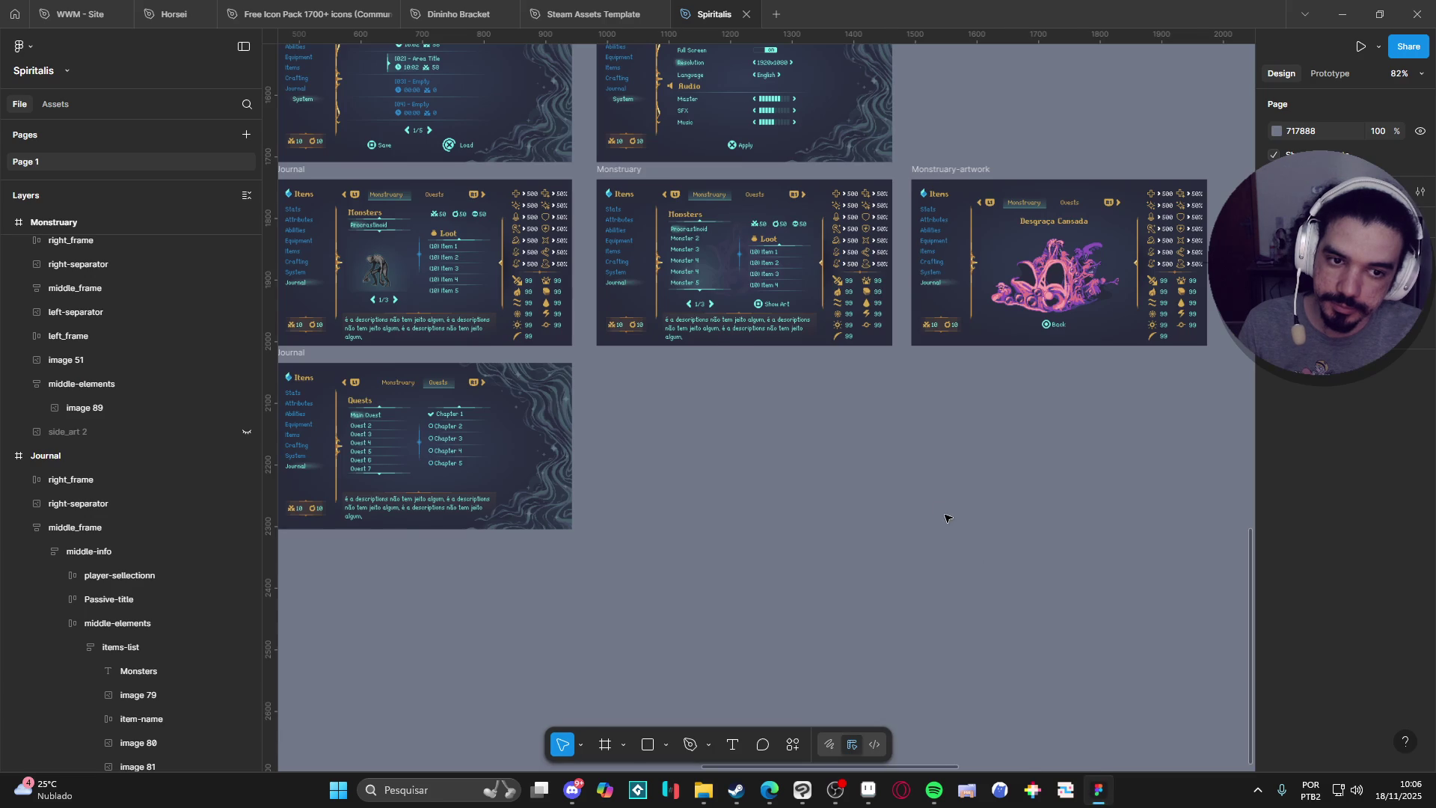
scroll(1035, 513, "down", 3, "ctrl")
scroll(898, 359, "up", 10)
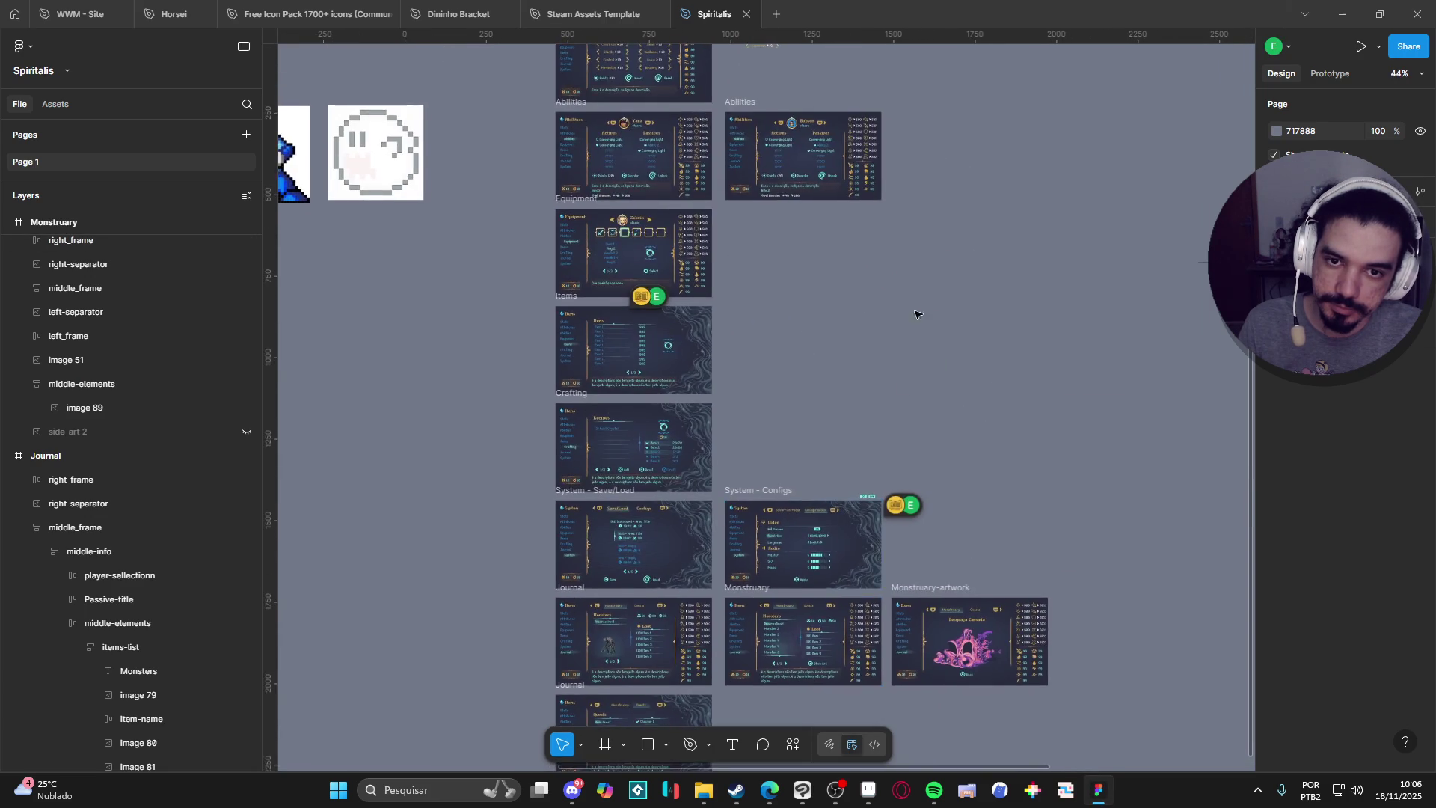
scroll(889, 546, "right", 6)
scroll(679, 582, "up", 10, "ctrl")
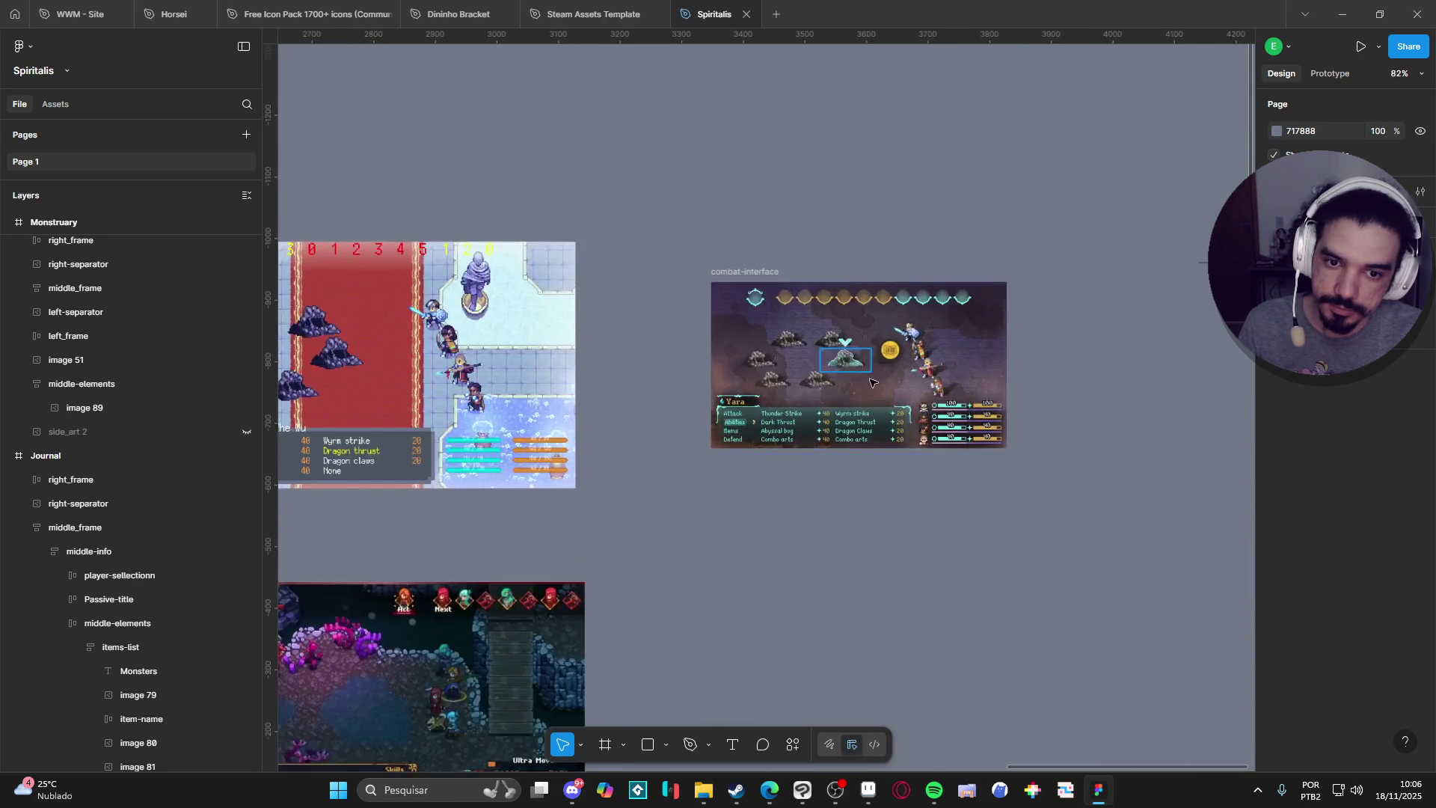
left_click(1340, 15)
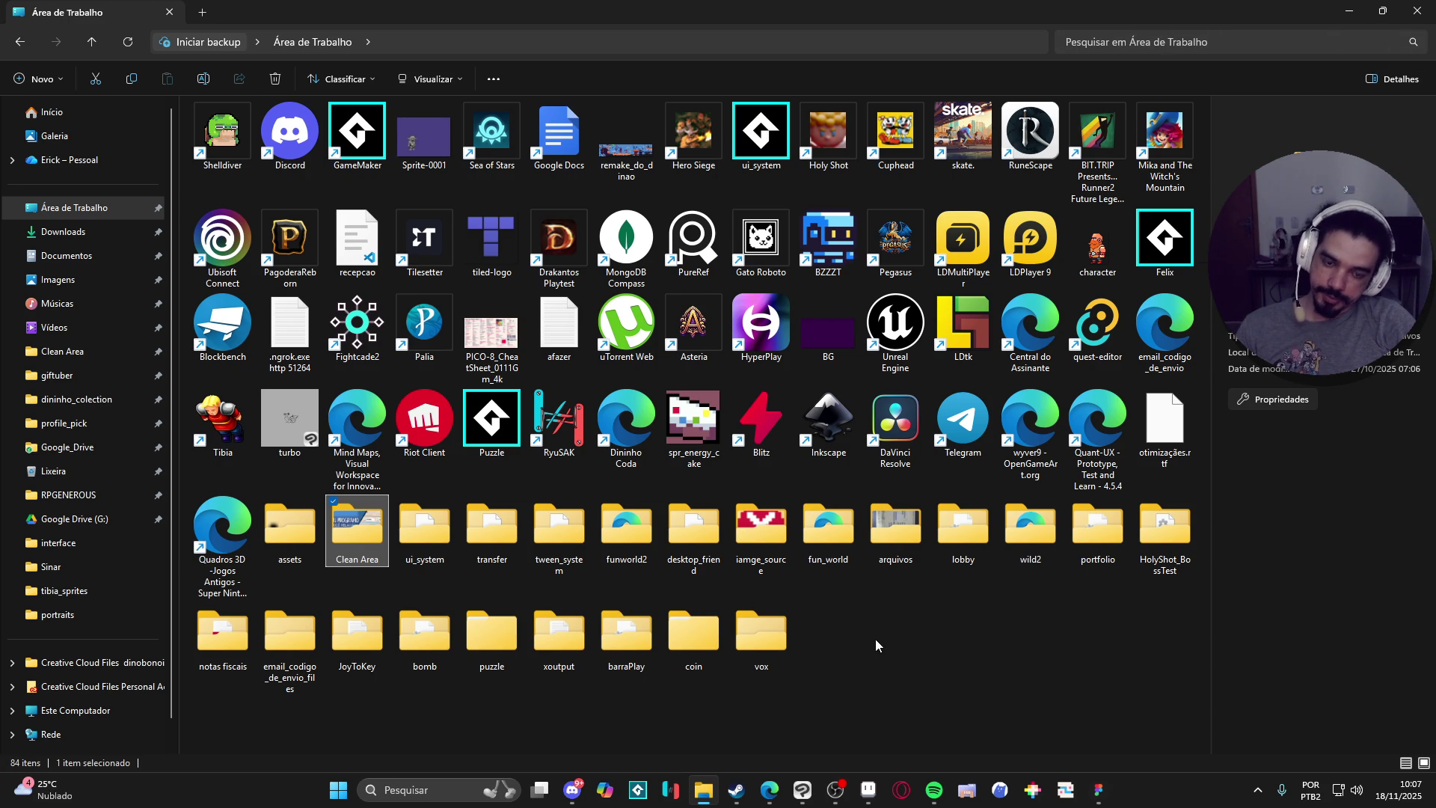
left_click(977, 618)
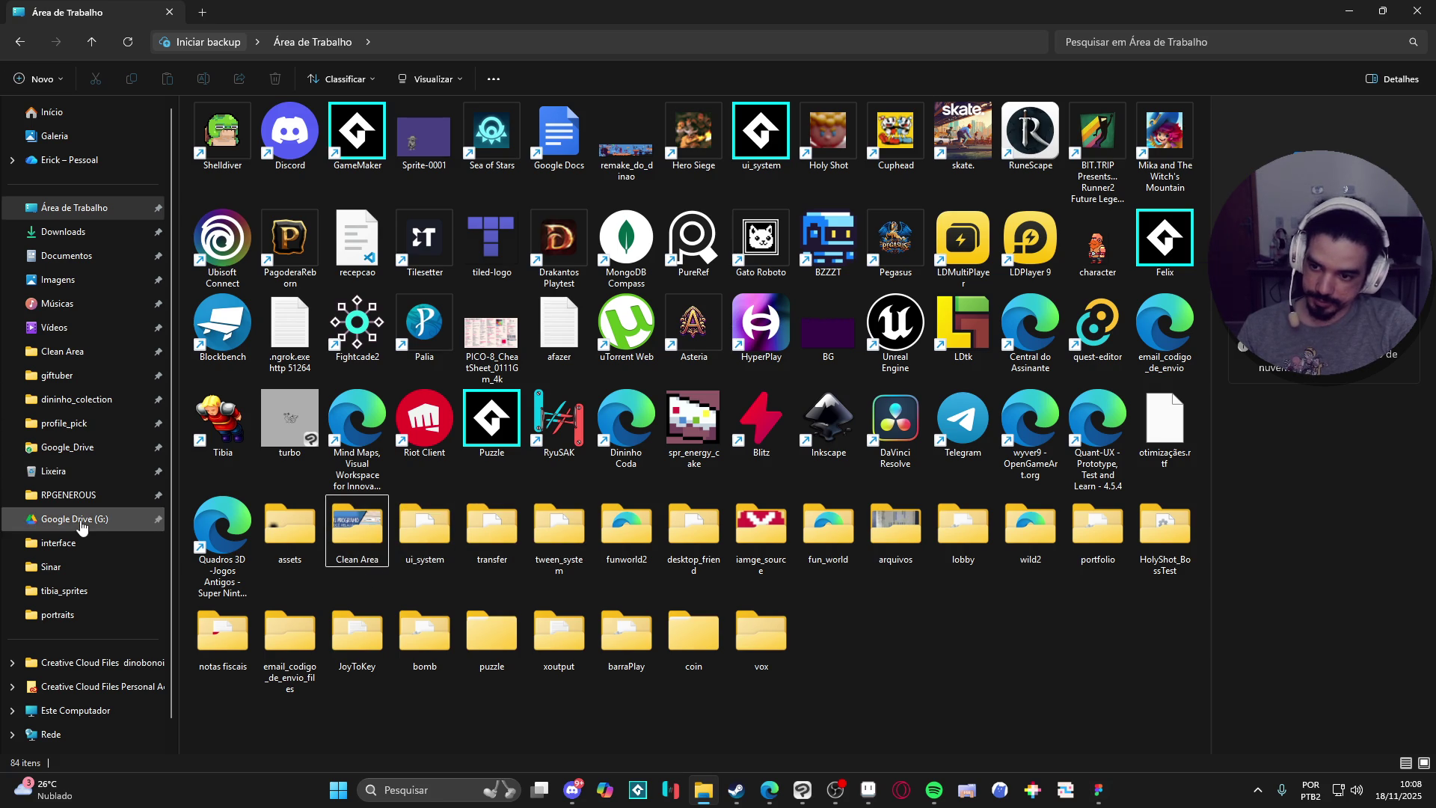
left_click(142, 495)
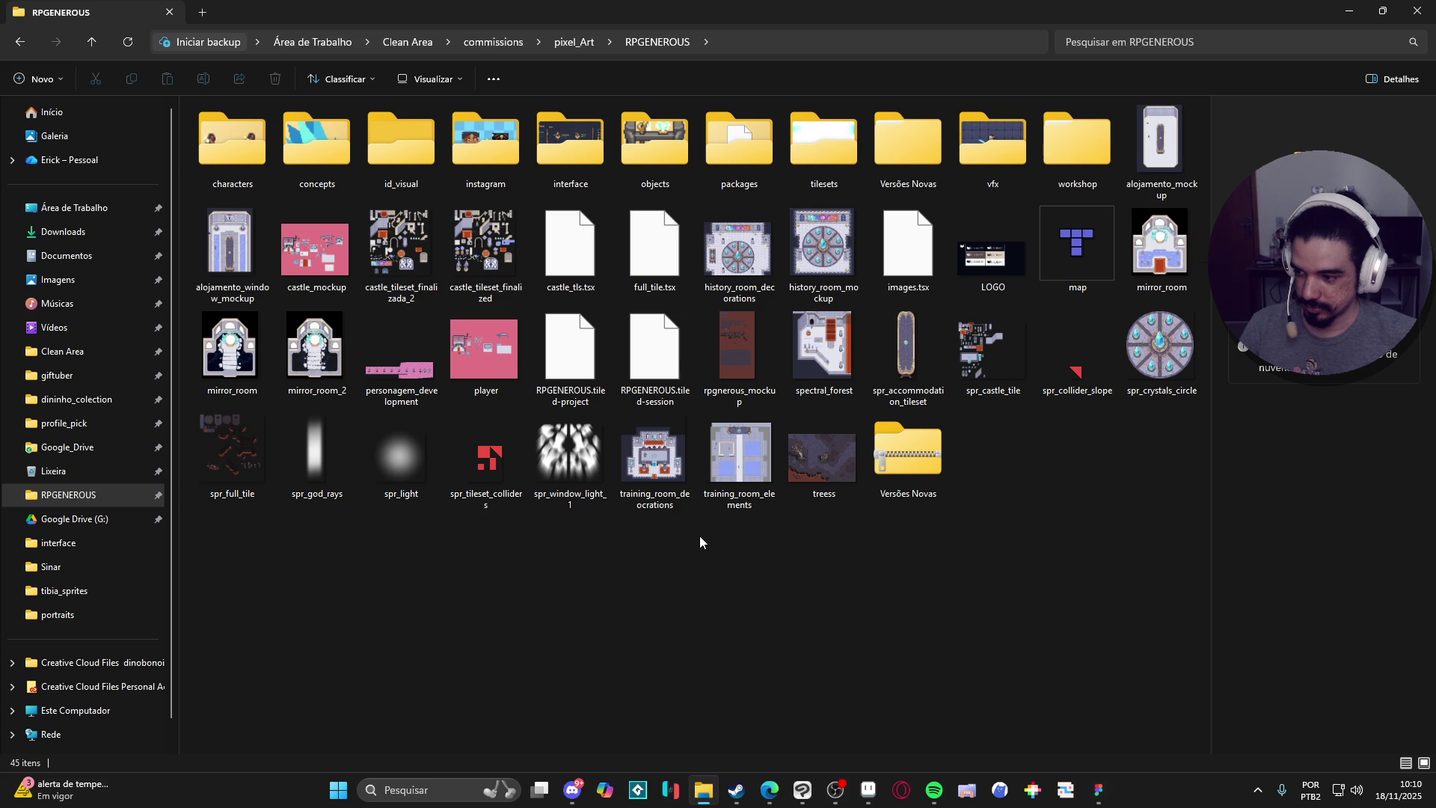
right_click(698, 536)
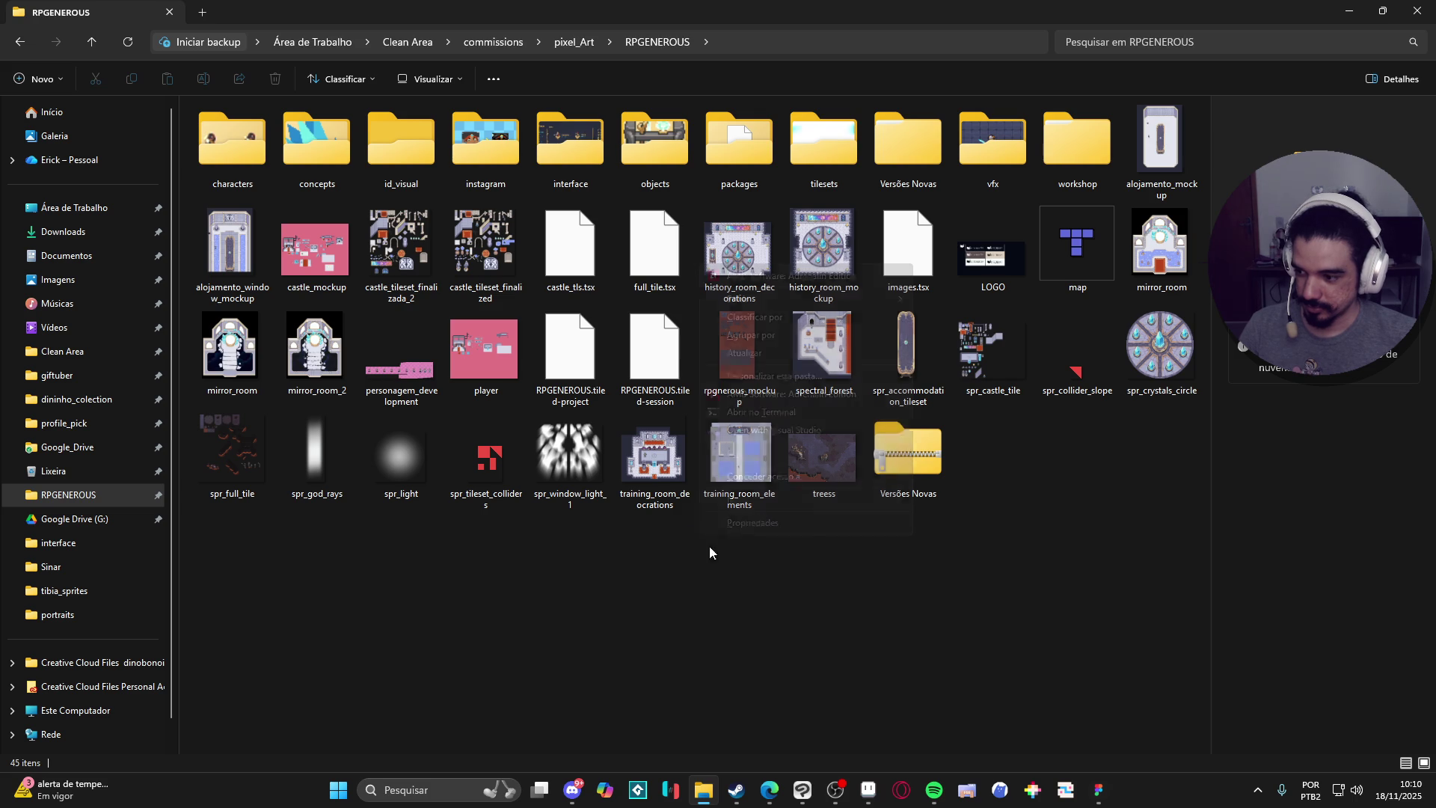
left_click(715, 592)
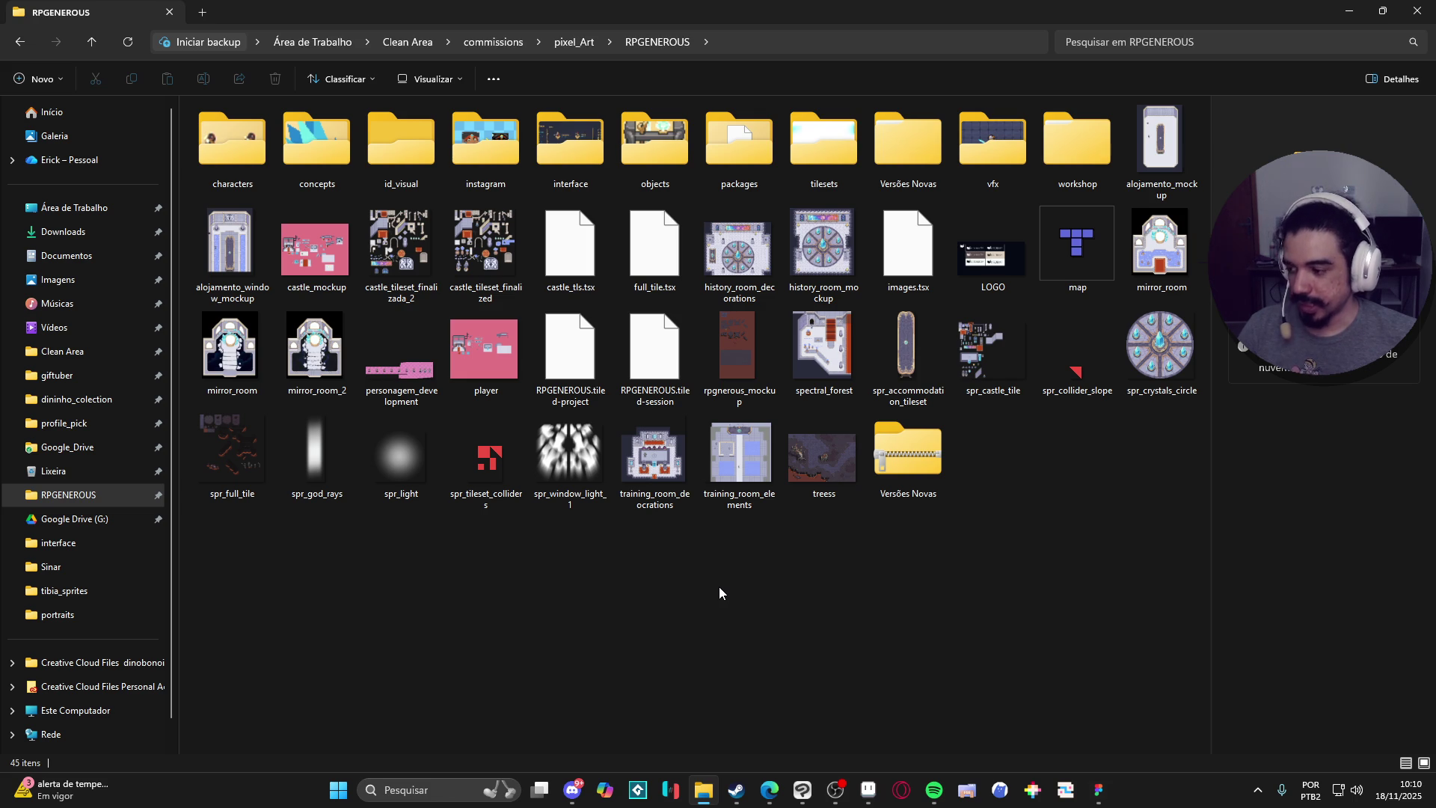
mouse_move(698, 509)
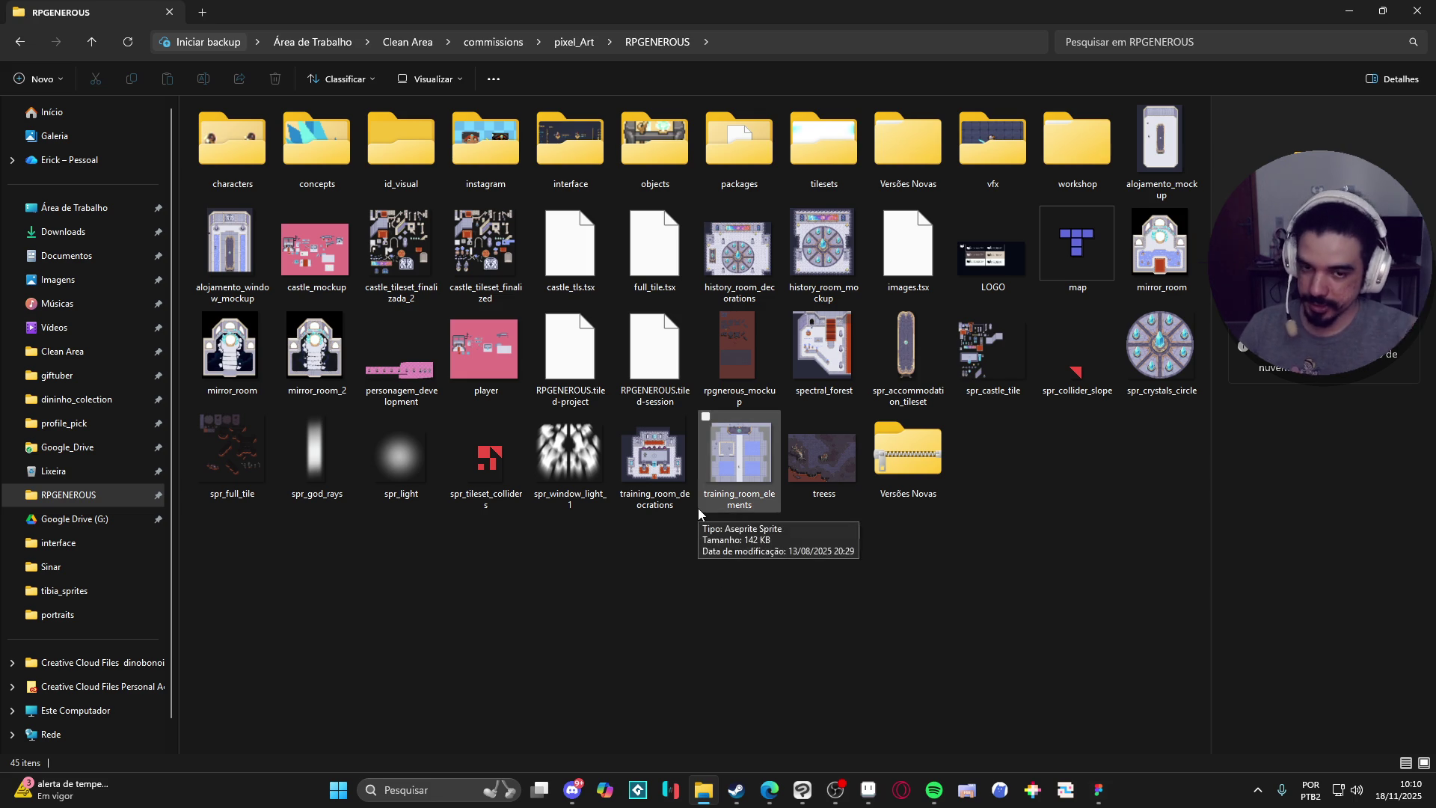
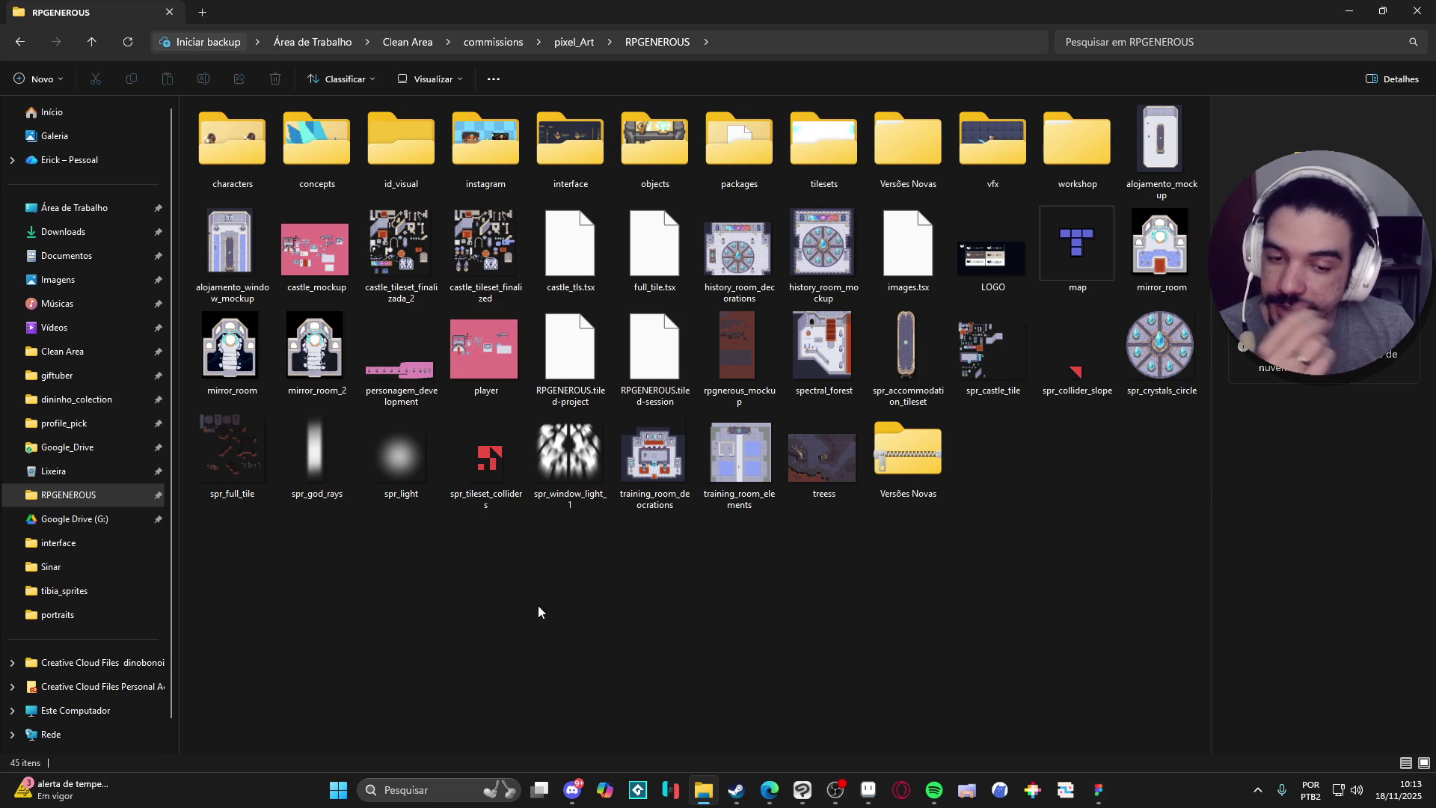
Navigate up from RPGENEROUS through pixel_Art and commissions into the Clean Area folder.
mouse_move(551, 493)
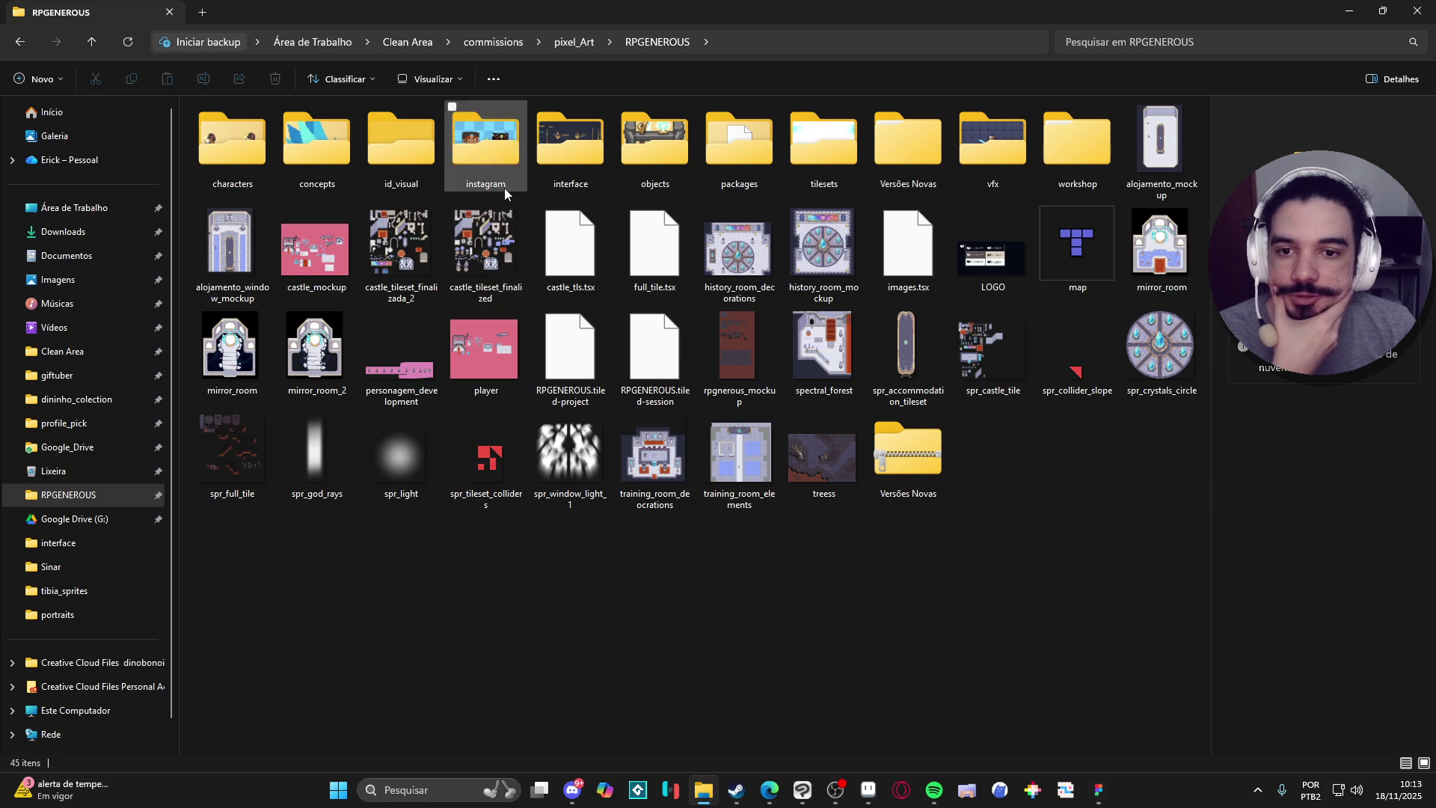
left_click(577, 43)
left_click(493, 41)
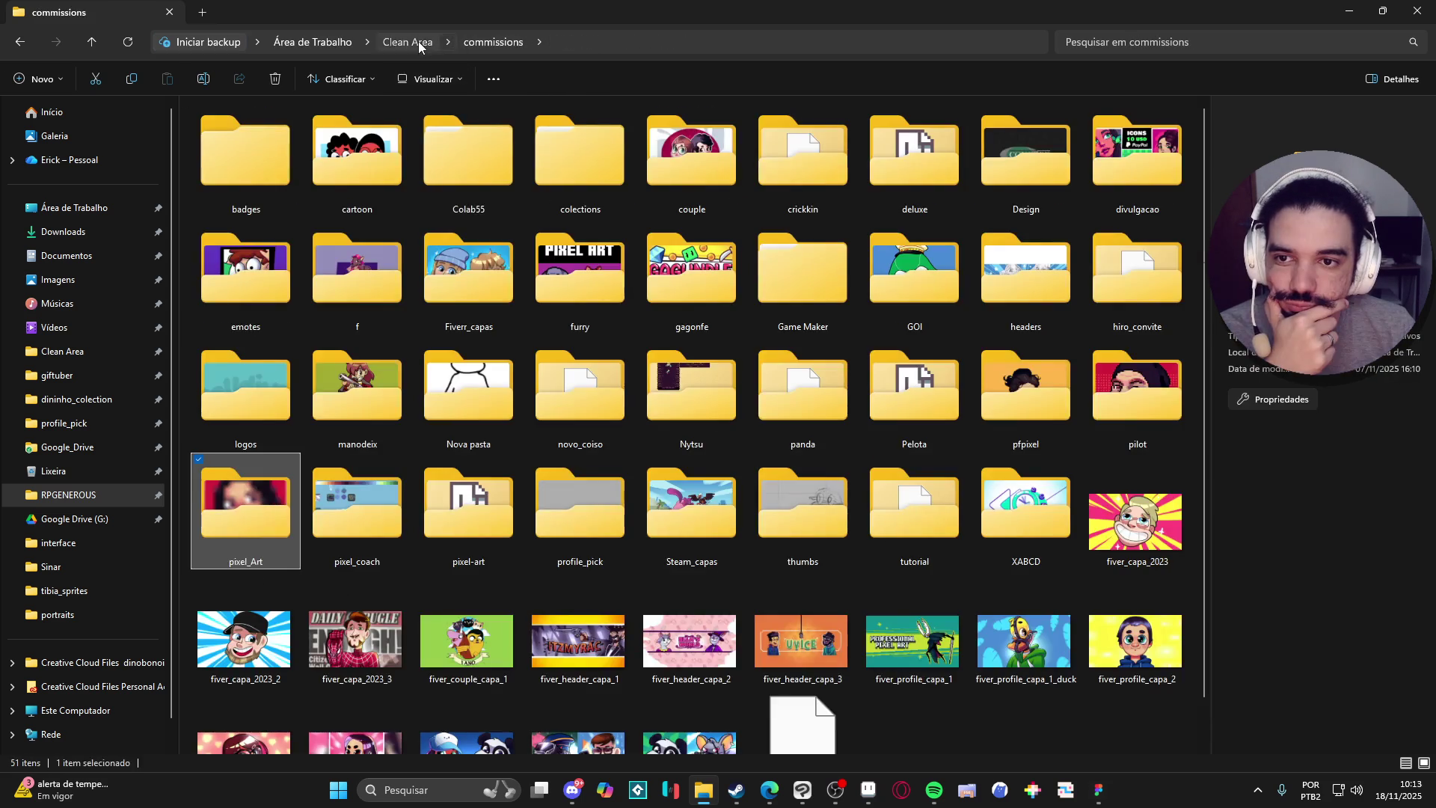
left_click(419, 45)
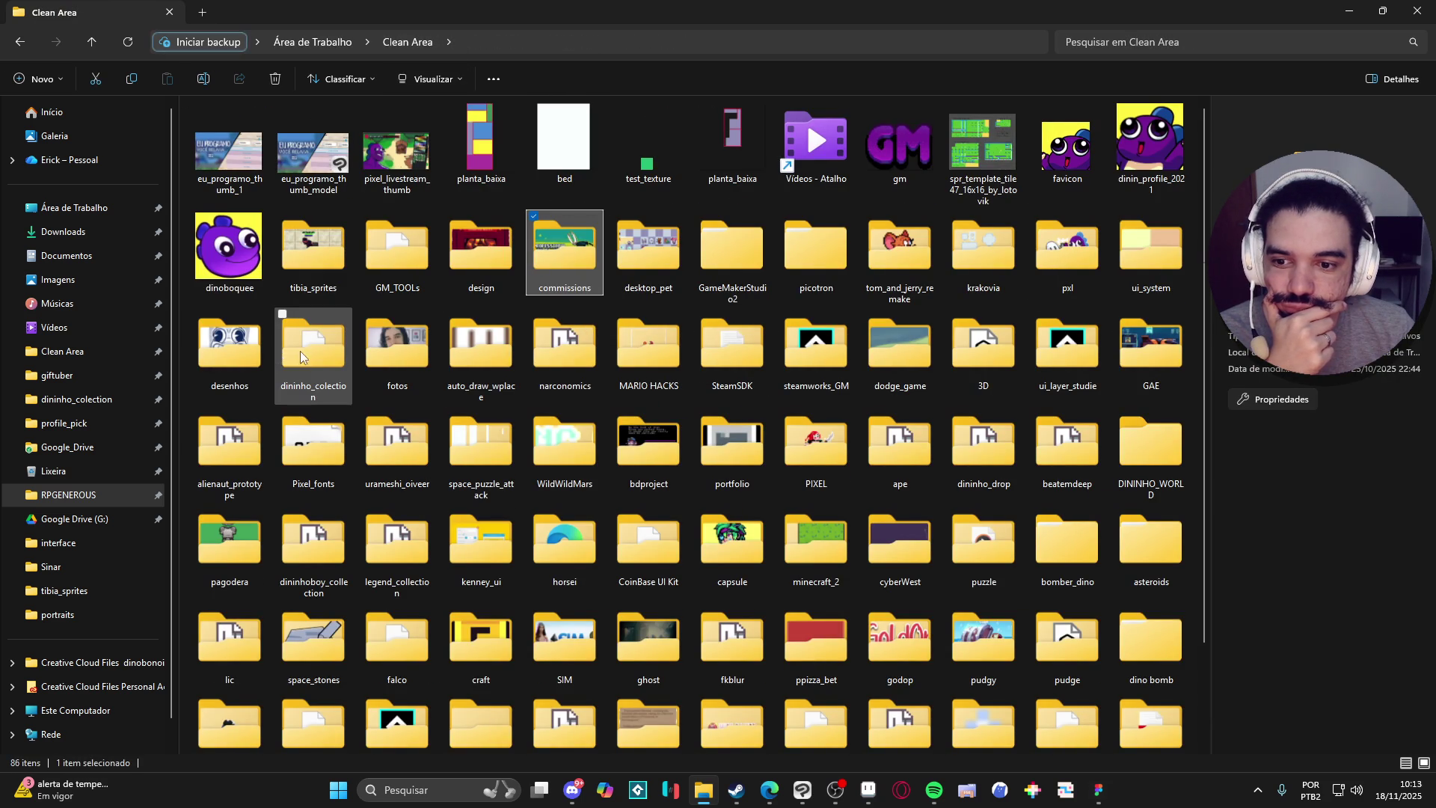
left_click(676, 299)
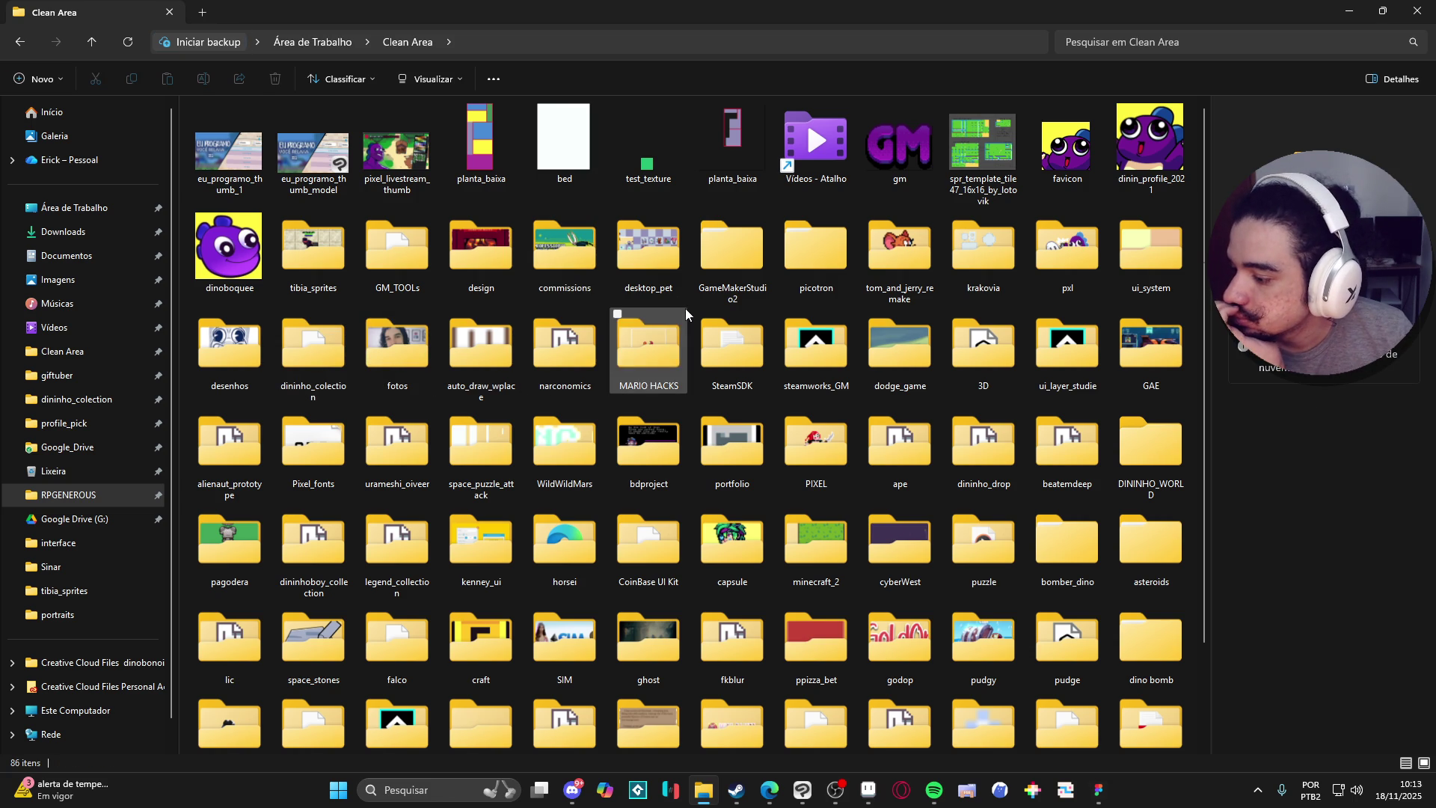
mouse_move(680, 311)
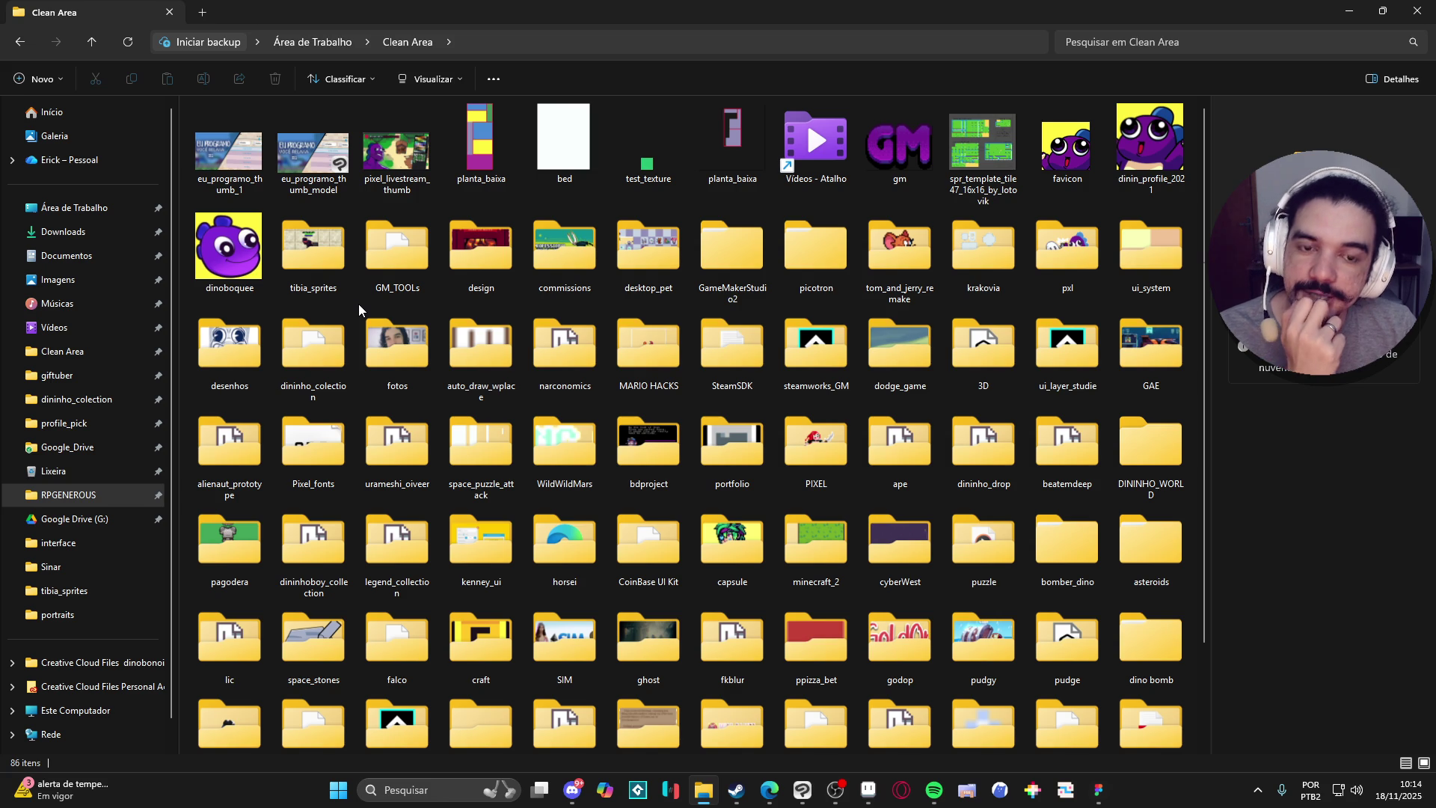
left_click_drag(357, 304, 363, 347)
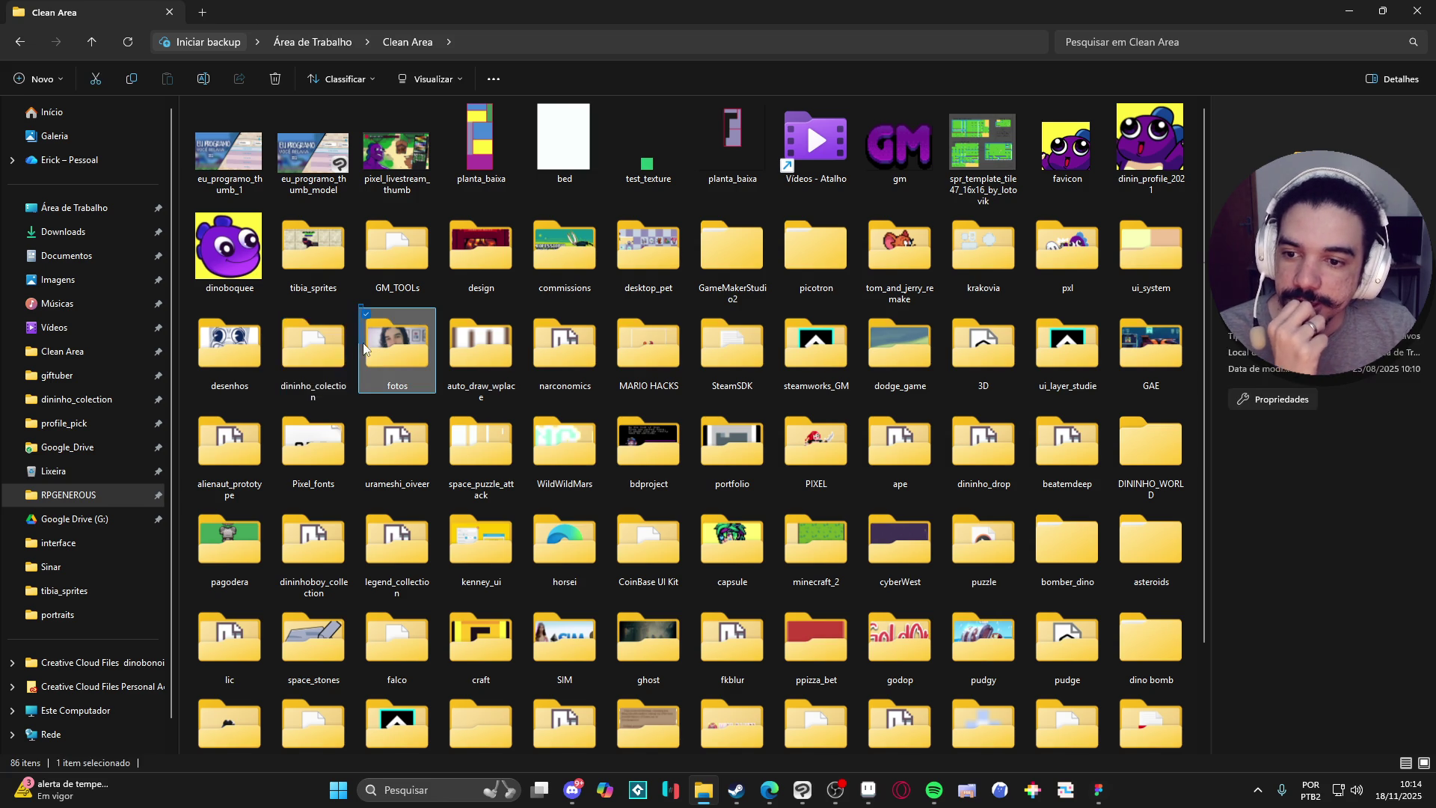
mouse_move(357, 299)
left_mouse_down()
mouse_move(356, 209)
mouse_move(357, 316)
mouse_move(200, 301)
left_mouse_up()
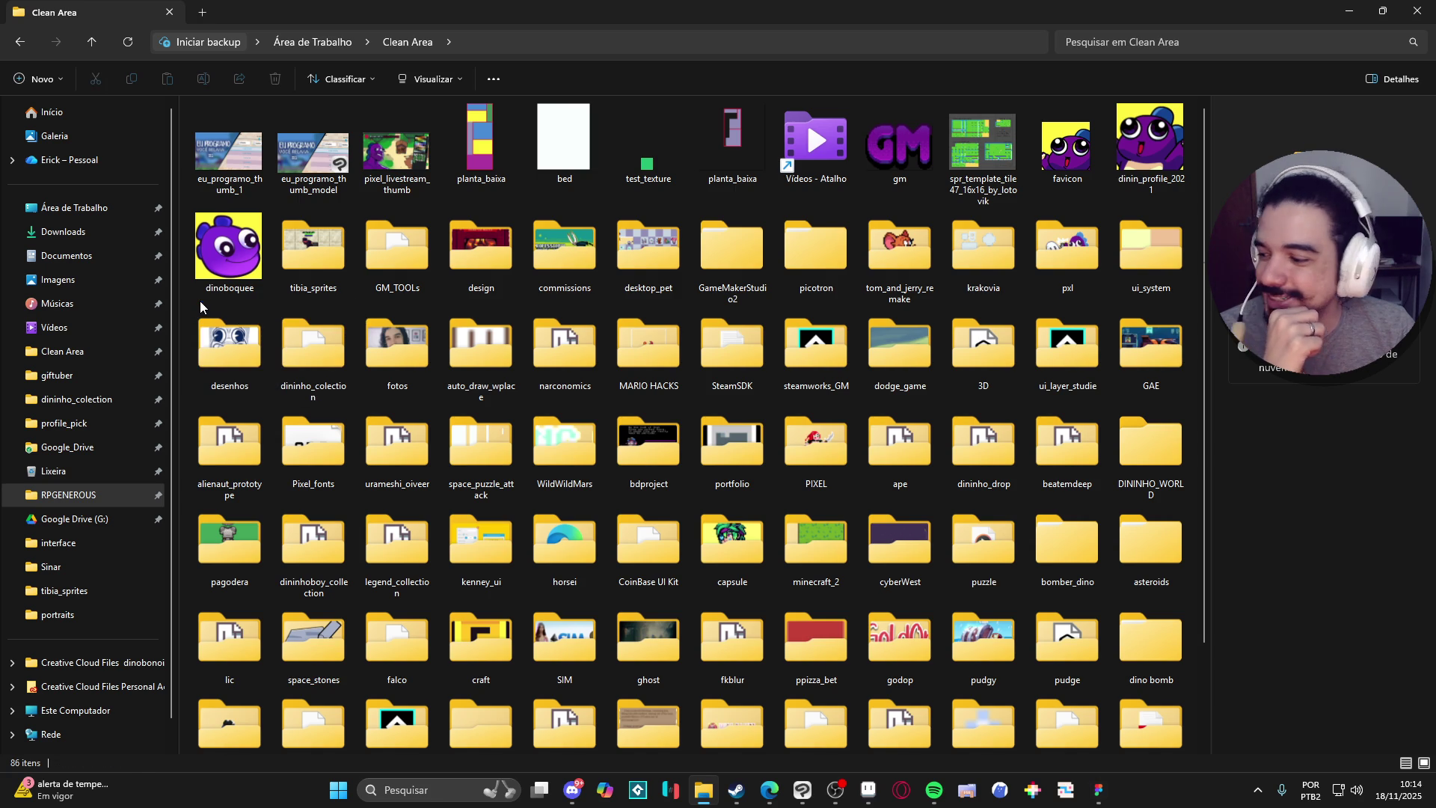
left_click_drag(293, 303, 294, 303)
mouse_move(291, 303)
left_mouse_down()
mouse_move(190, 299)
mouse_move(187, 322)
mouse_move(186, 304)
left_mouse_up()
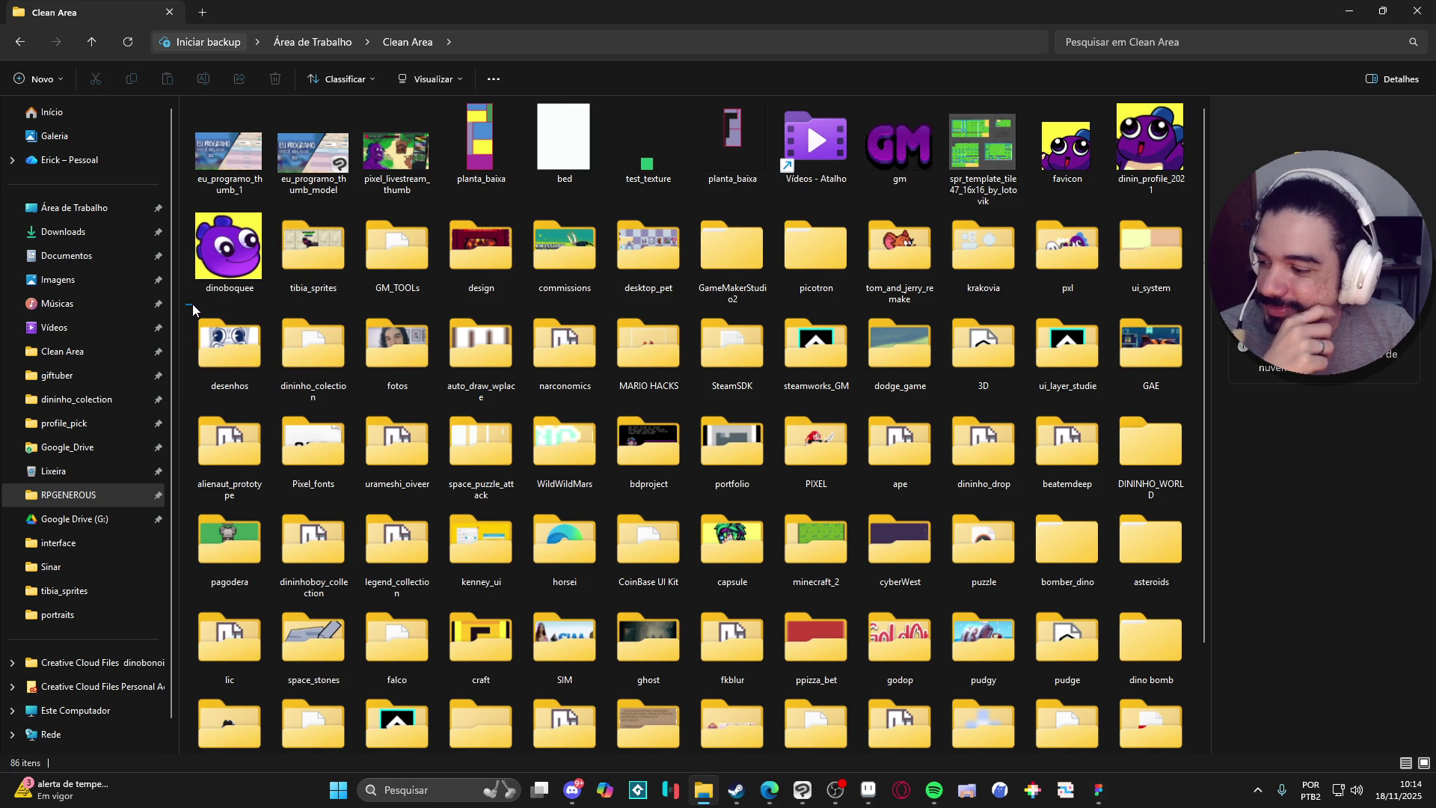
mouse_move(191, 306)
left_mouse_down()
mouse_move(224, 292)
mouse_move(362, 296)
mouse_move(356, 204)
mouse_move(532, 214)
left_mouse_up()
mouse_move(515, 213)
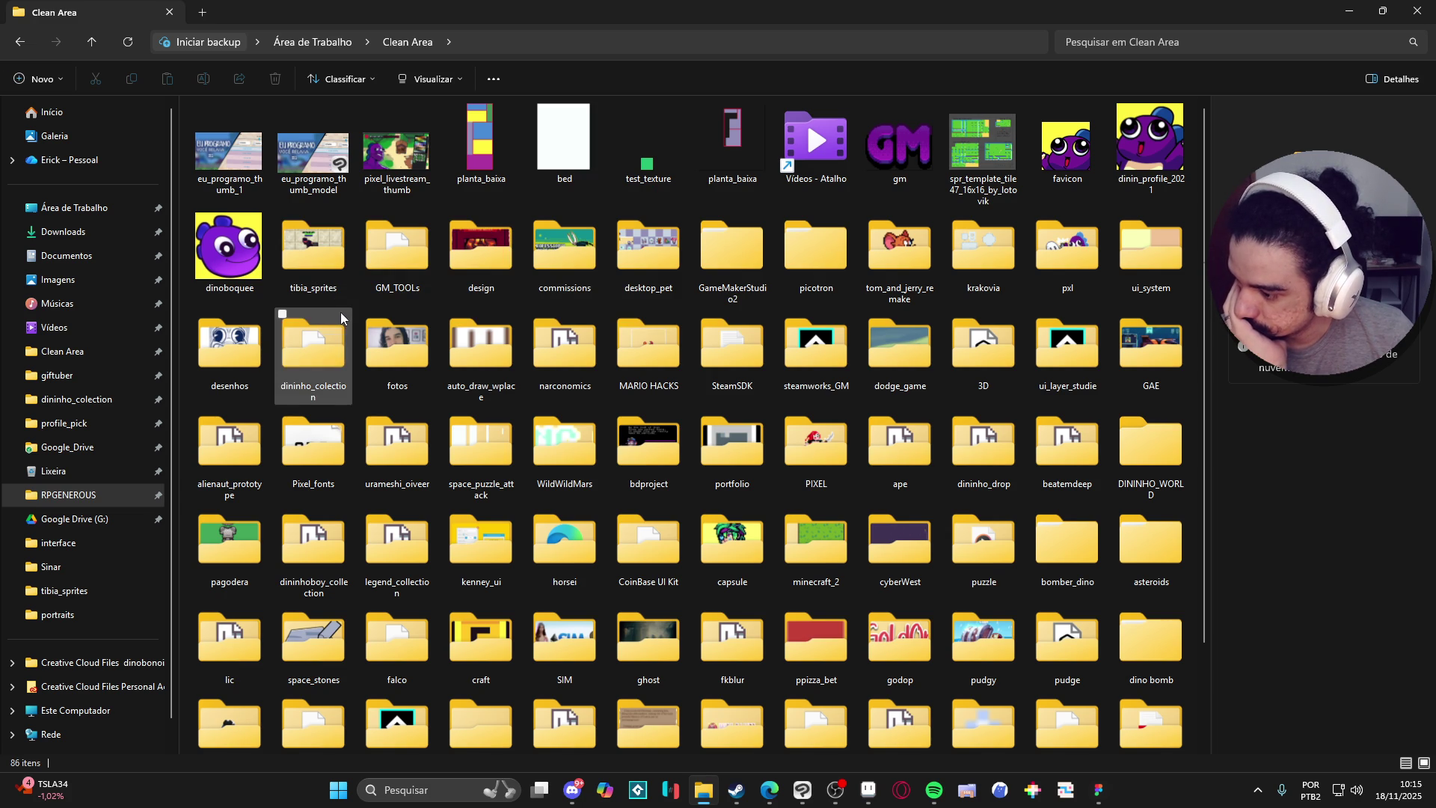
mouse_move(340, 317)
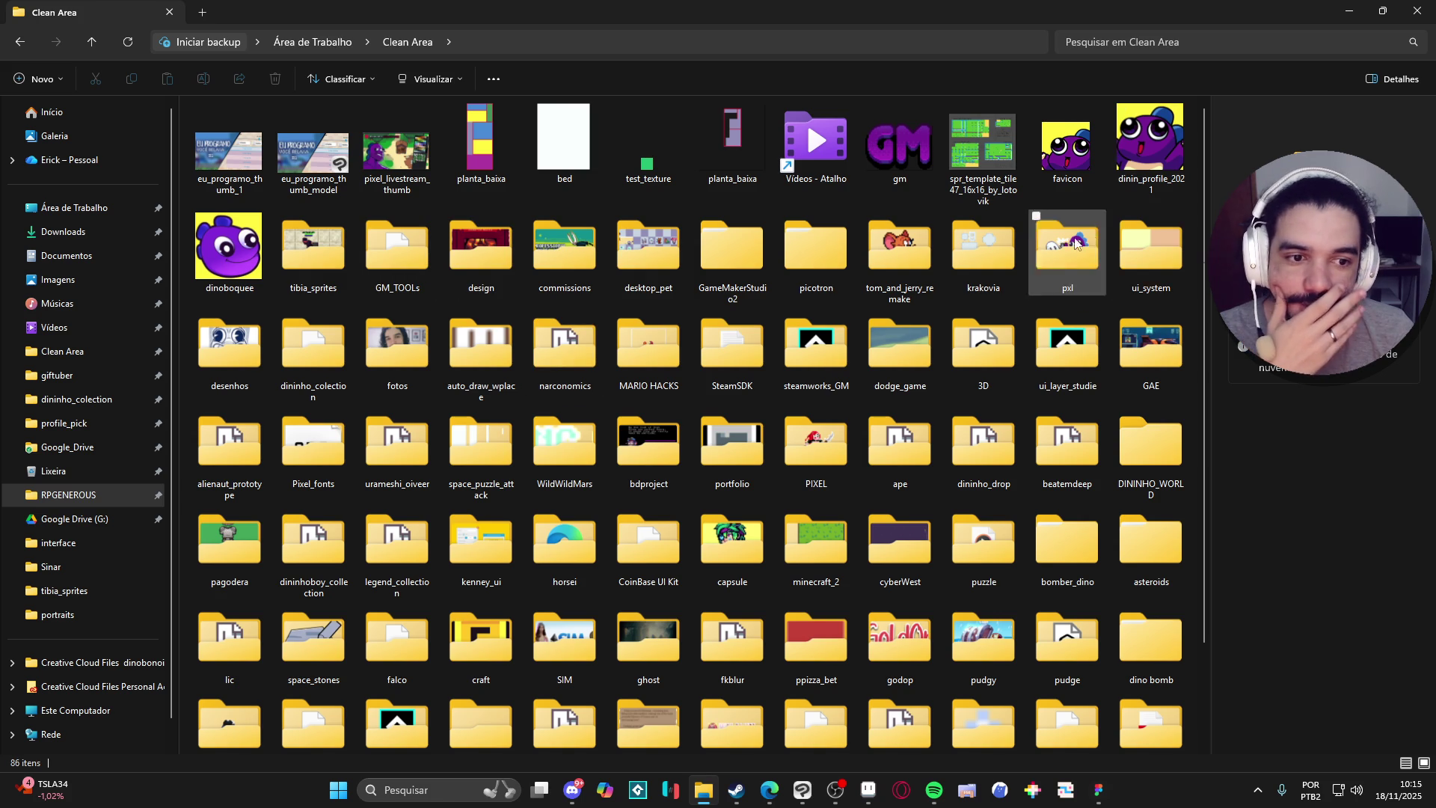
Open the desktop_pet folder and load the desktop_pet_character sprite sheet into Aseprite.
double_click(643, 266)
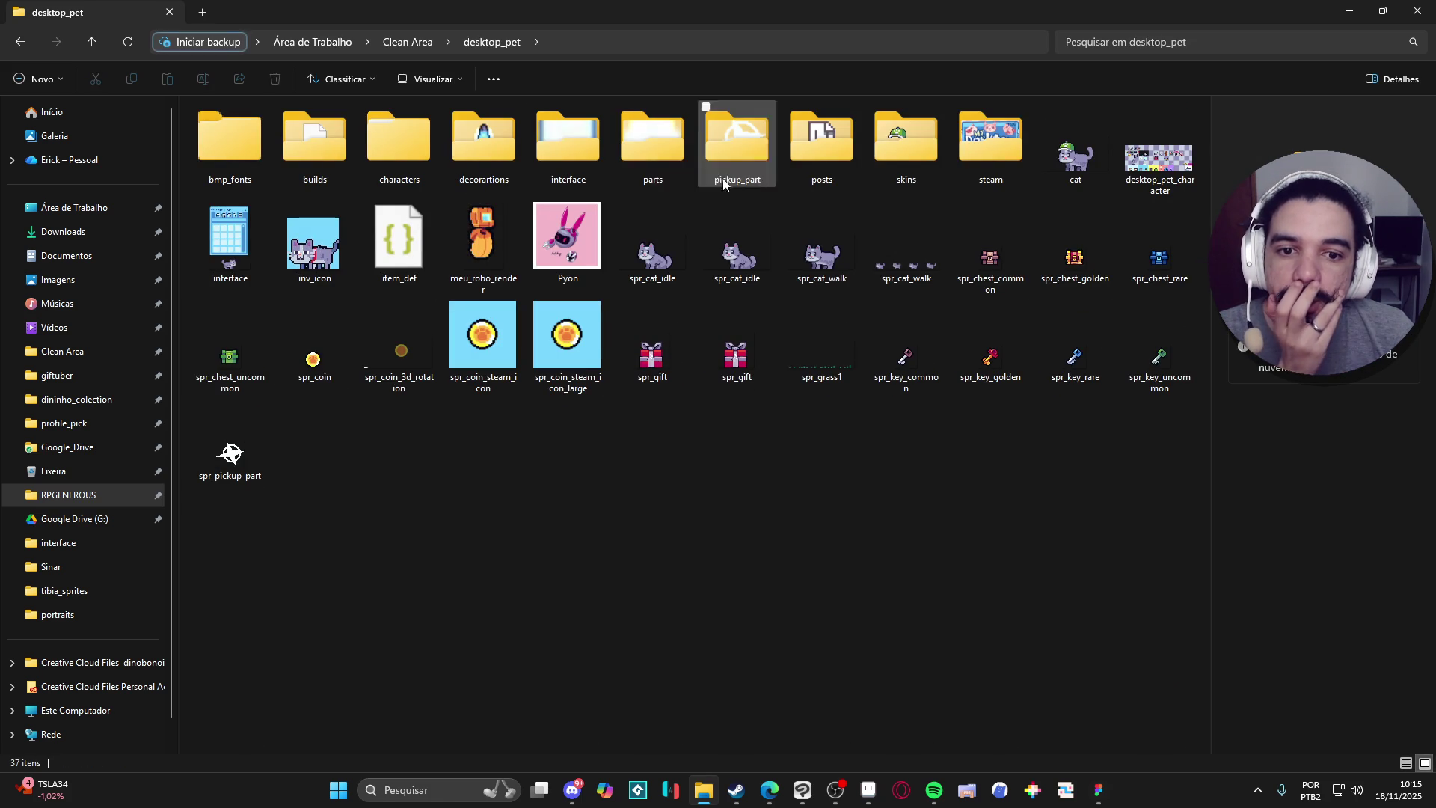
left_click(868, 790)
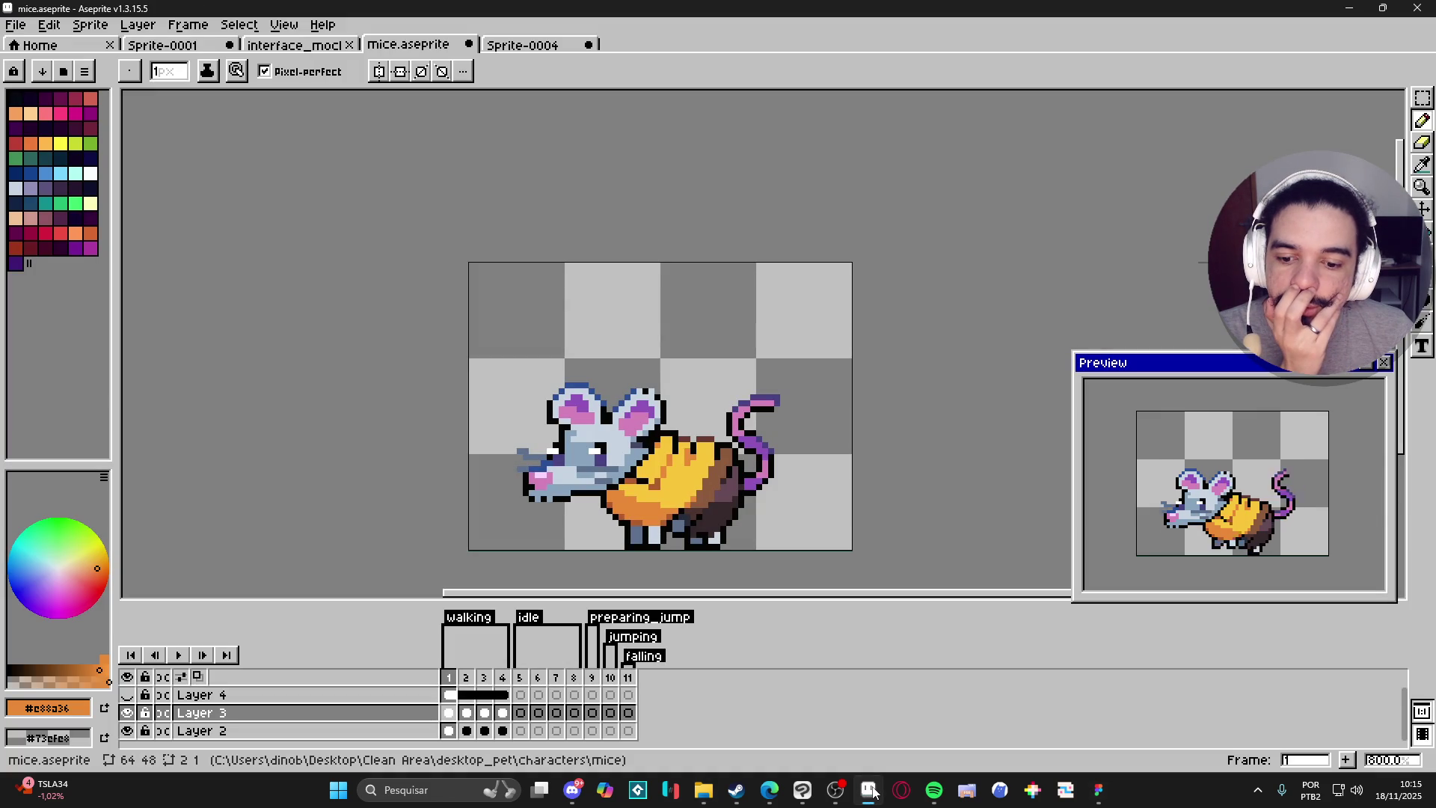
left_click(870, 790)
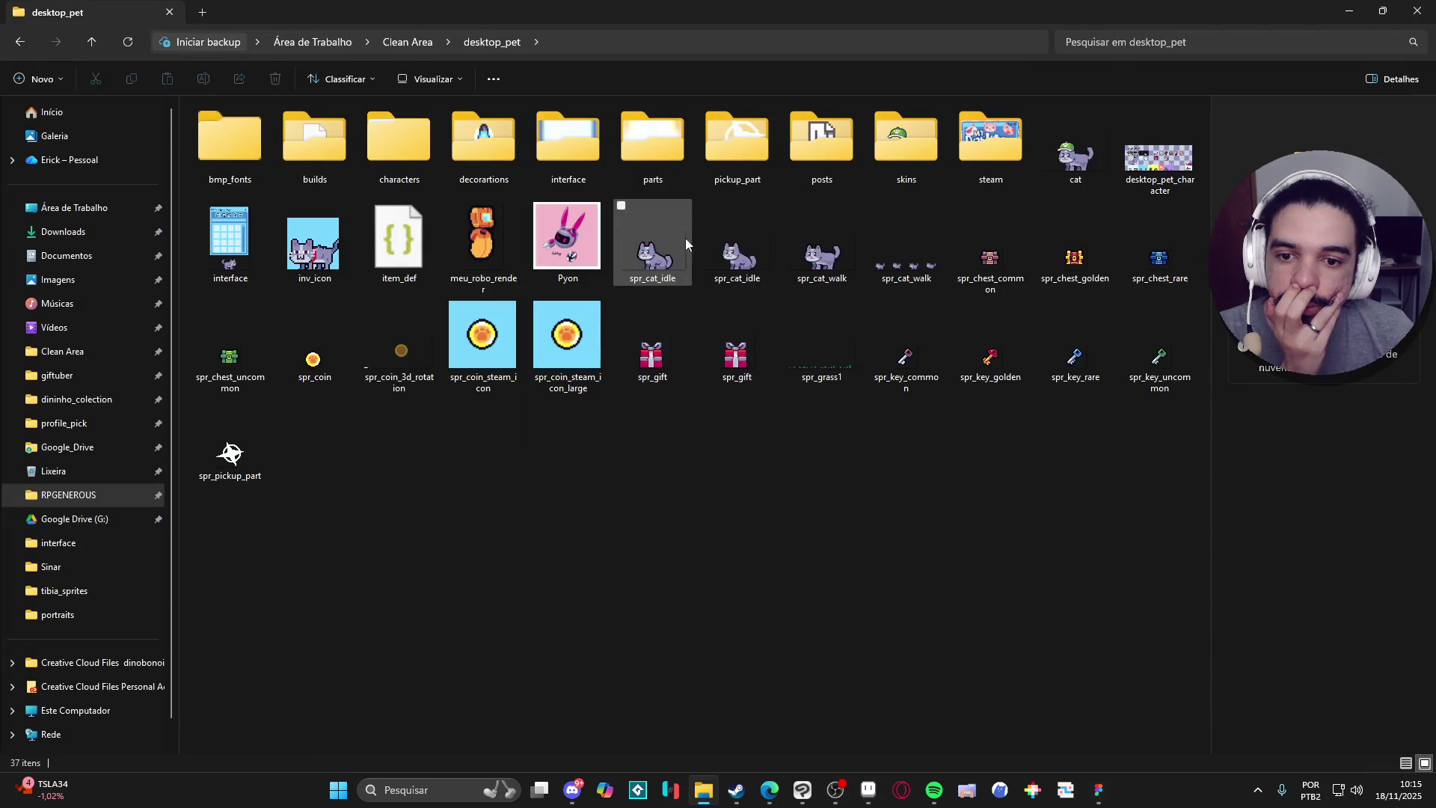
double_click(1147, 172)
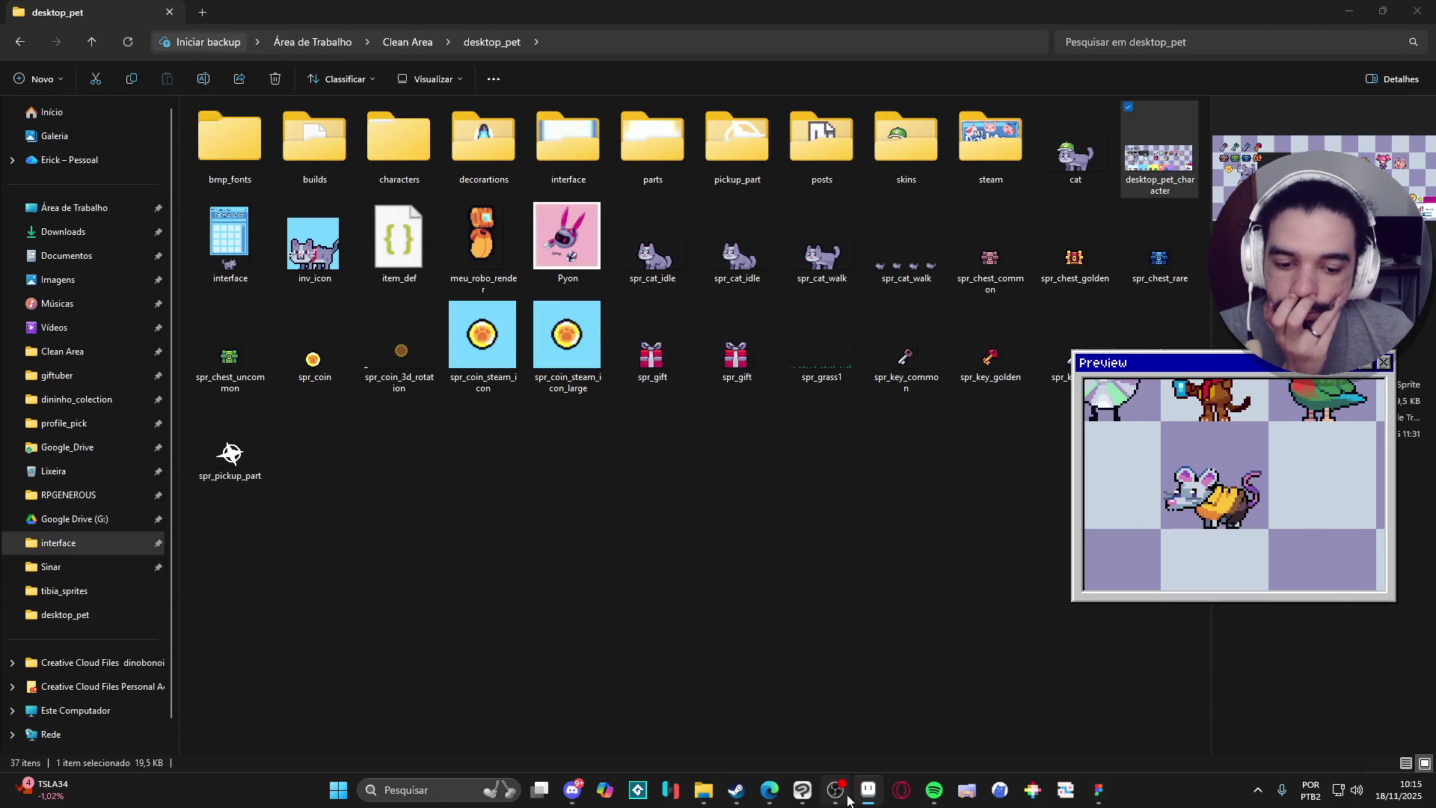
left_click(869, 792)
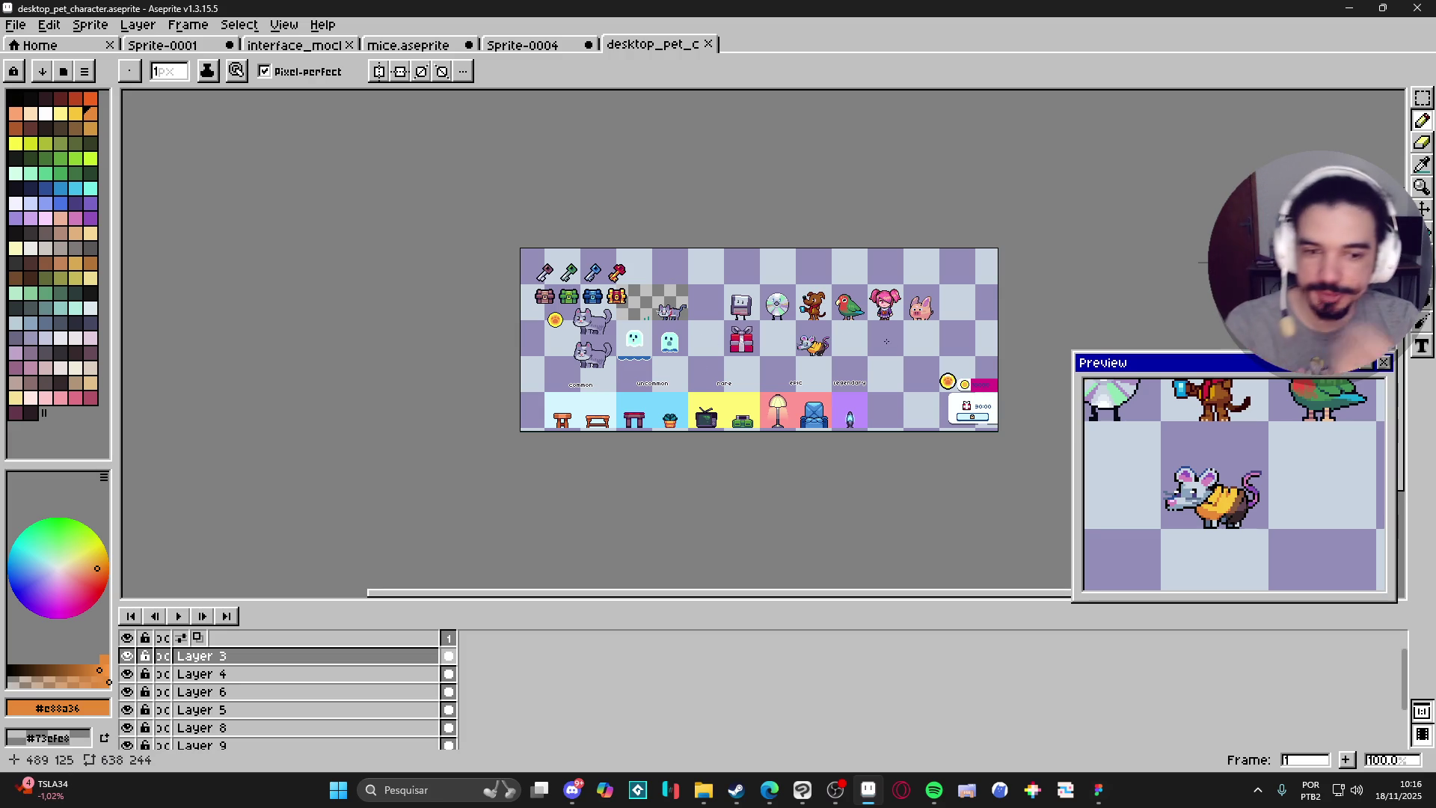
Marquee-select the mouse cell on the desktop_pet_character sheet, then return to mice.aseprite.
scroll(796, 368, "up", 1)
scroll(795, 368, "up", 3)
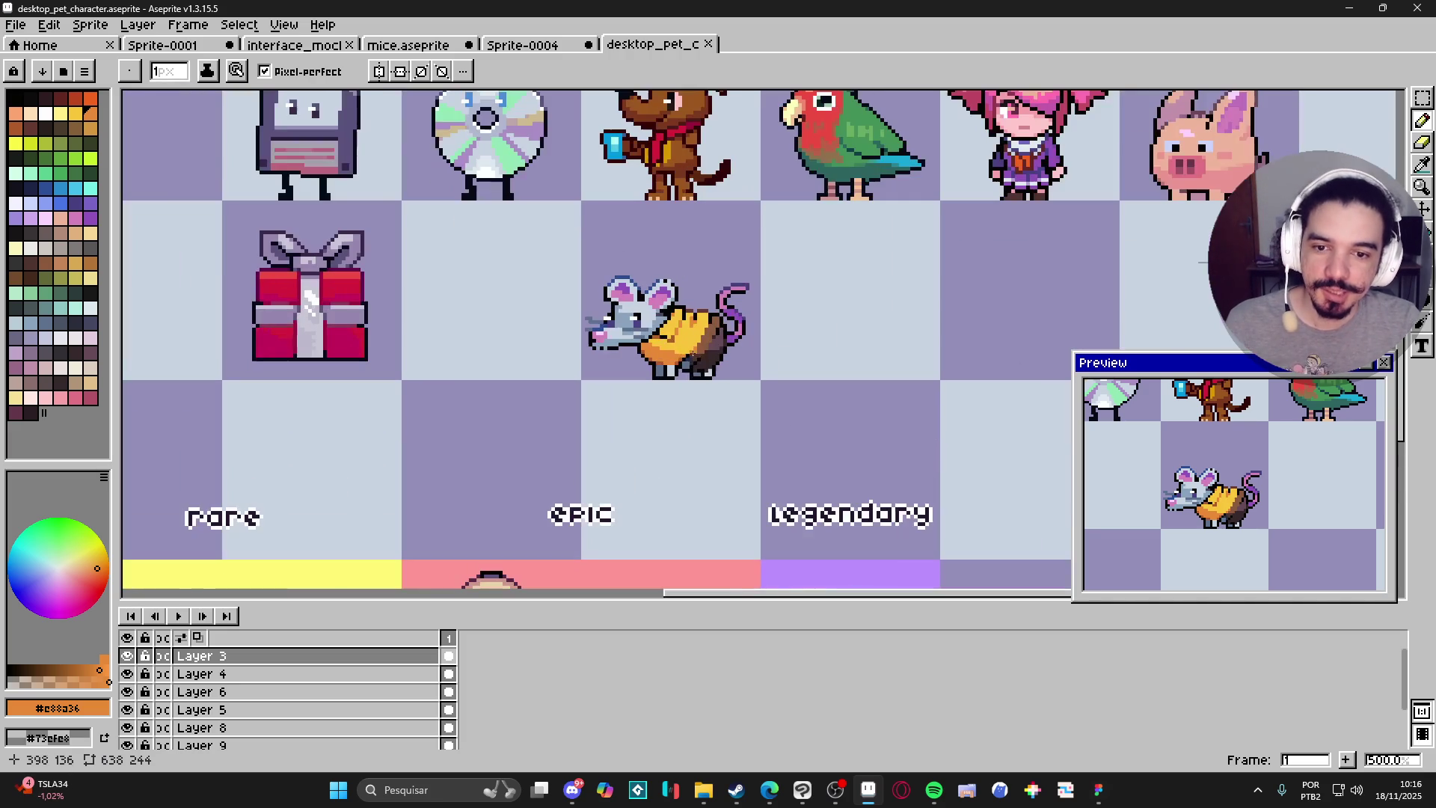
key("m")
left_click_drag(594, 378, 761, 262)
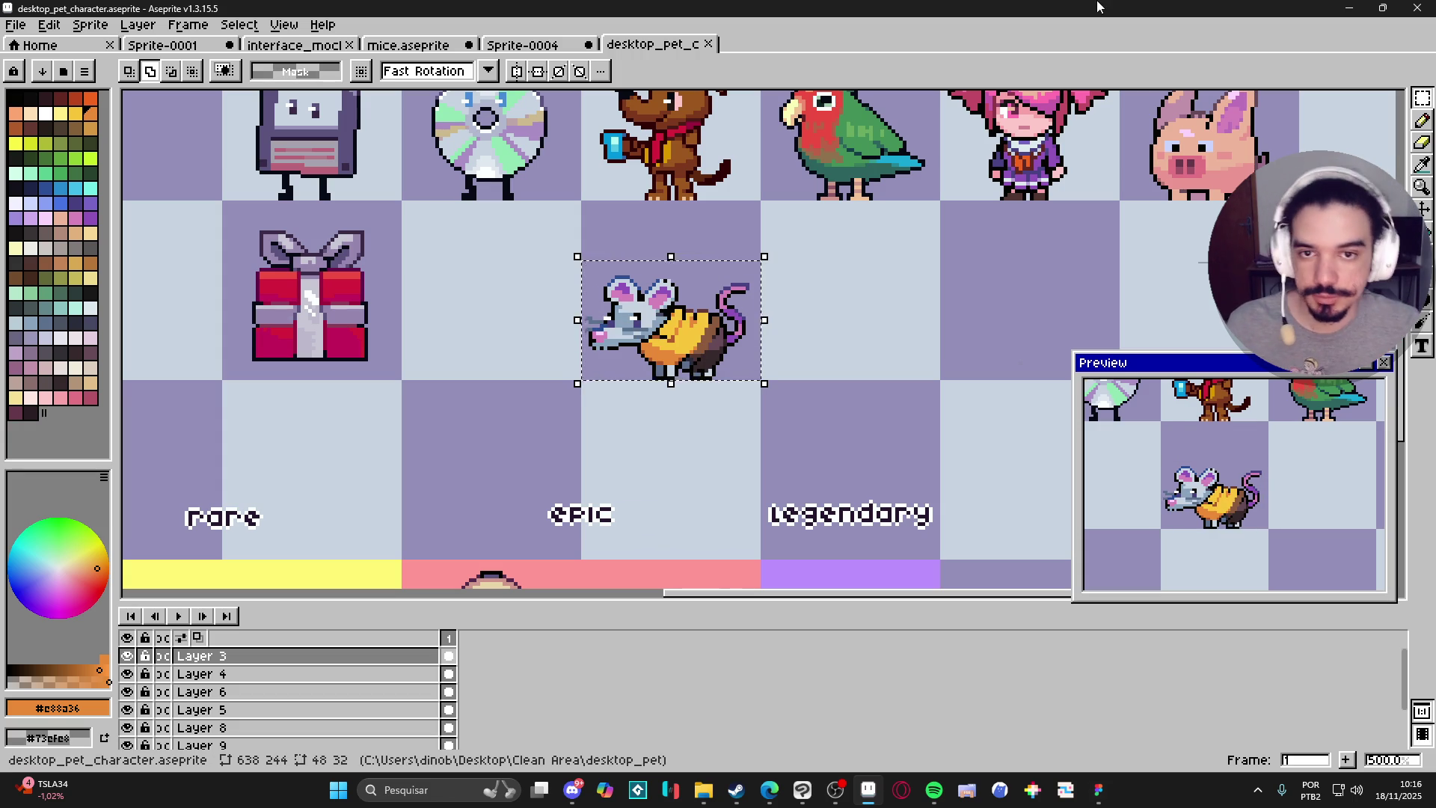
left_click(498, 45)
left_click(424, 47)
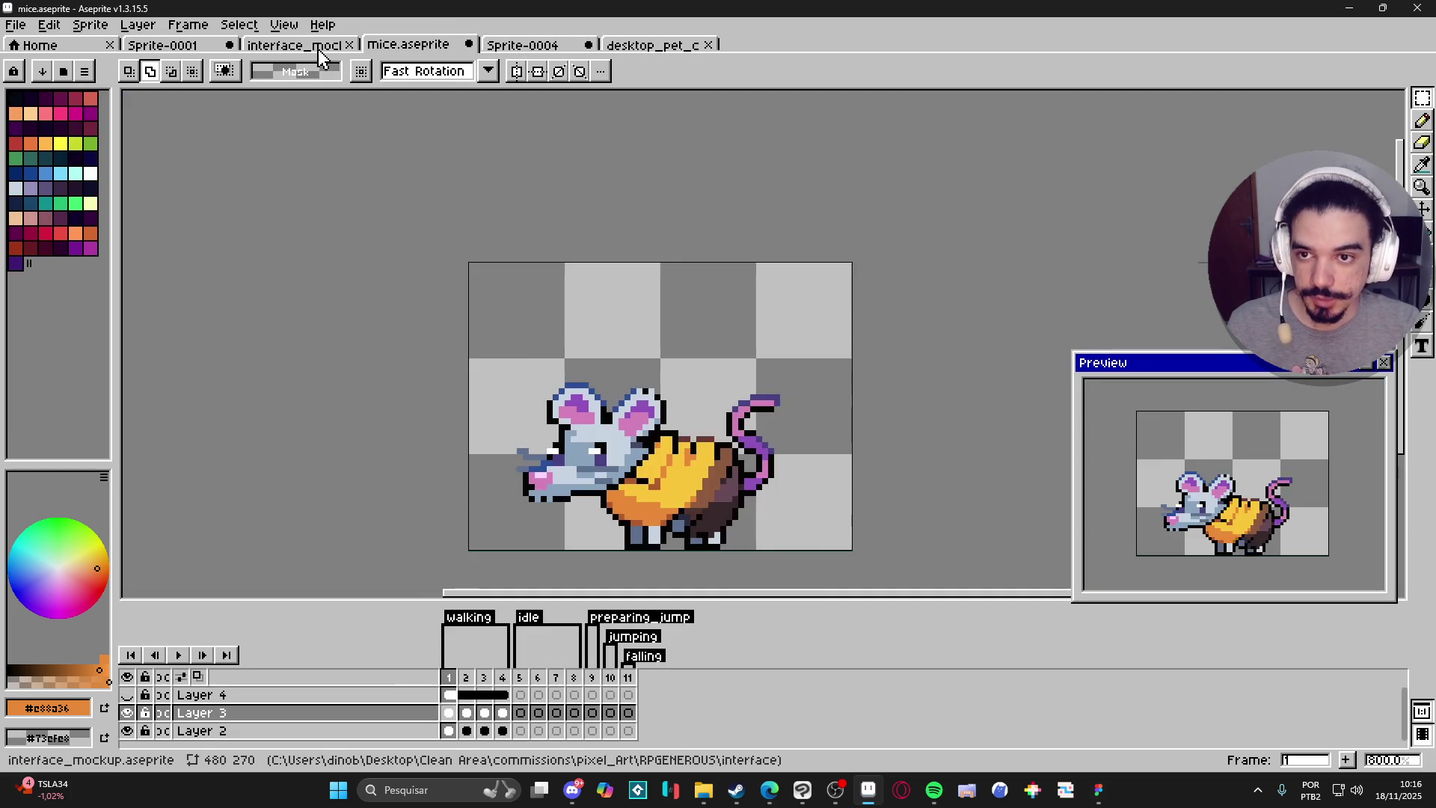
Paste the copied mouse sprite into frame 5 on Layer 3 and place it.
left_click(520, 713)
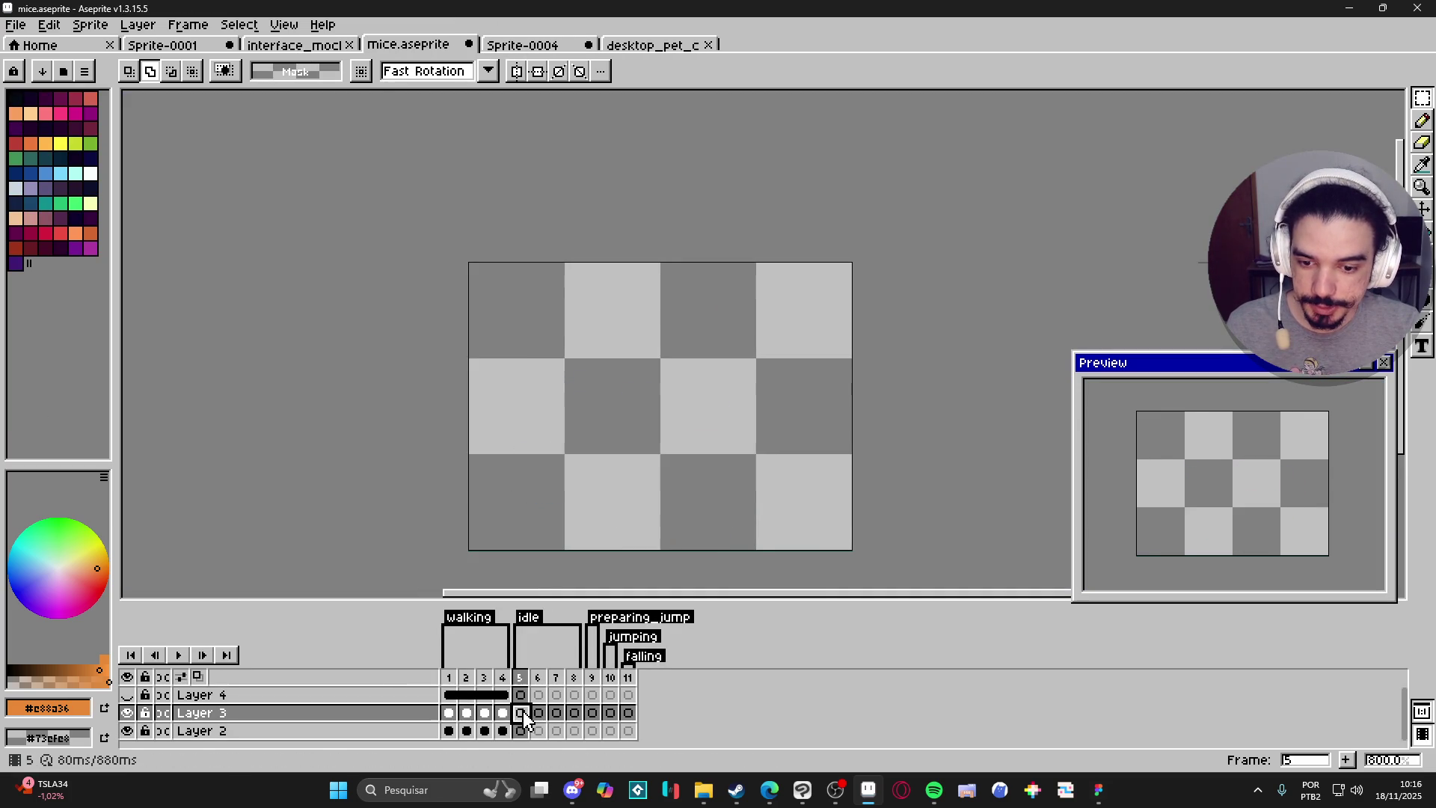
key("ctrl+v")
left_click_drag(839, 352, 739, 415)
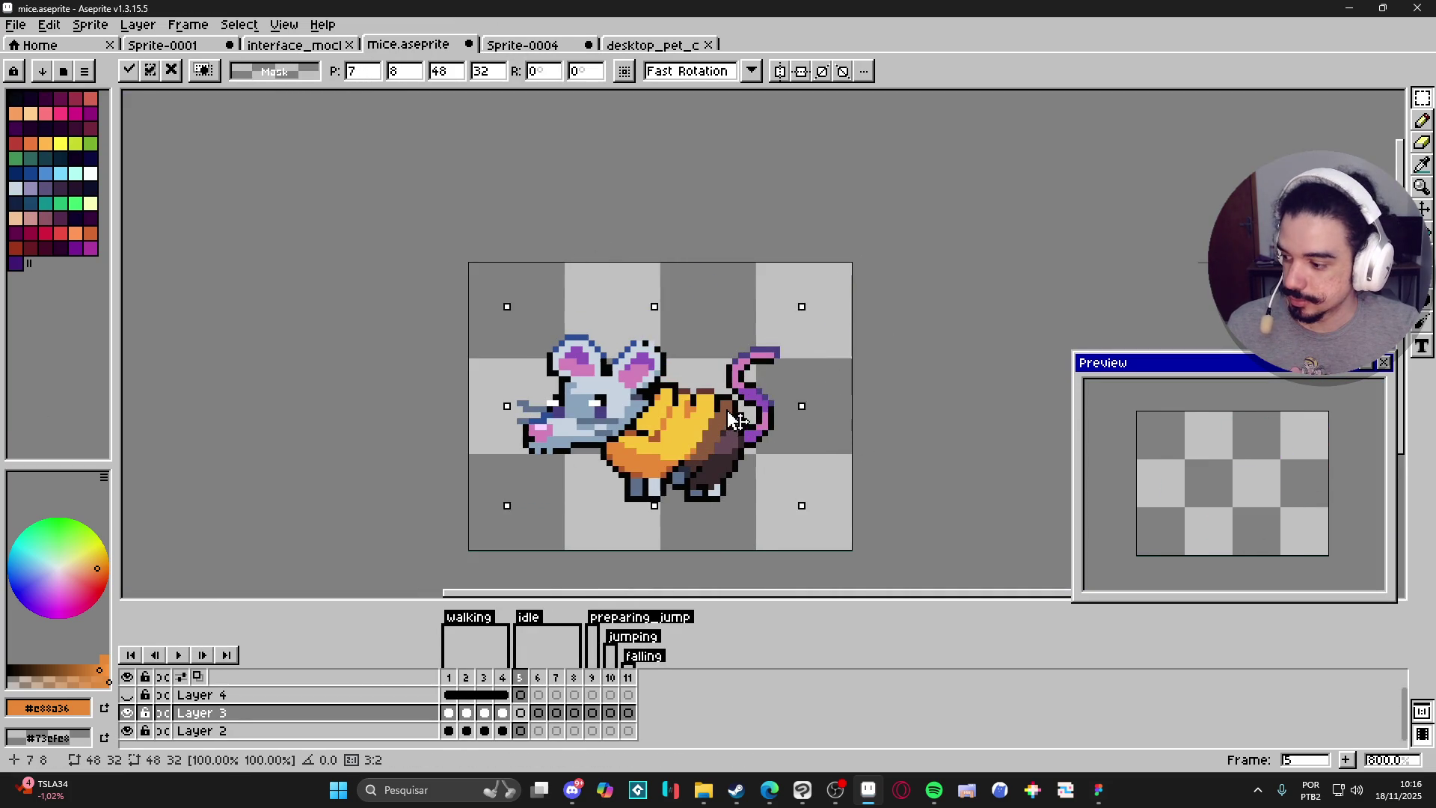
key("Return")
mouse_move(522, 279)
left_mouse_down()
mouse_move(577, 359)
mouse_move(853, 533)
left_mouse_up()
left_click_drag(645, 370, 711, 537)
key("ctrl+z")
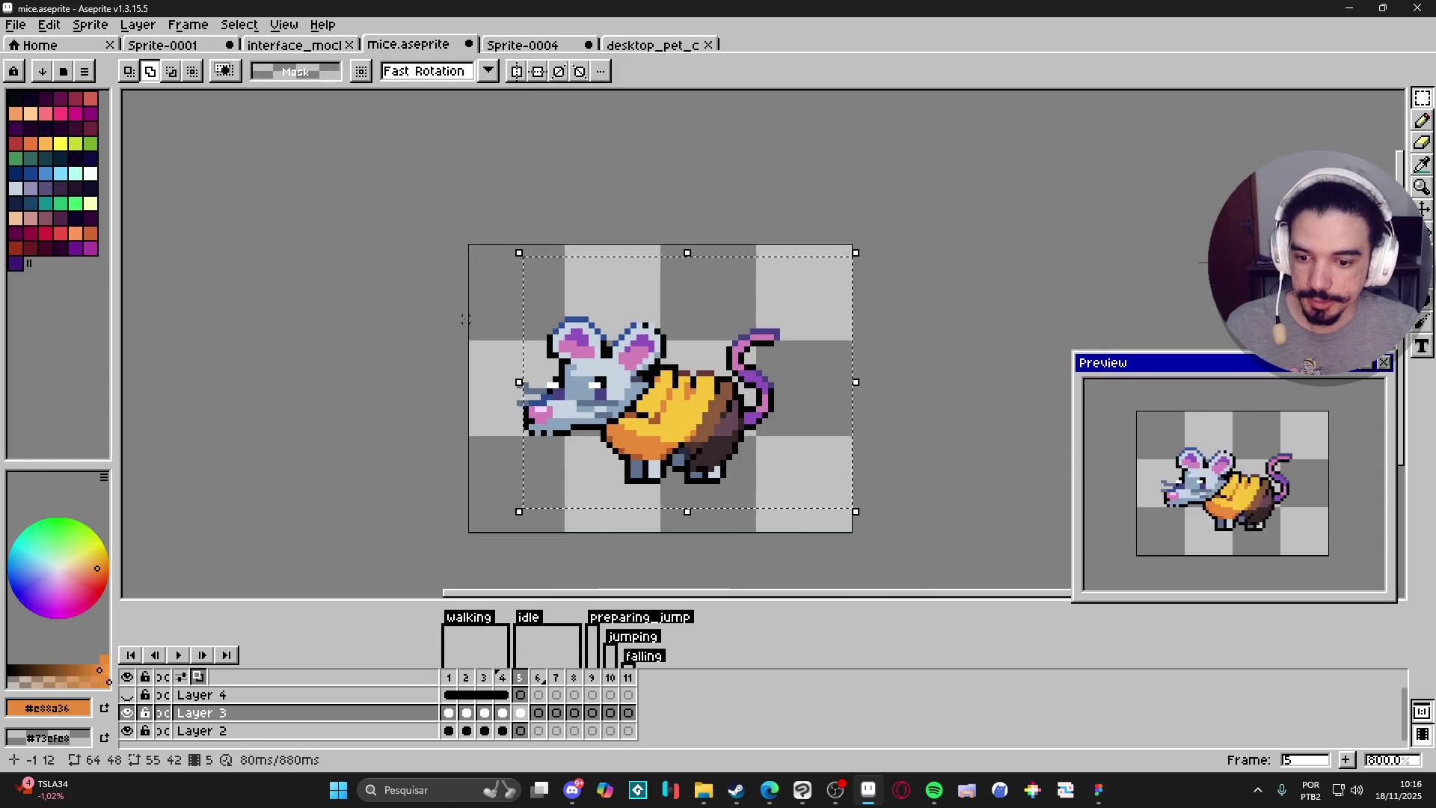
key("ctrl+d")
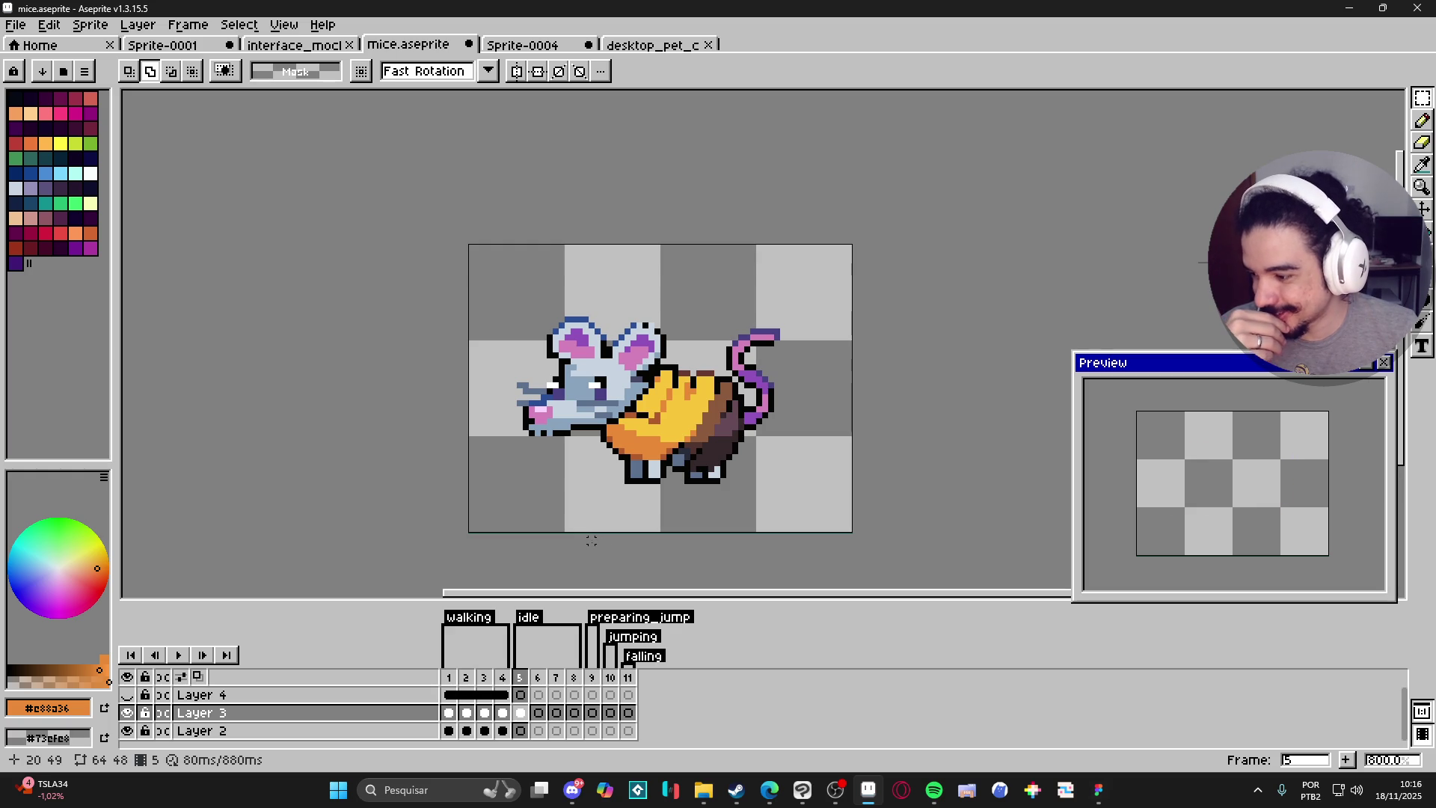
Move the frame 5 mouse down to the canvas bottom and nudge it two pixels right.
mouse_move(501, 258)
left_mouse_down()
mouse_move(851, 531)
mouse_move(813, 511)
left_mouse_up()
left_click_drag(726, 449, 722, 498)
key("b")
key("ctrl+a")
key("Right")
key("Right")
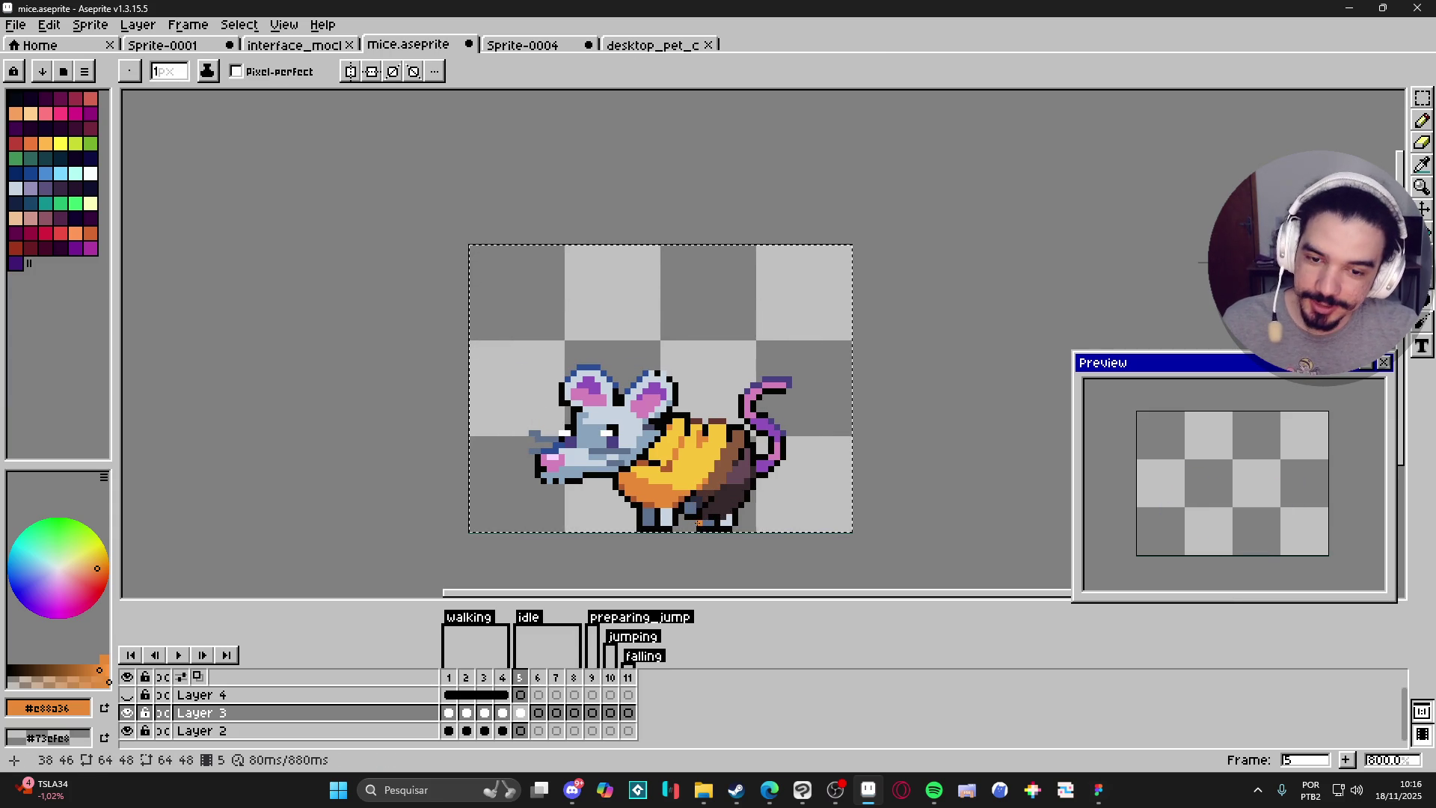
left_click(503, 677)
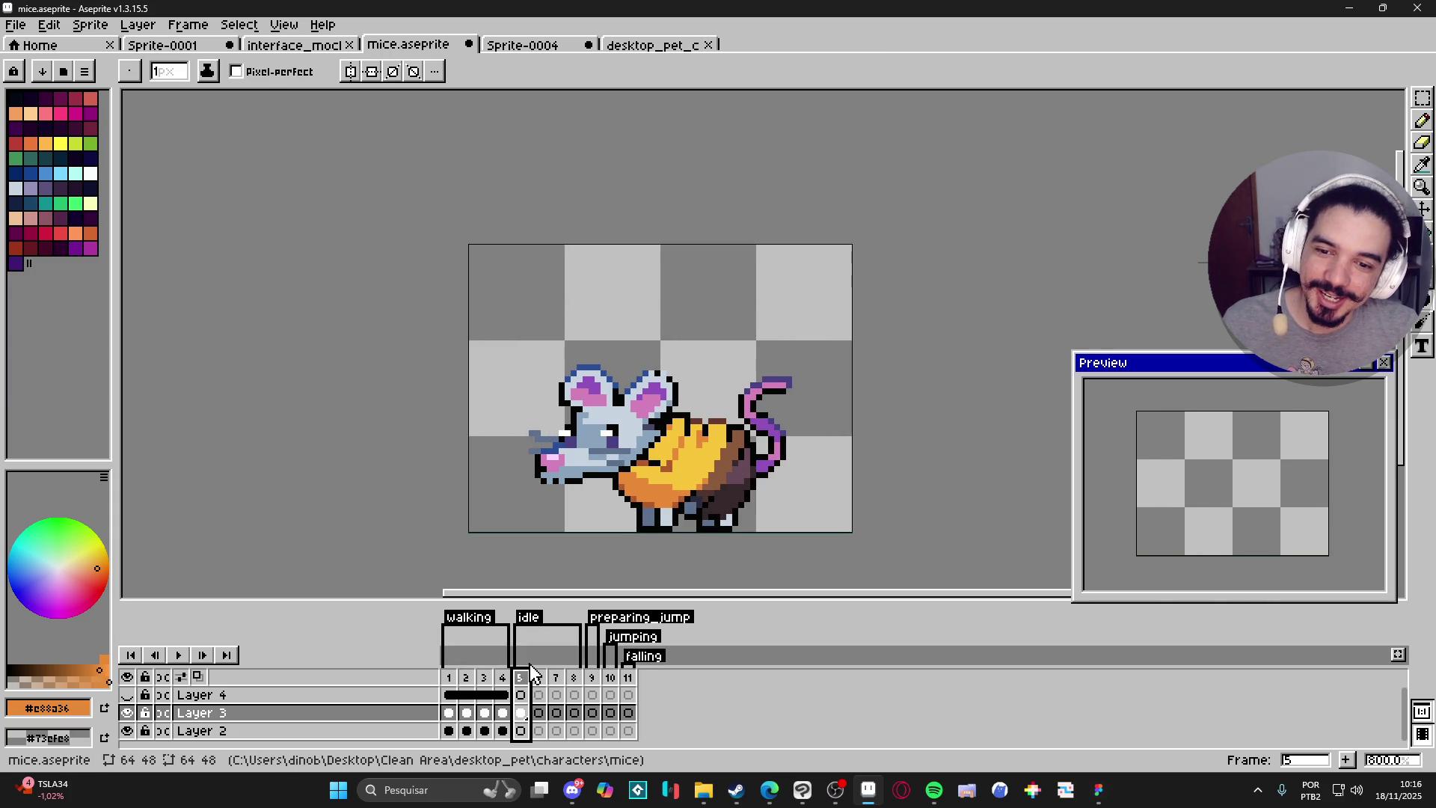
left_click(521, 713)
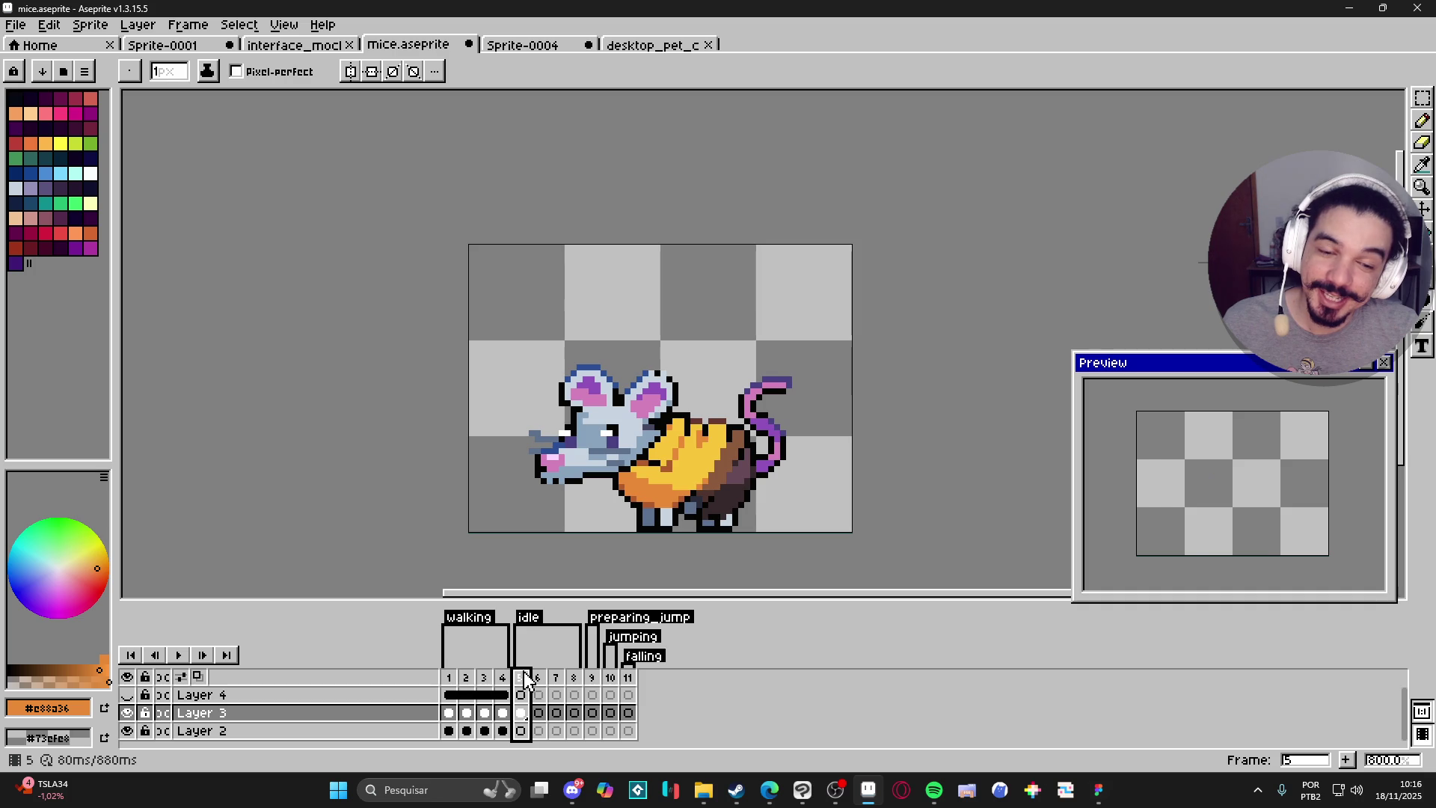
key("v")
left_click(521, 713)
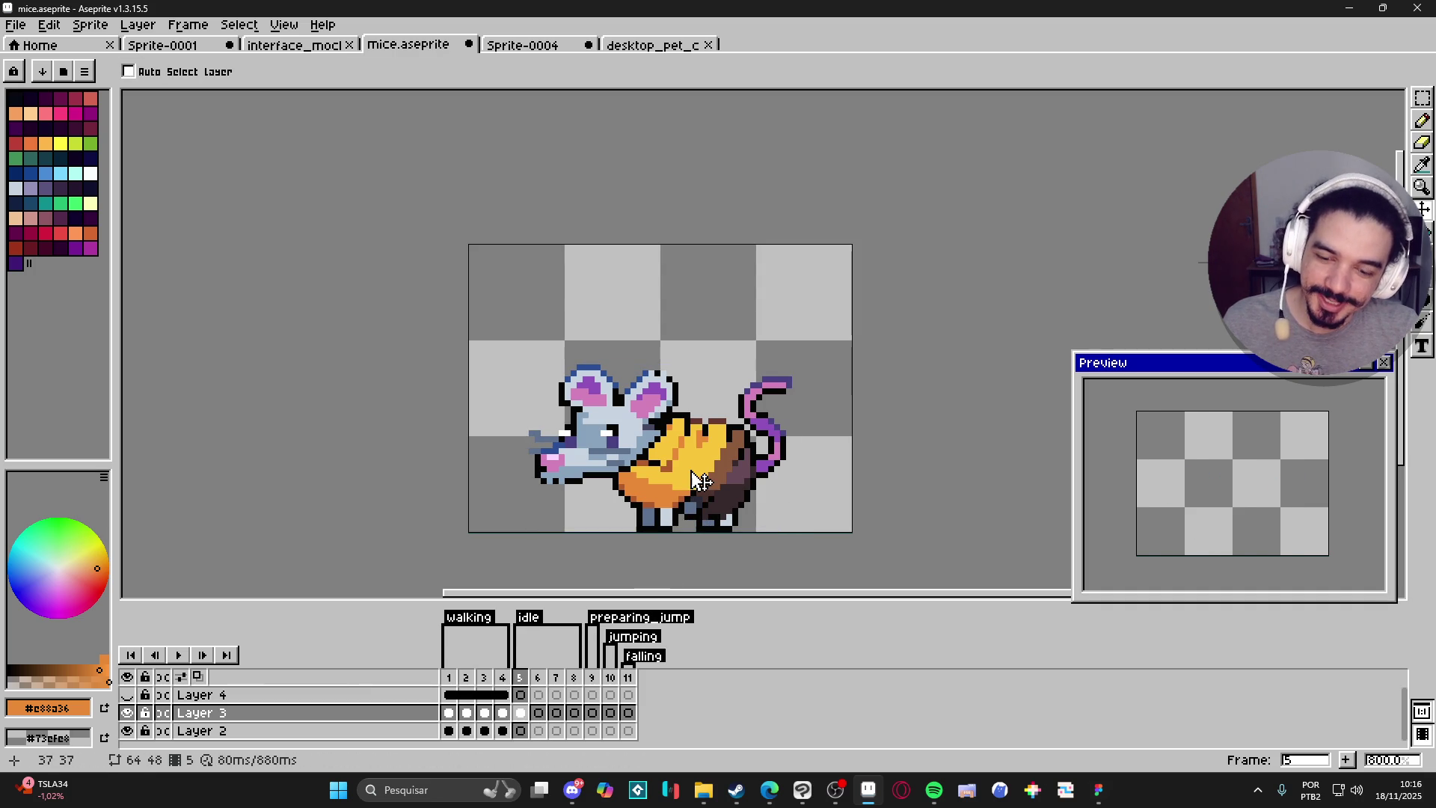
key("m")
key("ctrl")
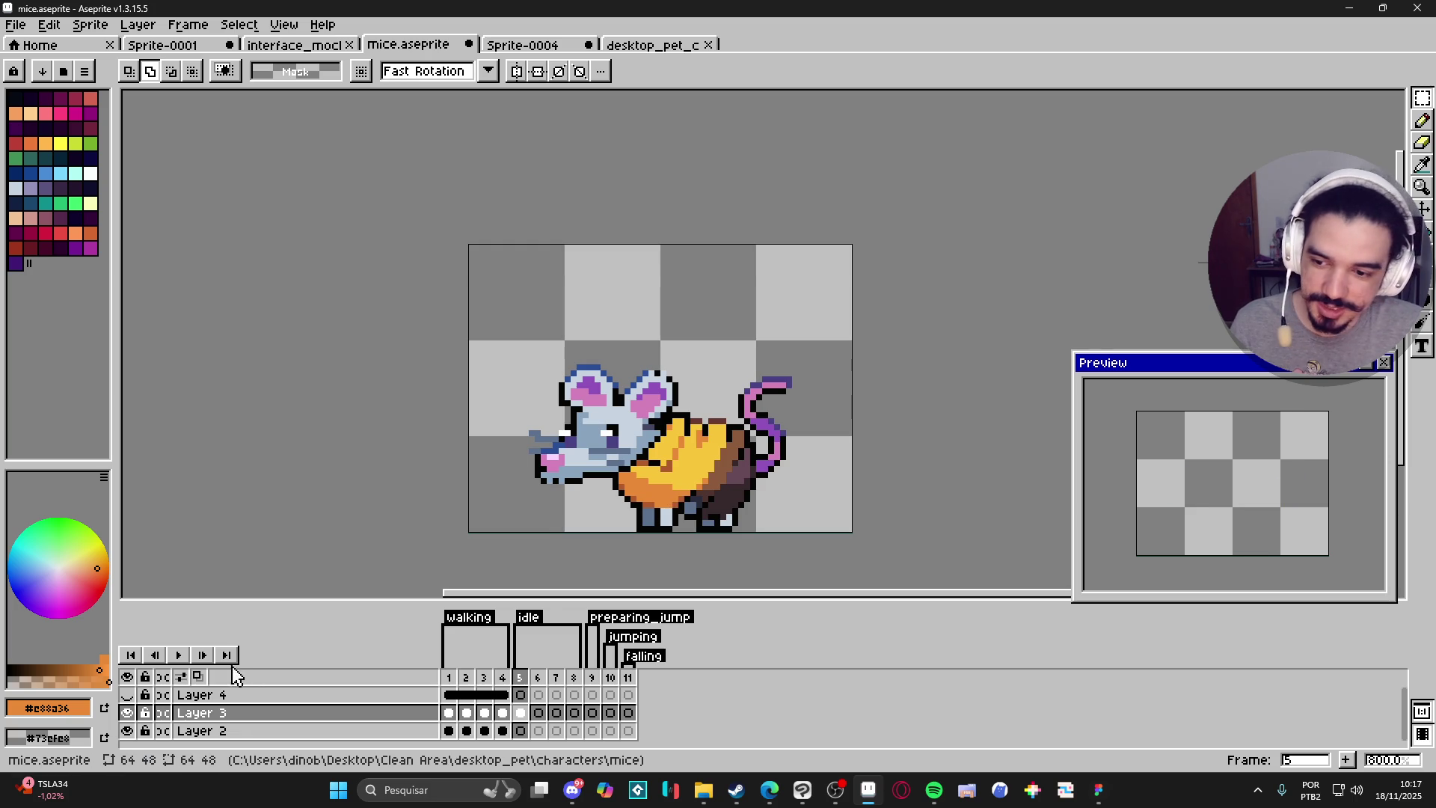
left_click(524, 716)
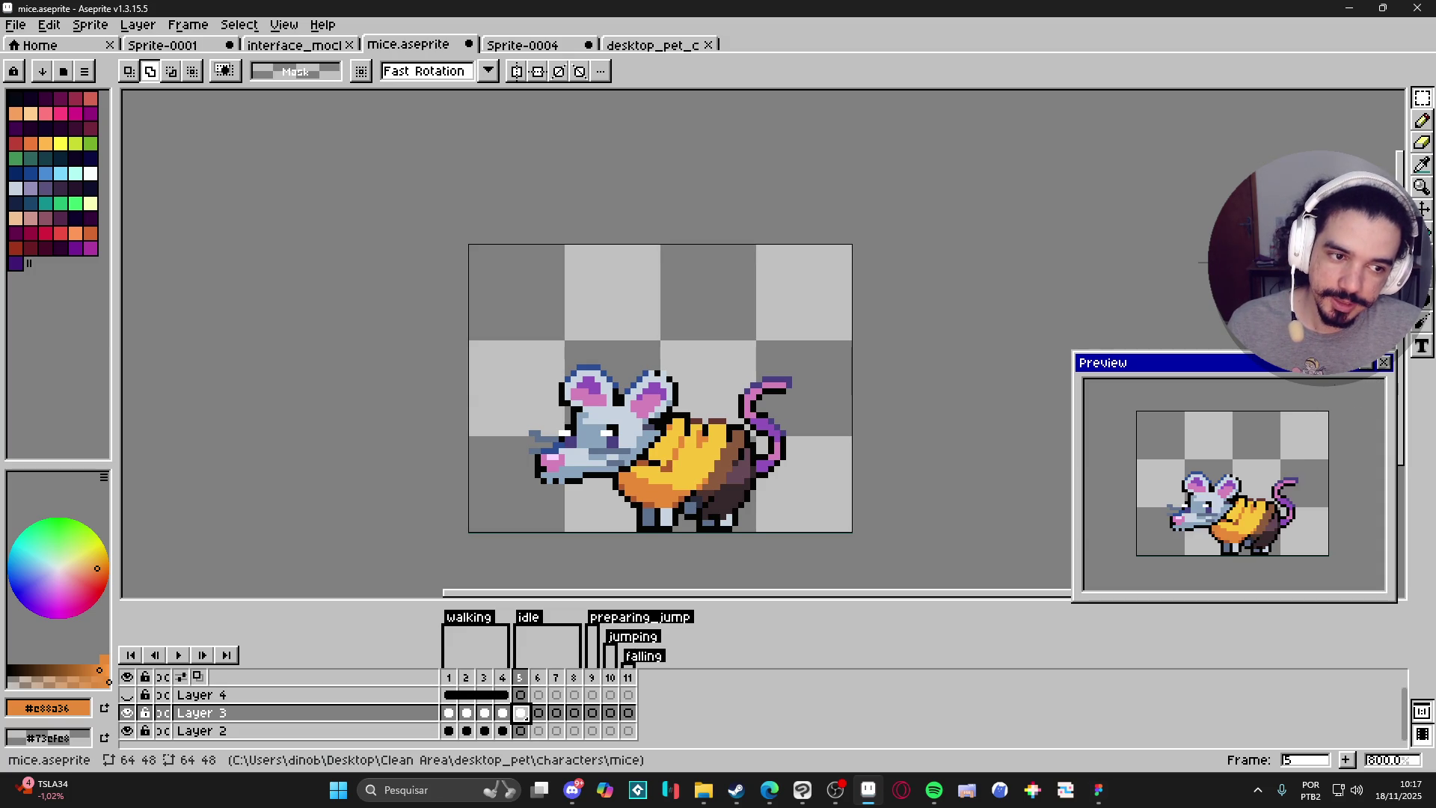
left_click(547, 715)
left_click(519, 715)
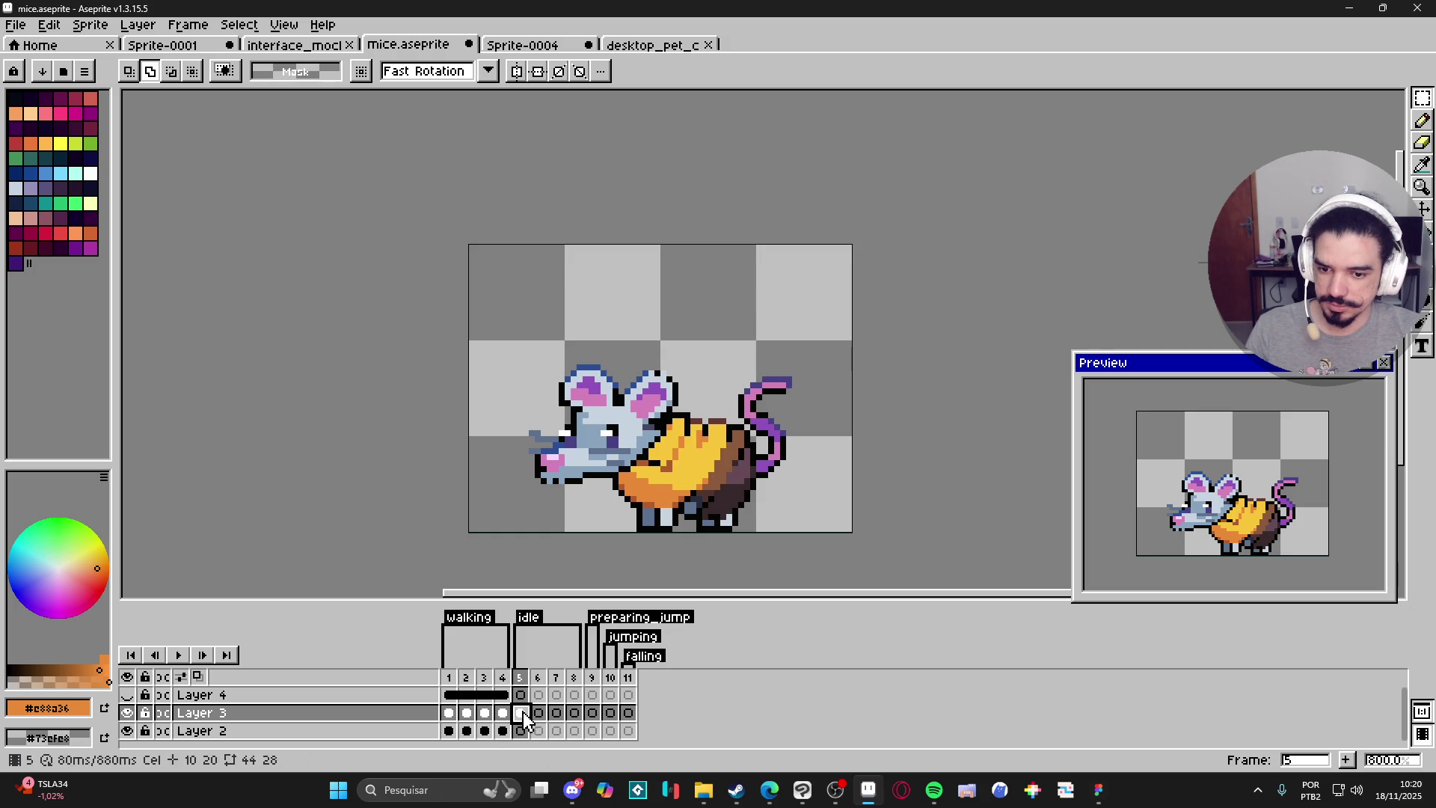
Compare idle frame 5 with frames 6, 4 and 1, then shift its mouse 2 px left.
left_click(539, 714)
left_click(526, 716)
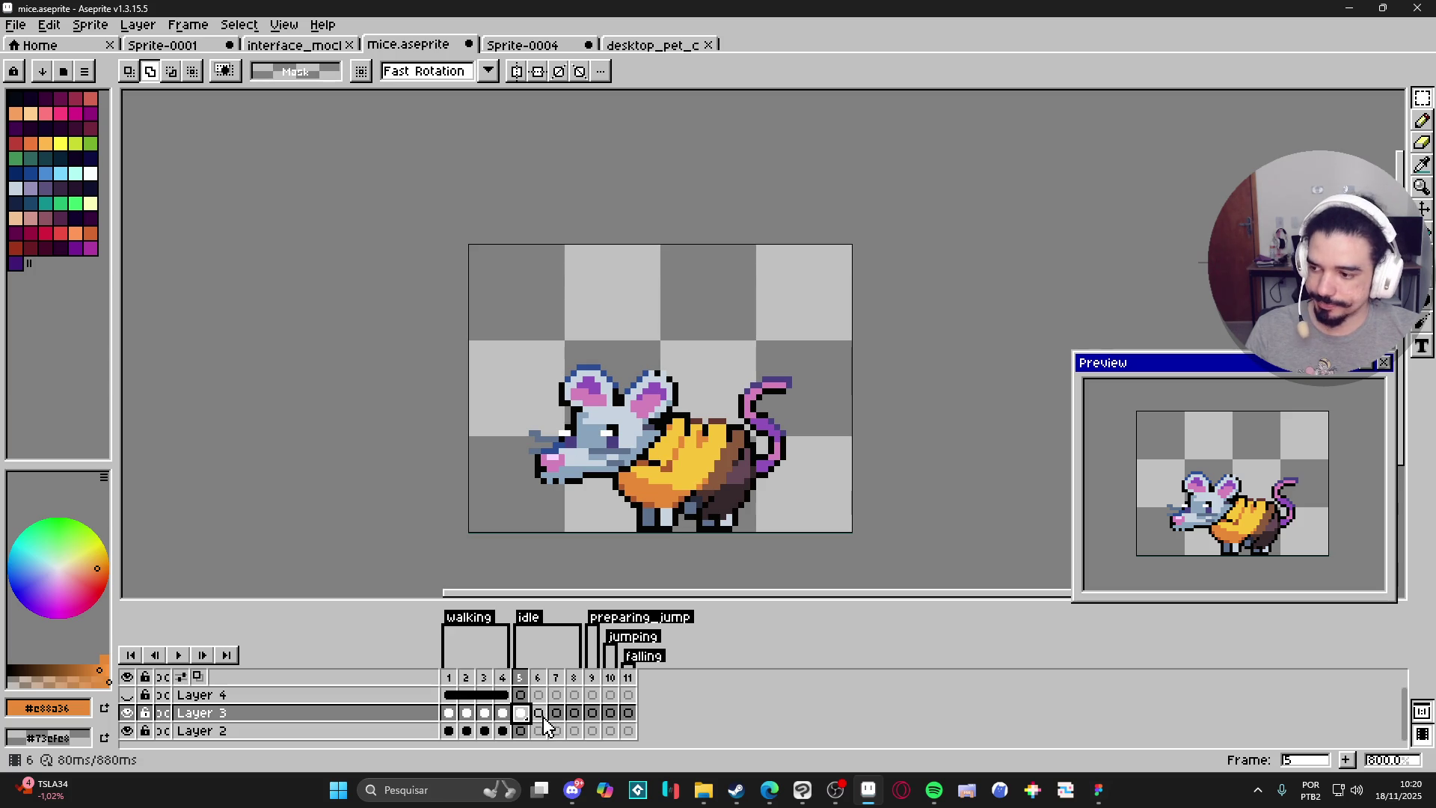
left_click(538, 714)
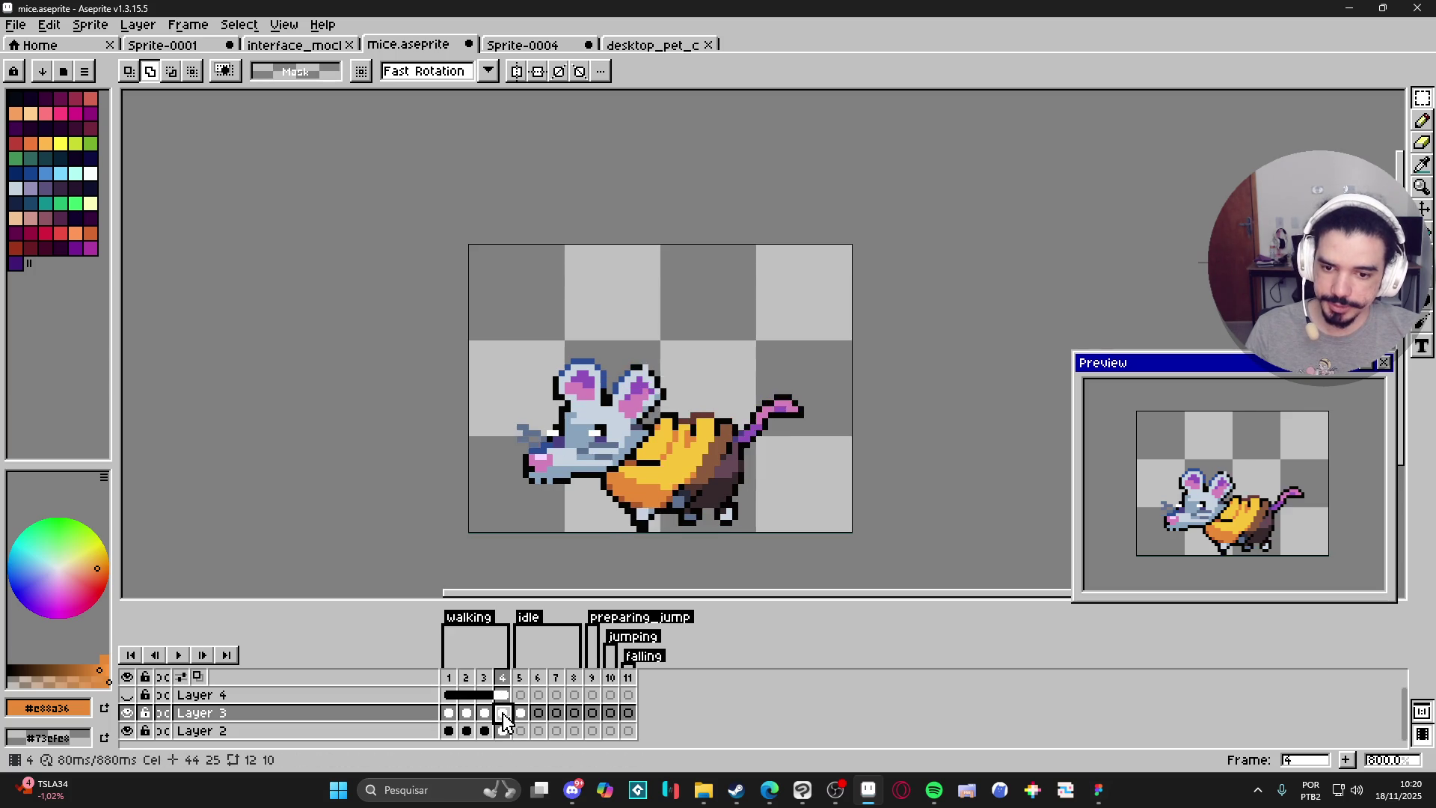
left_click(521, 714)
left_click(485, 715)
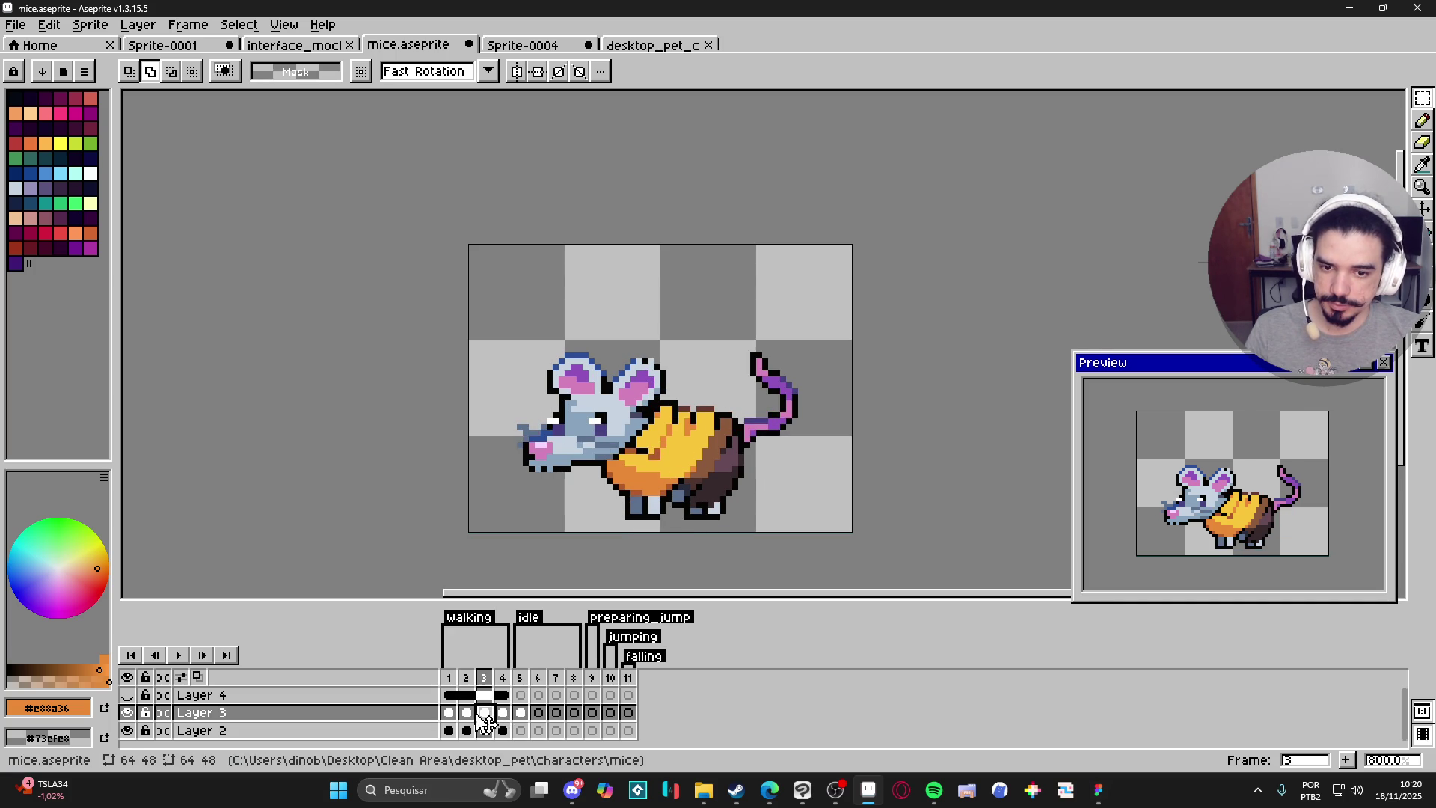
left_click(503, 714)
left_click(520, 717)
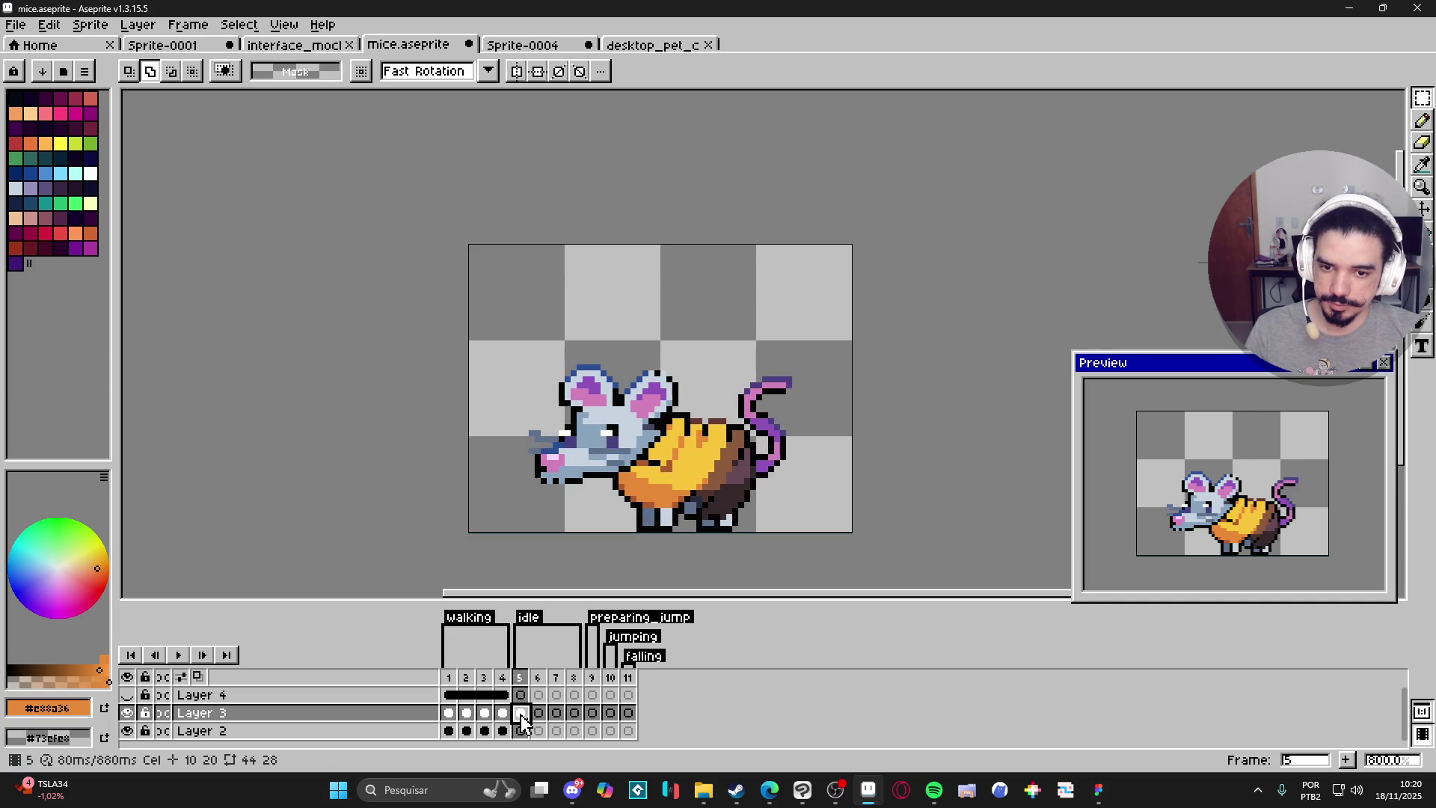
left_click(448, 719)
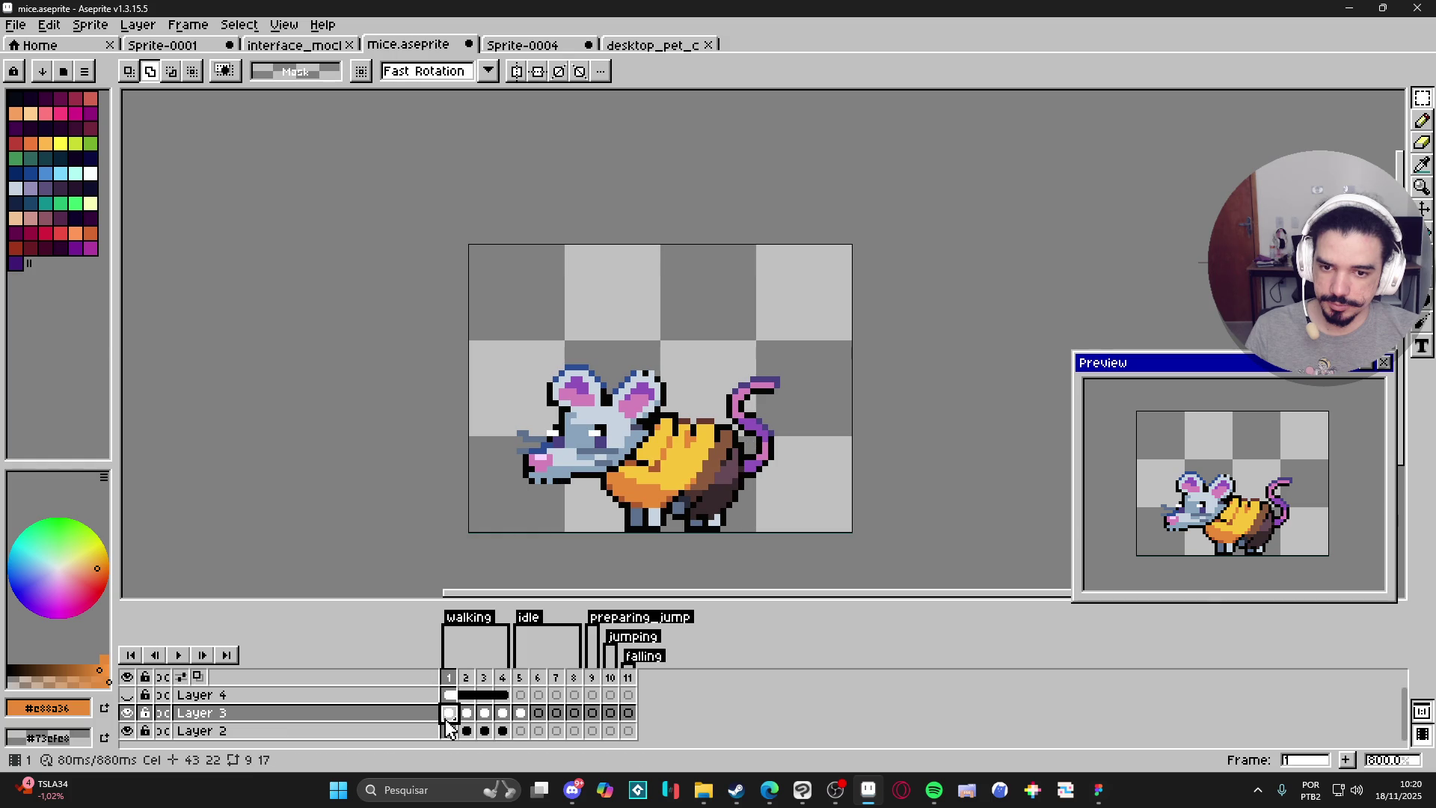
left_click(521, 715)
key("v")
left_click_drag(665, 530, 654, 530)
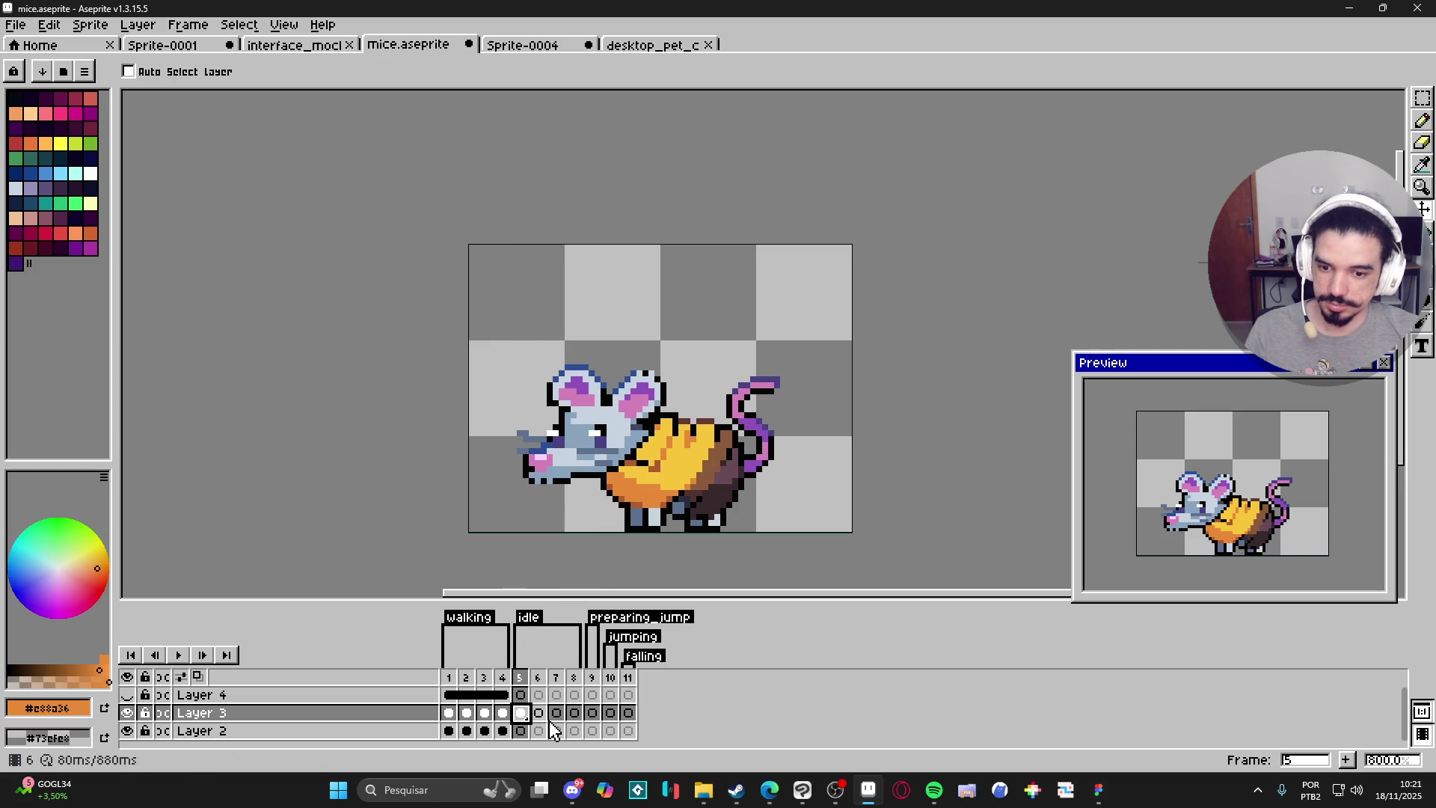
key("v")
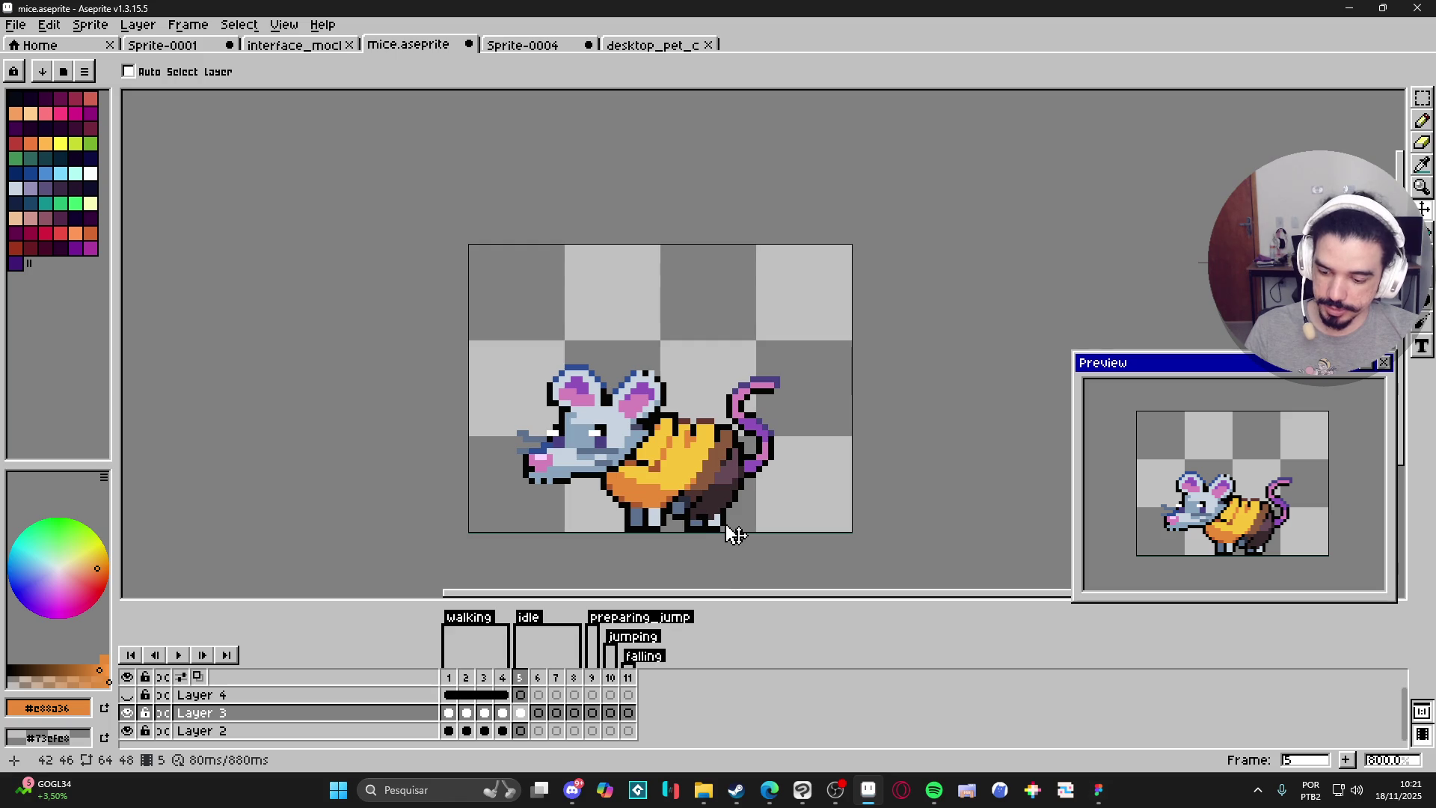
key("m")
left_click_drag(710, 518, 723, 528)
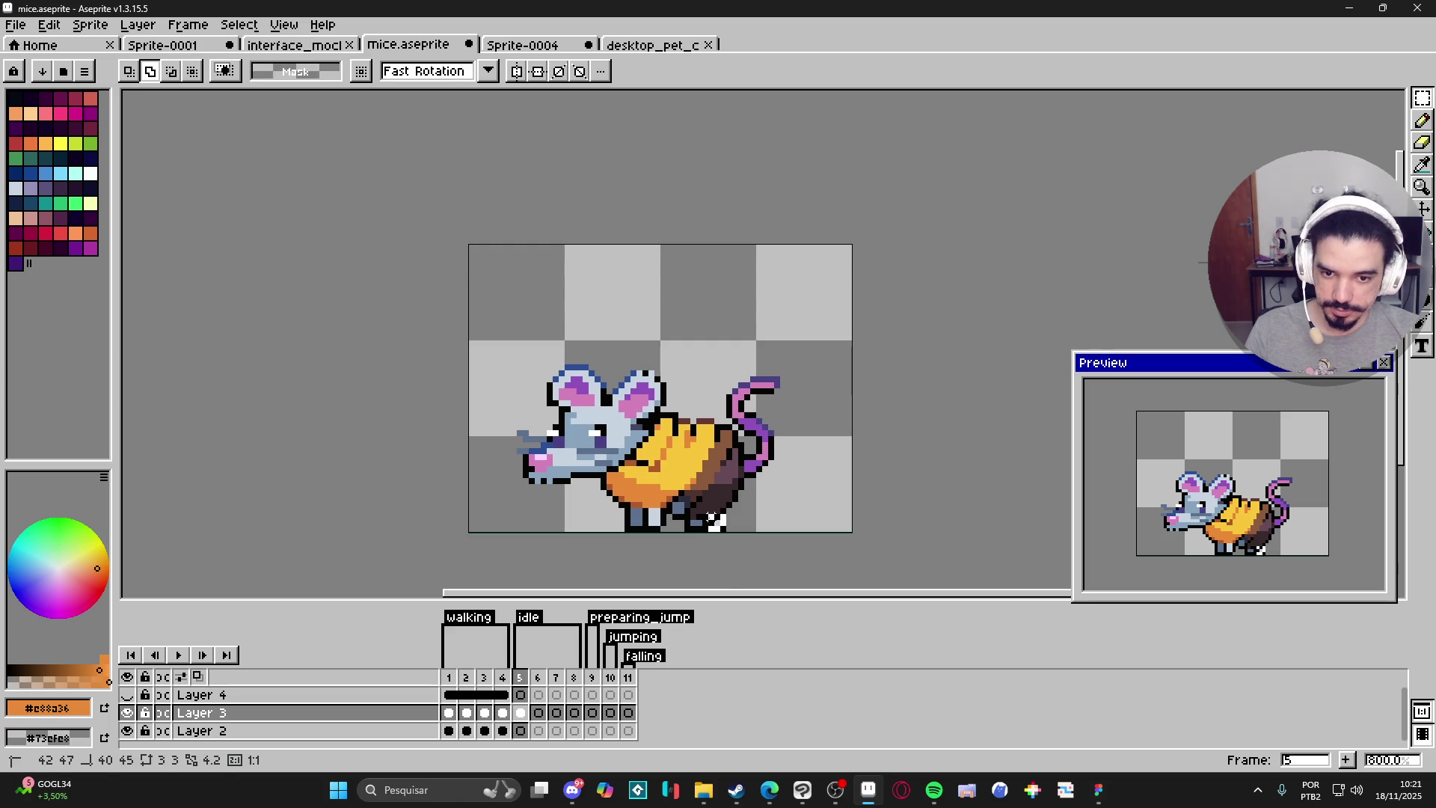
left_click_drag(722, 529, 707, 519)
left_click(707, 524)
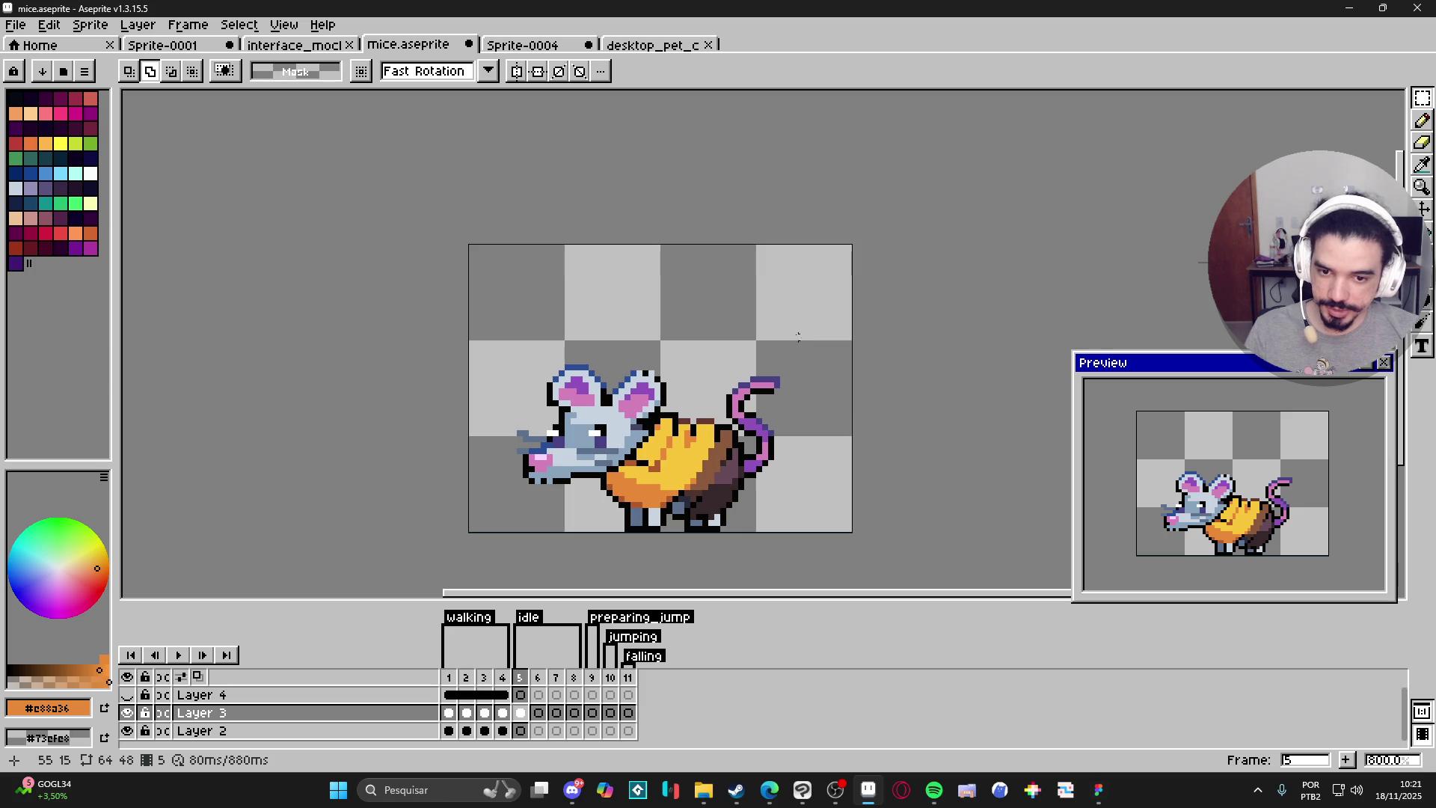
mouse_move(784, 324)
left_mouse_down()
mouse_move(734, 417)
mouse_move(710, 532)
left_mouse_up()
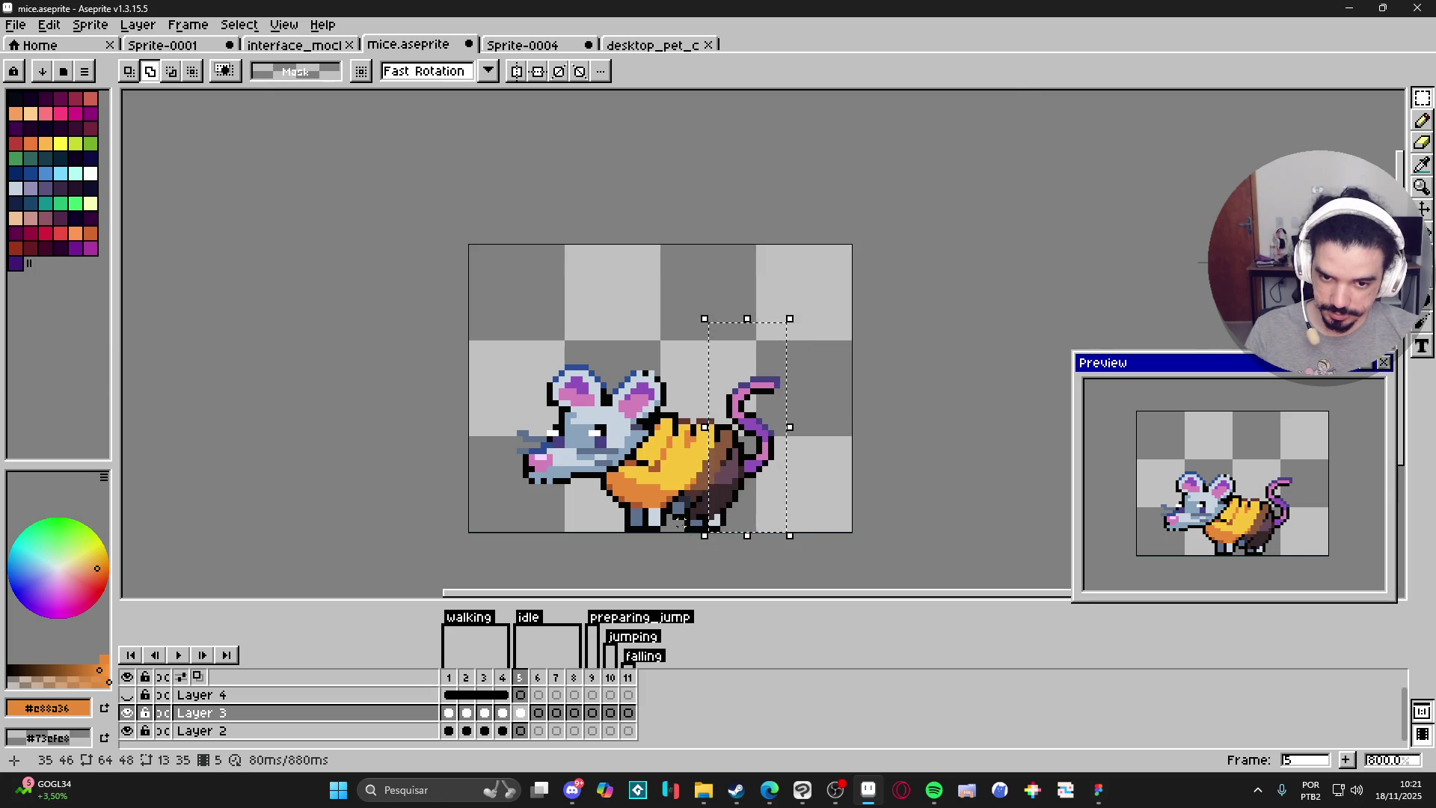
scroll(678, 522, "up", 5)
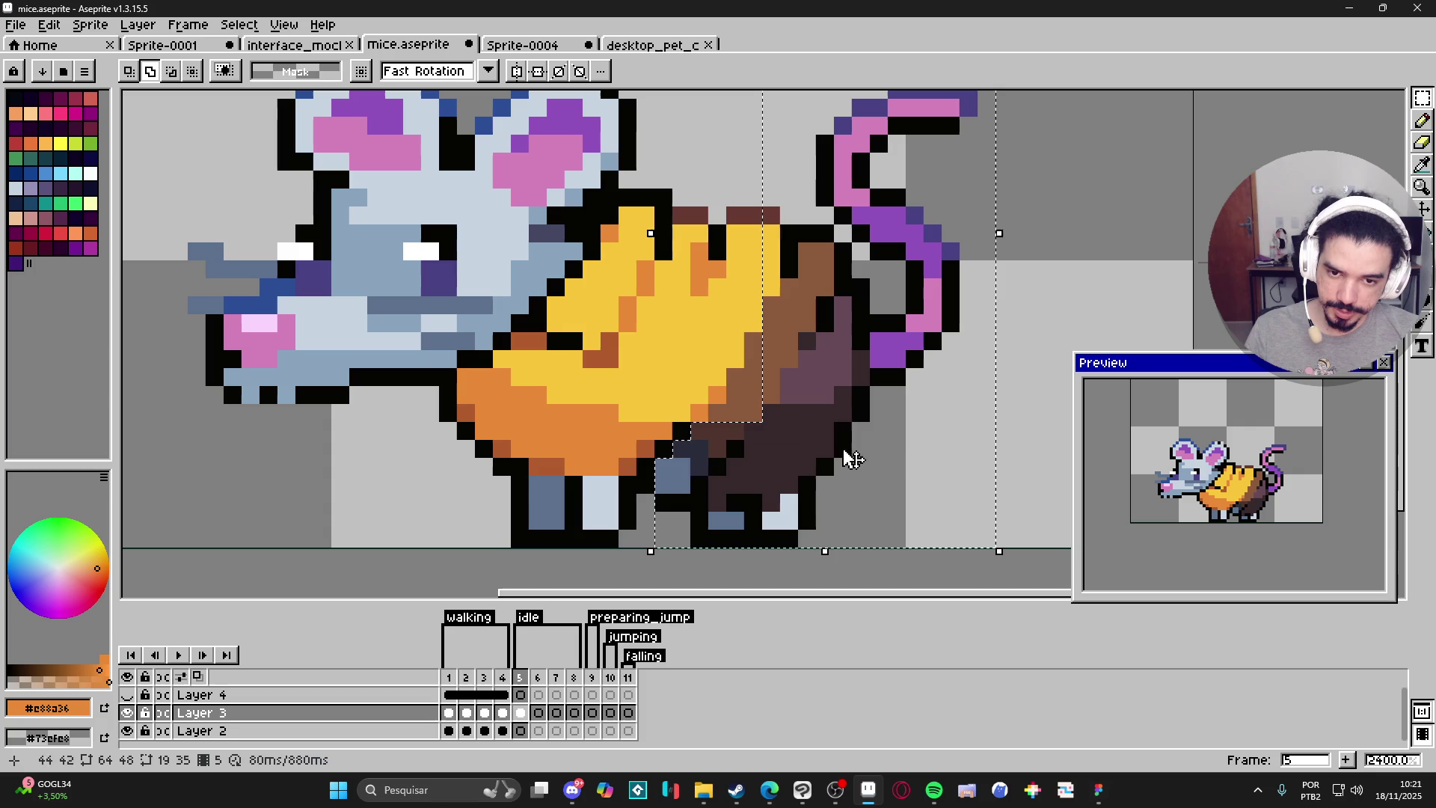
left_click_drag(778, 420, 747, 351)
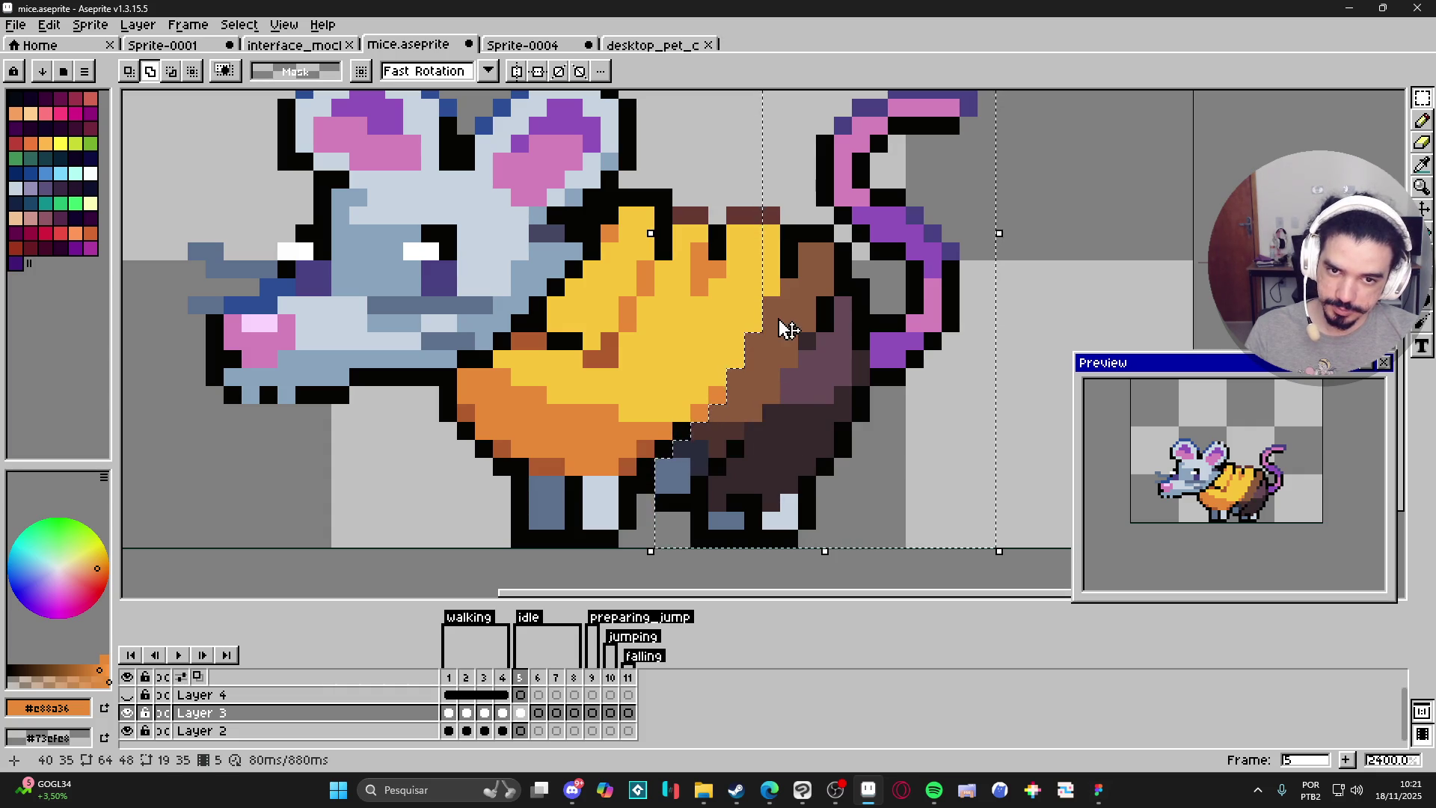
scroll(774, 329, "down", 2)
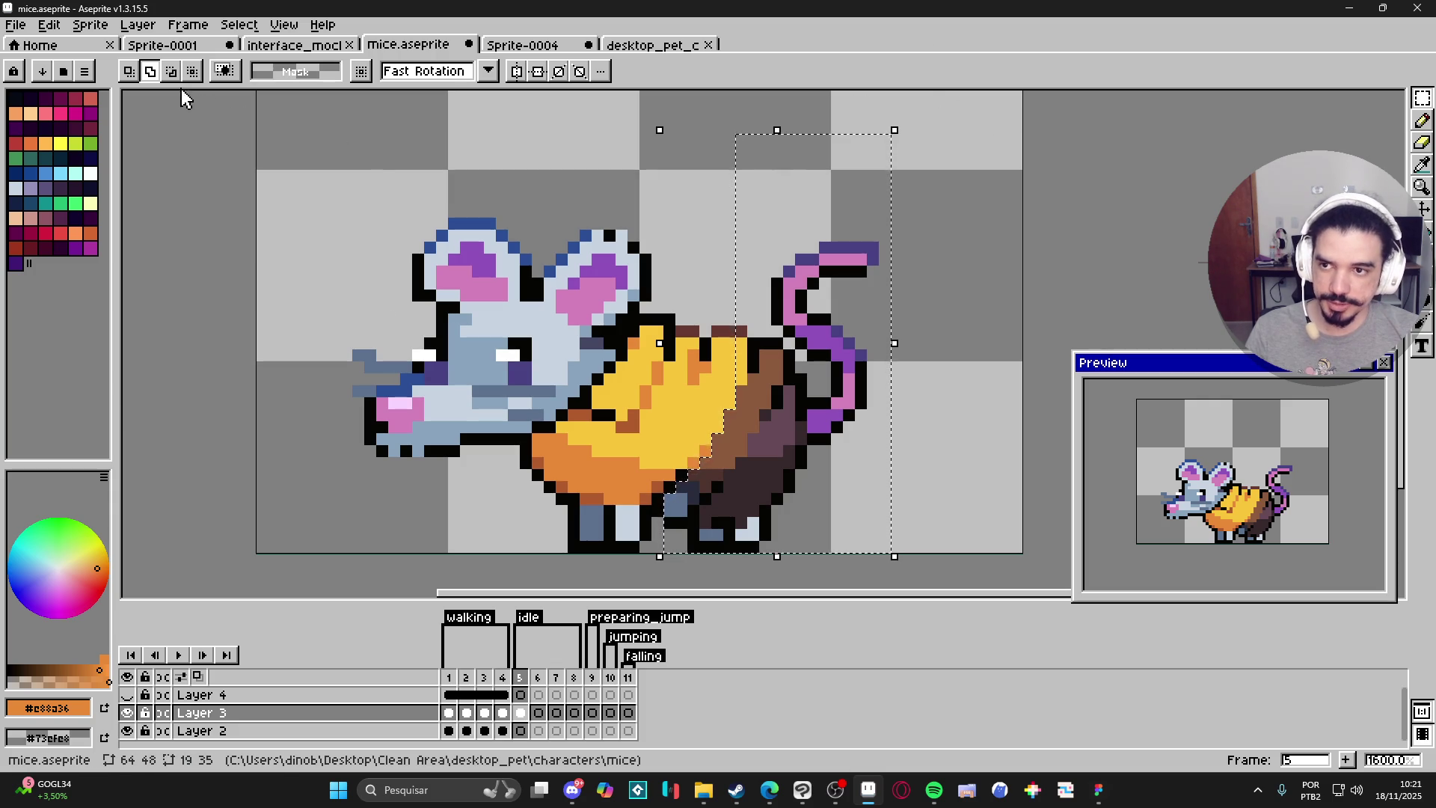
left_click(172, 71)
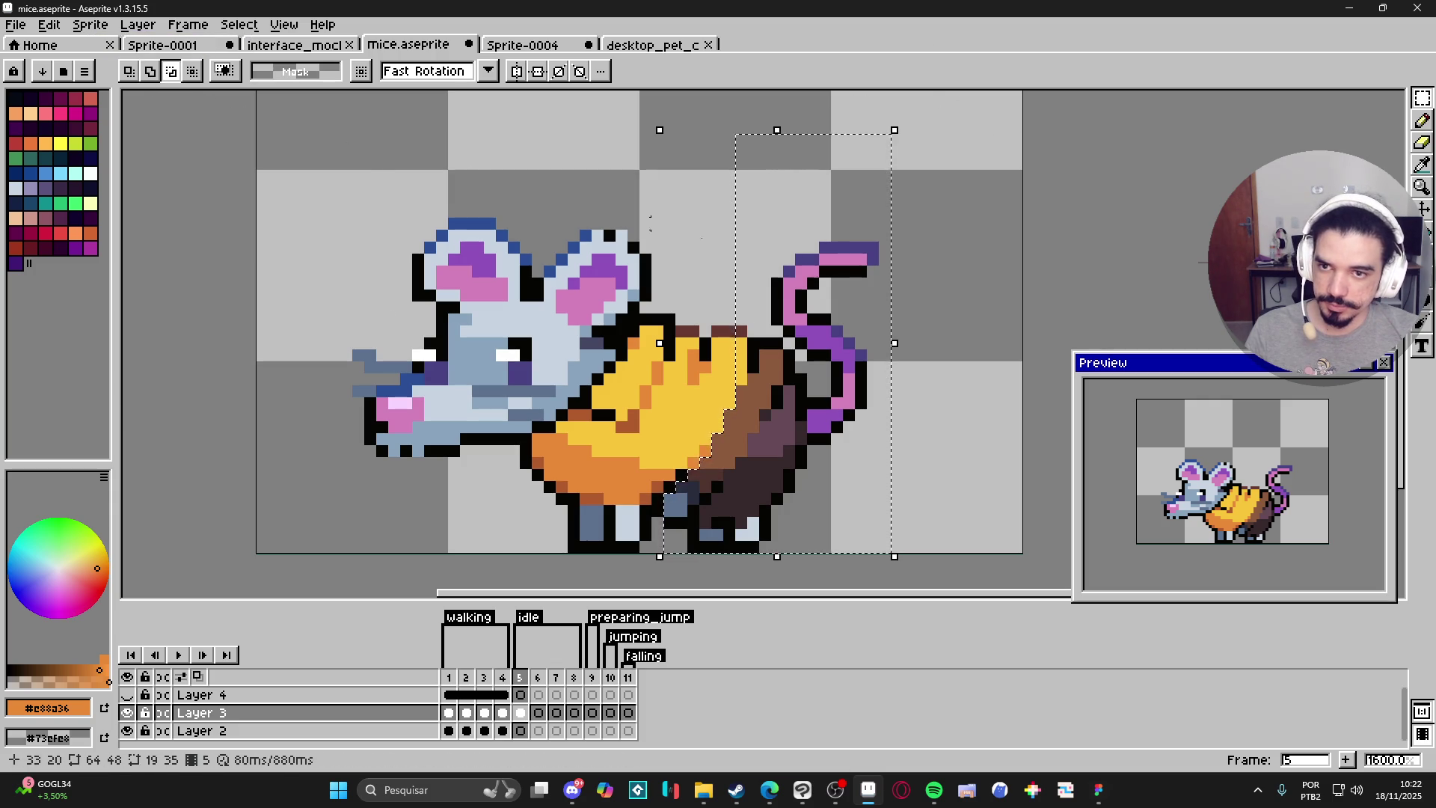
mouse_move(645, 165)
left_mouse_down()
mouse_move(741, 320)
mouse_move(741, 390)
left_mouse_up()
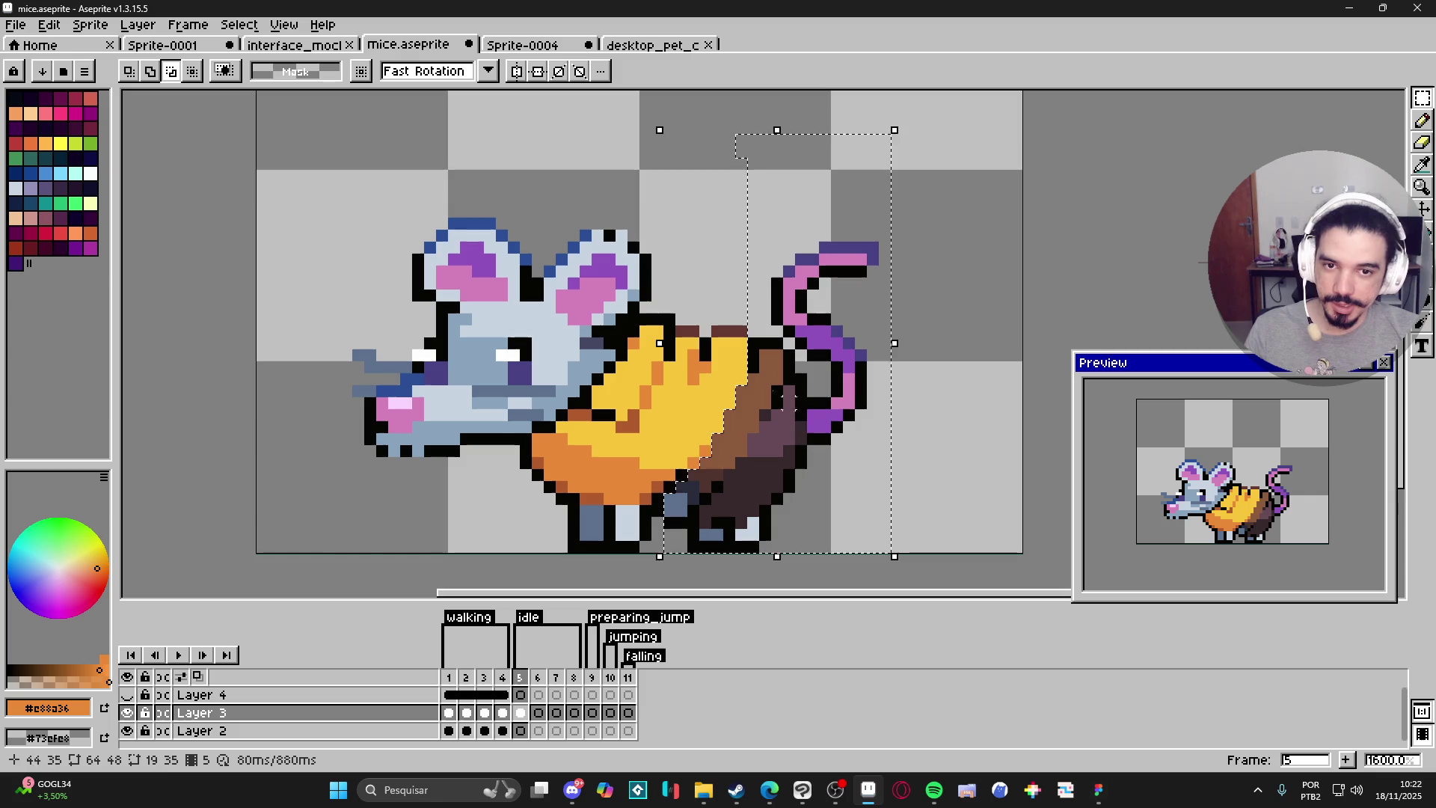
mouse_move(717, 127)
left_mouse_down()
mouse_move(956, 235)
mouse_move(955, 222)
mouse_move(877, 463)
mouse_move(885, 572)
left_mouse_up()
key("Escape")
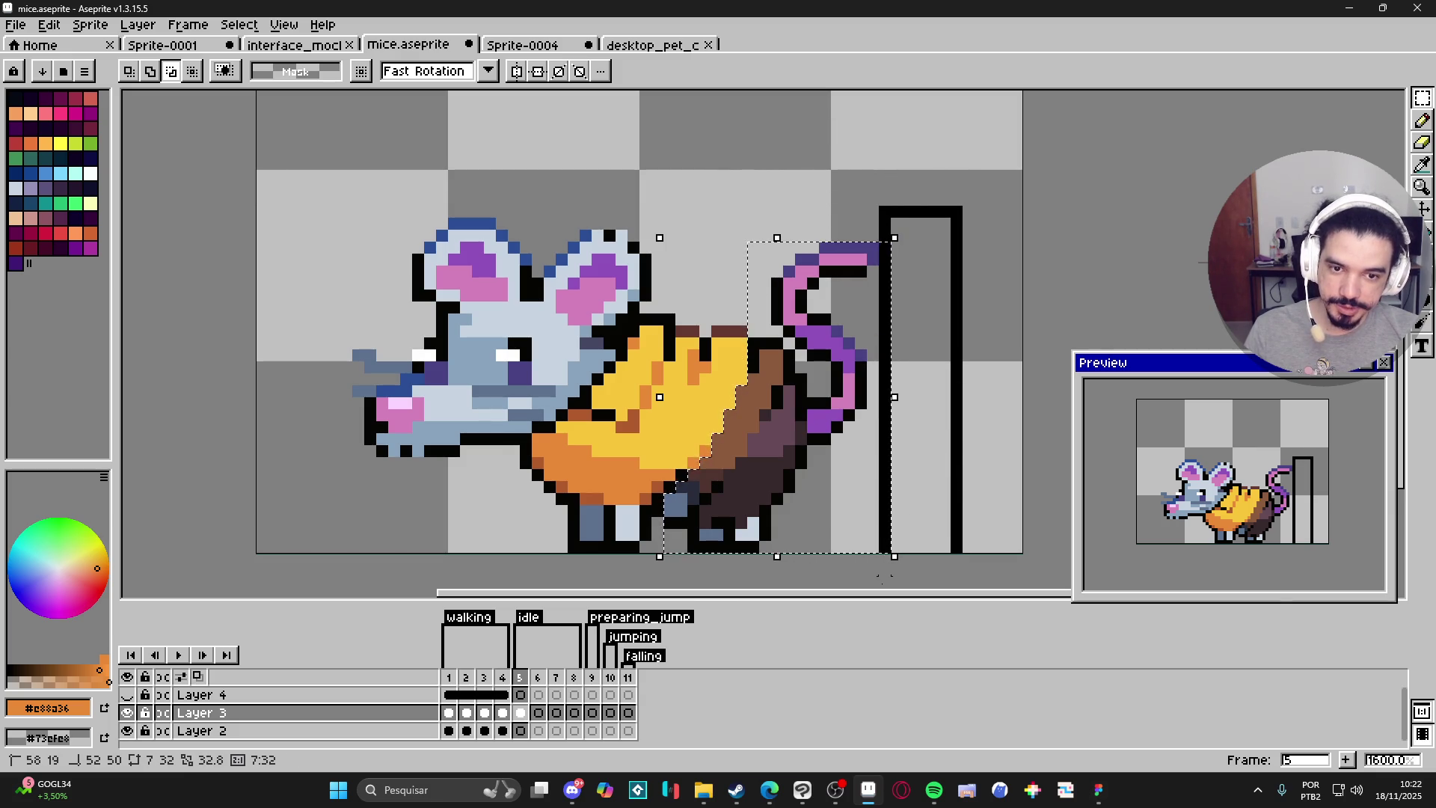
key("Escape")
mouse_move(795, 557)
left_mouse_down()
mouse_move(880, 449)
mouse_move(832, 434)
left_mouse_up()
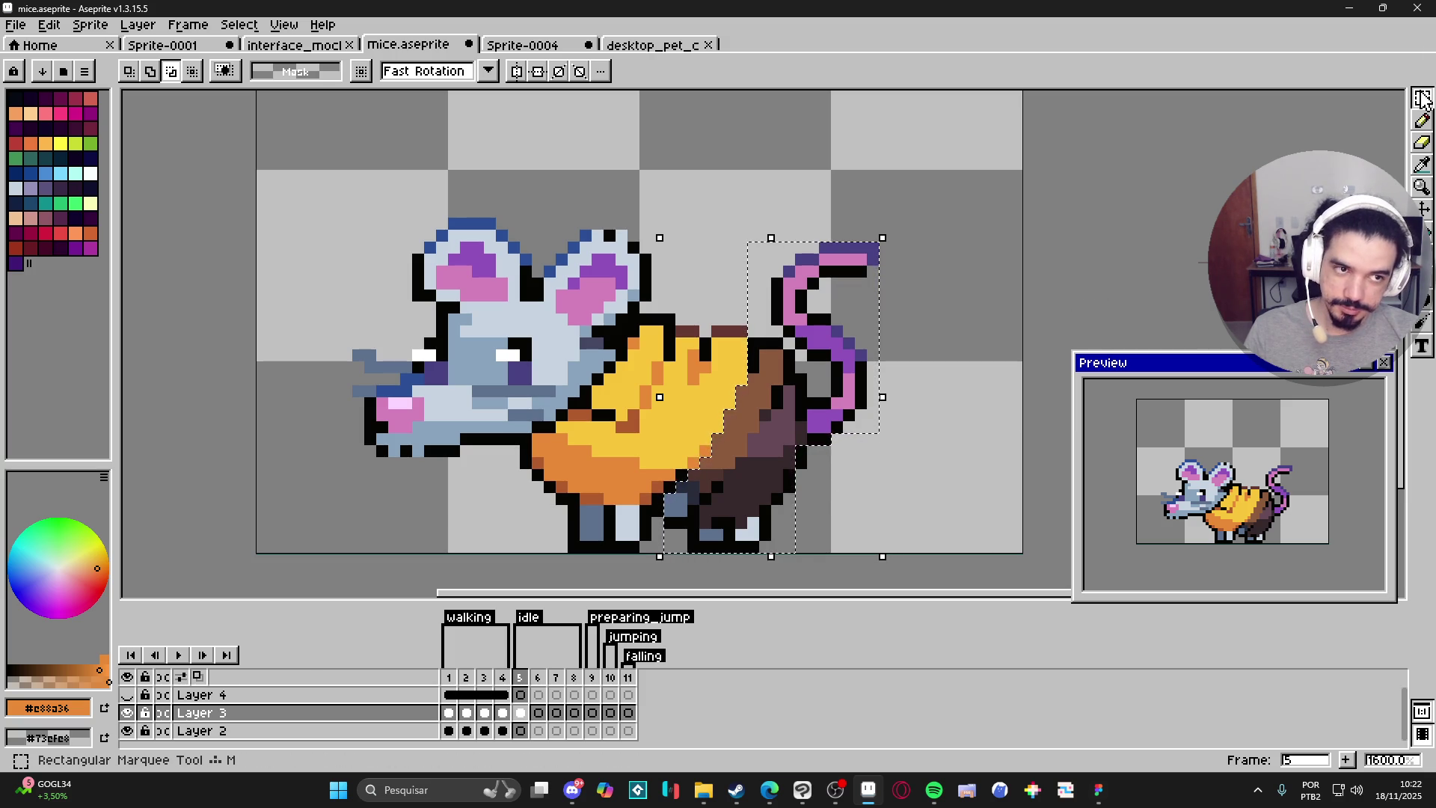
left_click(836, 473)
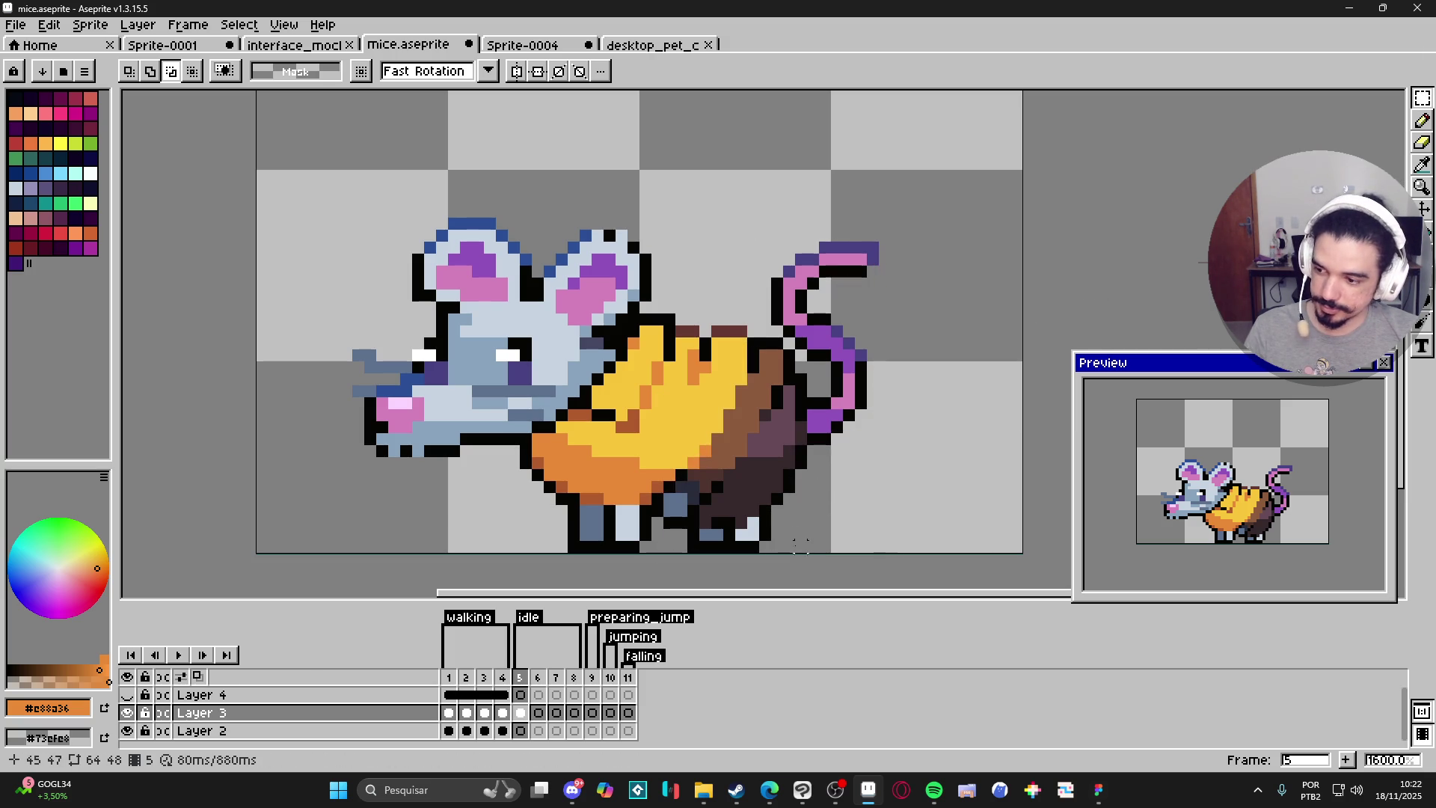
left_click(149, 71)
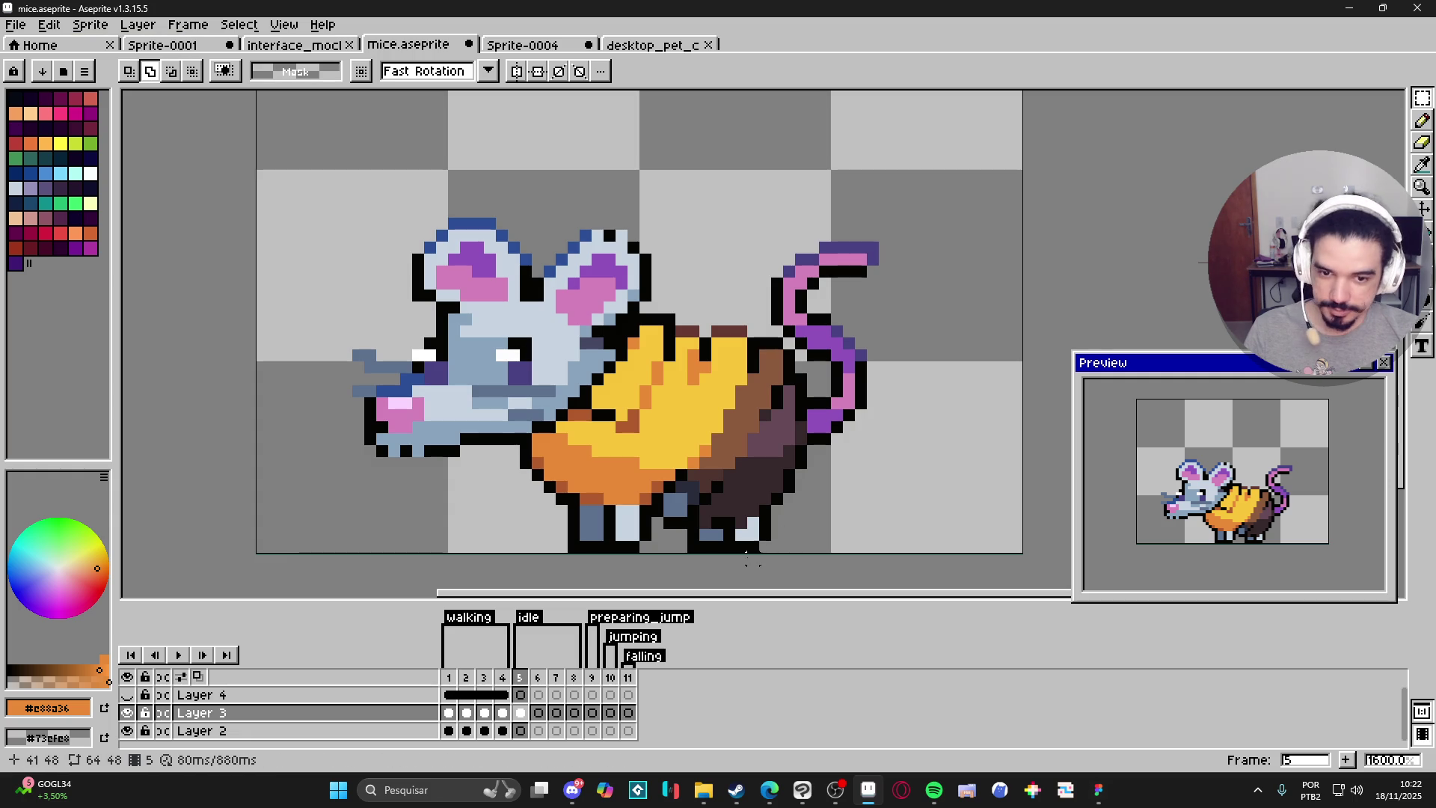
Rotate the hind foot's 4x3 pixel block a quarter turn and nudge it up-left.
left_click_drag(763, 546, 713, 519)
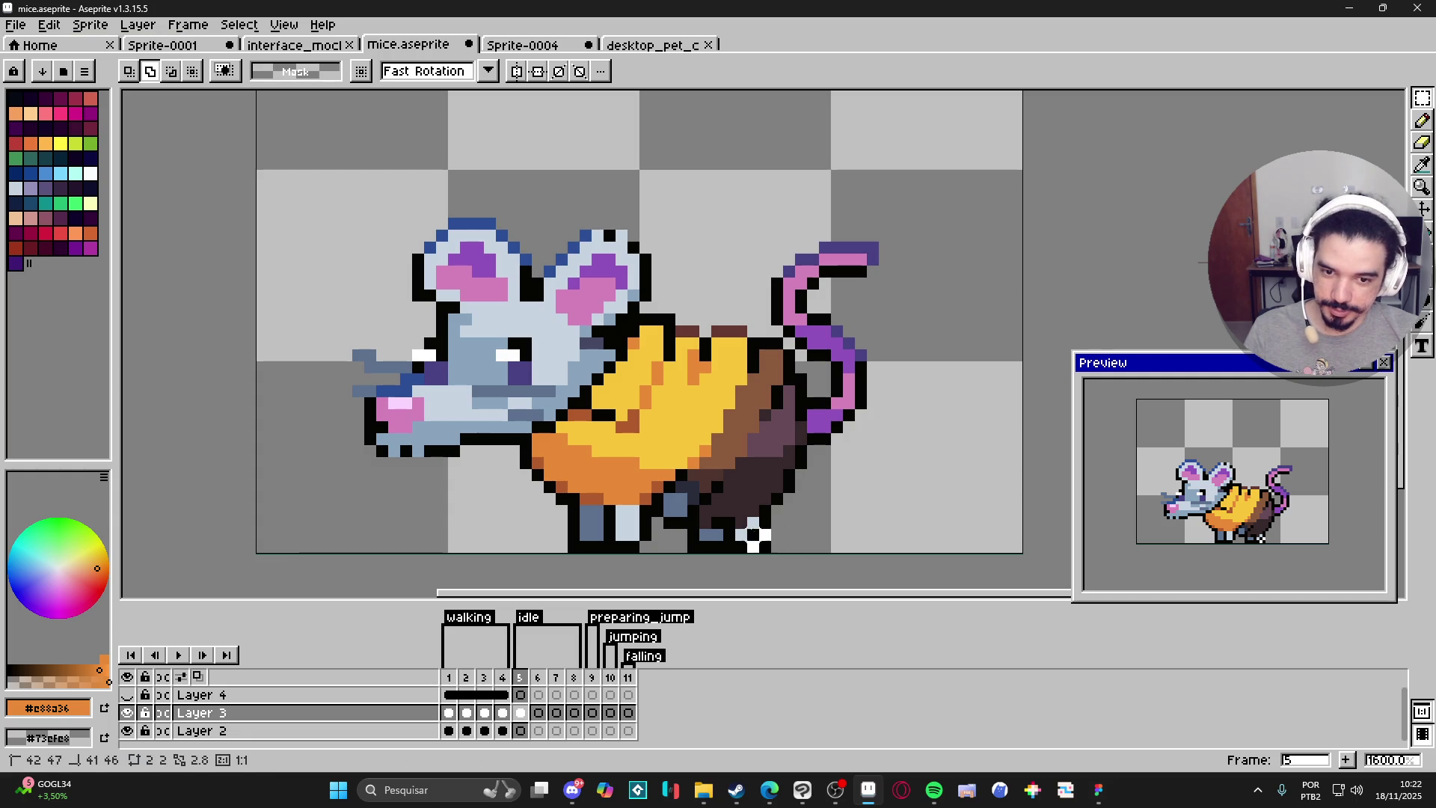
scroll(778, 509, "up", 1)
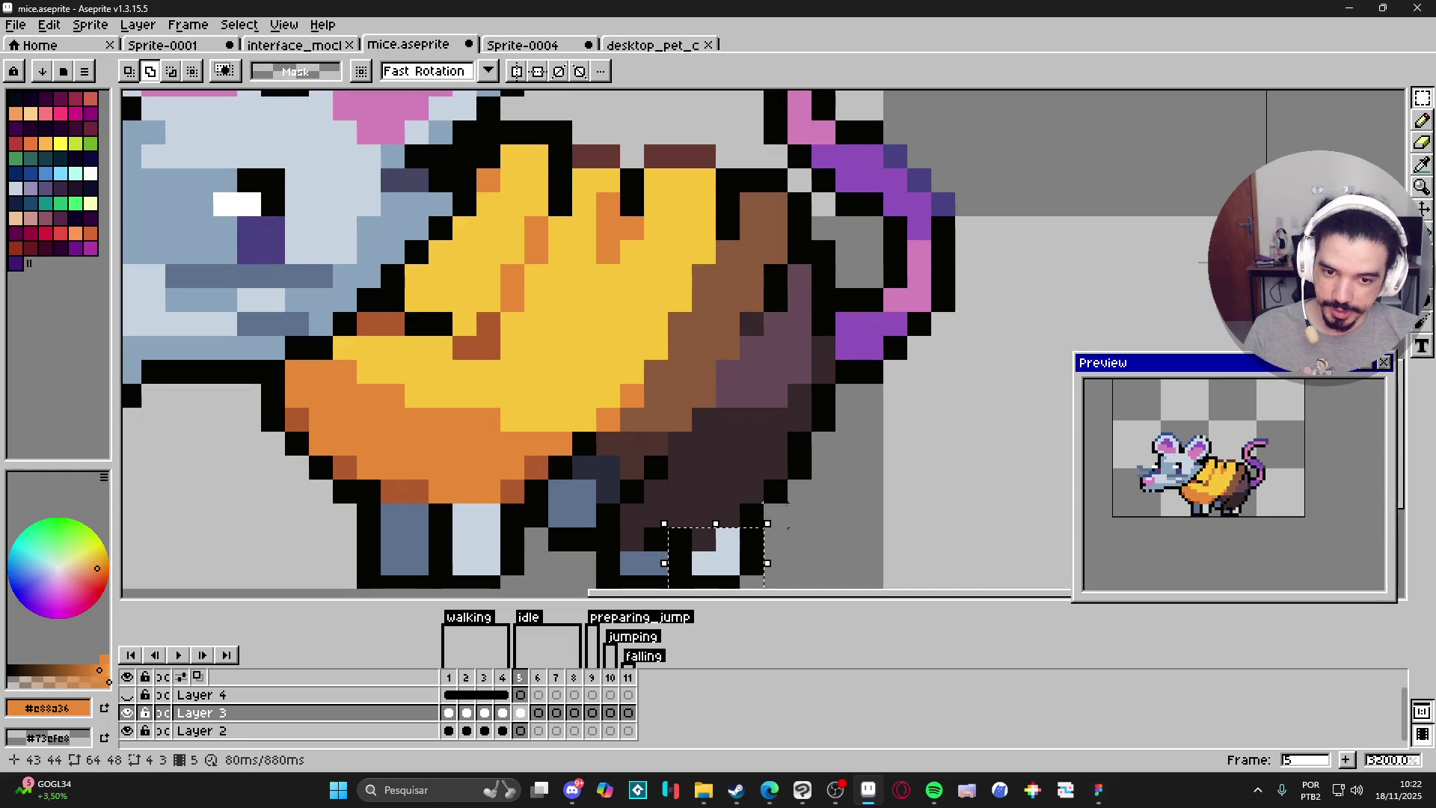
scroll(782, 511, "down", 1)
scroll(793, 517, "up", 1)
left_click_drag(775, 515, 802, 591)
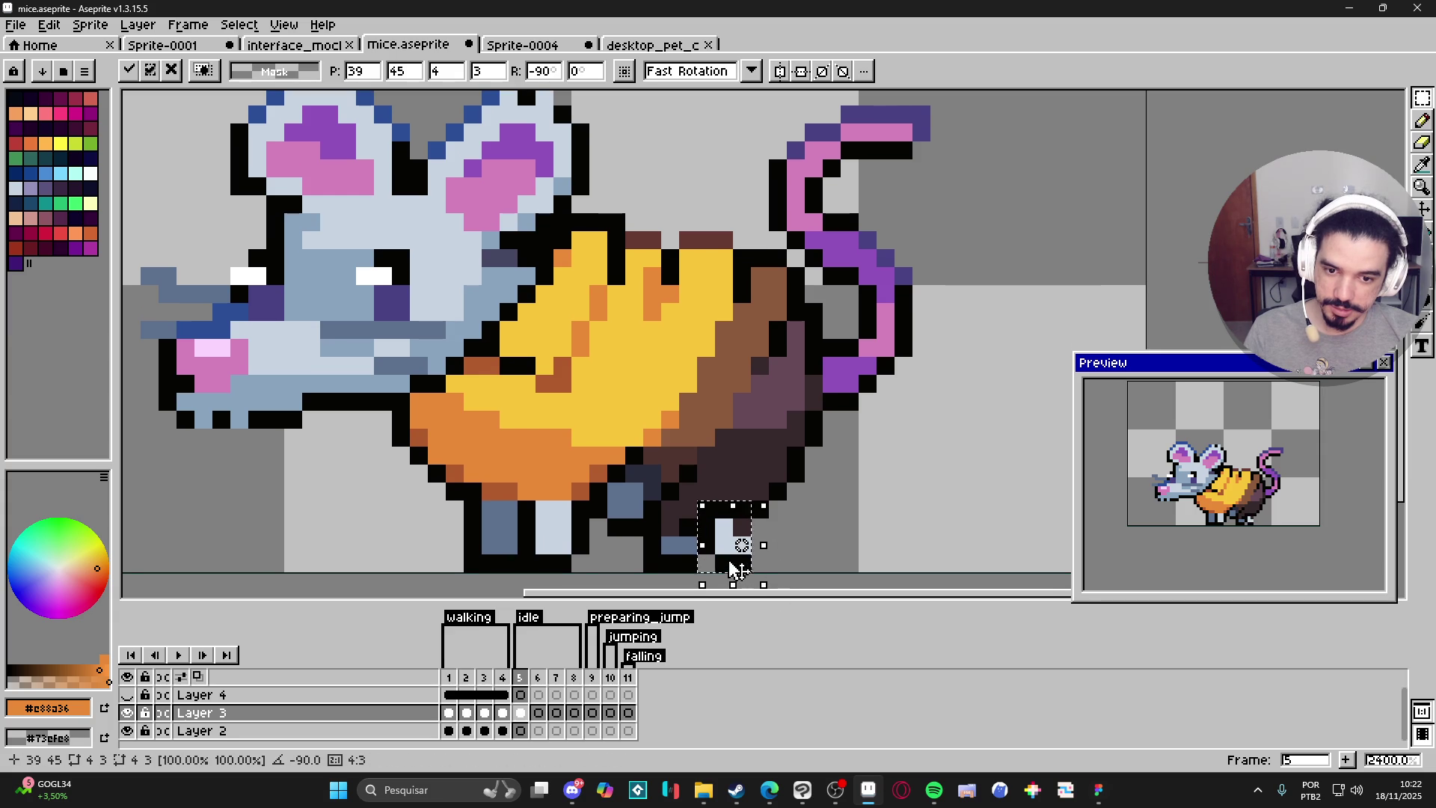
left_click_drag(736, 572, 718, 536)
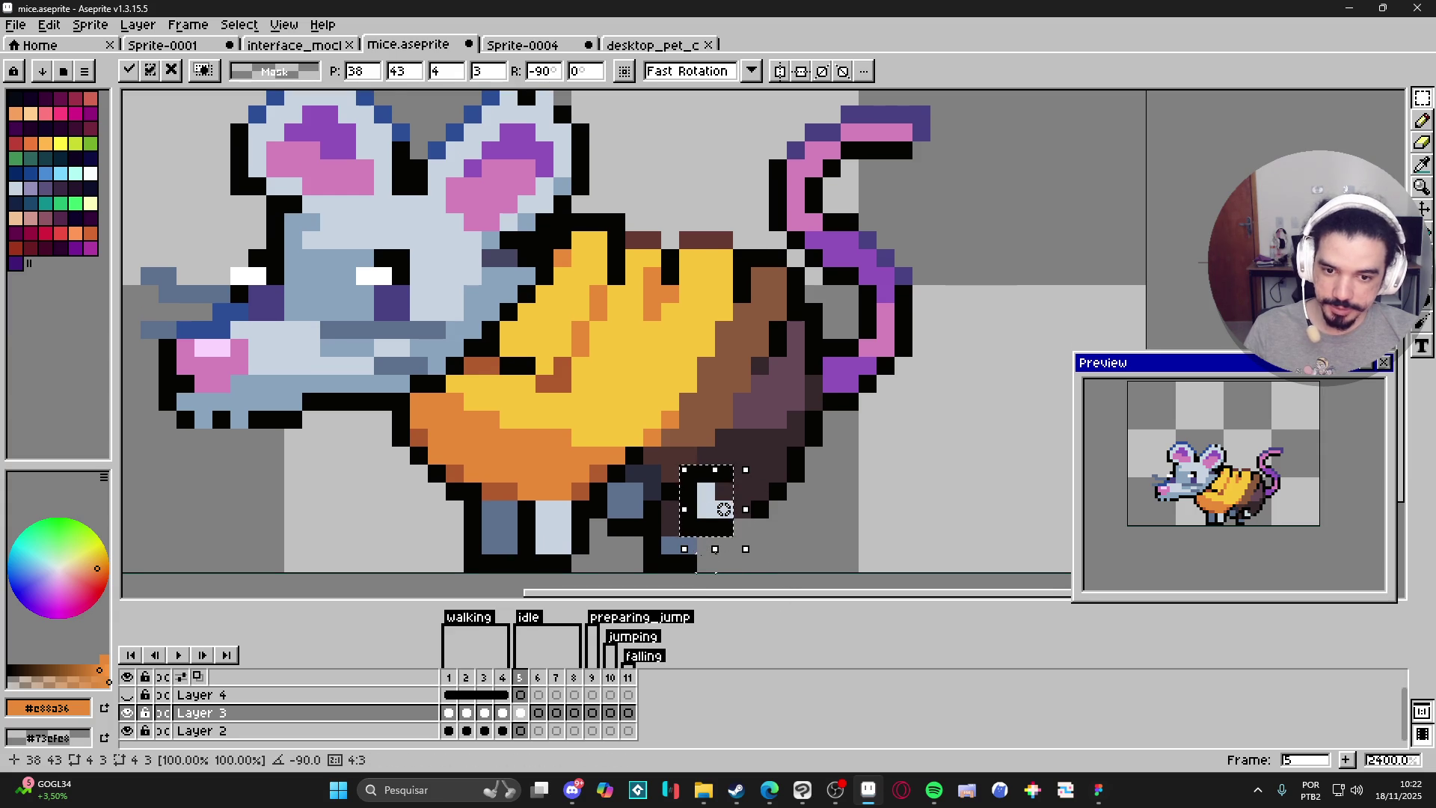
left_click_drag(717, 536, 723, 538)
key("b")
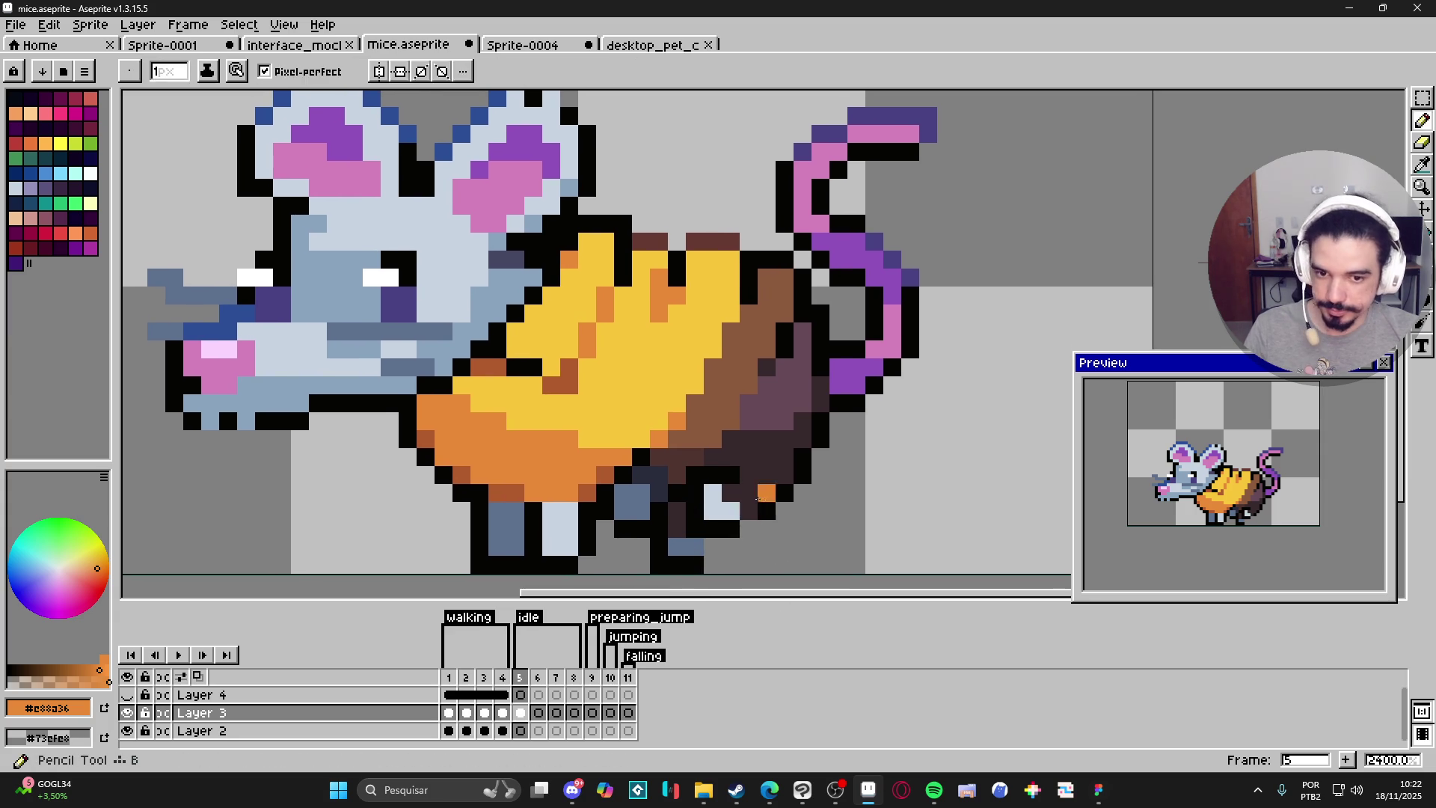
Pick the black outline colour and marquee-select the mouse's hindquarters and tail.
left_click(694, 555, "alt")
key("e")
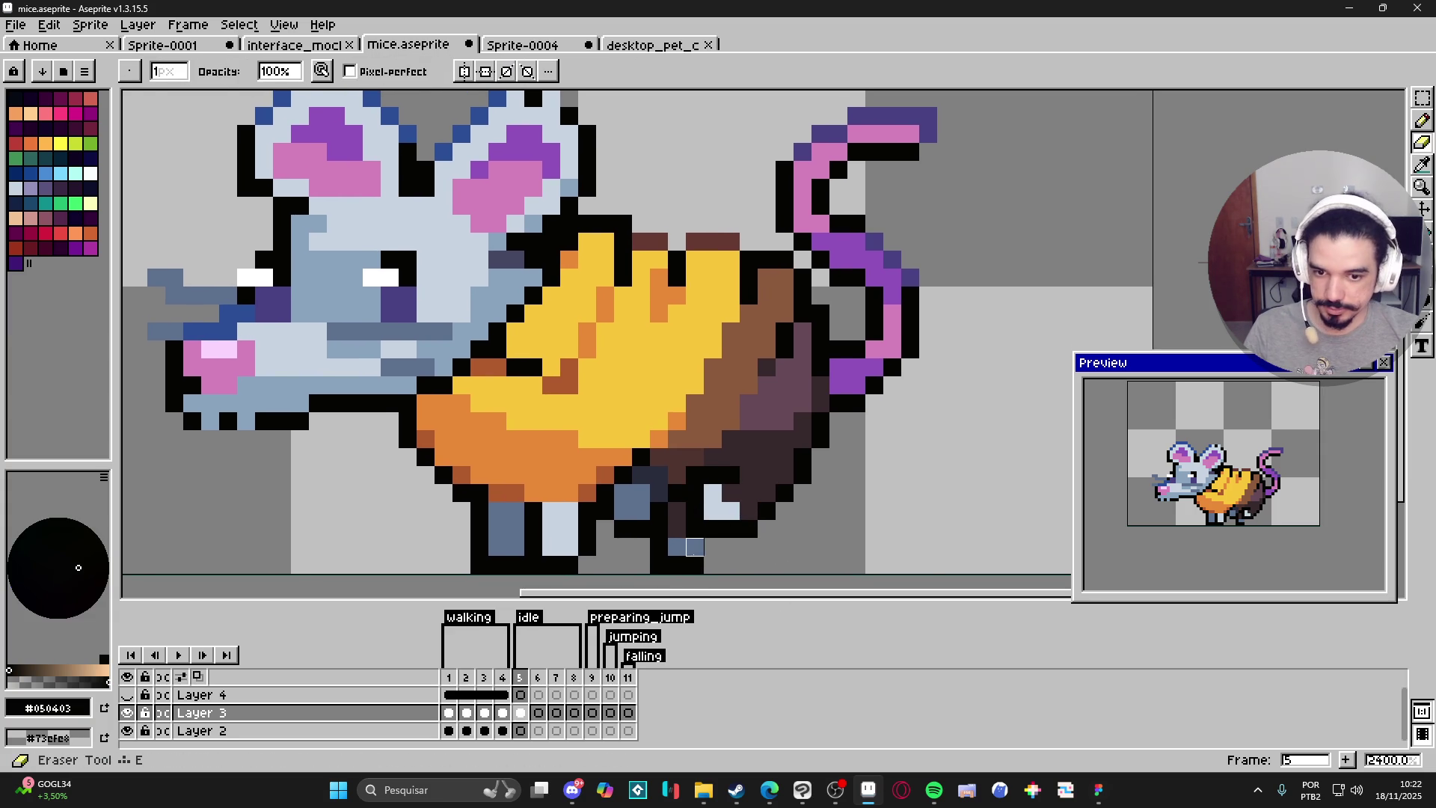
key("b")
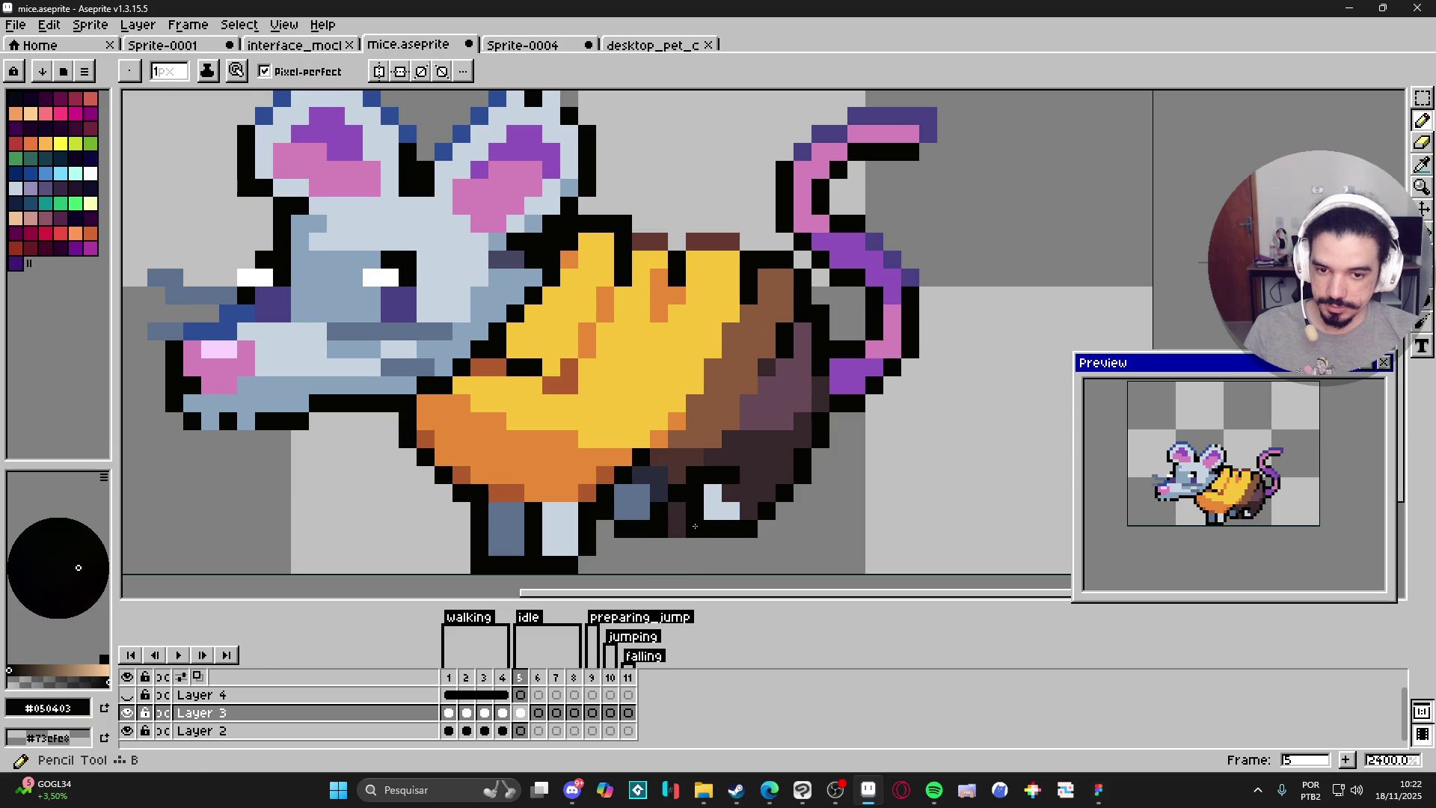
scroll(706, 526, "down", 1)
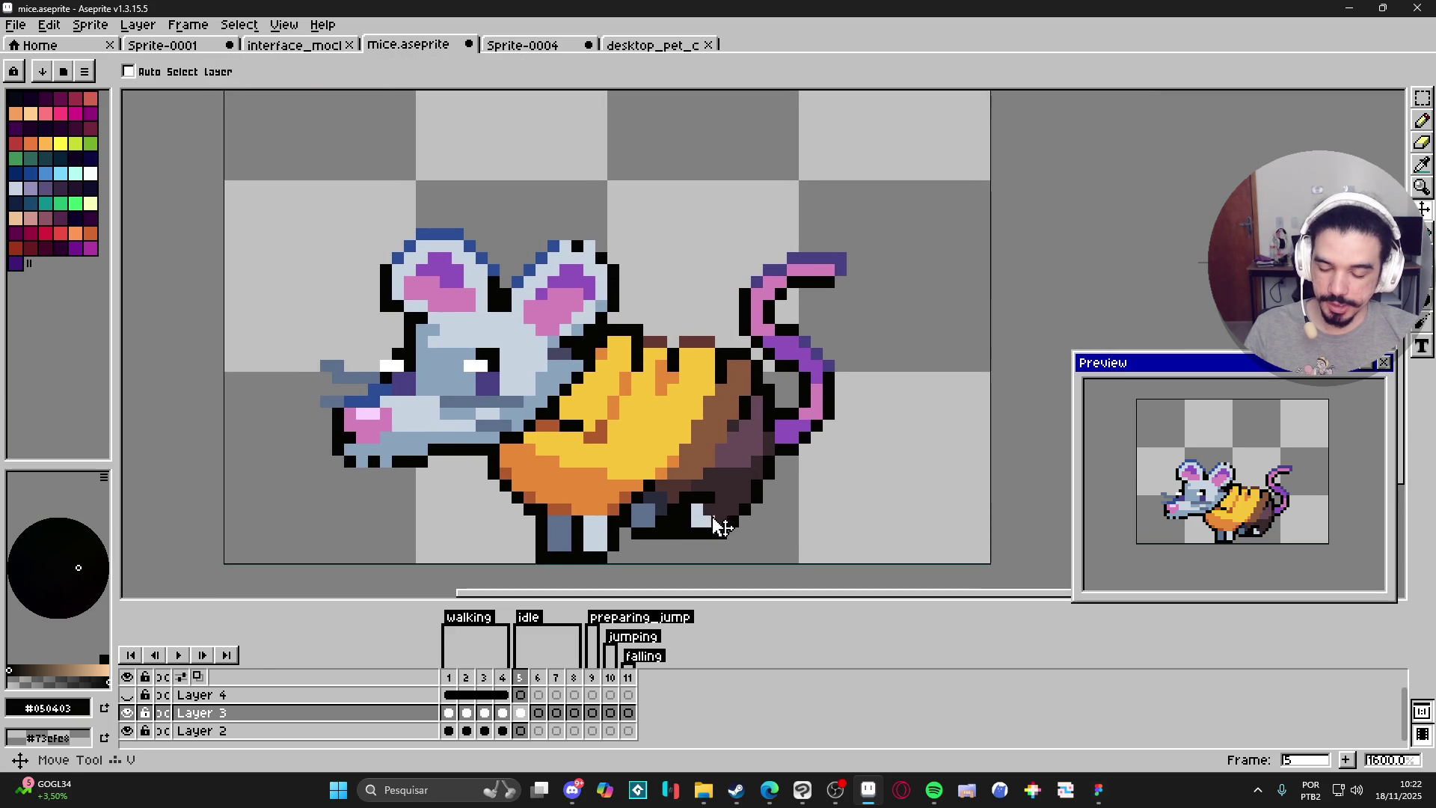
key("m")
mouse_move(730, 525)
left_mouse_down()
mouse_move(924, 199)
mouse_move(642, 544)
mouse_move(721, 558)
left_mouse_up()
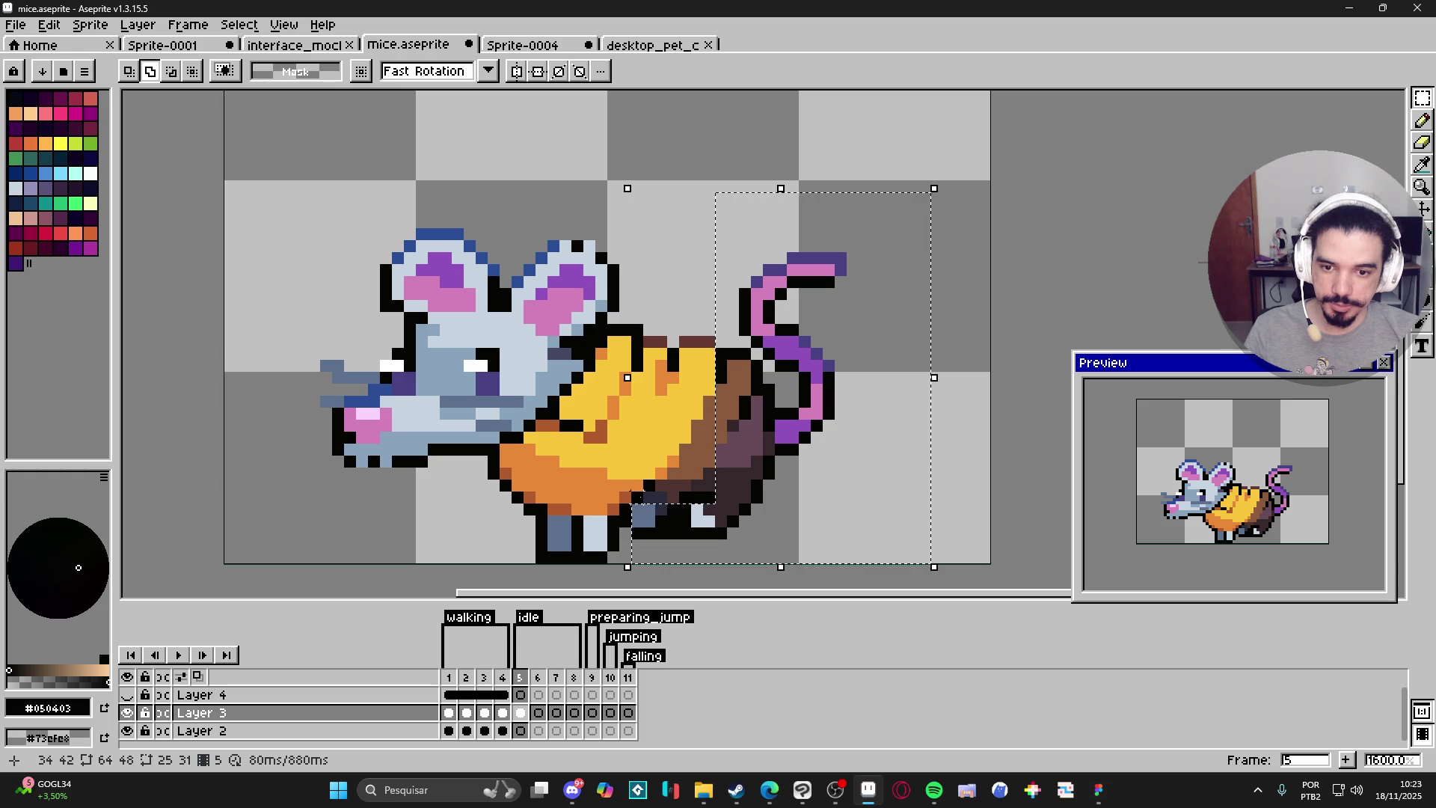
Refine the rear selection by a pixel and move the hindquarters lower, tight against the saddle.
mouse_move(661, 500)
left_mouse_down()
mouse_move(662, 487)
mouse_move(745, 497)
mouse_move(726, 451)
left_mouse_up()
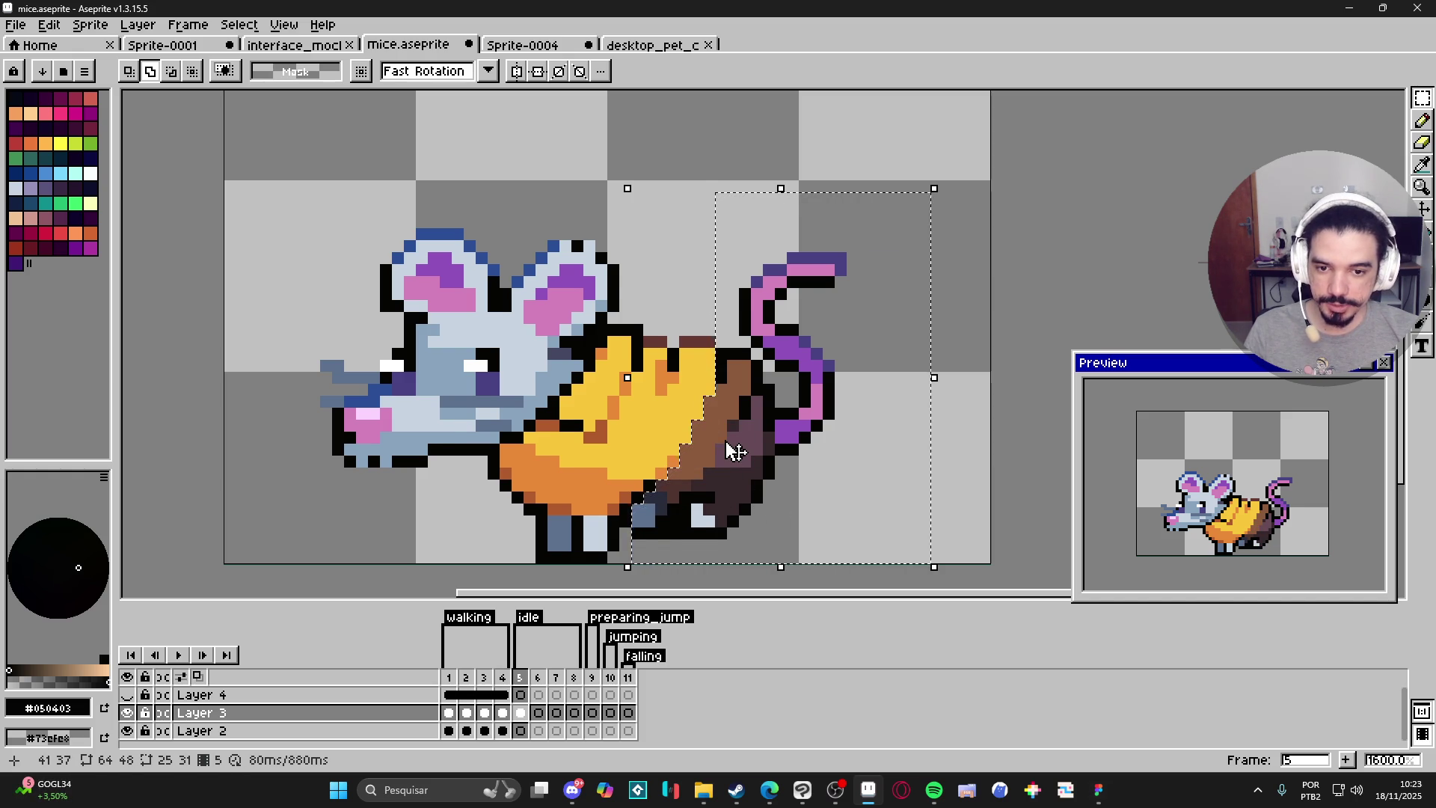
scroll(727, 452, "down", 1)
left_click(730, 472)
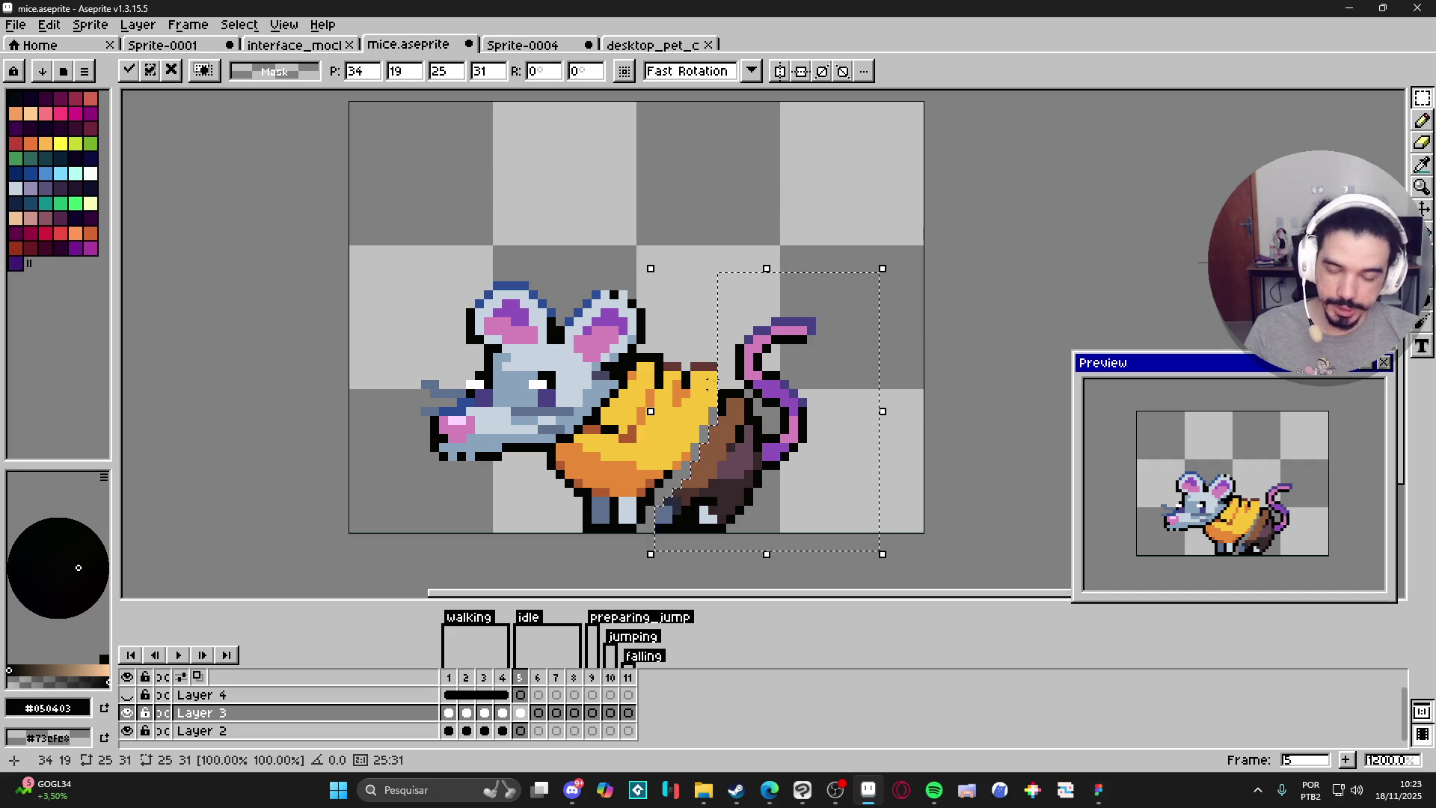
key("v")
key("m")
key("v")
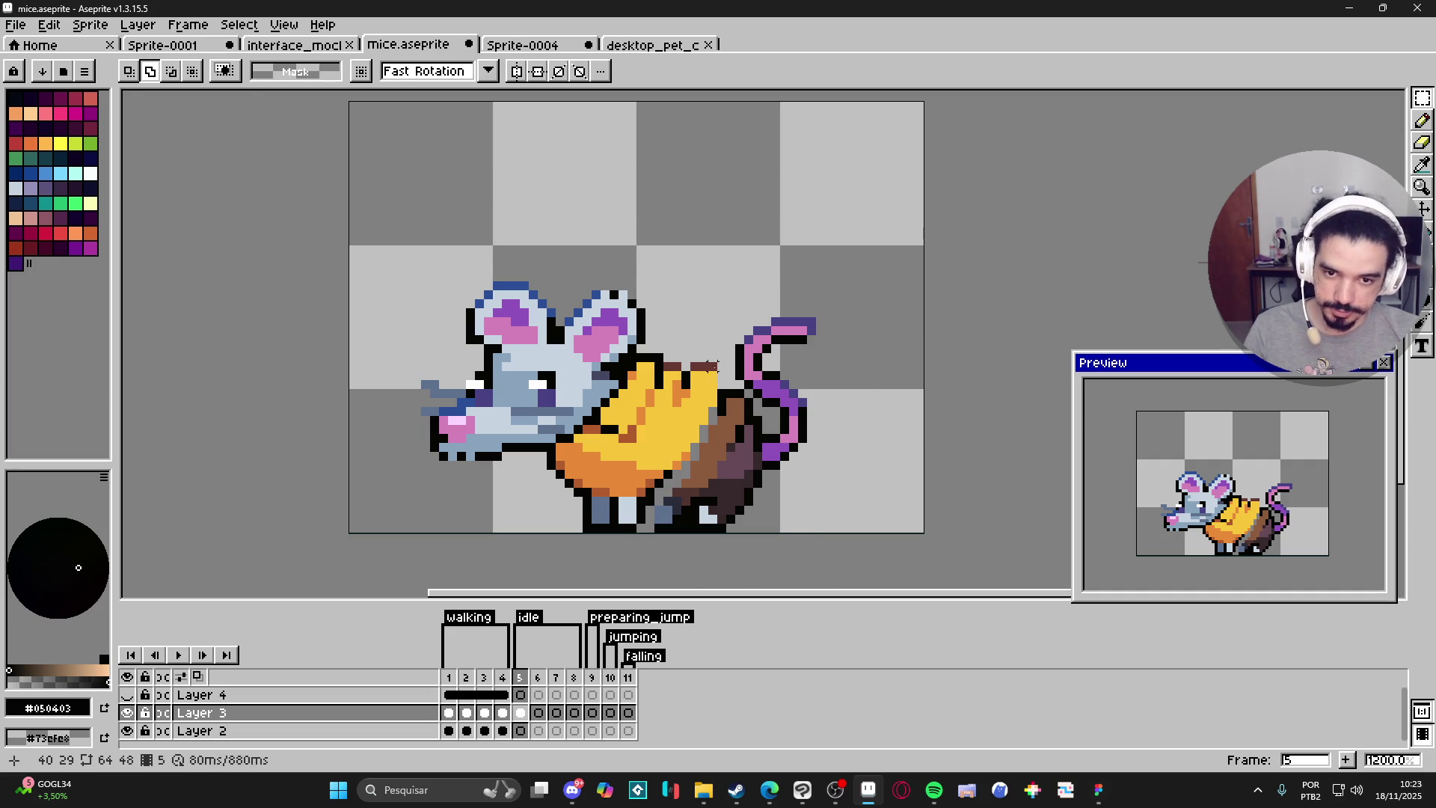
key("m")
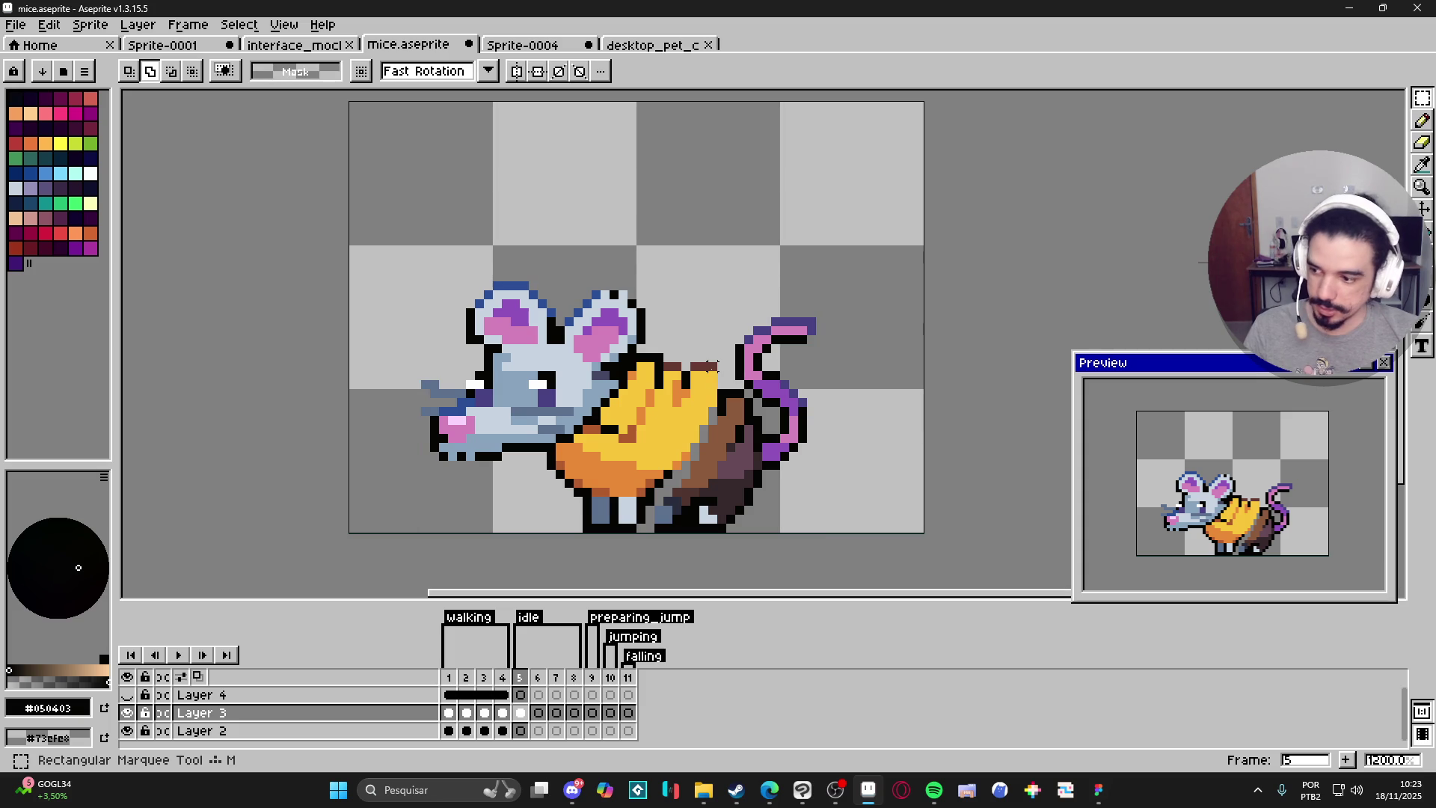
scroll(709, 365, "up", 1)
Nudge the small brown bump on the saddle's top one pixel left and one down.
left_click_drag(715, 362, 703, 389)
left_click(707, 383)
key("Left")
key("Down")
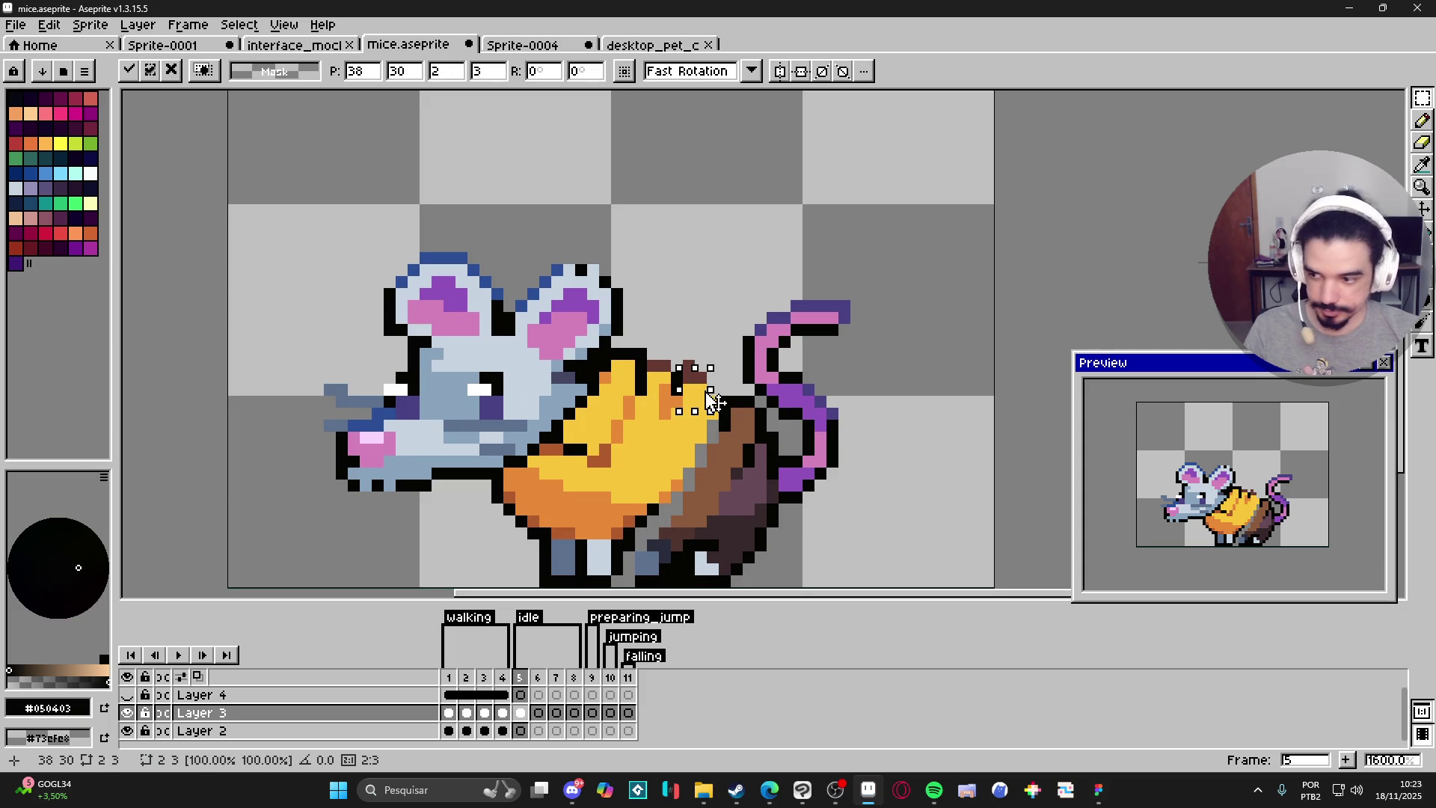
key("b")
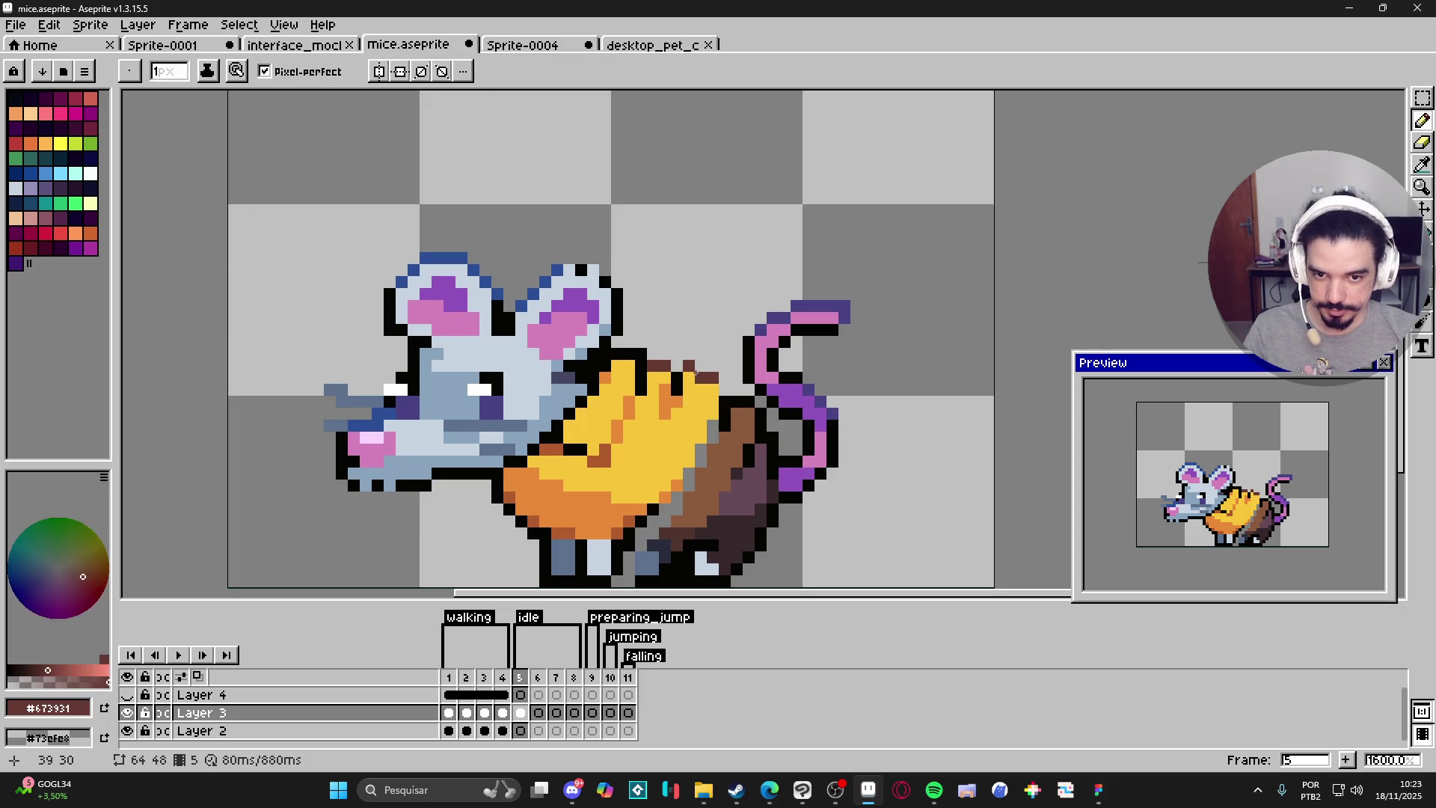
Paint a brown pixel on the saddle edge and fill the grey gap pixels with yellow.
left_click(698, 367, "alt")
left_click(711, 376, "alt")
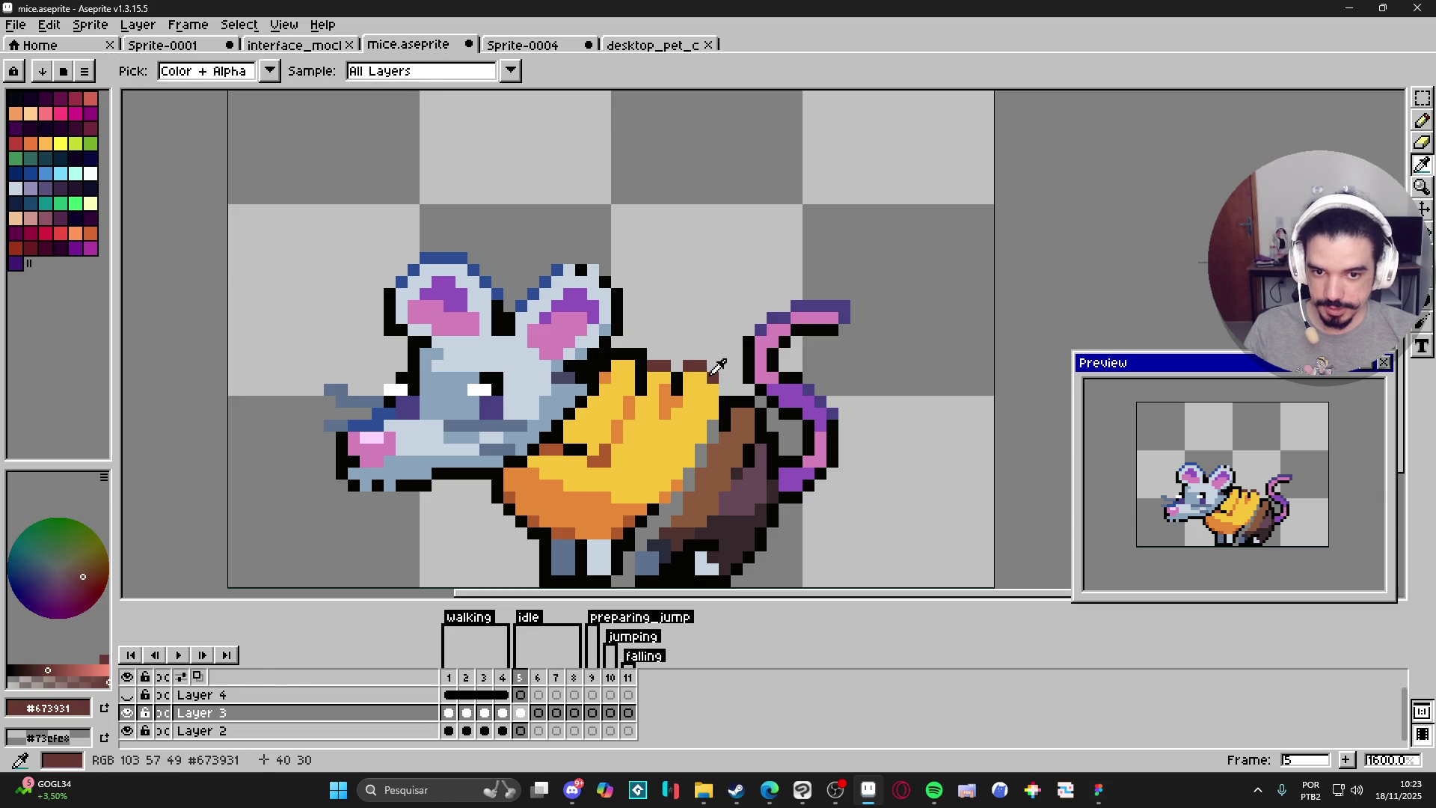
left_click(724, 383)
scroll(723, 382, "down", 1)
scroll(718, 411, "up", 1)
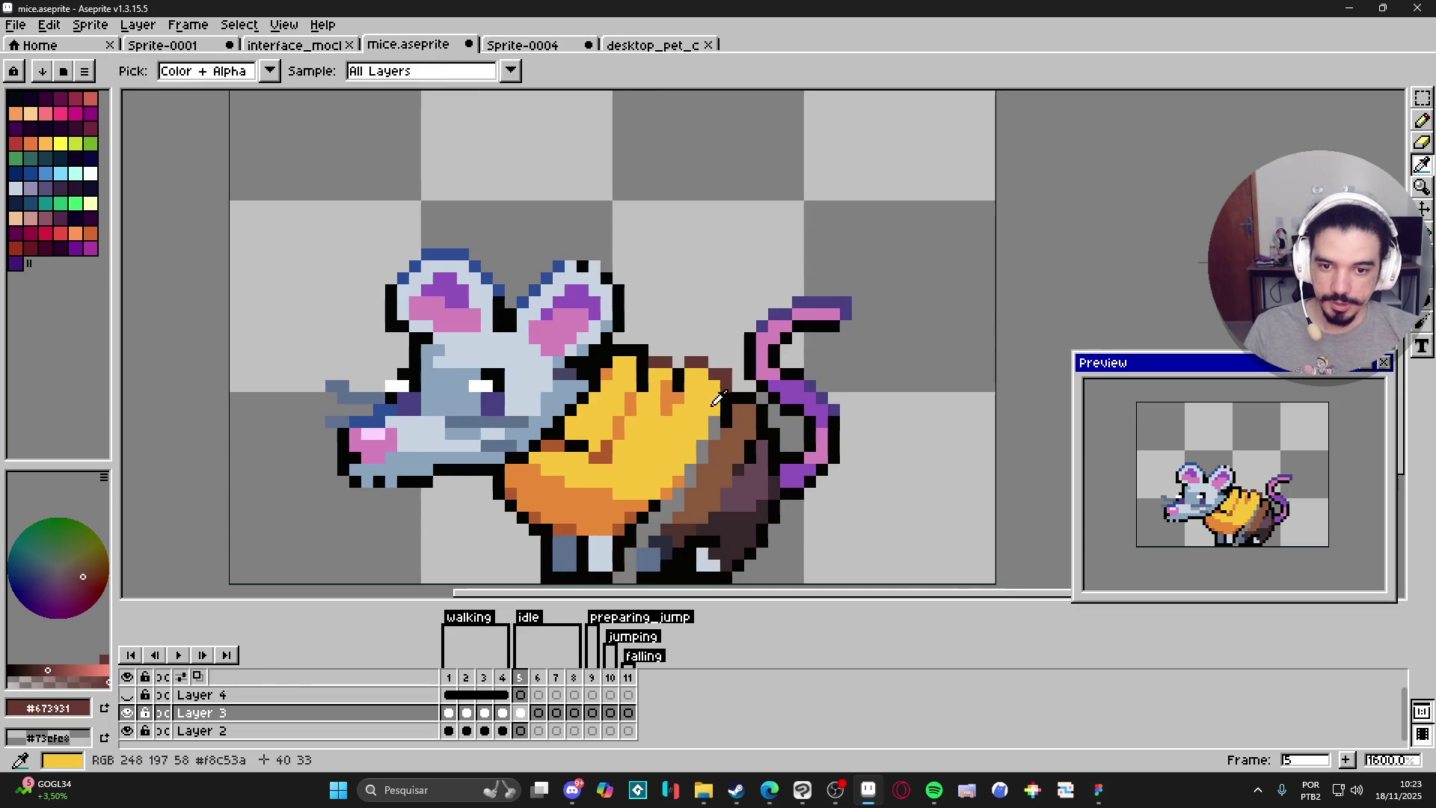
left_click(715, 435, "alt")
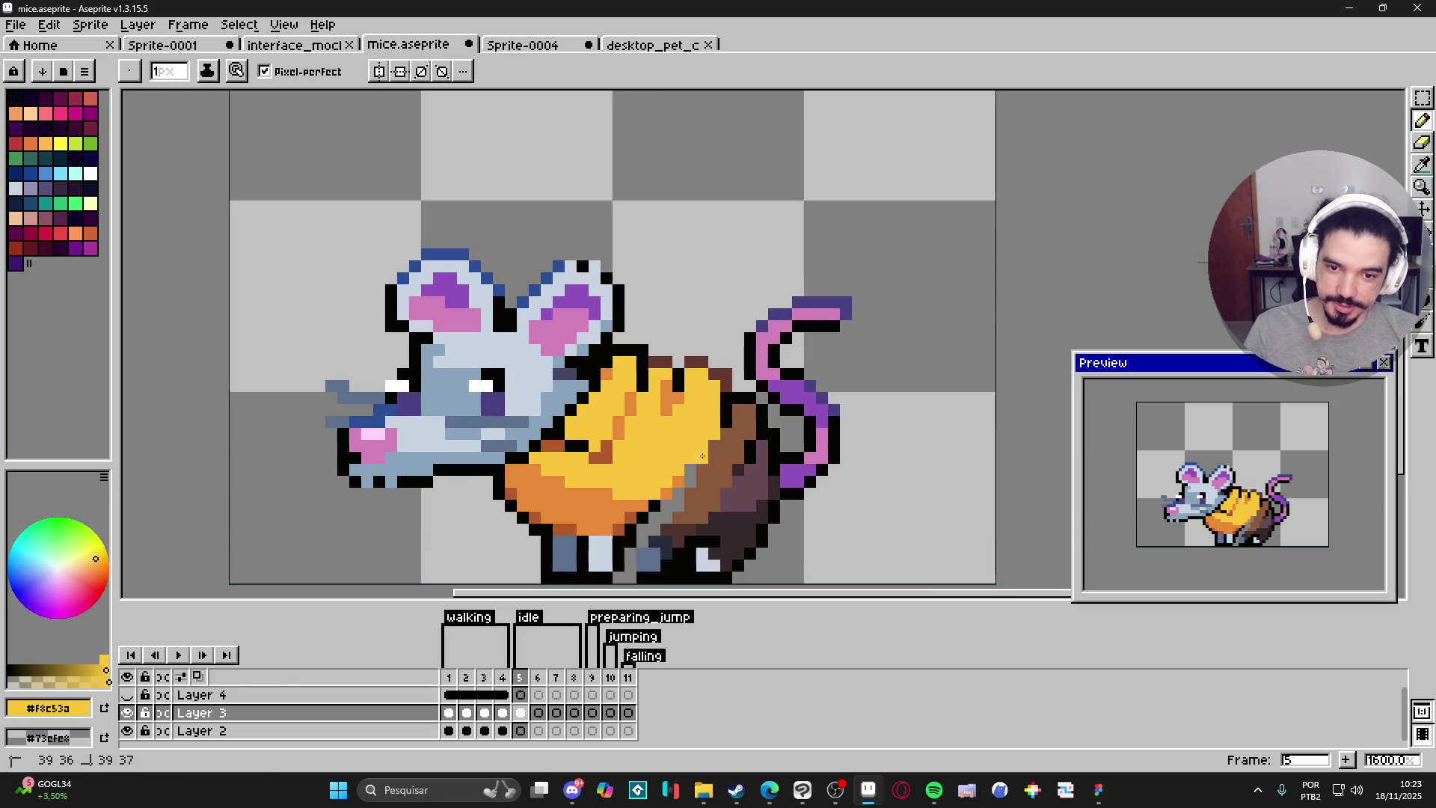
left_click_drag(692, 472, 689, 483)
left_click(679, 487)
left_click(664, 501)
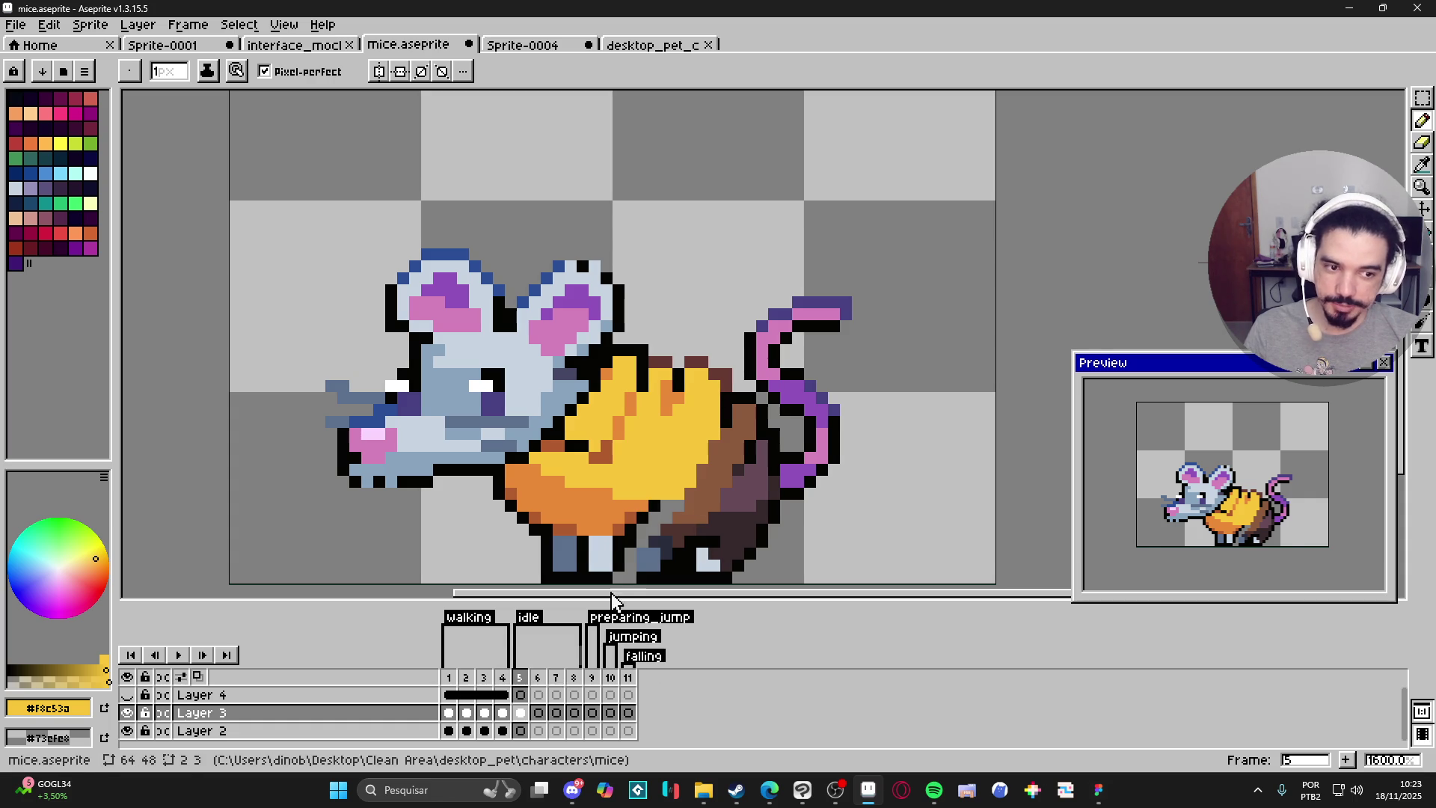
scroll(679, 565, "down", 1)
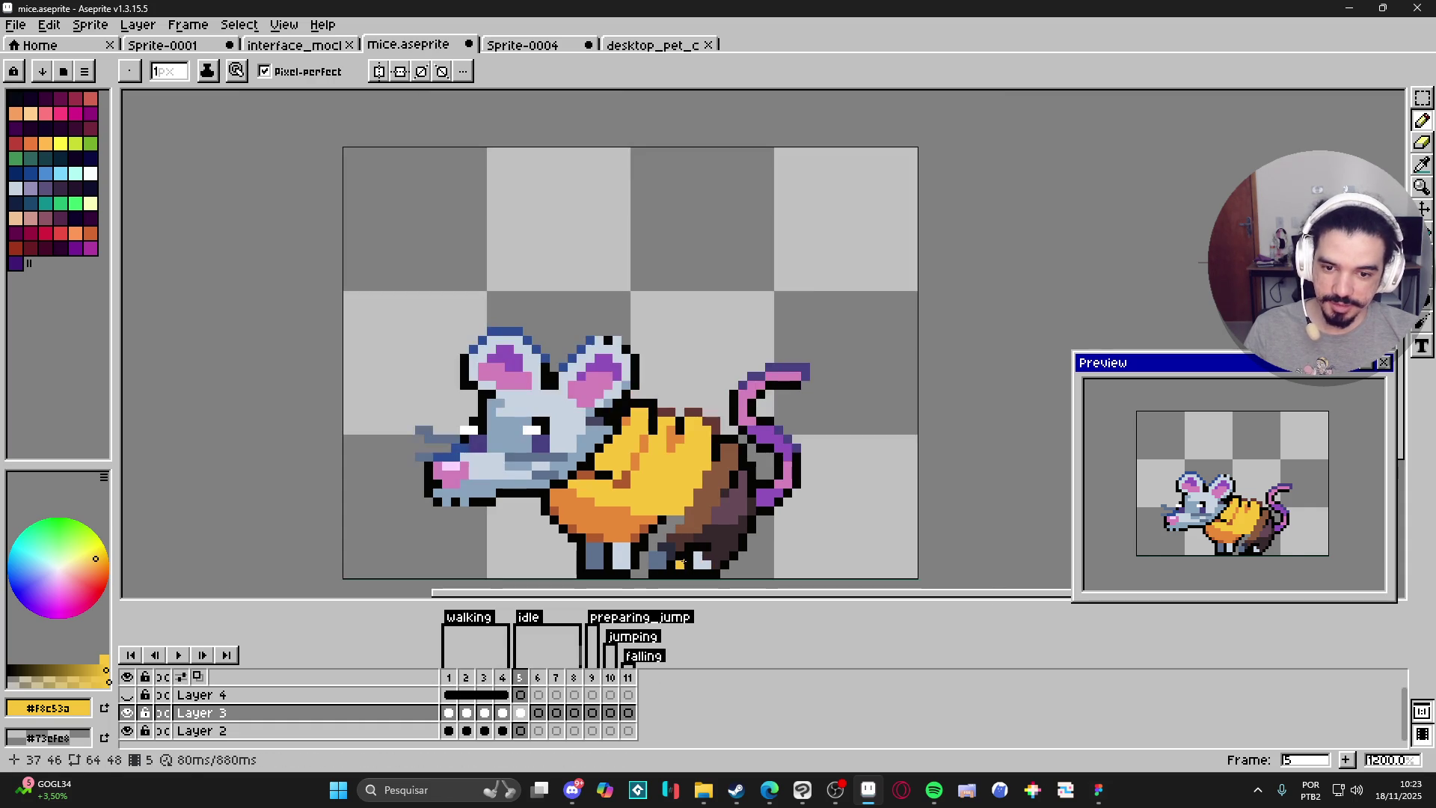
scroll(669, 535, "up", 1)
Sample the black, orange, light grey and dark brown colours around the hind leg.
left_click(659, 516, "alt")
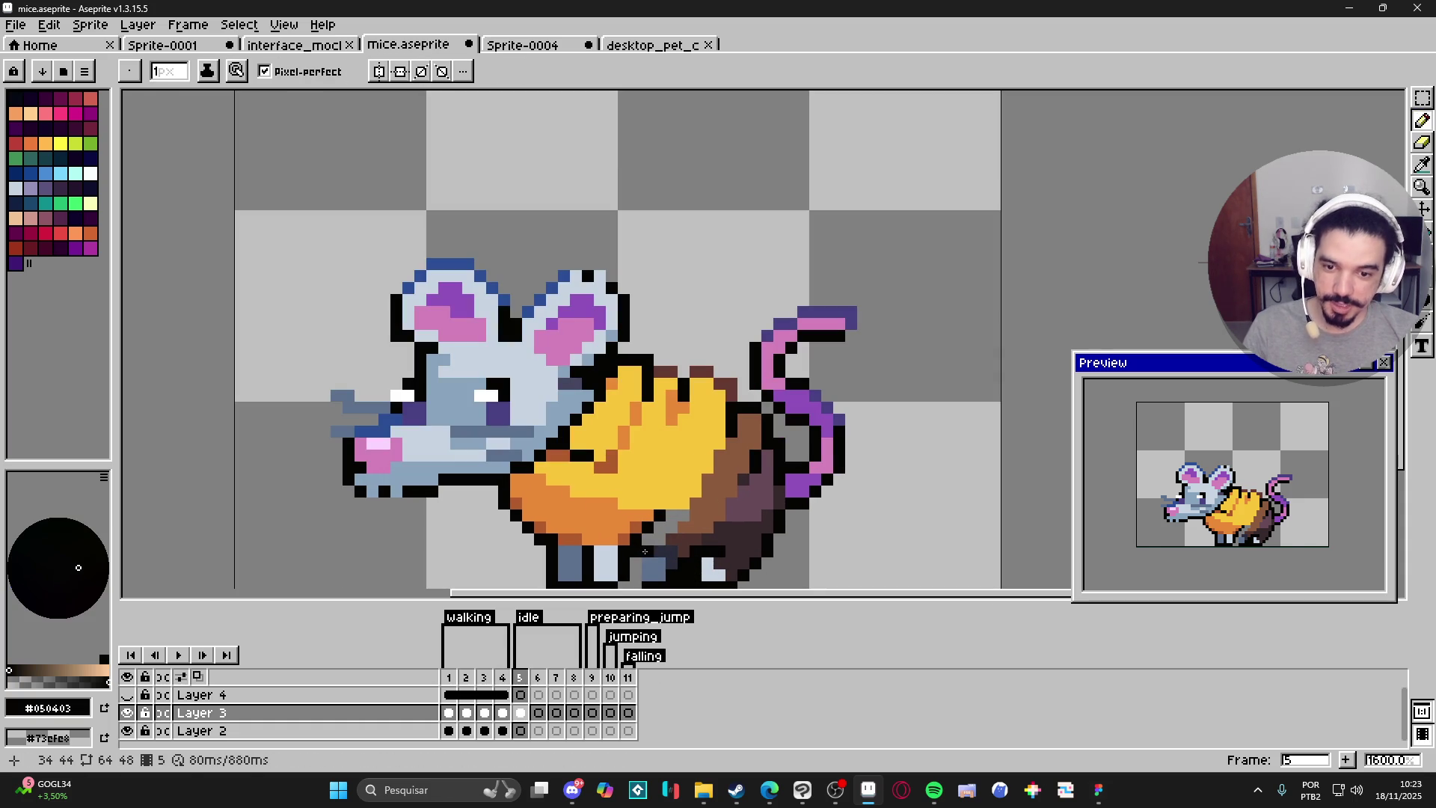
key("alt")
left_click(643, 511, "alt")
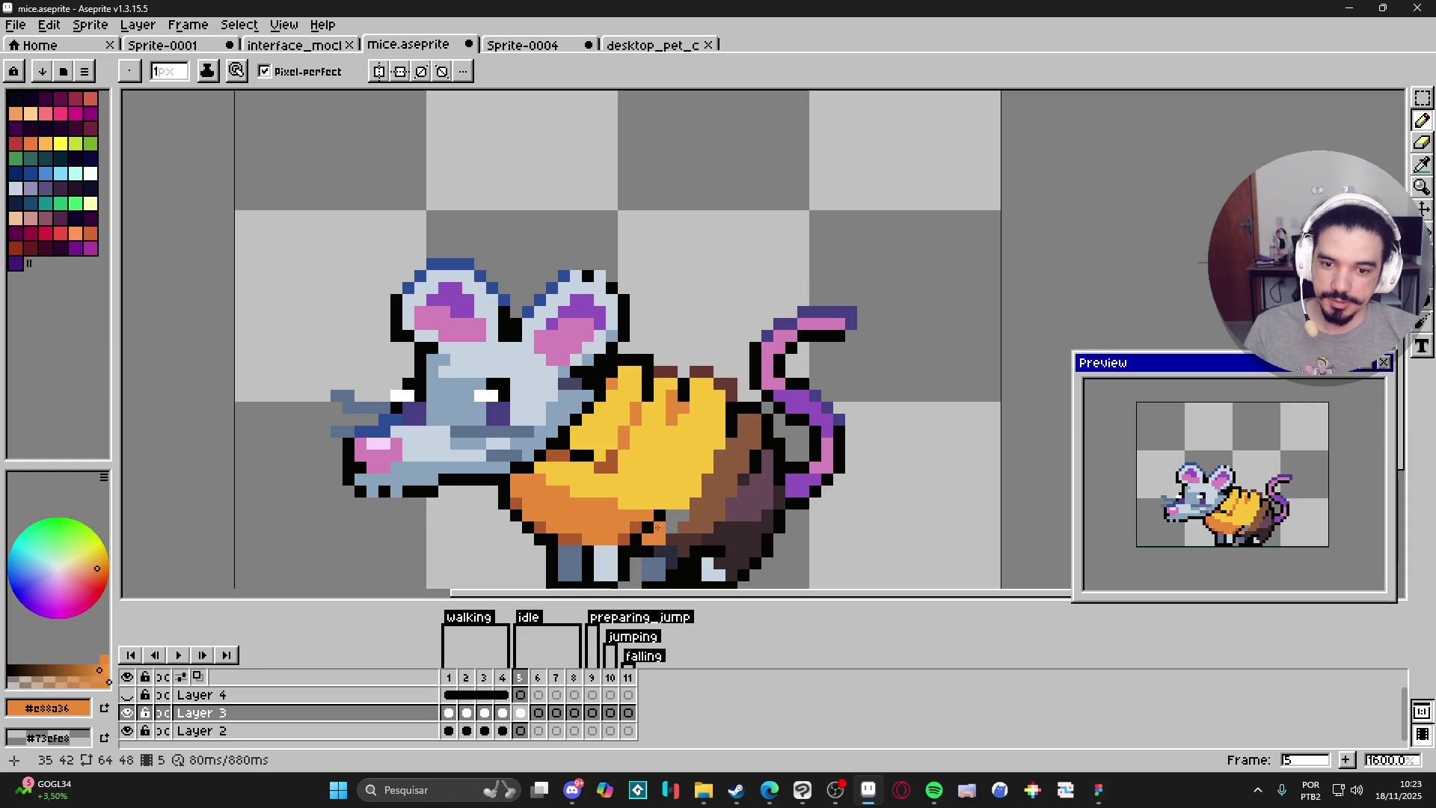
scroll(680, 521, "down", 2)
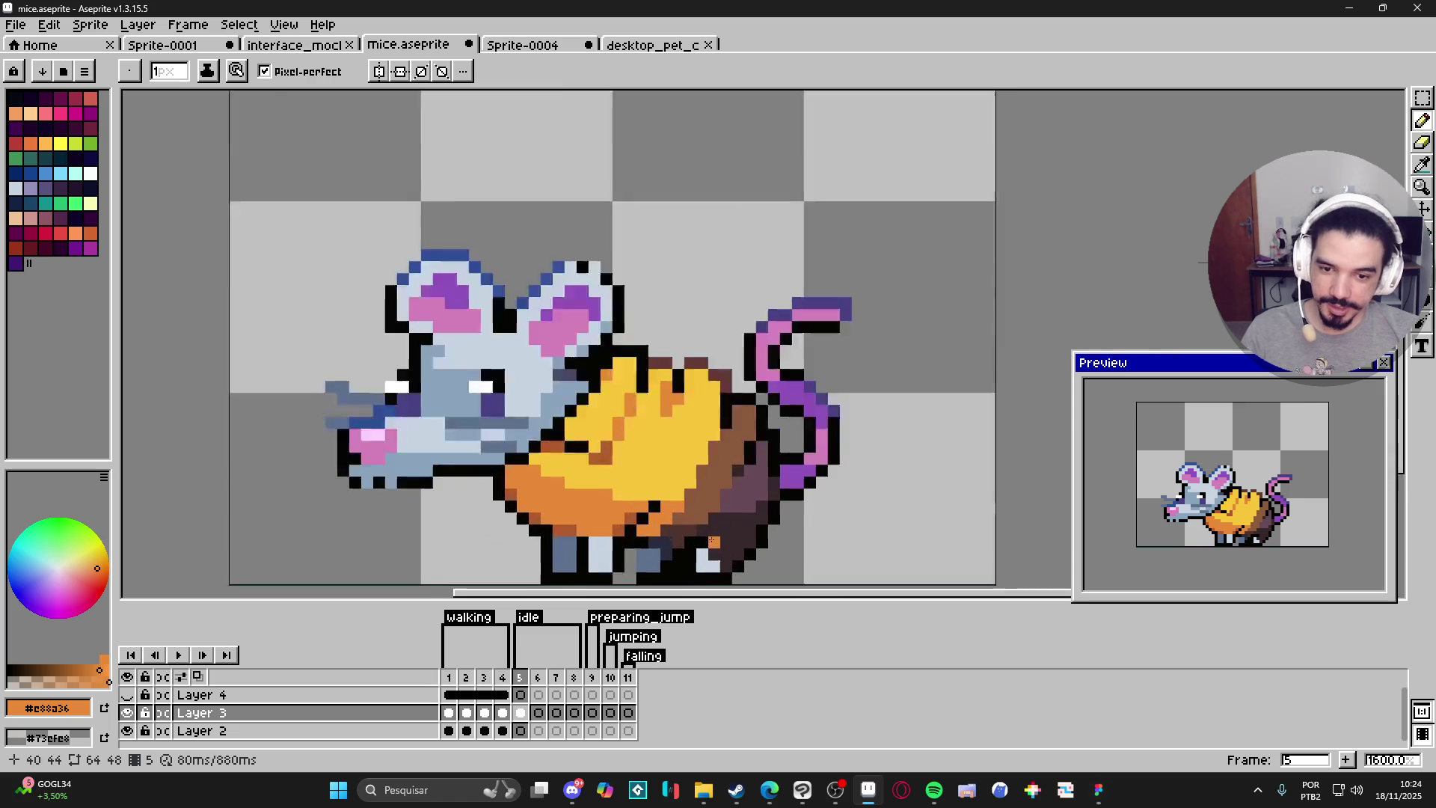
scroll(713, 541, "up", 4)
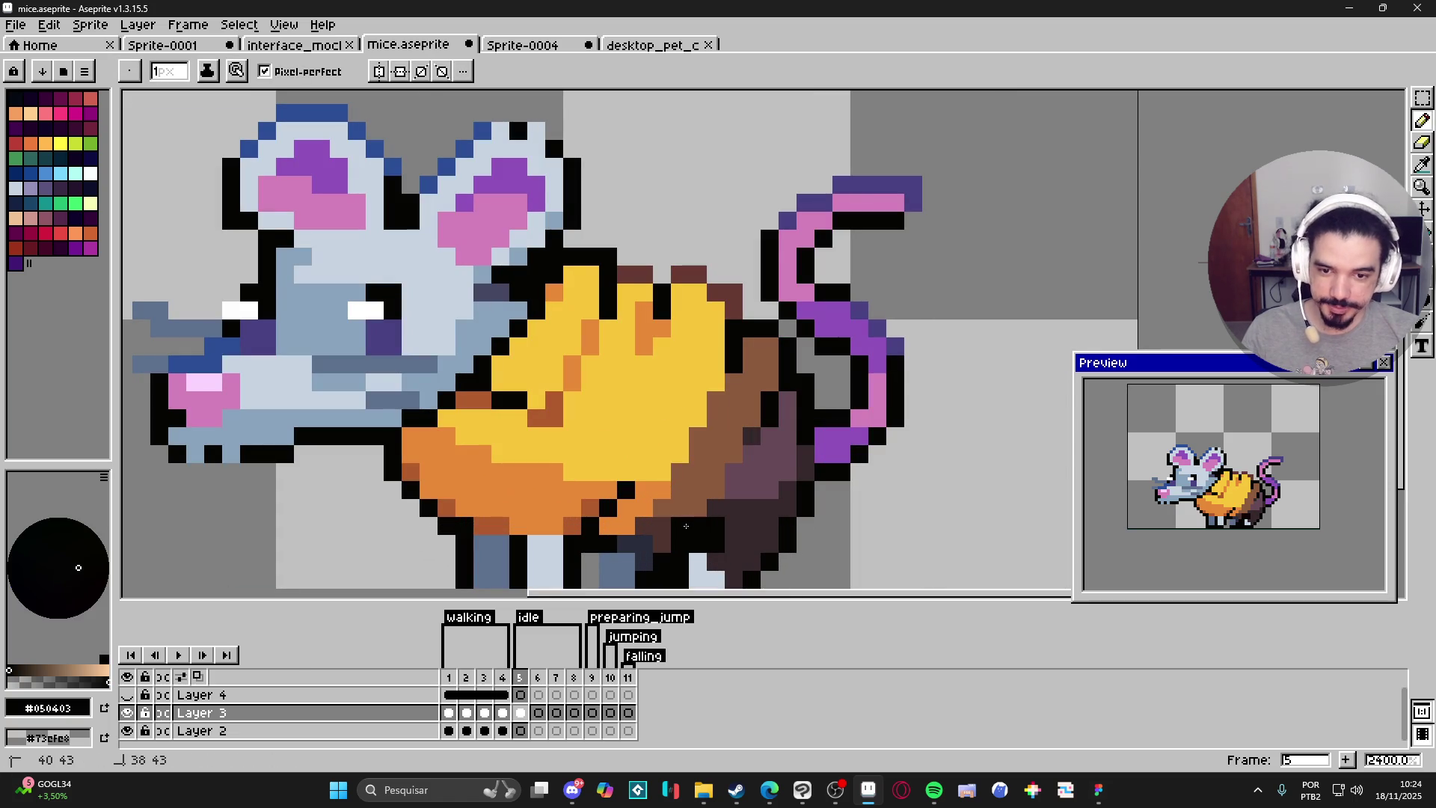
left_click(699, 550, "alt")
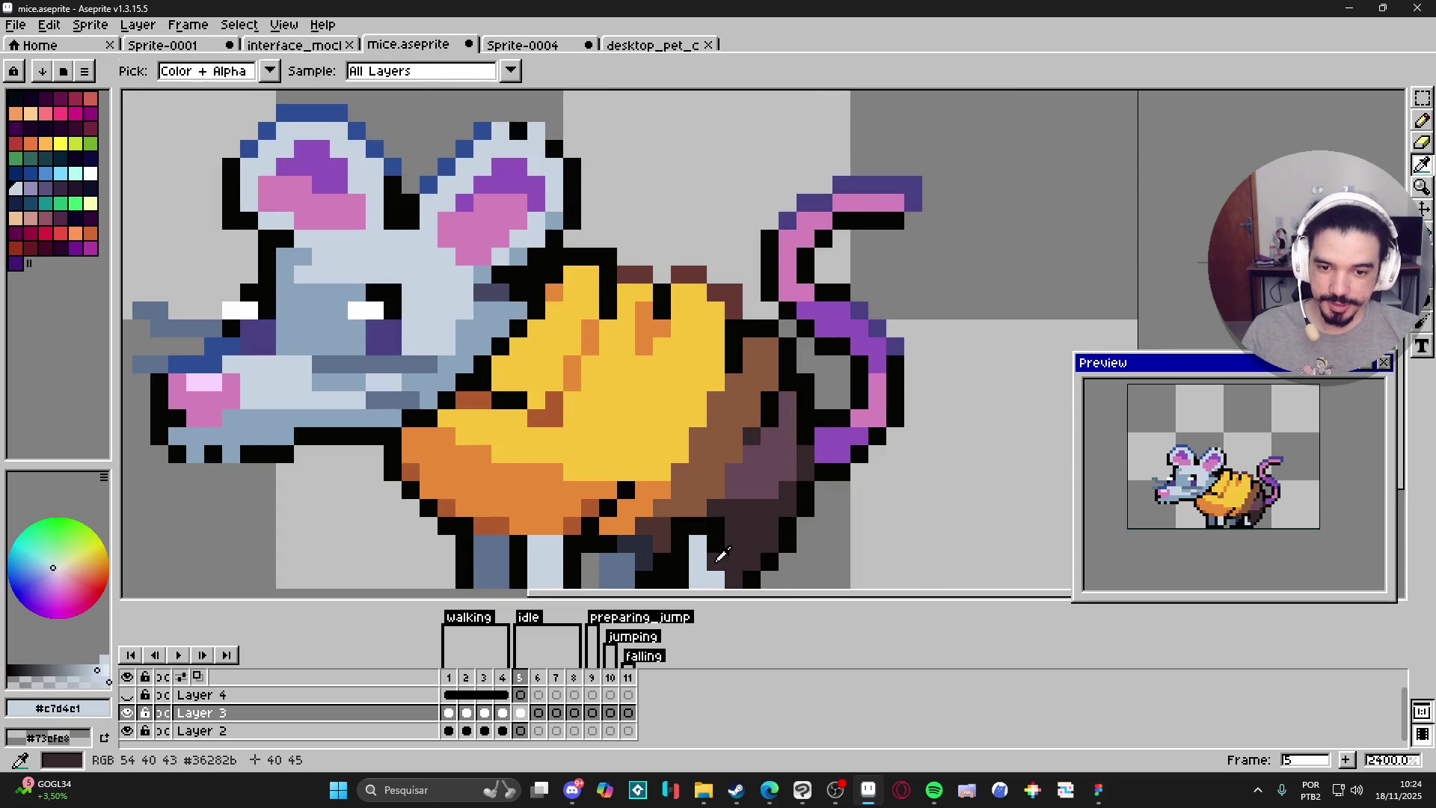
left_click(715, 551, "alt")
scroll(722, 546, "down", 3)
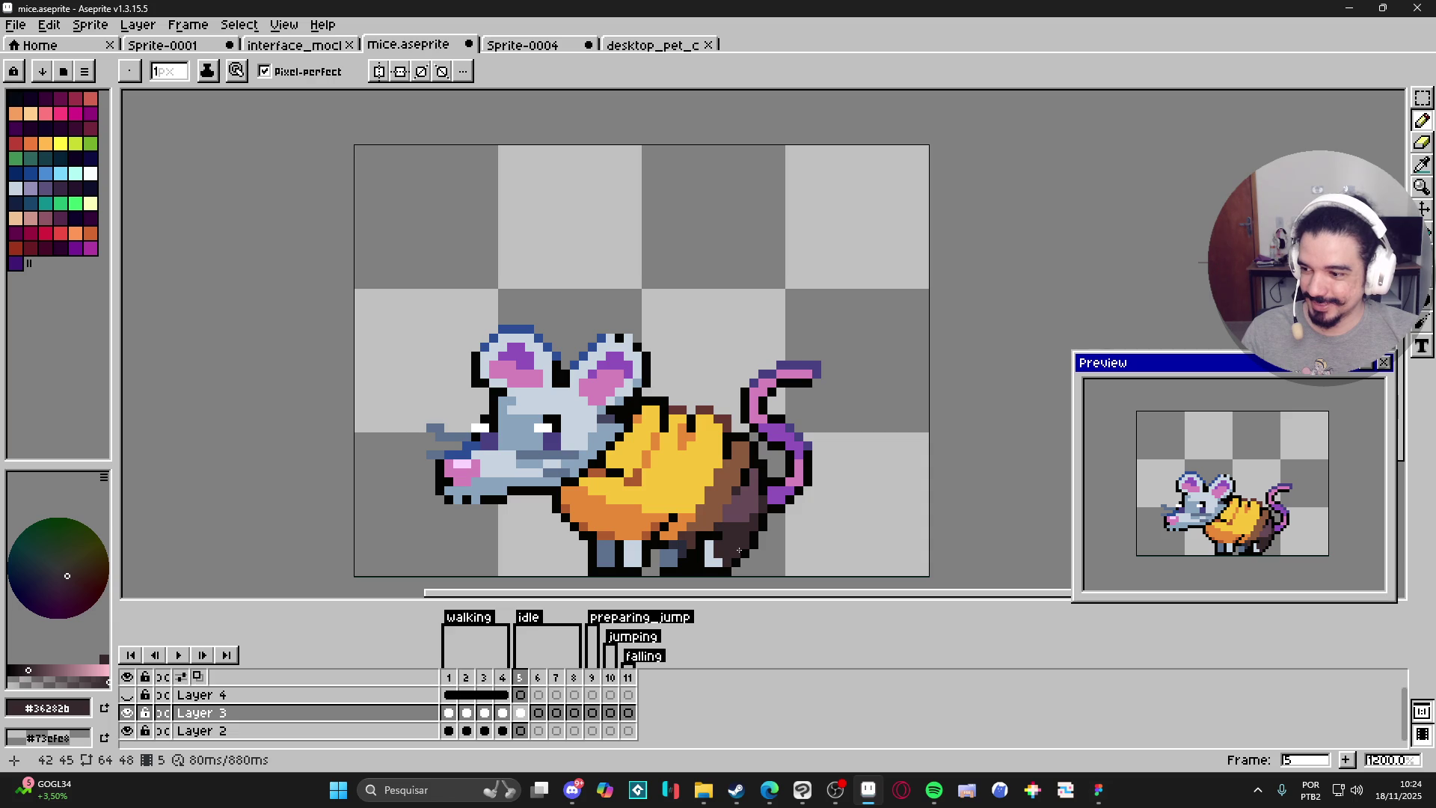
Paint one dark brown pixel beside the mouse's hind leg on idle frame 5.
scroll(739, 550, "down", 1)
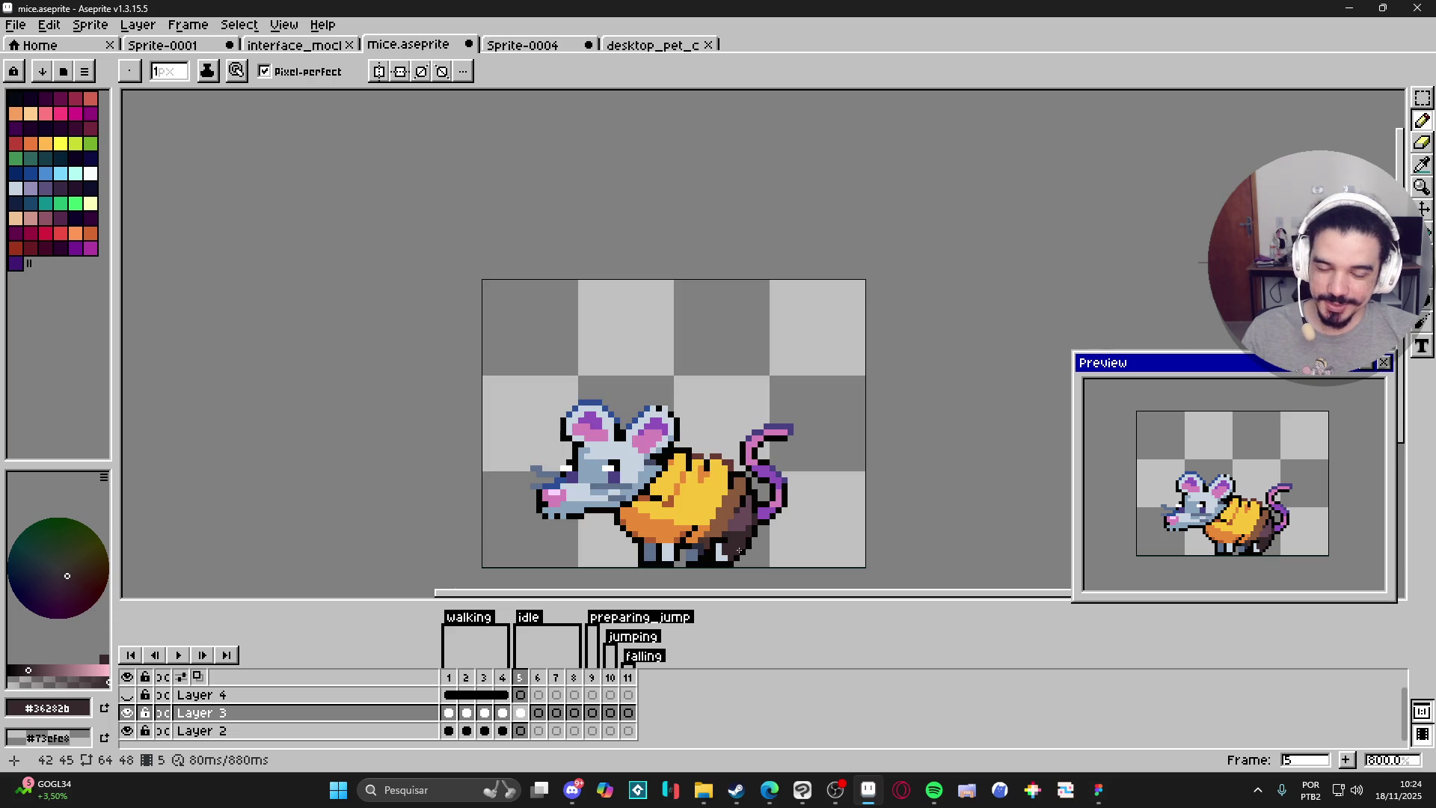
scroll(727, 547, "up", 2)
left_click(718, 513)
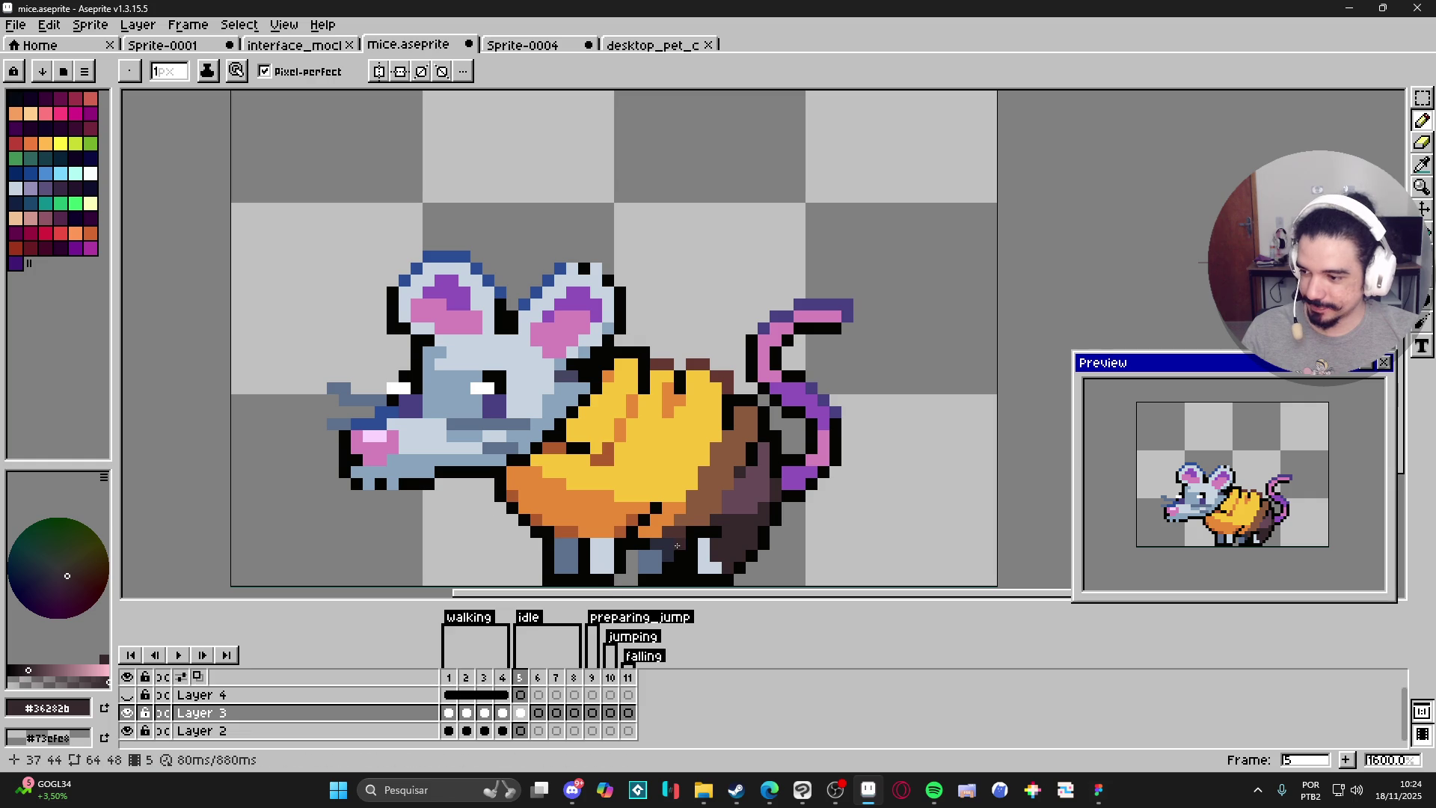
scroll(637, 547, "down", 1)
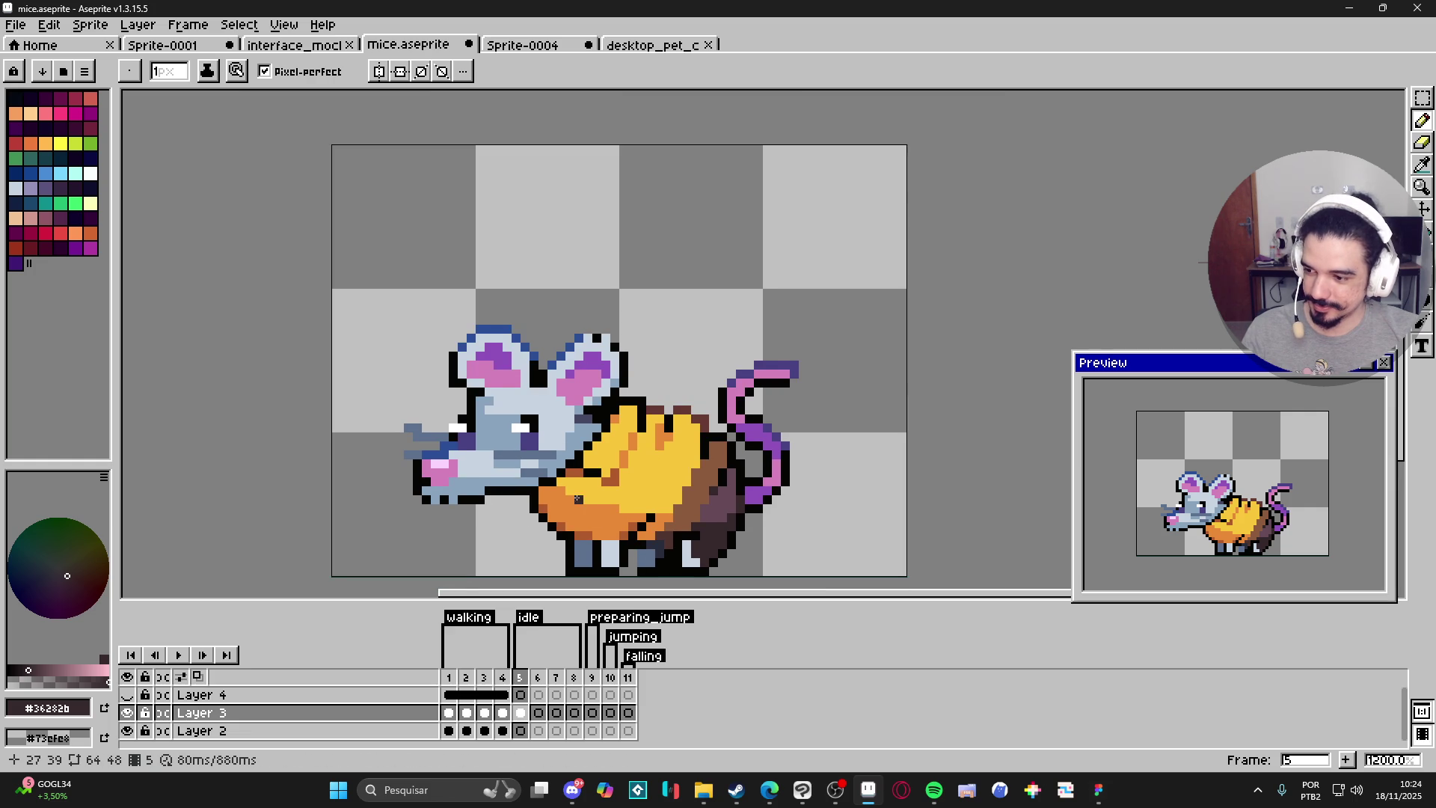
left_click_drag(578, 499, 641, 488)
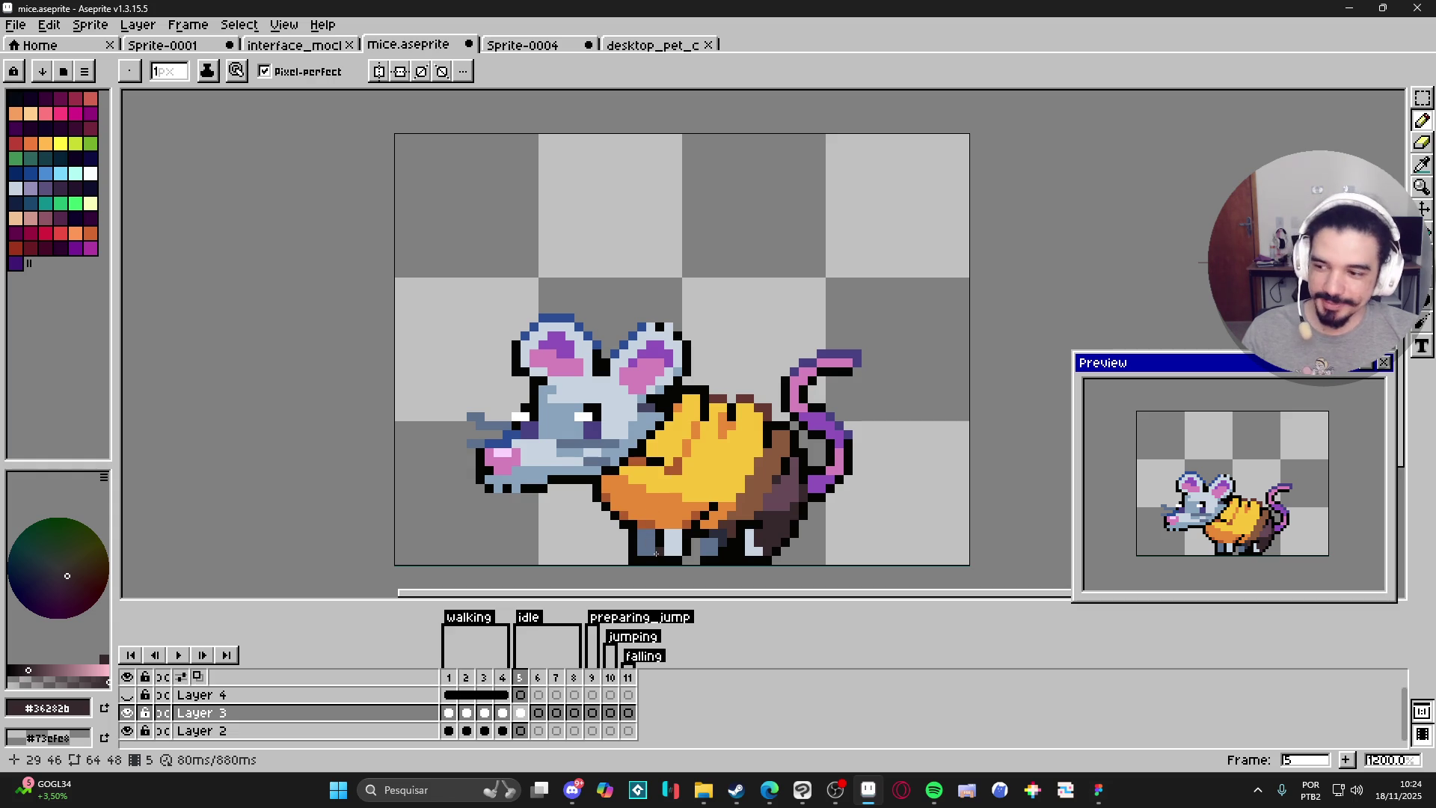
key("v")
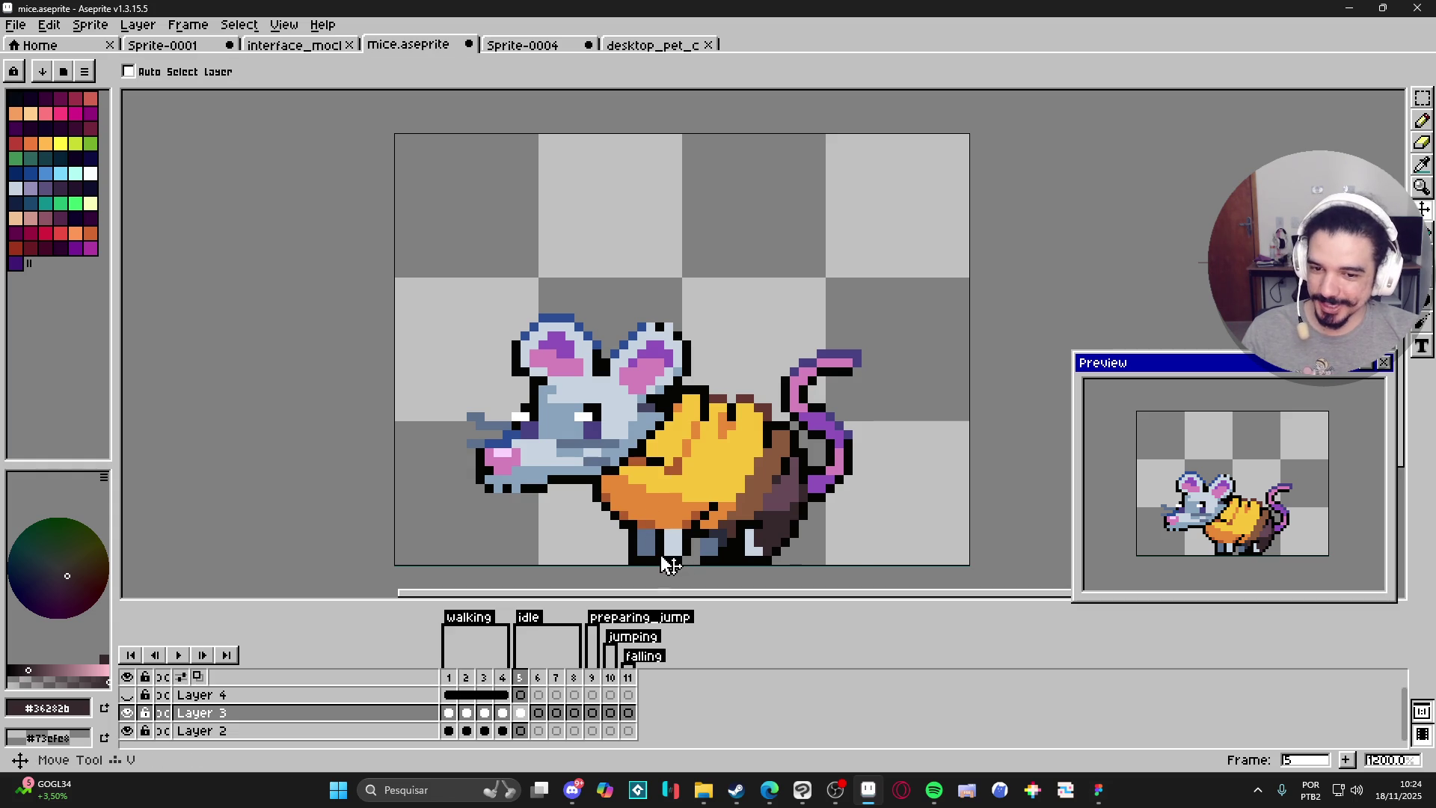
key("m")
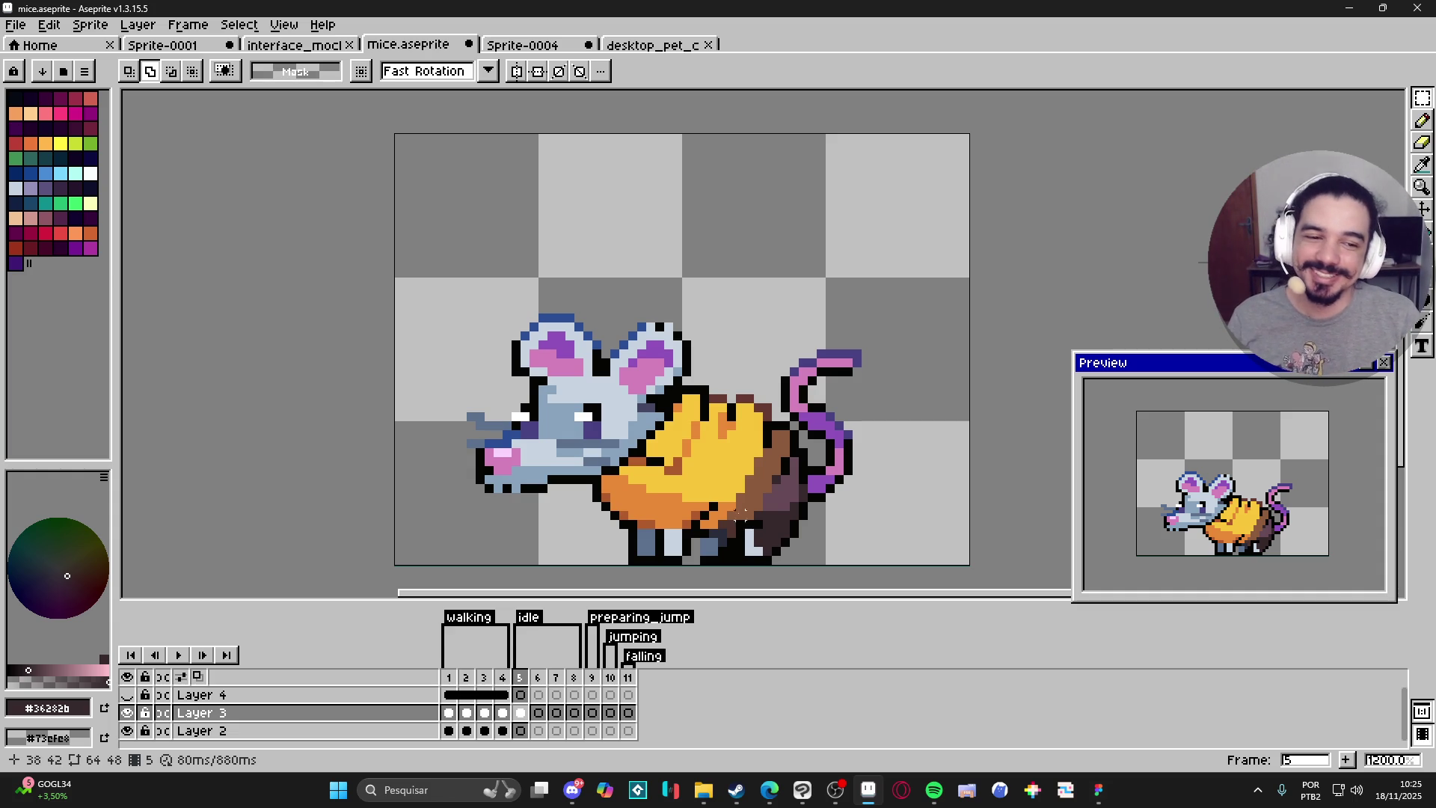
left_click(532, 683)
key("Left")
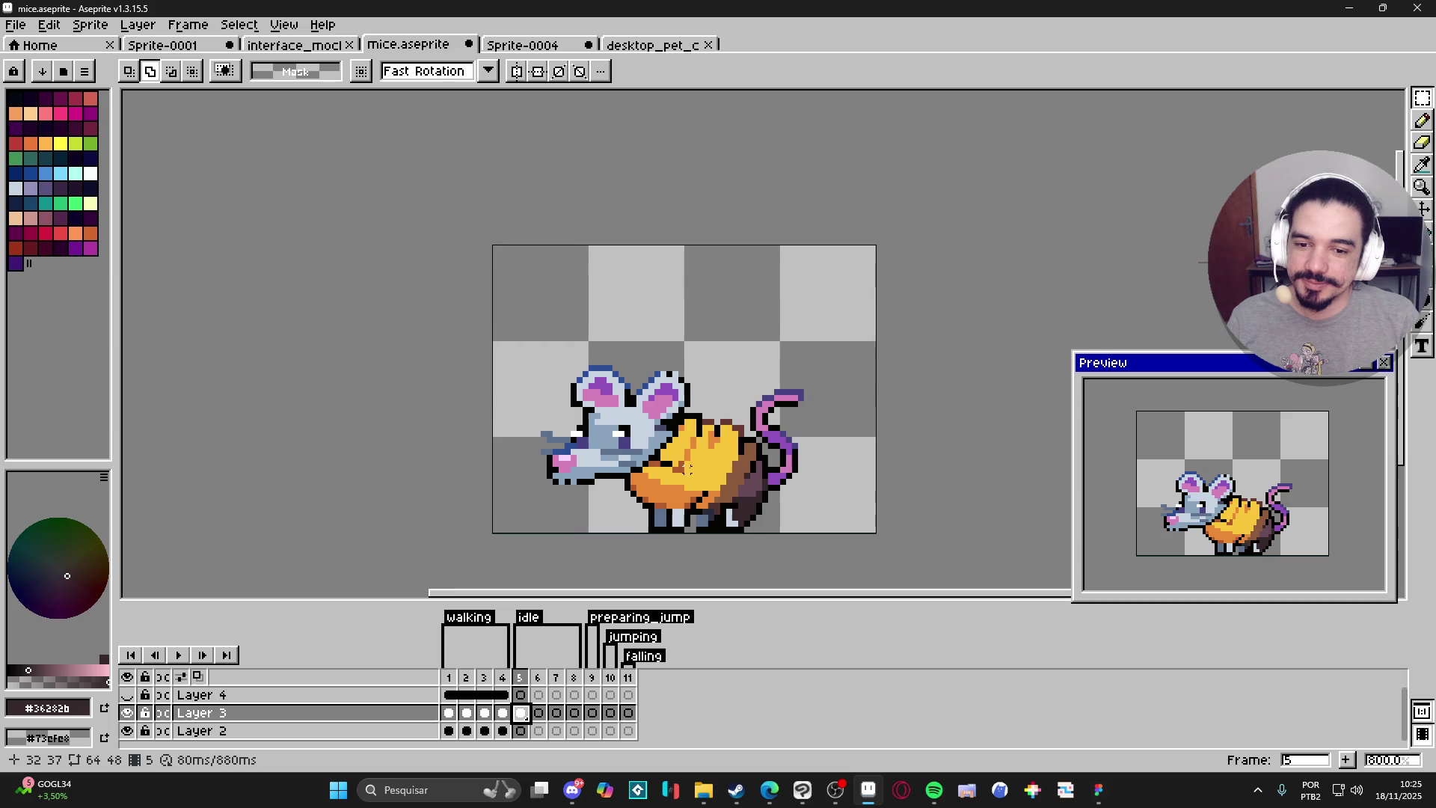
scroll(632, 555, "down", 2)
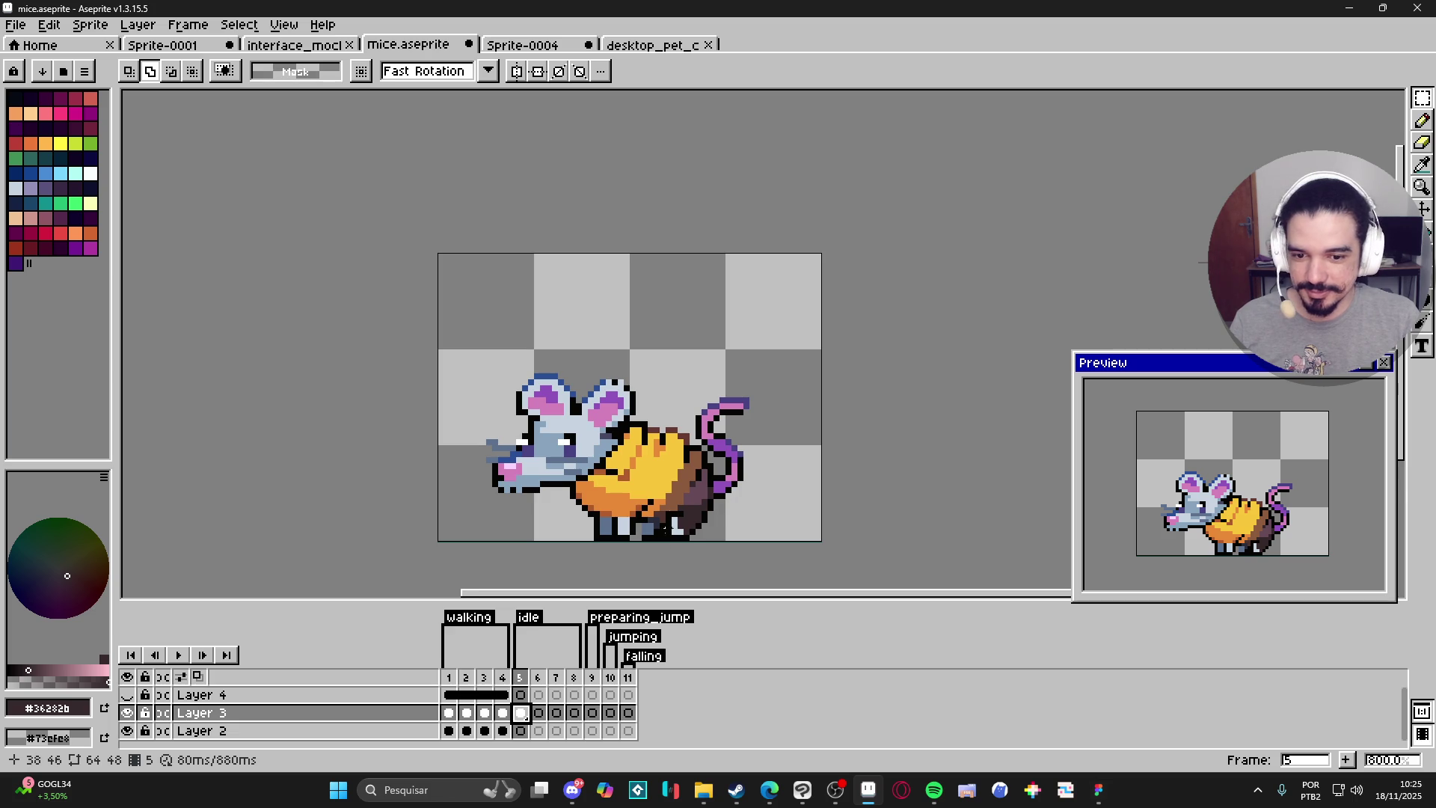
scroll(651, 539, "up", 3)
key("b")
left_click(639, 529, "alt")
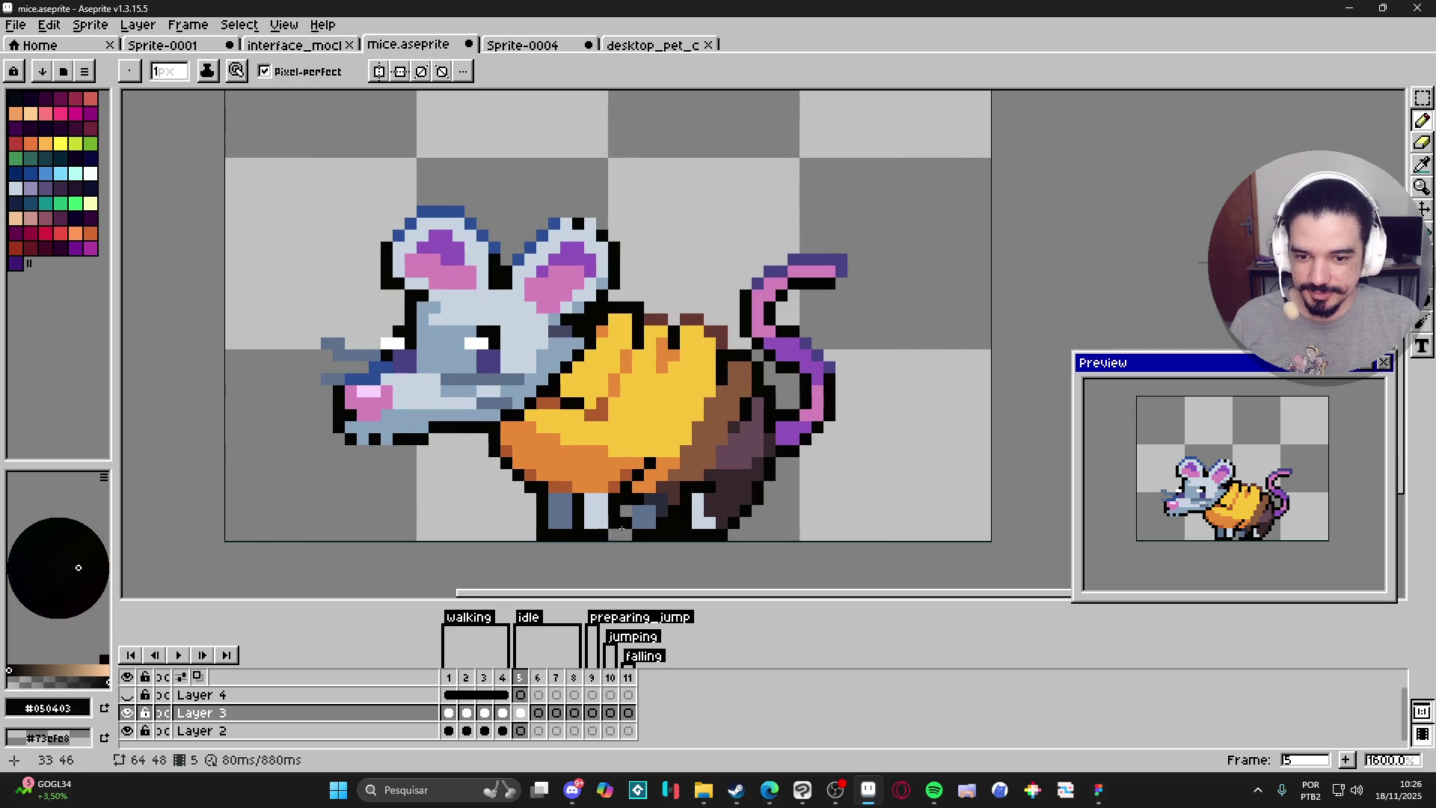
scroll(630, 540, "down", 3)
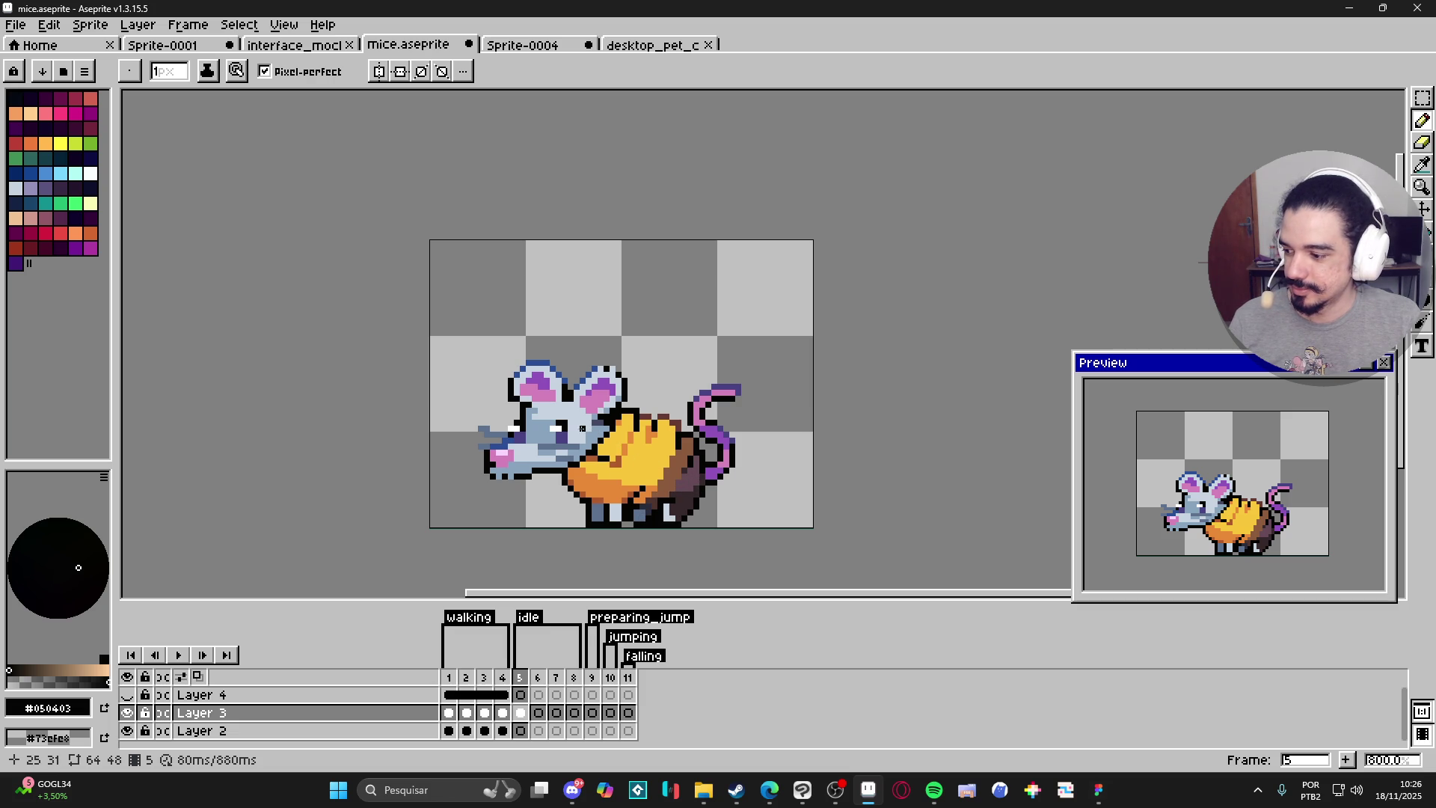
scroll(591, 412, "up", 2)
key("v")
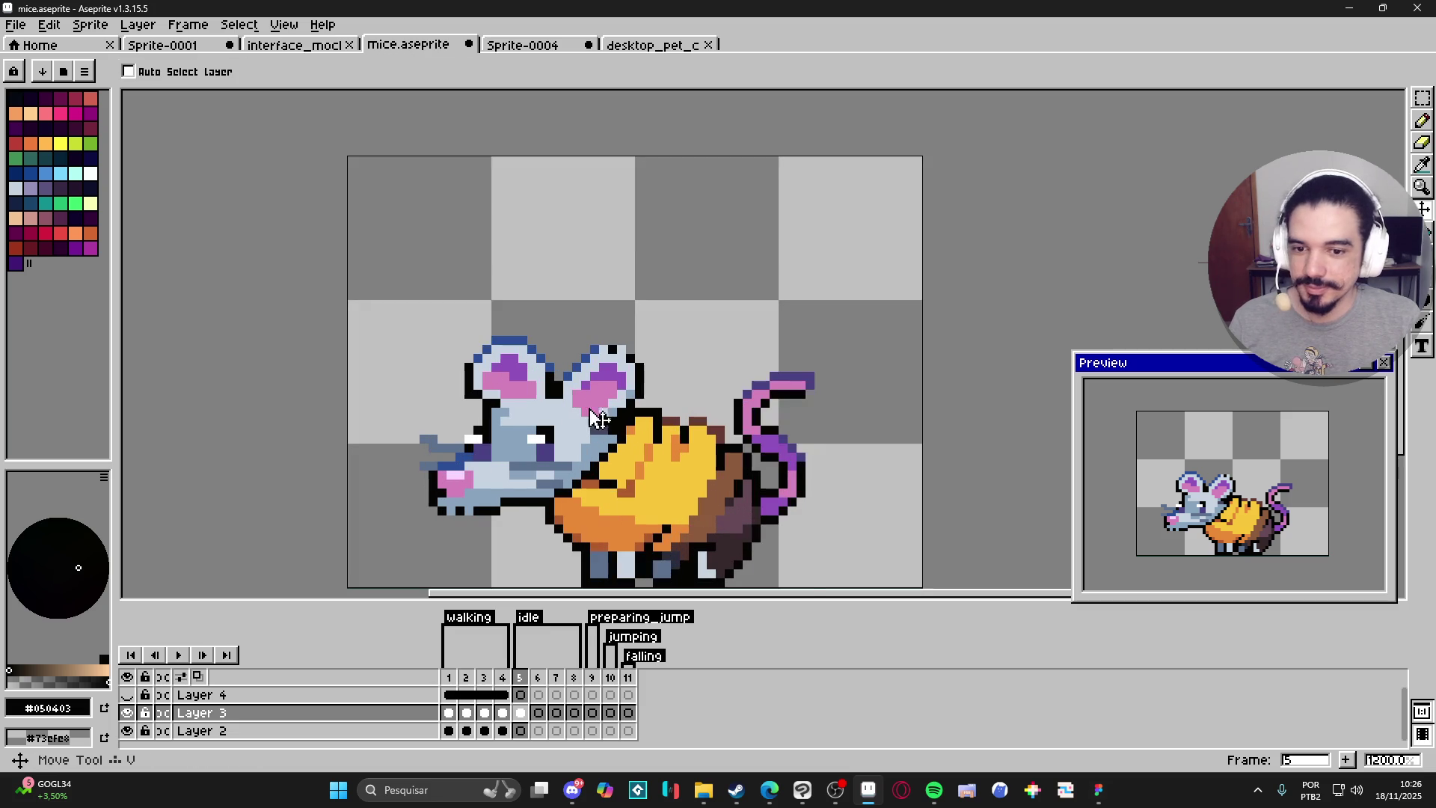
Select the mouse's head, scale it larger down and left, rotate it upward, and apply.
key("m")
mouse_move(437, 303)
left_mouse_down()
mouse_move(513, 379)
mouse_move(639, 404)
mouse_move(651, 444)
left_mouse_up()
scroll(576, 412, "up", 3)
mouse_move(373, 319)
left_mouse_down()
mouse_move(373, 355)
mouse_move(318, 356)
mouse_move(301, 390)
left_mouse_up()
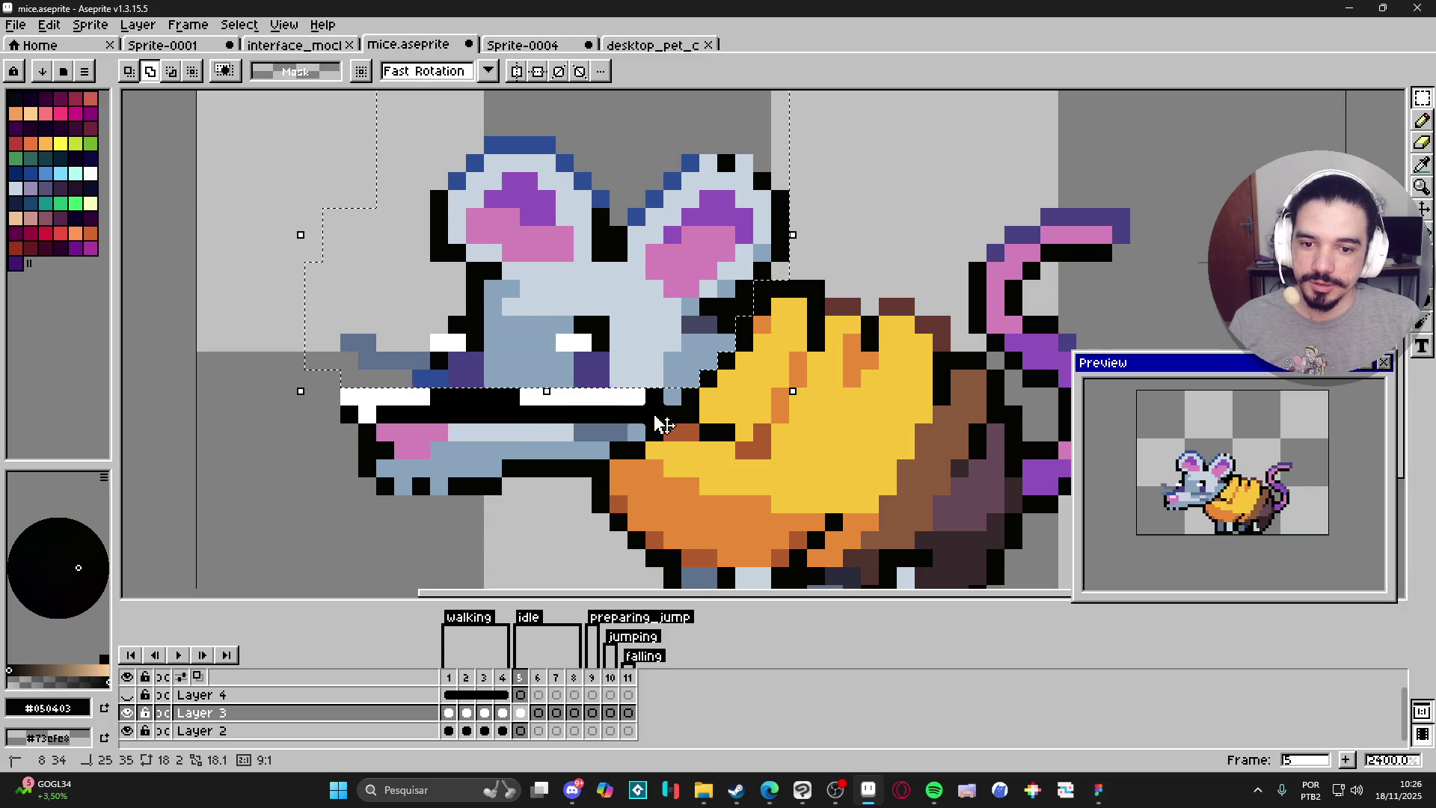
scroll(639, 438, "up", 1)
scroll(637, 438, "down", 2)
left_click_drag(406, 430, 357, 445)
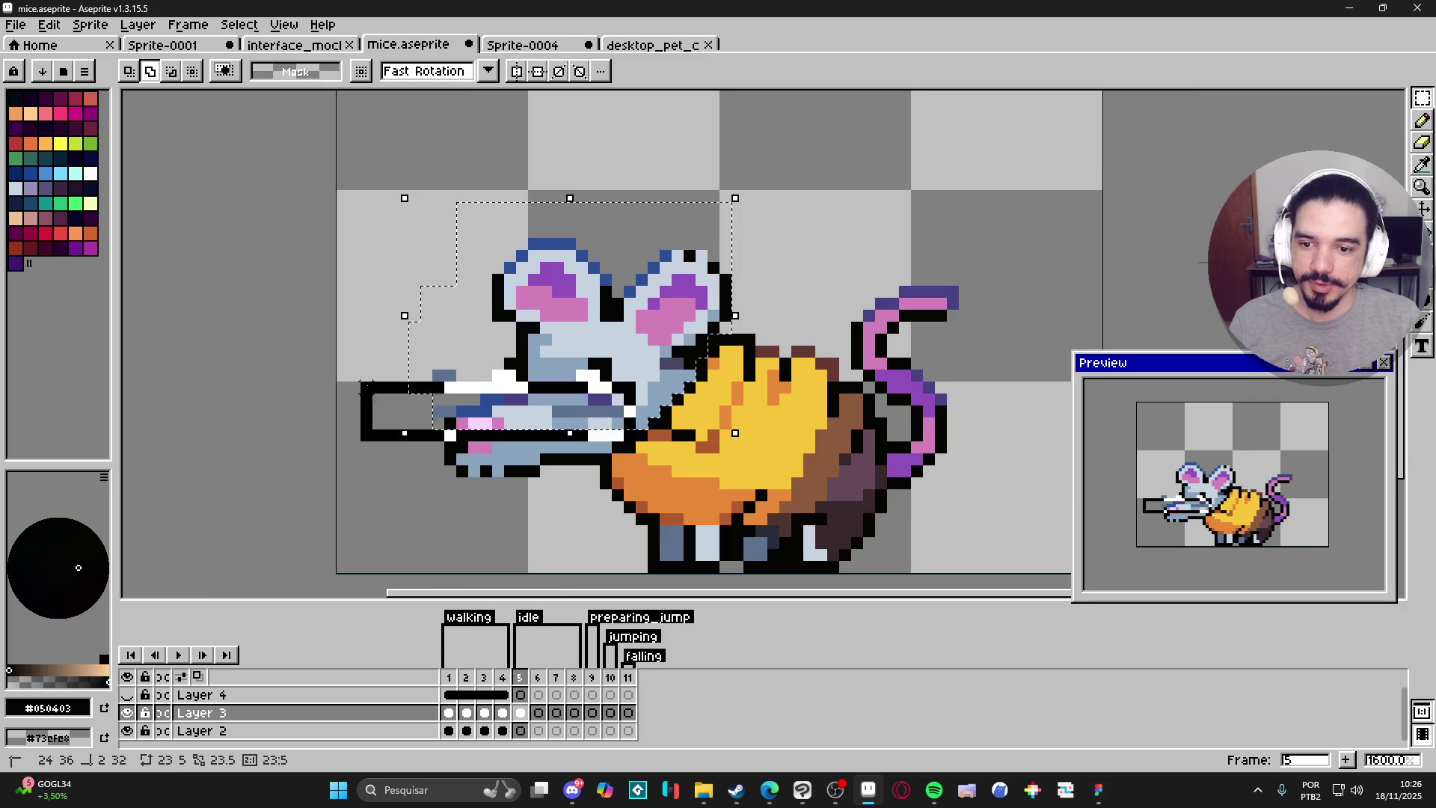
mouse_move(591, 469)
left_mouse_down()
mouse_move(614, 453)
mouse_move(600, 425)
mouse_move(651, 432)
mouse_move(607, 353)
mouse_move(632, 377)
mouse_move(618, 362)
left_mouse_up()
scroll(651, 433, "down", 2)
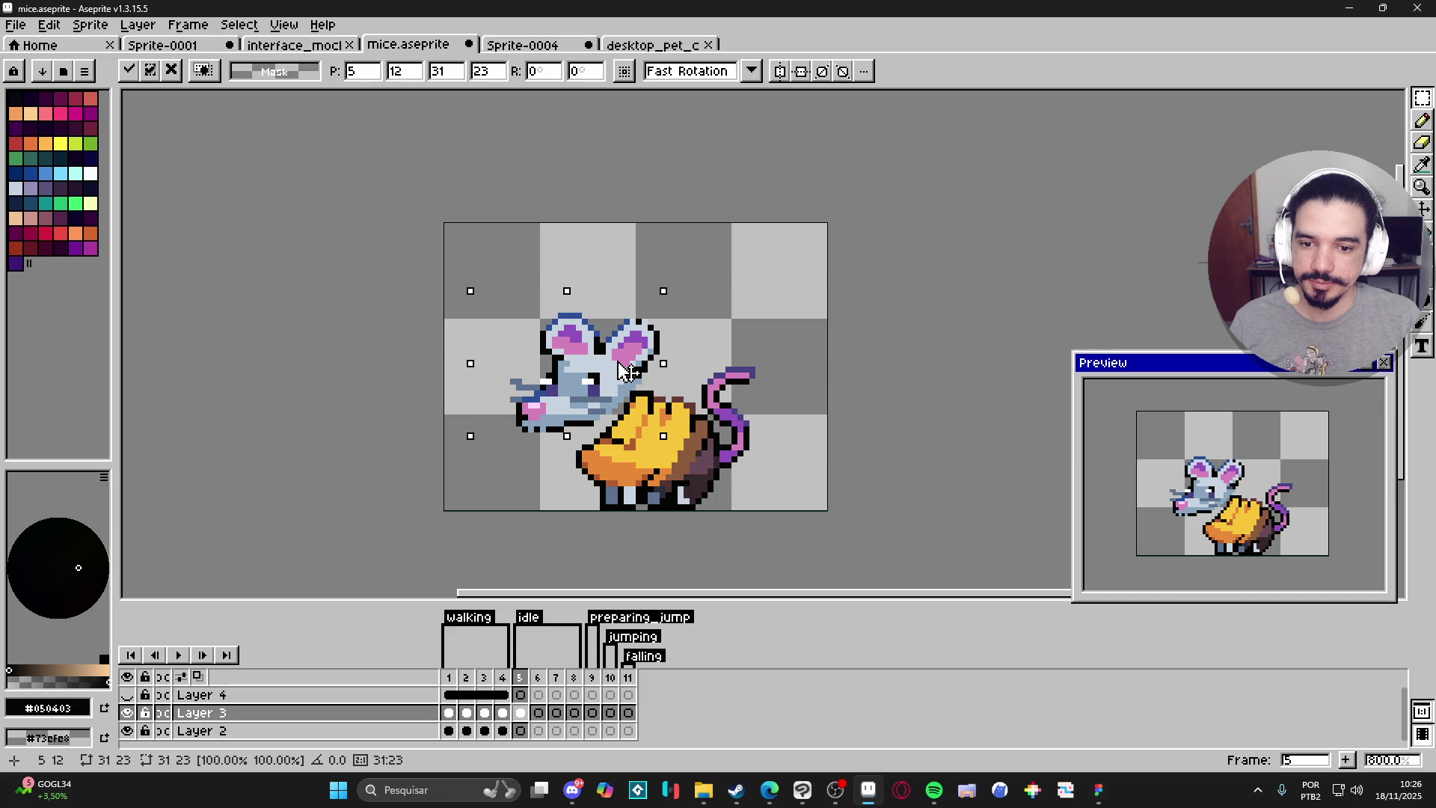
key("Return")
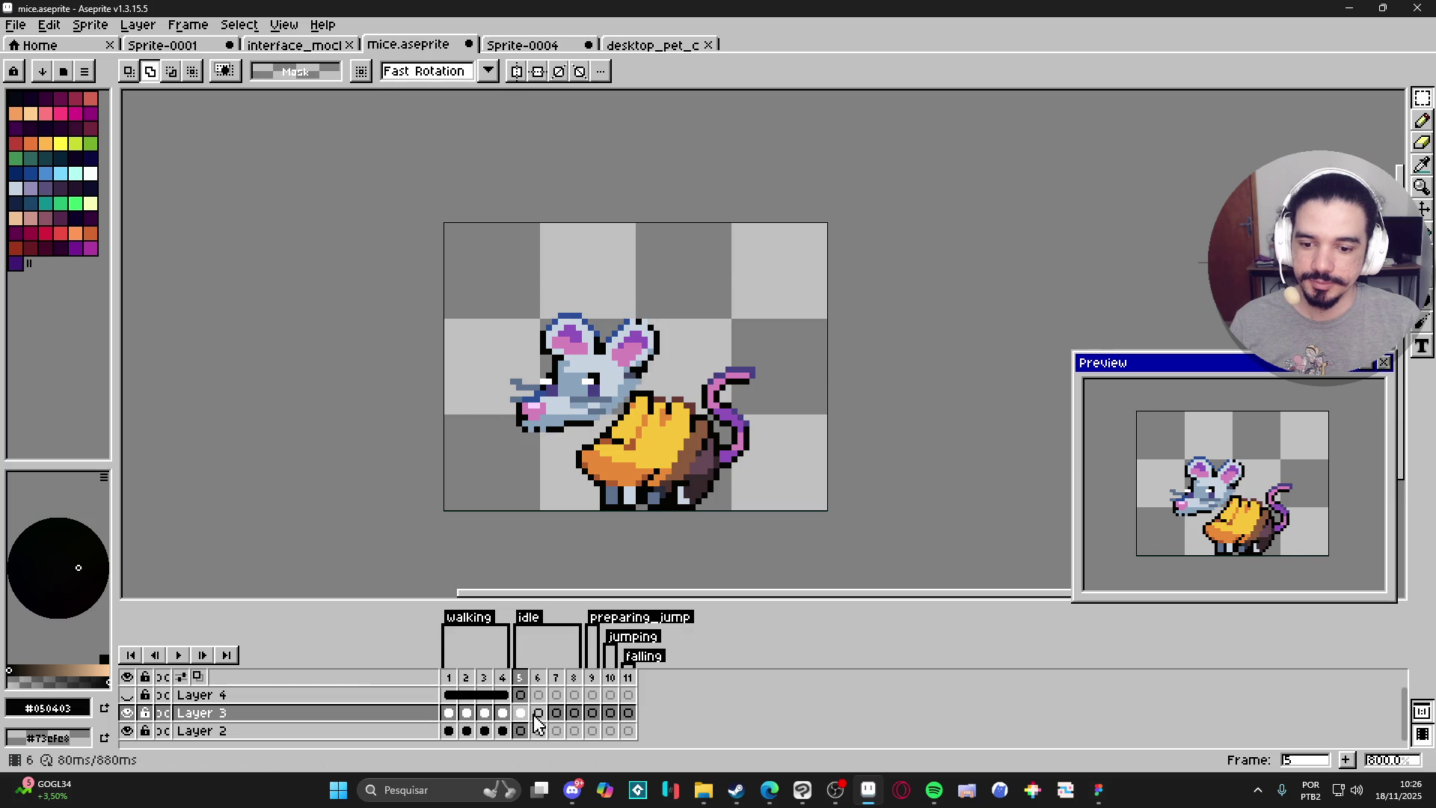
left_click(537, 713)
left_click(519, 677)
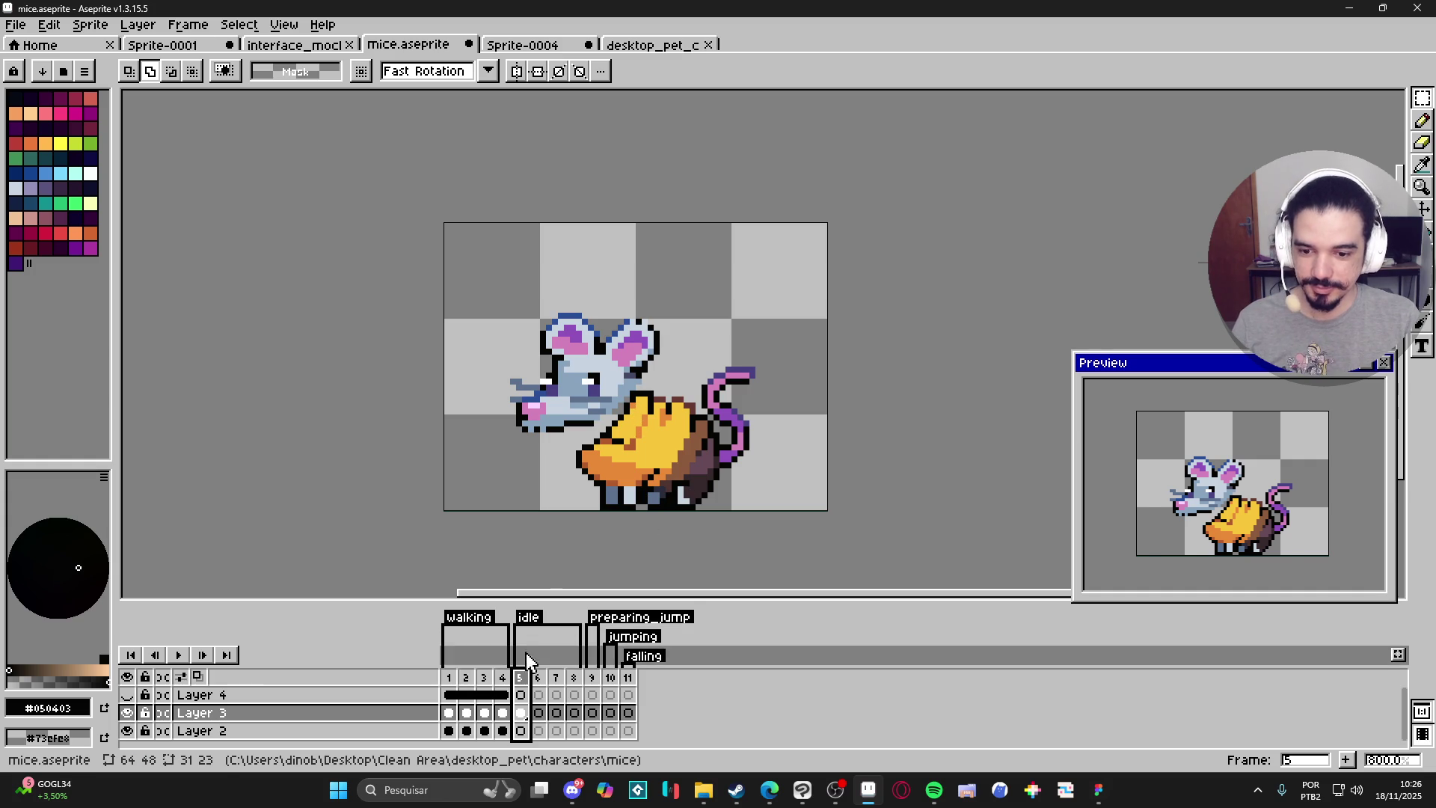
left_click(505, 678)
left_click(520, 678)
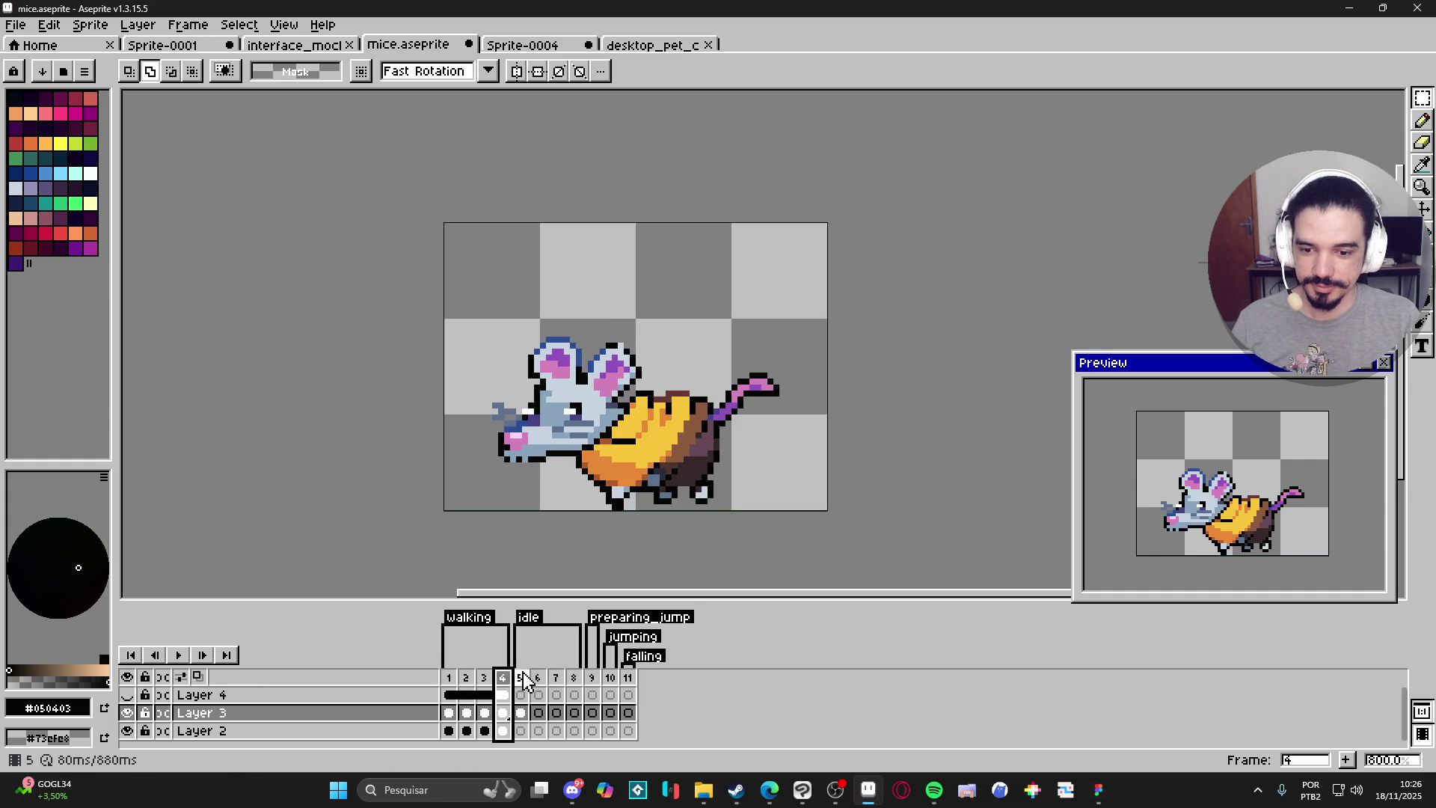
scroll(681, 382, "up", 2)
key("v")
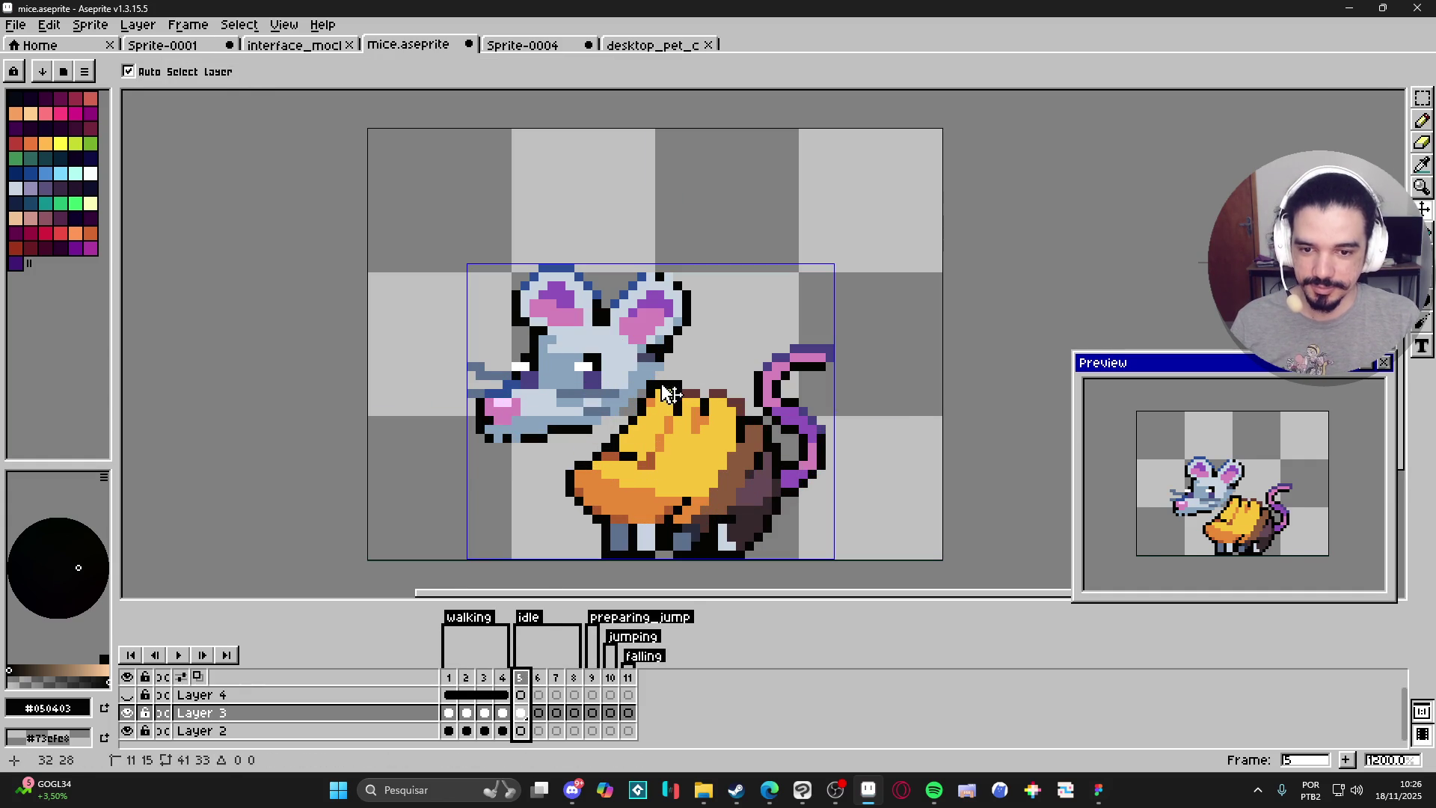
key("b")
left_click(669, 387, "alt")
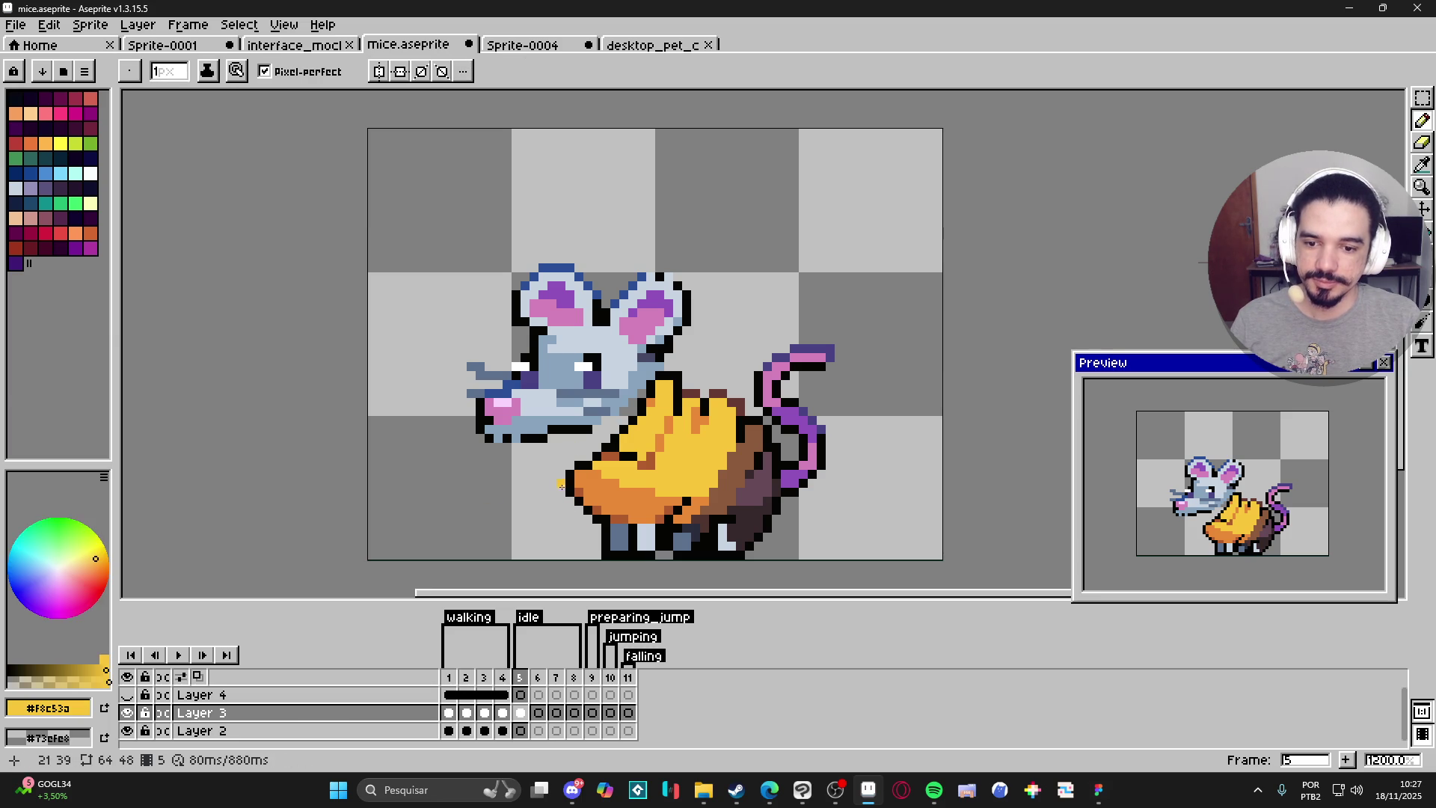
Try rectangular selections on the saddle's edges and front, then cancel the one-pixel move.
key("m")
left_click_drag(587, 510, 595, 519)
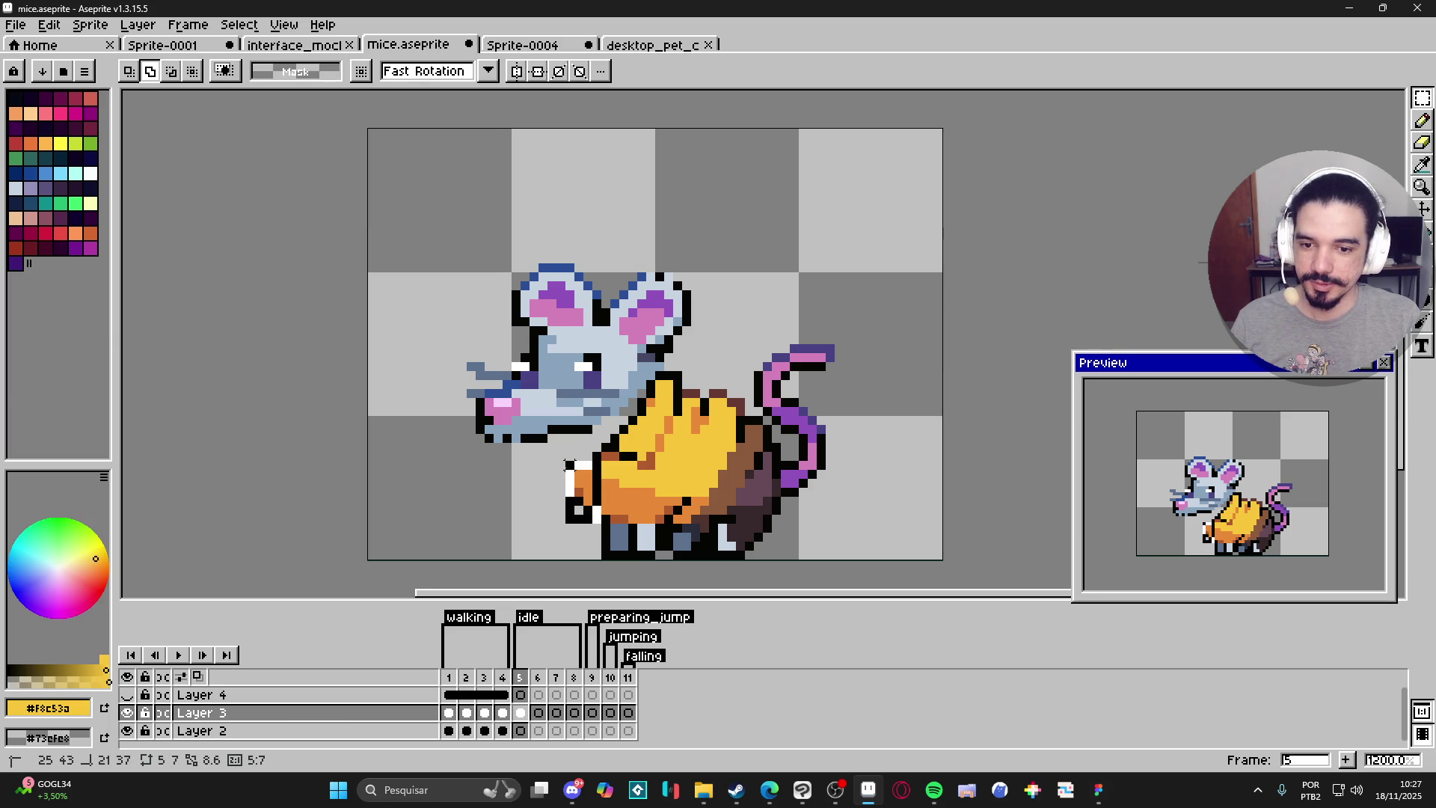
left_click_drag(601, 460, 566, 522)
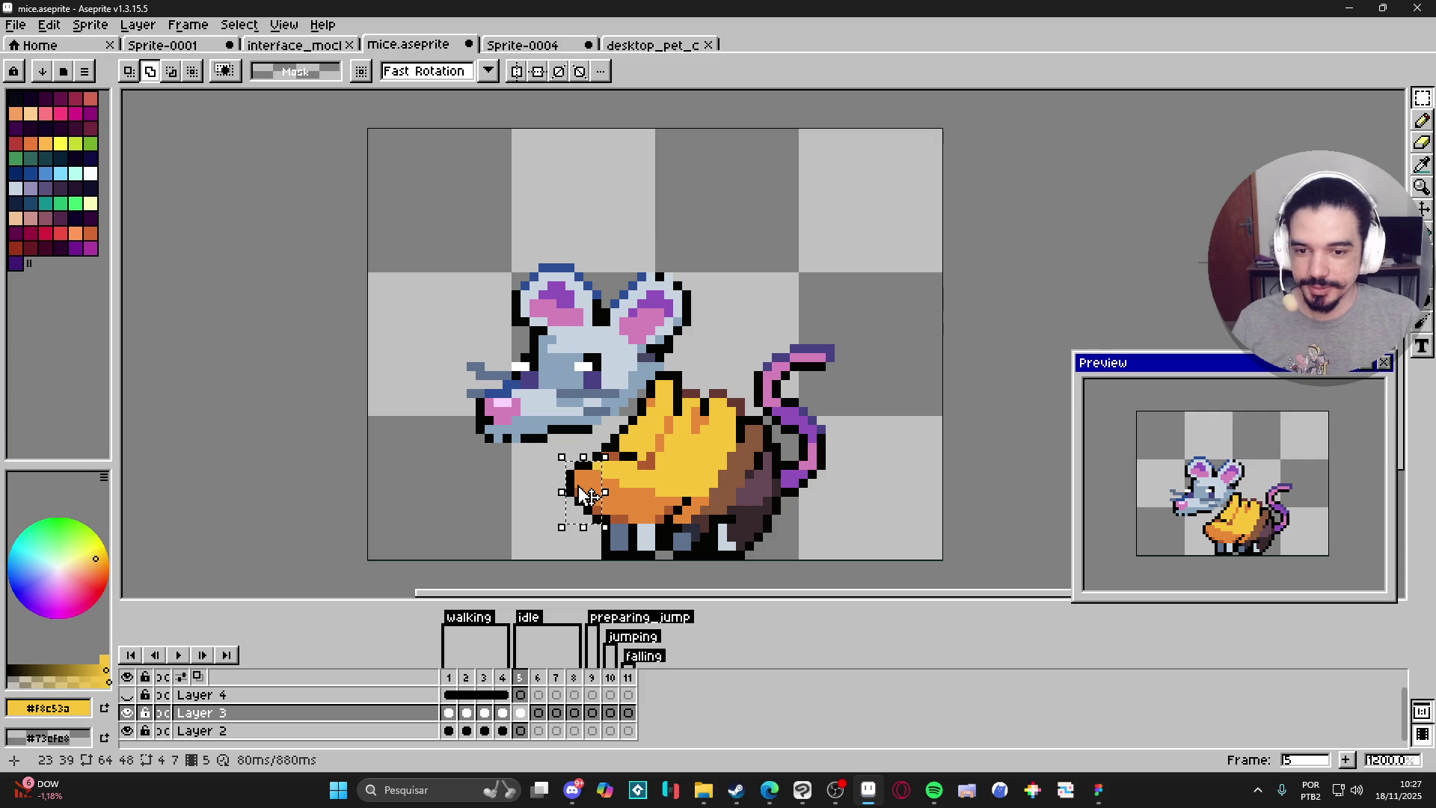
scroll(591, 437, "up", 3)
mouse_move(599, 517)
left_mouse_down()
mouse_move(651, 524)
mouse_move(635, 528)
left_mouse_up()
scroll(634, 528, "down", 3)
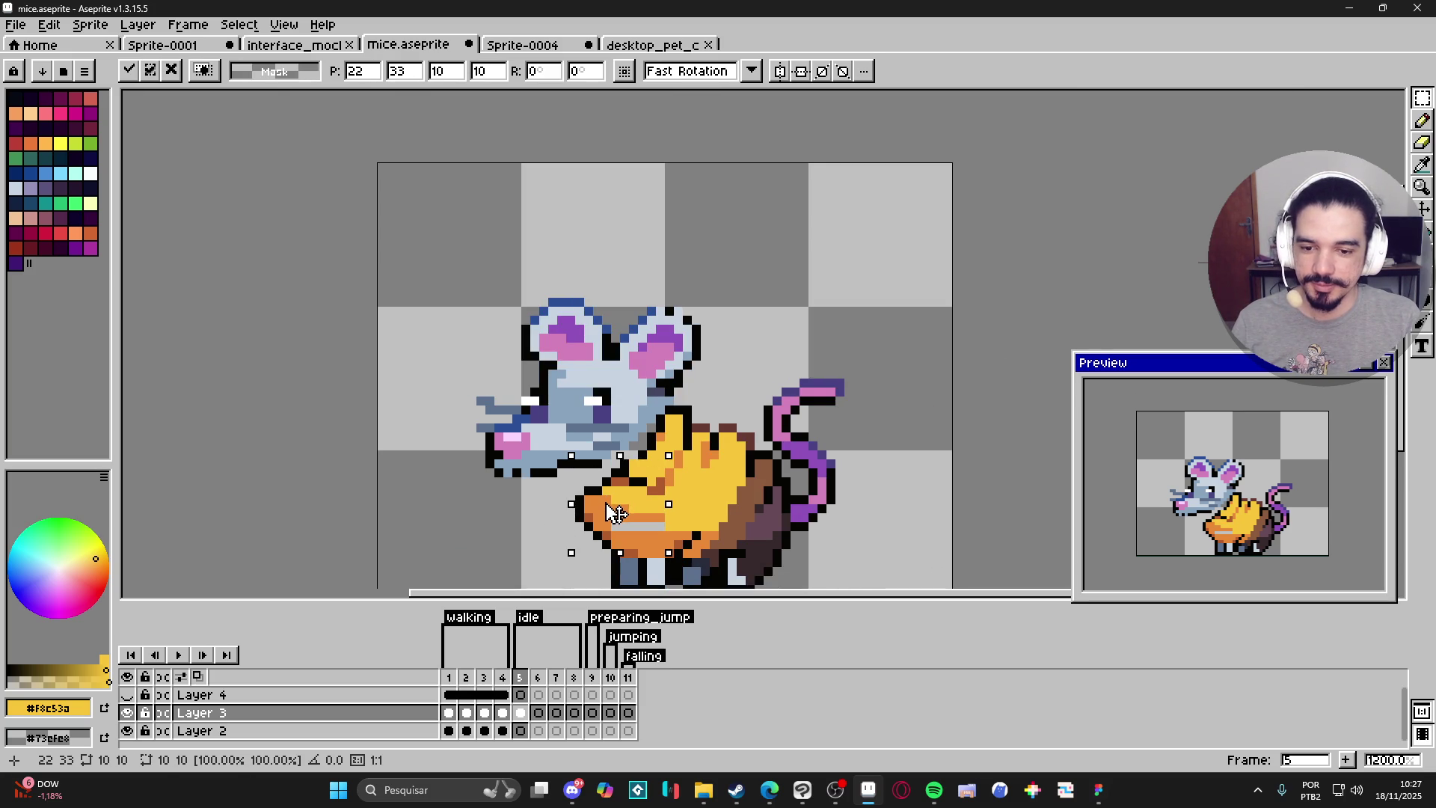
left_click_drag(615, 515, 618, 501)
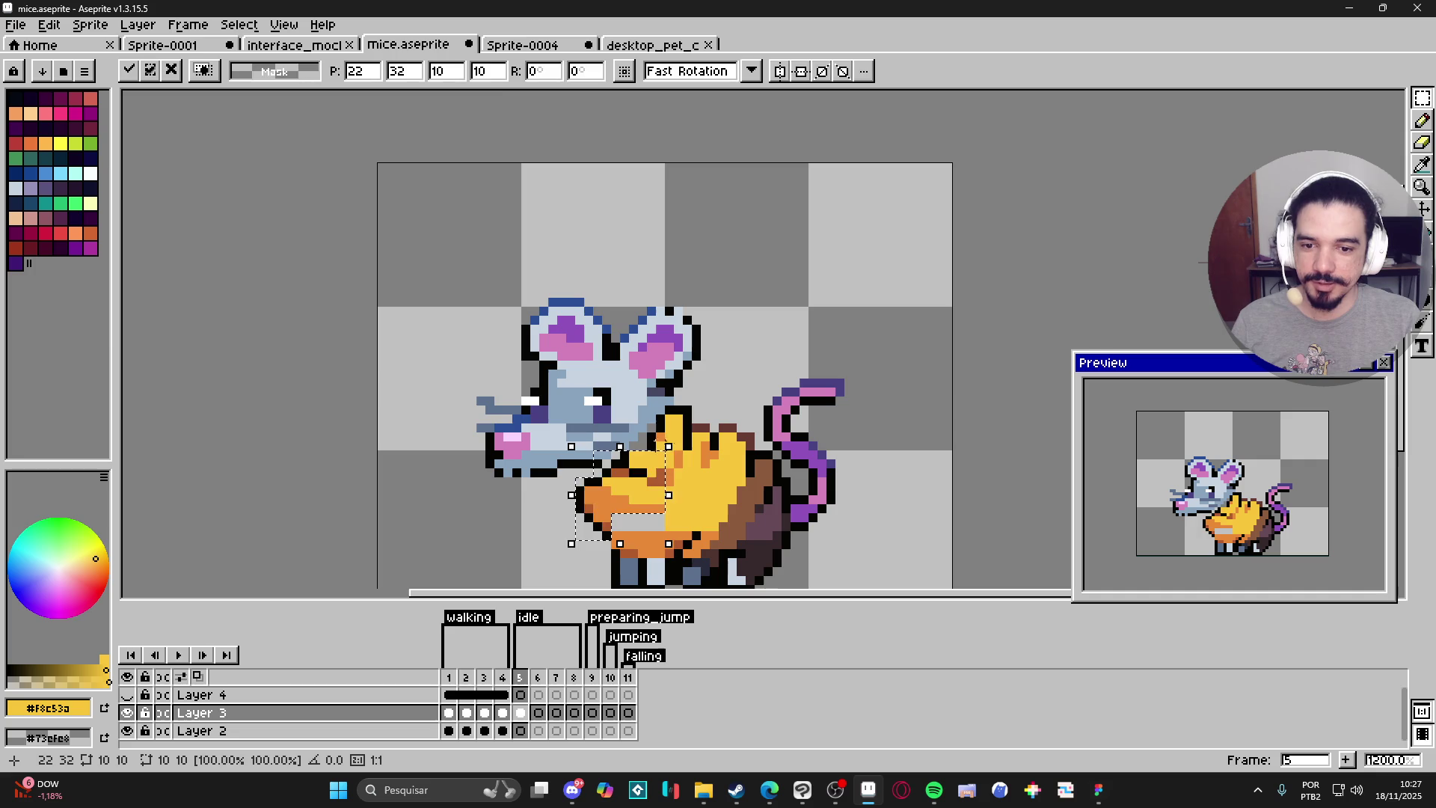
key("Escape")
Switch to the Lasso Tool and freehand-select the whole yellow saddle.
left_click(1423, 98)
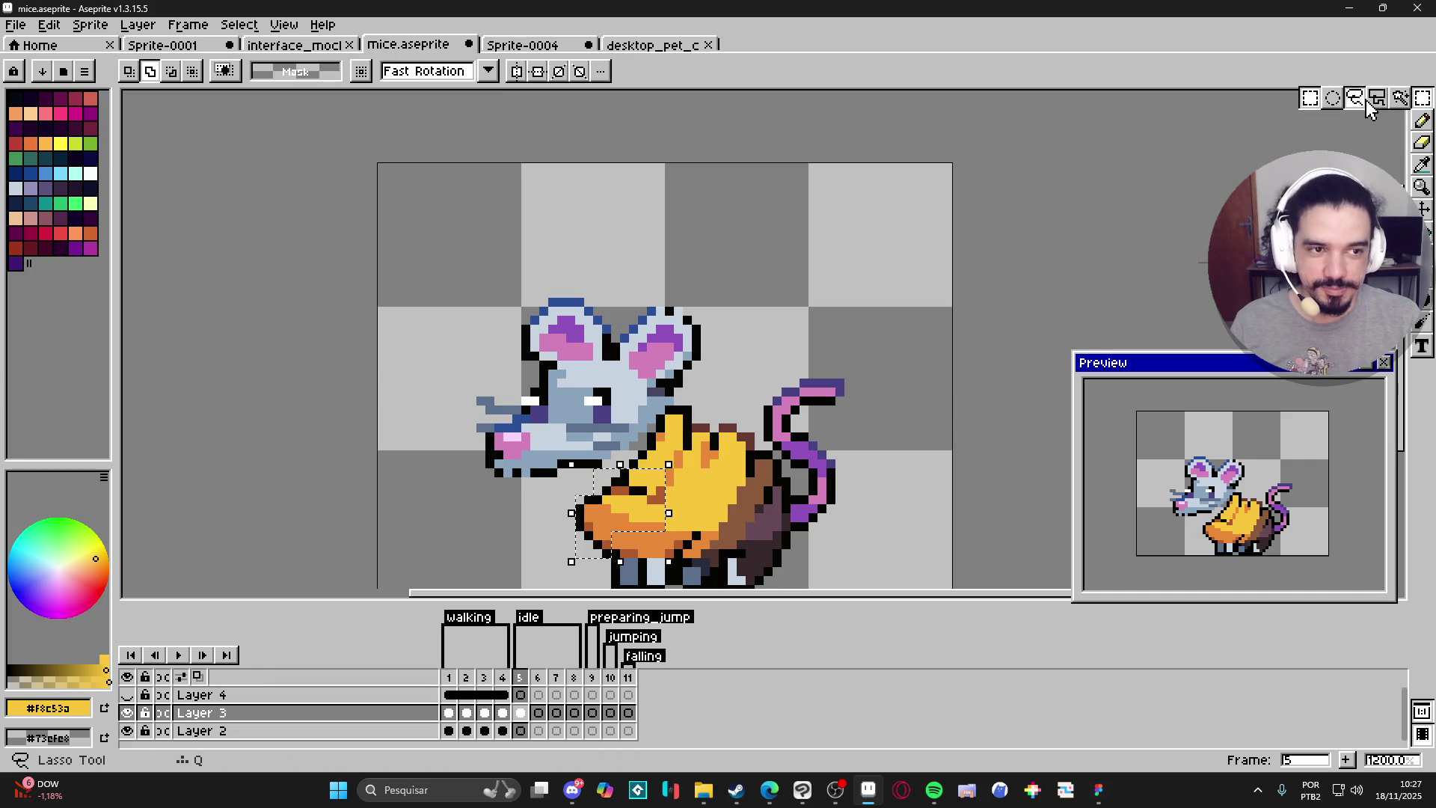
left_click(1366, 101)
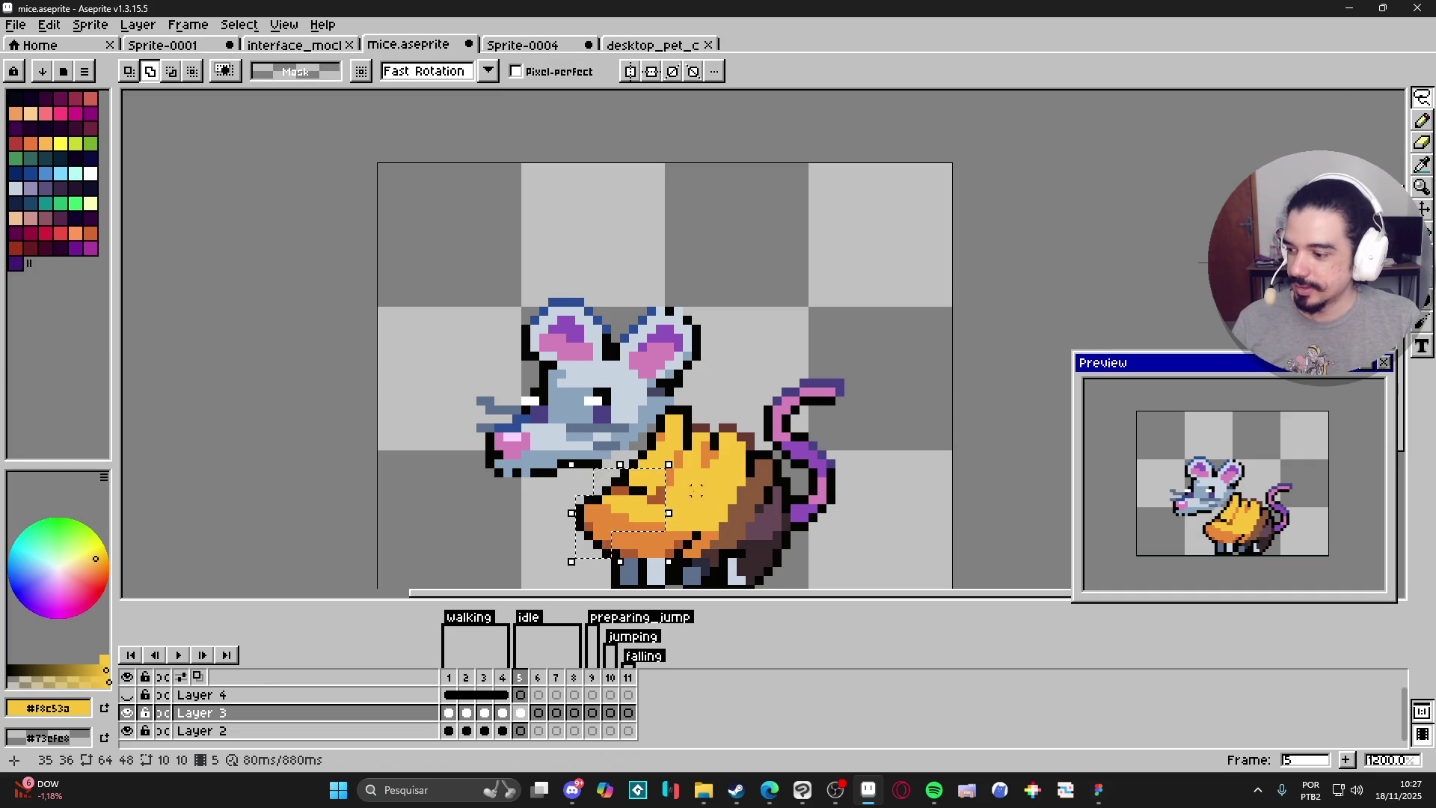
scroll(693, 443, "up", 1)
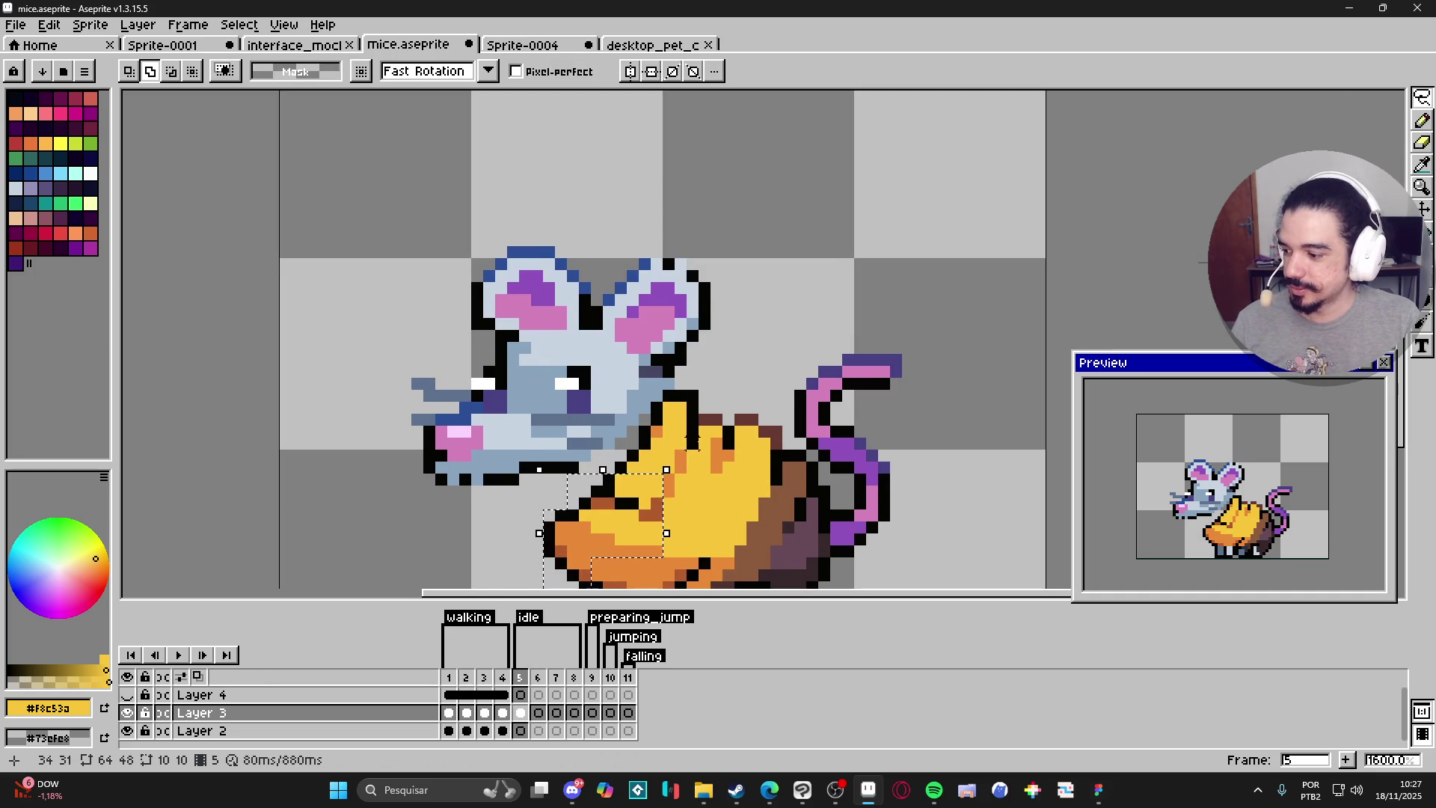
scroll(693, 443, "down", 1)
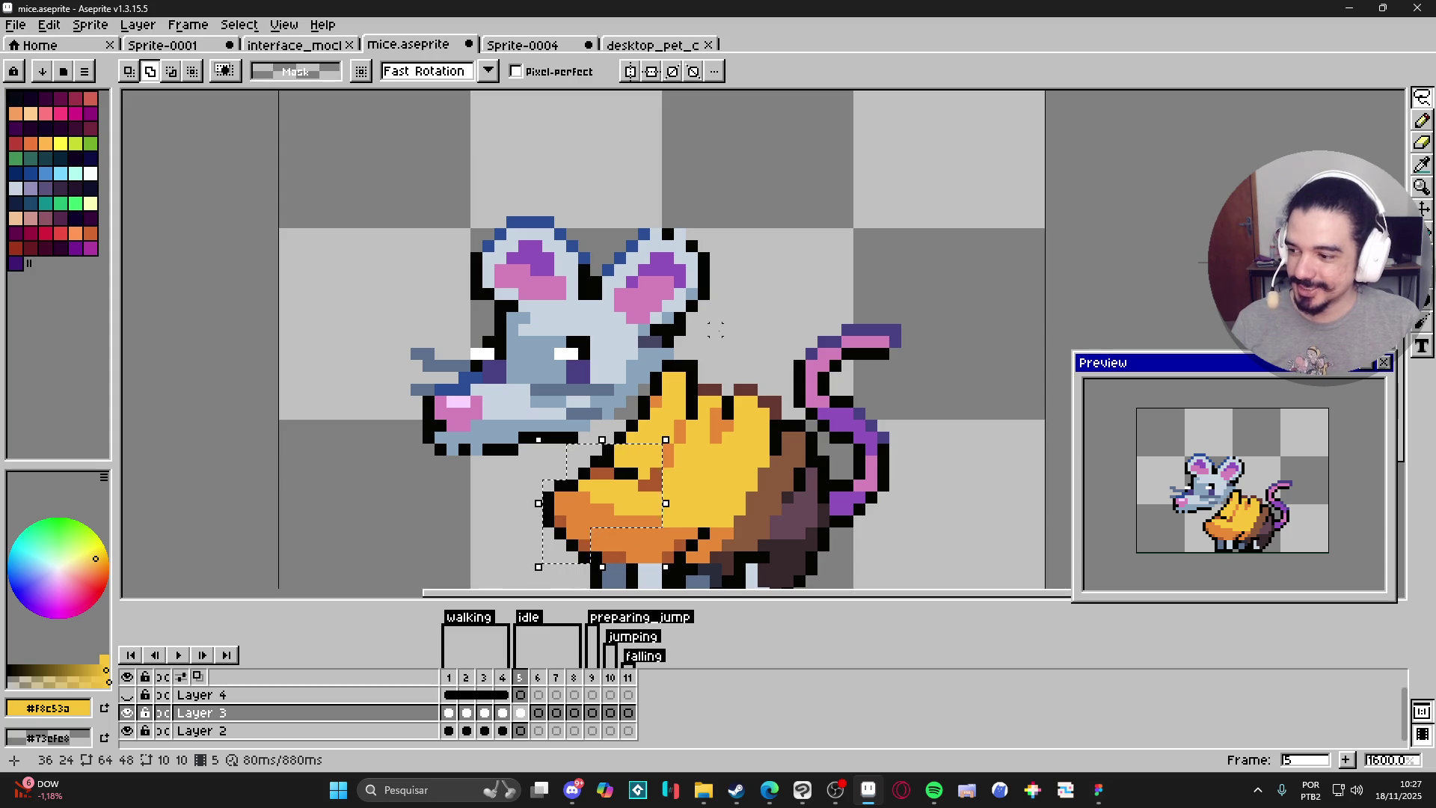
scroll(677, 294, "up", 1)
scroll(678, 294, "down", 1)
scroll(670, 285, "down", 2)
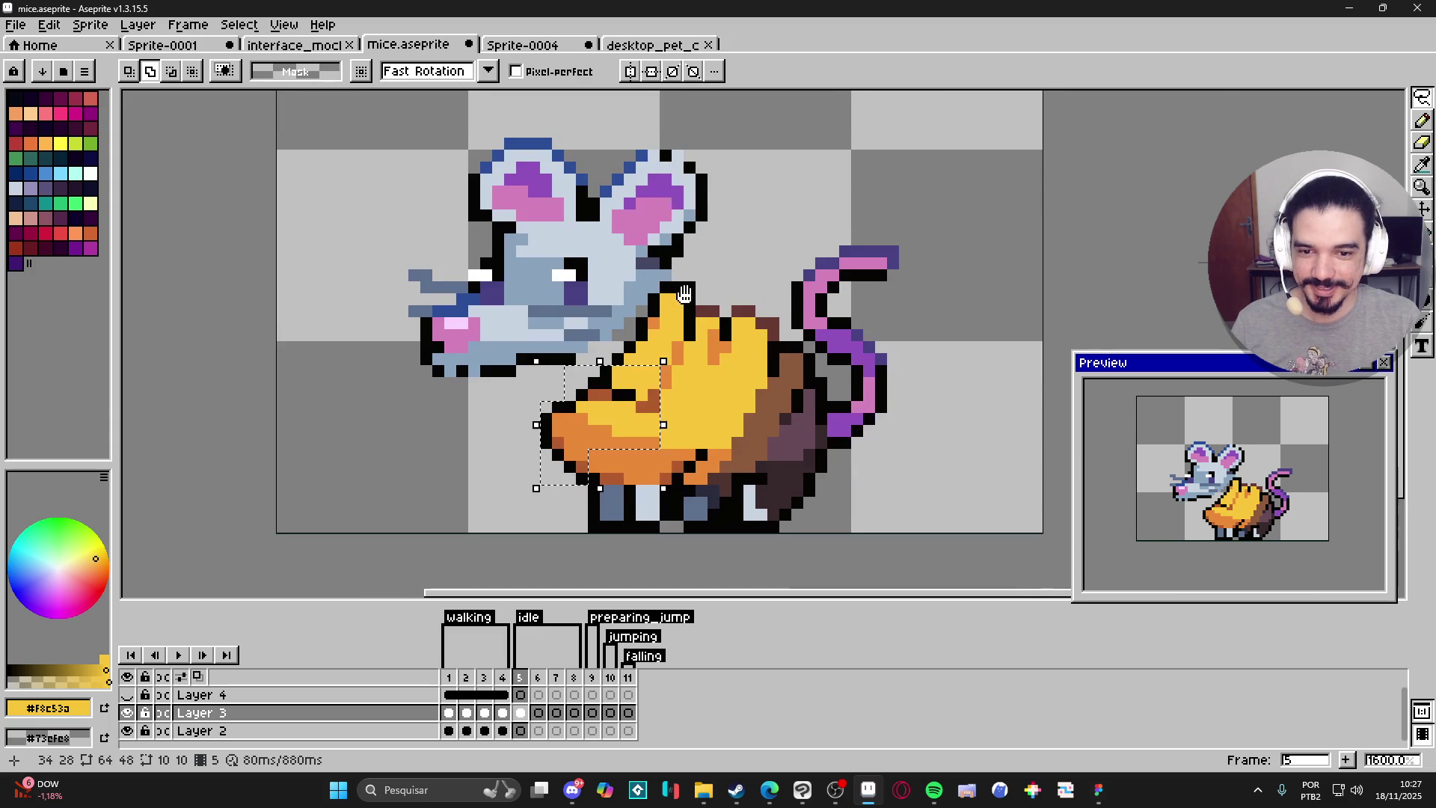
mouse_move(671, 269)
left_mouse_down()
mouse_move(687, 271)
mouse_move(688, 329)
mouse_move(652, 382)
mouse_move(610, 346)
mouse_move(653, 293)
left_mouse_up()
key("ctrl+z")
scroll(571, 424, "down", 2)
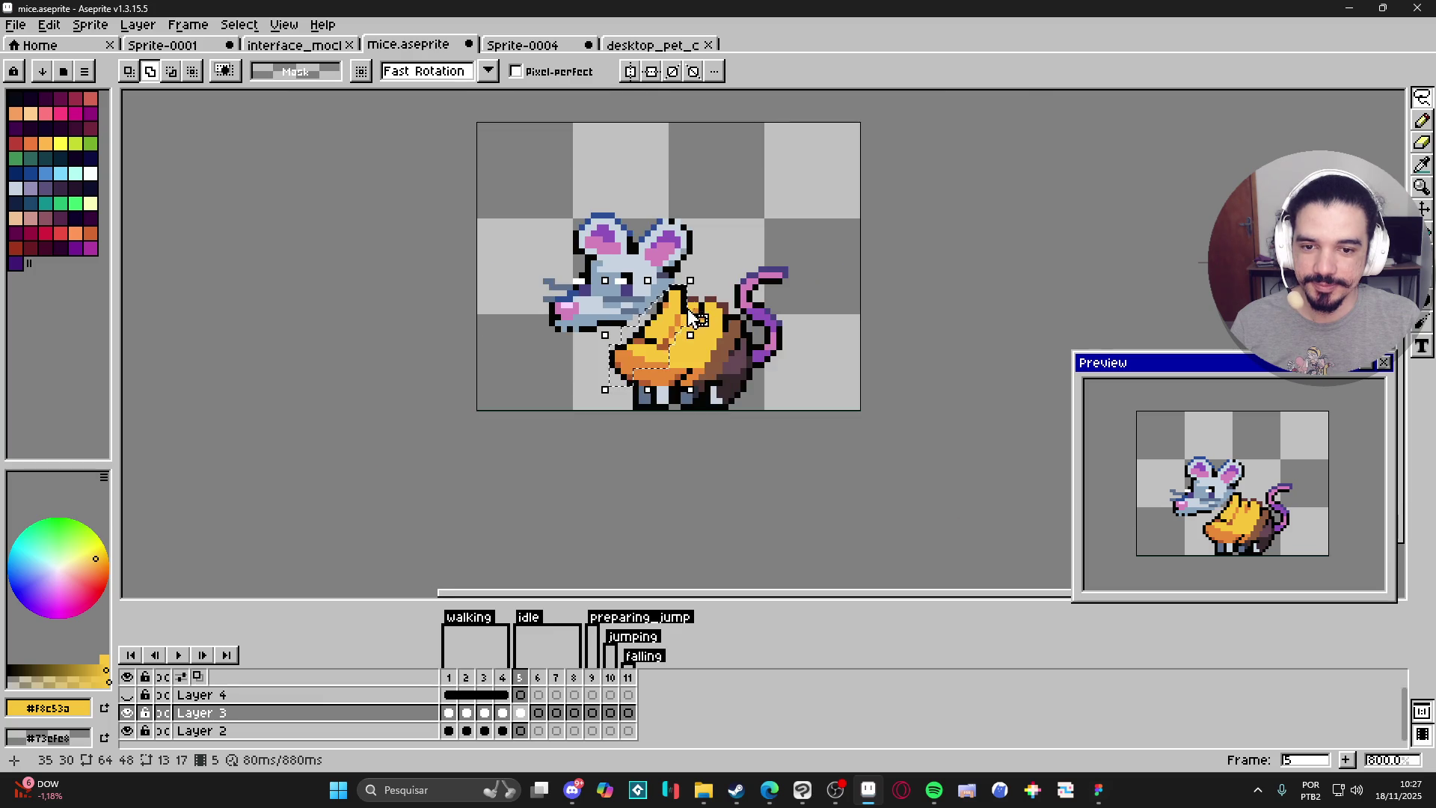
scroll(603, 384, "up", 2)
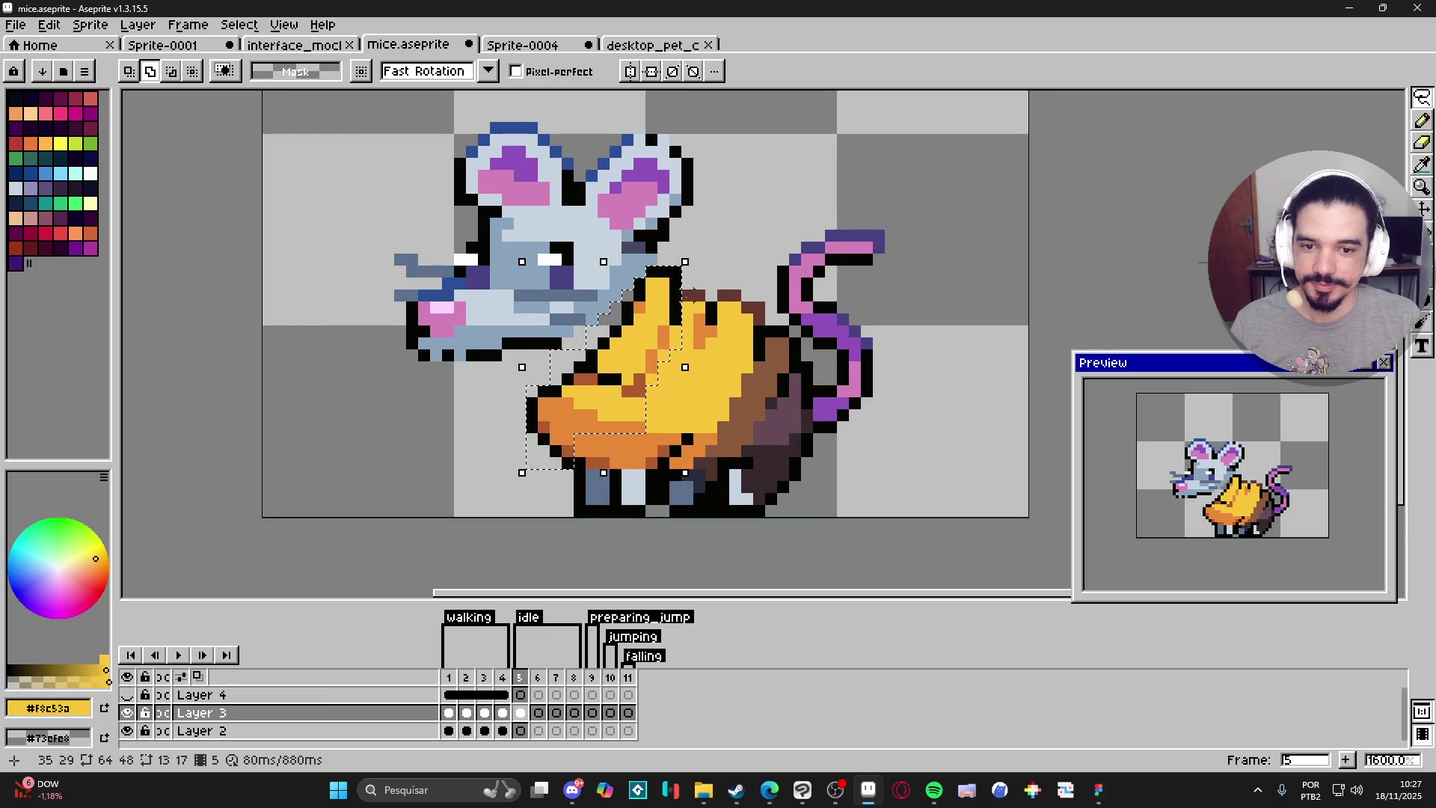
left_click_drag(688, 294, 702, 307)
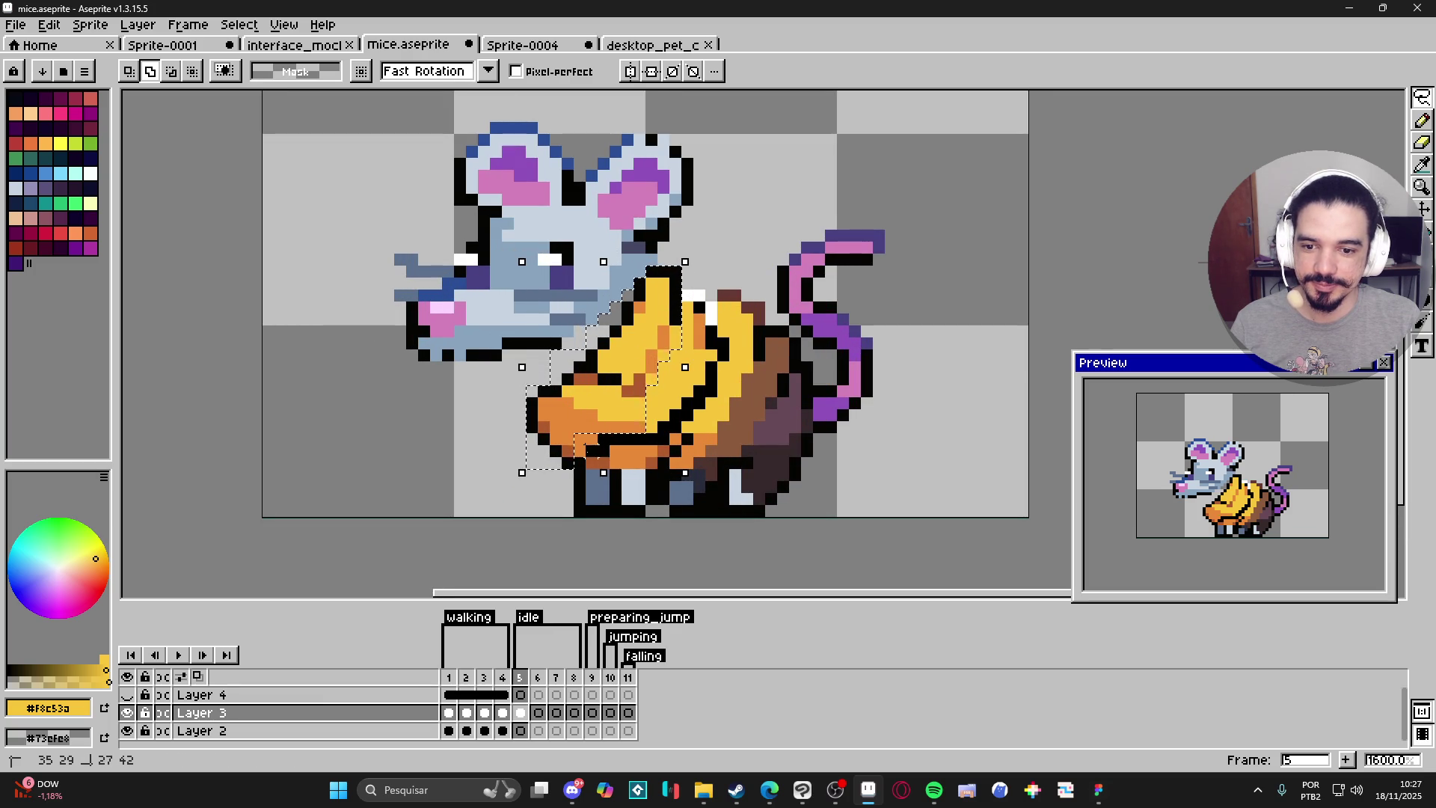
key("ctrl+z")
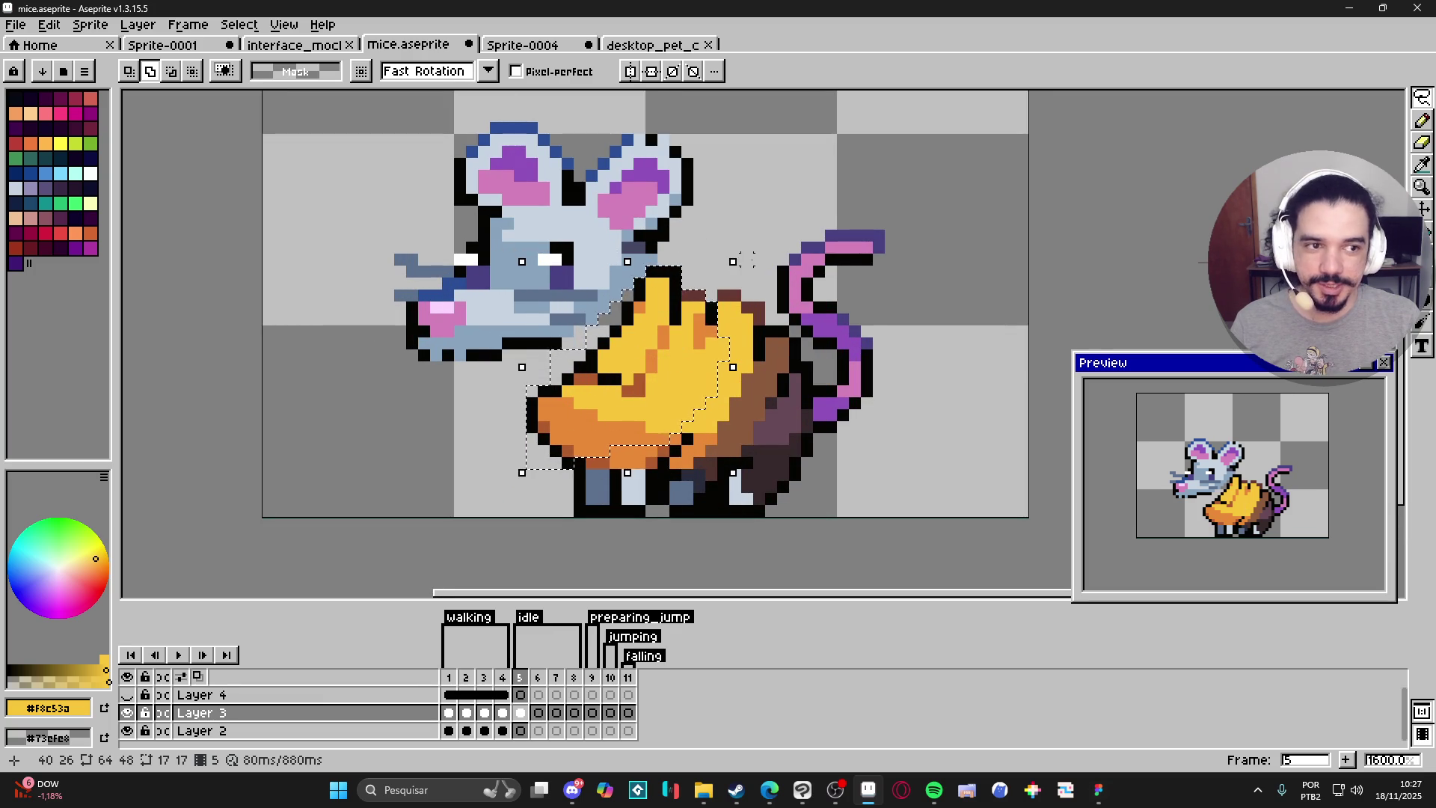
Rotate the saddle about 10°, nudge it up-right, apply, and patch its outline in picked black.
mouse_move(742, 253)
left_mouse_down()
mouse_move(744, 272)
mouse_move(773, 283)
left_mouse_up()
left_click_drag(682, 330, 686, 303)
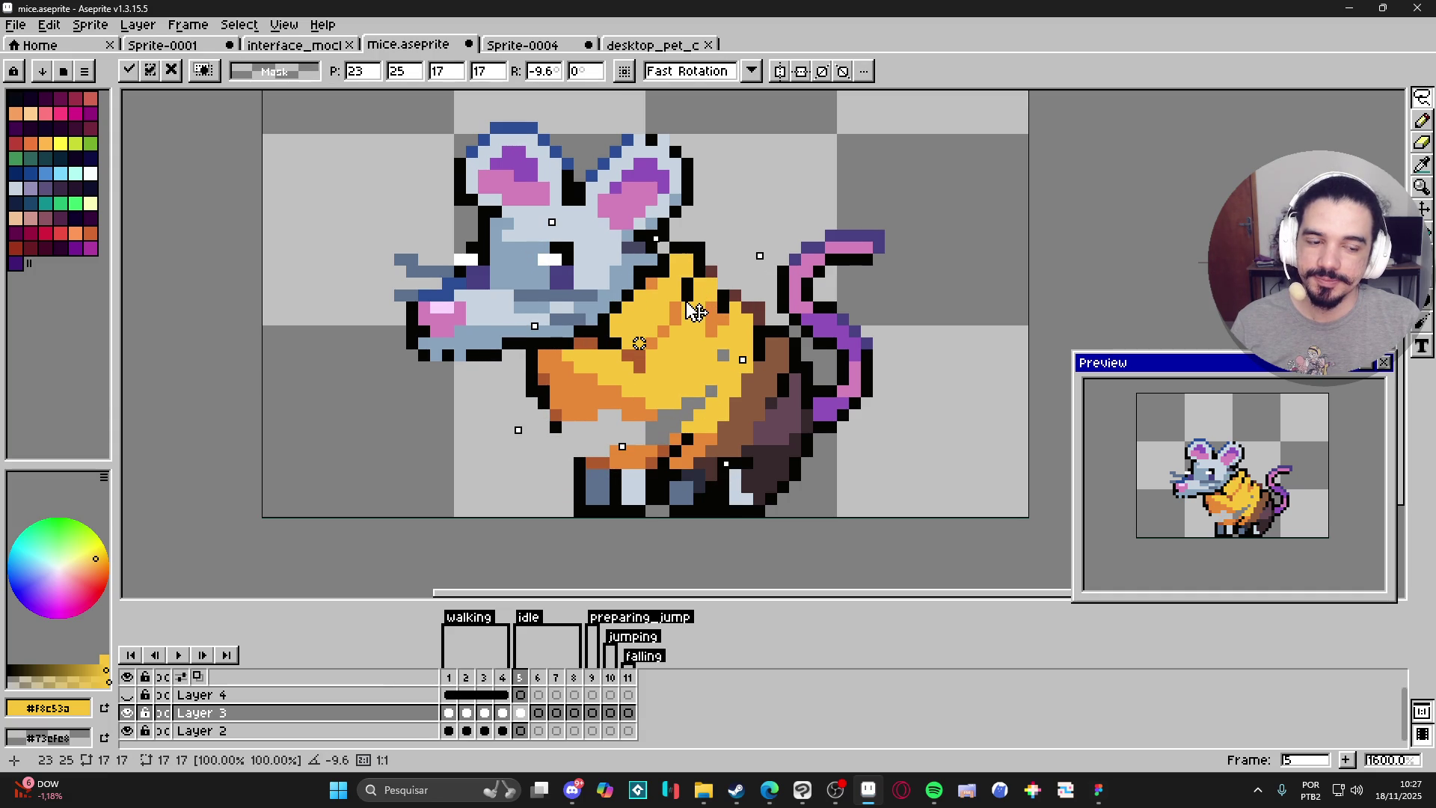
key("b")
key("alt")
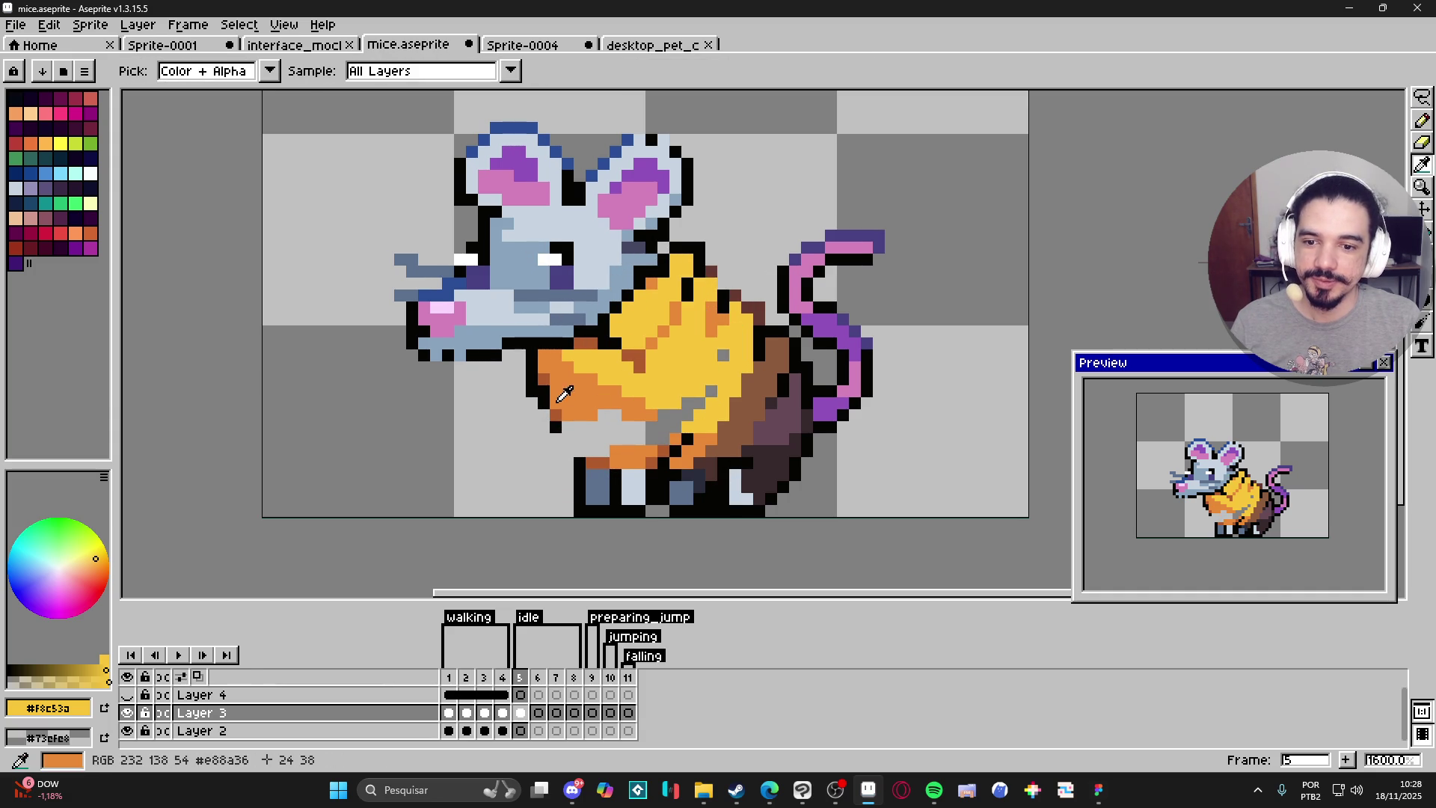
left_click(536, 393, "alt")
left_click(571, 441, "shift")
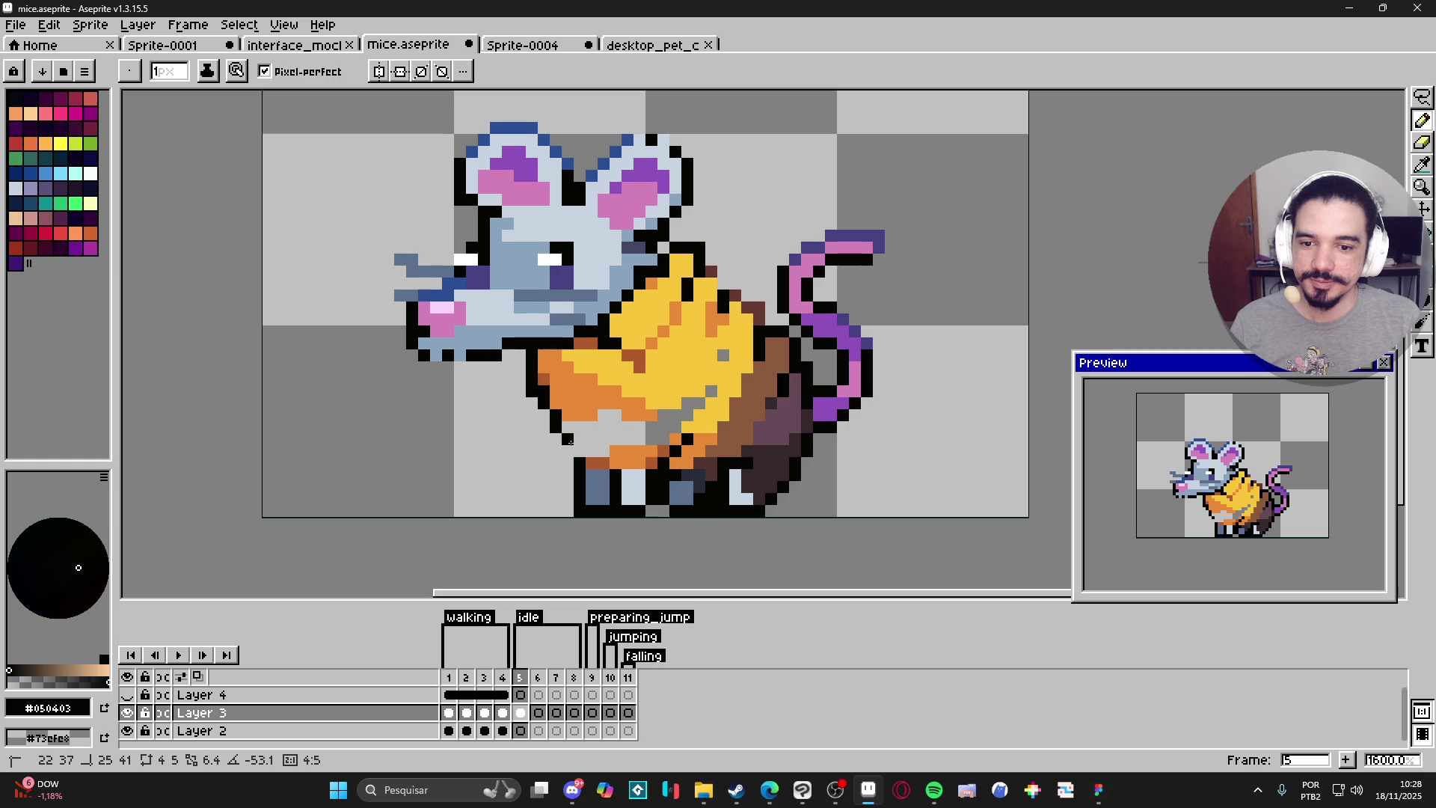
Flip between walking frame 4 and idle frame 5 to compare the saddle.
left_click(511, 679)
left_click(520, 680)
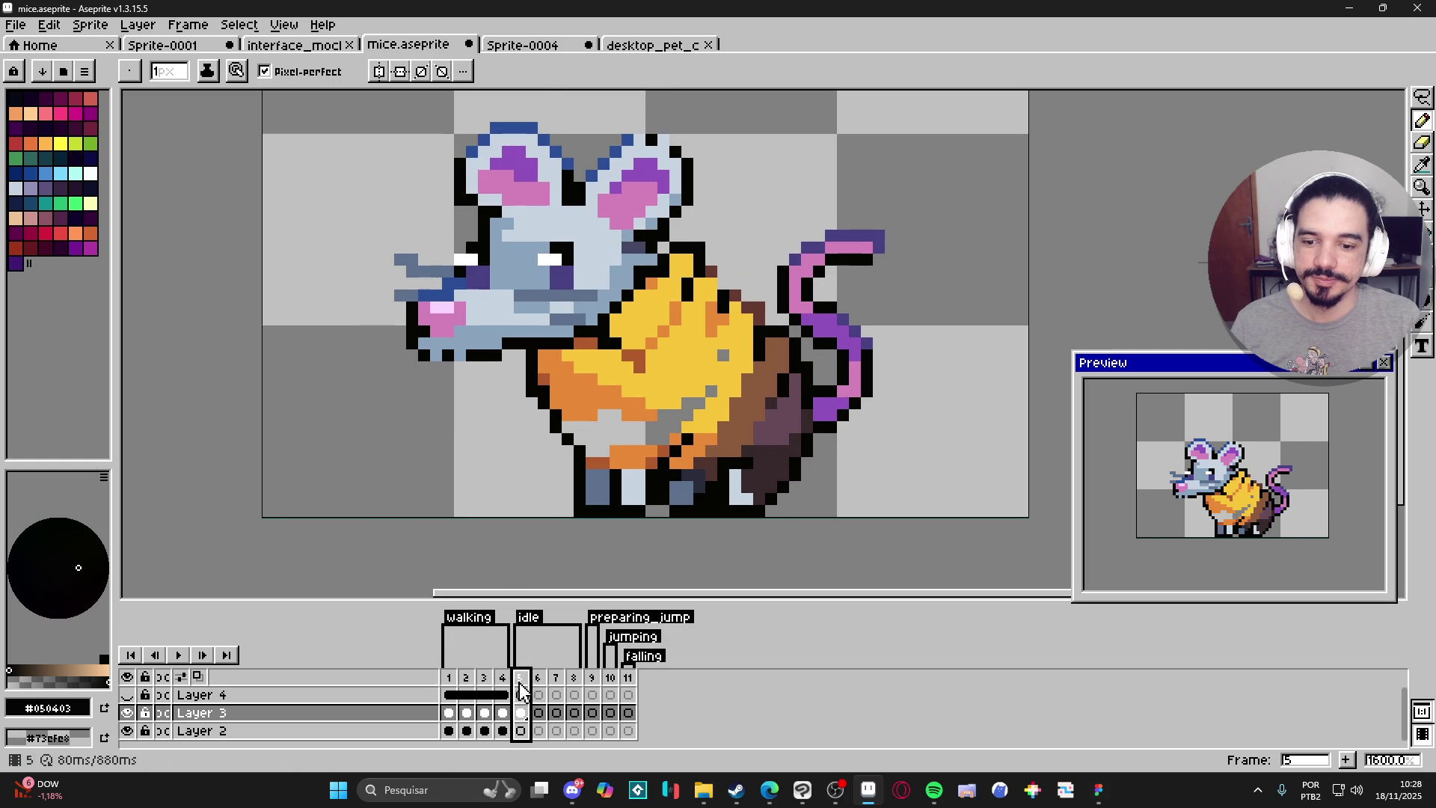
left_click(502, 681)
left_click(521, 681)
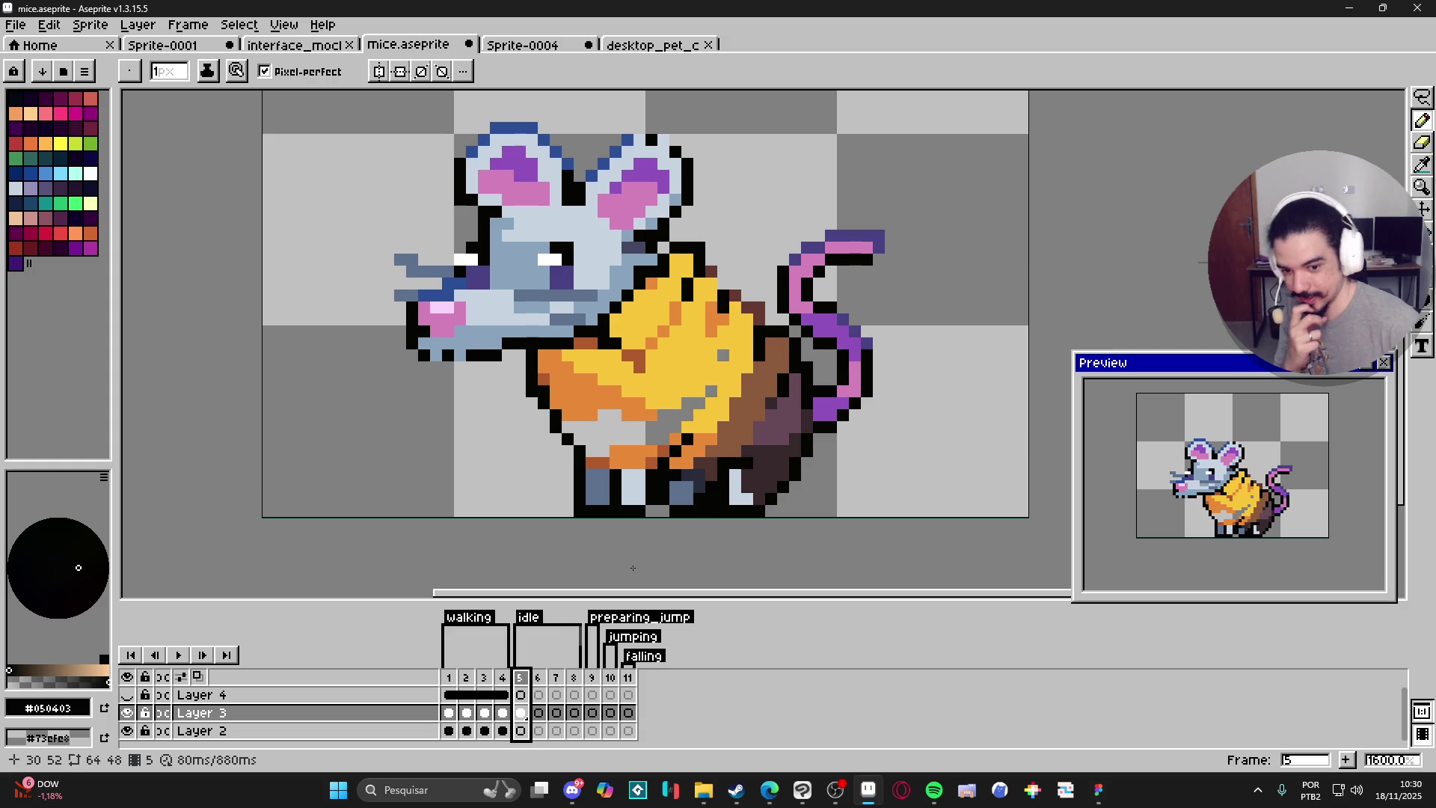
Launch Godot from Windows search and open the dodge_game project from the Project Manager.
left_click(457, 789)
type("godot")
key("Return")
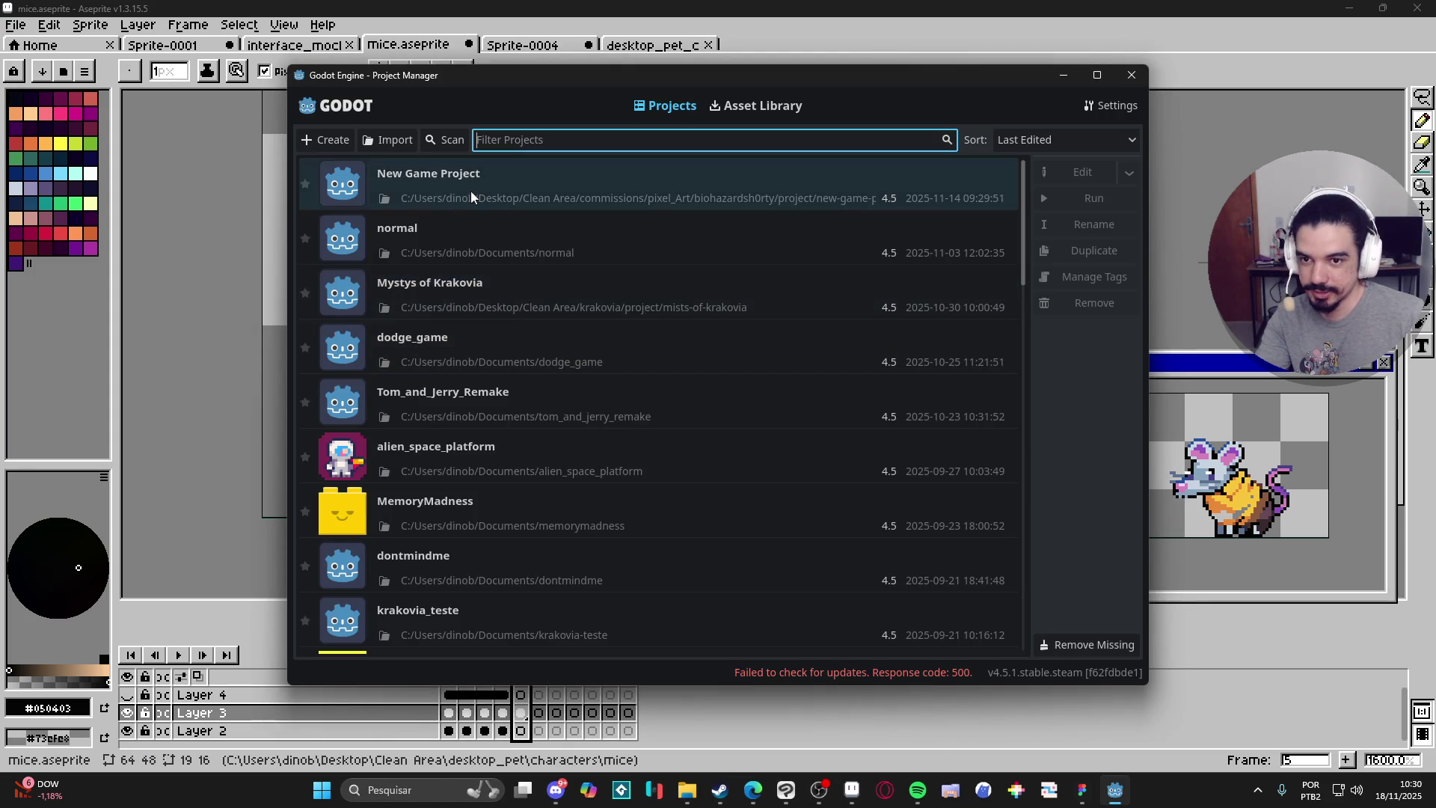
double_click(483, 357)
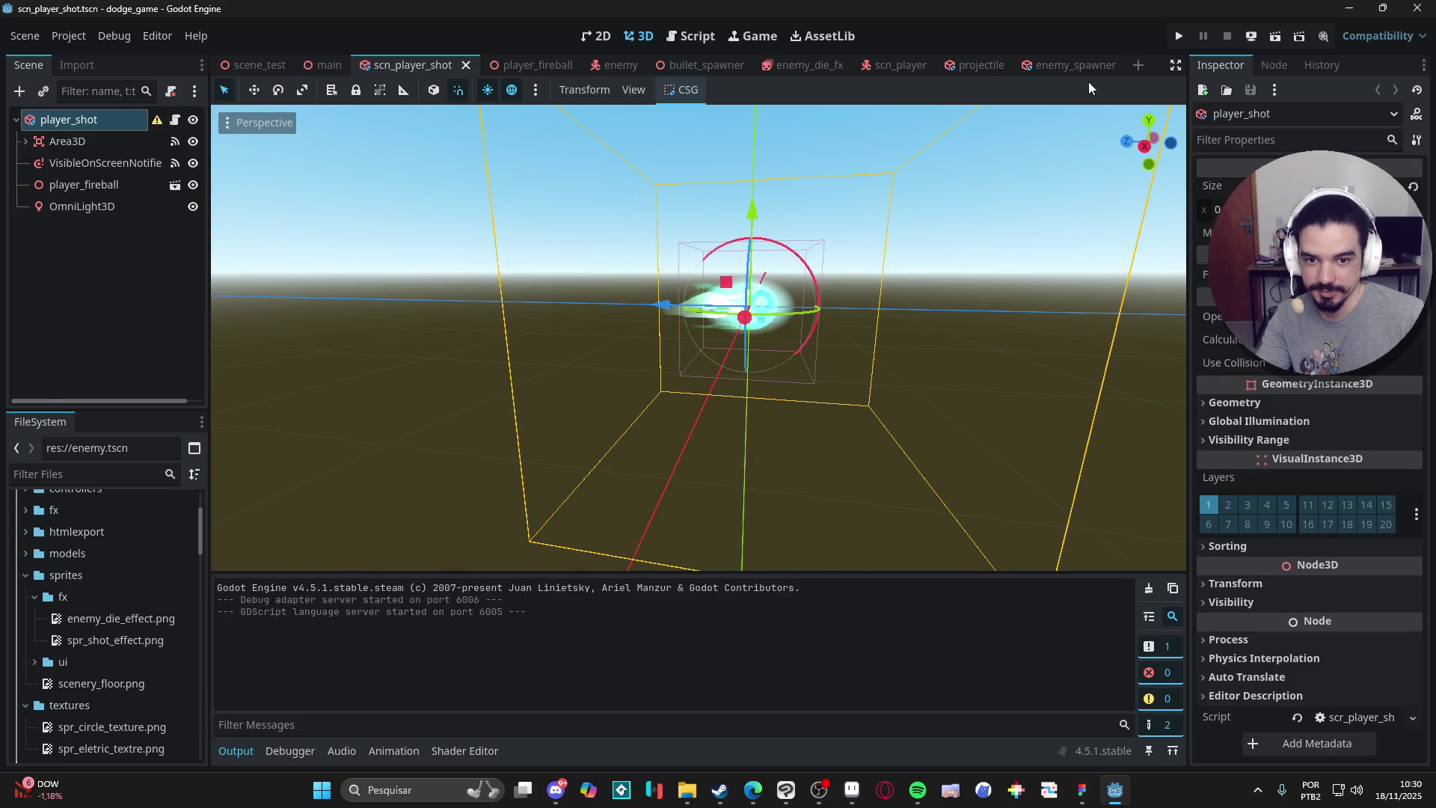
left_click(1184, 38)
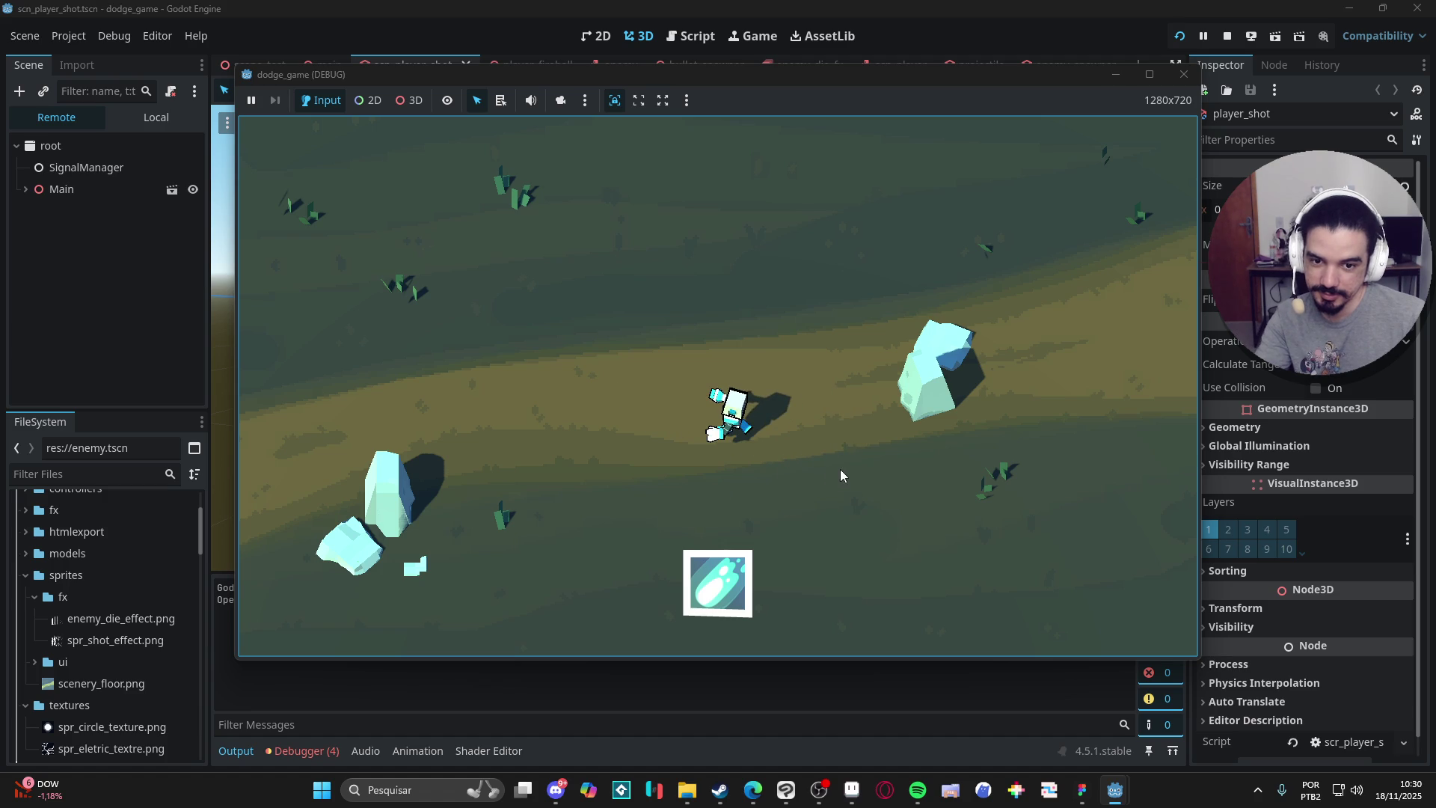
key("a")
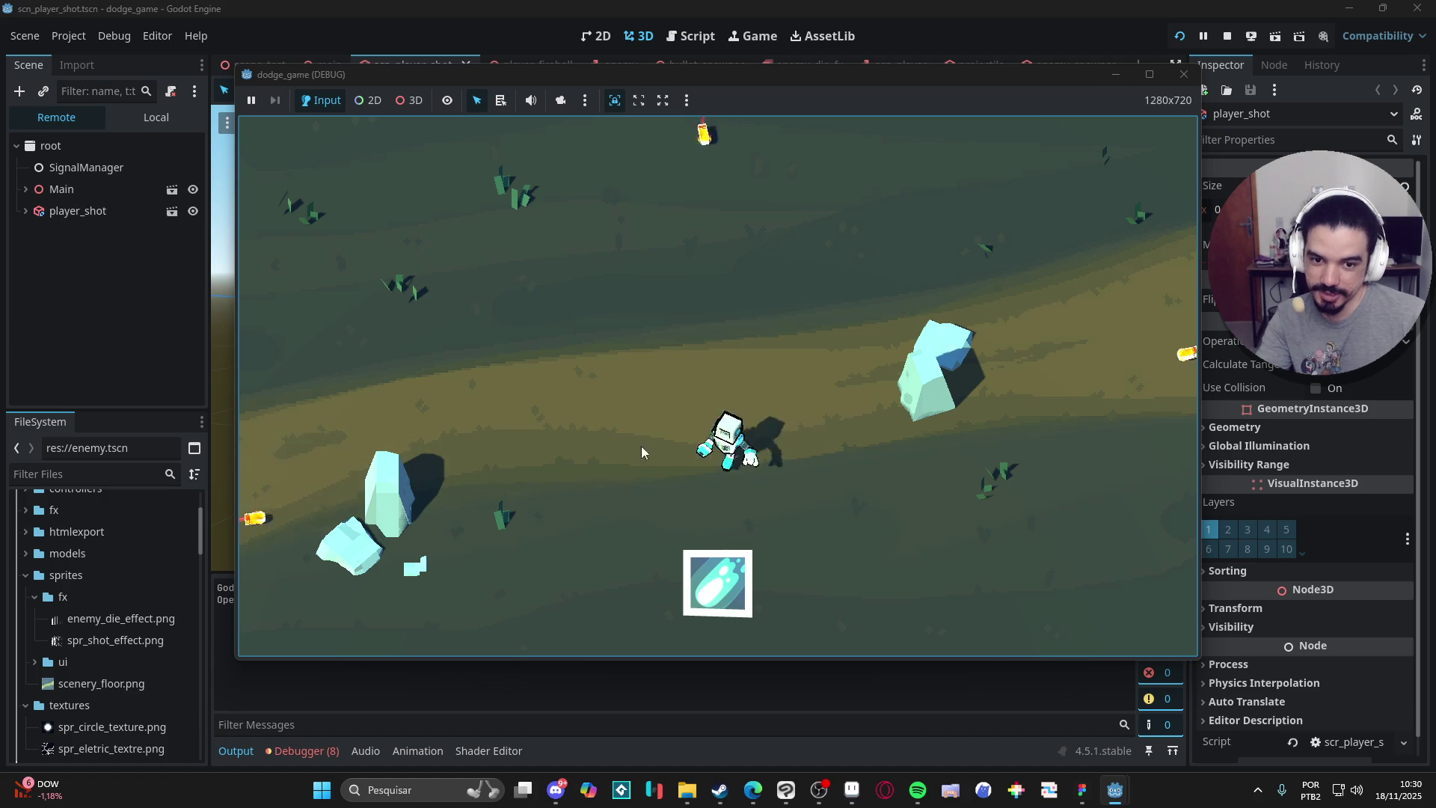
key("w")
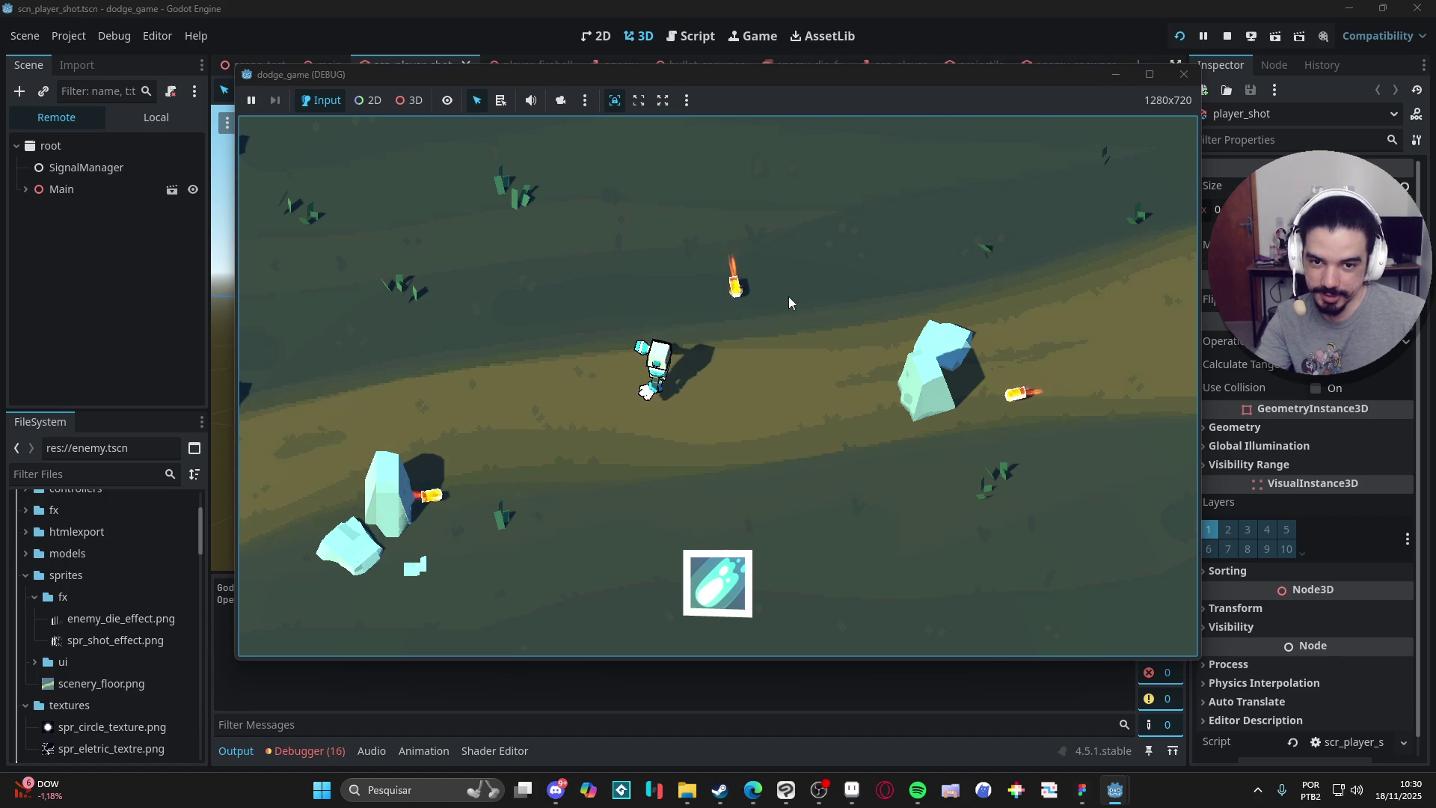
key("a")
key("a")
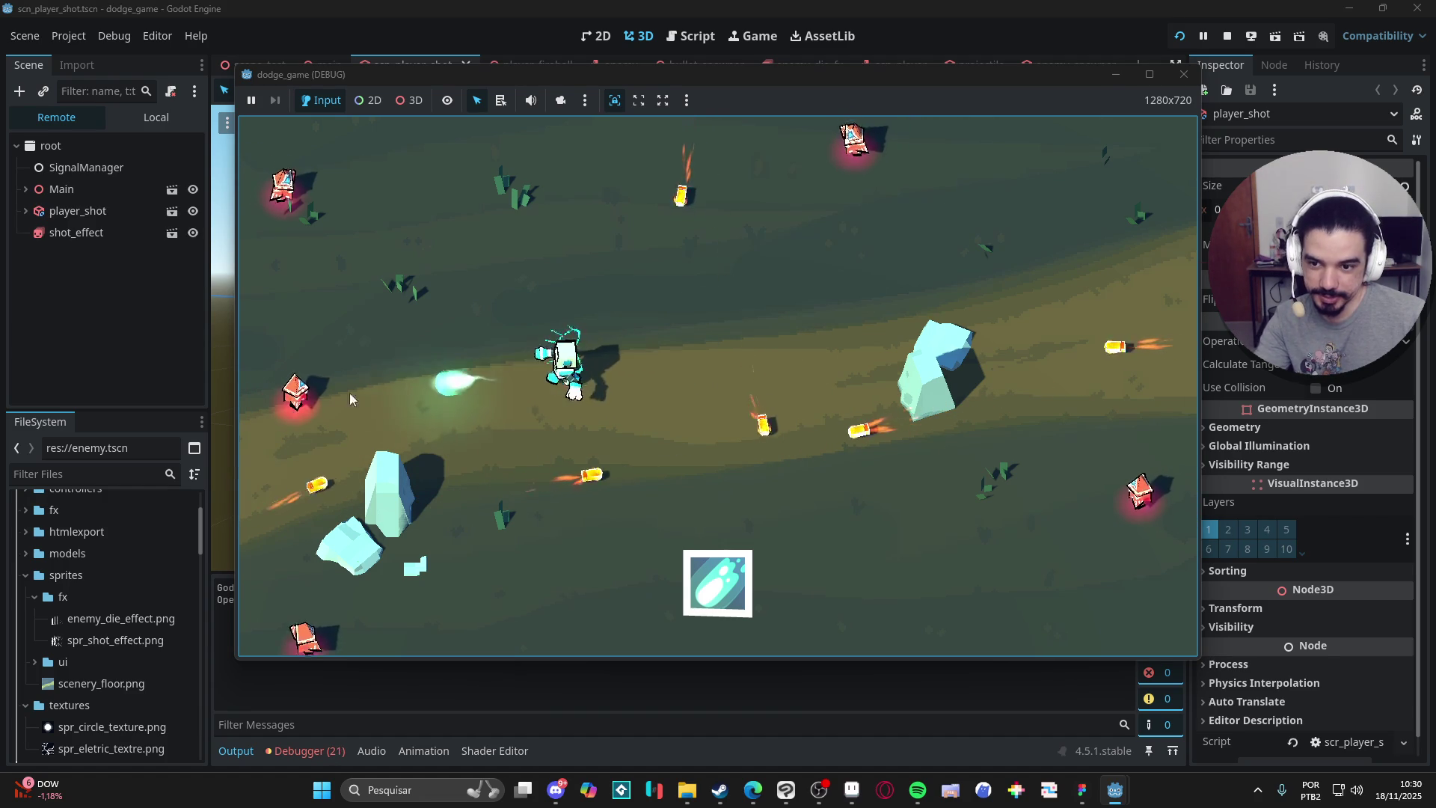
key("Escape")
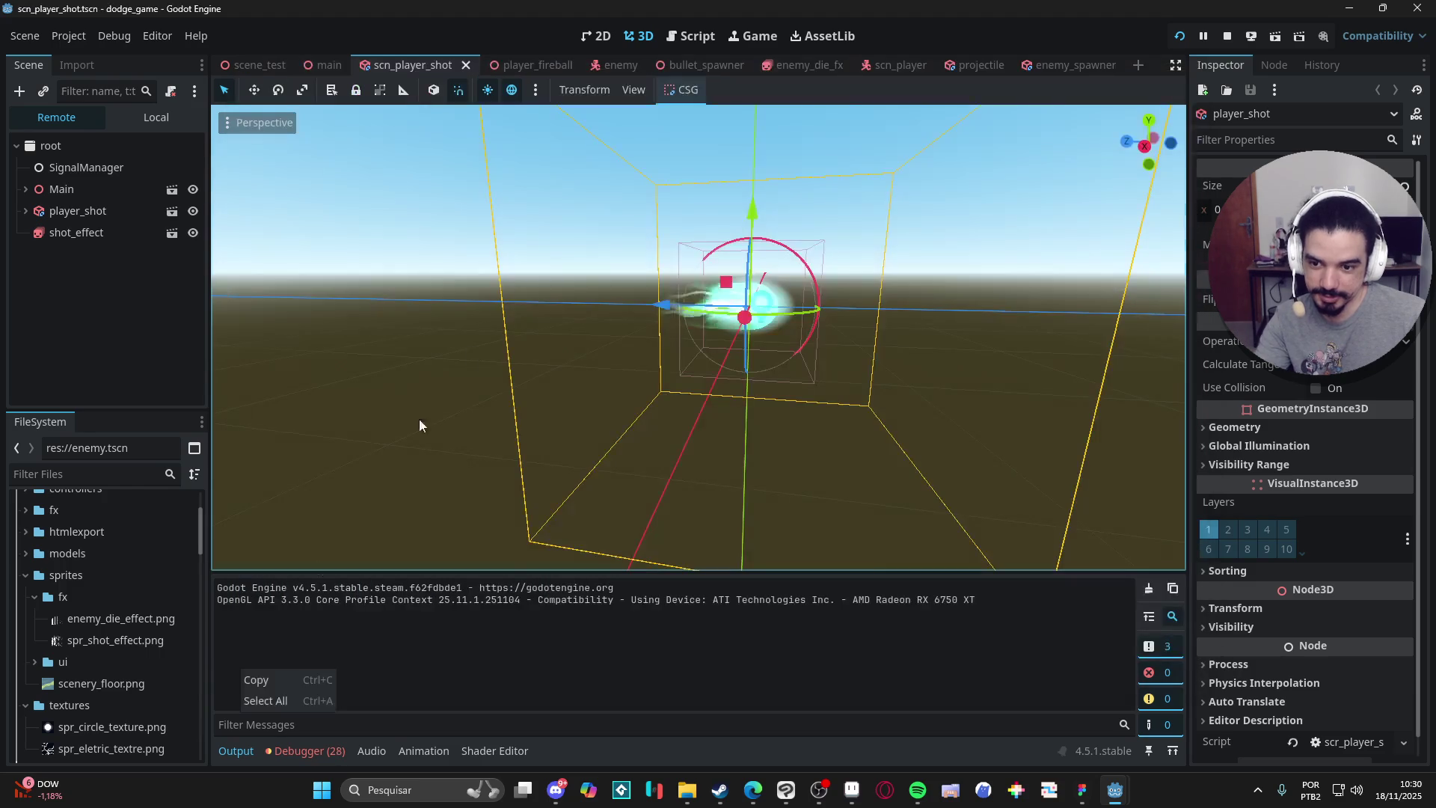
mouse_move(1129, 799)
left_click(1190, 703)
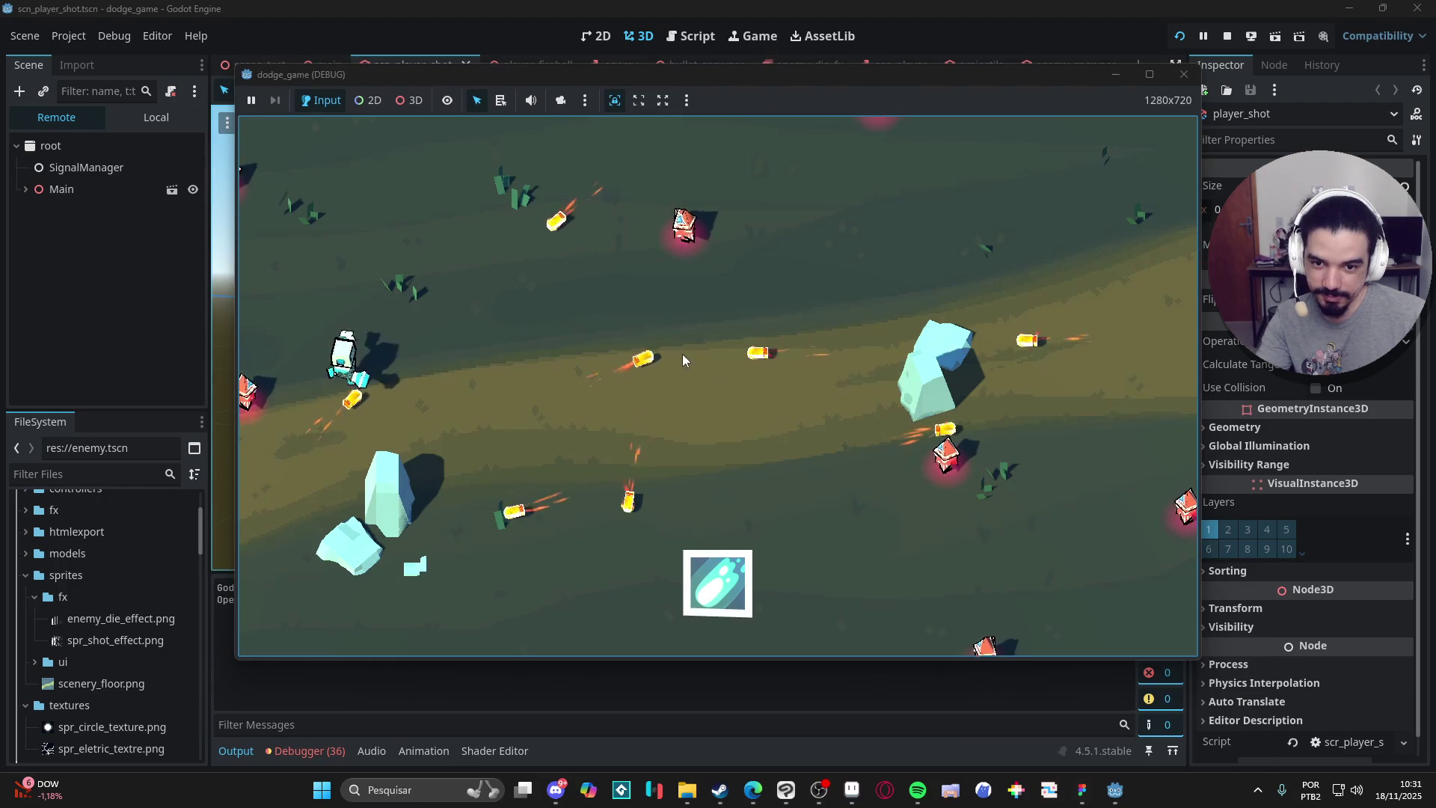
key("d")
key("s")
key("a")
key("d")
key("w")
key("d")
left_click(823, 579)
key("s")
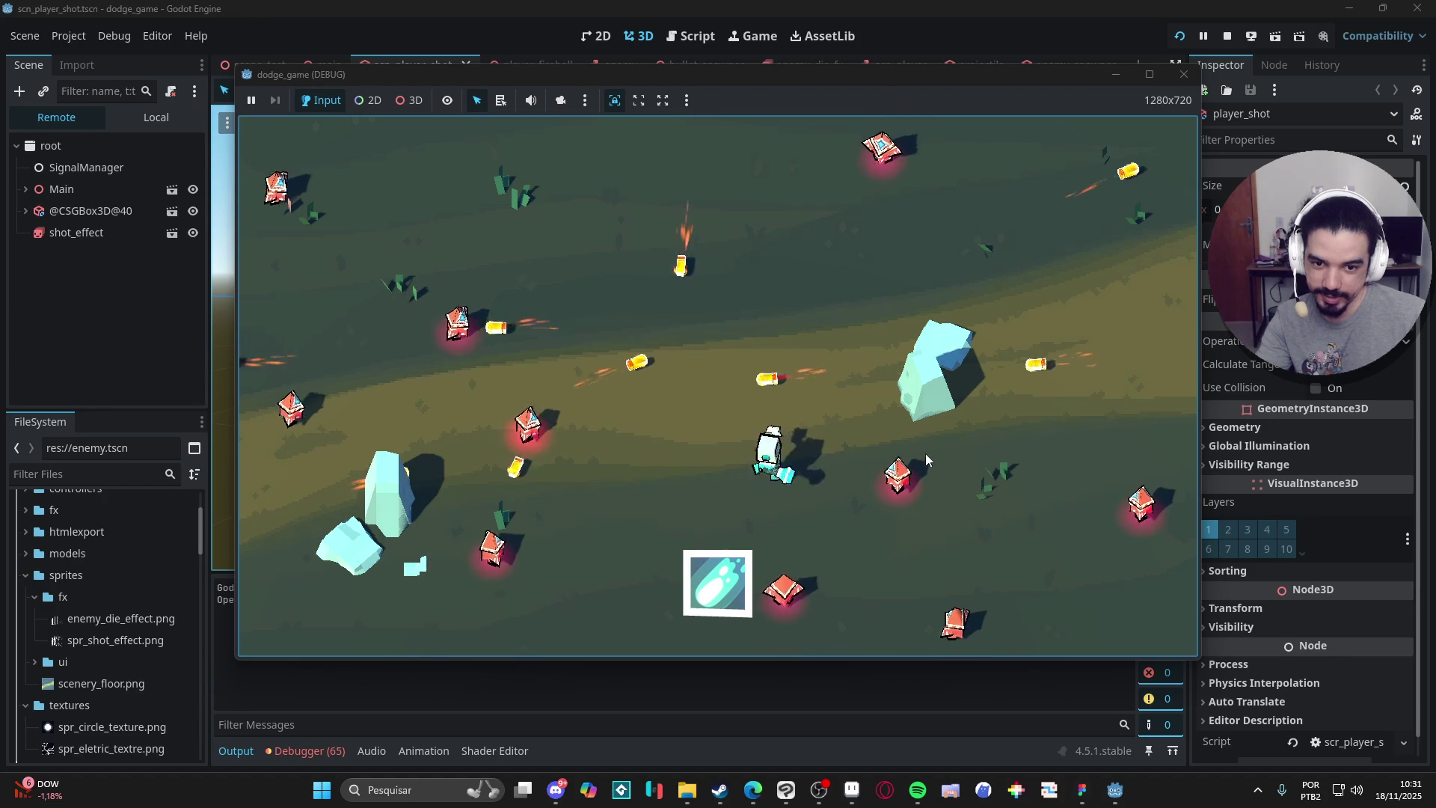
key("d")
left_click(1180, 77)
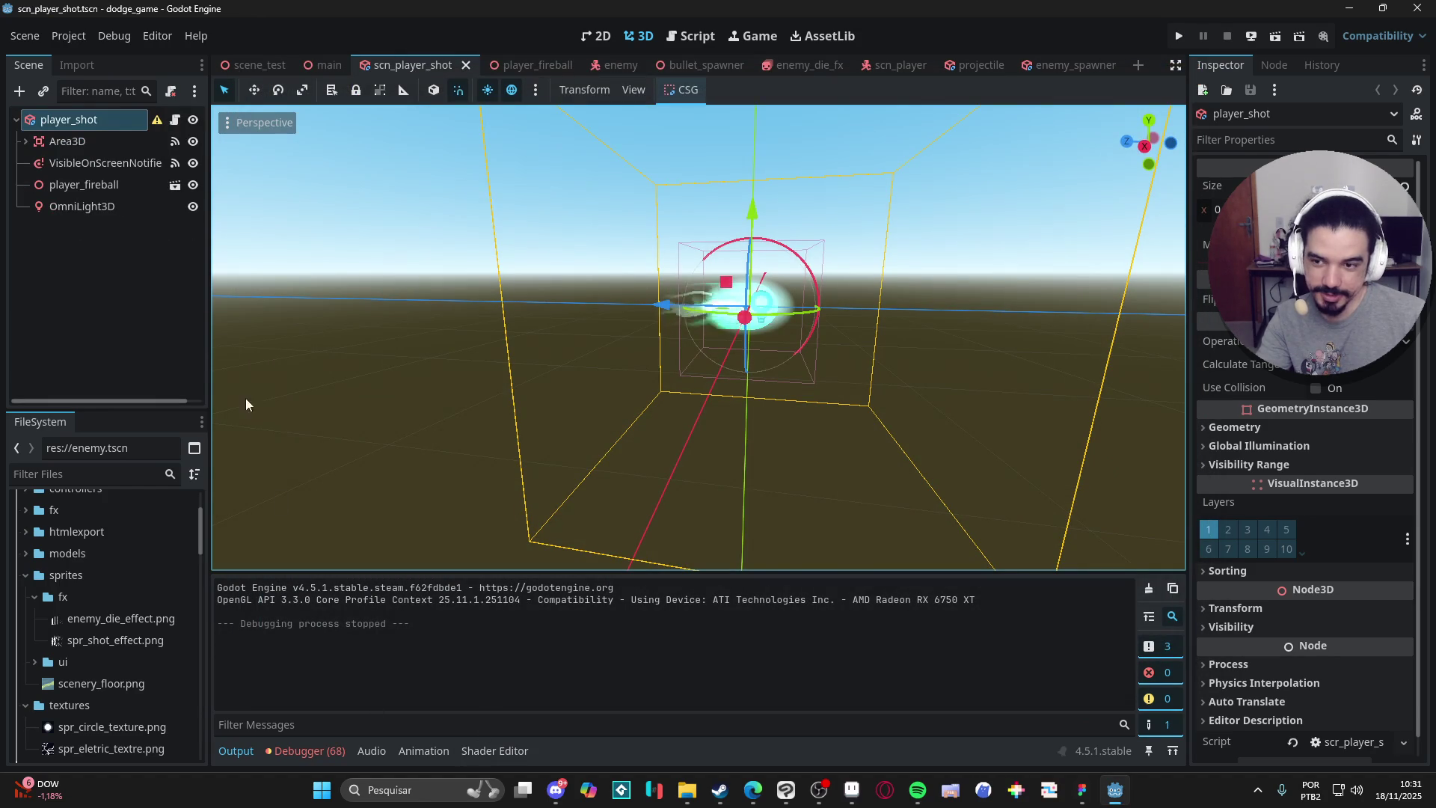
In the enemy scene, select the Enemy root node and then the pyramid mesh.
mouse_move(609, 66)
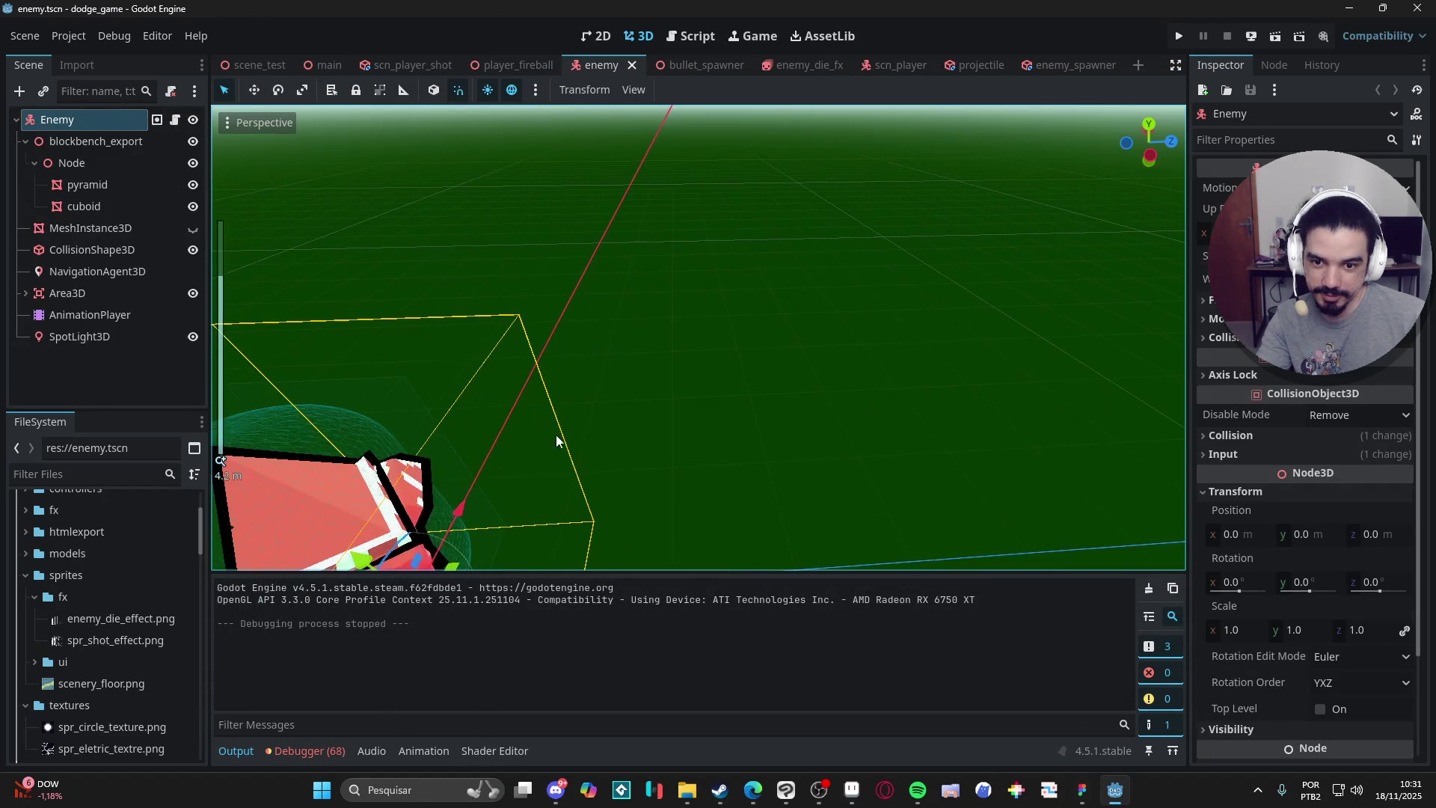
scroll(496, 437, "down", 3)
scroll(815, 409, "up", 5)
scroll(912, 340, "down", 2)
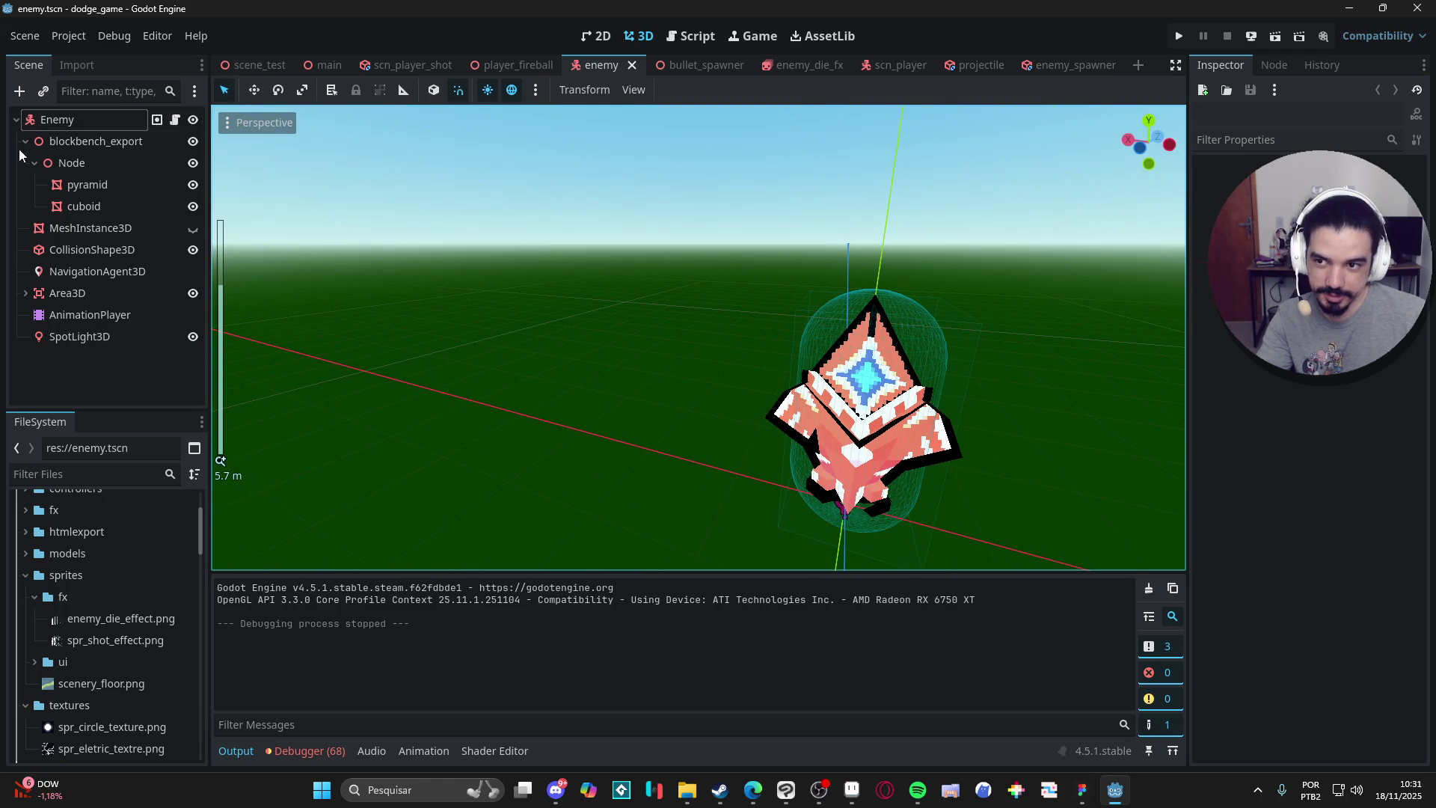
left_click(57, 120)
scroll(1281, 494, "down", 3)
scroll(1284, 496, "up", 3)
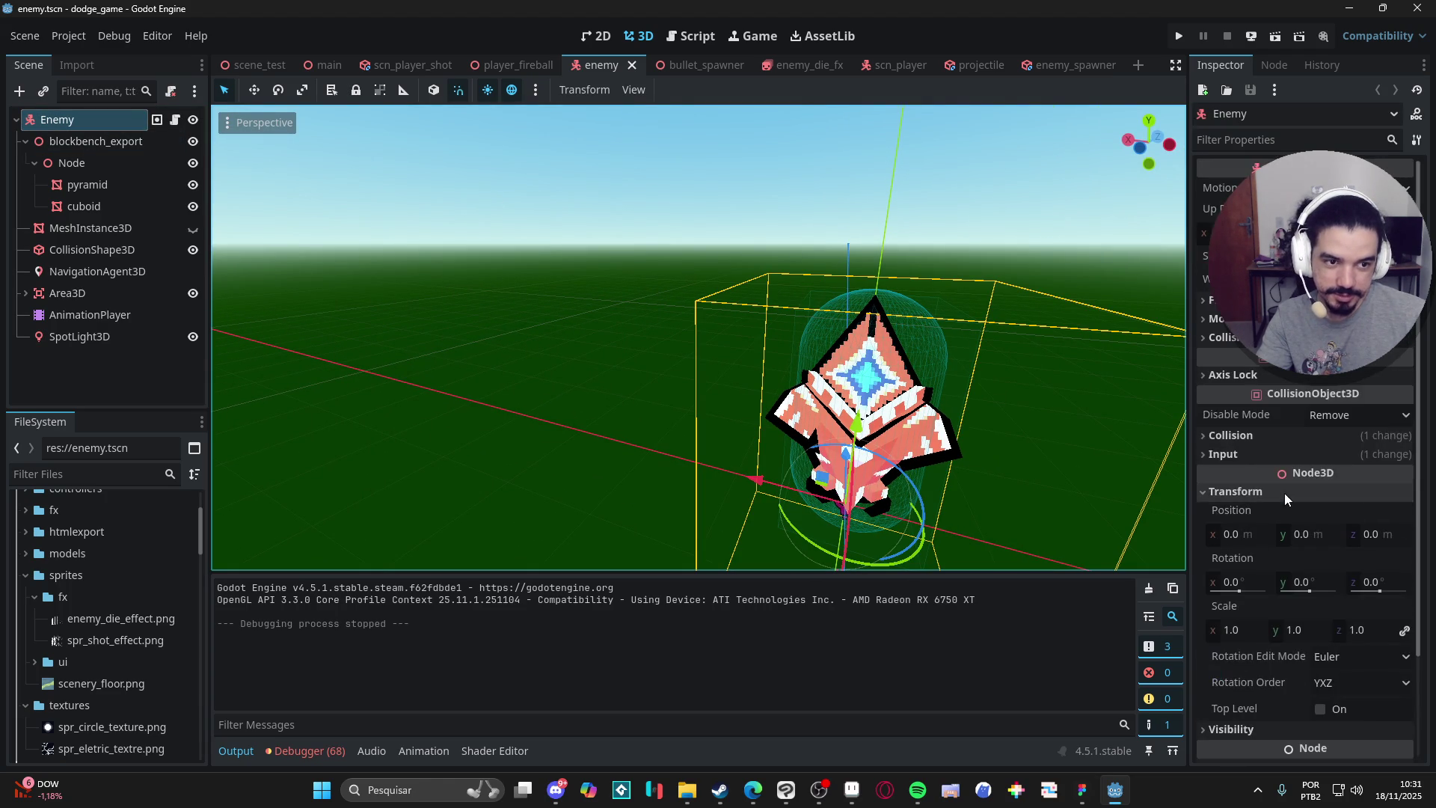
left_click(88, 187)
Expand the pyramid material's Next Pass and open outline.gdshader in the Shader Editor.
scroll(1298, 624, "down", 5)
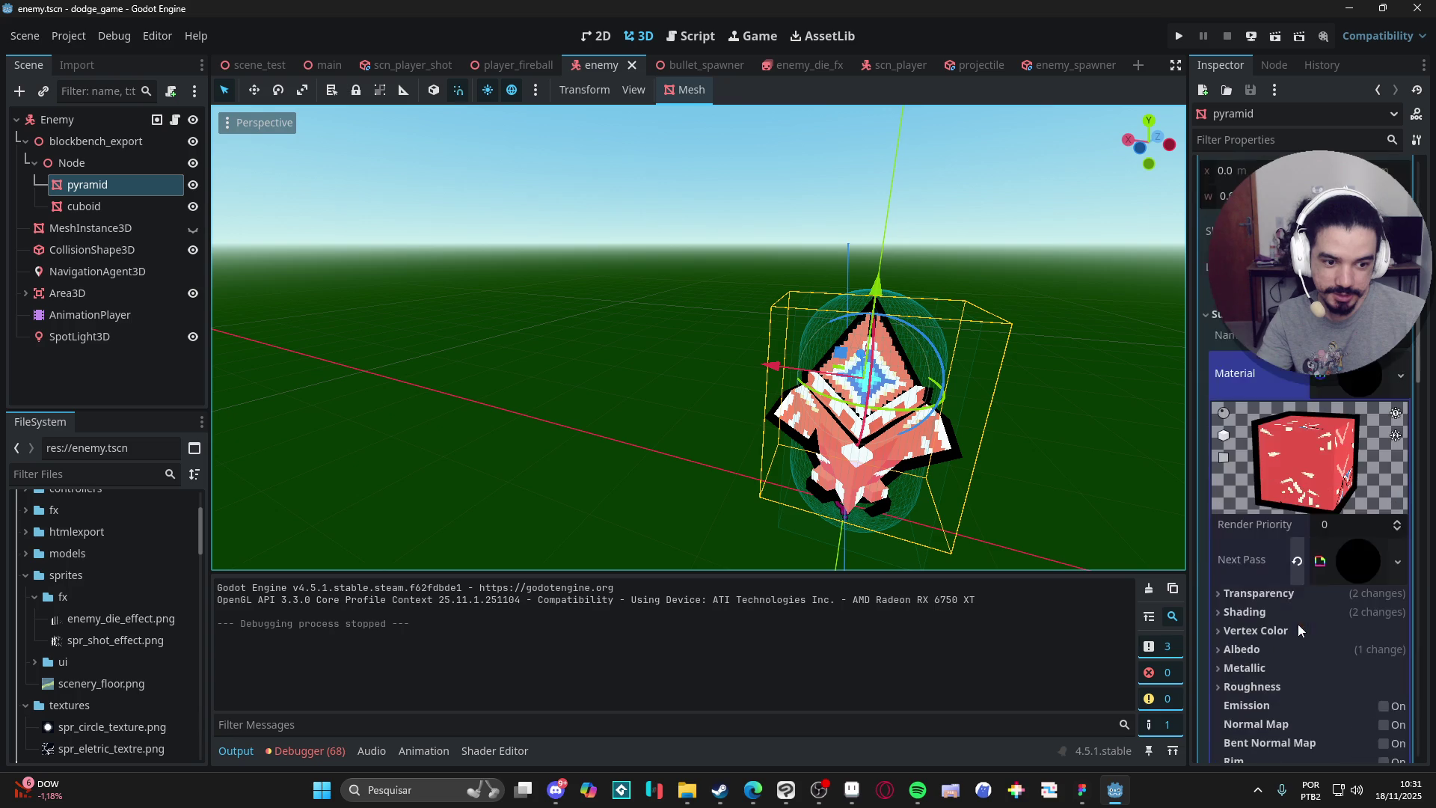
left_click(1345, 561)
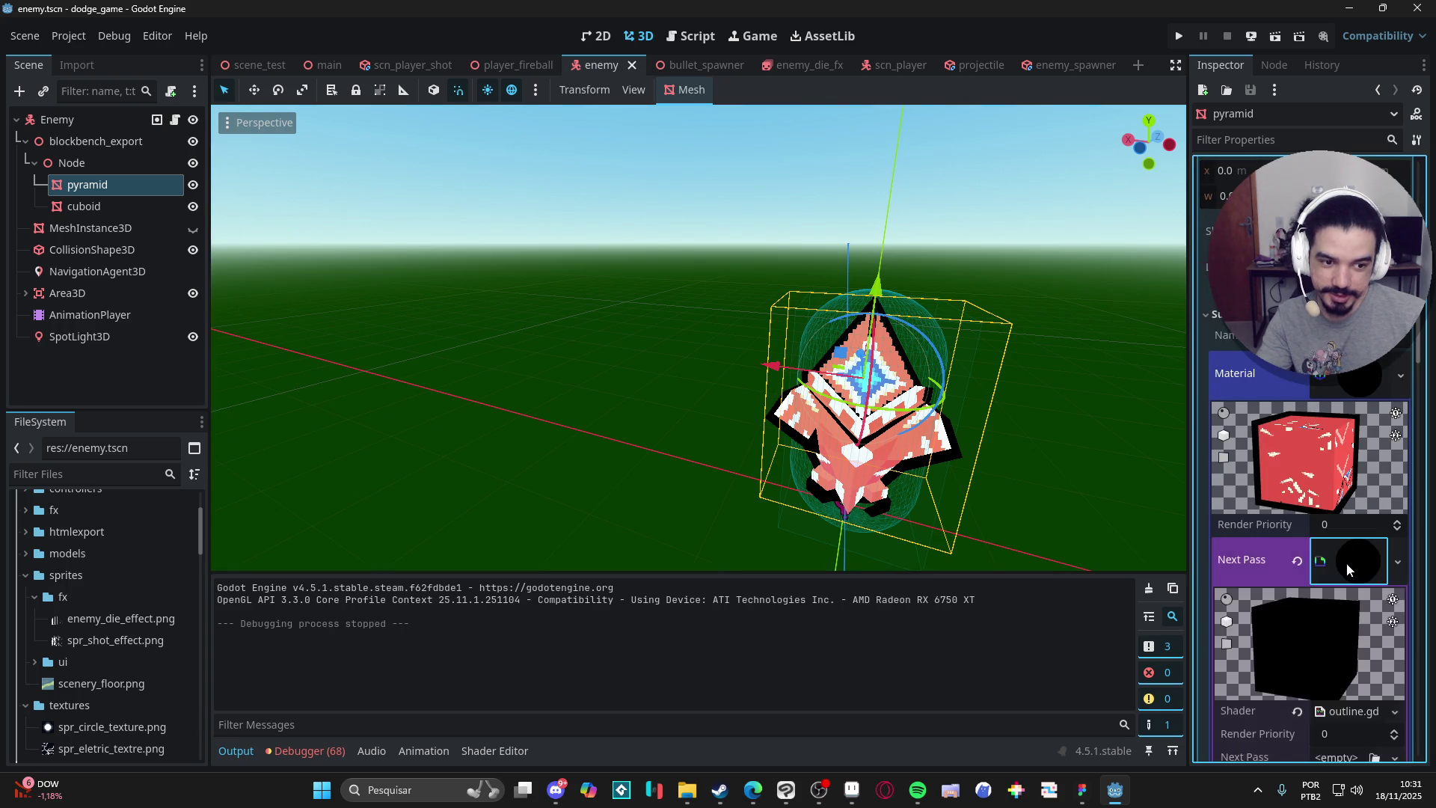
scroll(1346, 563, "down", 2)
left_click(1346, 562)
scroll(623, 643, "up", 3)
scroll(627, 366, "up", 3)
mouse_move(678, 428)
left_mouse_down()
mouse_move(641, 377)
mouse_move(783, 345)
mouse_move(784, 362)
mouse_move(715, 356)
mouse_move(739, 344)
mouse_move(709, 330)
left_mouse_up()
scroll(707, 375, "down", 3)
scroll(634, 348, "up", 2)
scroll(666, 338, "up", 1)
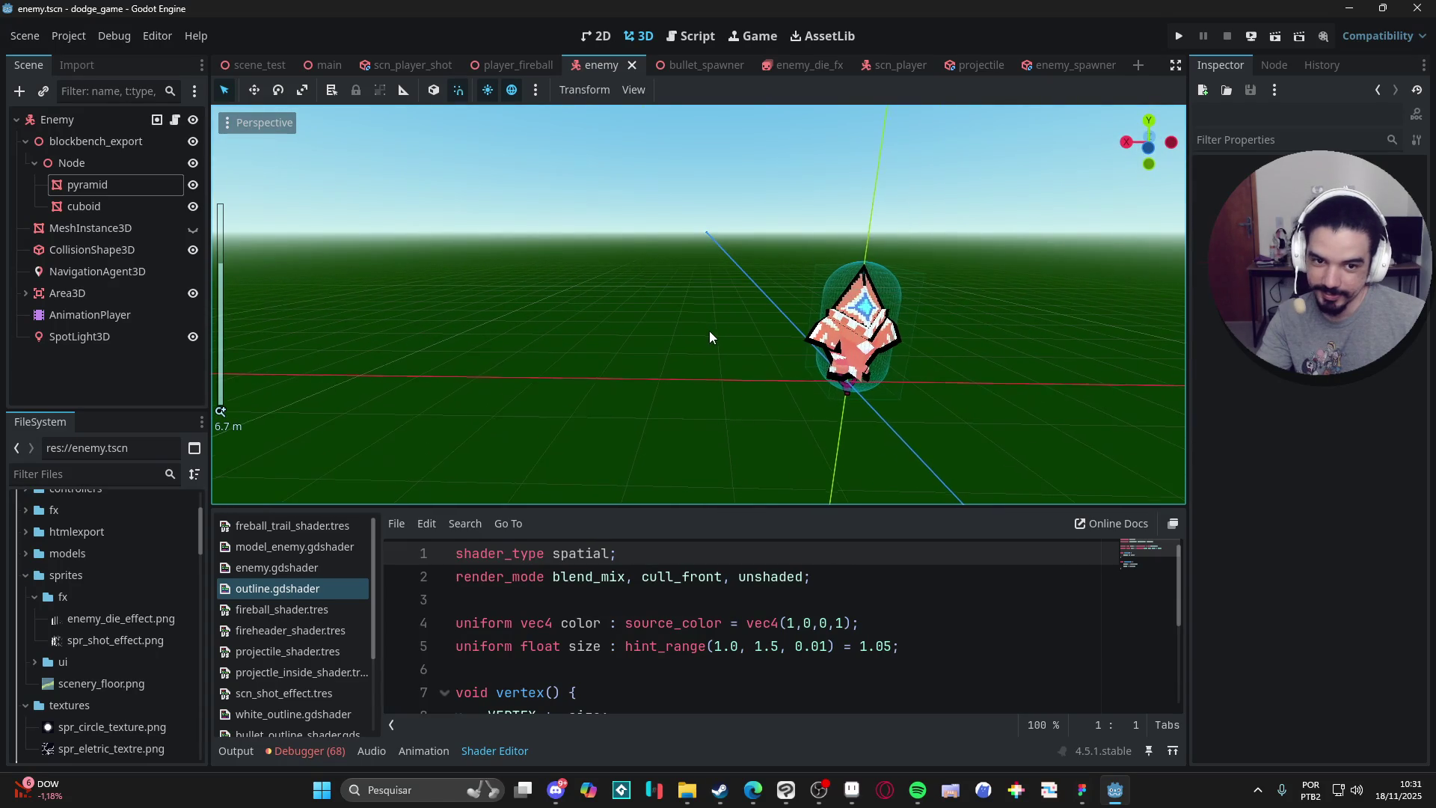
Look through the player_fireball and enemy_die_fx scenes, then open scn_player facing the character.
left_click(506, 66)
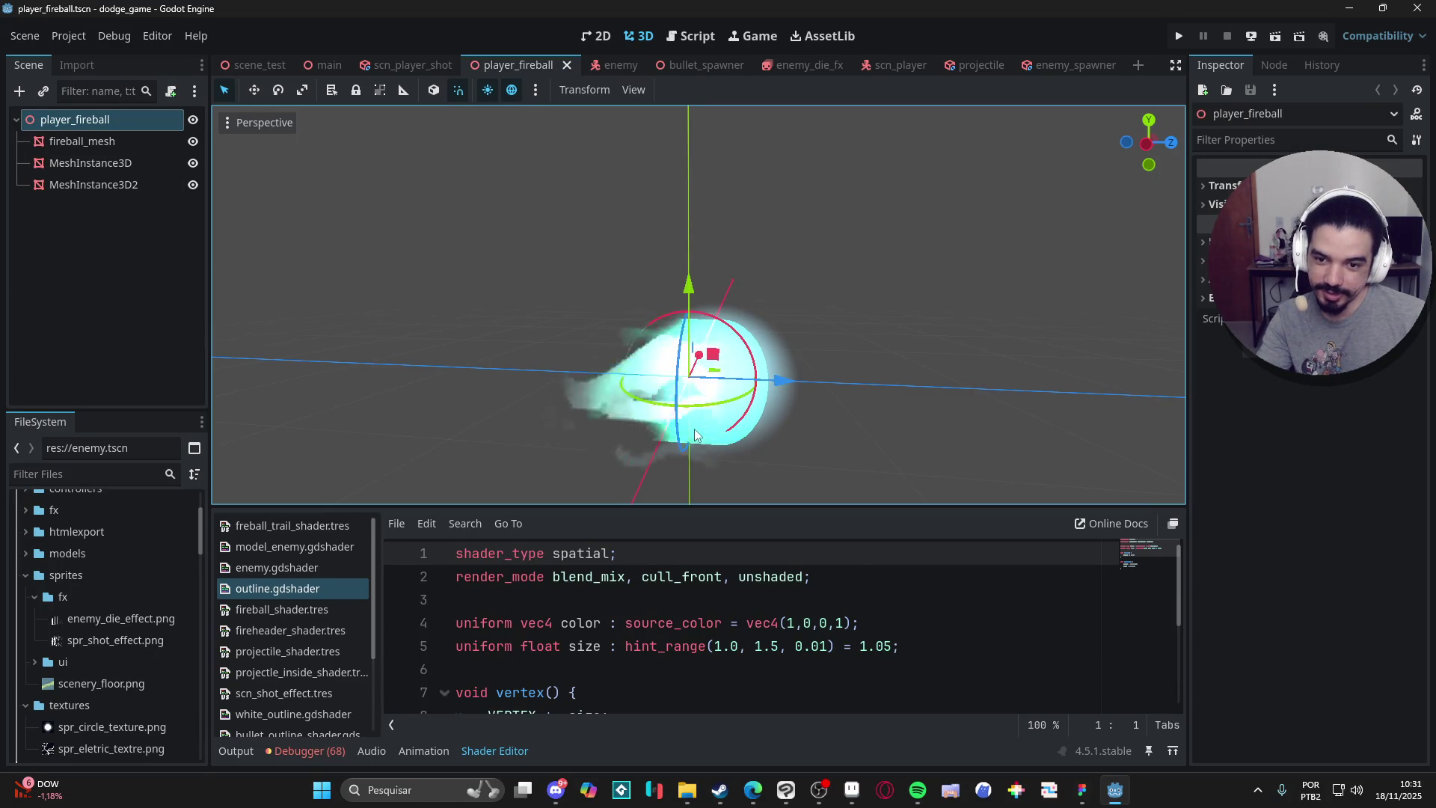
left_click(719, 352)
left_click(808, 65)
left_click(900, 65)
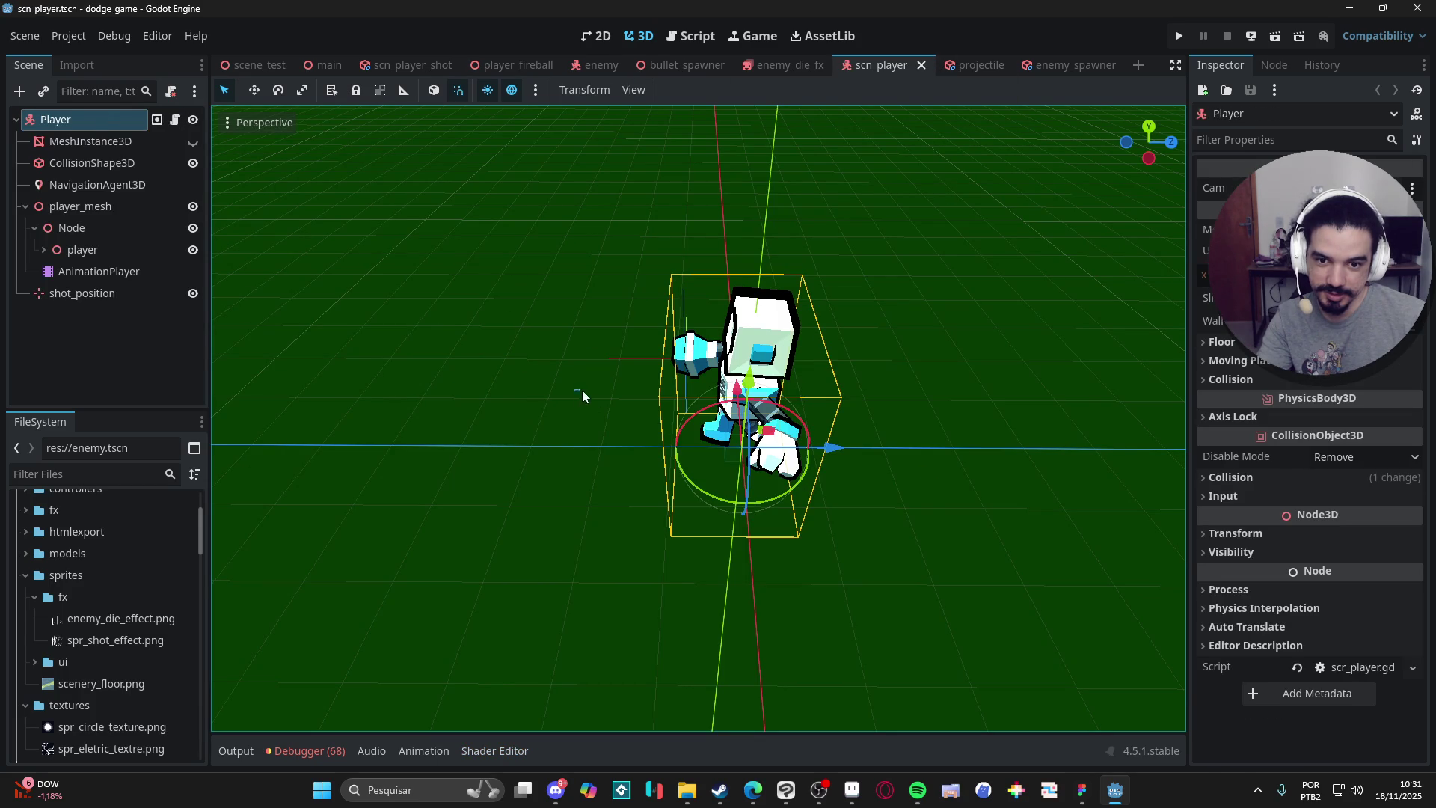
left_click(582, 389)
mouse_move(599, 335)
left_mouse_down()
mouse_move(844, 281)
mouse_move(845, 308)
left_mouse_up()
scroll(521, 320, "up", 3)
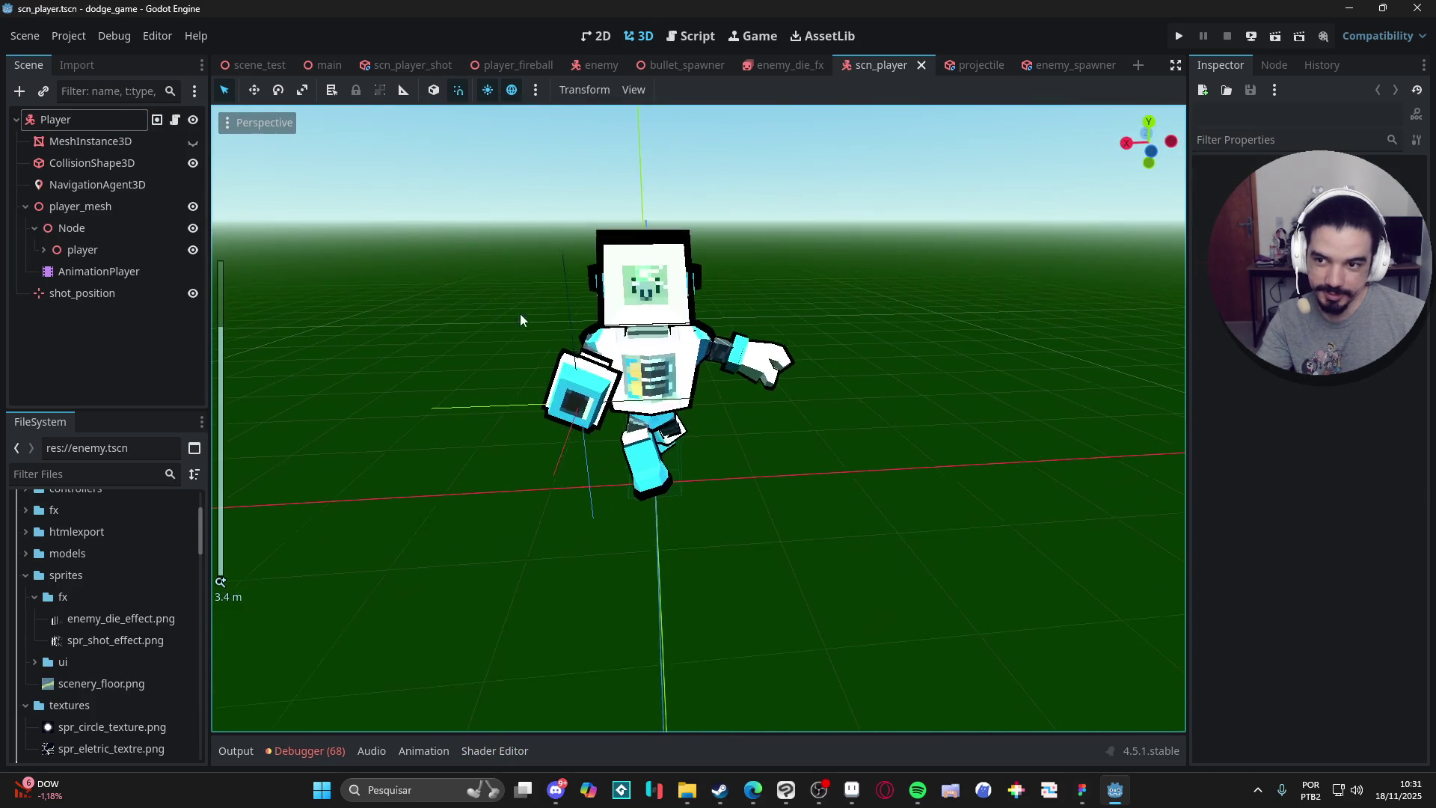
Select the player's AnimationPlayer, enlarge the timeline panel, and play the idle animation.
left_click(133, 231)
left_click(128, 273)
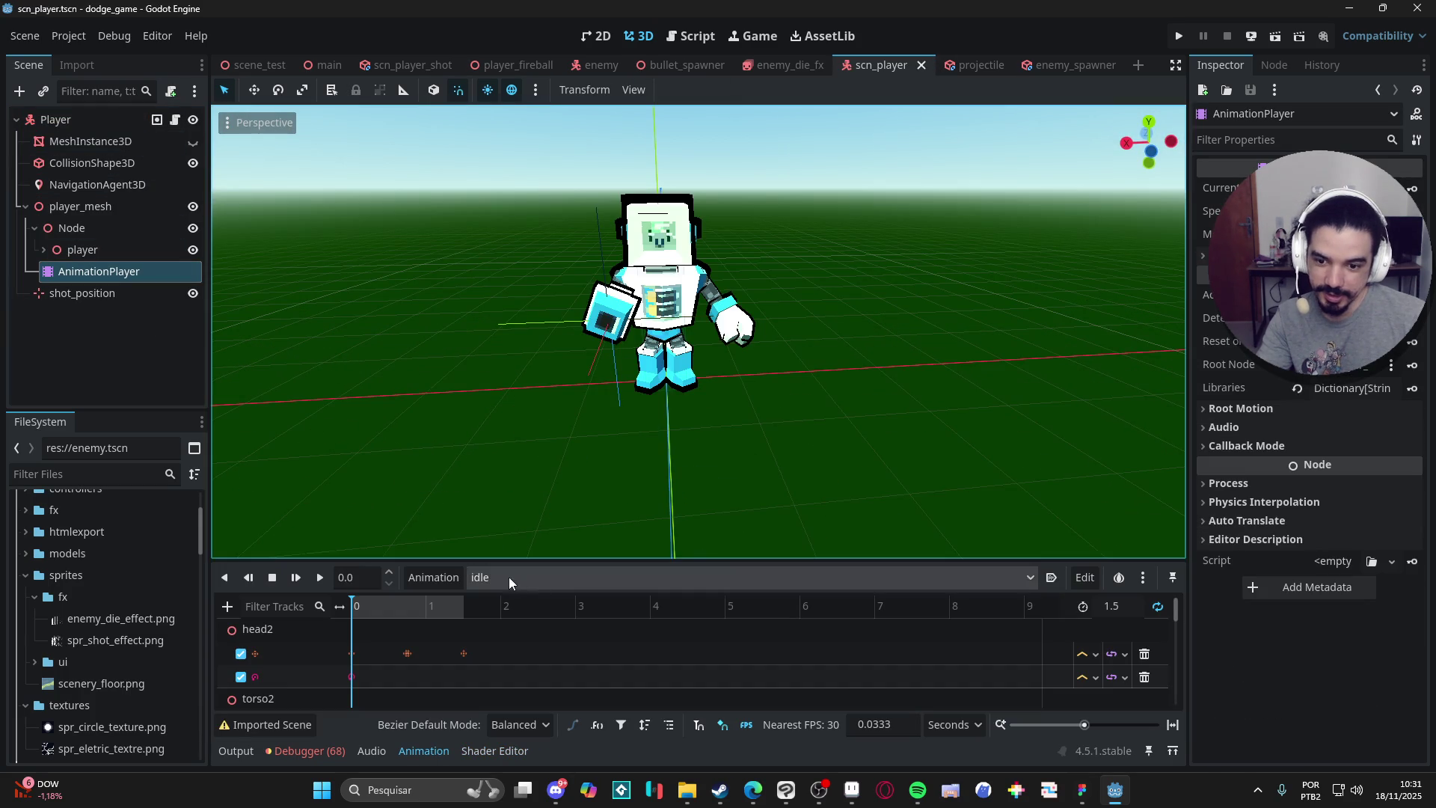
left_click_drag(509, 560, 562, 474)
scroll(599, 203, "up", 3)
mouse_move(560, 238)
left_mouse_down()
mouse_move(542, 238)
mouse_move(603, 243)
left_mouse_up()
scroll(541, 238, "up", 1)
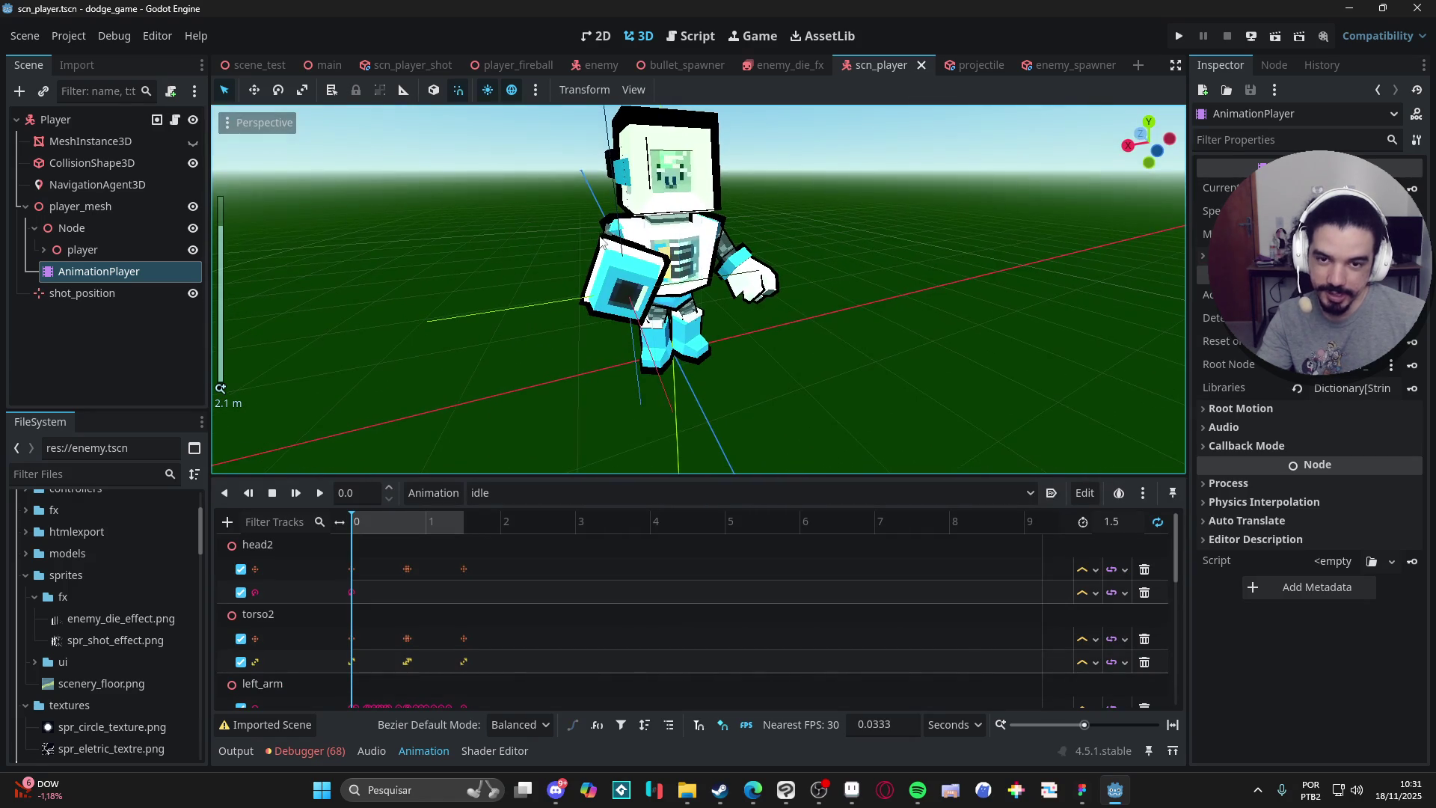
left_click(320, 492)
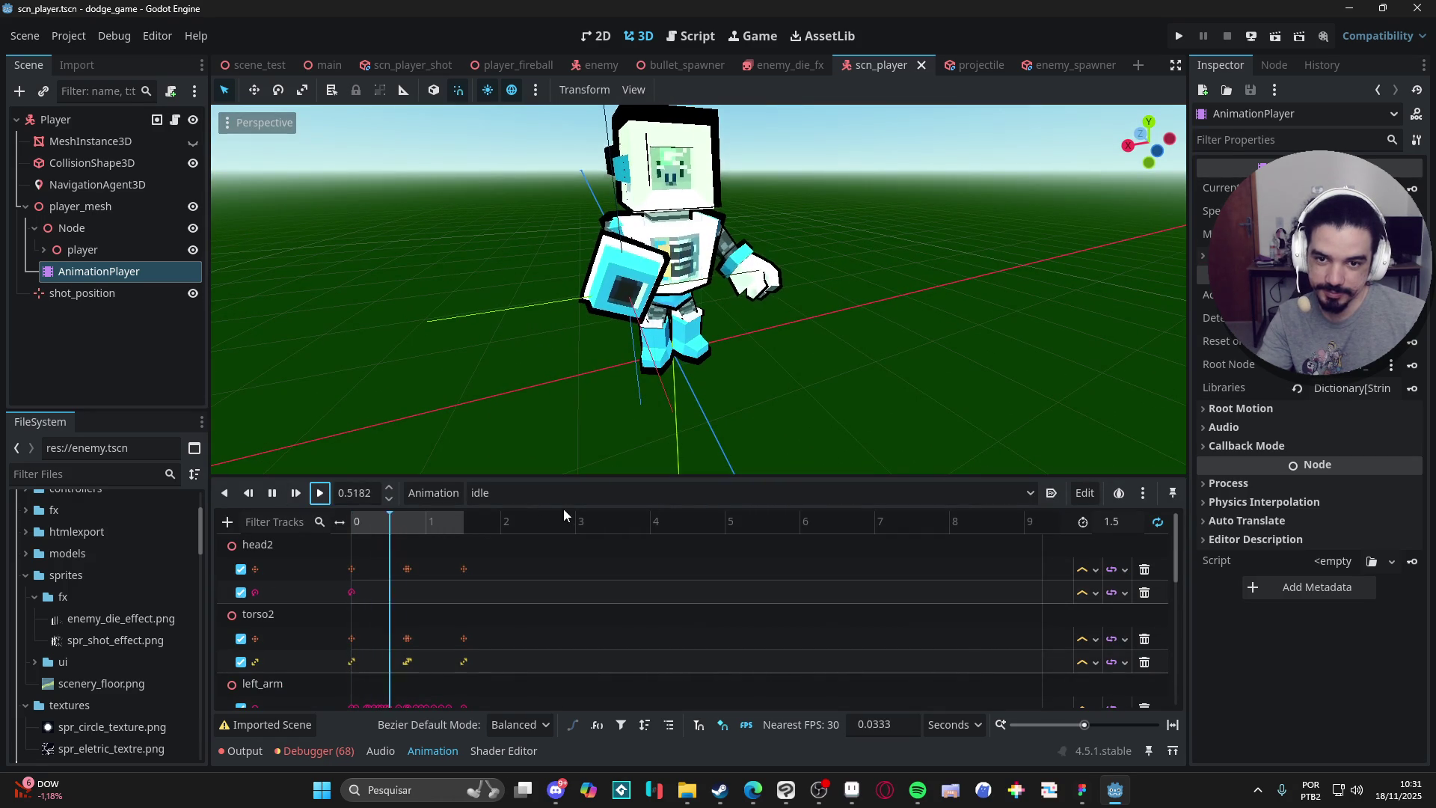
scroll(740, 352, "down", 1)
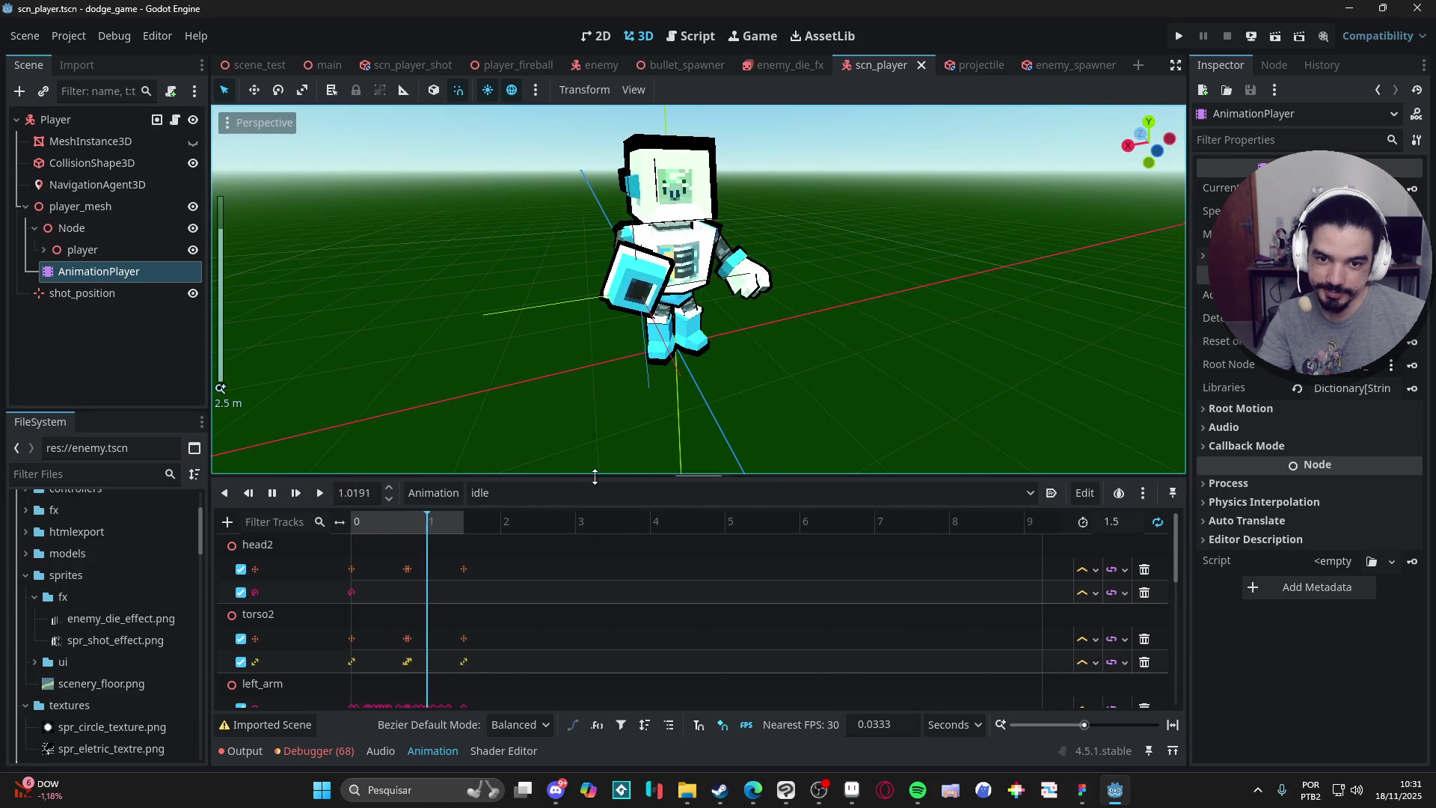
Choose and play the walk animation, then minimize Godot to return to Aseprite.
left_click(568, 493)
left_click(549, 530)
left_click(320, 494)
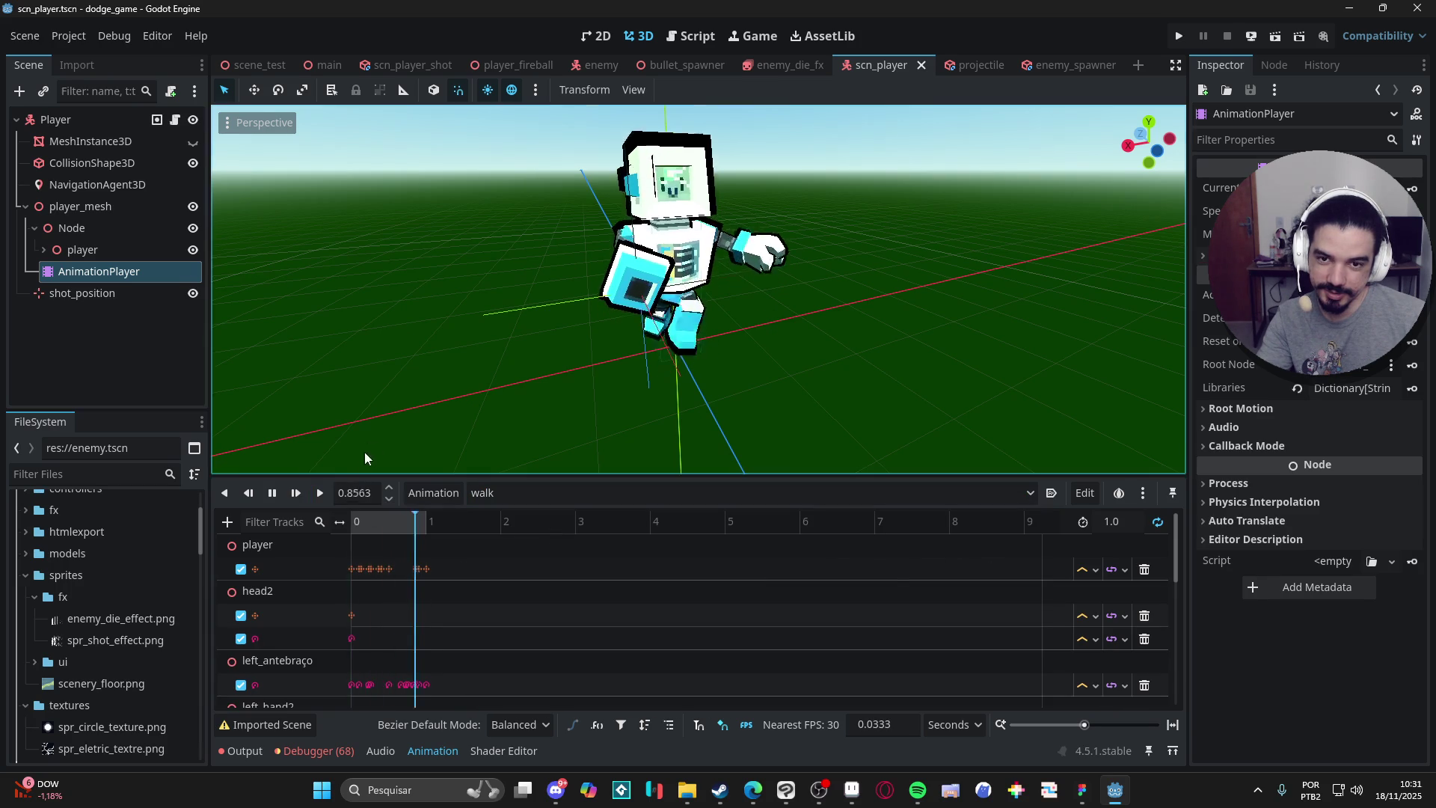
scroll(392, 386, "down", 1)
mouse_move(464, 293)
left_mouse_down()
mouse_move(534, 335)
mouse_move(931, 338)
mouse_move(1083, 313)
mouse_move(615, 314)
mouse_move(926, 307)
left_mouse_up()
key("super+Down")
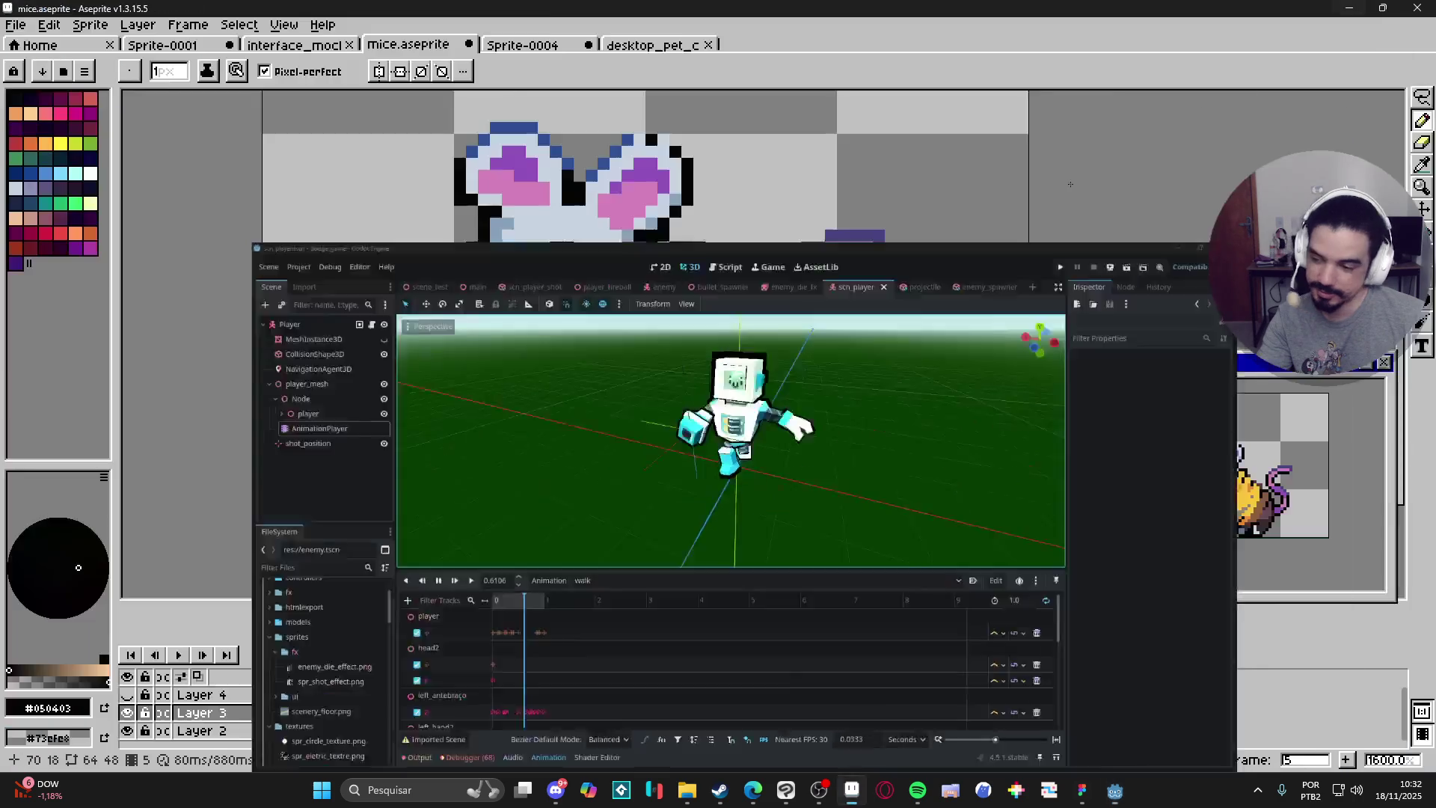